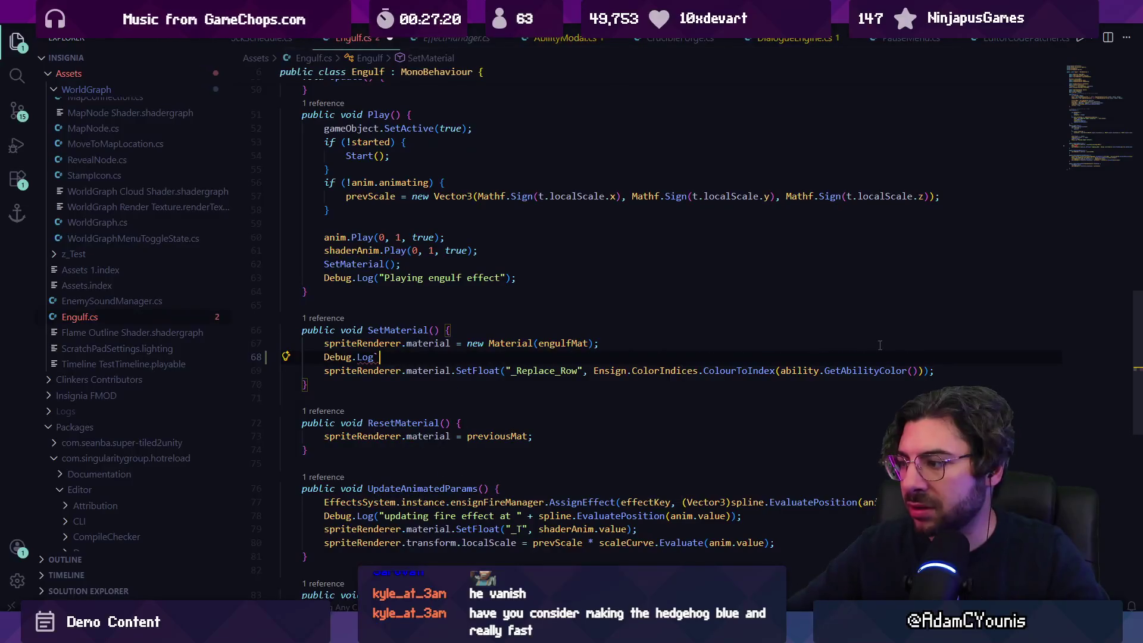
# Strip the ColourToIndex wrapper so line 68's Debug.Log prints ability.GetAbilityColor() directly, then save Engulf.cs
pyautogui.hotkey('ctrl', 's')
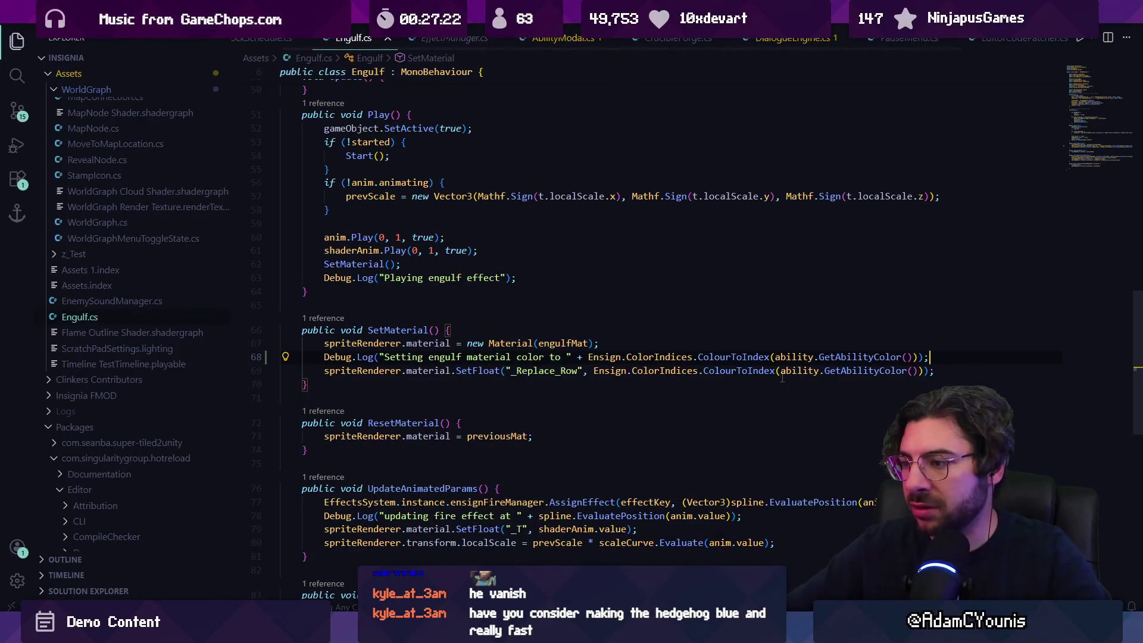
pyautogui.hotkey('ctrl', 'Left')
pyautogui.hotkey('ctrl', 'shift', 'Left')
pyautogui.hotkey('ctrl', 'shift', 'Left')
pyautogui.hotkey('ctrl', 'shift', 'Left')
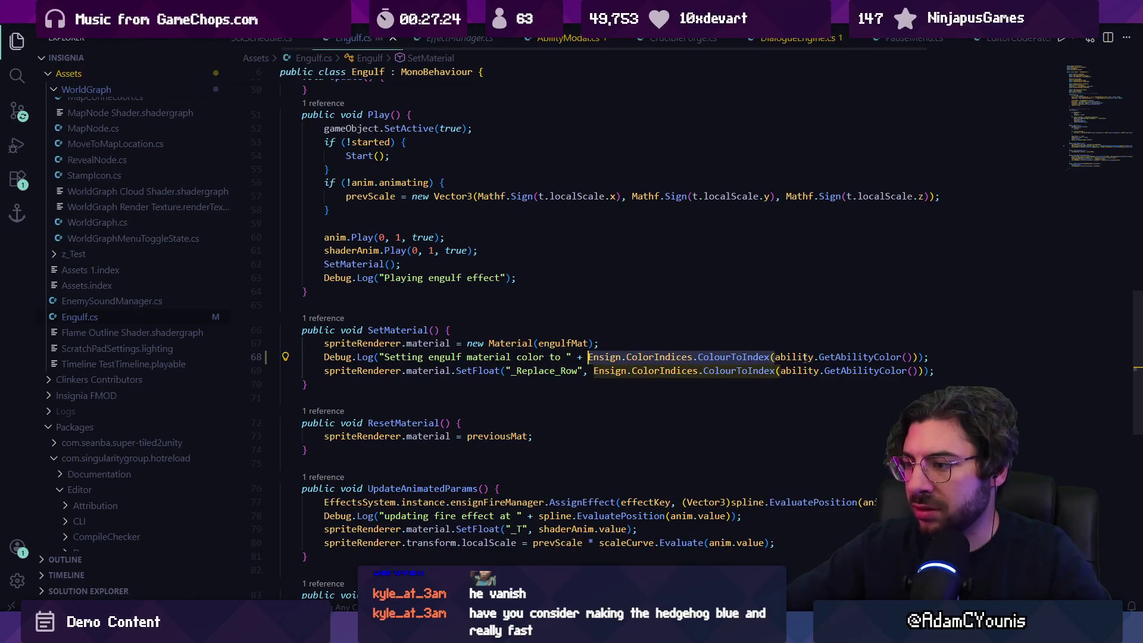
pyautogui.press('BackSpace')
pyautogui.press('End')
pyautogui.hotkey('ctrl', 's')
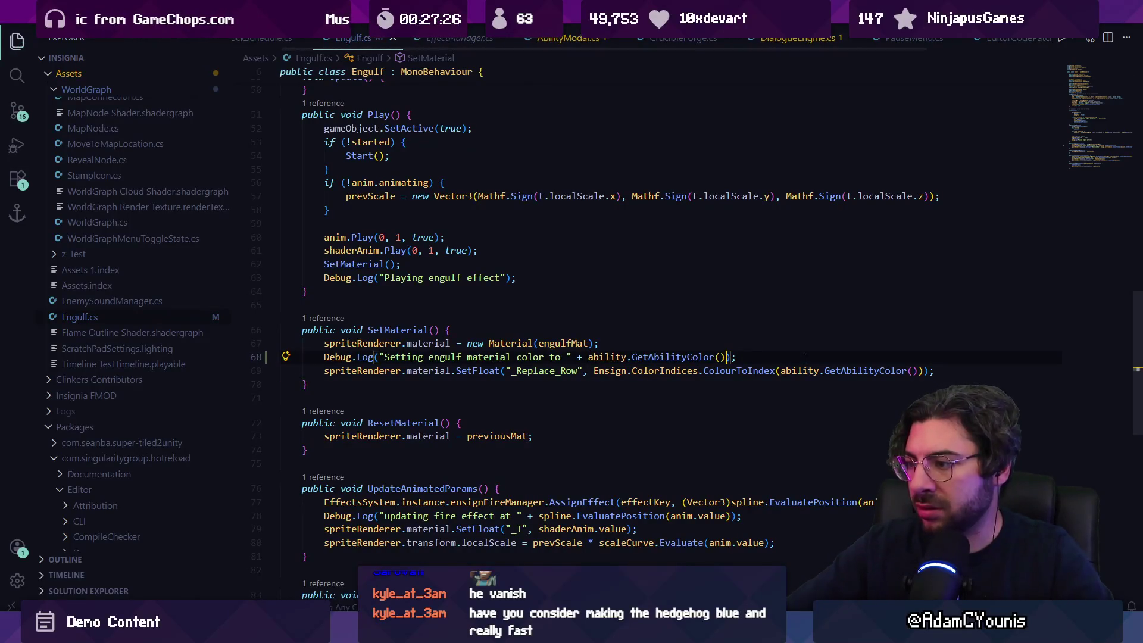
# Play-test the Engulf effect in Unity and inspect the material colour log in a cleared Console
pyautogui.hotkey('alt', 'Tab')
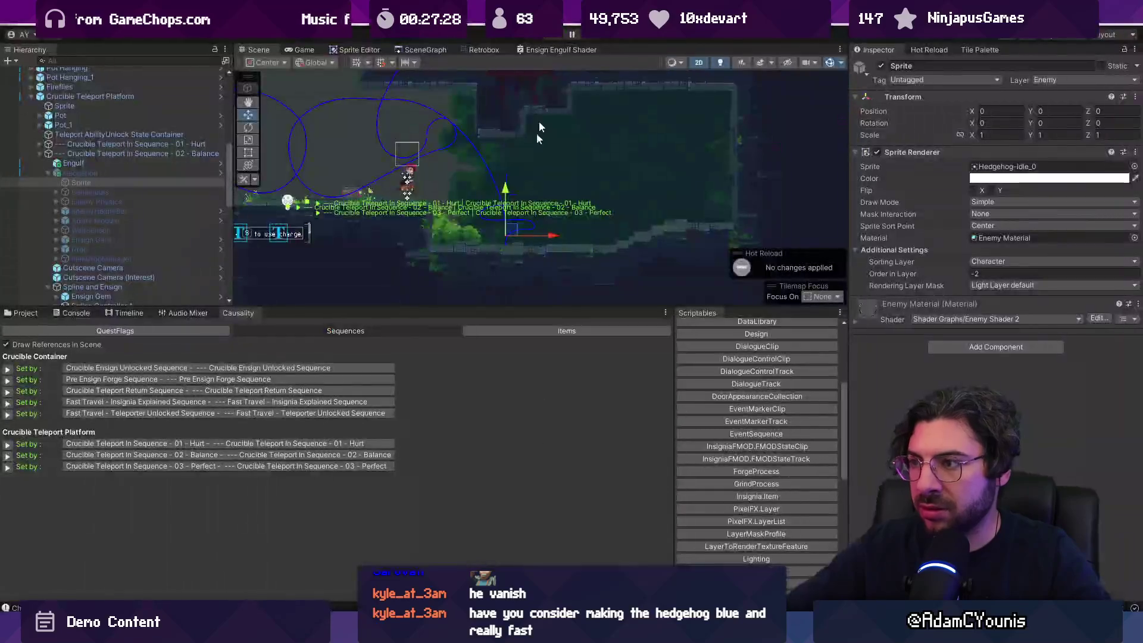
pyautogui.click(132, 163)
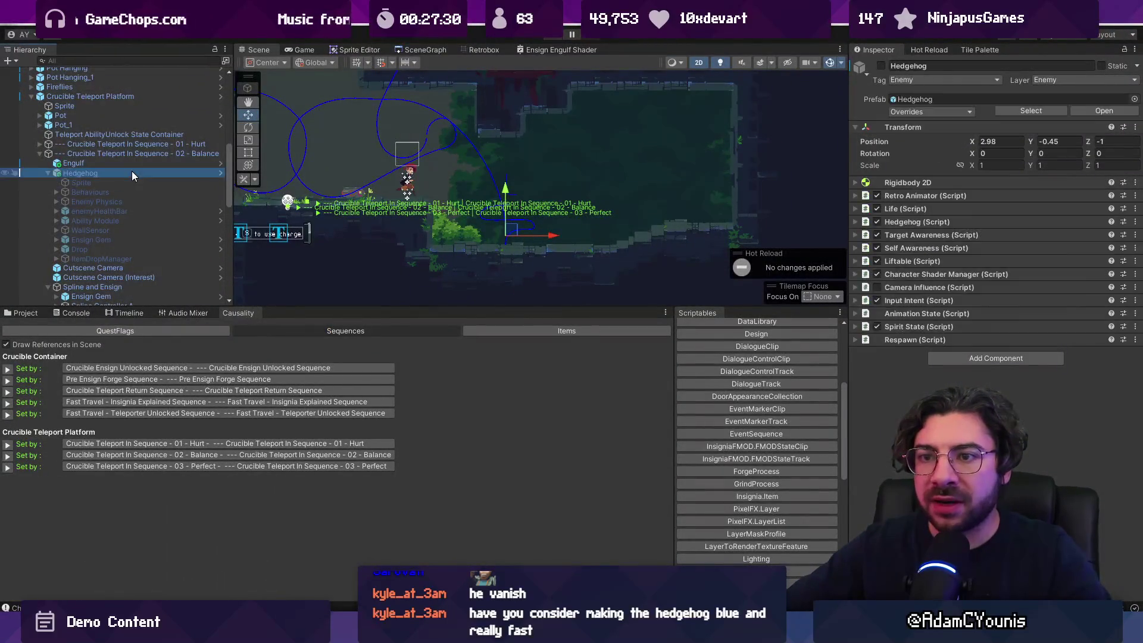
pyautogui.hotkey('ctrl', 'p')
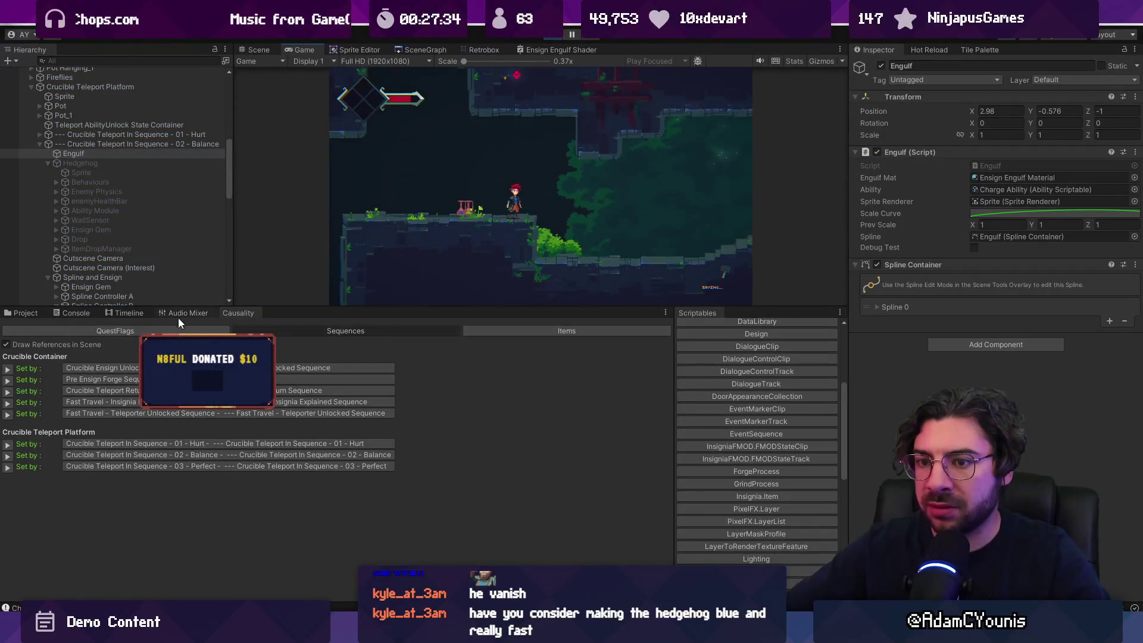
pyautogui.hotkey('ctrl', 'shift', 'c')
pyautogui.click(7, 325)
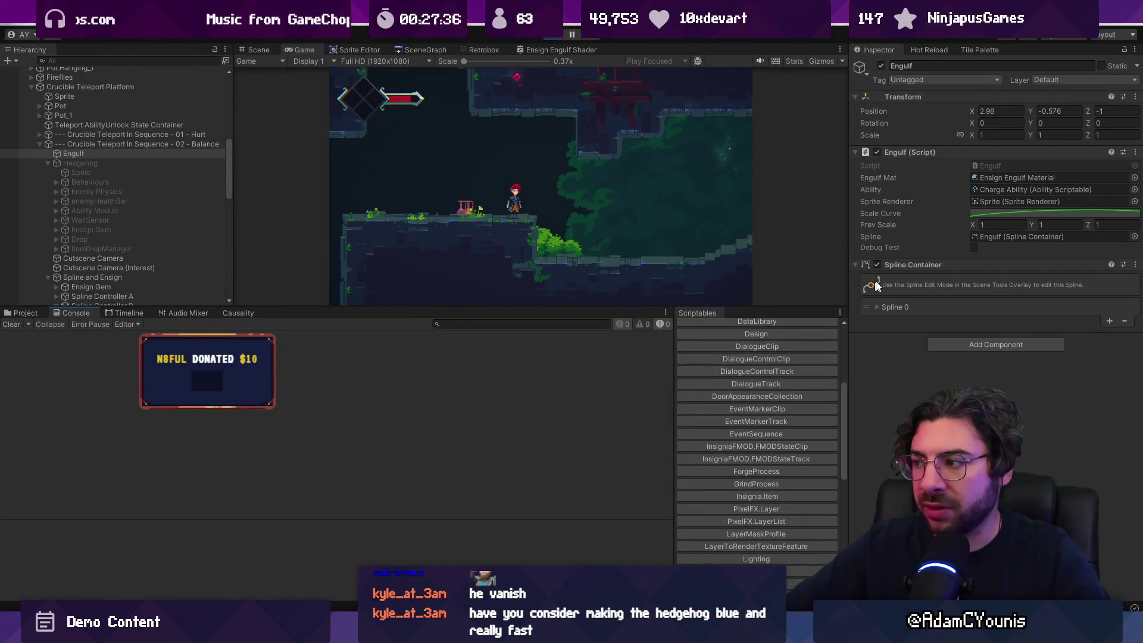
pyautogui.click(974, 247)
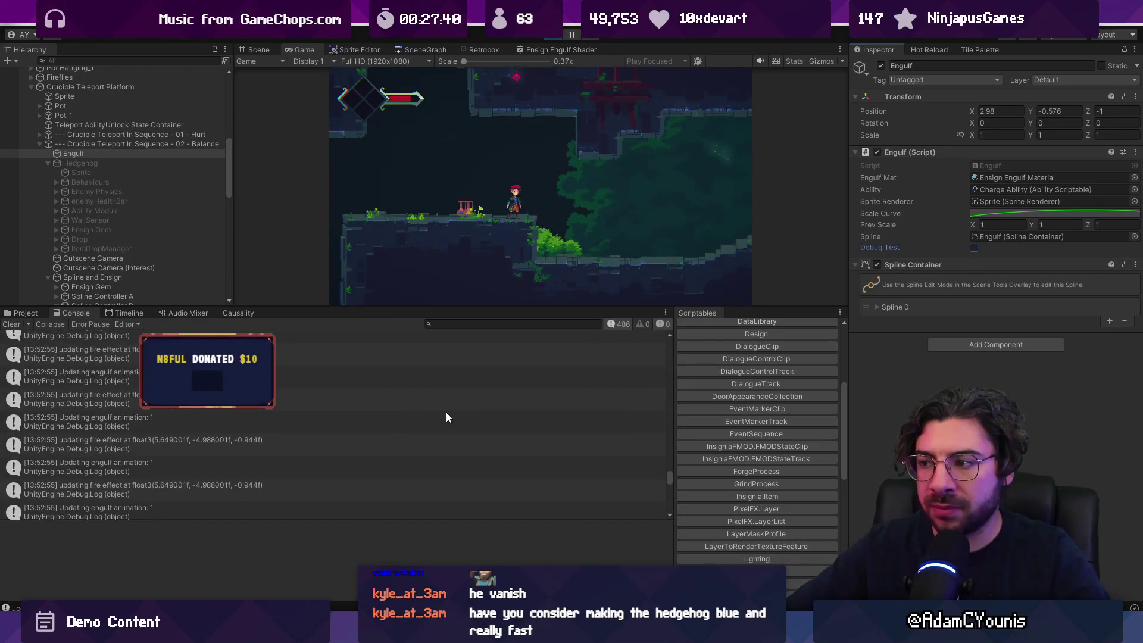
pyautogui.moveTo(671, 470); pyautogui.dragTo(649, 281)
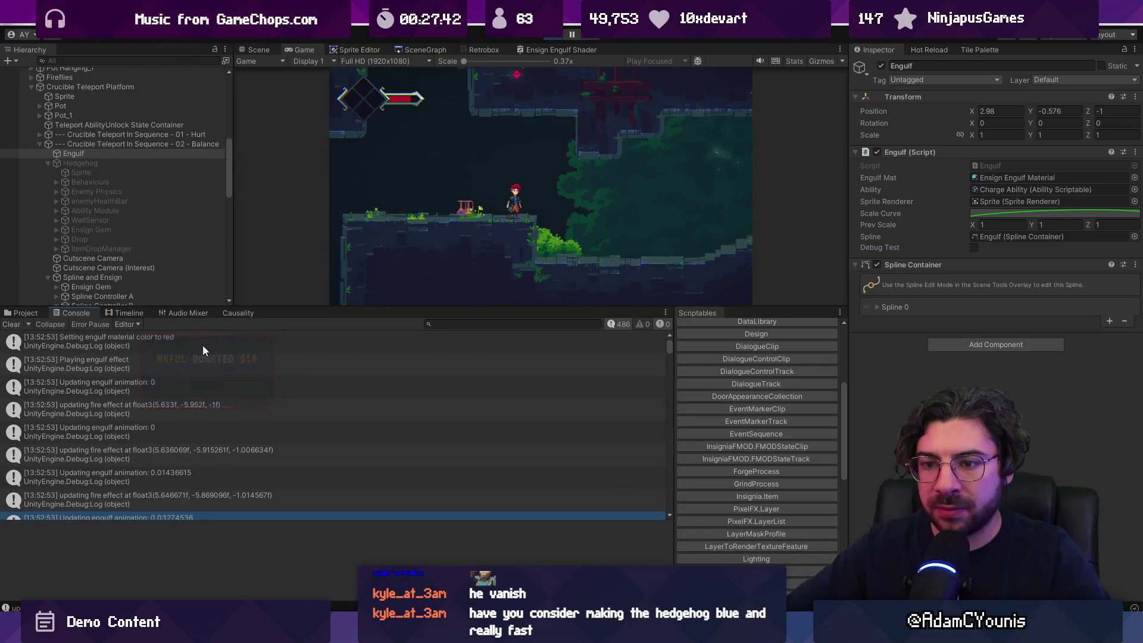
pyautogui.click(139, 349)
pyautogui.click(552, 37)
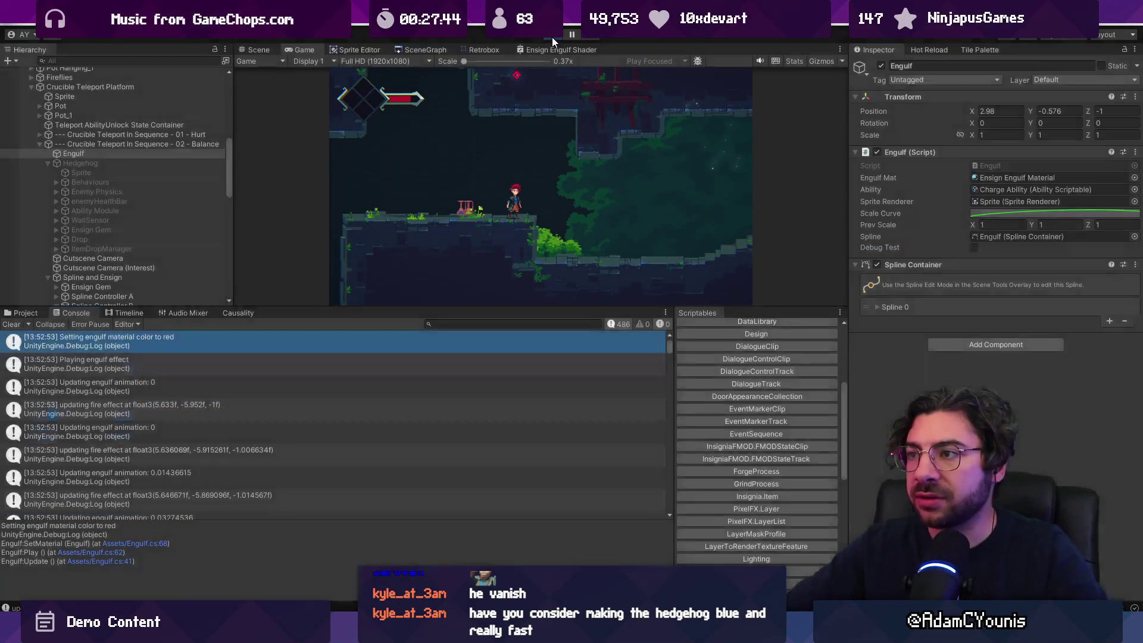
# Jump from the fire-effect log entry to its line in Engulf.cs and undo it
pyautogui.click(203, 409)
pyautogui.doubleClick(203, 410)
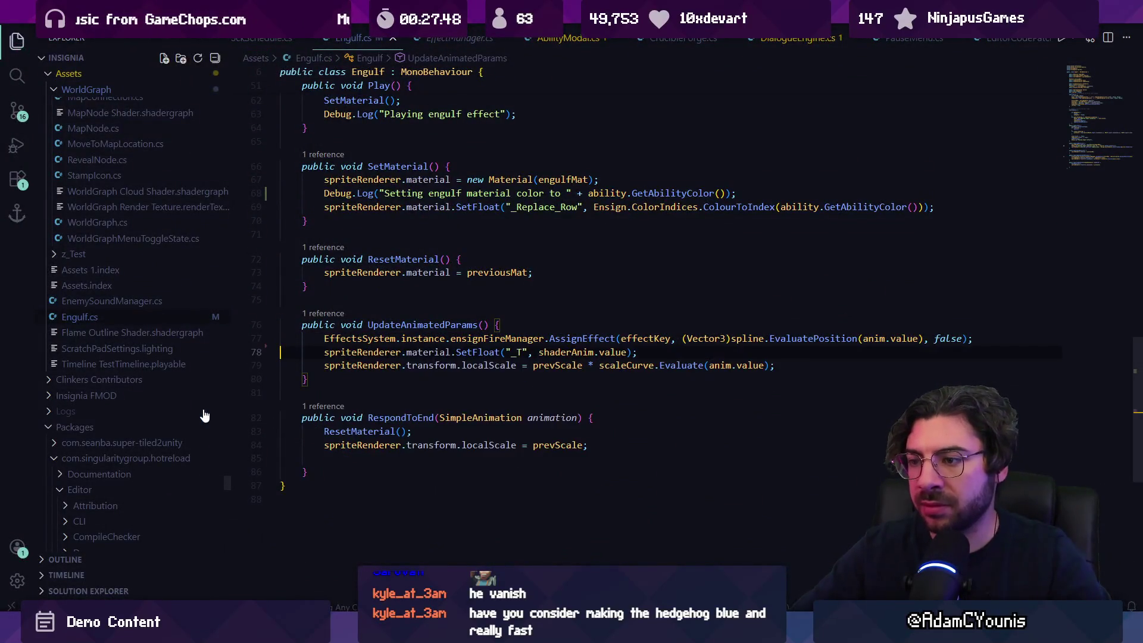
pyautogui.click(345, 246)
pyautogui.hotkey('ctrl', 'z')
pyautogui.scroll(2, 344, 246)
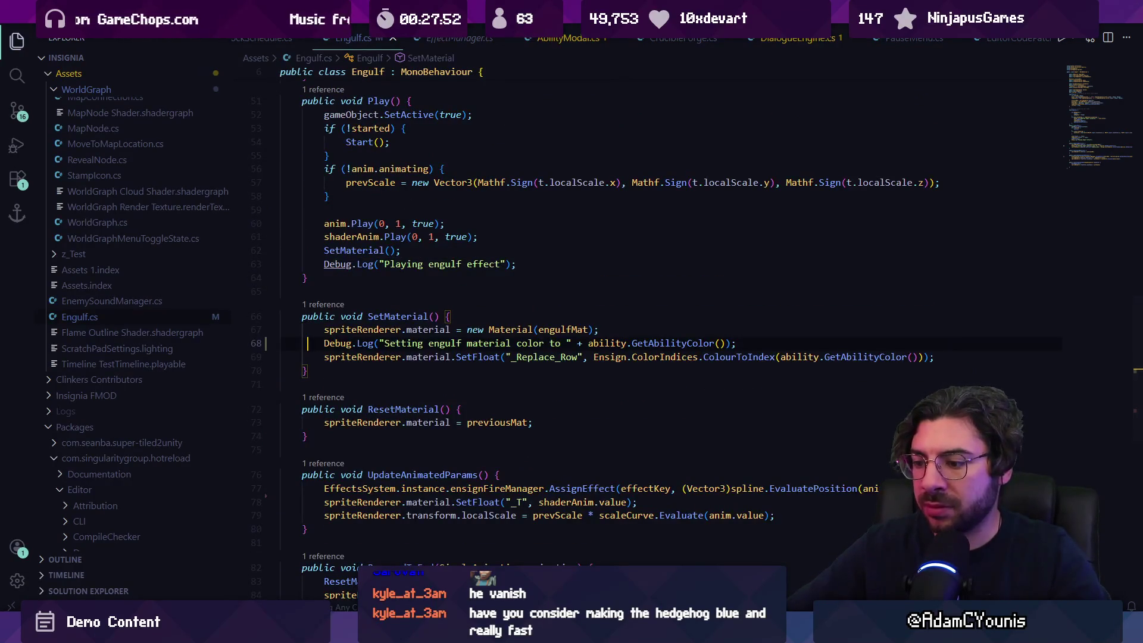
# Replay the game, enable the Hedgehog object, and retrigger the Engulf Debug Test on it
pyautogui.hotkey('alt', 'Tab')
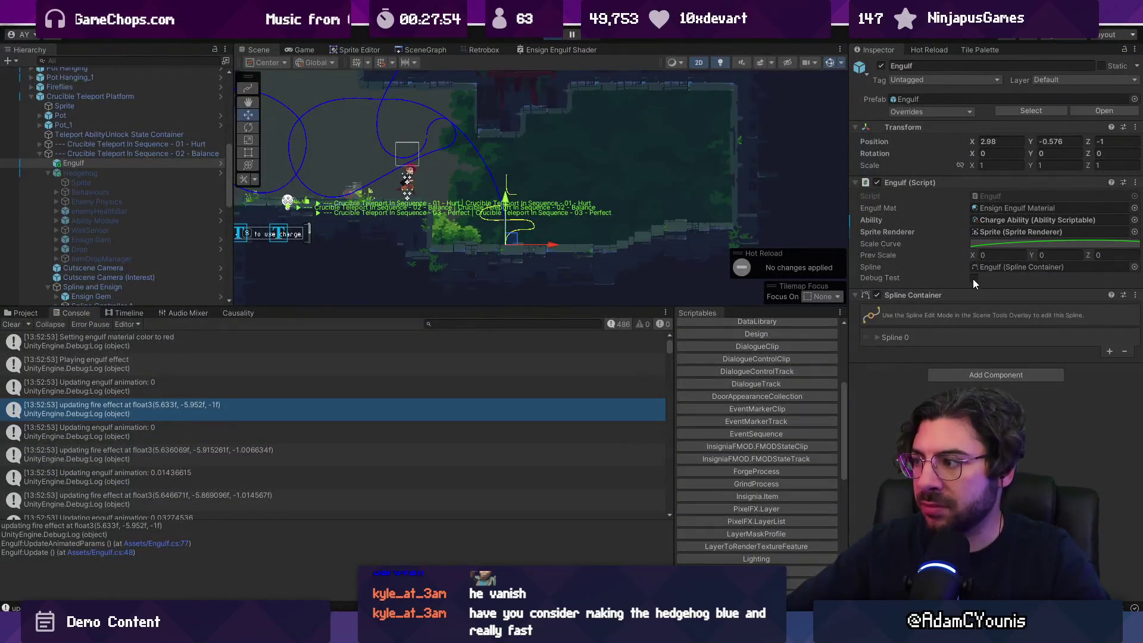
pyautogui.hotkey('ctrl', 'p')
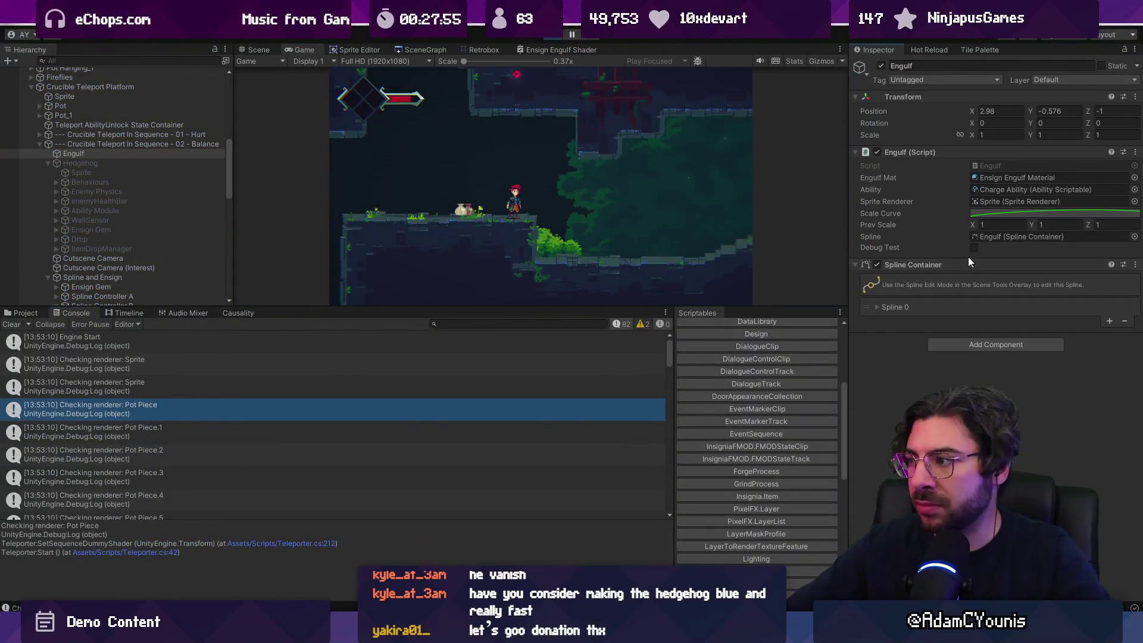
pyautogui.click(974, 248)
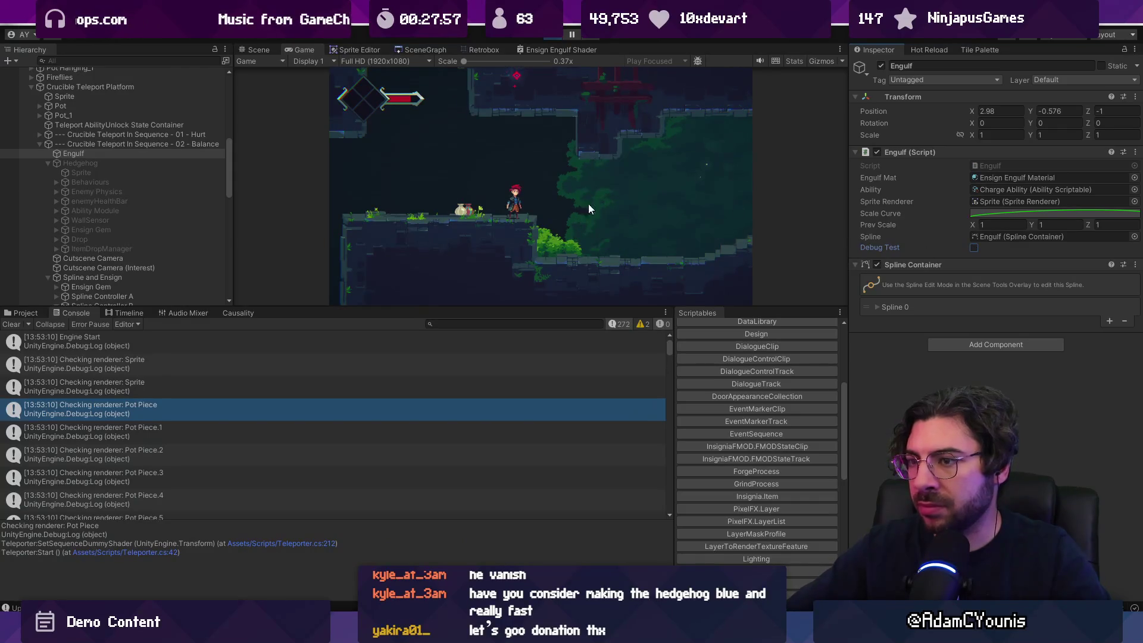
pyautogui.click(95, 160)
pyautogui.click(880, 67)
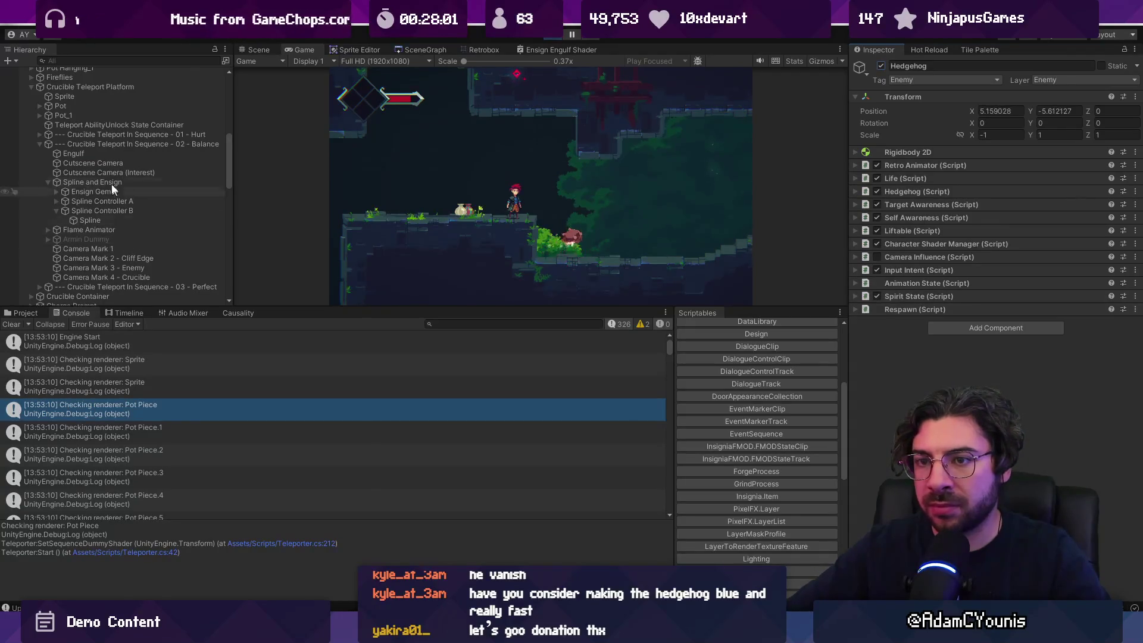
pyautogui.click(102, 155)
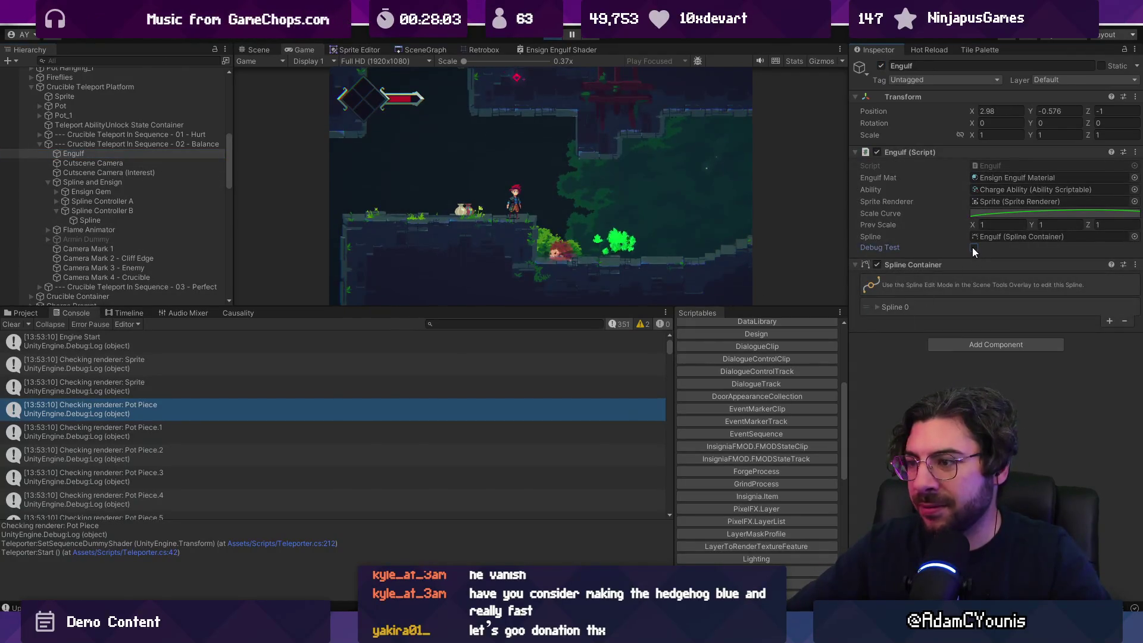
pyautogui.click(973, 248)
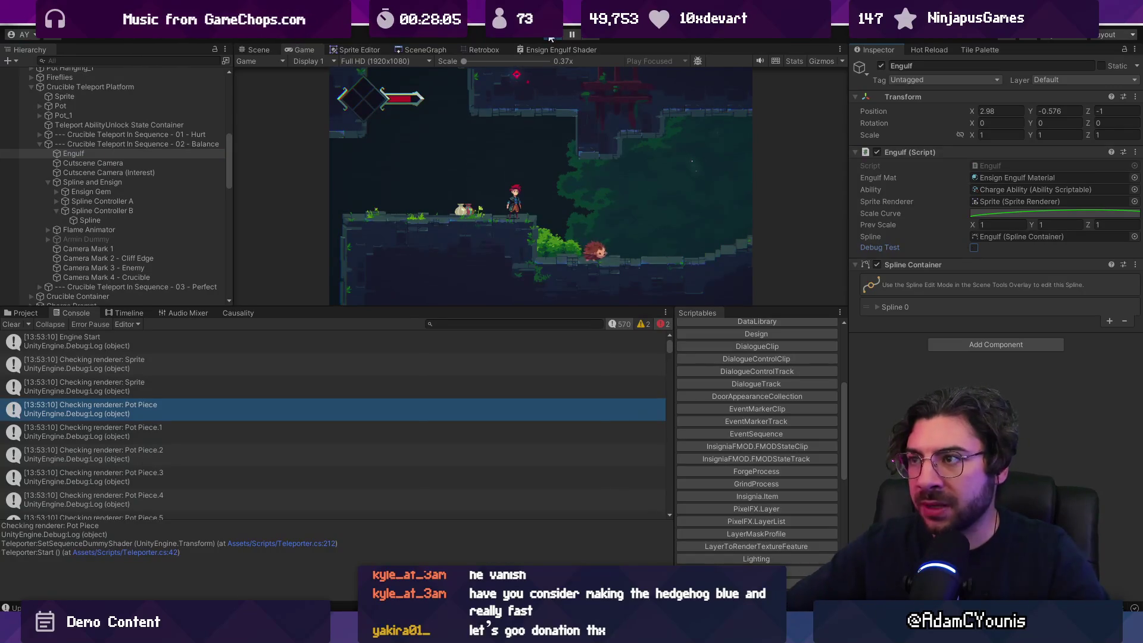
# Filter the Console to errors only and open the first _outline colour error's stack trace
pyautogui.click(661, 325)
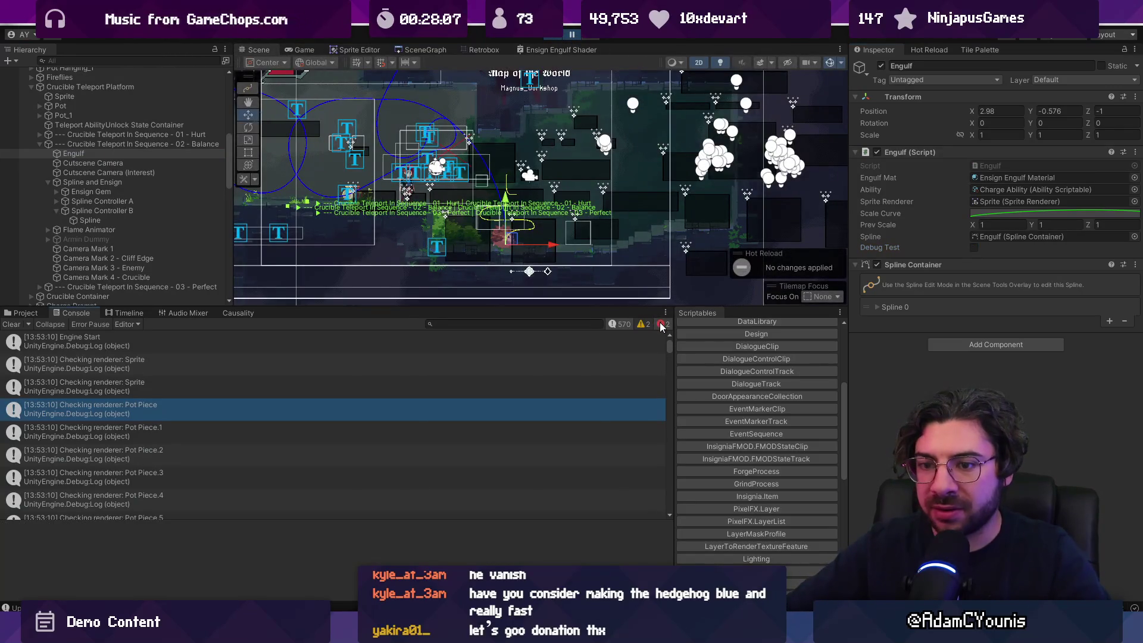
pyautogui.click(622, 325)
pyautogui.click(264, 344)
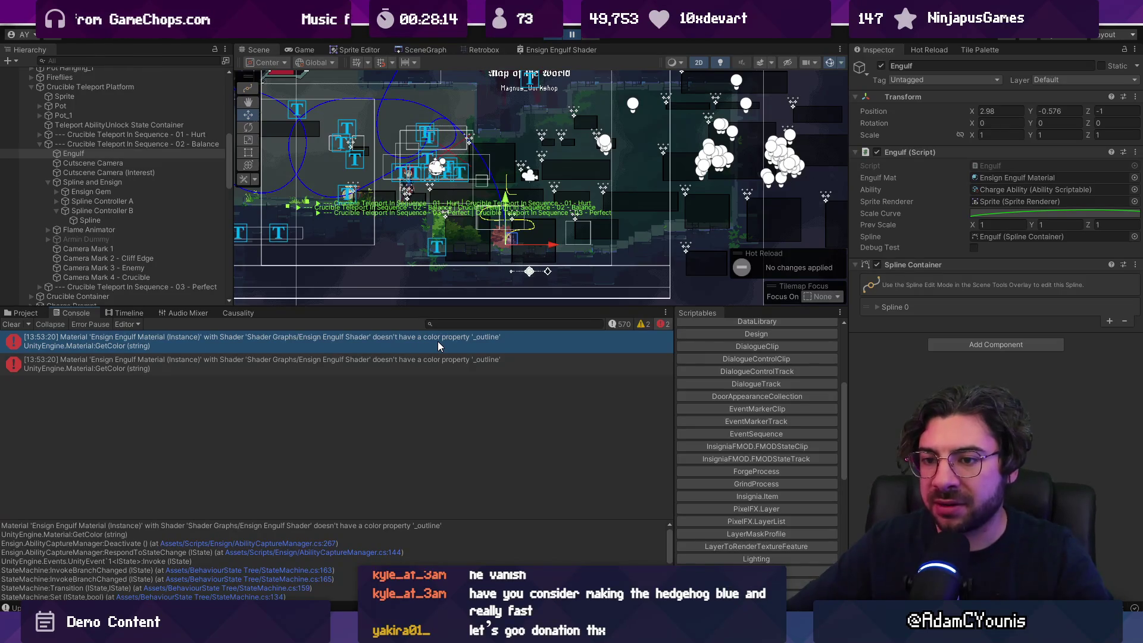
pyautogui.hotkey('alt', 'Tab')
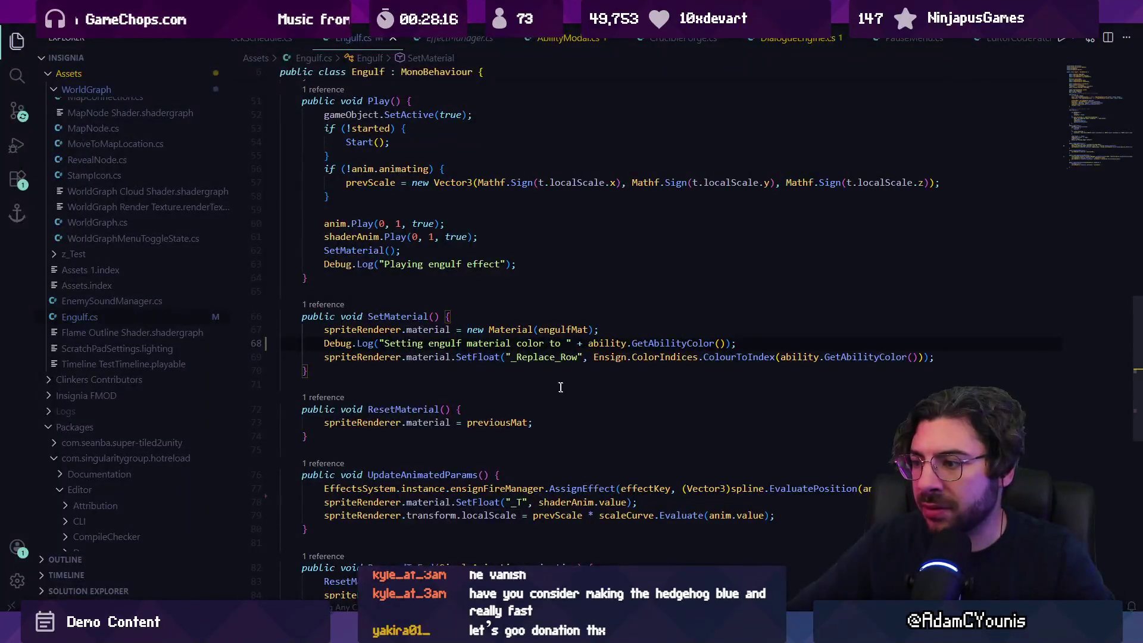
# Note the _Replace_Row property in the code, then enlarge Unity's panels and retrigger the Engulf effect
pyautogui.doubleClick(542, 358)
pyautogui.scroll(-5, 545, 360)
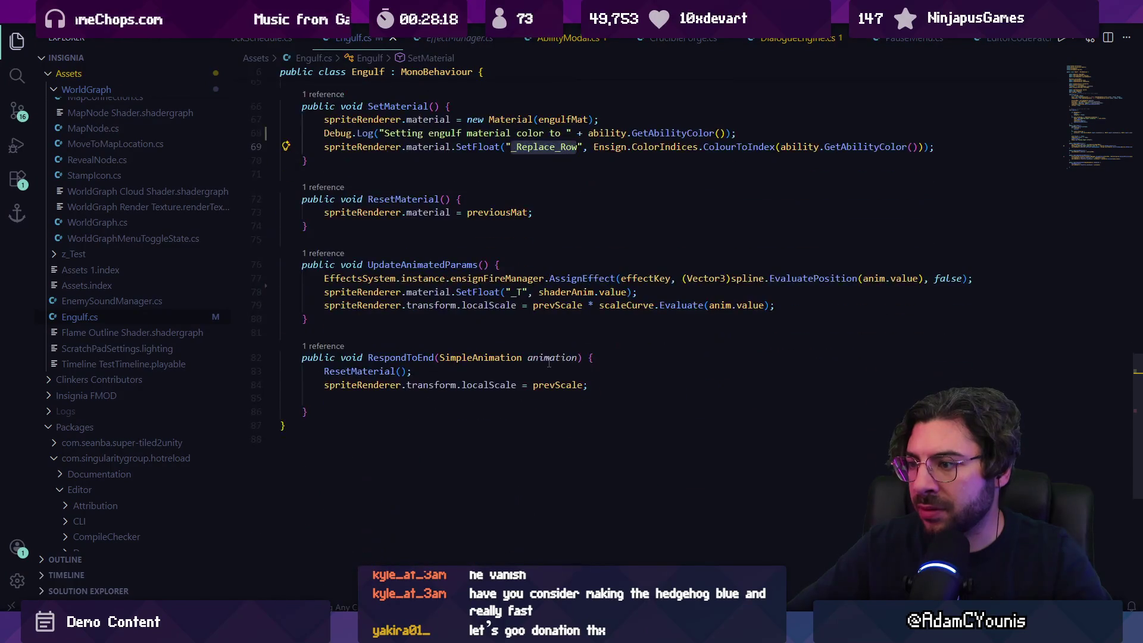
pyautogui.scroll(5, 546, 361)
pyautogui.hotkey('alt', 'Tab')
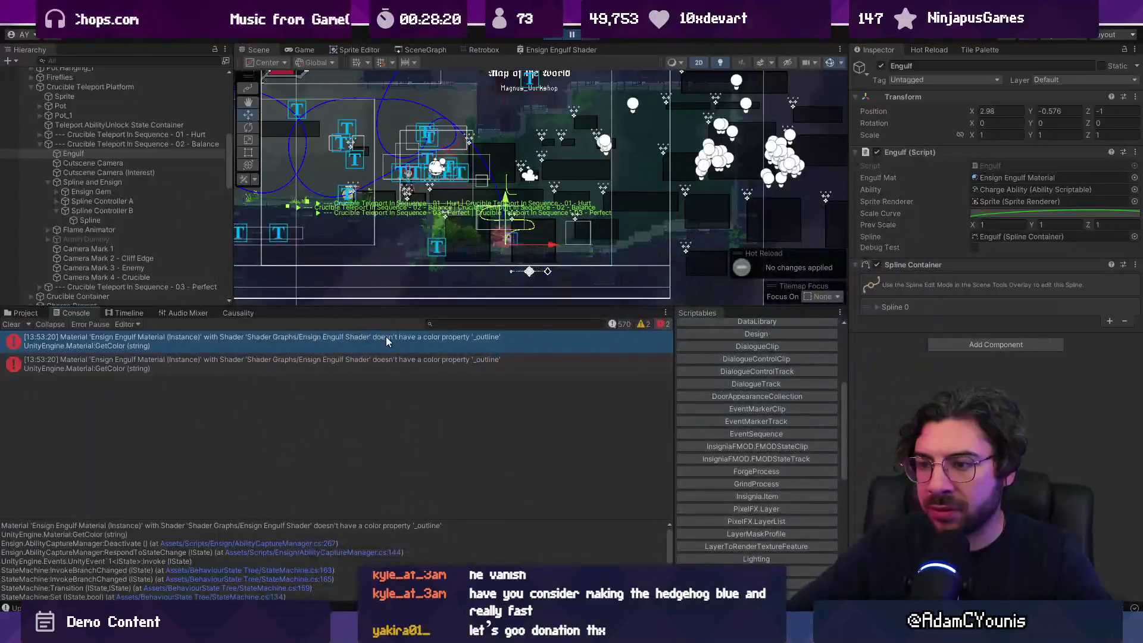
pyautogui.moveTo(230, 520); pyautogui.dragTo(233, 433)
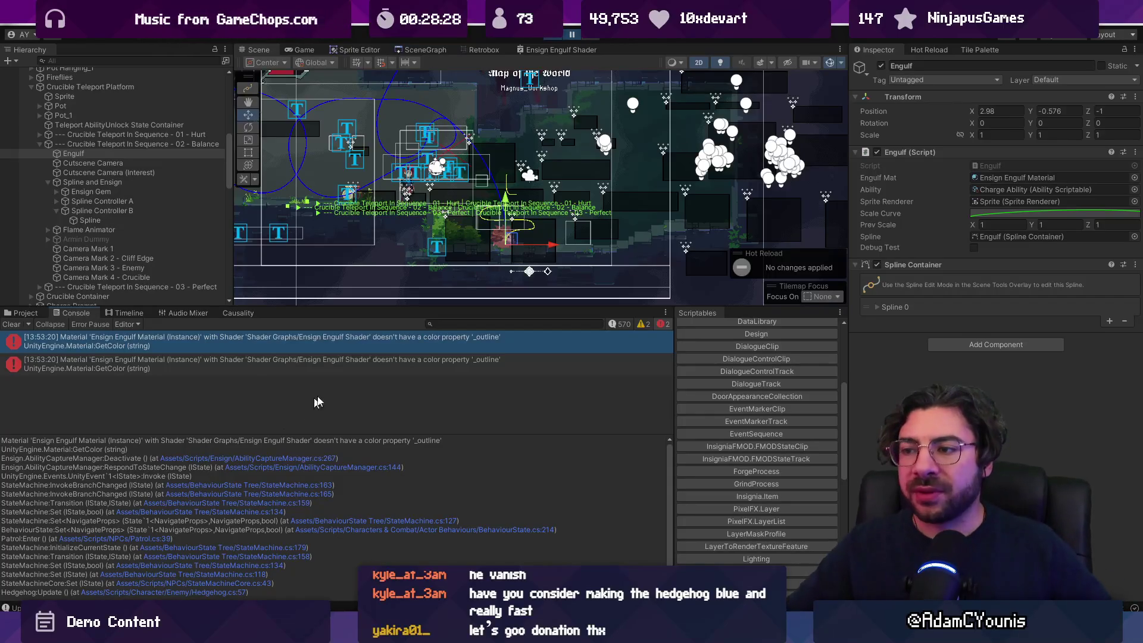
pyautogui.moveTo(524, 308); pyautogui.dragTo(525, 375)
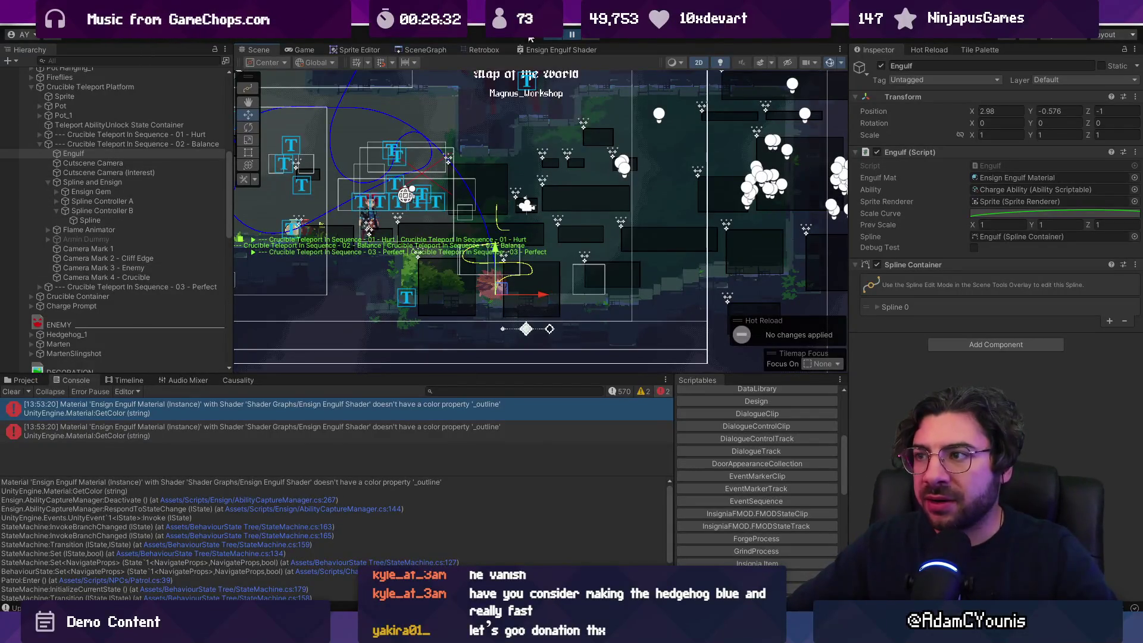
pyautogui.click(975, 248)
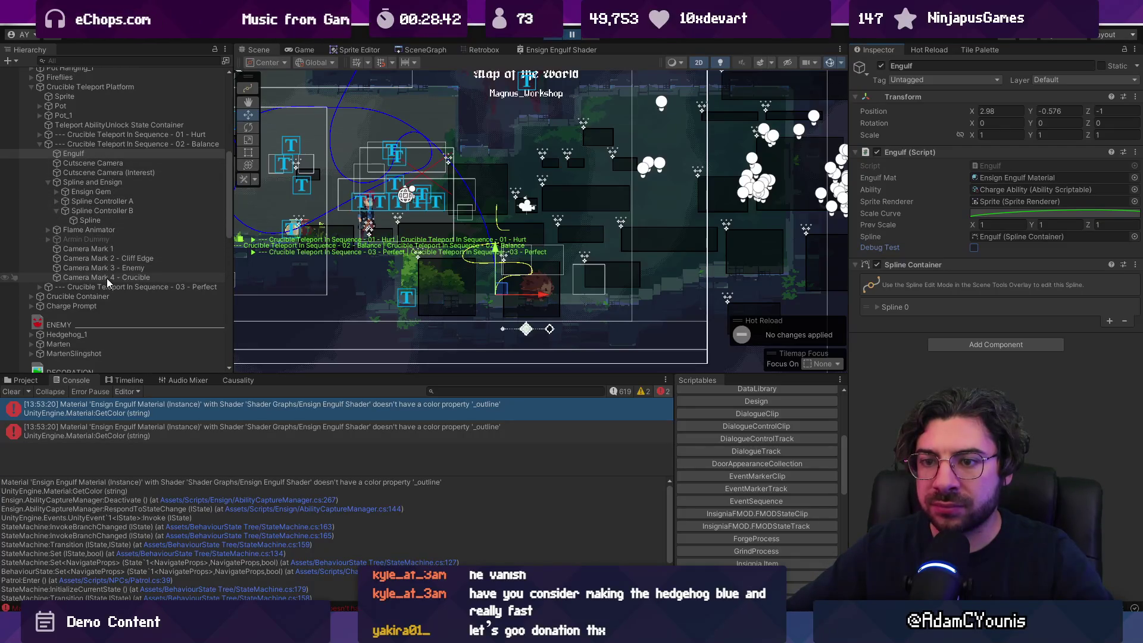
pyautogui.scroll(-10, 108, 280)
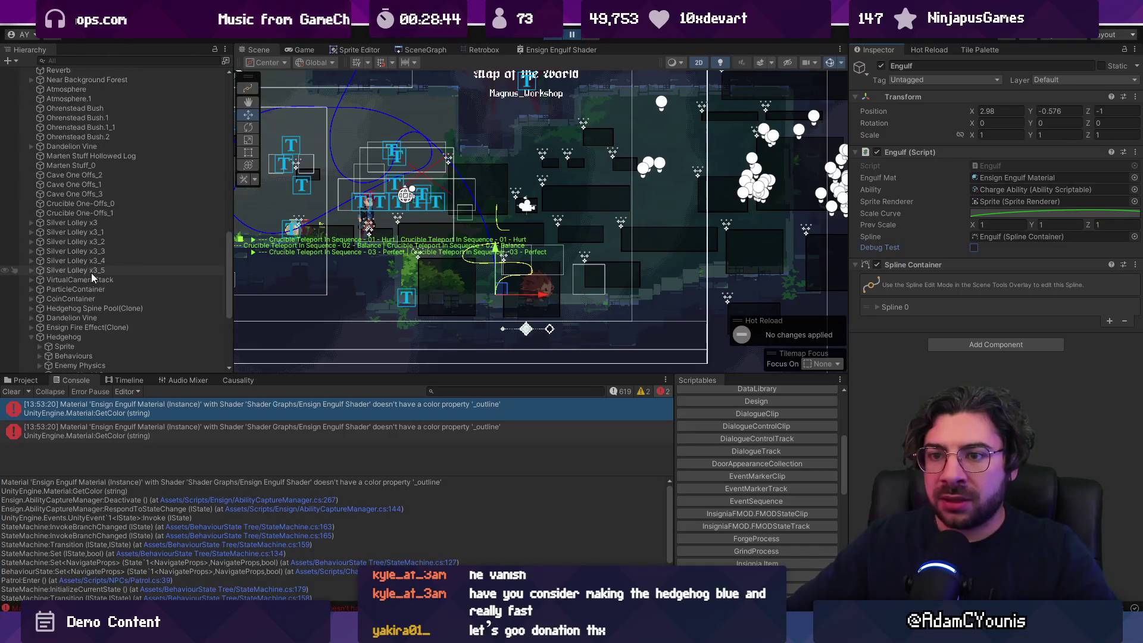
pyautogui.scroll(-6, 92, 273)
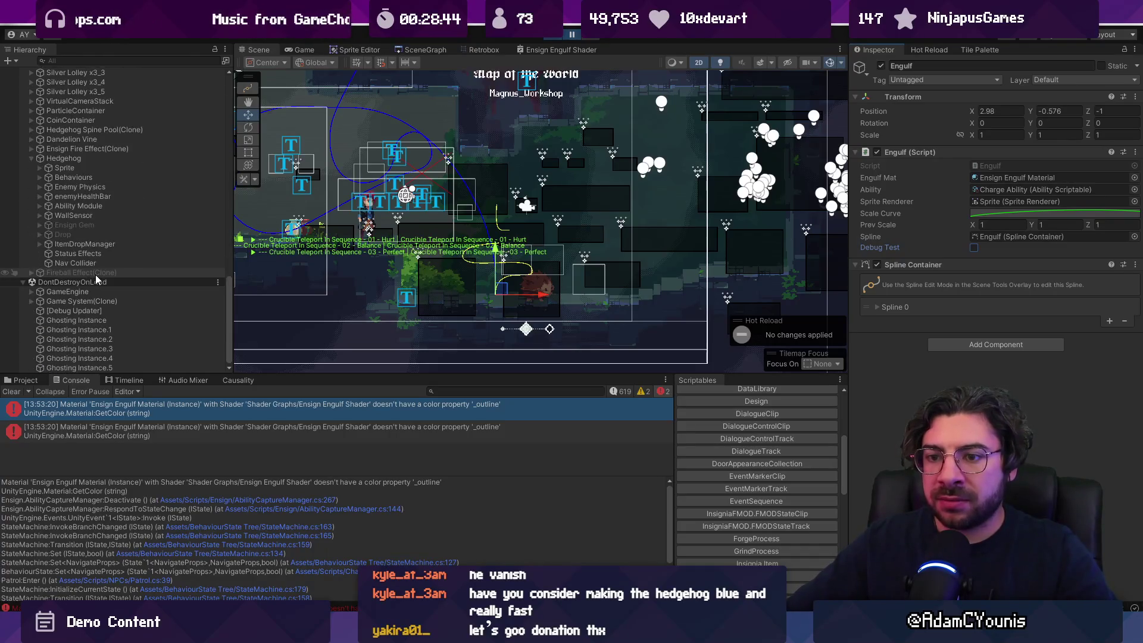
# Check the Hedgehog Sprite's Ensign Engulf material properties against the property names in Engulf.cs
pyautogui.click(84, 159)
pyautogui.click(88, 167)
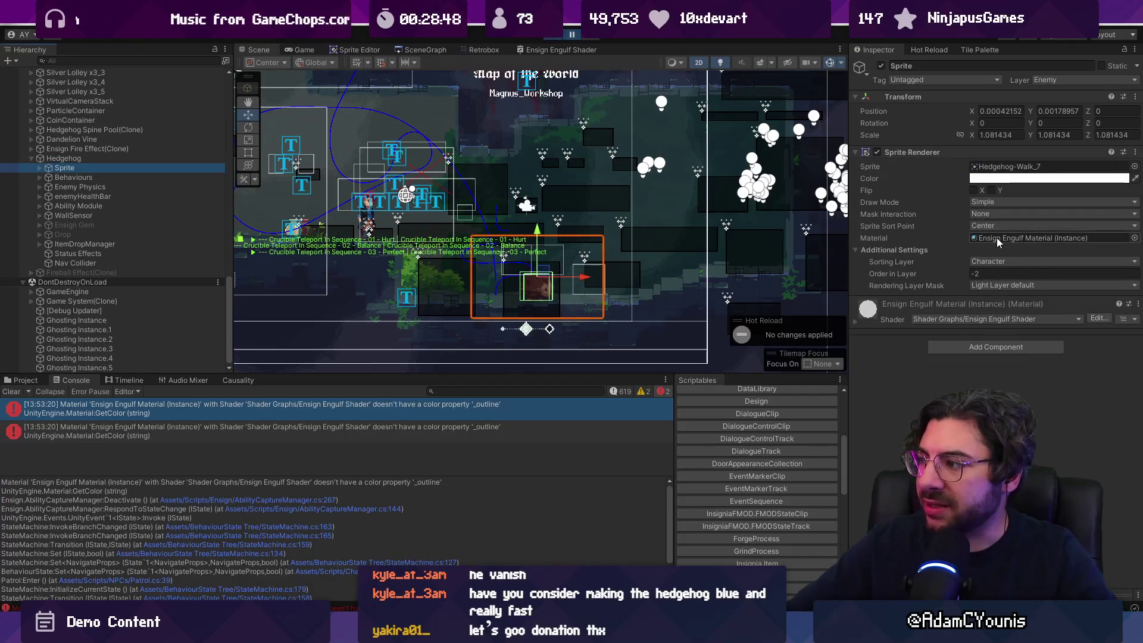
pyautogui.click(862, 323)
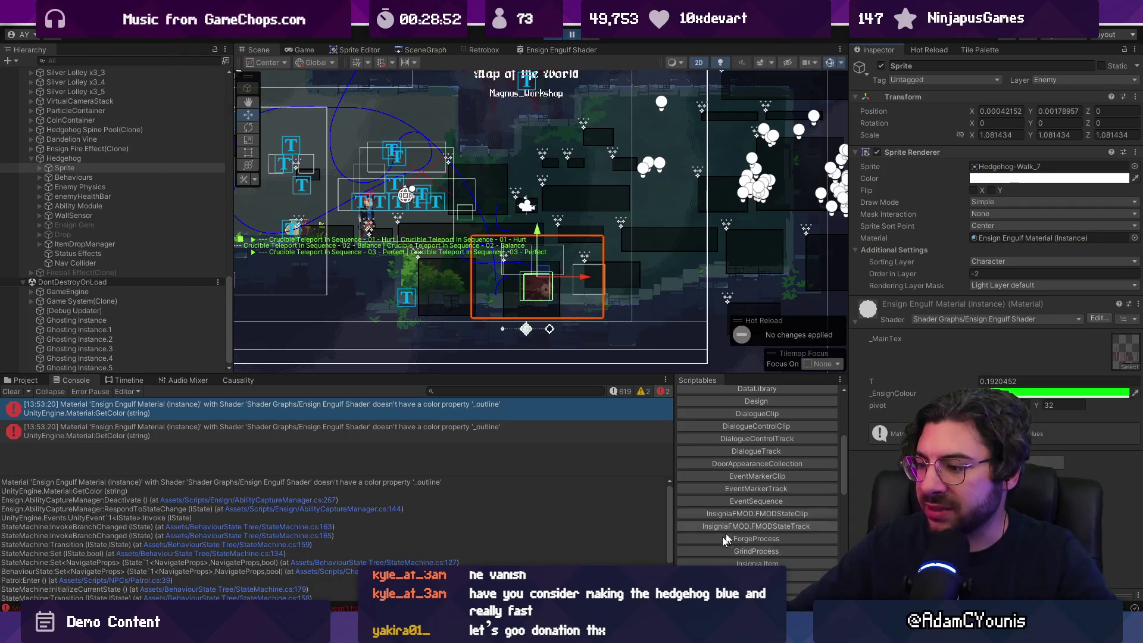
pyautogui.hotkey('alt', 'Tab')
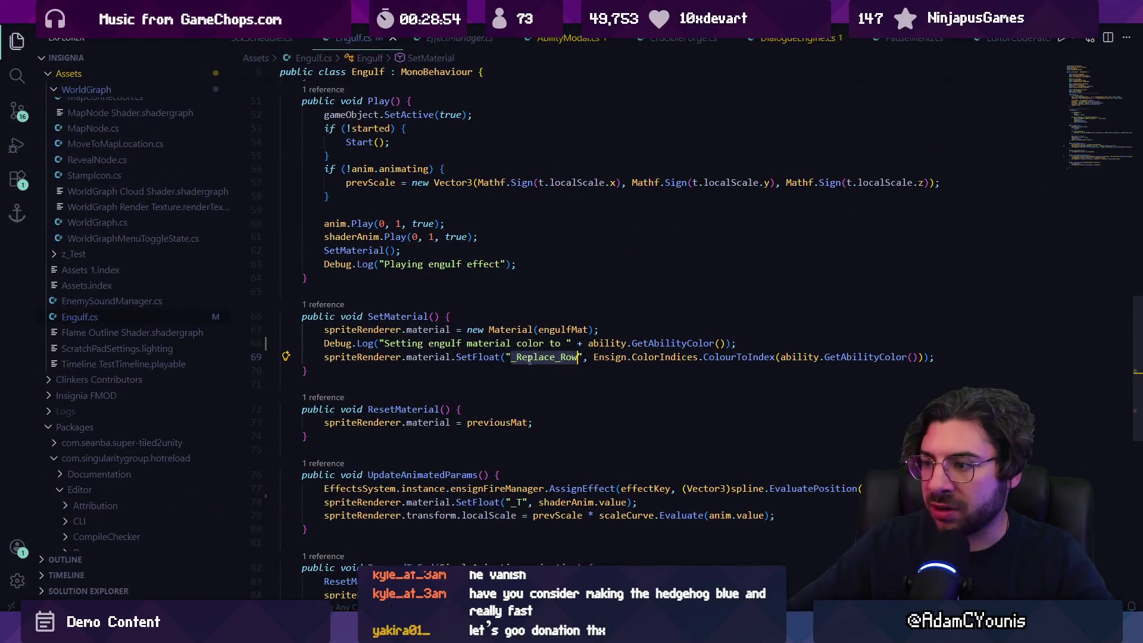
pyautogui.hotkey('alt', 'Tab')
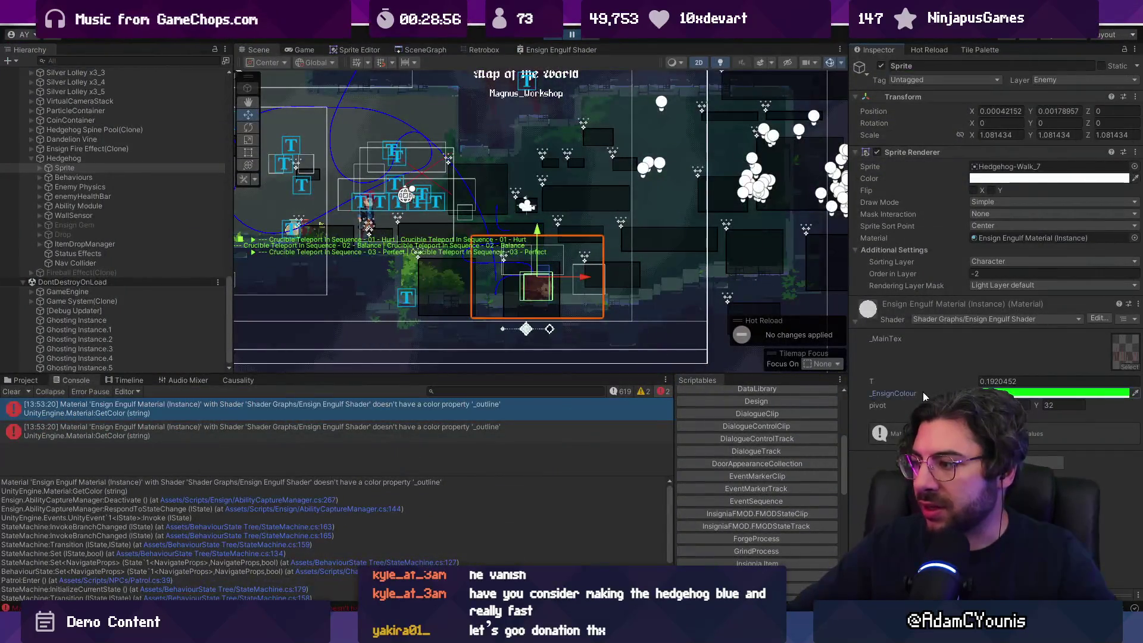
pyautogui.hotkey('alt', 'Tab')
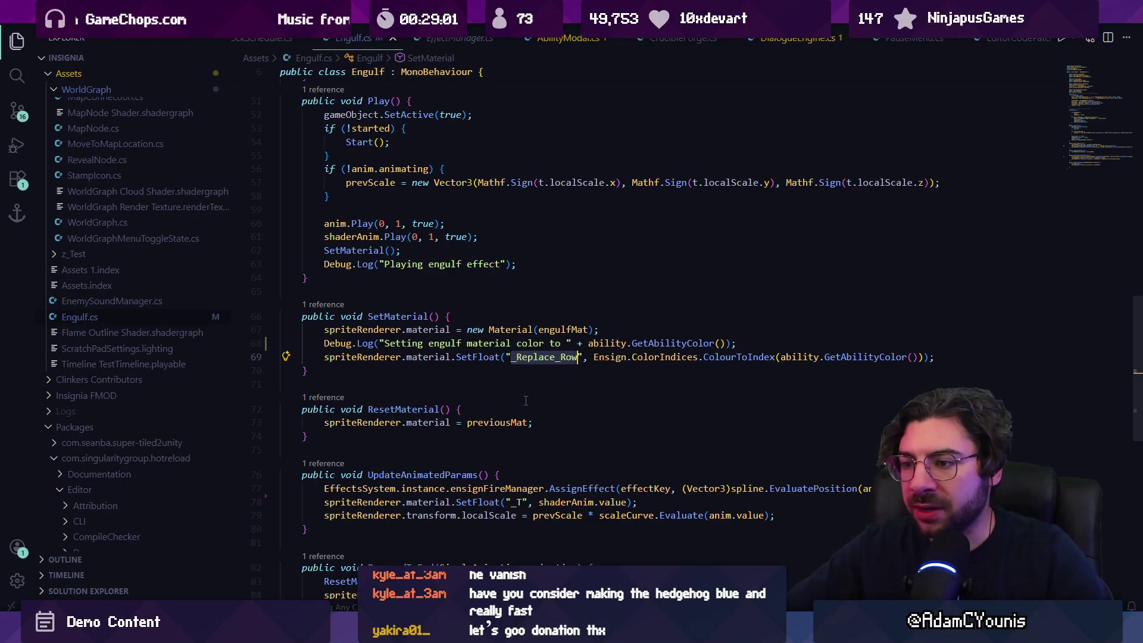
# Rename the shader property to "_EnsignColour" and strip the ColourToIndex conversion from the argument
pyautogui.write('_Ensign')
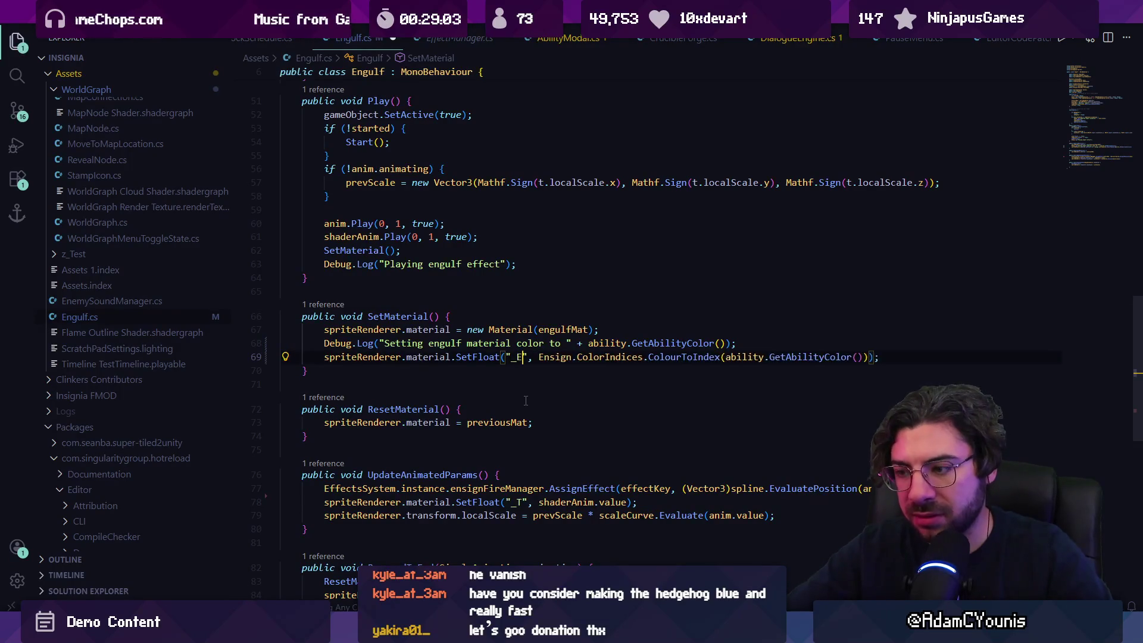
pyautogui.write('Colour')
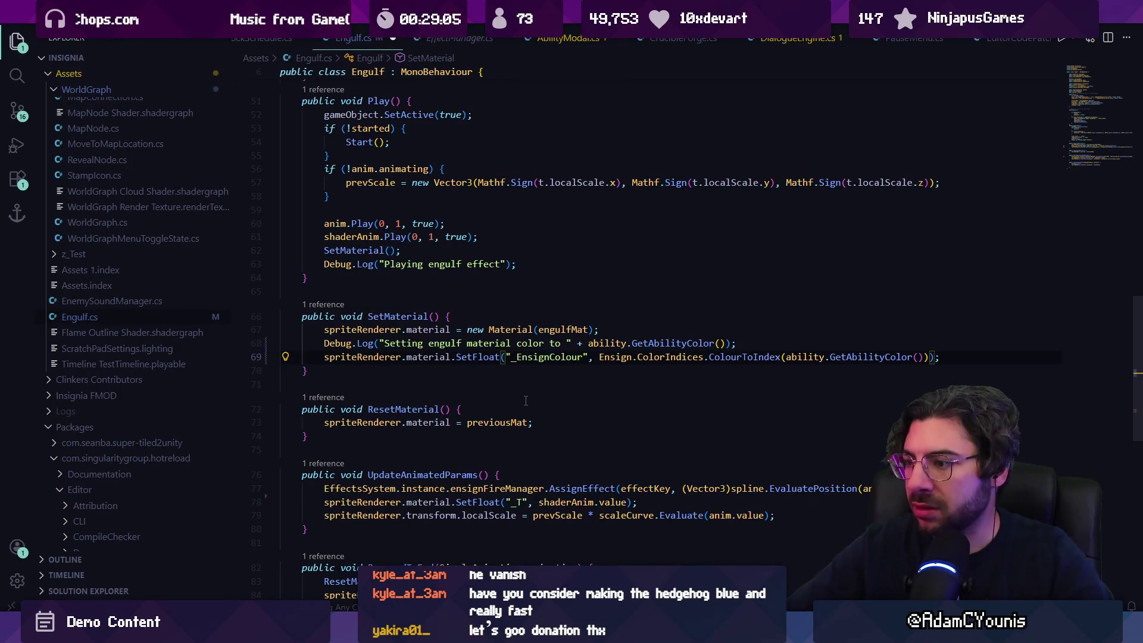
pyautogui.hotkey('ctrl', 'Right')
pyautogui.hotkey('ctrl', 'Right')
pyautogui.hotkey('ctrl', 'shift', 'Left')
pyautogui.hotkey('ctrl', 'shift', 'Right')
pyautogui.hotkey('ctrl', 'shift', 'Right')
pyautogui.hotkey('ctrl', 'shift', 'Right')
pyautogui.hotkey('ctrl', 'shift', 'Left')
pyautogui.press('BackSpace')
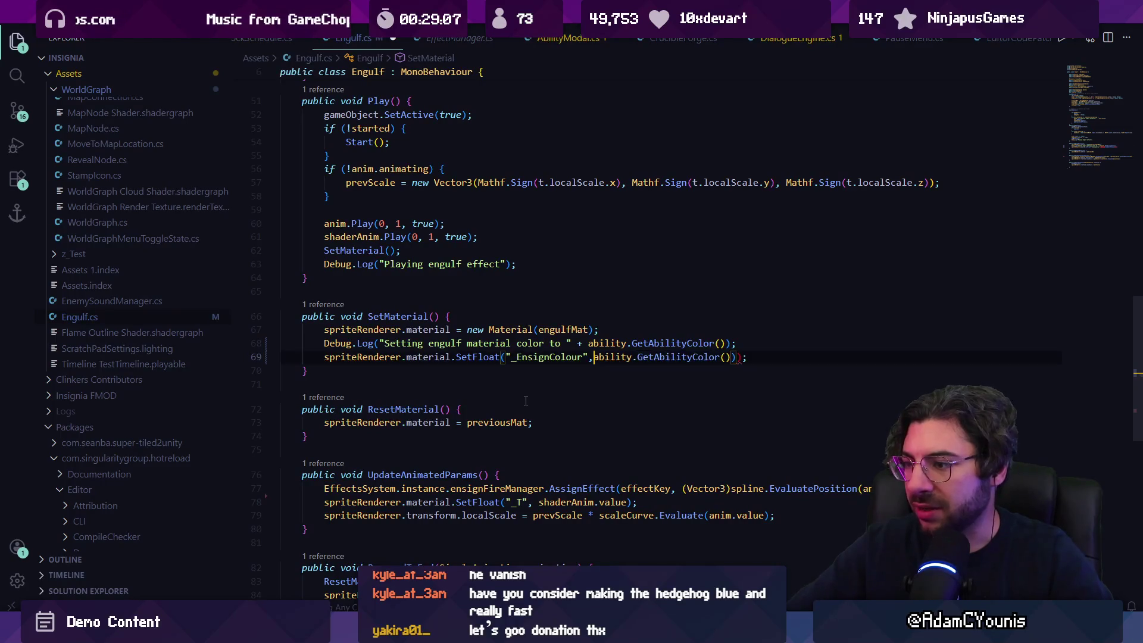
pyautogui.press('BackSpace')
pyautogui.press('End')
pyautogui.hotkey('ctrl', 'Left')
pyautogui.hotkey('ctrl', 'Left')
pyautogui.hotkey('ctrl', 'Left')
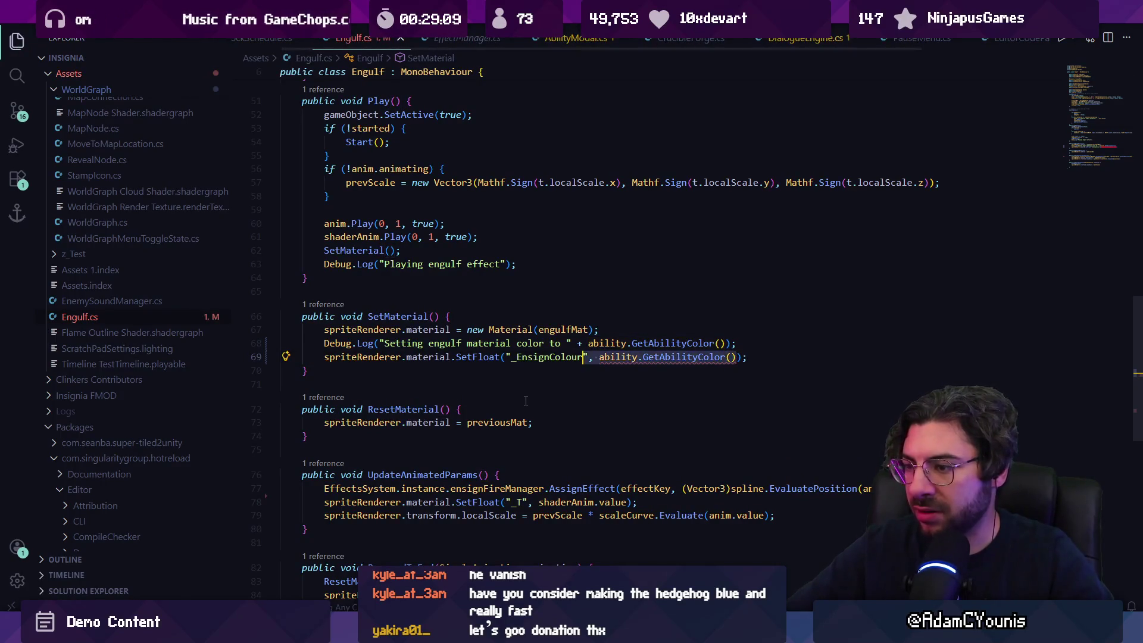
pyautogui.hotkey('ctrl', 's')
# Change the SetFloat call to SetVector and save
pyautogui.hotkey('ctrl', 'BackSpace')
pyautogui.write('SetColour')
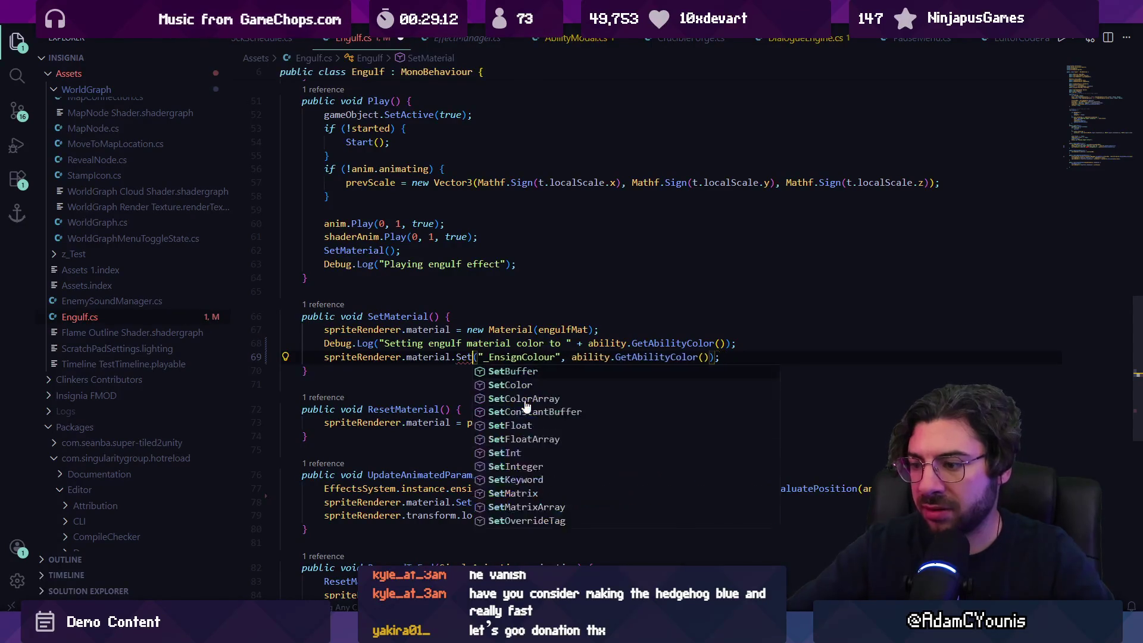
pyautogui.hotkey('ctrl', 'shift', 'Left')
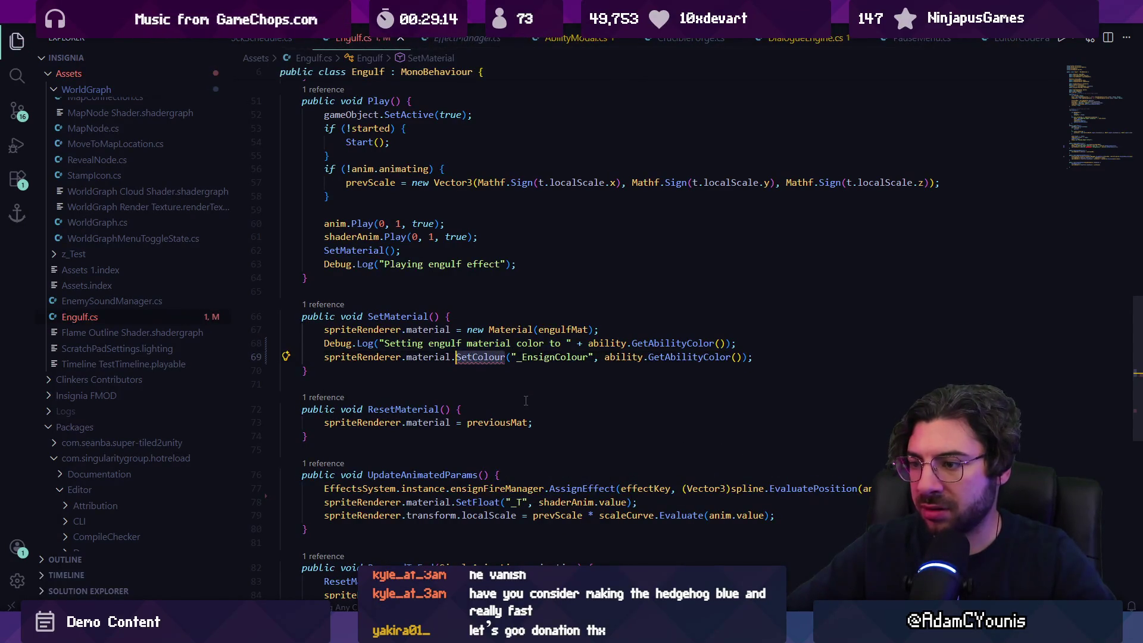
pyautogui.write('Setvec')
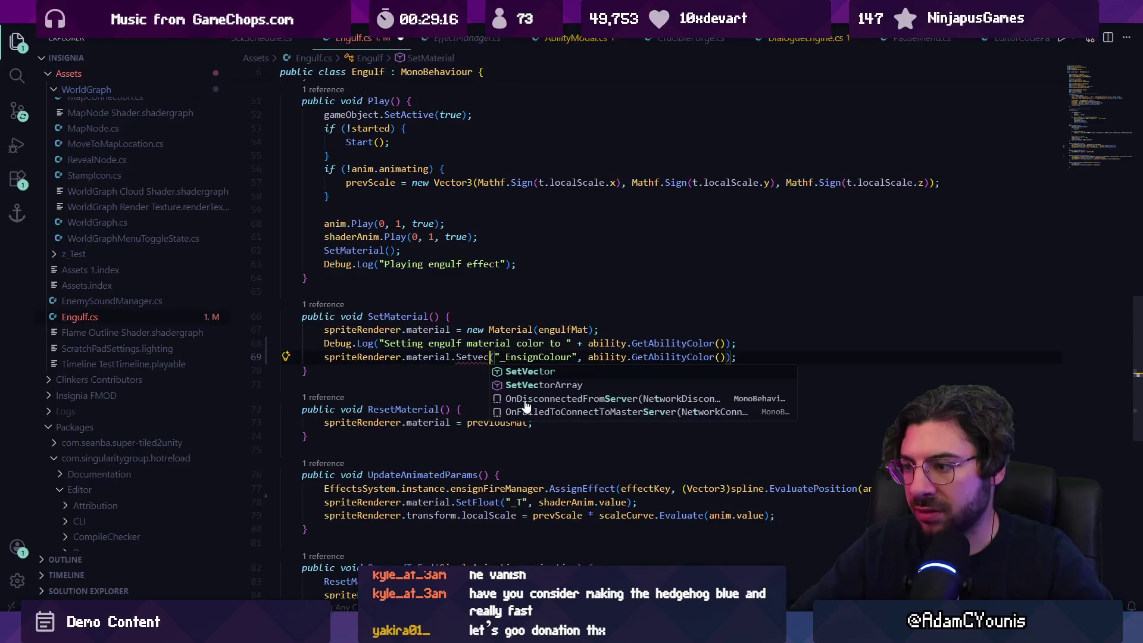
pyautogui.press('Tab')
pyautogui.hotkey('ctrl', 's')
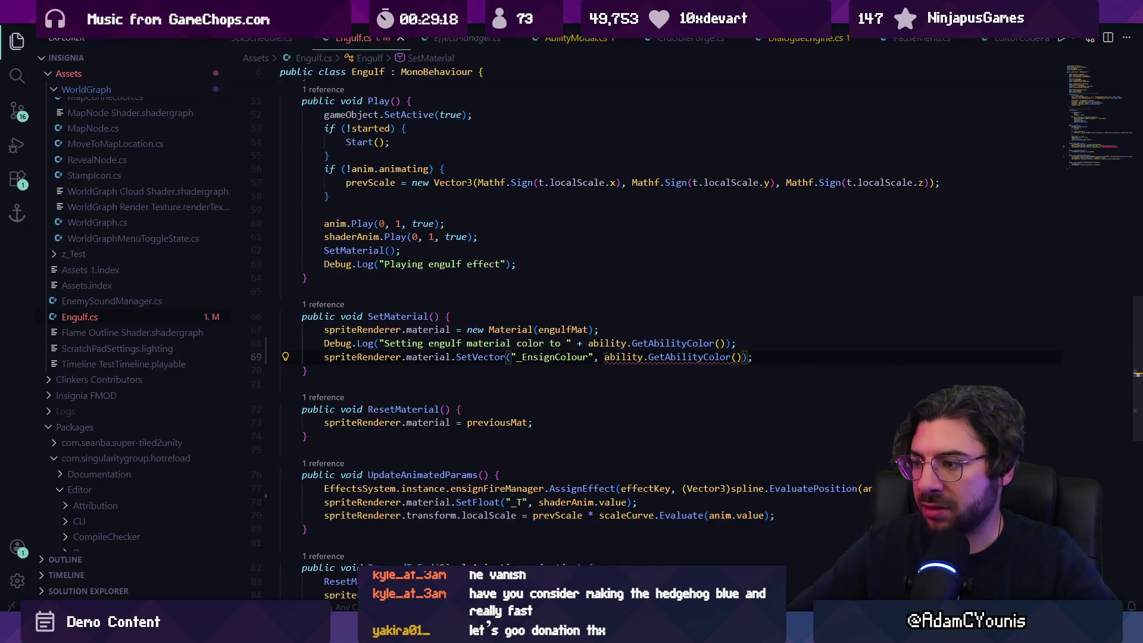
# Add a (Vector4) cast in front of the colour argument and save
pyautogui.click(604, 356)
pyautogui.write('(Vector2)')
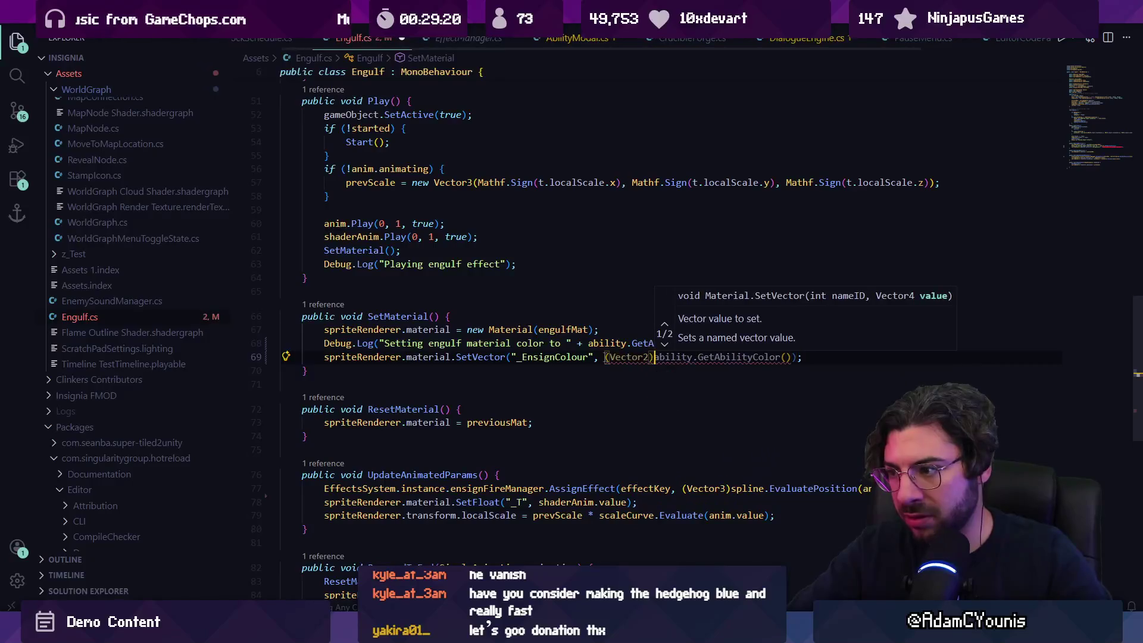
pyautogui.press('Left')
pyautogui.press('BackSpace')
pyautogui.write('4')
pyautogui.hotkey('ctrl', 's')
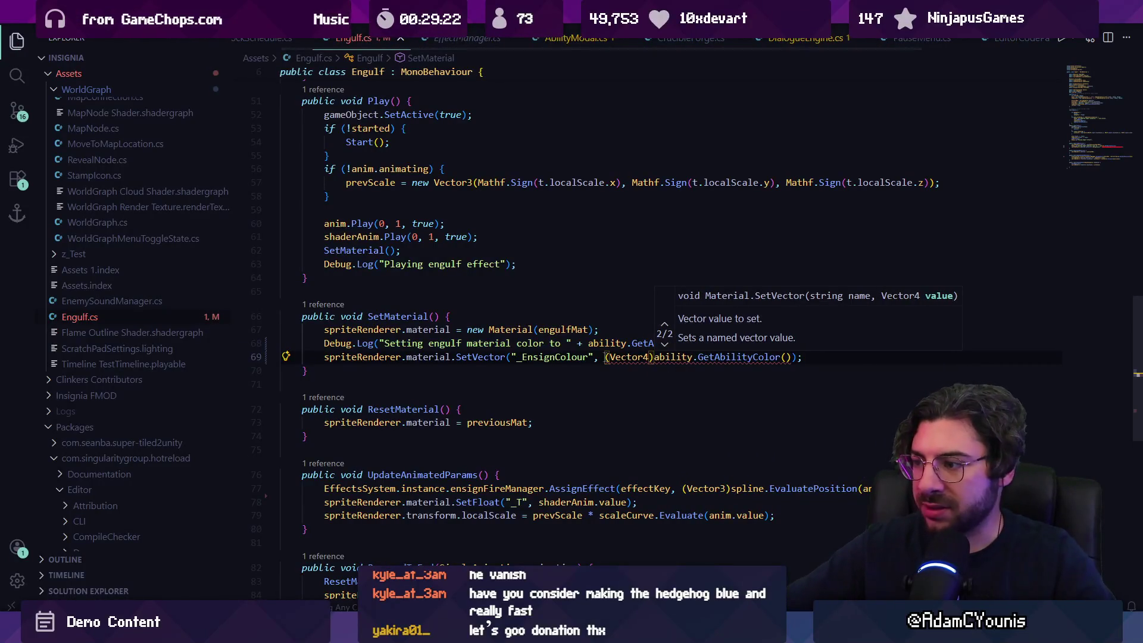
pyautogui.click(654, 357)
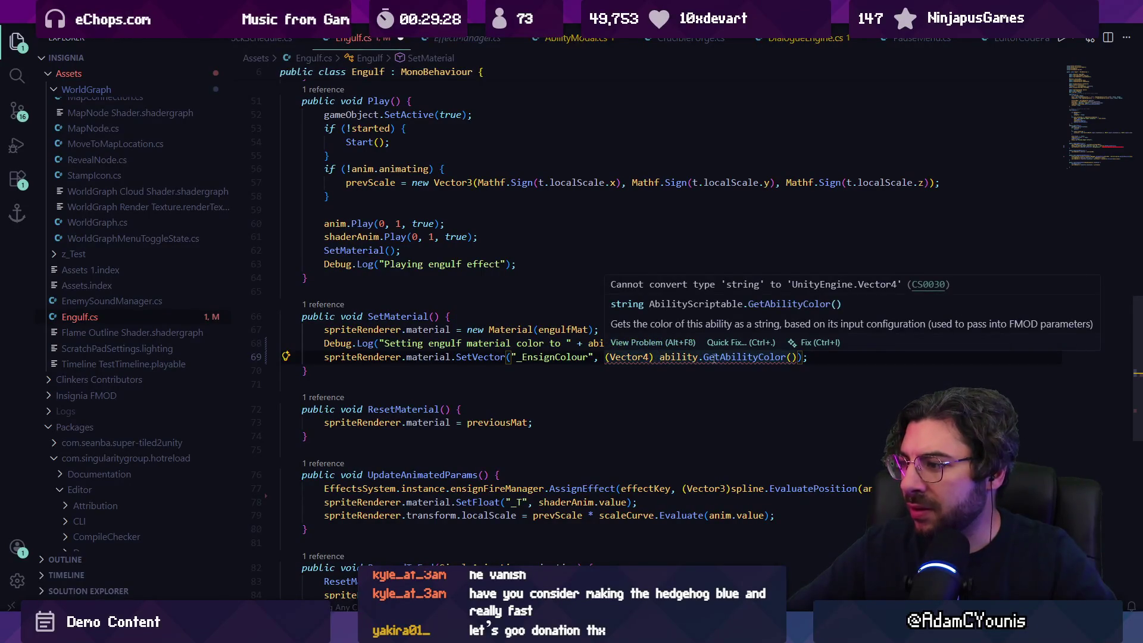
# Replace GetAbilityColor() with ability.colour and drop the Vector4 cast
pyautogui.click(715, 358)
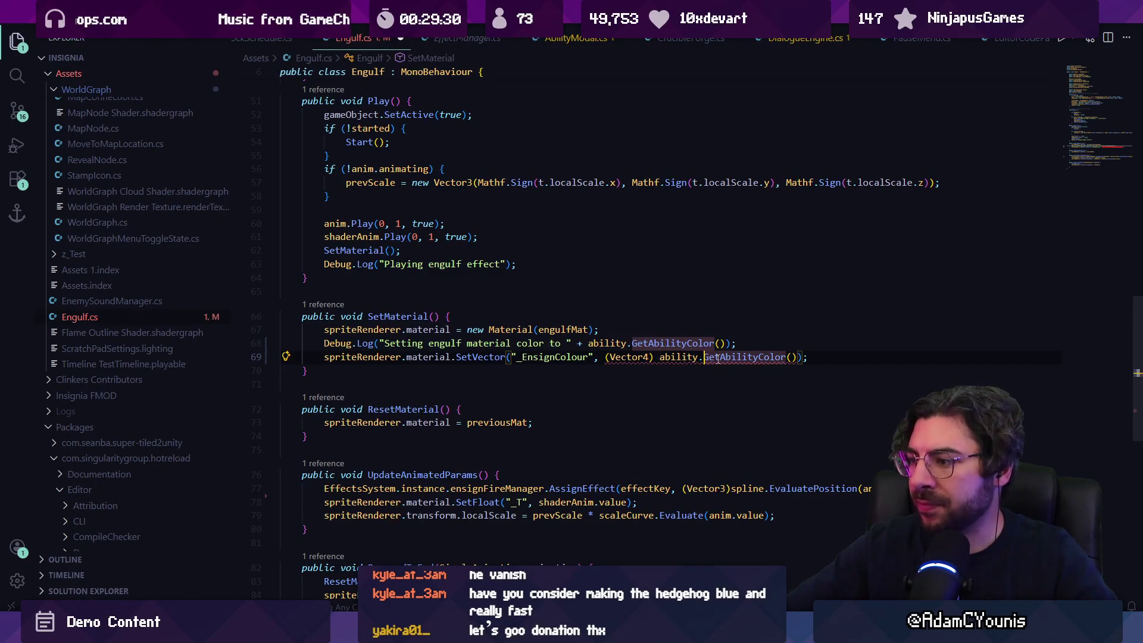
pyautogui.keyDown('shift'); pyautogui.click(797, 357); pyautogui.keyUp('shift')
pyautogui.press('BackSpace')
pyautogui.write('cpo')
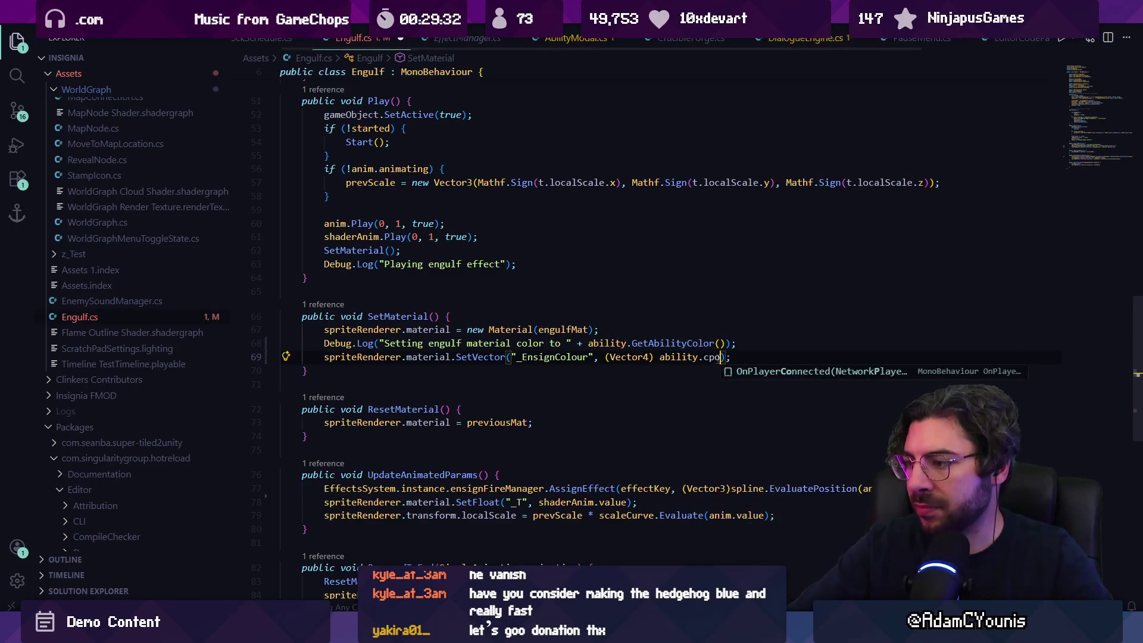
pyautogui.press('BackSpace')
pyautogui.press('BackSpace')
pyautogui.write('olour')
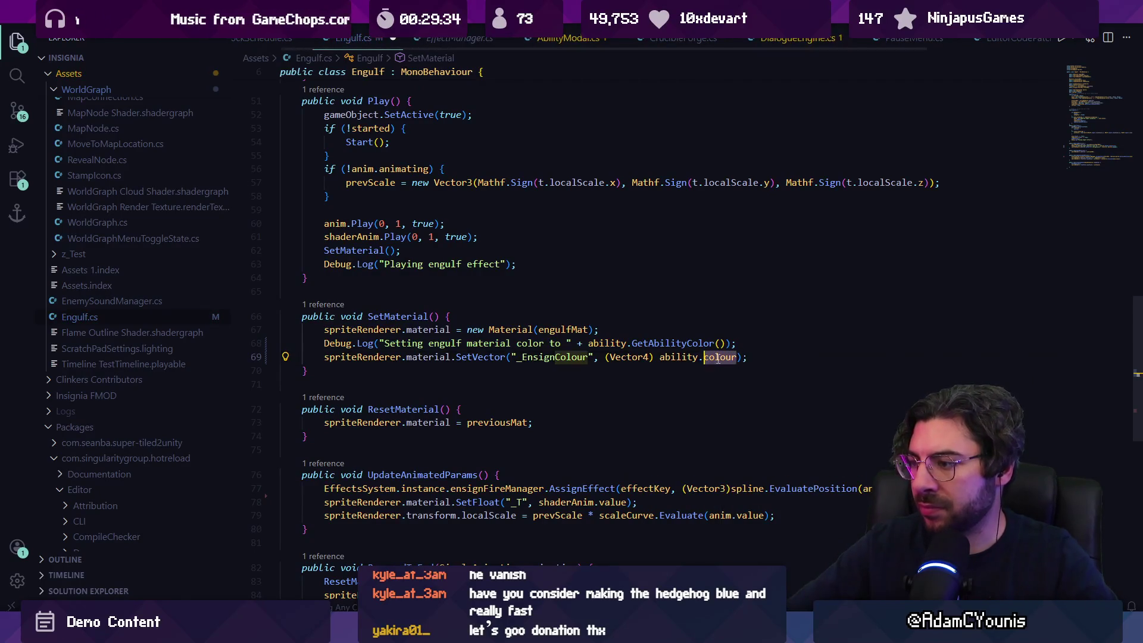
pyautogui.hotkey('ctrl', 'Left')
pyautogui.hotkey('ctrl', 'Left')
pyautogui.hotkey('ctrl', 'shift', 'Left')
pyautogui.hotkey('ctrl', 'shift', 'Left')
pyautogui.hotkey('ctrl', 'shift', 'Left')
pyautogui.press('BackSpace')
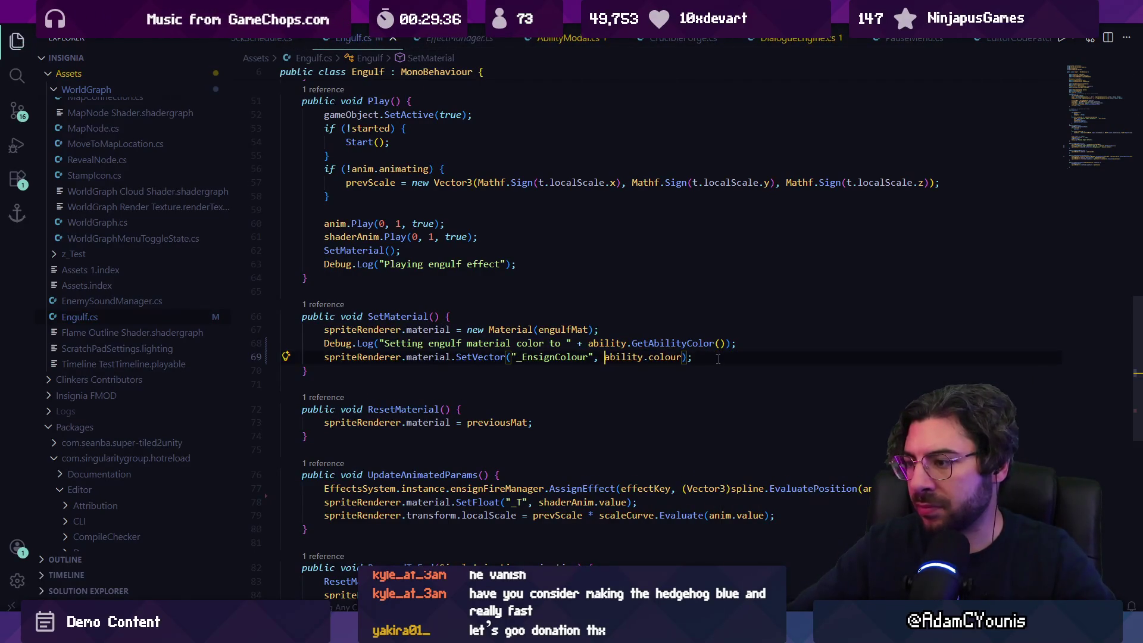
# Delete the Debug.Log line in SetMaterial
pyautogui.press('Up')
pyautogui.hotkey('ctrl', 'shift', 'k')
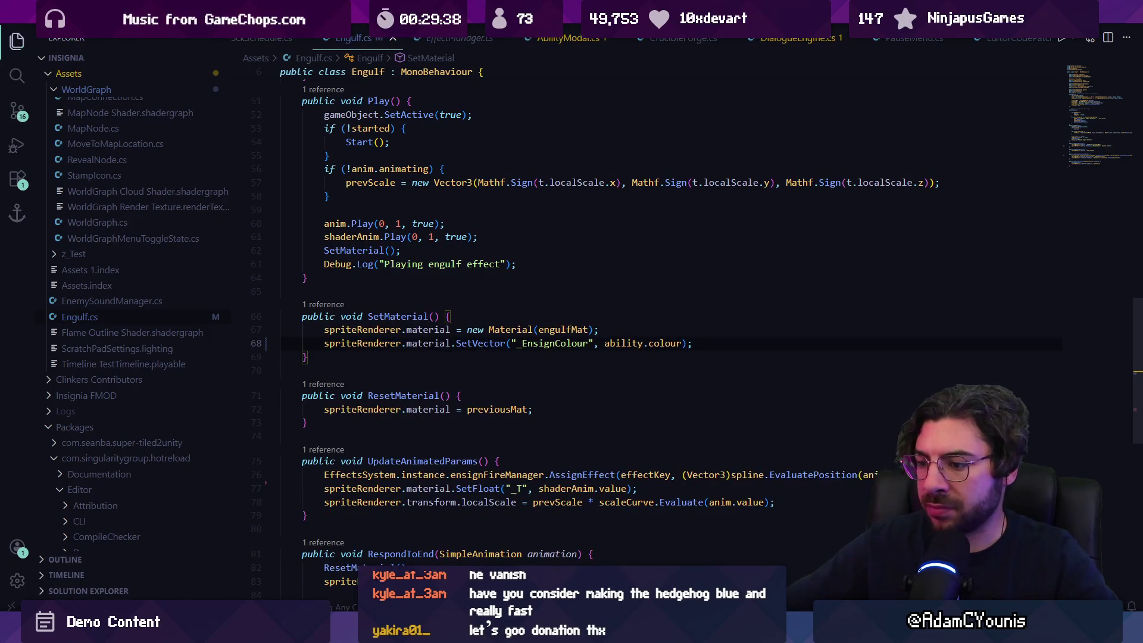
pyautogui.hotkey('alt', 'Tab')
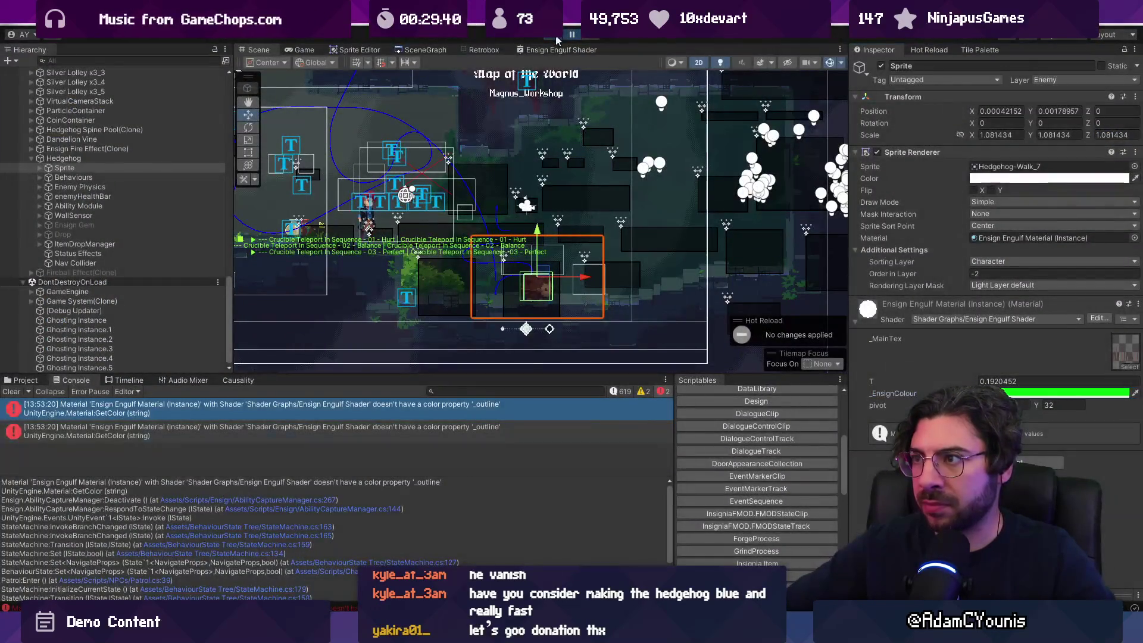
# Play the game, select Hedgehog then Engulf, run the Engulf Debug Test, then stop playing
pyautogui.click(557, 38)
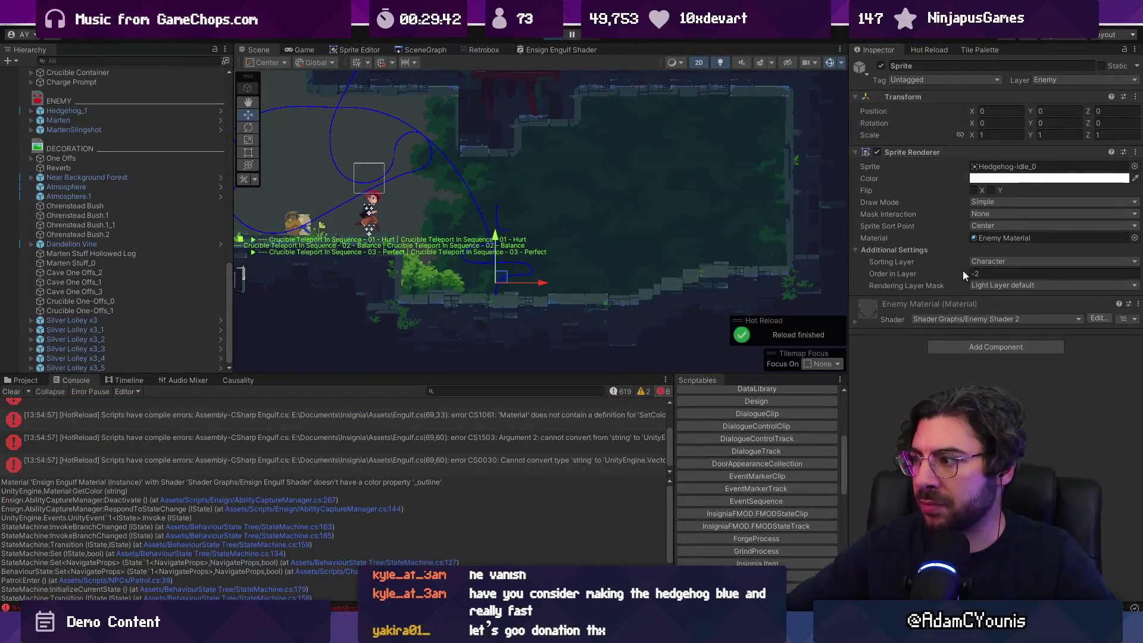
pyautogui.scroll(10, 101, 172)
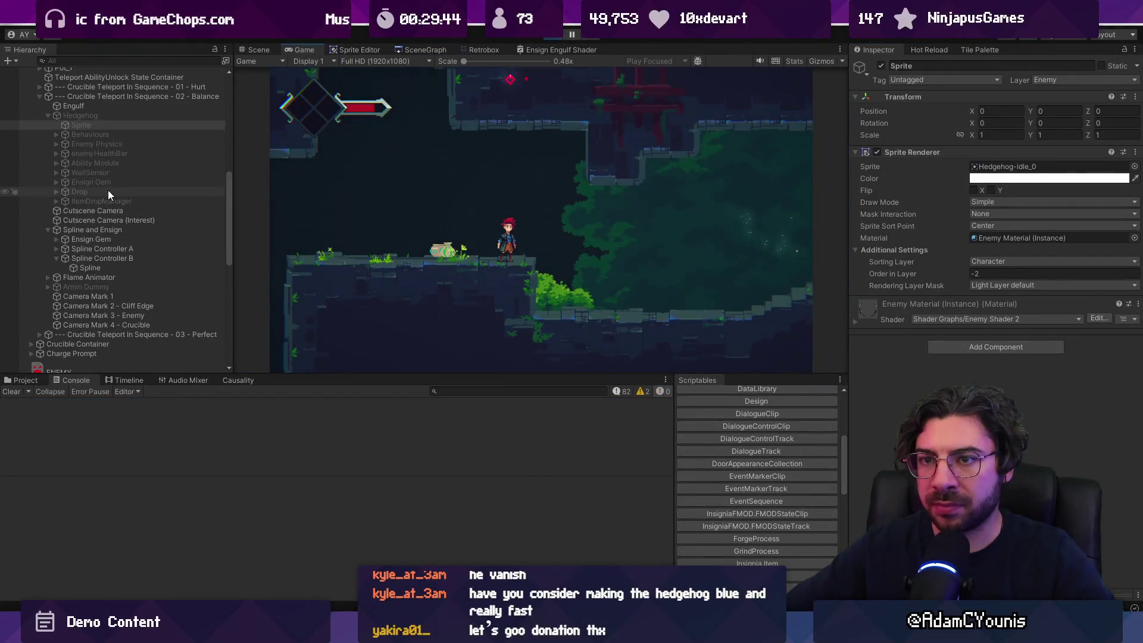
pyautogui.click(106, 114)
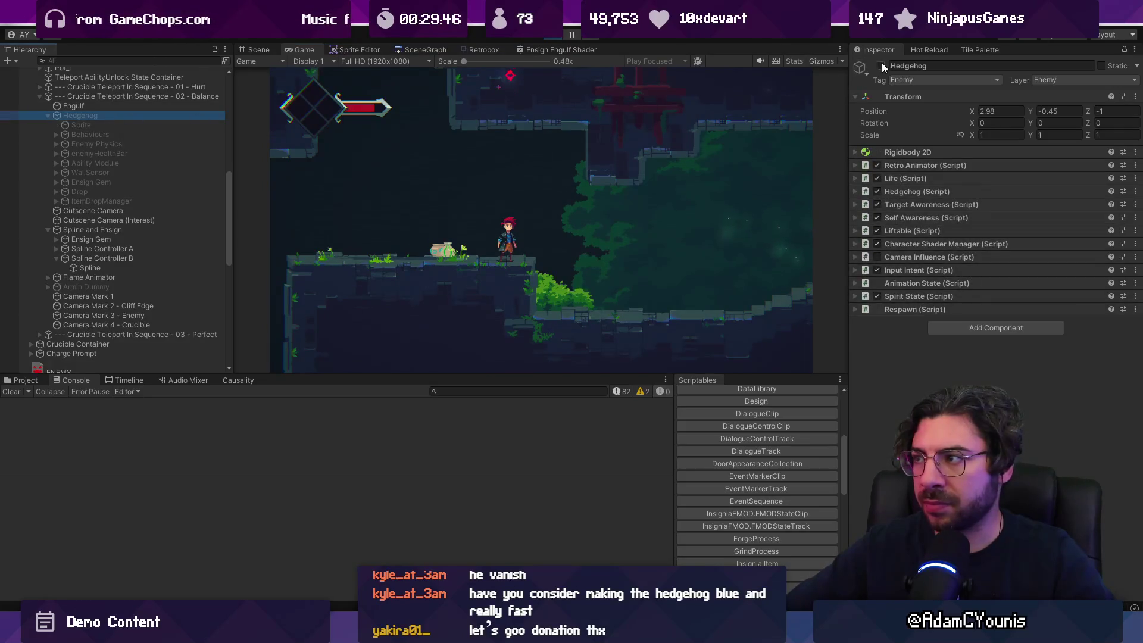
pyautogui.click(73, 106)
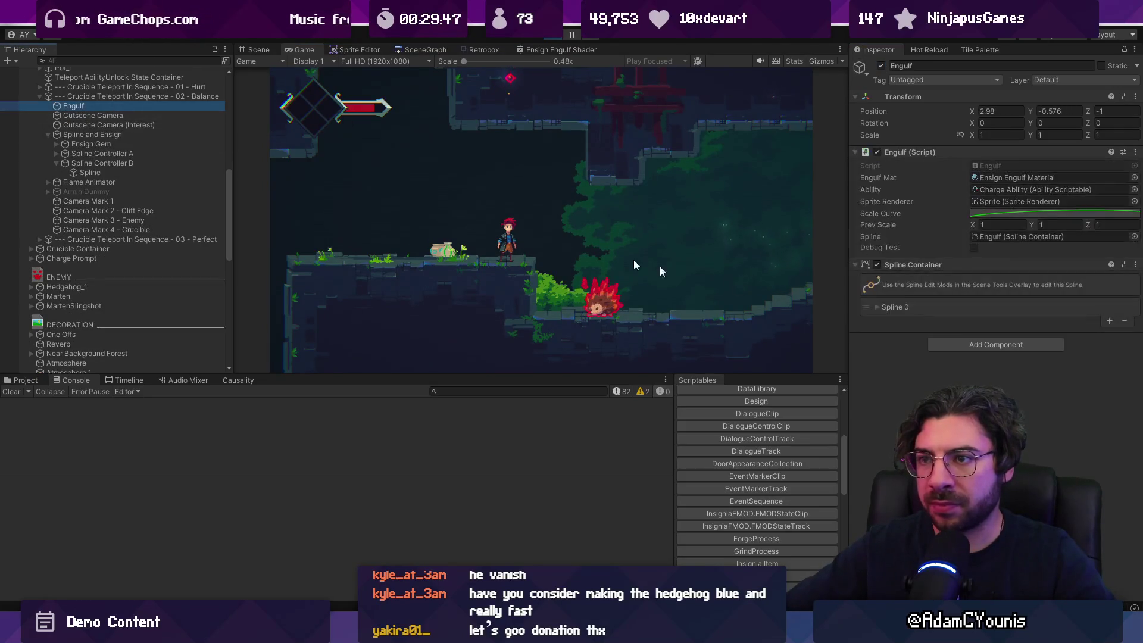
pyautogui.click(973, 247)
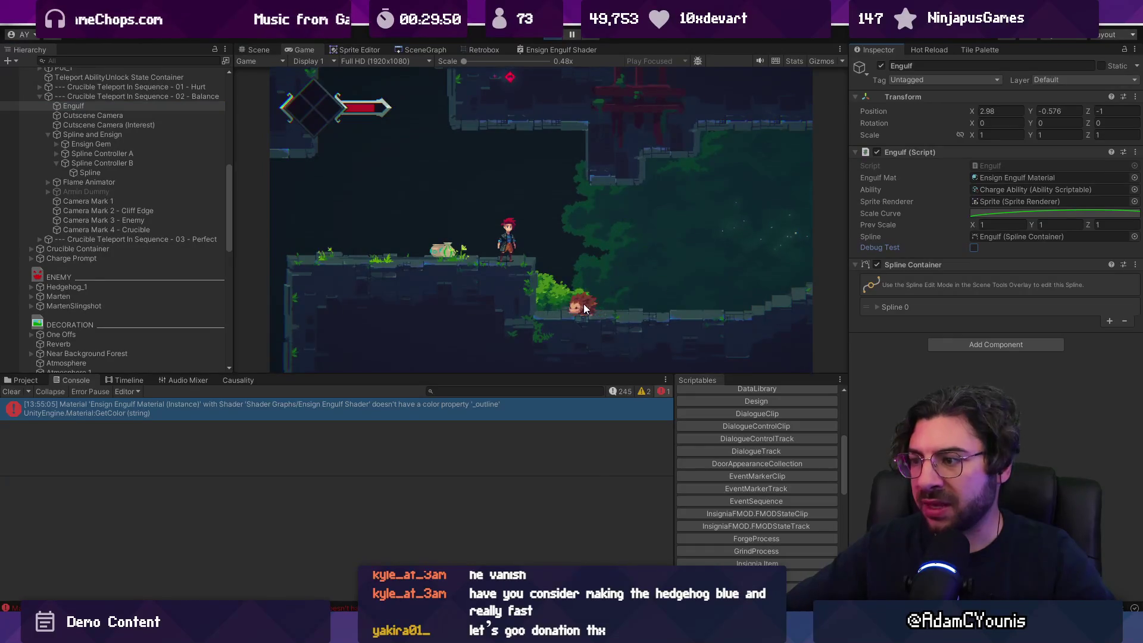
pyautogui.click(557, 34)
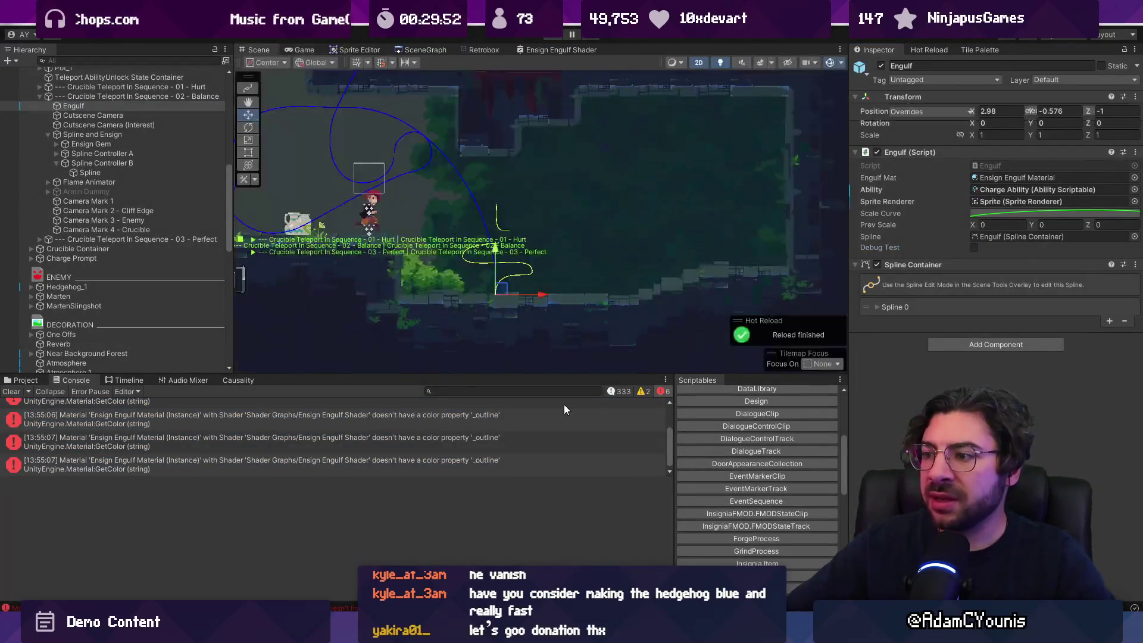
pyautogui.moveTo(585, 634)
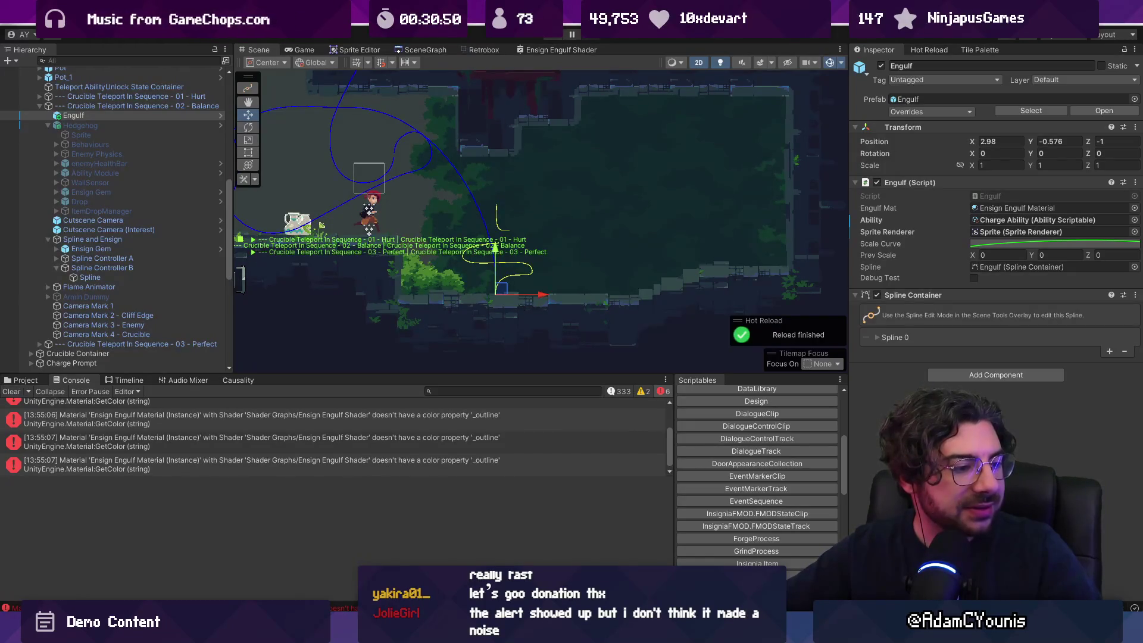
# Switch from Unity back to Engulf.cs in Visual Studio Code
pyautogui.click(690, 190)
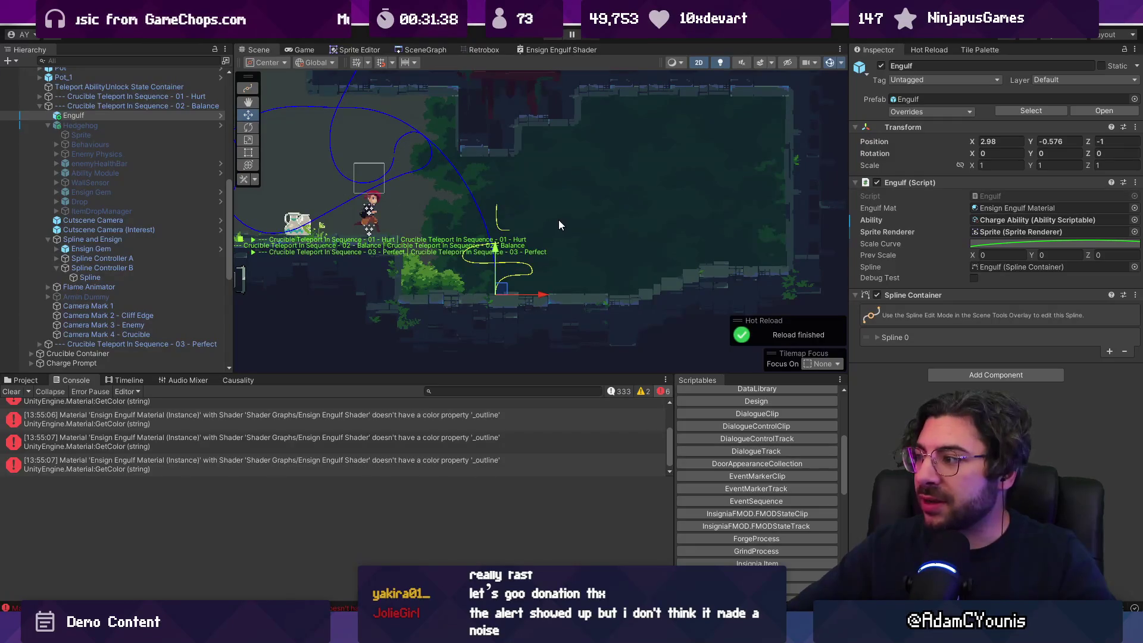
pyautogui.hotkey('alt', 'Tab')
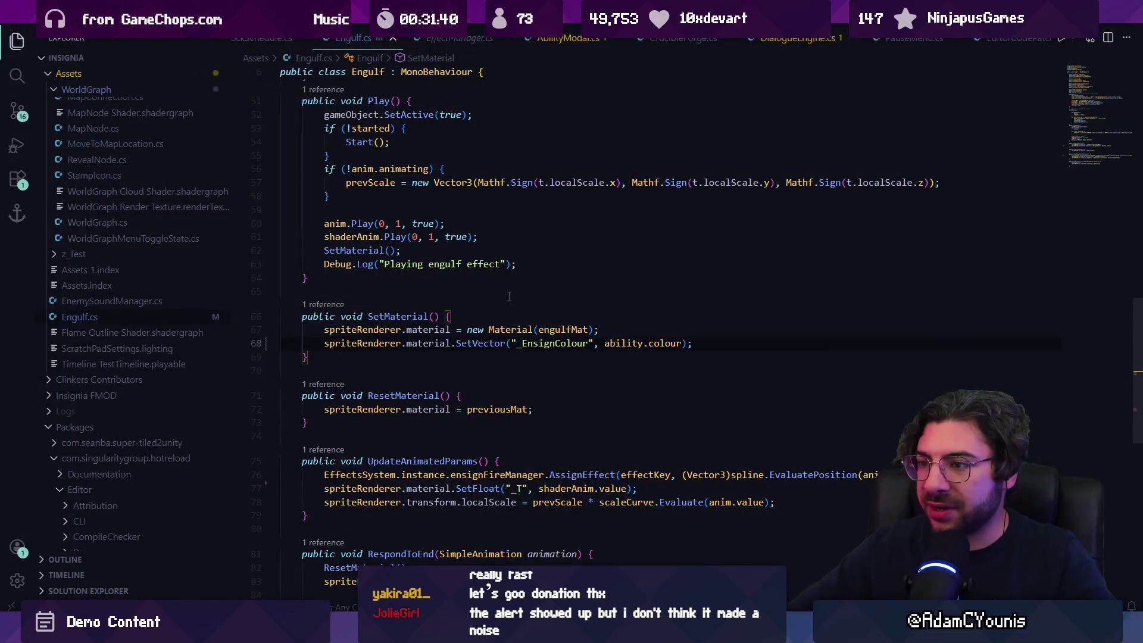
# After SetMaterial() in Play(), delete the Debug.Log, write '//assign the flame colour', and save
pyautogui.click(509, 296)
pyautogui.scroll(2, 510, 292)
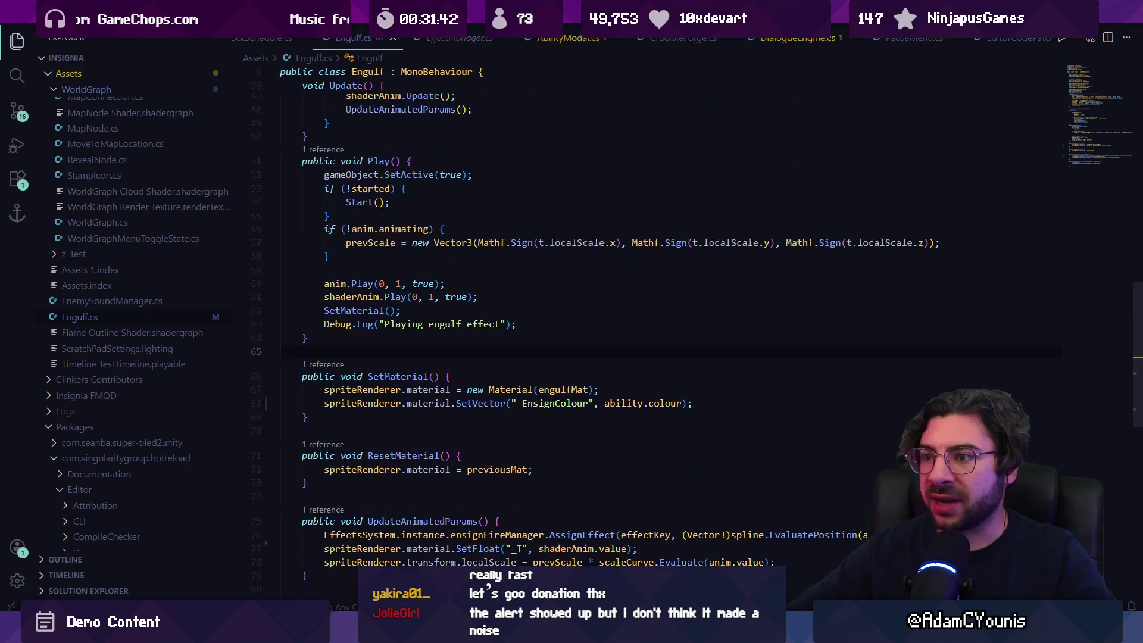
pyautogui.scroll(2, 509, 290)
pyautogui.scroll(-2, 375, 286)
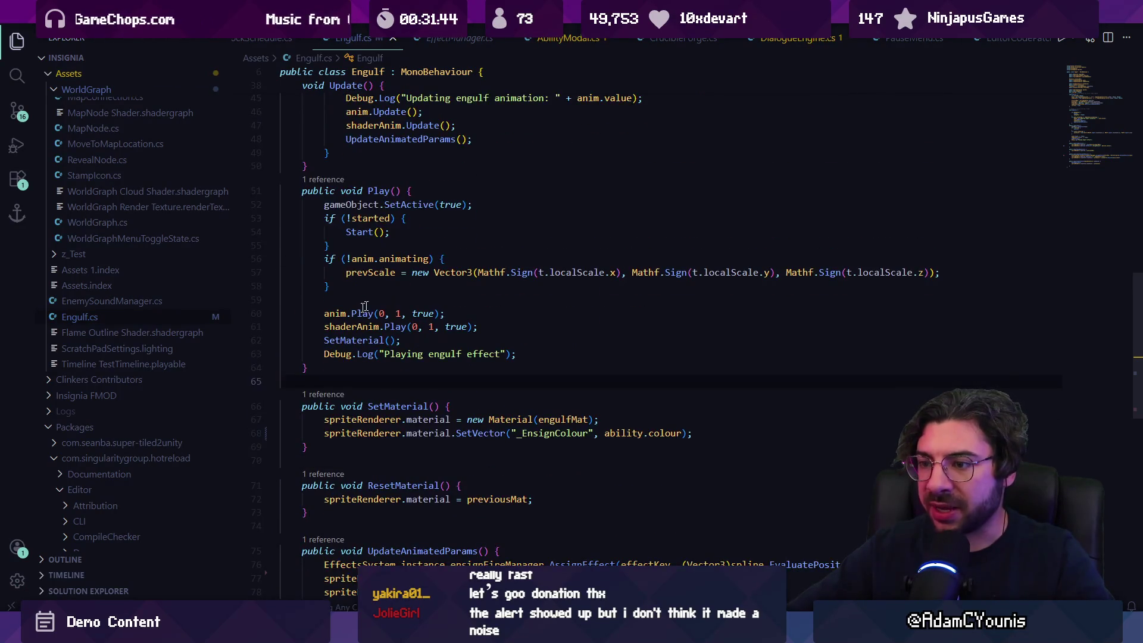
pyautogui.click(543, 356)
pyautogui.press('Return')
pyautogui.press('Return')
pyautogui.write('/')
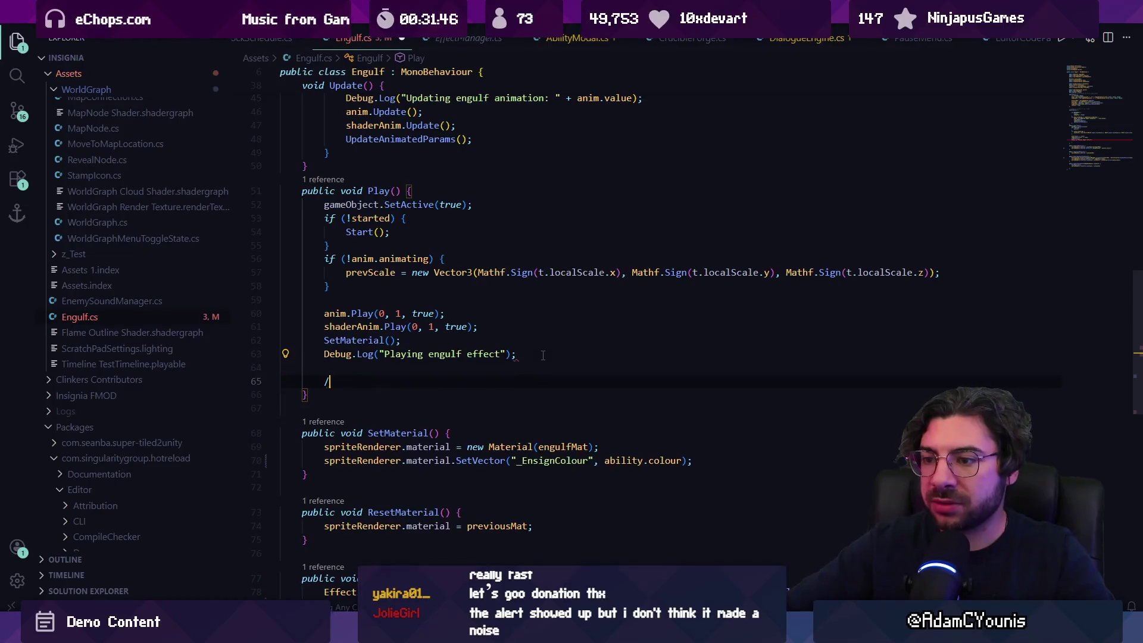
pyautogui.write('/assign')
pyautogui.hotkey('ctrl', 'shift', 'p')
pyautogui.press('Escape')
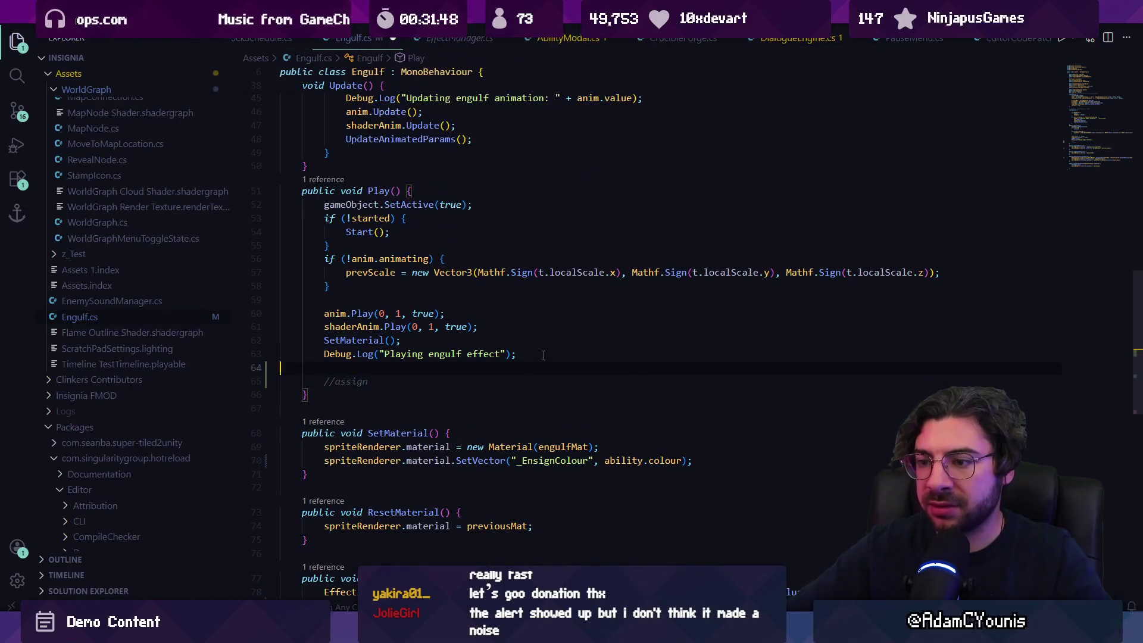
pyautogui.press('BackSpace')
pyautogui.hotkey('ctrl', 'shift', 'k')
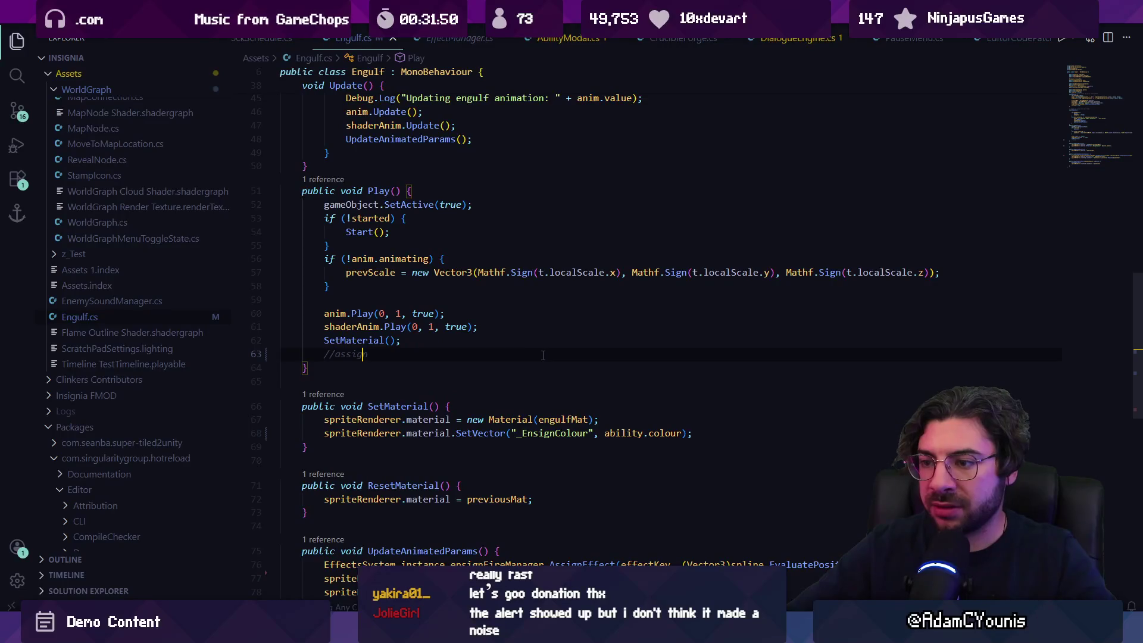
pyautogui.write('the ')
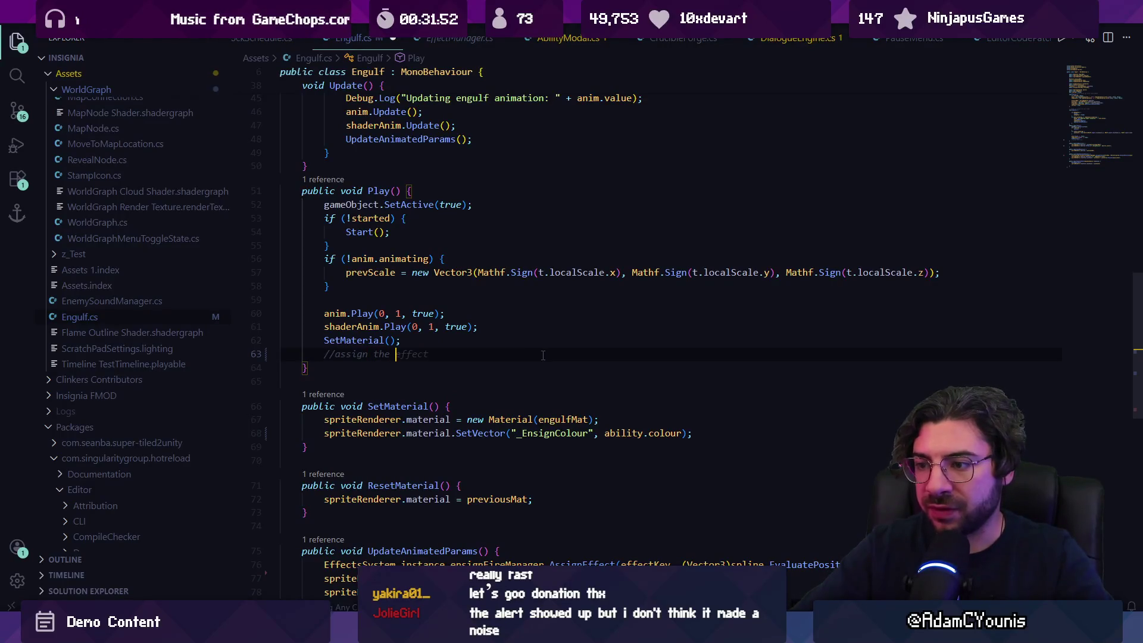
pyautogui.write('flame colour')
pyautogui.hotkey('ctrl', 's')
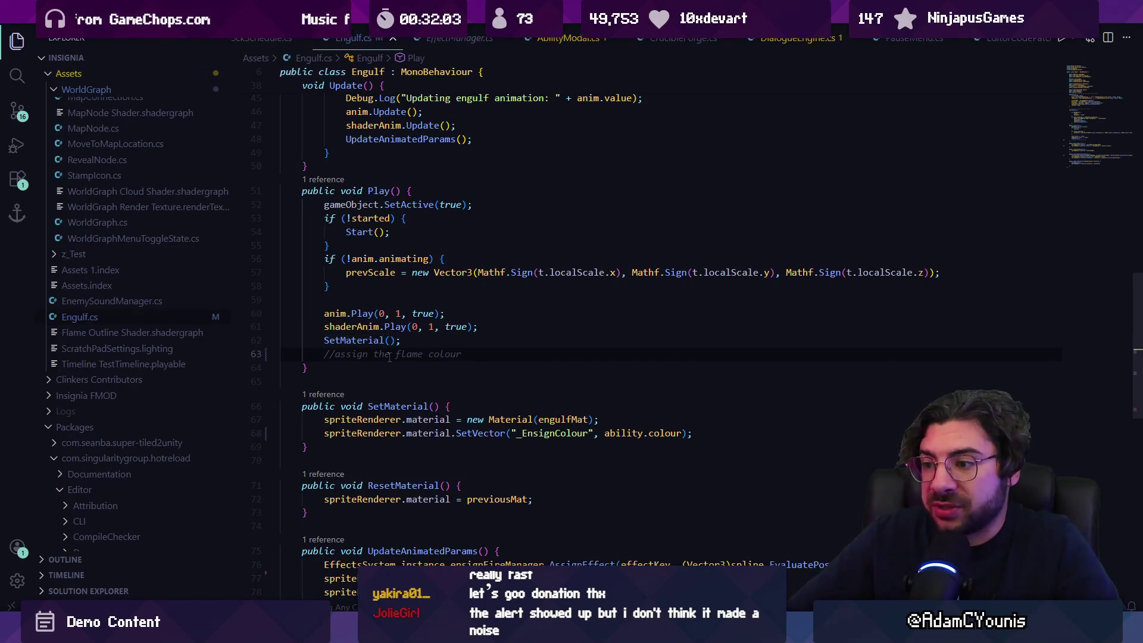
pyautogui.scroll(-6, 730, 305)
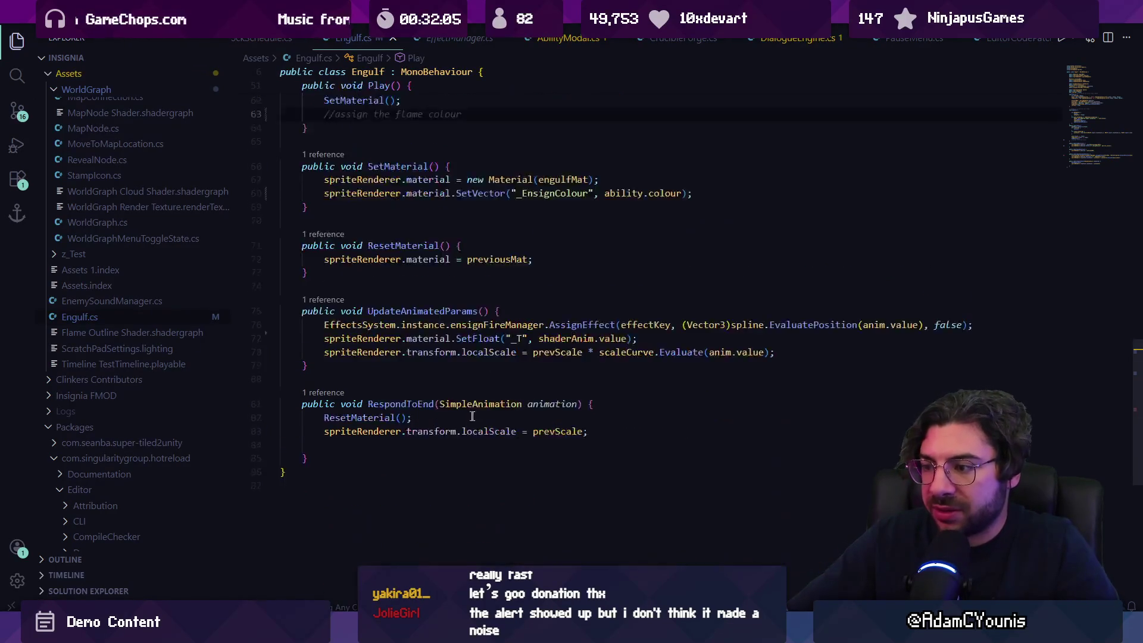
pyautogui.click(809, 295)
pyautogui.press('Home')
pyautogui.press('Right')
pyautogui.press('Right')
pyautogui.press('Right')
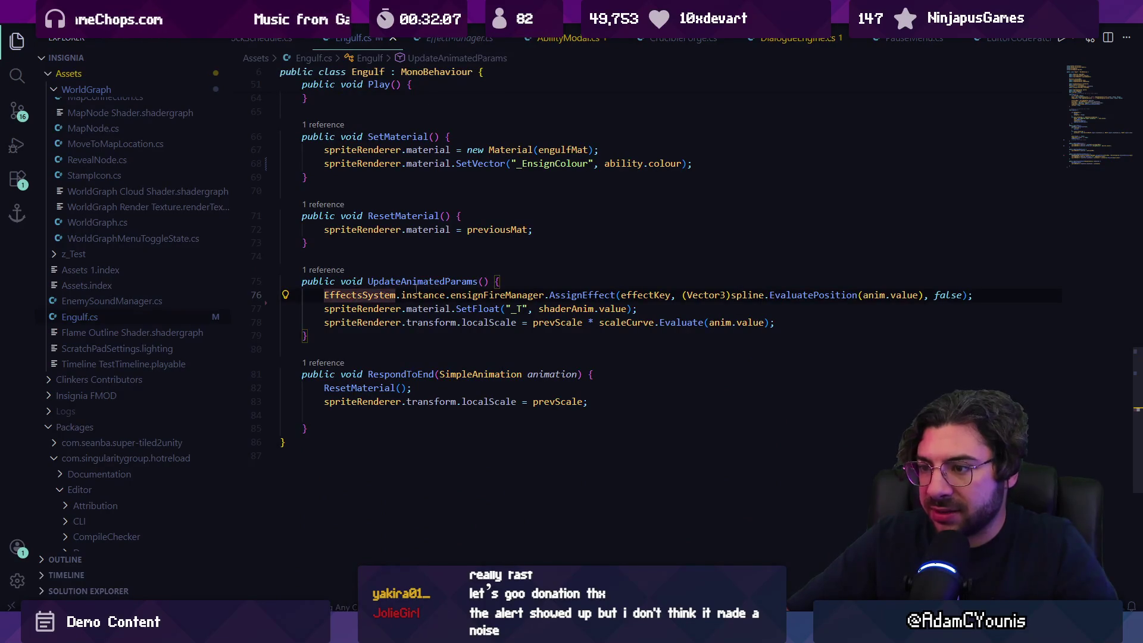
pyautogui.press('Right')
pyautogui.press('Right')
pyautogui.press('Right')
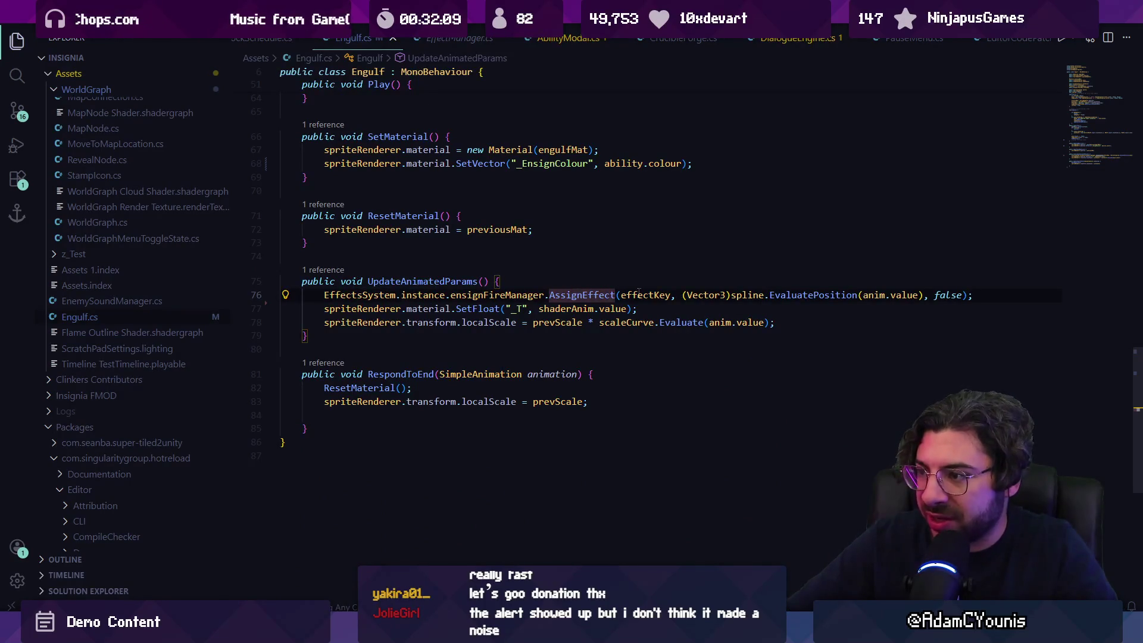
pyautogui.keyDown('ctrl'); pyautogui.click(598, 294); pyautogui.keyUp('ctrl')
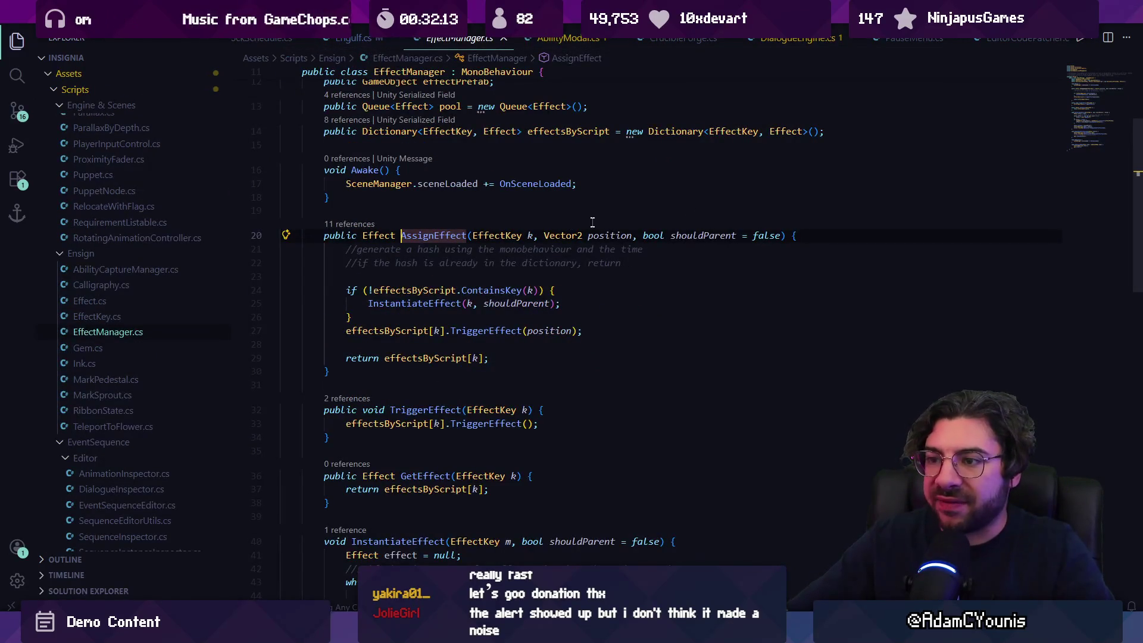
pyautogui.scroll(3, 429, 249)
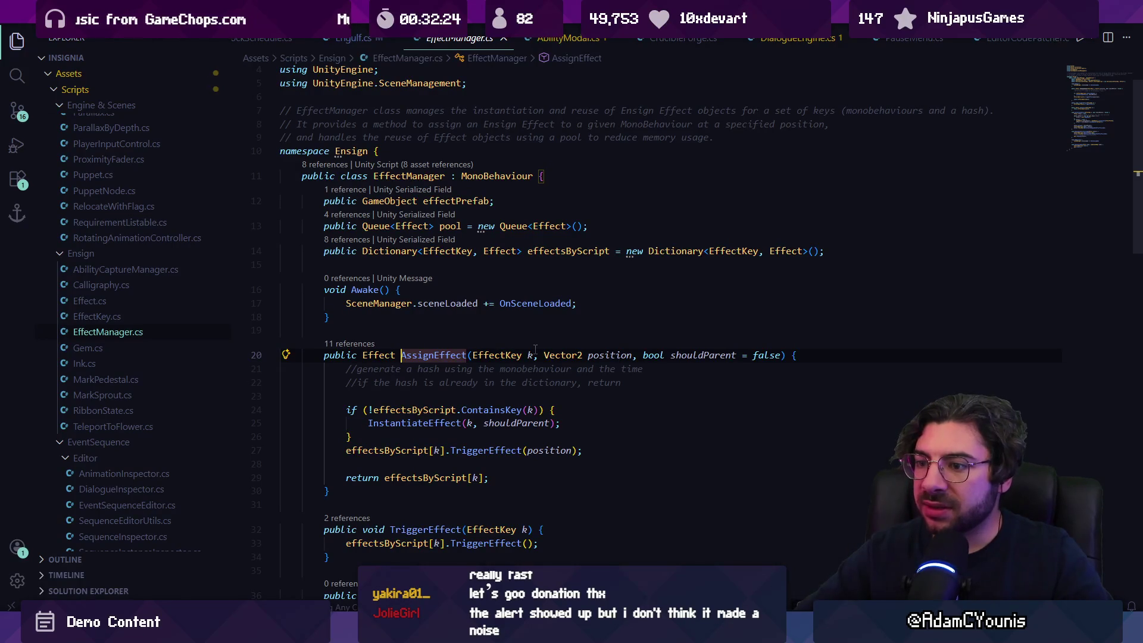
# Prefix the AssignEffect call with 'Ensign.Effect e =' and start the next line with 'e.'
pyautogui.hotkey('alt', 'Left')
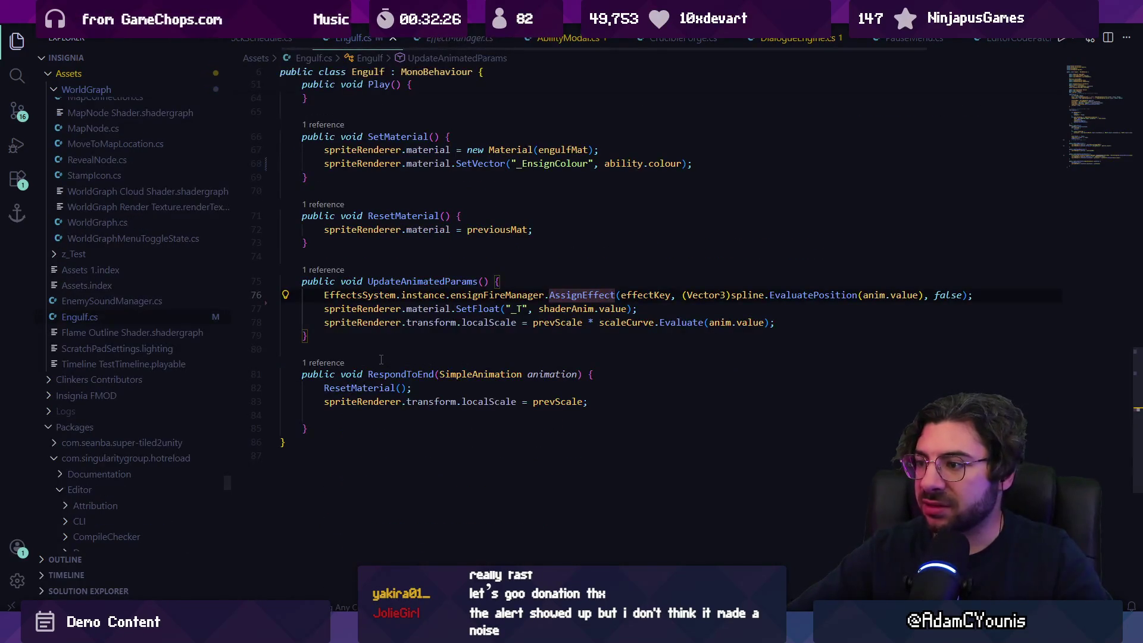
pyautogui.press('Home')
pyautogui.press('Home')
pyautogui.press('Return')
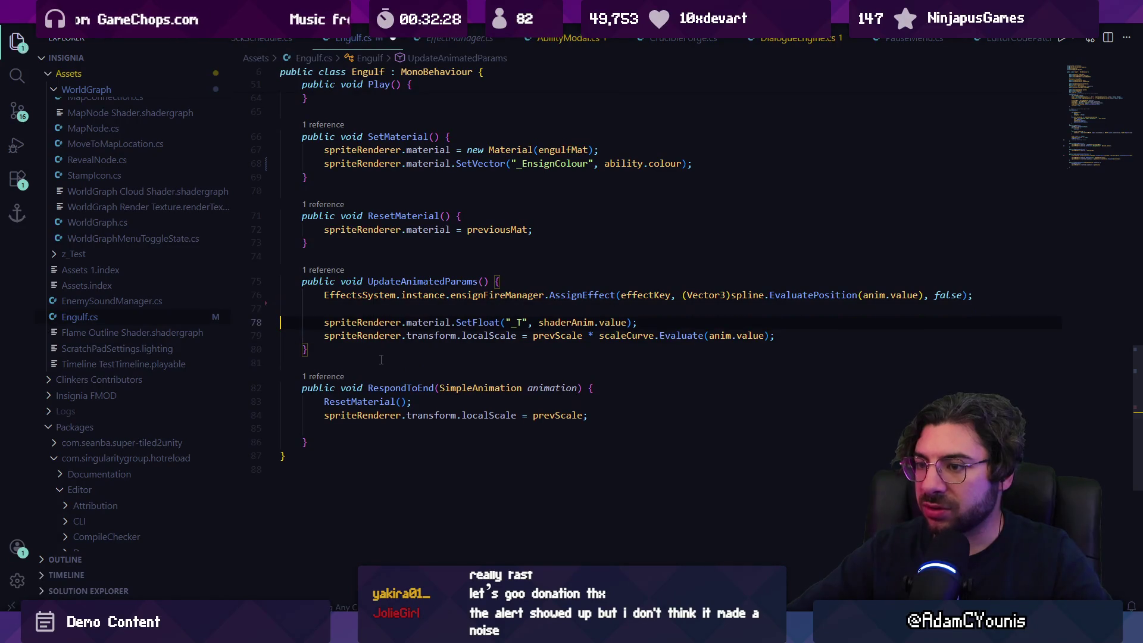
pyautogui.press('Up')
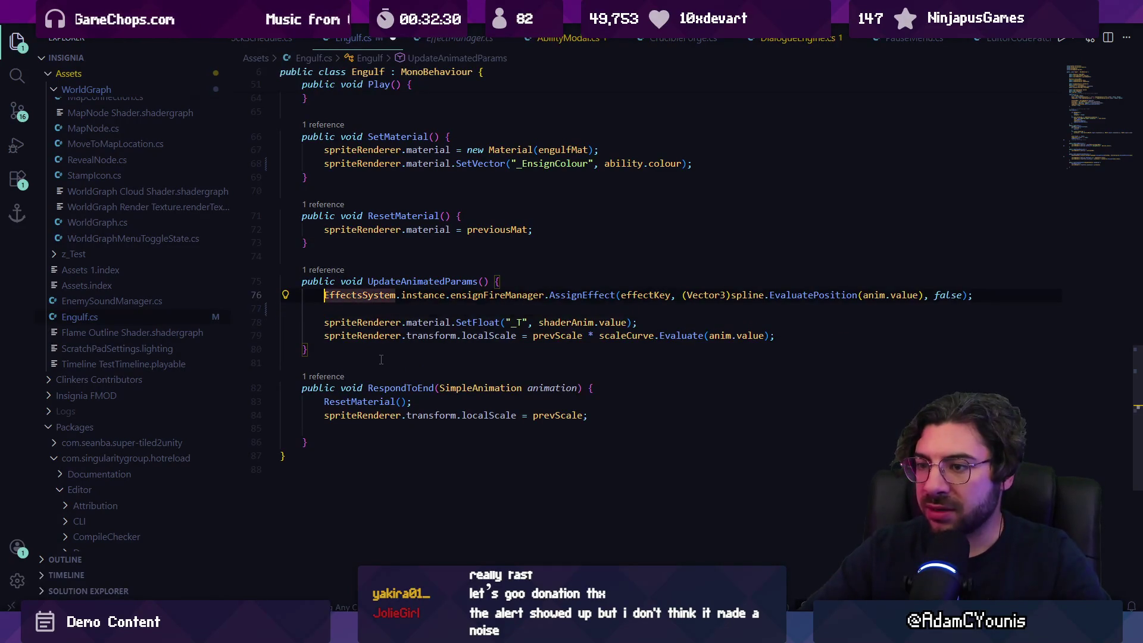
pyautogui.write('Effector2D')
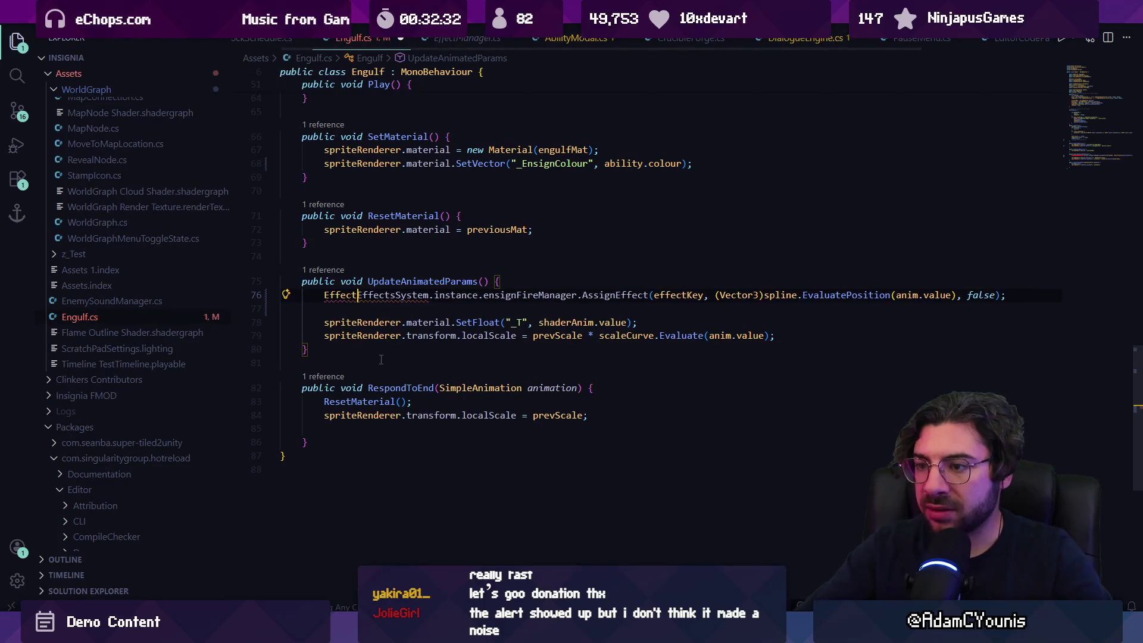
pyautogui.hotkey('ctrl', 'shift', 'Left')
pyautogui.write('Ensign.')
pyautogui.write('Effect e')
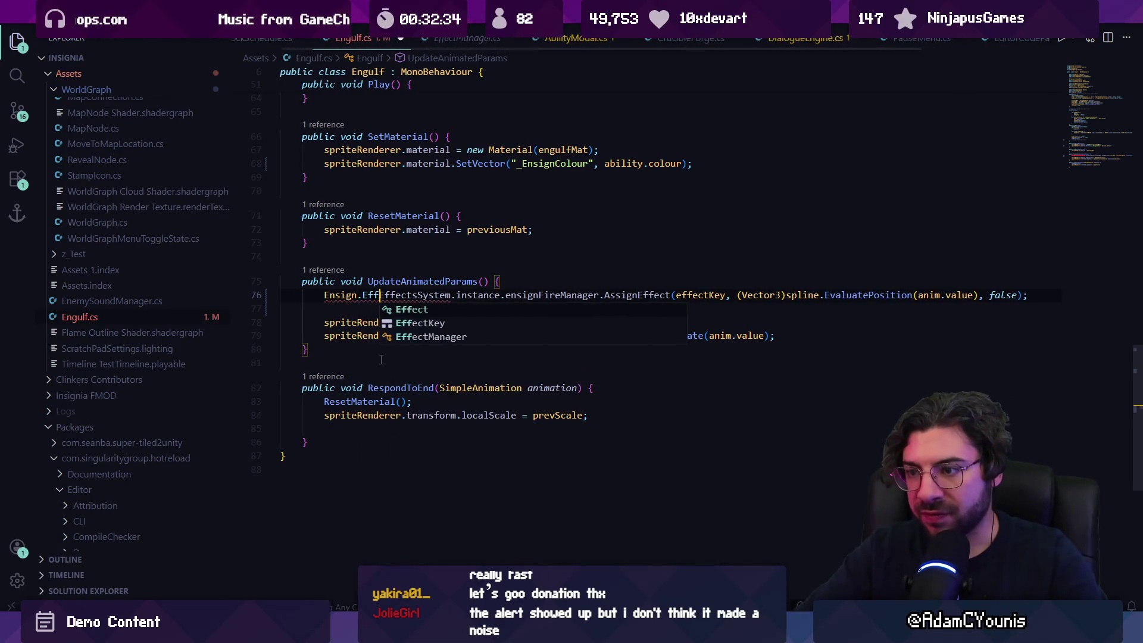
pyautogui.write(' =')
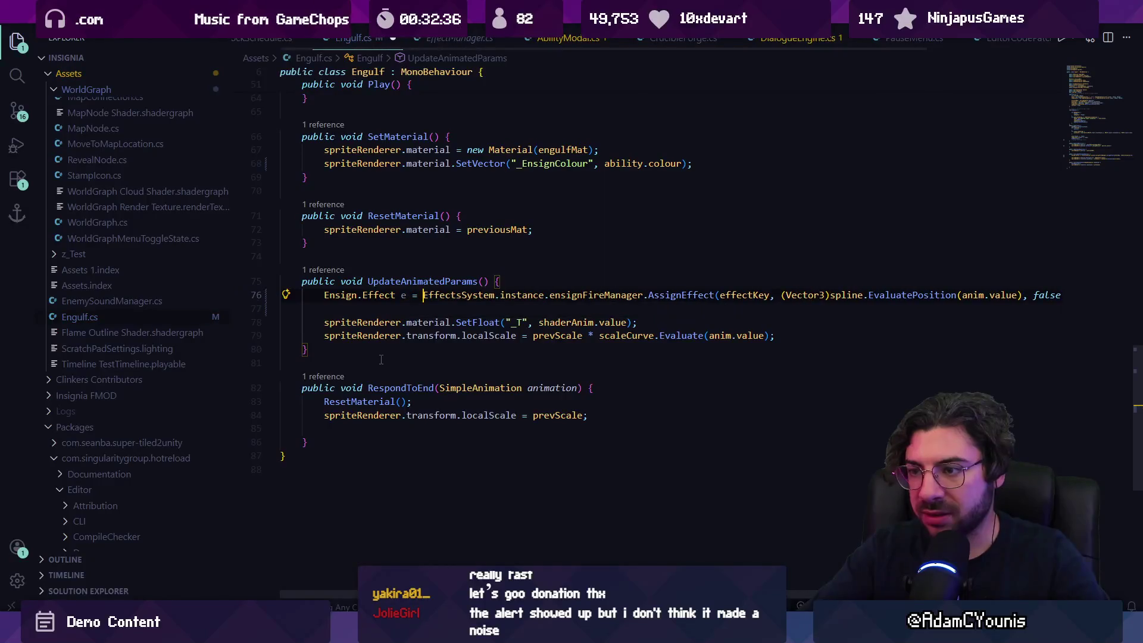
pyautogui.press('Down')
pyautogui.write('e.')
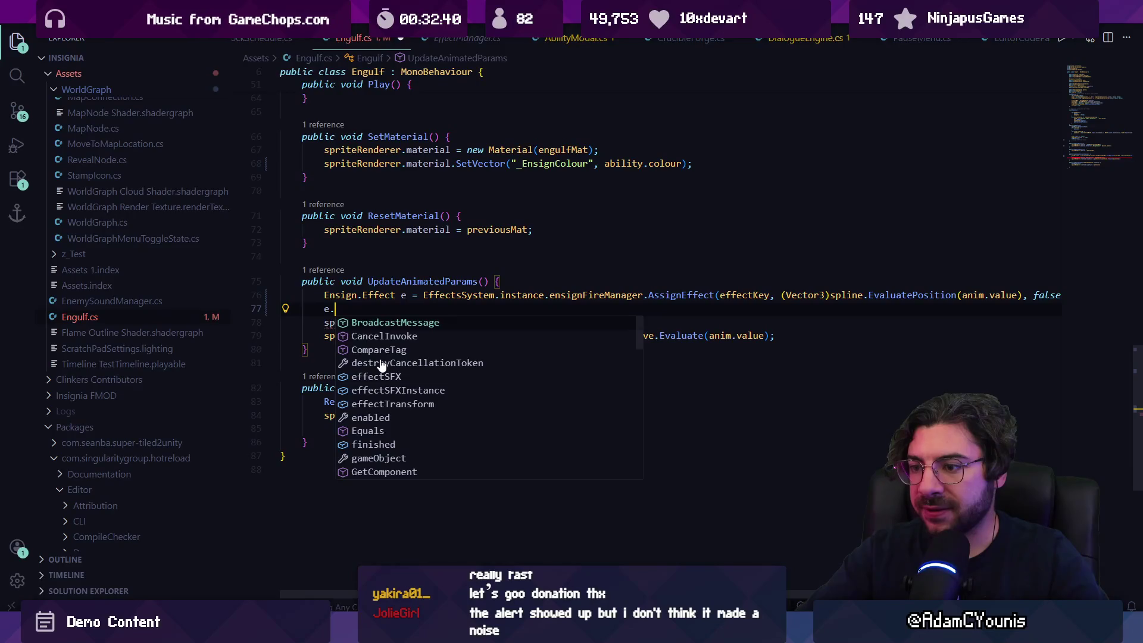
pyautogui.press('Escape')
# Go to the Effect class definition in Effect.cs and scroll through its fields and methods
pyautogui.keyDown('ctrl'); pyautogui.click(379, 295); pyautogui.keyUp('ctrl')
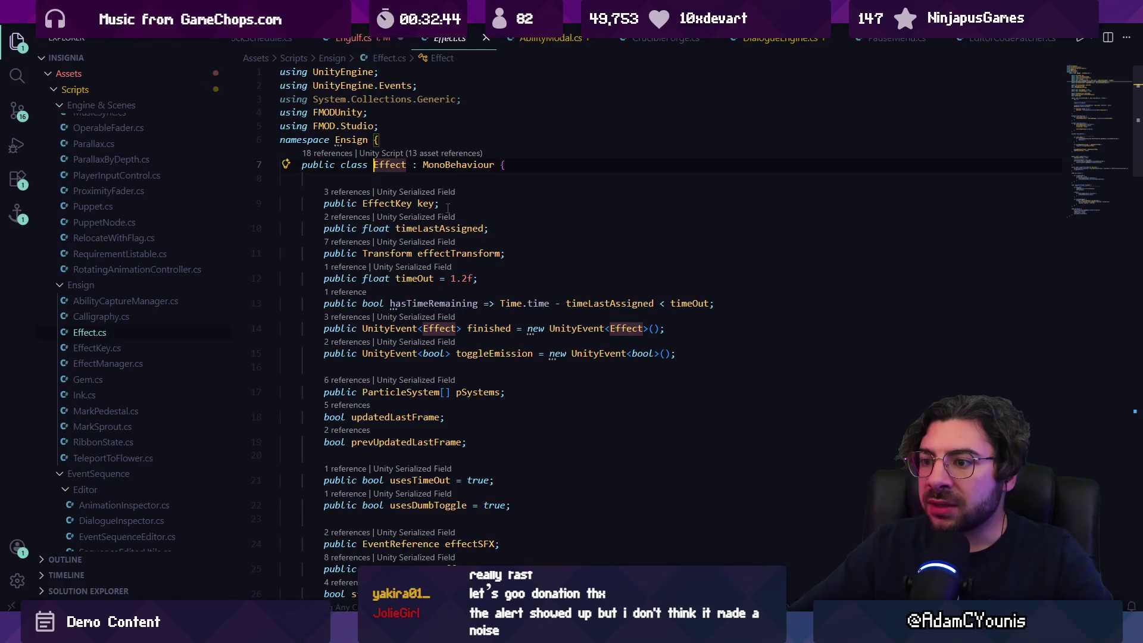
pyautogui.scroll(-10, 458, 222)
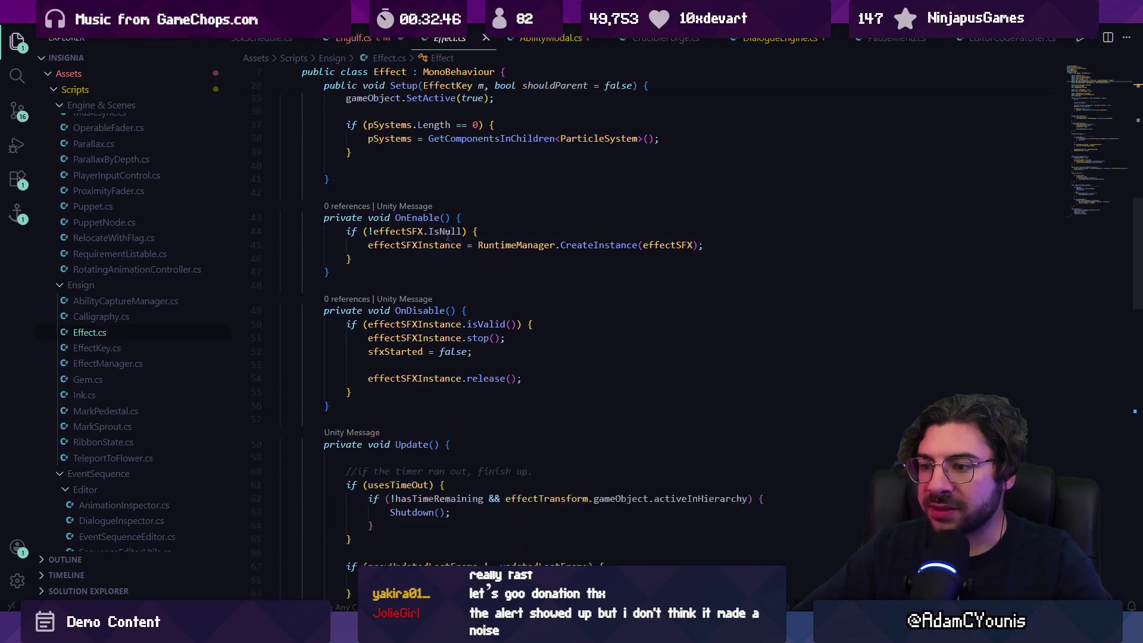
pyautogui.scroll(-12, 455, 289)
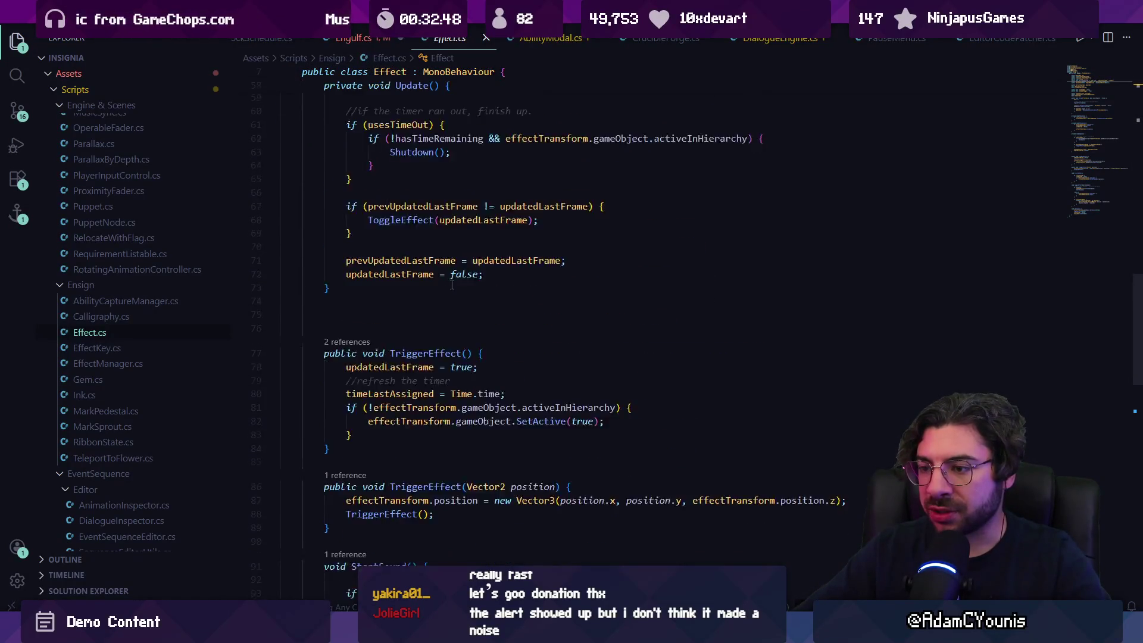
pyautogui.scroll(-8, 453, 280)
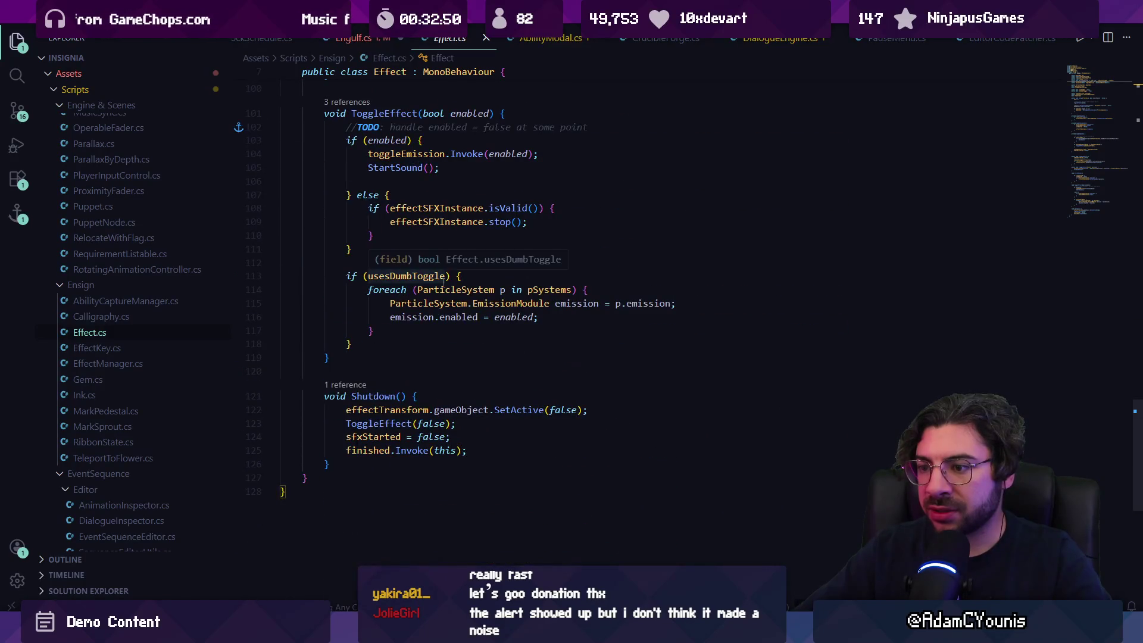
pyautogui.scroll(12, 500, 298)
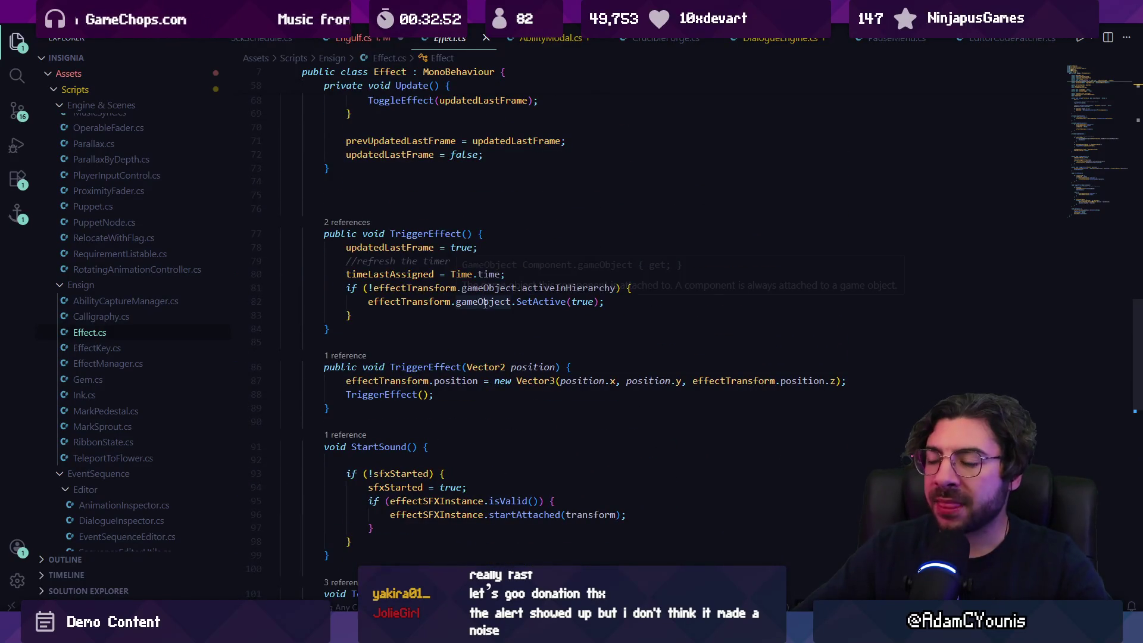
pyautogui.scroll(12, 493, 272)
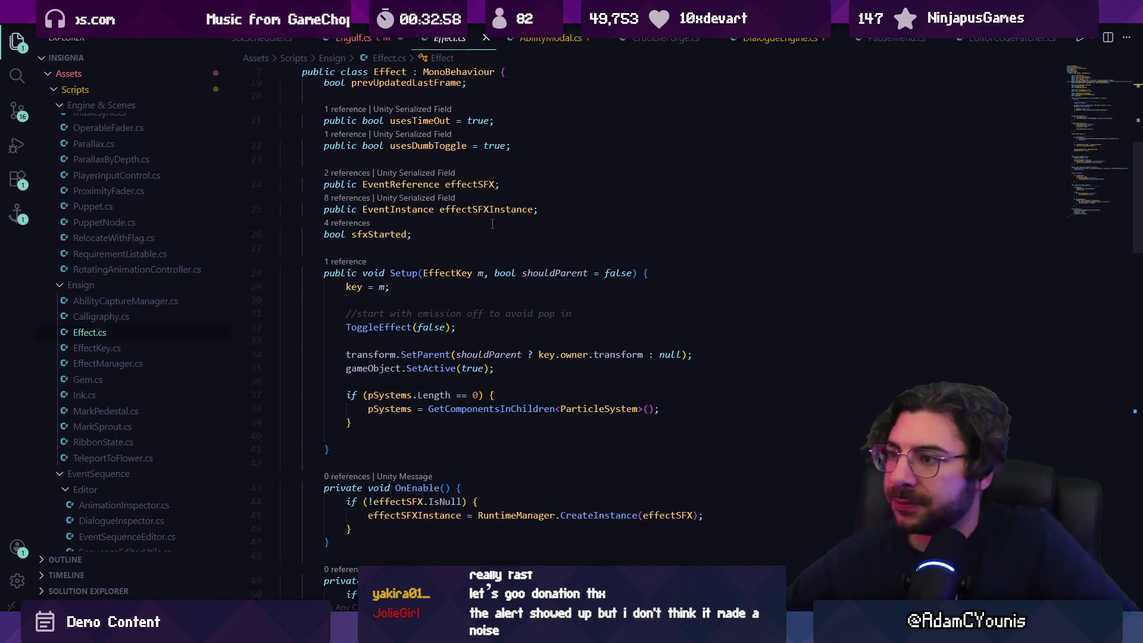
pyautogui.scroll(4, 491, 184)
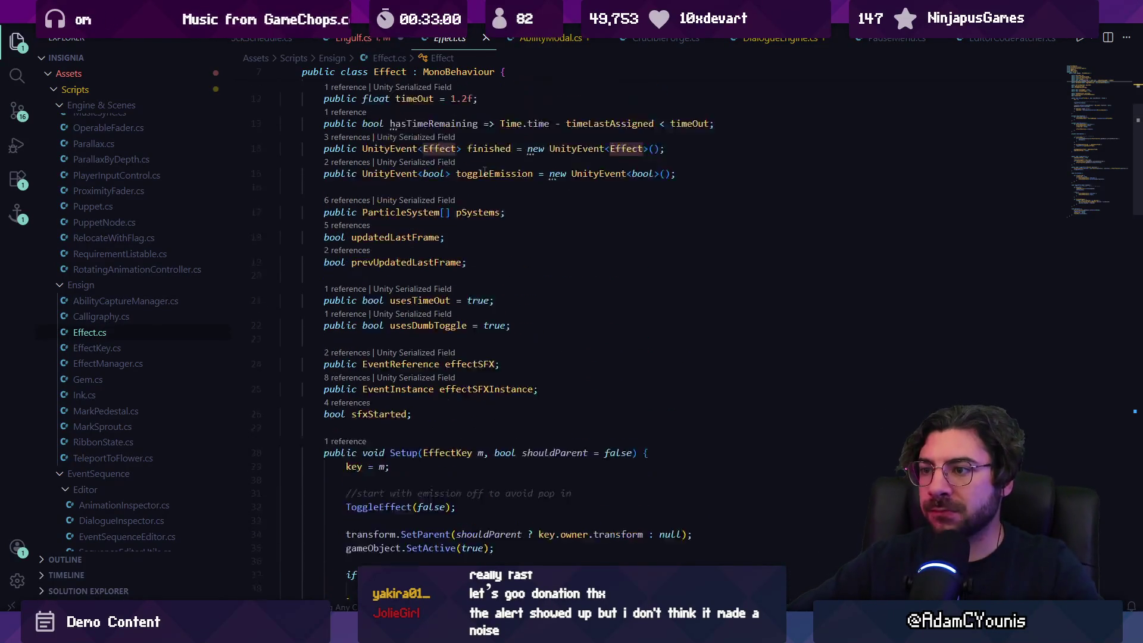
pyautogui.scroll(3, 504, 238)
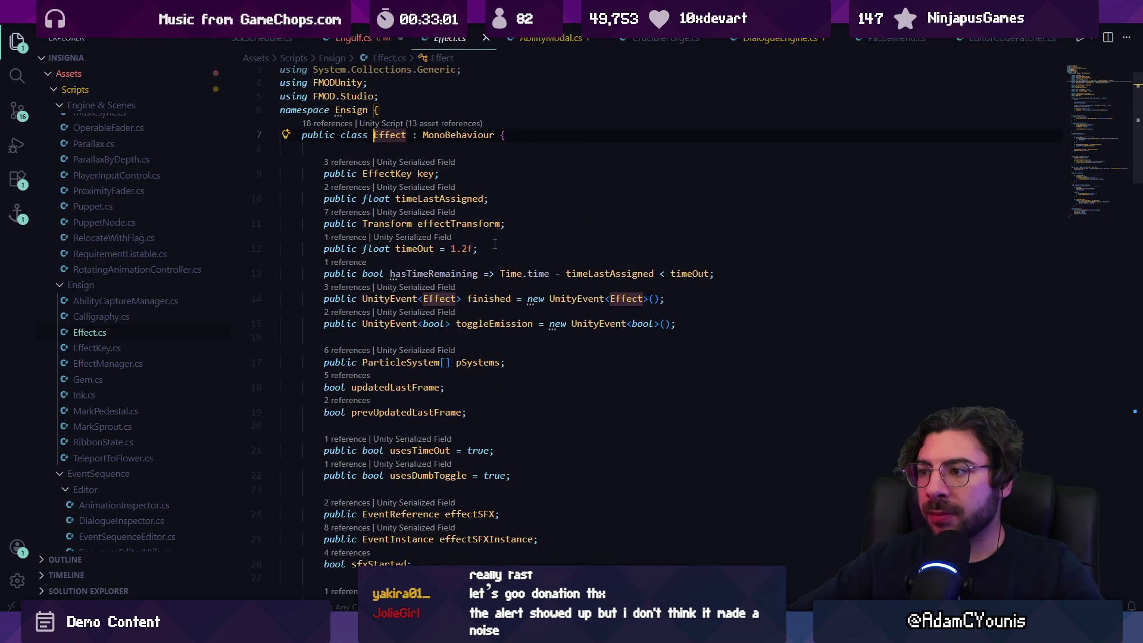
# In Engulf.cs, replace 'e.' with a foreach over e.pSystems setting main.startColor to ability.colour, and save
pyautogui.hotkey('ctrl', 'Tab')
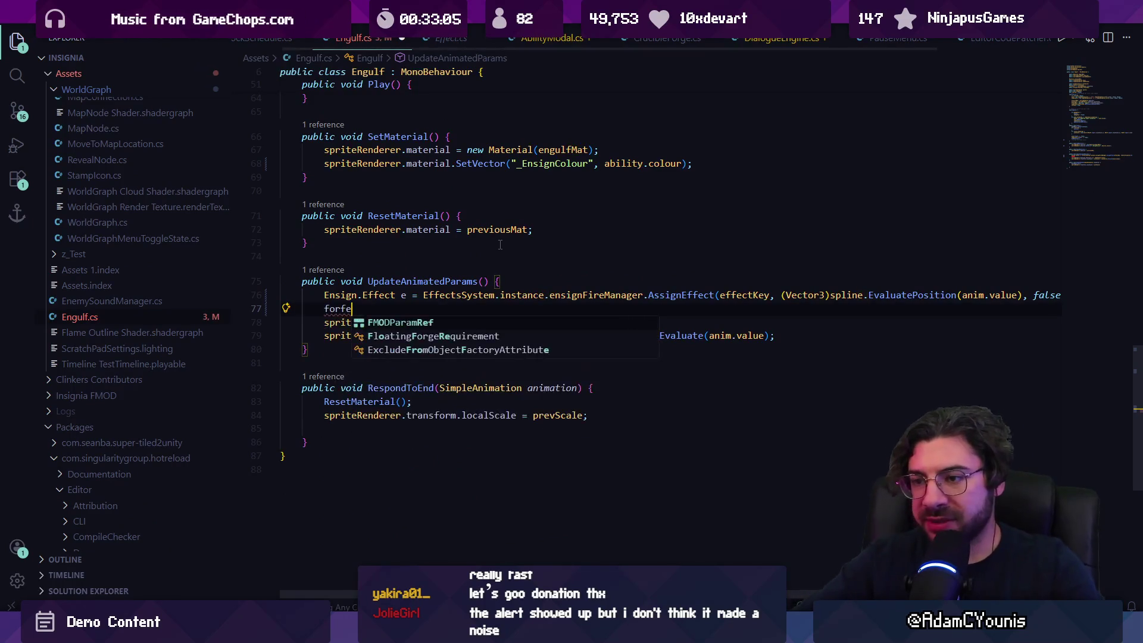
pyautogui.press('BackSpace')
pyautogui.press('BackSpace')
pyautogui.write('for')
pyautogui.press('Tab')
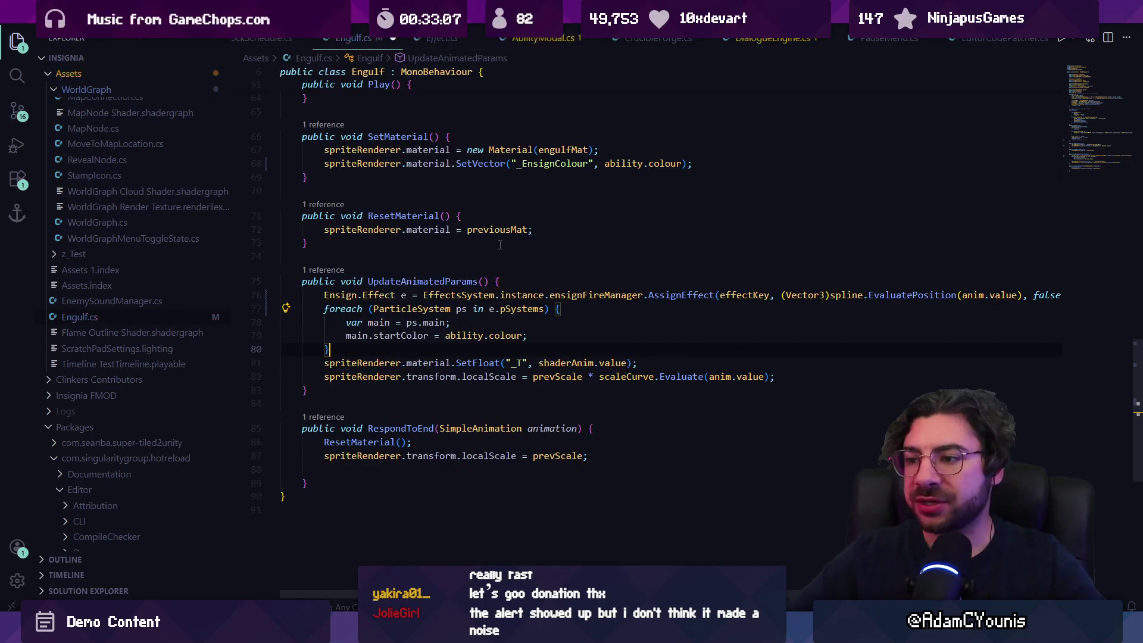
pyautogui.hotkey('ctrl', 's')
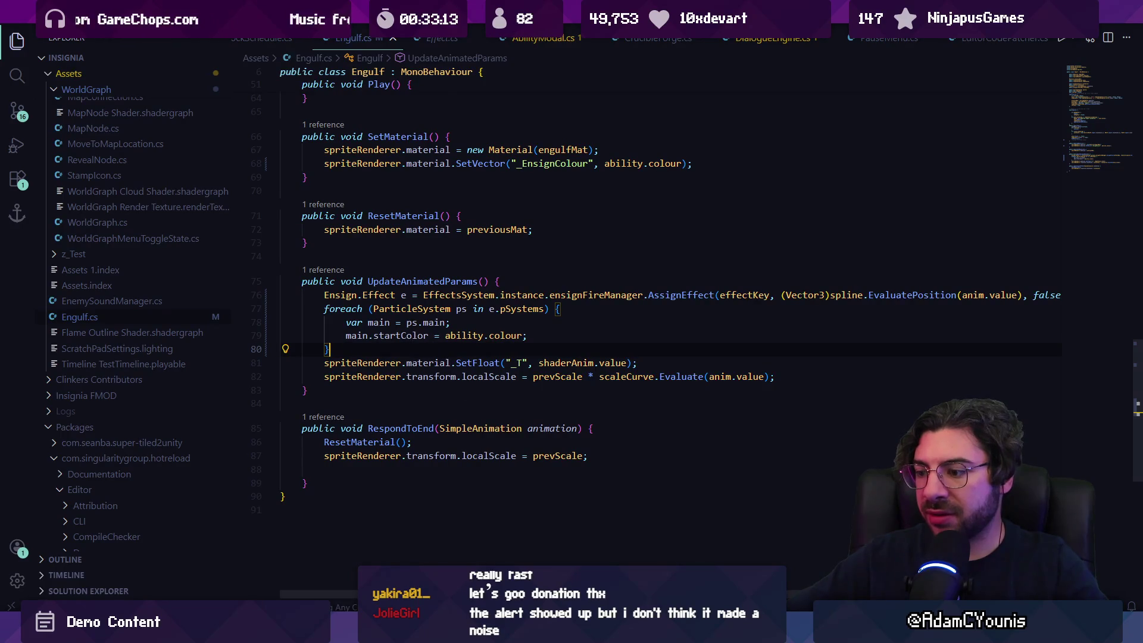
pyautogui.hotkey('alt', 'Tab')
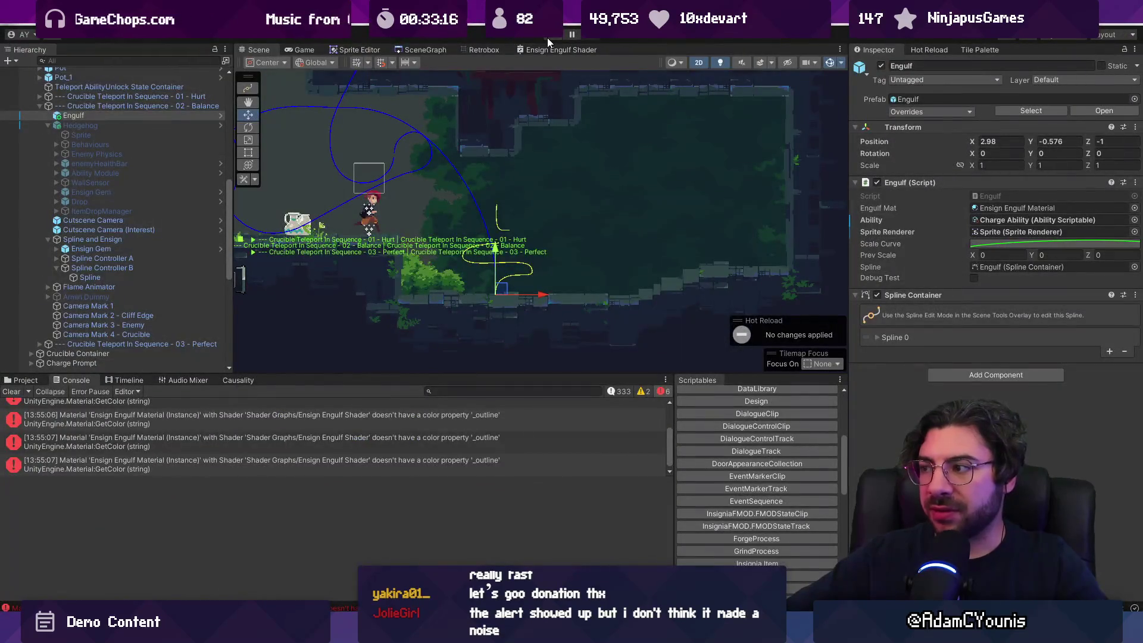
# Enter Play mode, select Engulf in the Hierarchy and enable its Debug Test checkbox
pyautogui.click(548, 37)
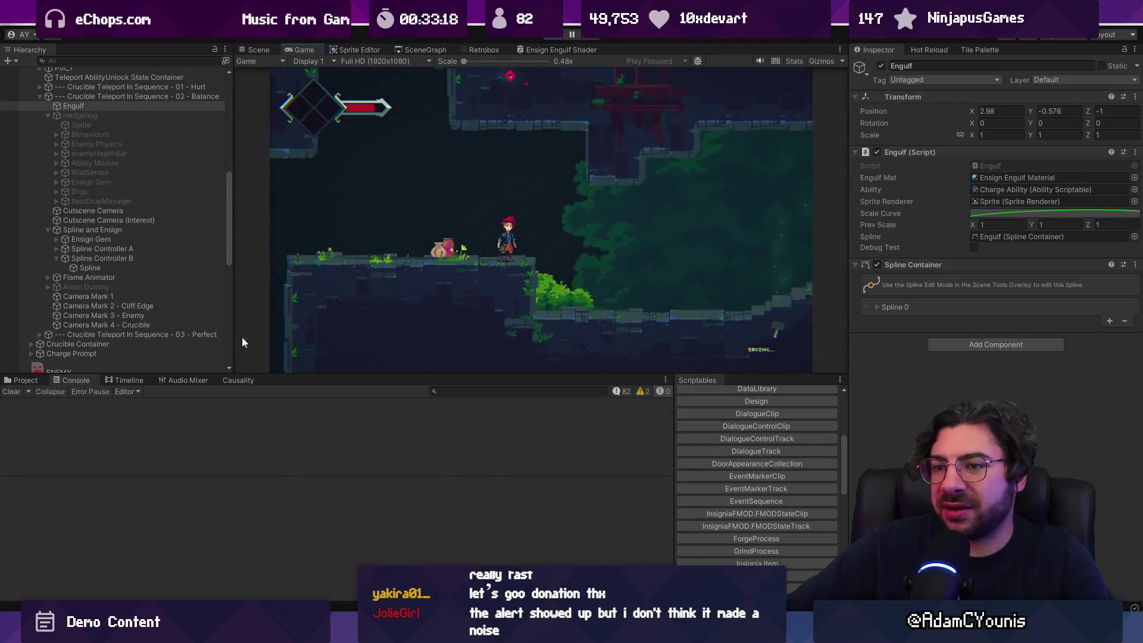
pyautogui.click(152, 116)
pyautogui.click(152, 106)
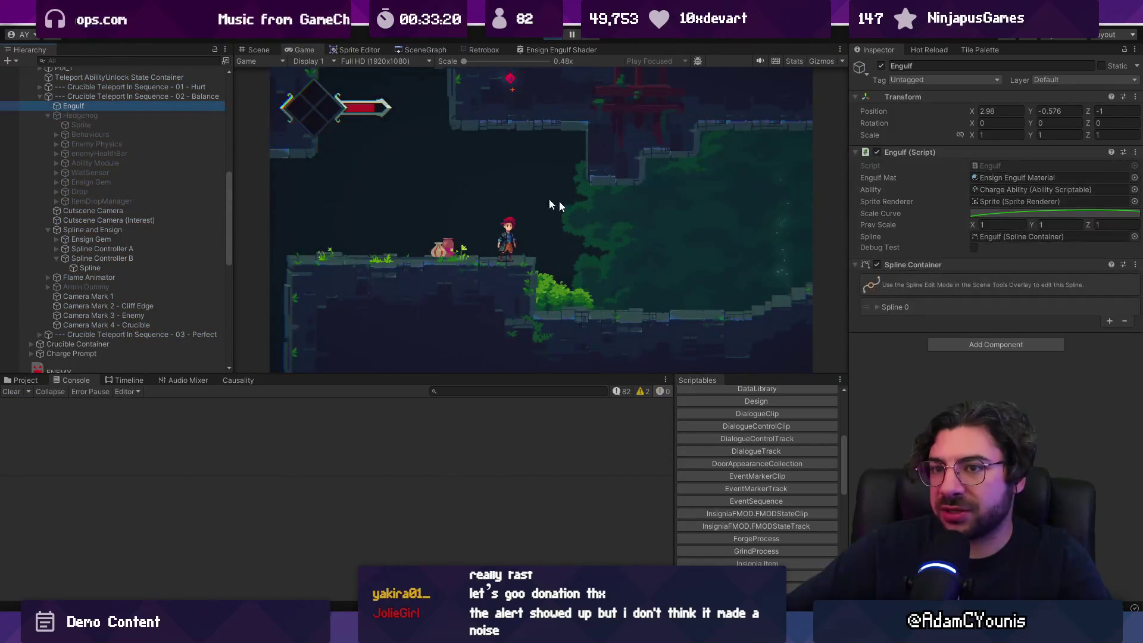
pyautogui.click(974, 246)
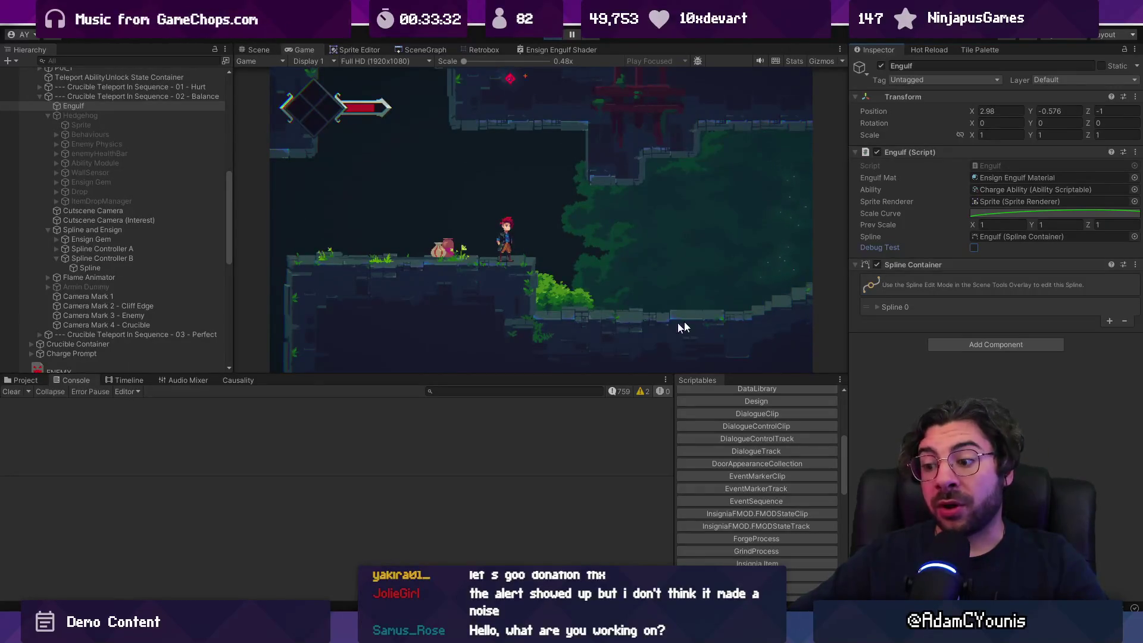
# Delete the two main.startColor lines from the foreach loop in Engulf.cs
pyautogui.hotkey('alt', 'Tab')
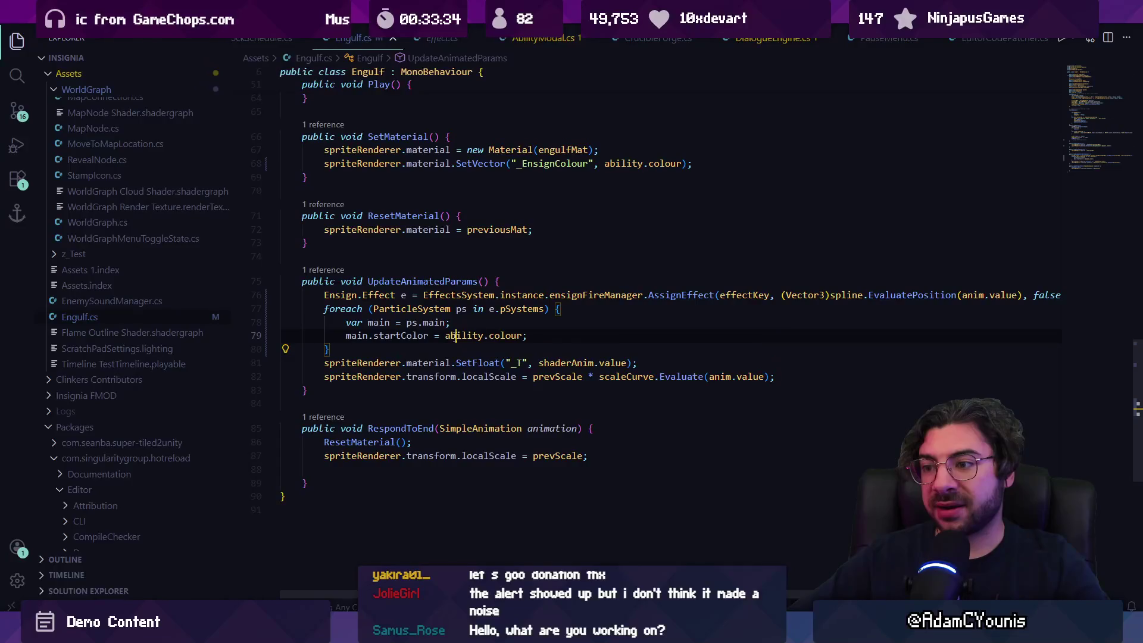
pyautogui.hotkey('ctrl', 'Left')
pyautogui.hotkey('ctrl', 'Left')
pyautogui.hotkey('ctrl', 'Left')
pyautogui.hotkey('ctrl', 'shift', 'Right')
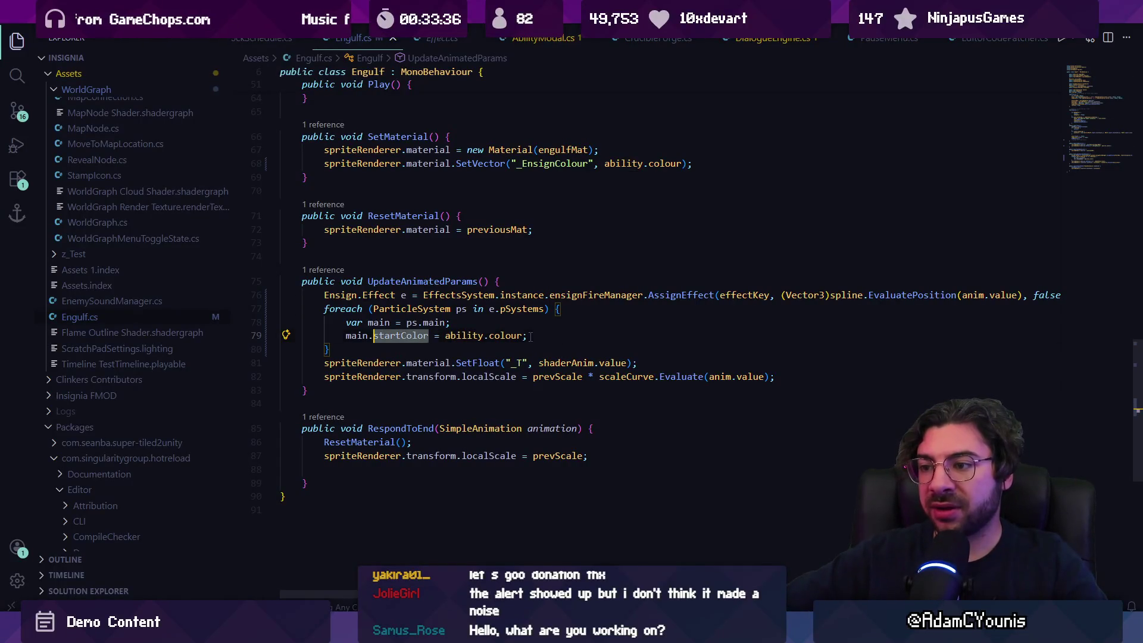
pyautogui.write('renb')
pyautogui.press('BackSpace')
pyautogui.press('BackSpace')
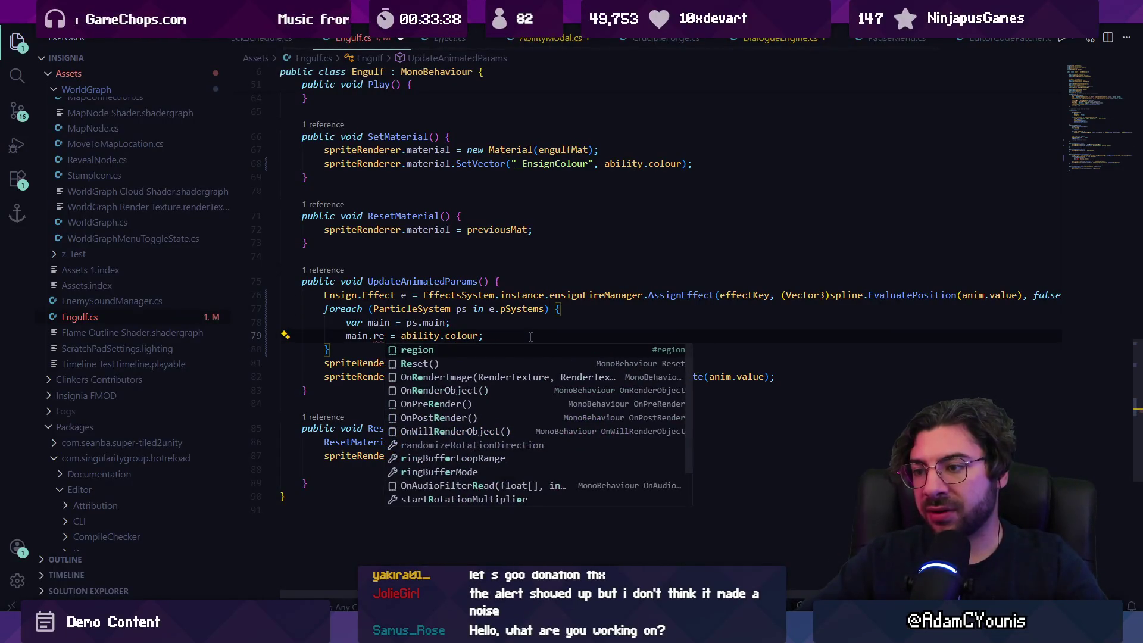
pyautogui.press('Escape')
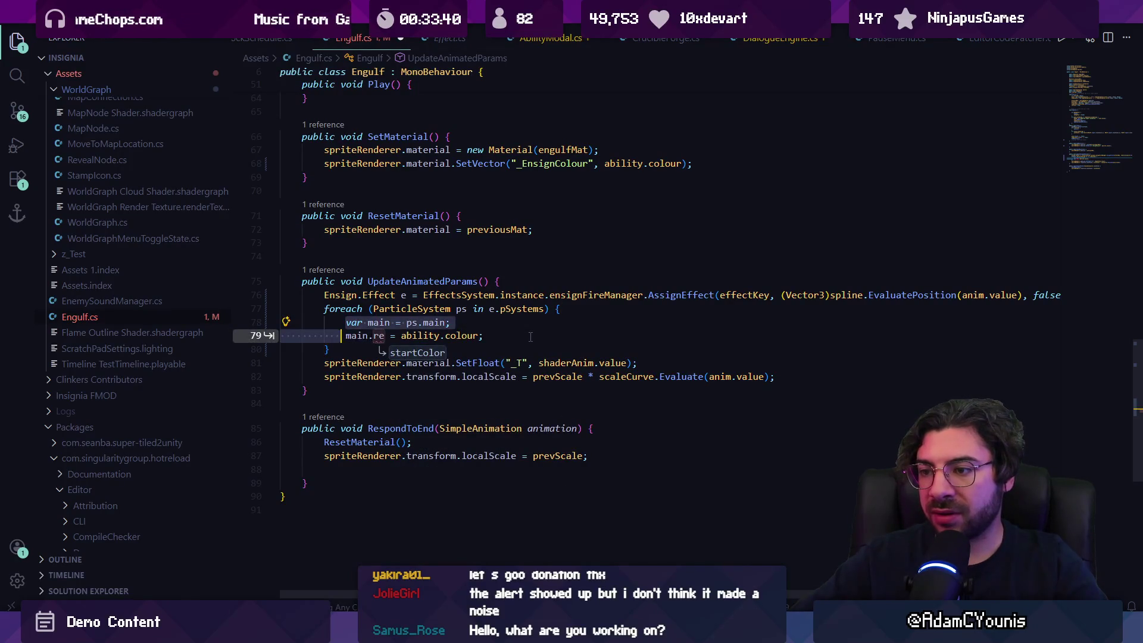
pyautogui.click(531, 337)
pyautogui.hotkey('ctrl', 'Left')
pyautogui.press('BackSpace')
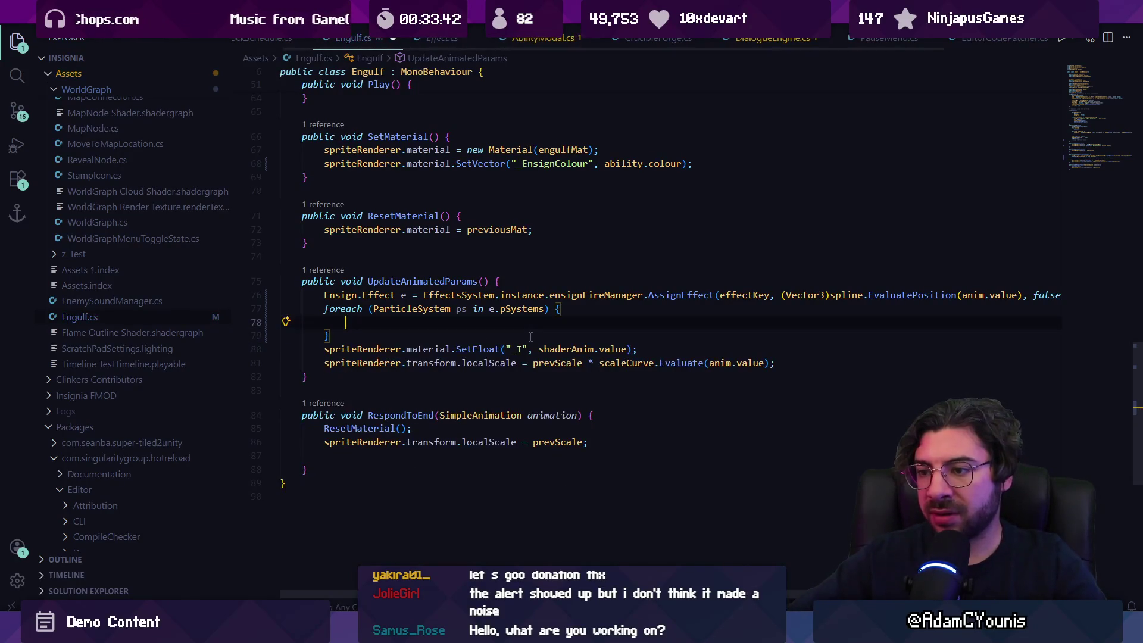
# Write a comment about setting the current ability colour and start a ps.renderer line below it
pyautogui.write('//set the renderer material _ReplaceRow to the')
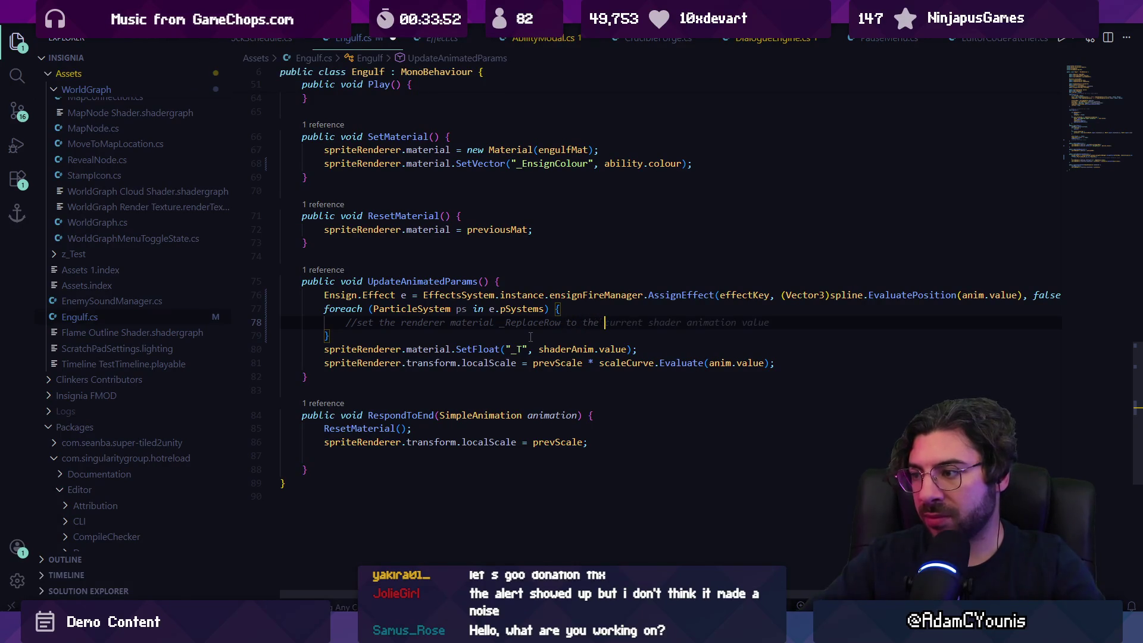
pyautogui.write('current shader animation value')
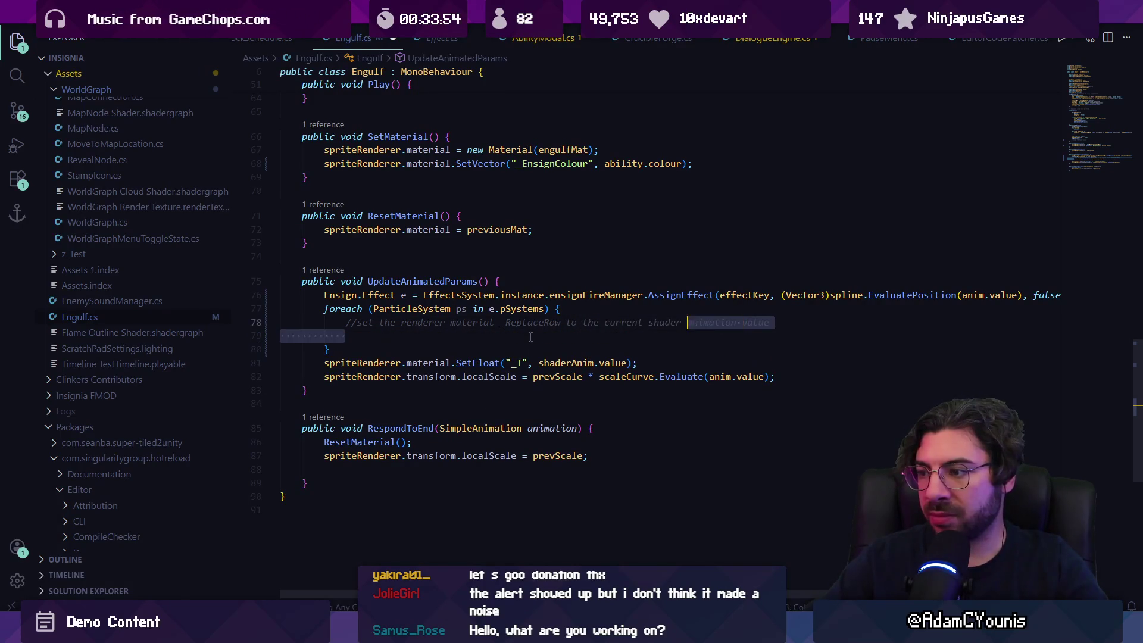
pyautogui.hotkey('ctrl', 'BackSpace')
pyautogui.write('ability colou')
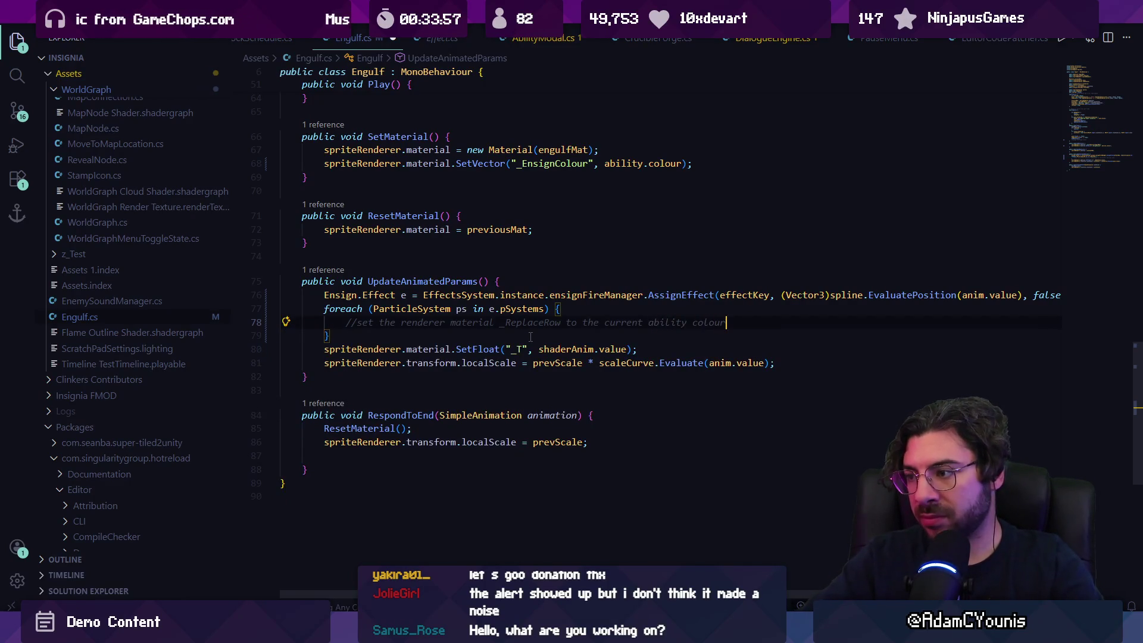
pyautogui.press('Return')
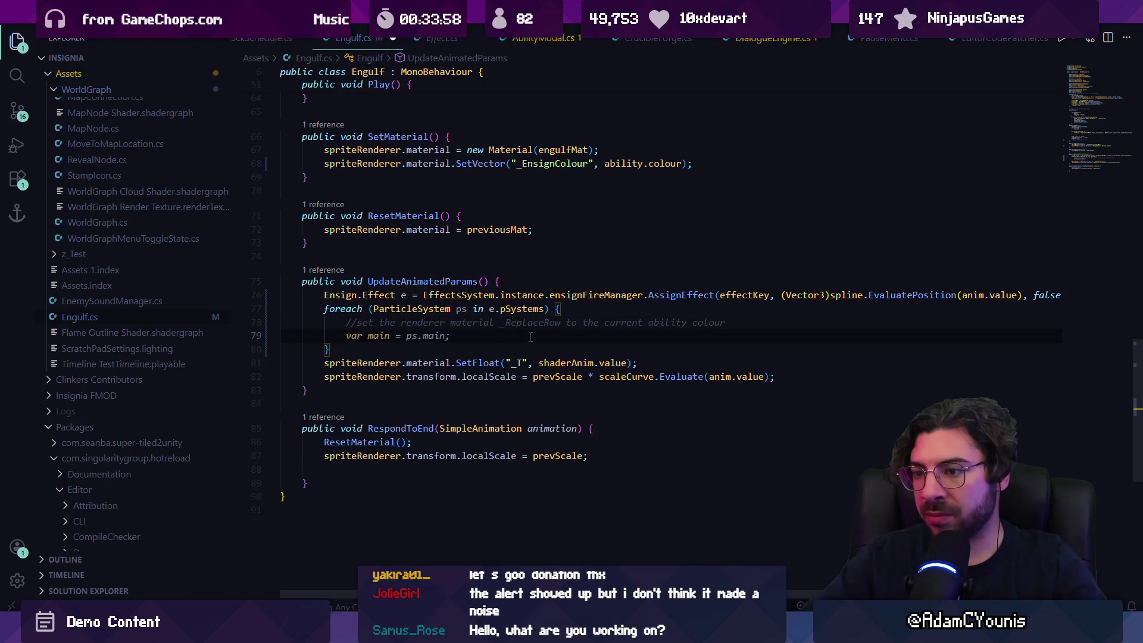
pyautogui.press('Tab')
pyautogui.press('Return')
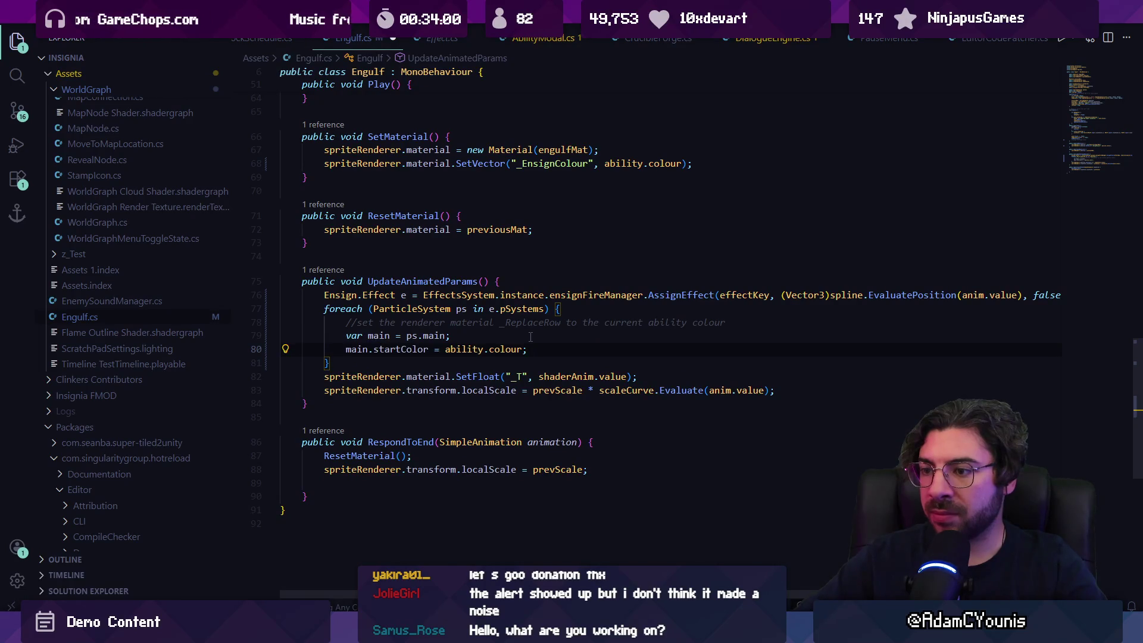
pyautogui.hotkey('ctrl', 'shift', 'Left')
pyautogui.hotkey('ctrl', 'shift', 'Left')
pyautogui.hotkey('ctrl', 'shift', 'Left')
pyautogui.press('BackSpace')
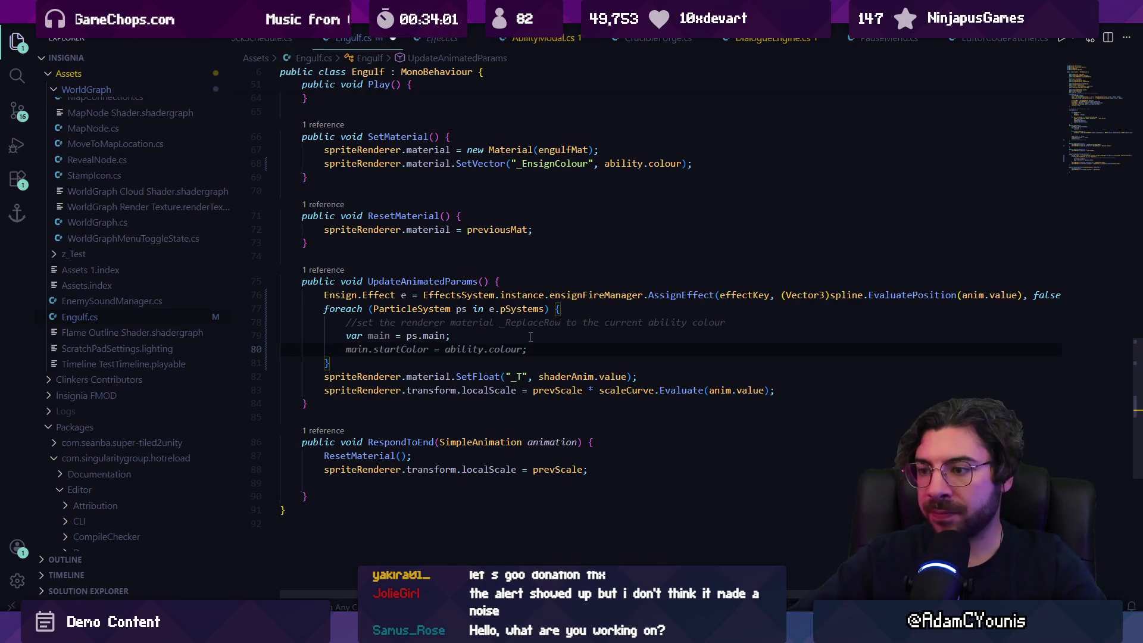
pyautogui.press('BackSpace')
pyautogui.hotkey('shift', 'Home')
pyautogui.press('BackSpace')
pyautogui.write('ps.')
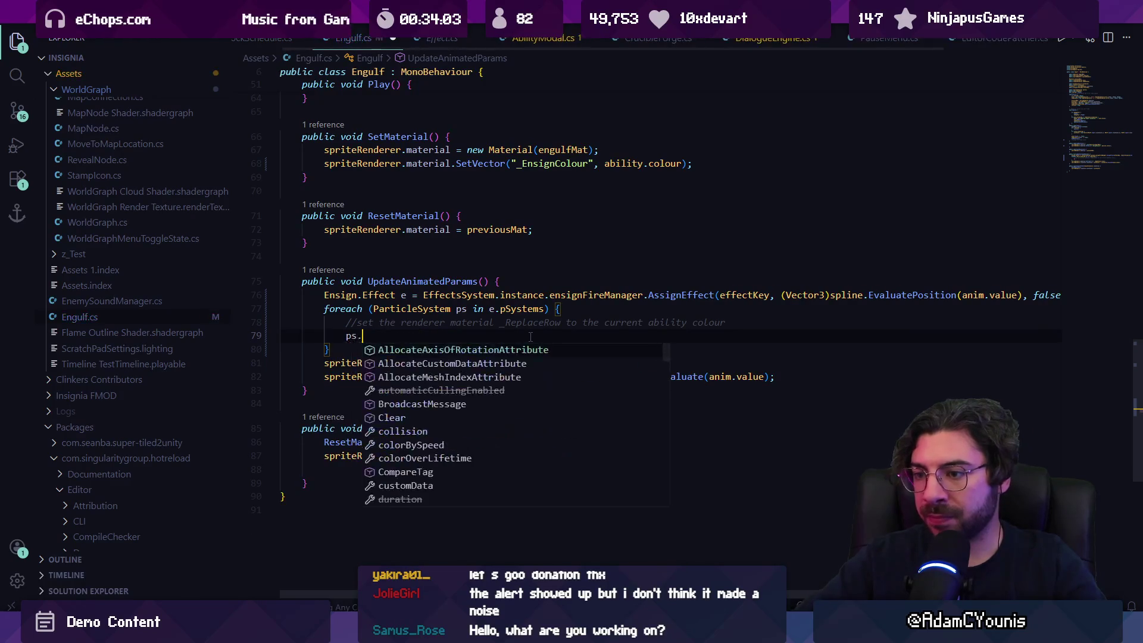
pyautogui.write('renderer')
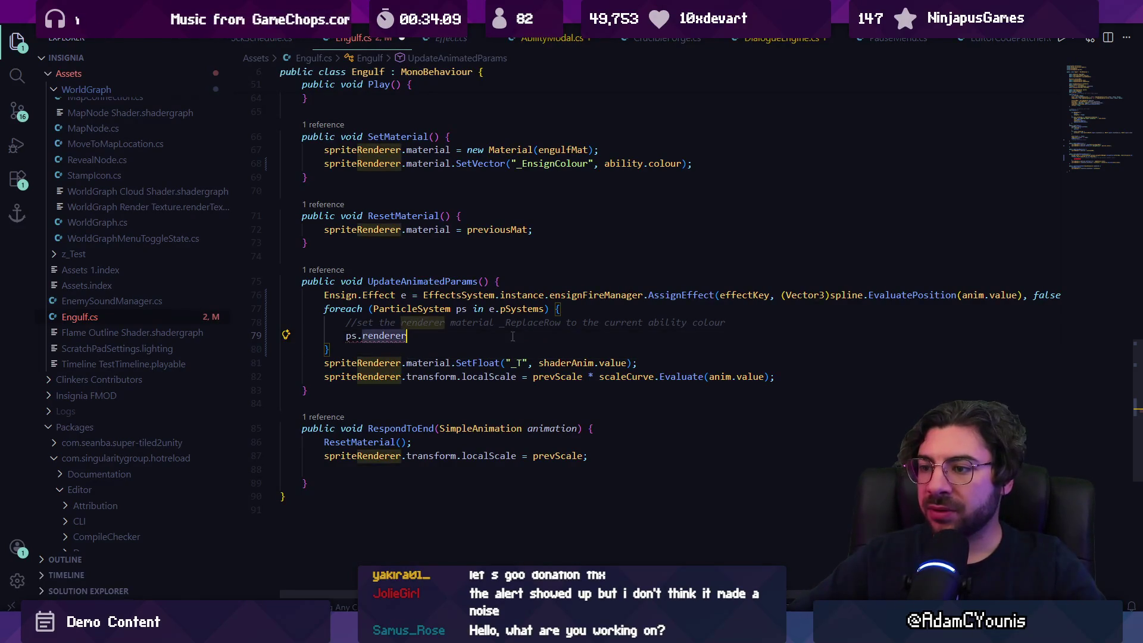
# Add 'particle system' to the comment, fix its spelling, and trim the ps.renderer line
pyautogui.tripleClick(482, 332)
pyautogui.press('Up')
pyautogui.press('Up')
pyautogui.hotkey('ctrl', 'Right')
pyautogui.hotkey('ctrl', 'Right')
pyautogui.hotkey('ctrl', 'Right')
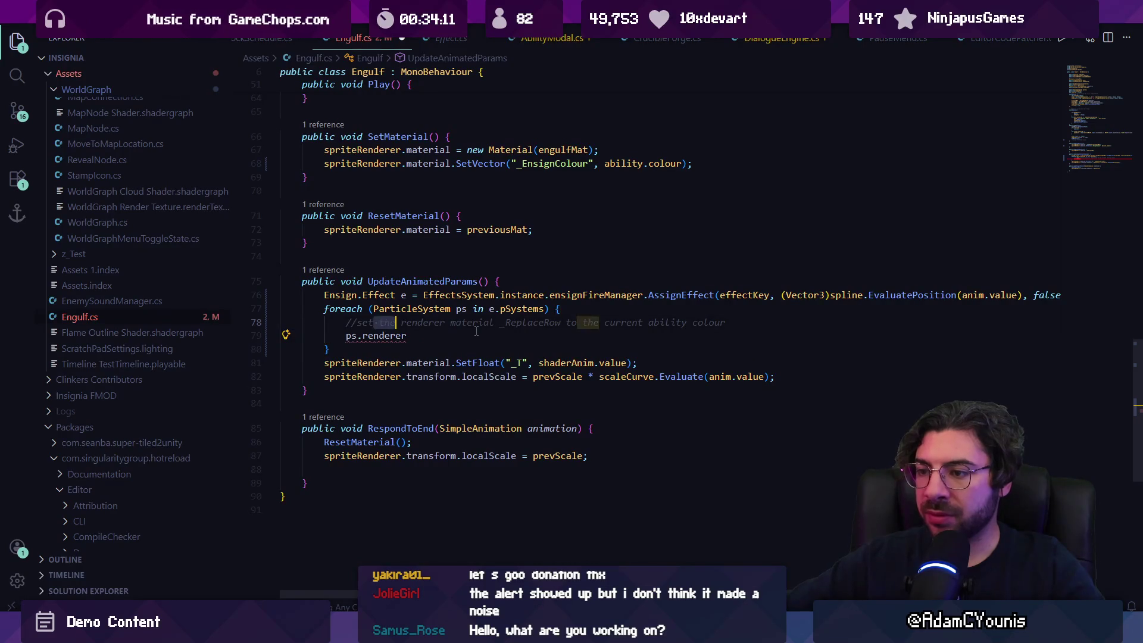
pyautogui.write('poart')
pyautogui.write('icle system')
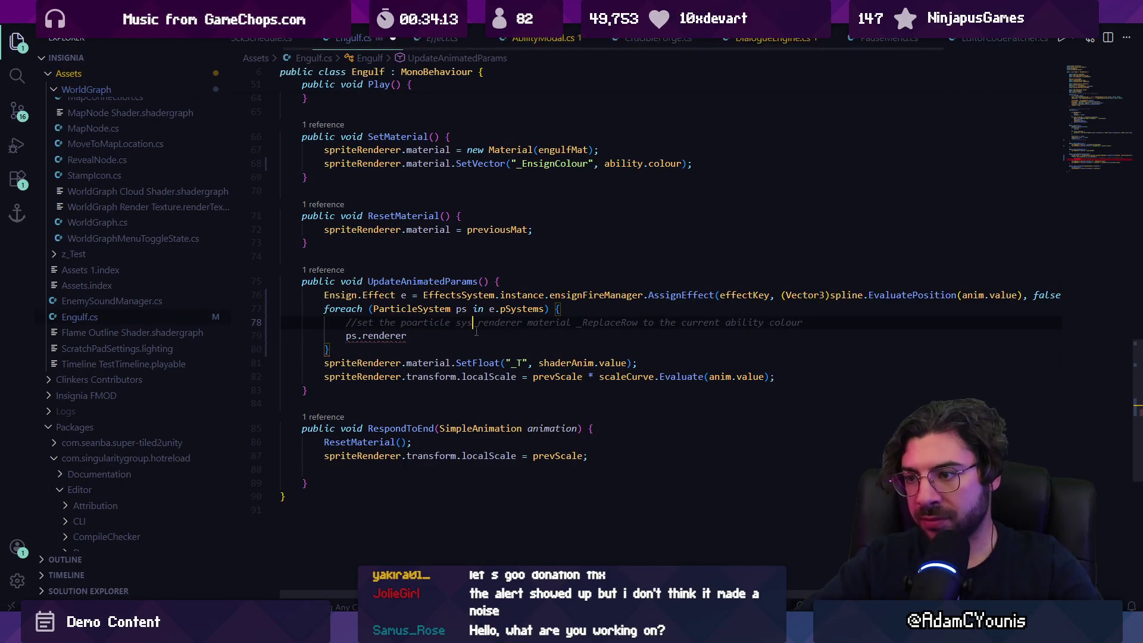
pyautogui.hotkey('ctrl', 'Left')
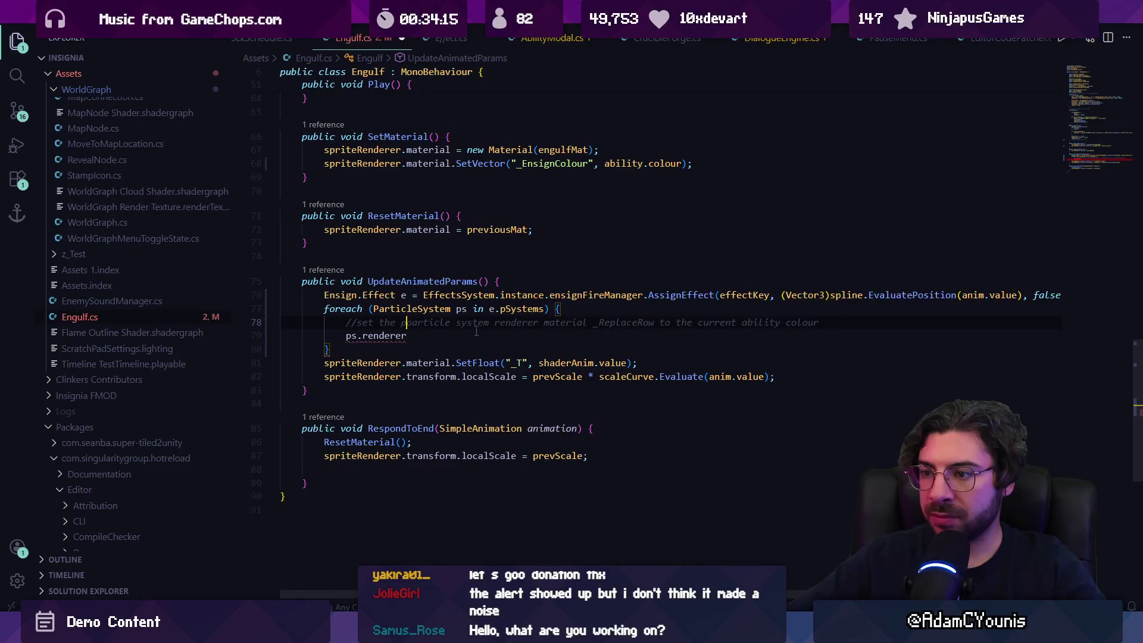
pyautogui.press('Right')
pyautogui.press('Delete')
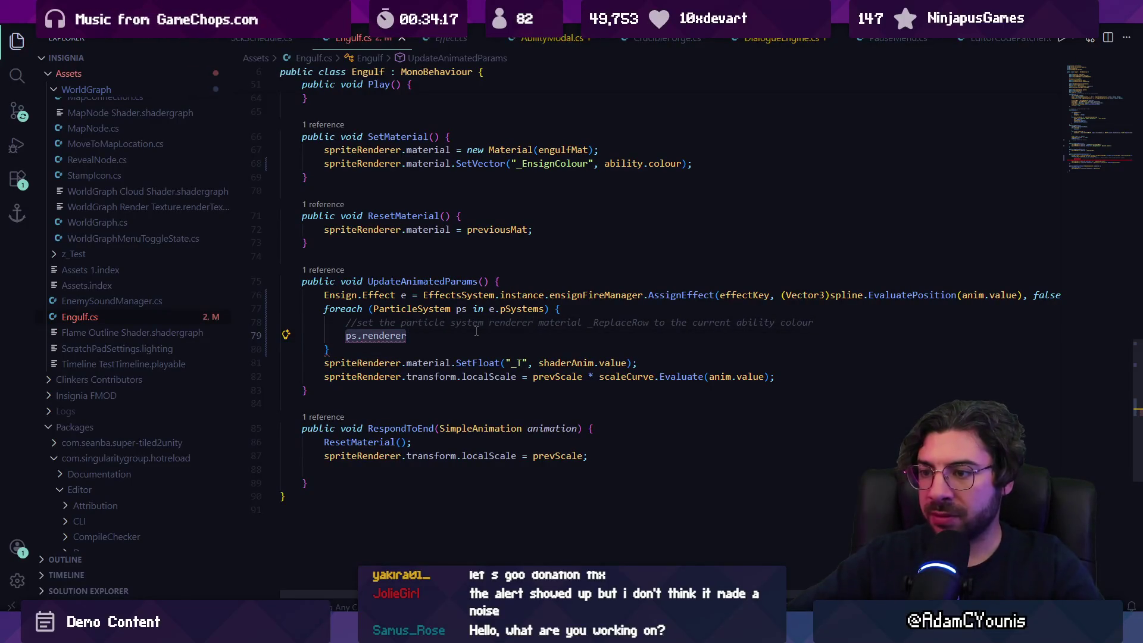
pyautogui.press('BackSpace')
pyautogui.press('BackSpace')
pyautogui.press('BackSpace')
pyautogui.press('BackSpace')
pyautogui.press('BackSpace')
pyautogui.press('BackSpace')
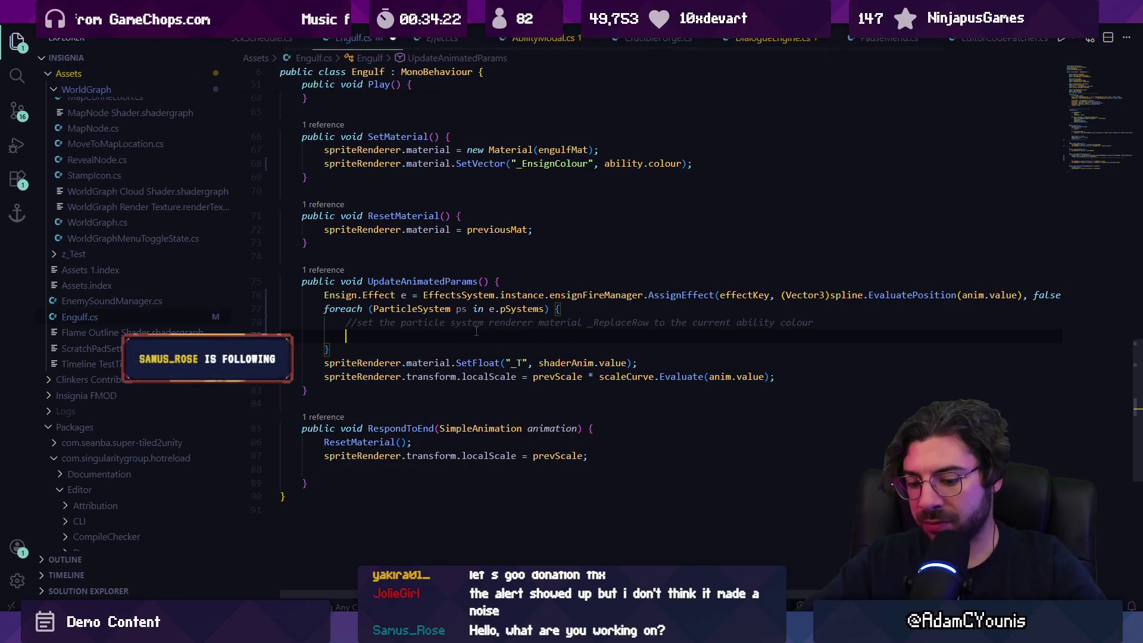
# Ask the Copilot chat, in Ask mode, how to get a particle system's renderer field
pyautogui.hotkey('ctrl', 'alt', 'i')
pyautogui.hotkey('ctrl', '.')
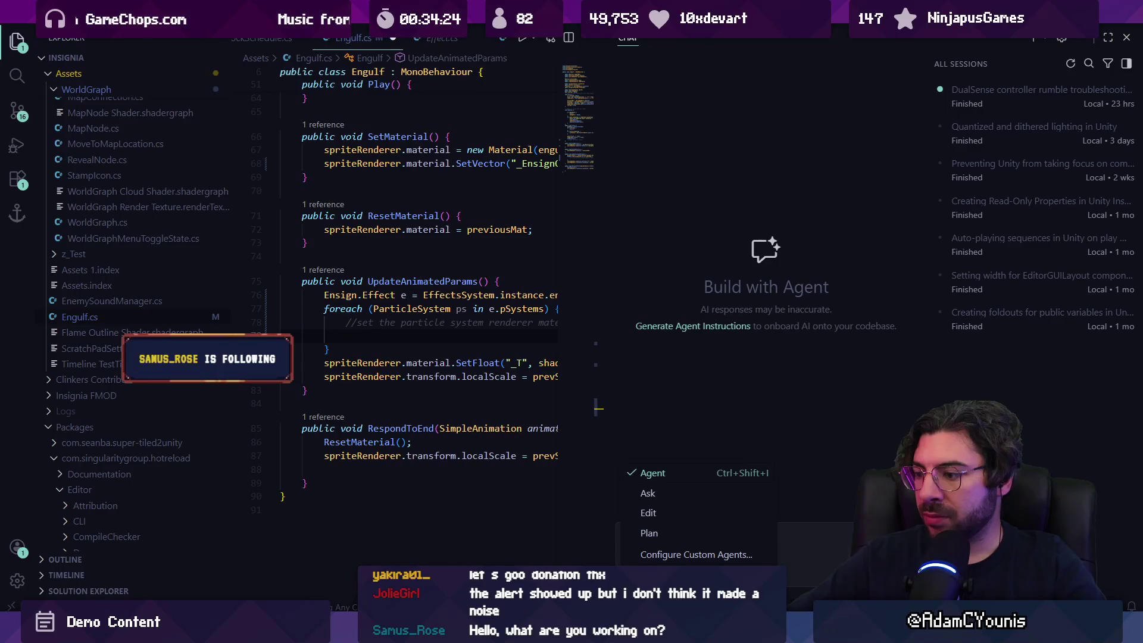
pyautogui.click(650, 494)
pyautogui.write('H')
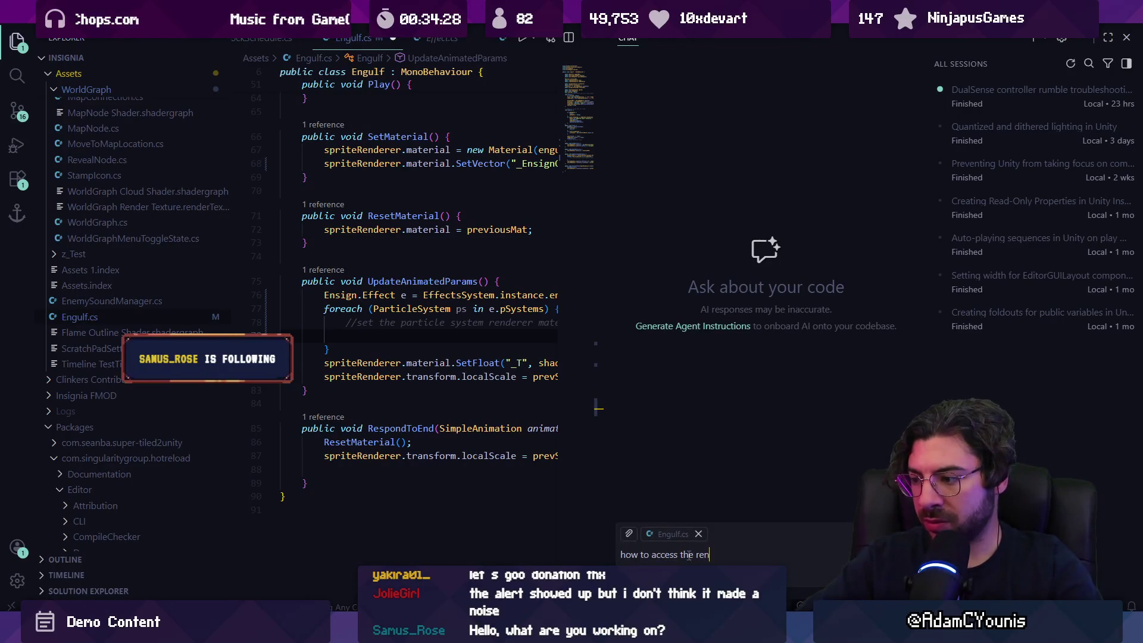
pyautogui.write('derer field of a particle syst')
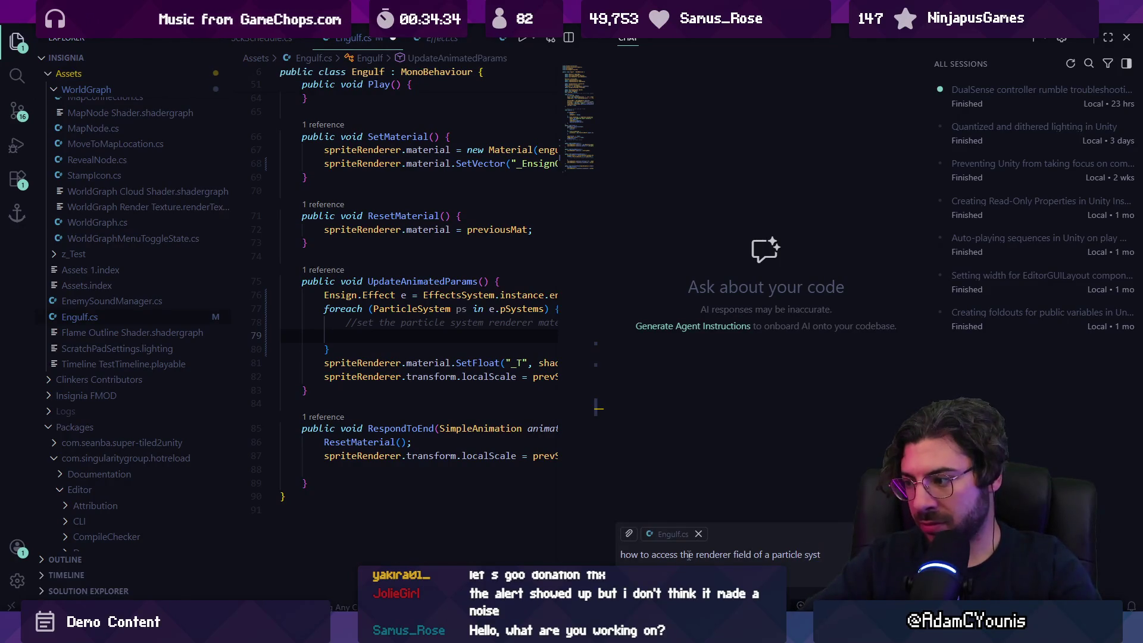
pyautogui.write('?')
pyautogui.press('Return')
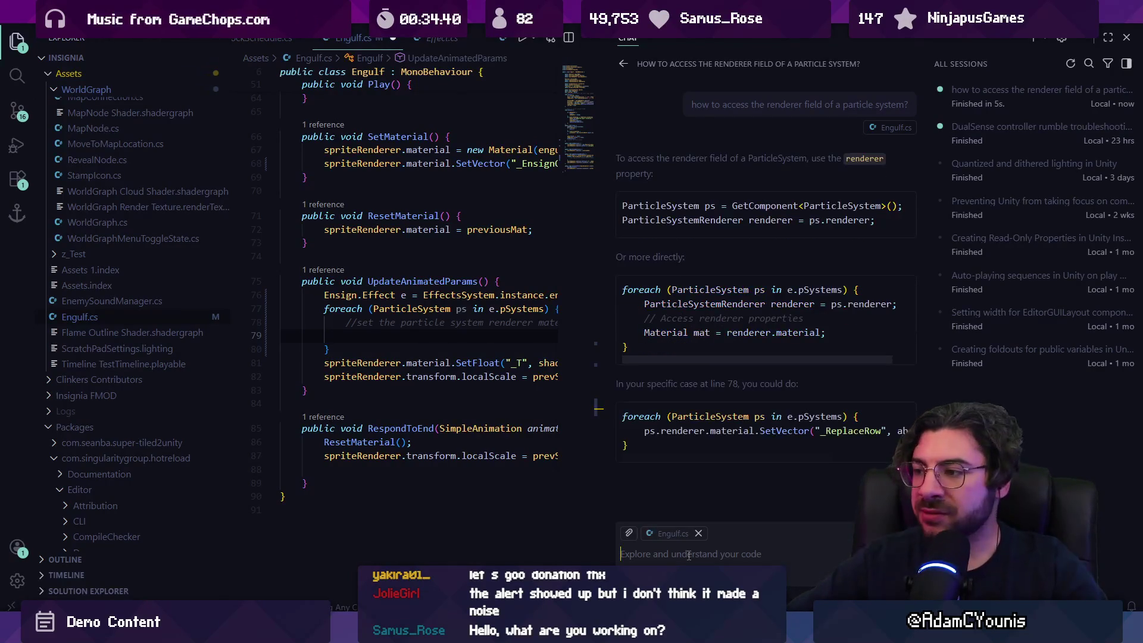
# Paste the answer's ParticleSystemRenderer line into line 79, then undo it and indent the empty line
pyautogui.moveTo(768, 223)
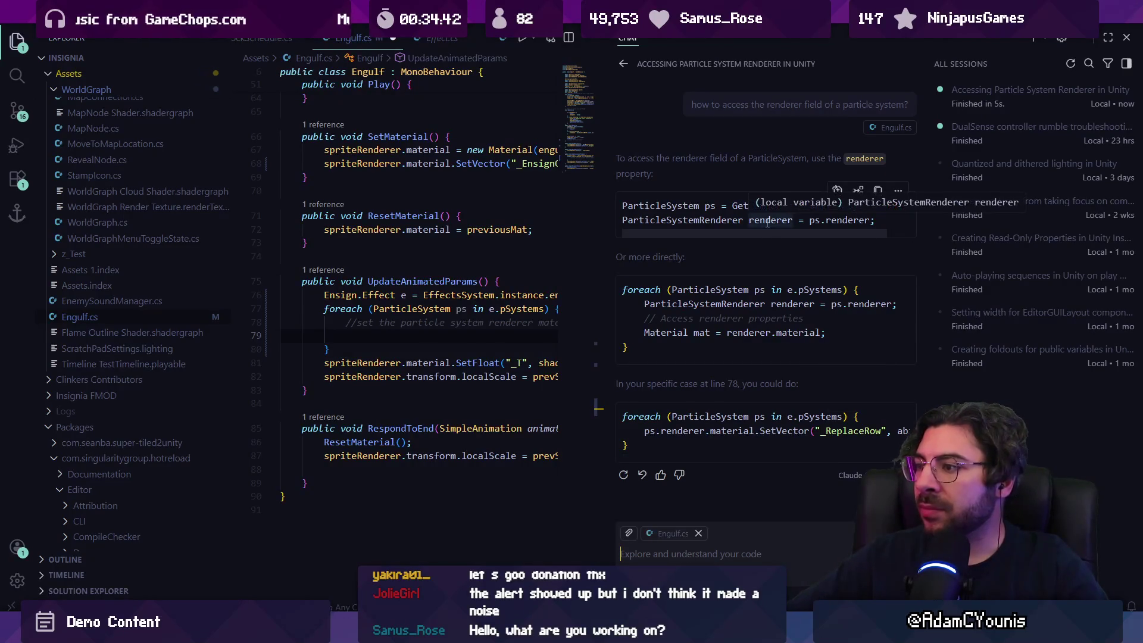
pyautogui.moveTo(622, 220); pyautogui.dragTo(875, 220)
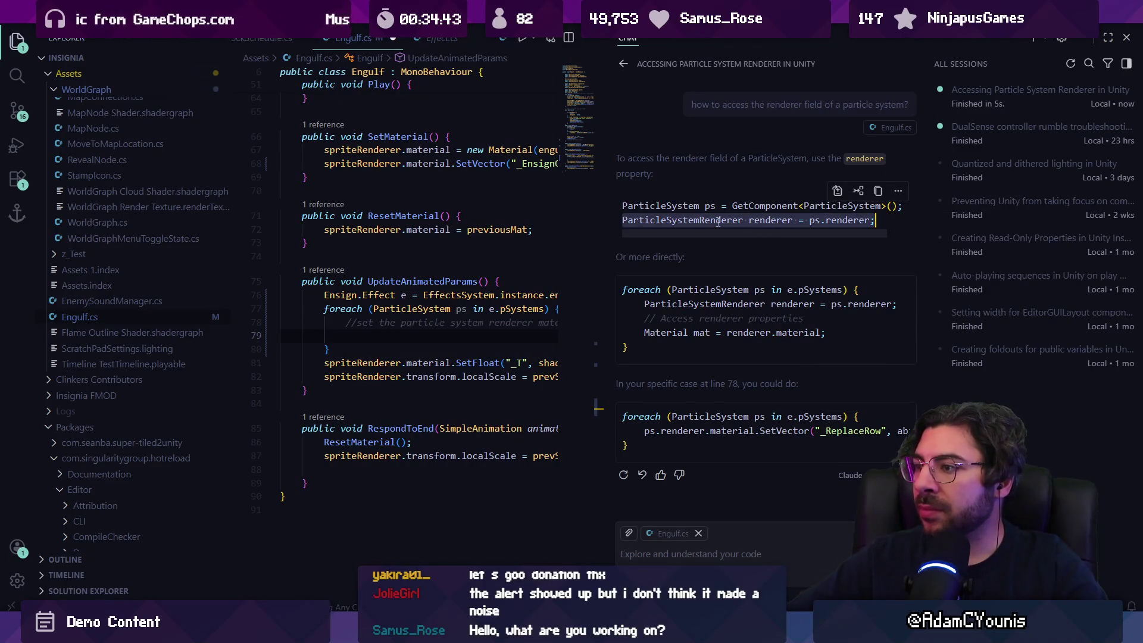
pyautogui.click(396, 333)
pyautogui.moveTo(875, 221)
pyautogui.mouseDown()
pyautogui.moveTo(709, 221)
pyautogui.moveTo(623, 205)
pyautogui.mouseUp()
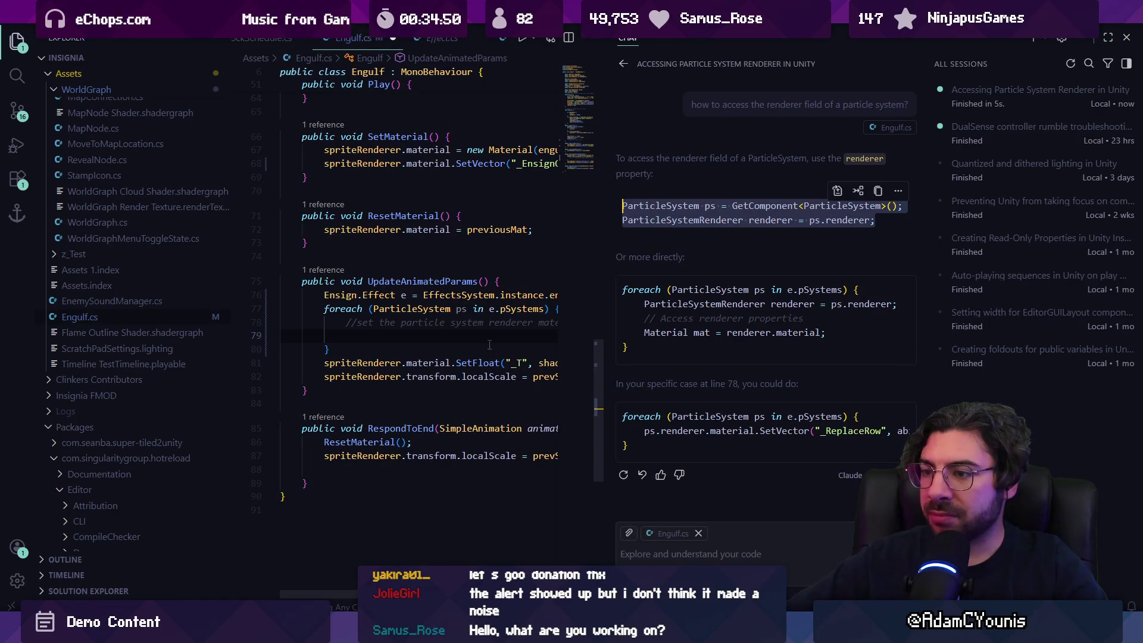
pyautogui.tripleClick(658, 219)
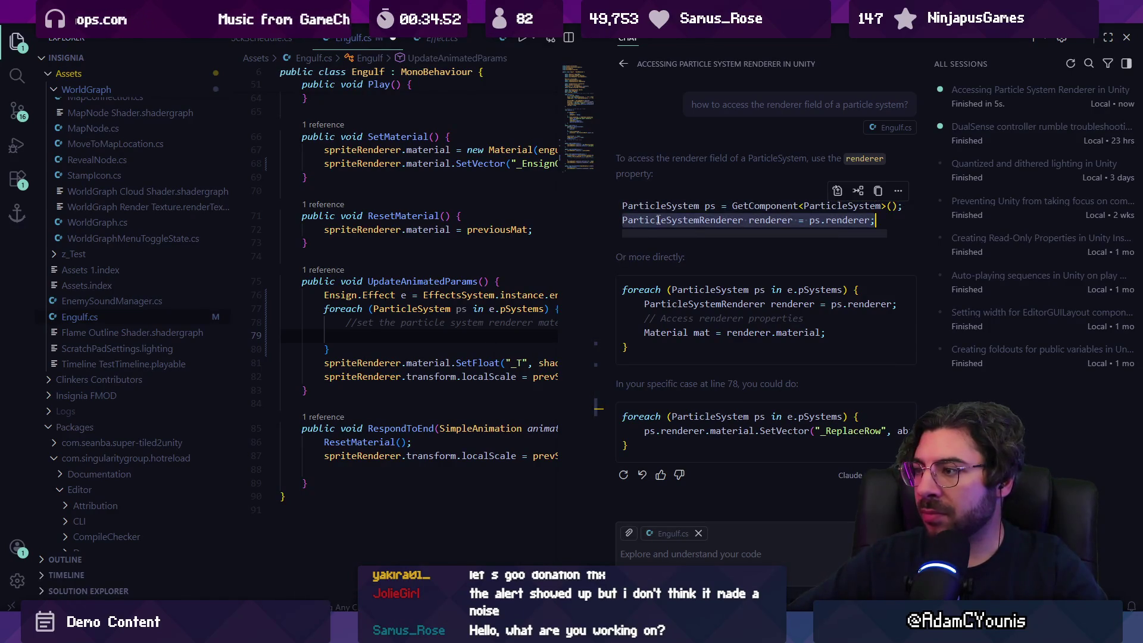
pyautogui.hotkey('ctrl', 'c')
pyautogui.click(505, 336)
pyautogui.hotkey('ctrl', 'v')
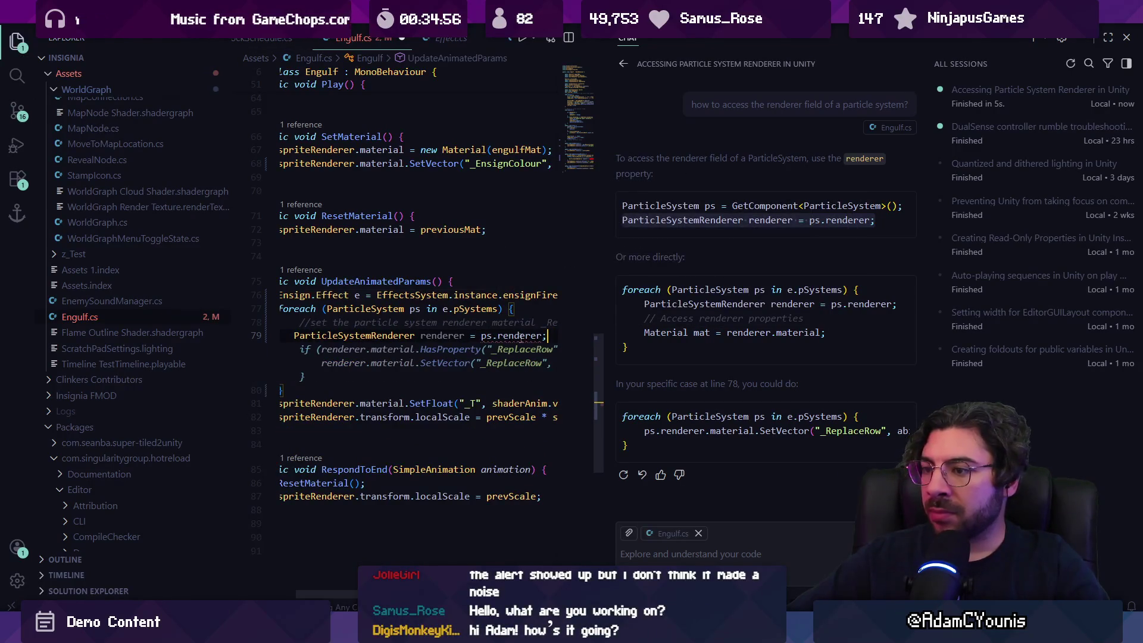
pyautogui.press('Escape')
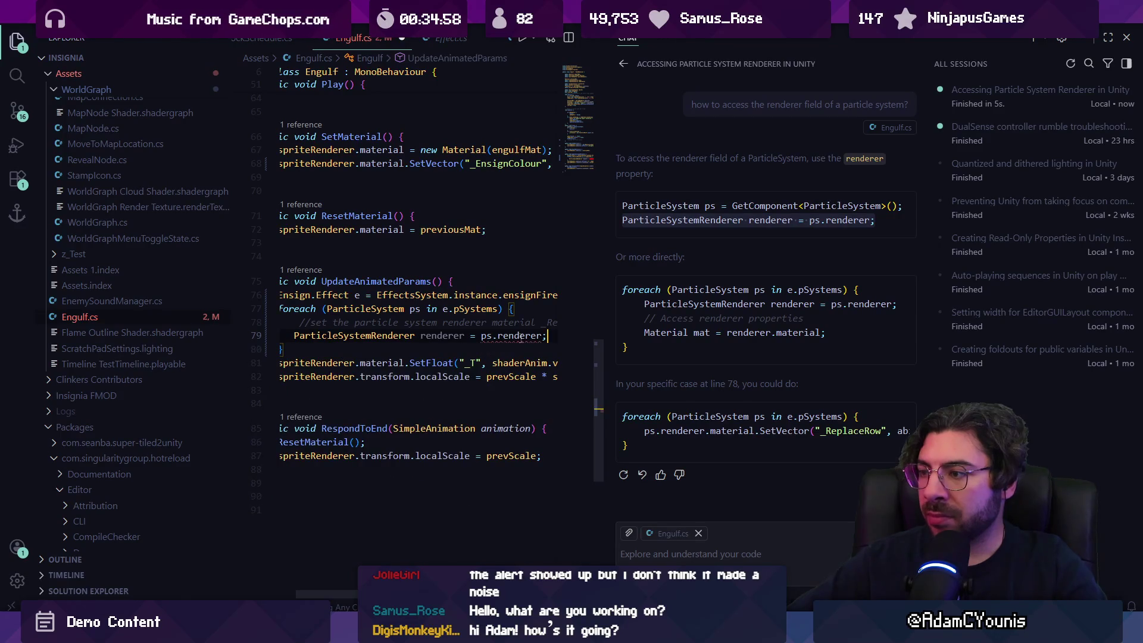
pyautogui.hotkey('ctrl', 'z')
pyautogui.hotkey('ctrl', 'z')
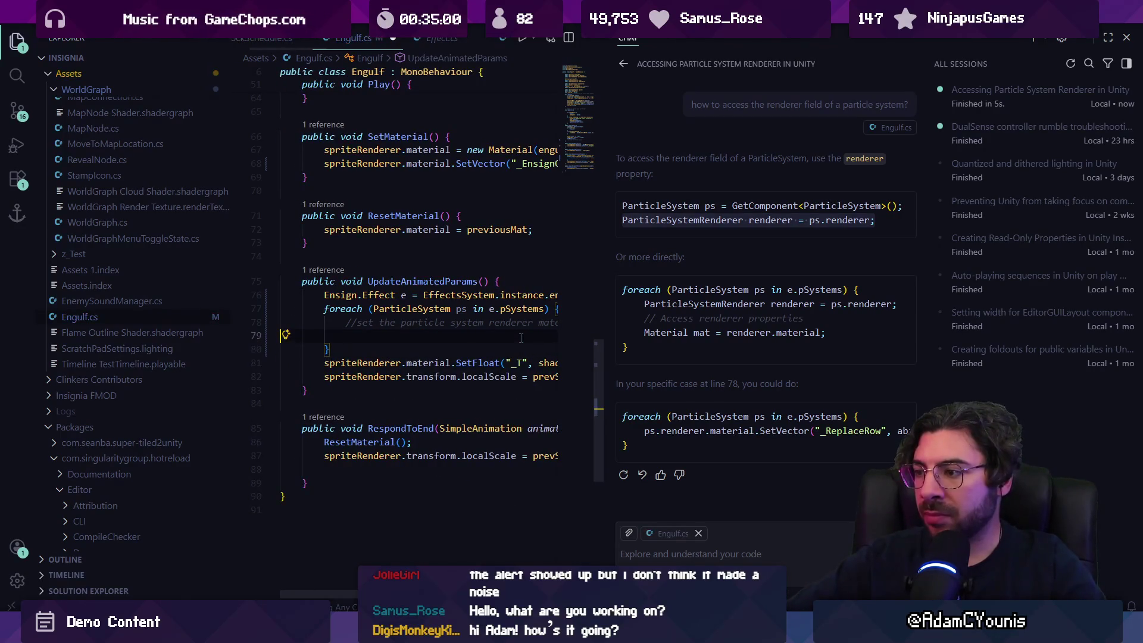
pyautogui.press('Tab')
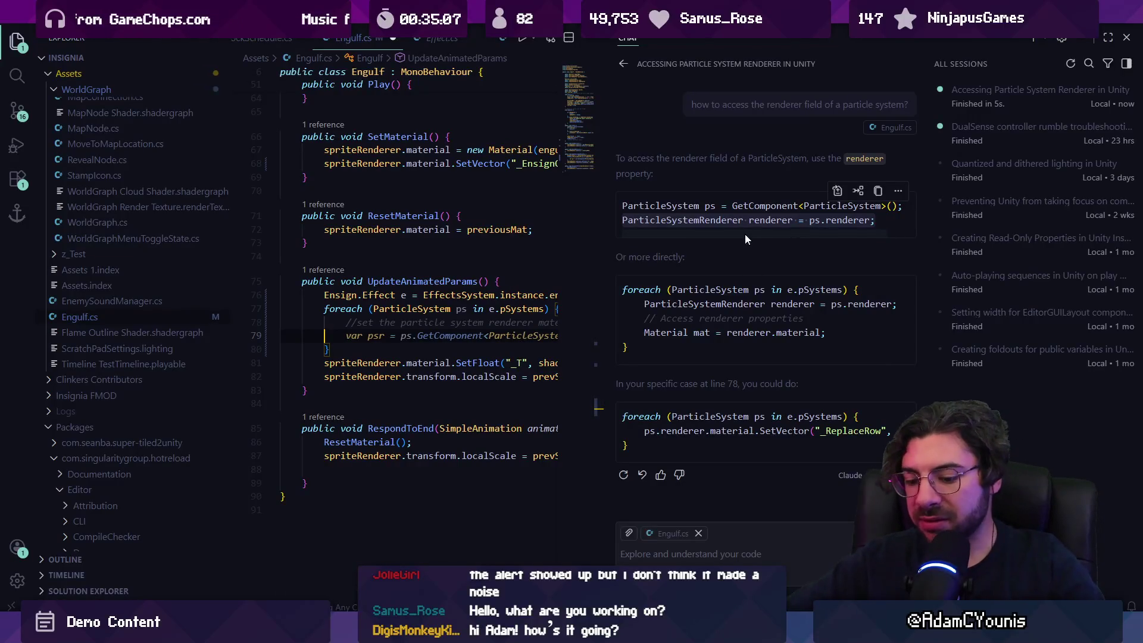
# Close the chat side panel and type ps.renderer on line 79
pyautogui.hotkey('ctrl', 'alt', 'b')
pyautogui.press('Escape')
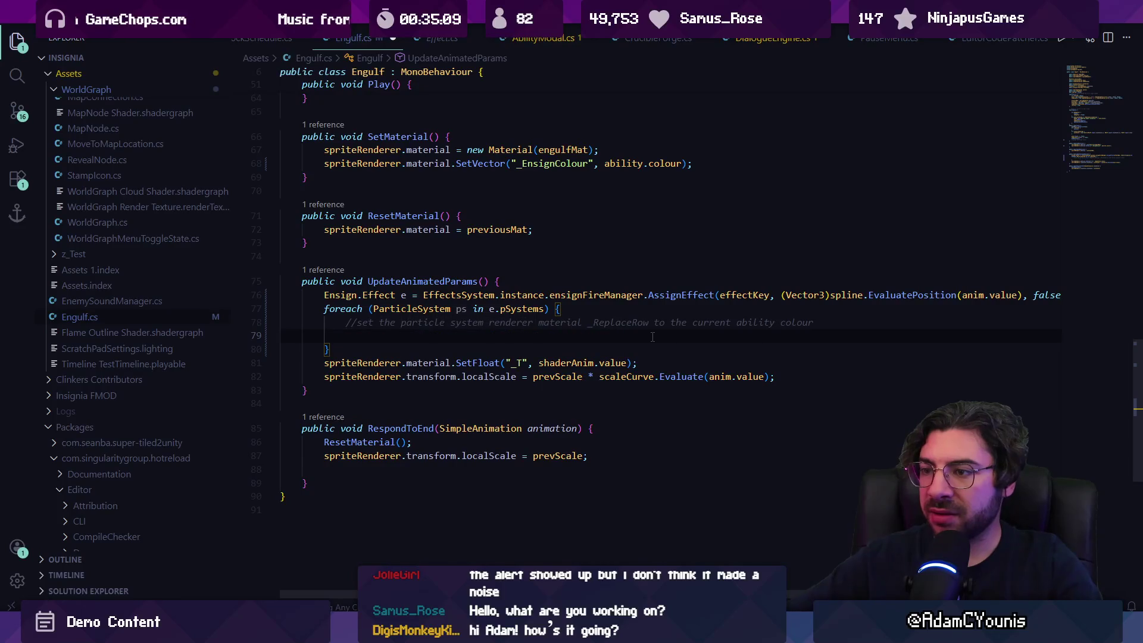
pyautogui.write('ps.R')
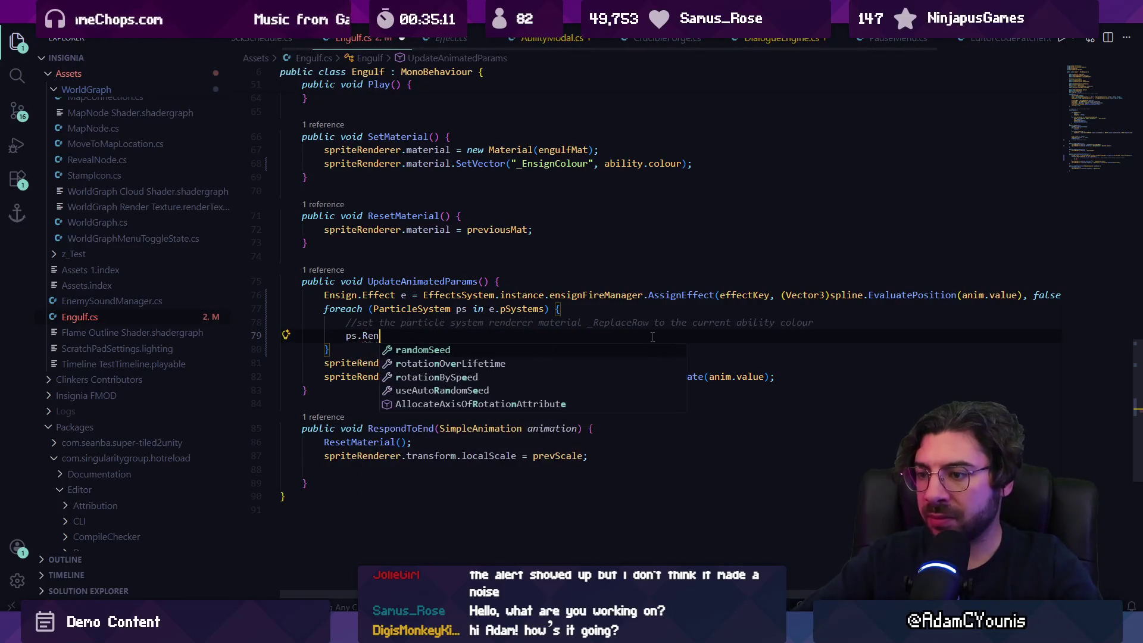
pyautogui.press('BackSpace')
pyautogui.write('rend')
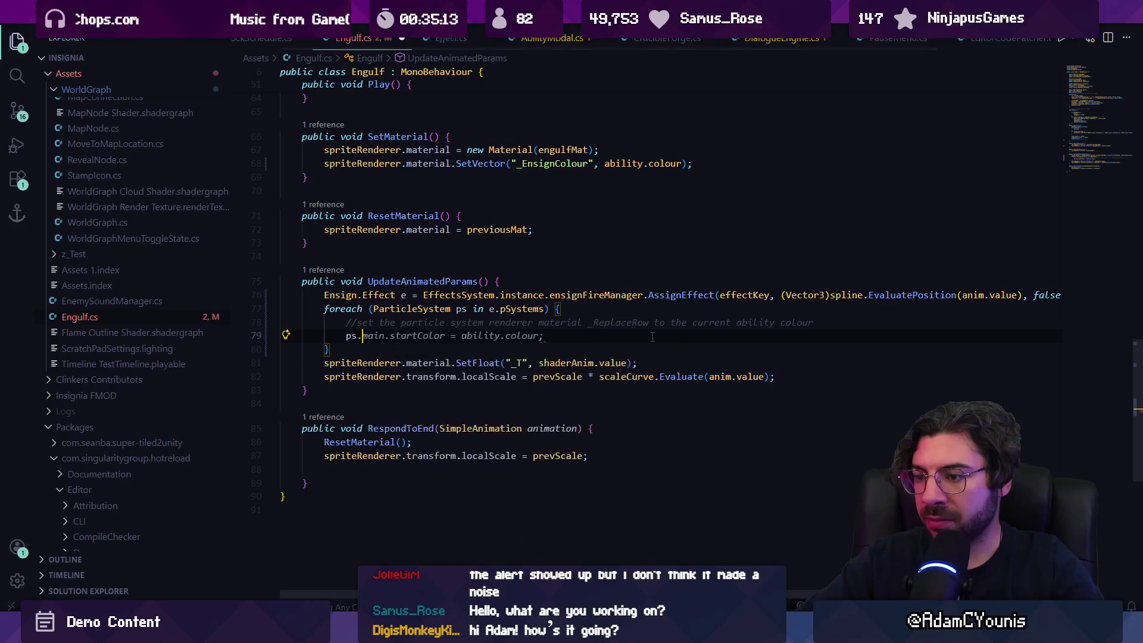
pyautogui.write('erer.material')
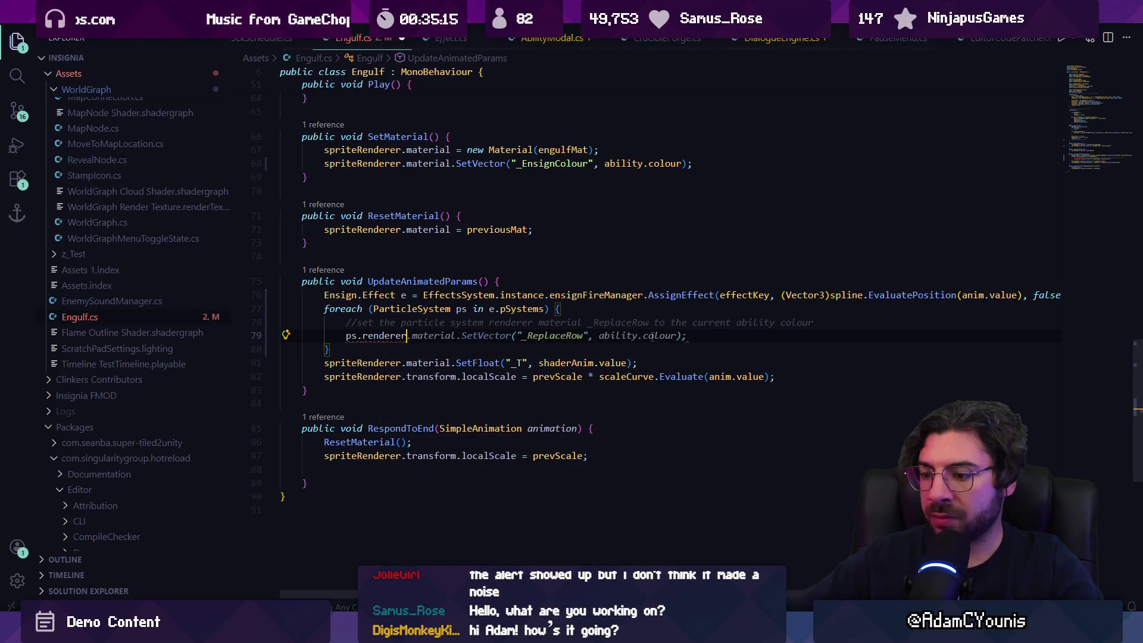
# Switch to Chrome from the taskbar to search for help
pyautogui.click(508, 632)
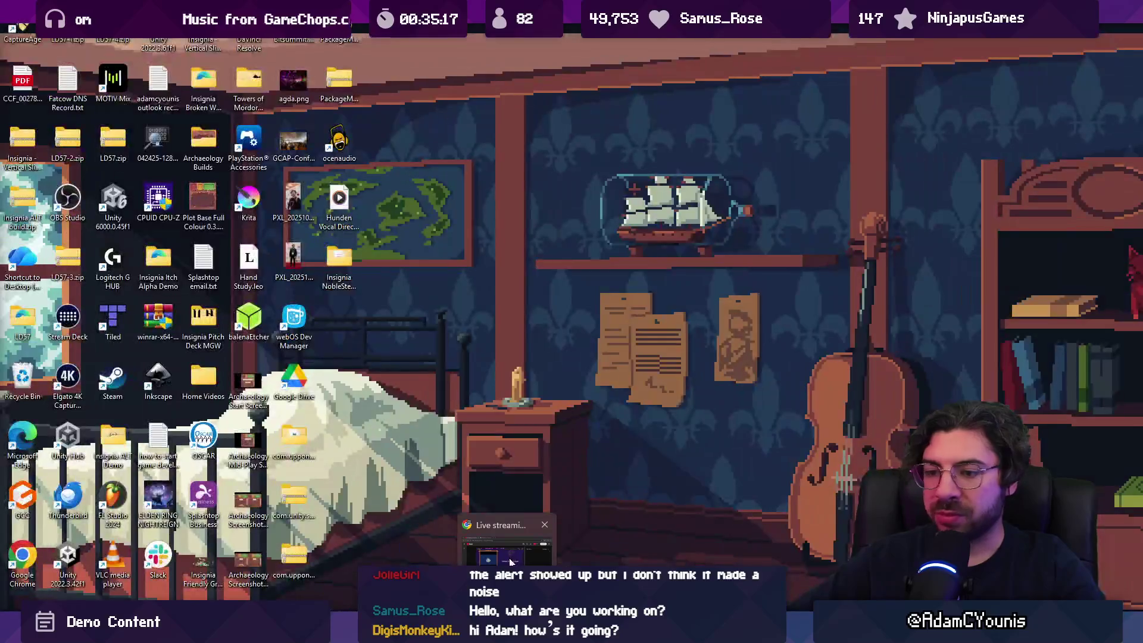
pyautogui.click(508, 632)
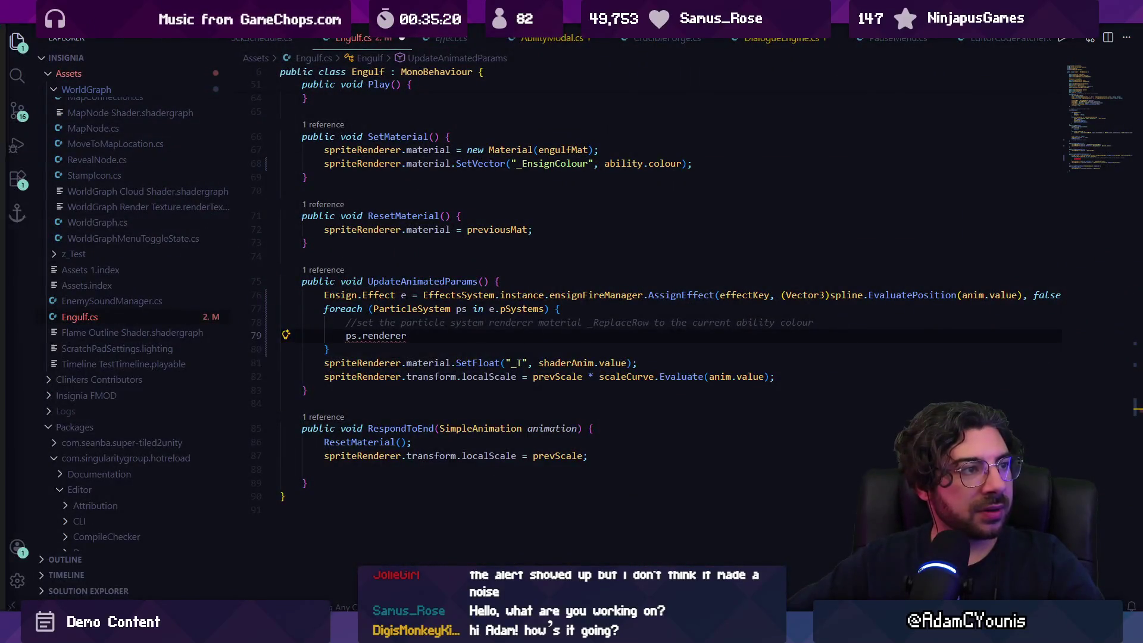
# Google 'unity particle system renderer in script', read the results, and return to VS Code
pyautogui.write('uni')
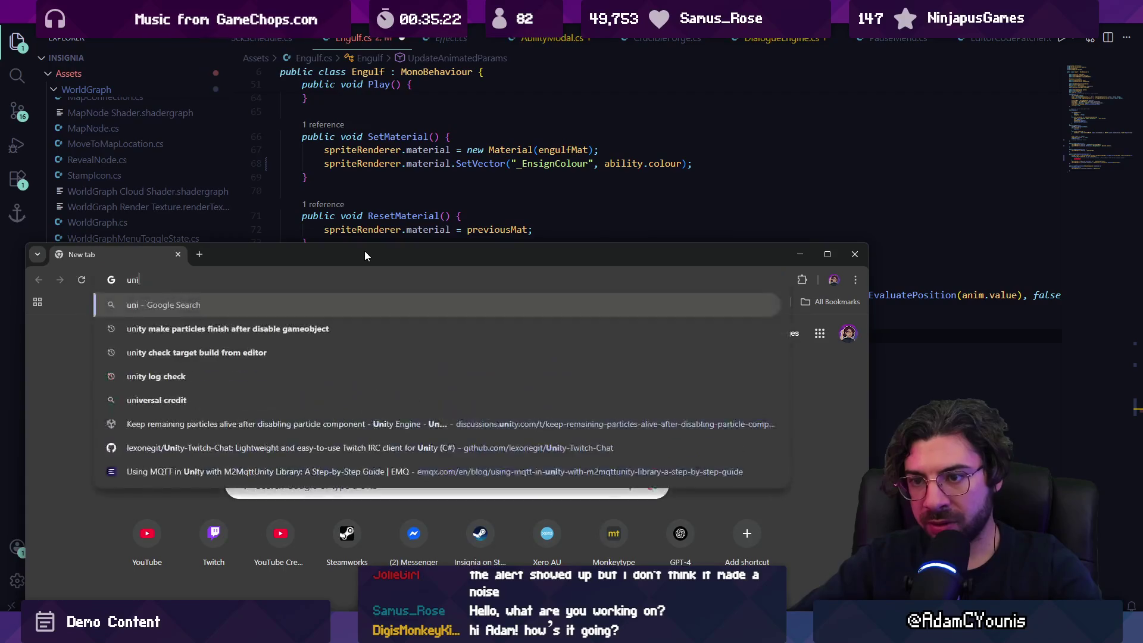
pyautogui.write('ty particle s')
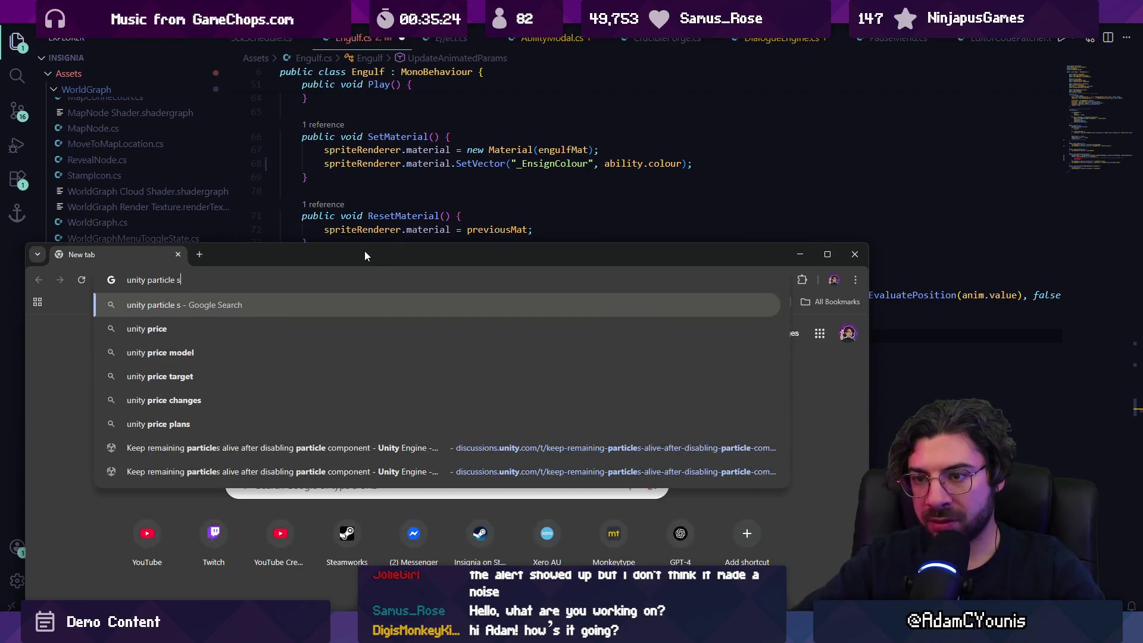
pyautogui.write('ystem renderer in script')
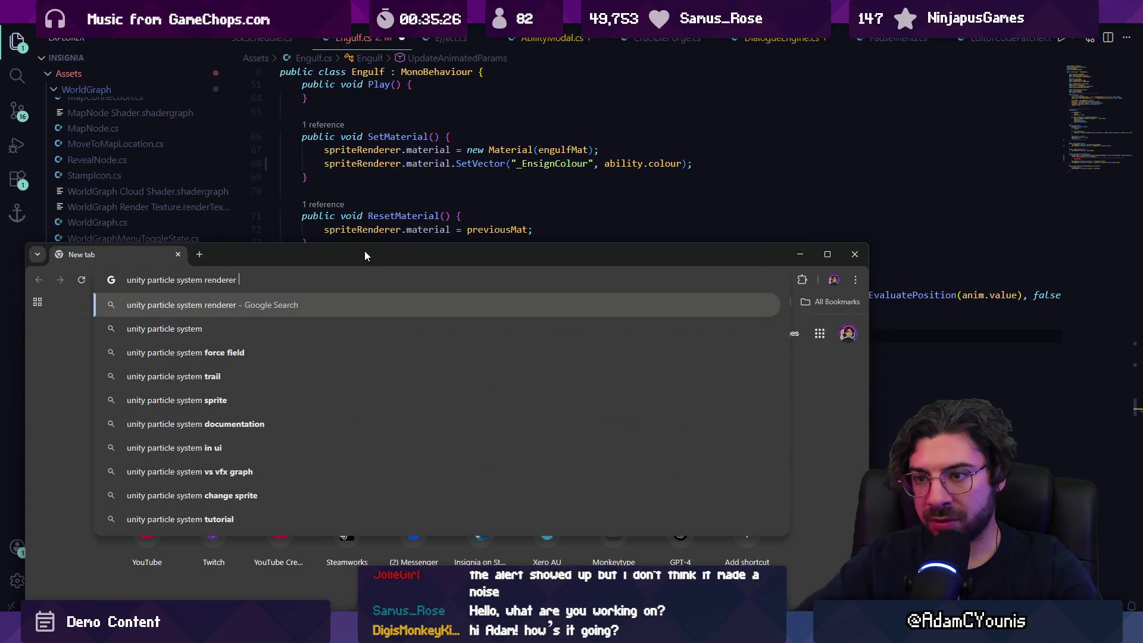
pyautogui.press('Return')
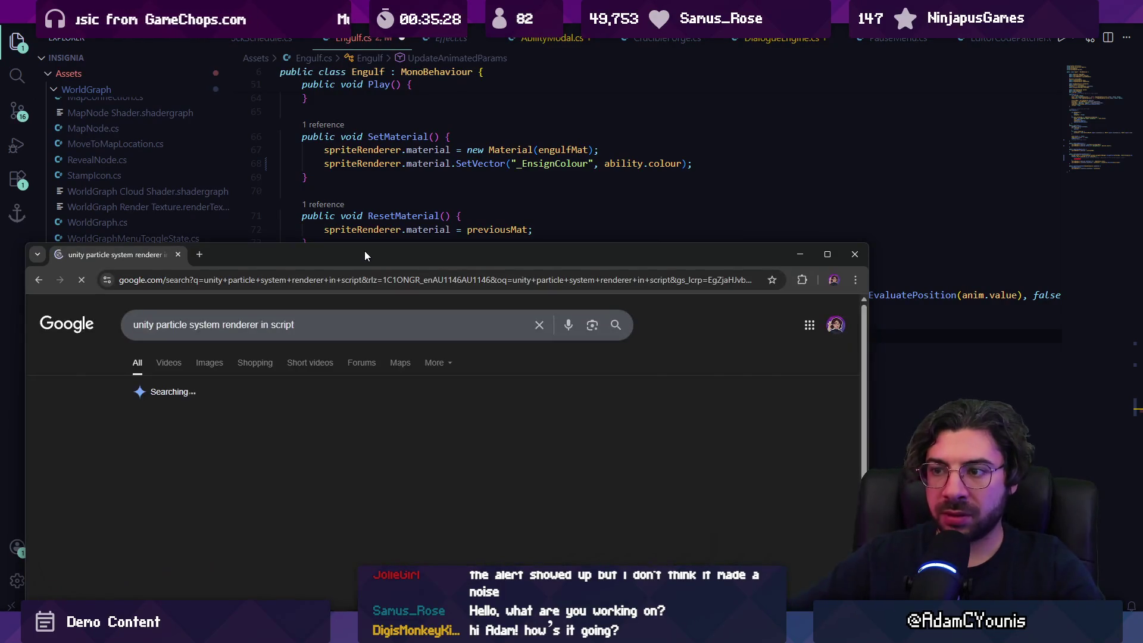
pyautogui.doubleClick(364, 252)
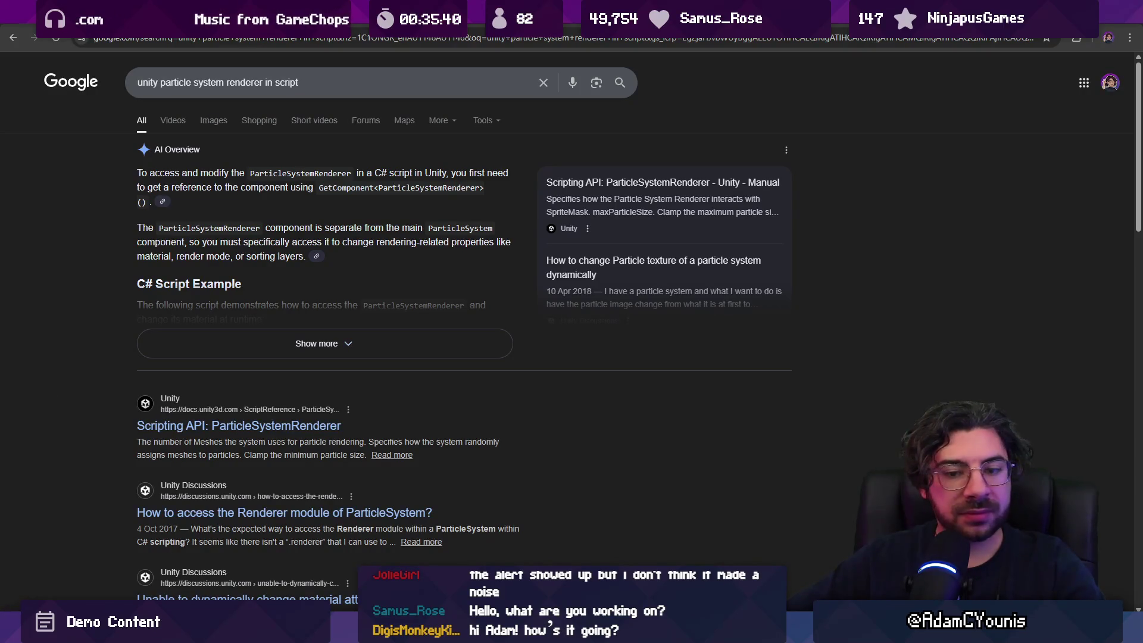
pyautogui.hotkey('alt', 'Tab')
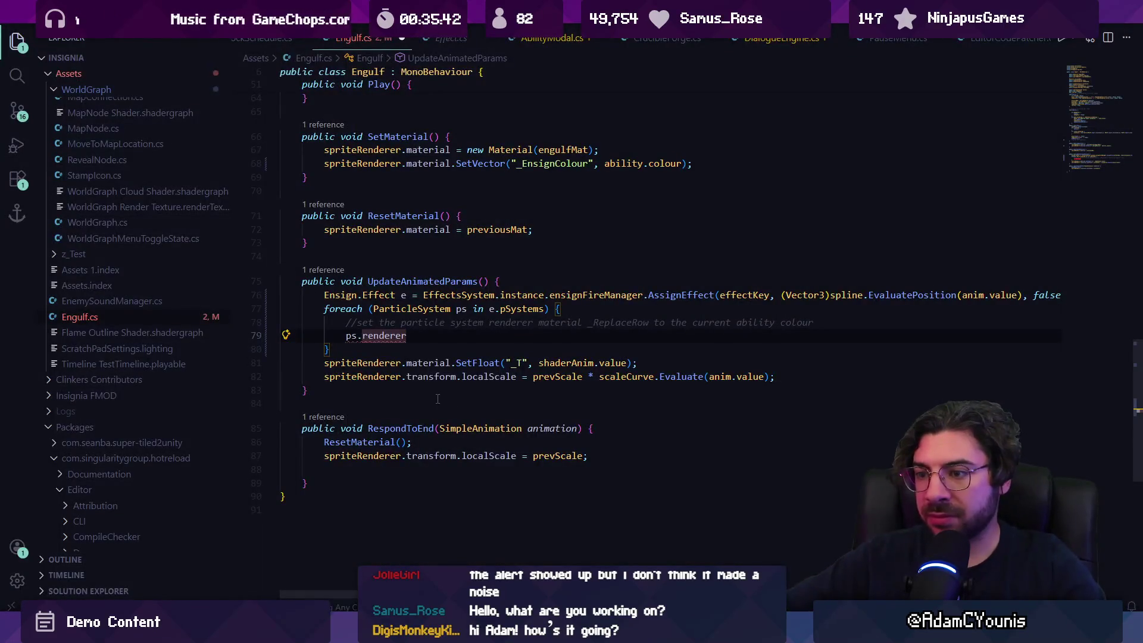
# Replace ps.renderer with GetComponent<ParticleSystemRenderer>() and a null-checked SetVector("_EnsignColour", ability.colour)
pyautogui.hotkey('shift', 'Home')
pyautogui.write('Par')
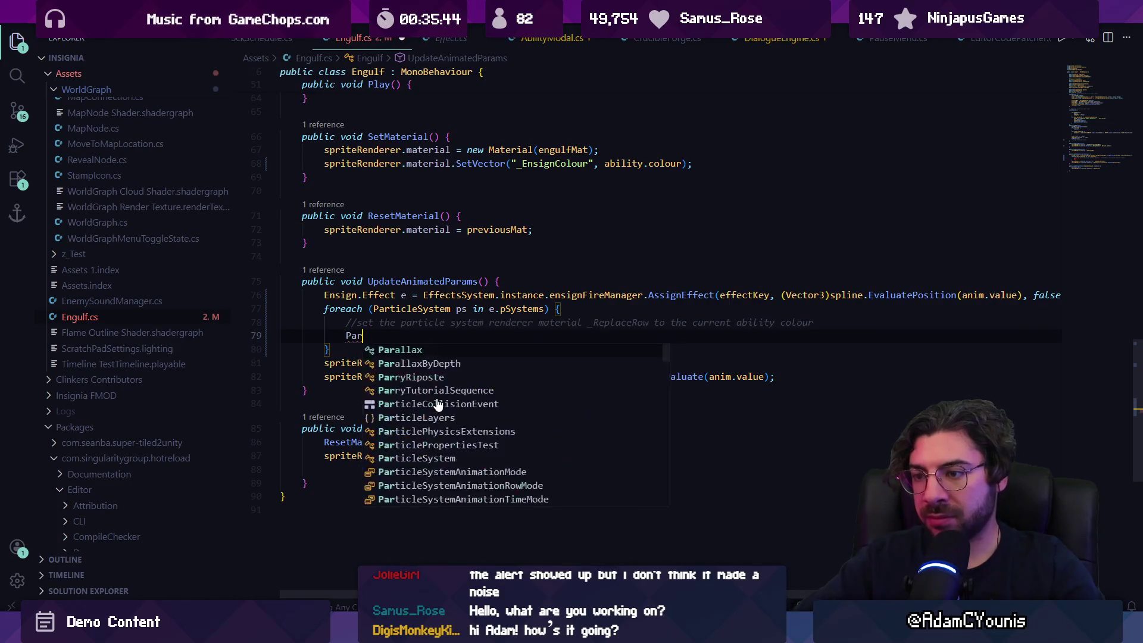
pyautogui.write('ticleSystem')
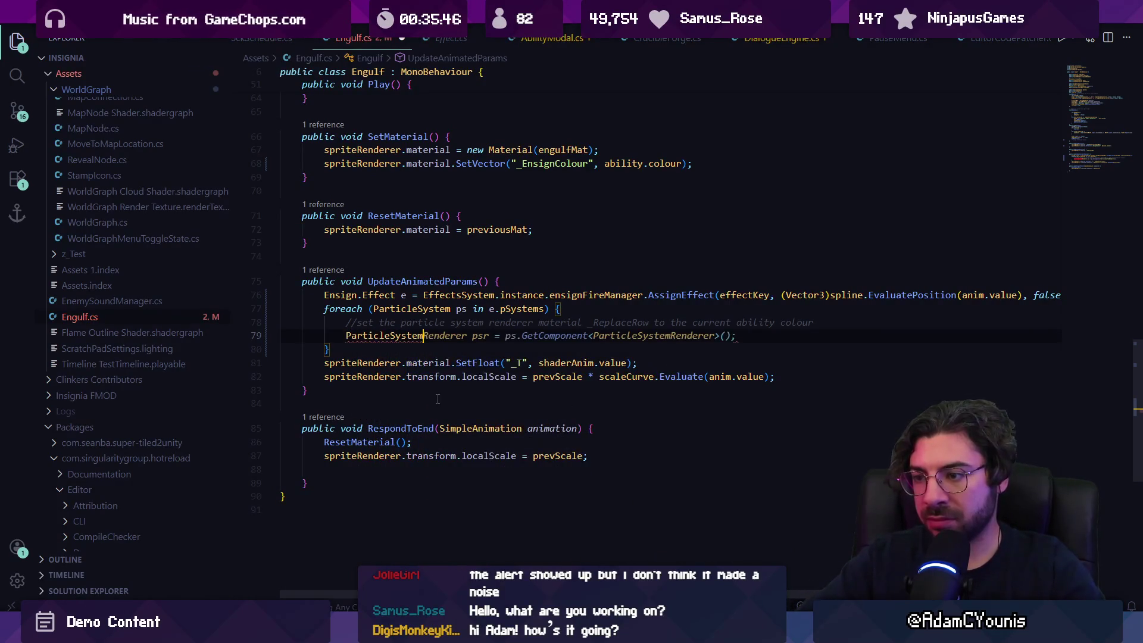
pyautogui.press('Tab')
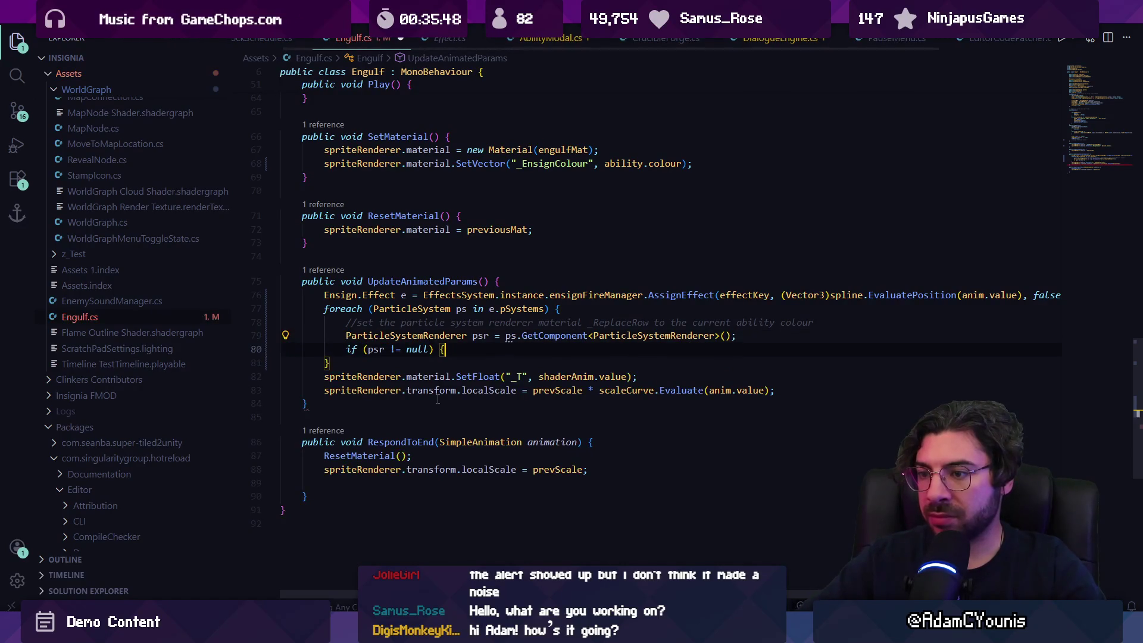
pyautogui.press('Tab')
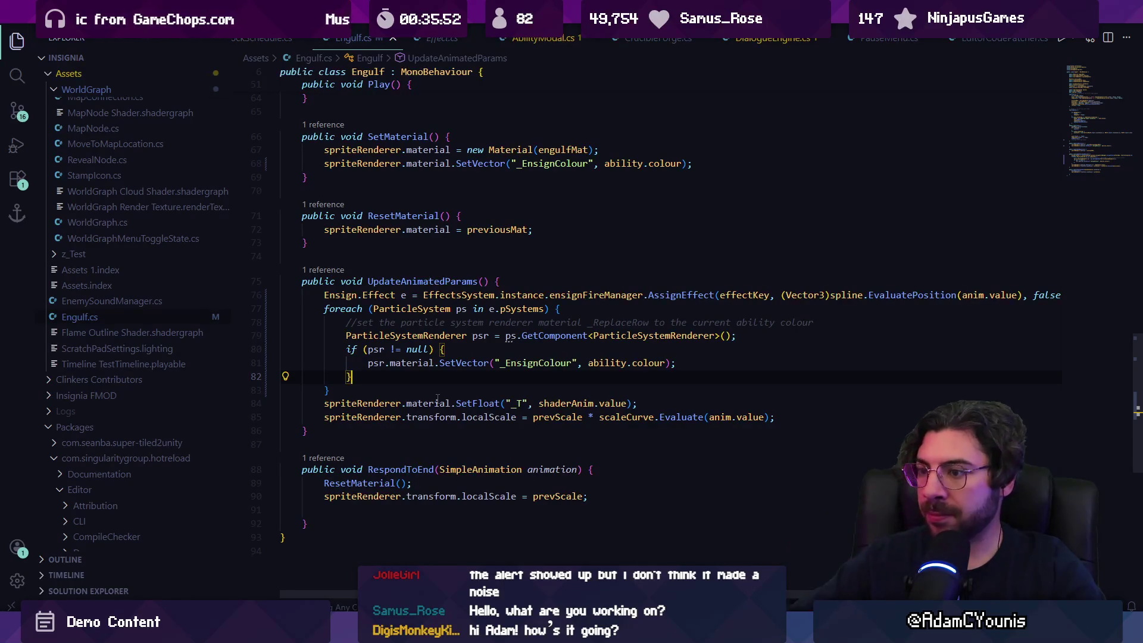
pyautogui.hotkey('shift', 'Up')
pyautogui.hotkey('shift', 'Up')
pyautogui.hotkey('shift', 'Up')
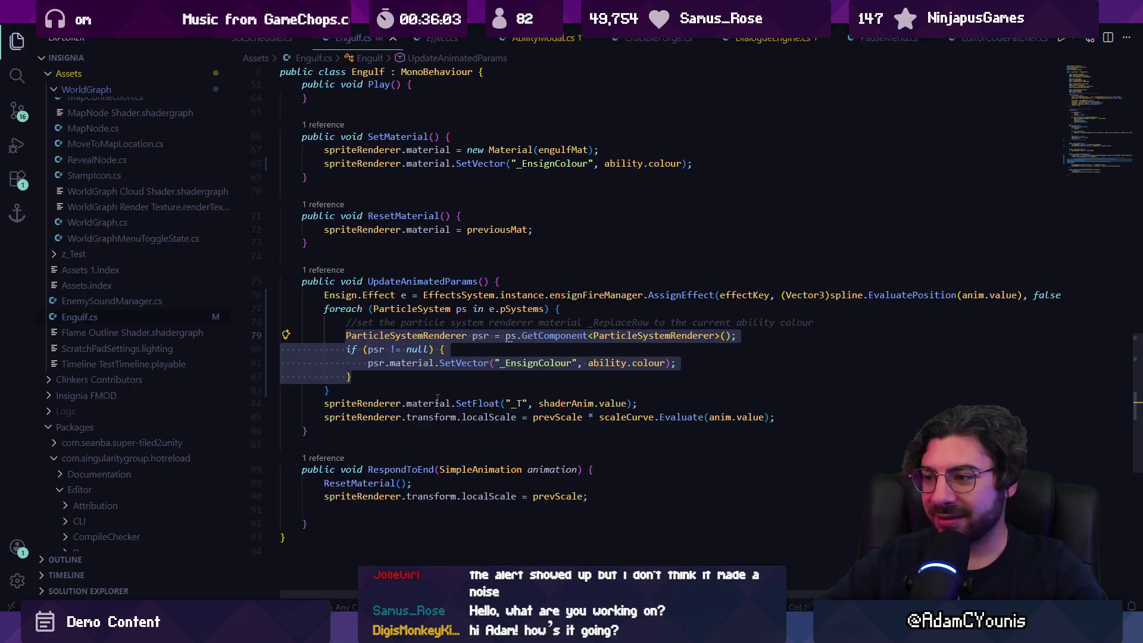
pyautogui.press('Escape')
pyautogui.click(605, 363)
pyautogui.hotkey('shift', 'alt', 'Right')
pyautogui.hotkey('shift', 'alt', 'Right')
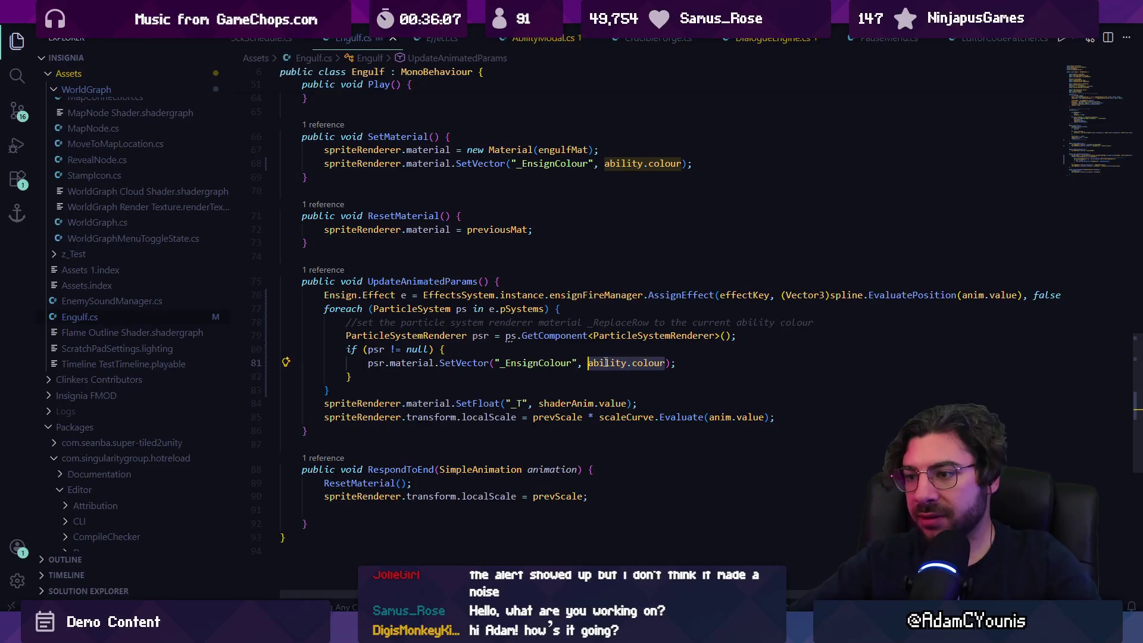
# In Unity, filter the Hierarchy search to 'ensign fire'
pyautogui.hotkey('alt', 'Tab')
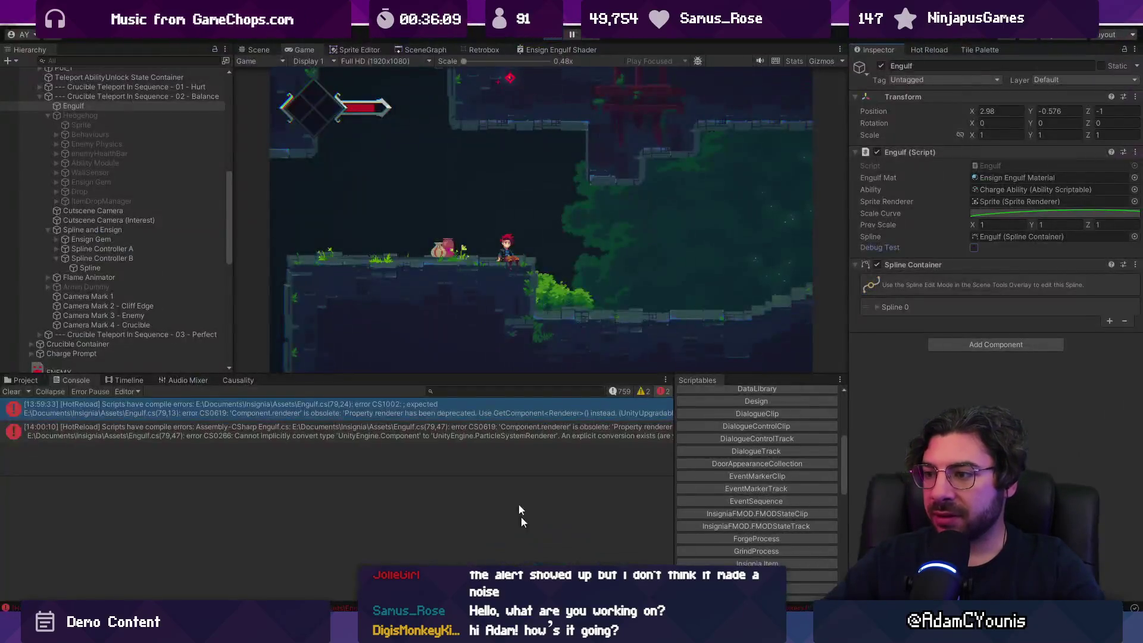
pyautogui.click(99, 60)
pyautogui.write('ensign fm')
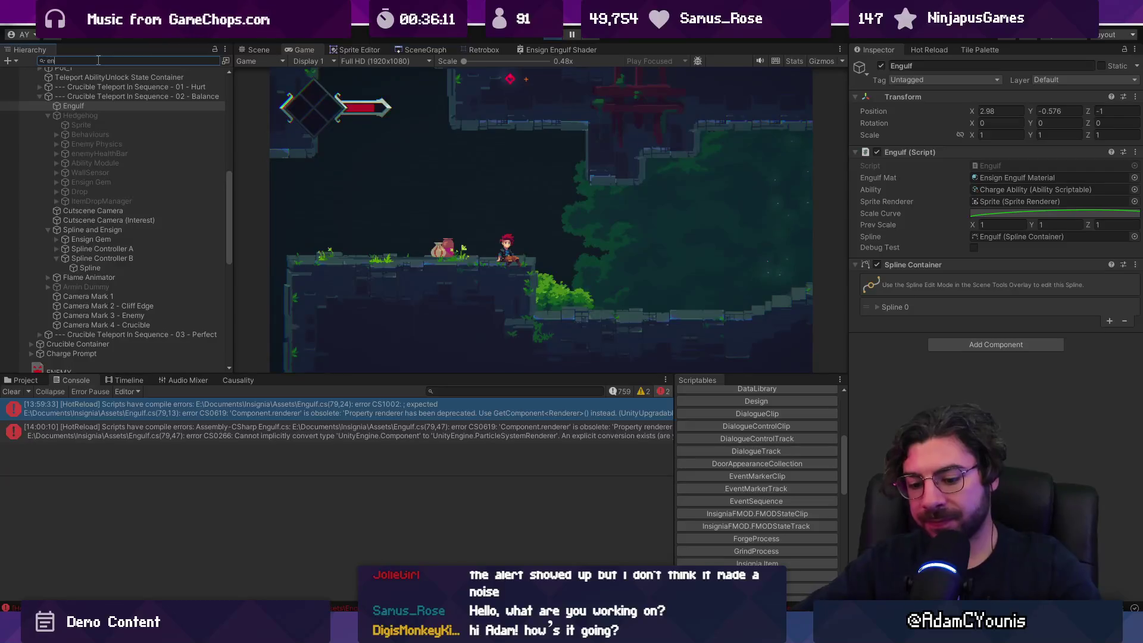
pyautogui.press('BackSpace')
pyautogui.write('lame')
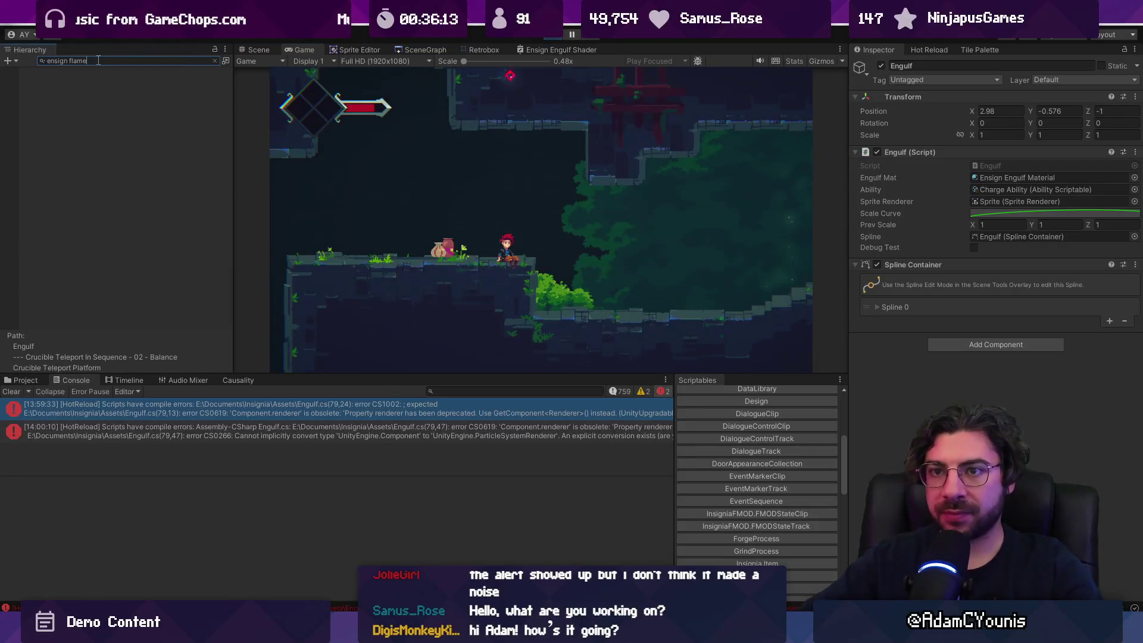
pyautogui.doubleClick(99, 61)
pyautogui.press('BackSpace')
pyautogui.press('BackSpace')
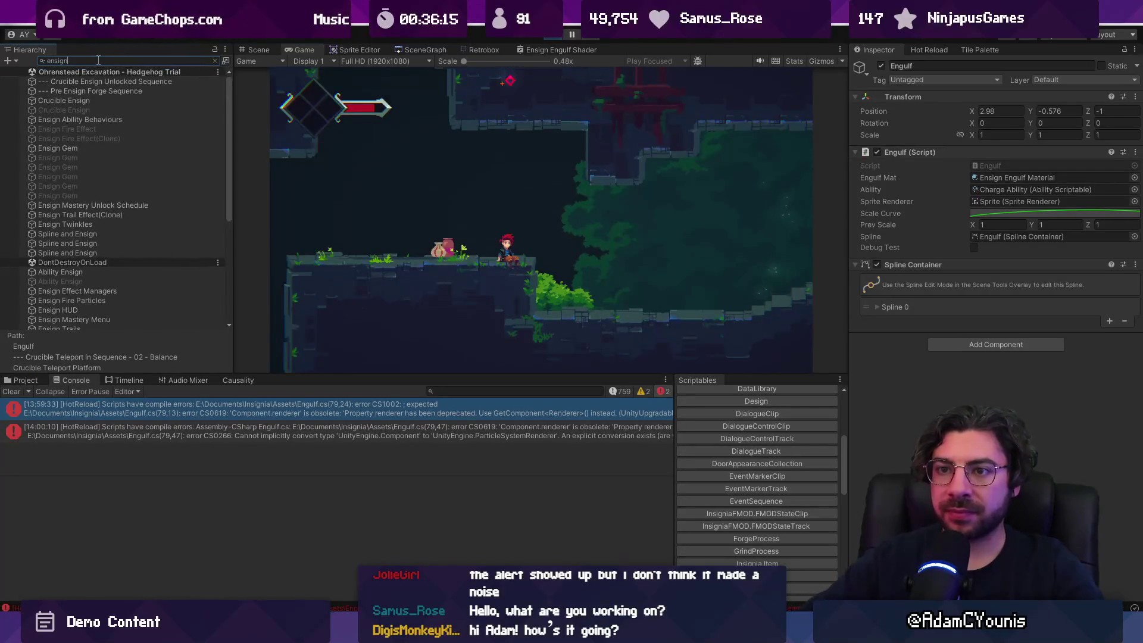
pyautogui.write(' fire')
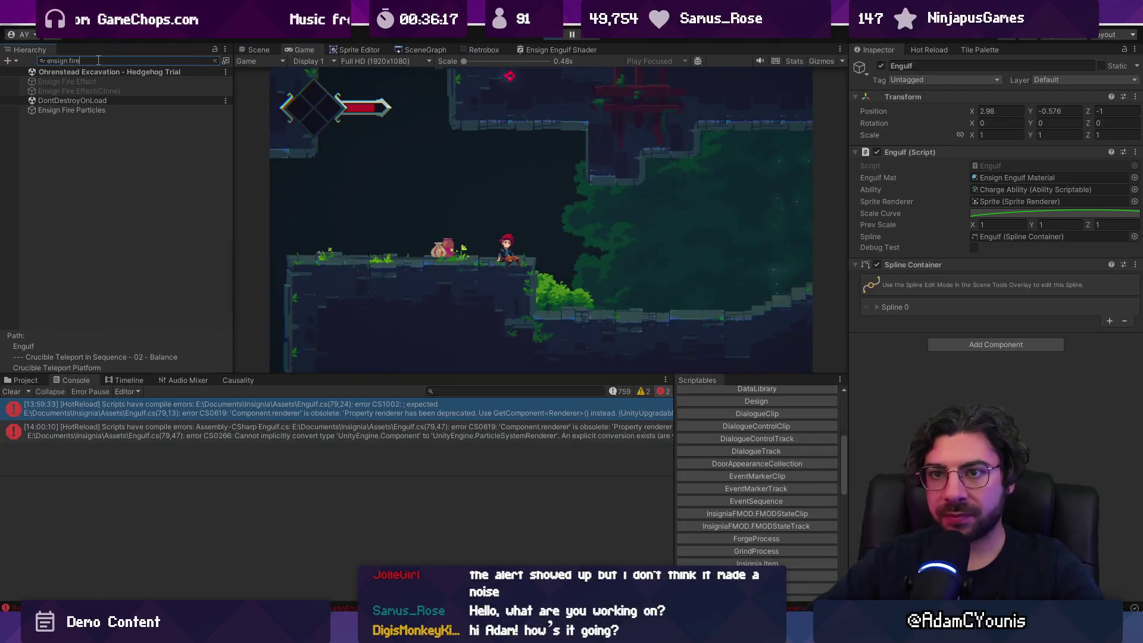
pyautogui.press('Down')
pyautogui.press('Down')
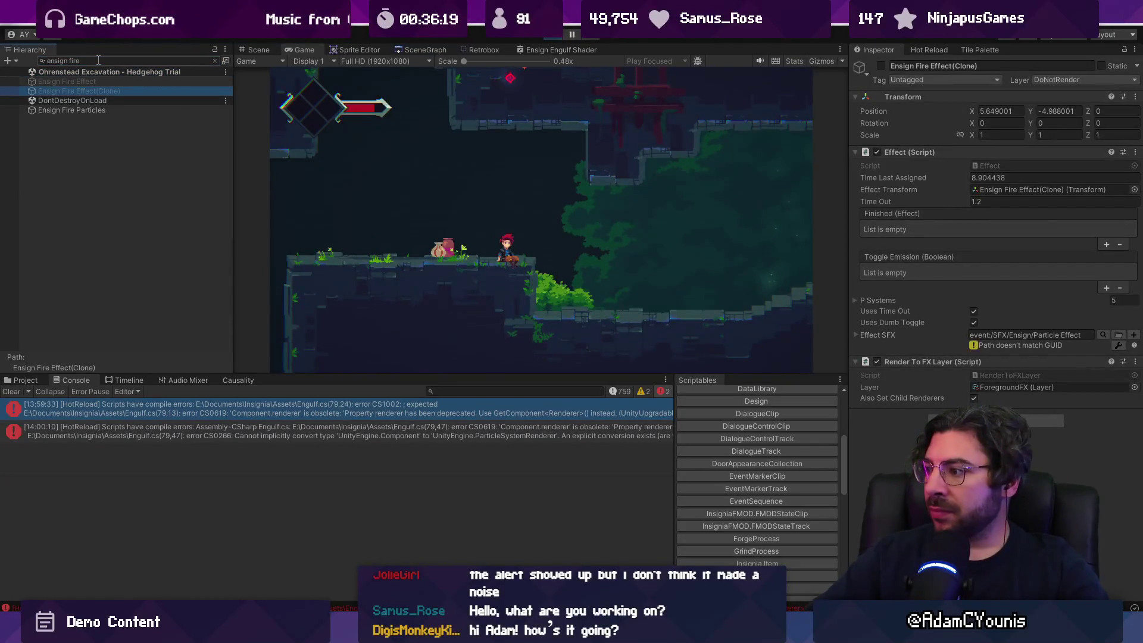
# Open the Ensign Fire Particles' effect prefab, exiting prefab mode at the warning
pyautogui.click(44, 83)
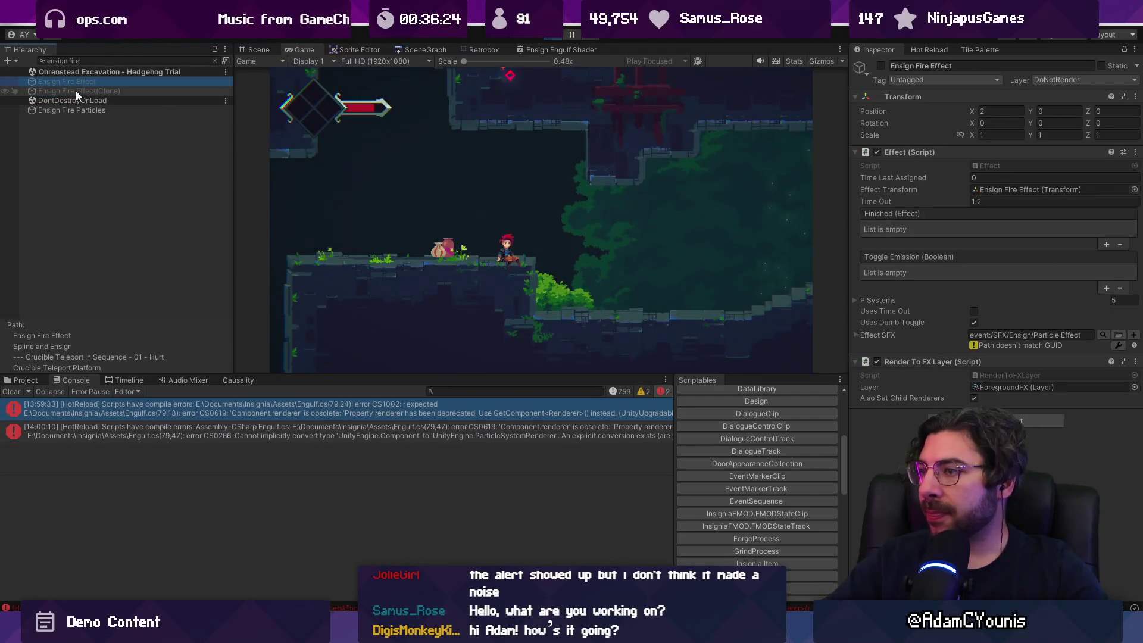
pyautogui.click(80, 109)
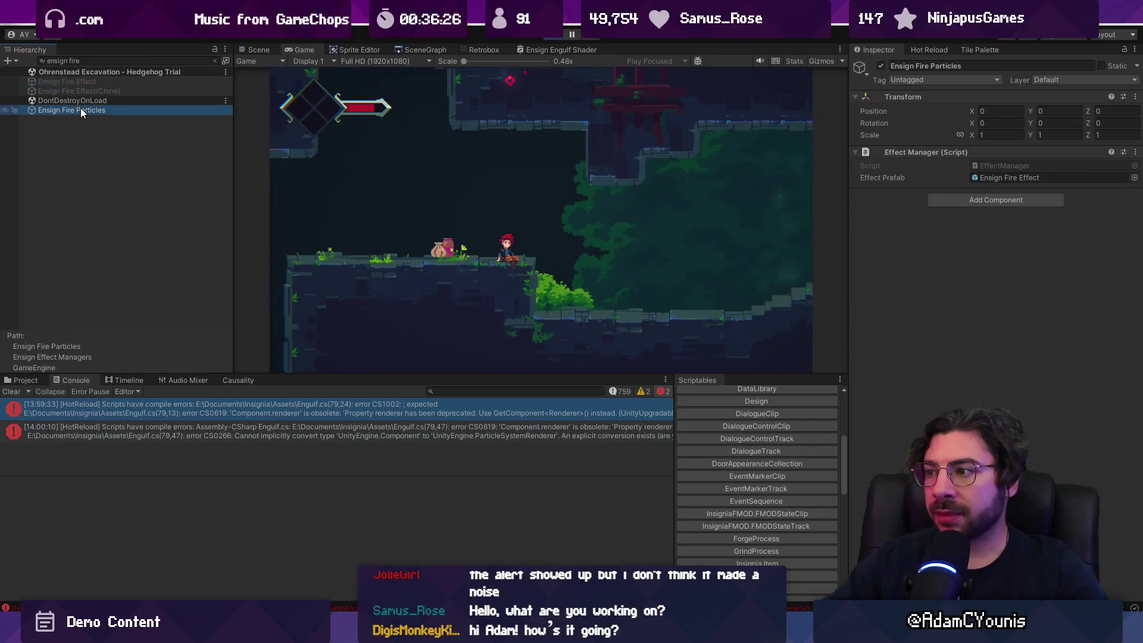
pyautogui.doubleClick(991, 177)
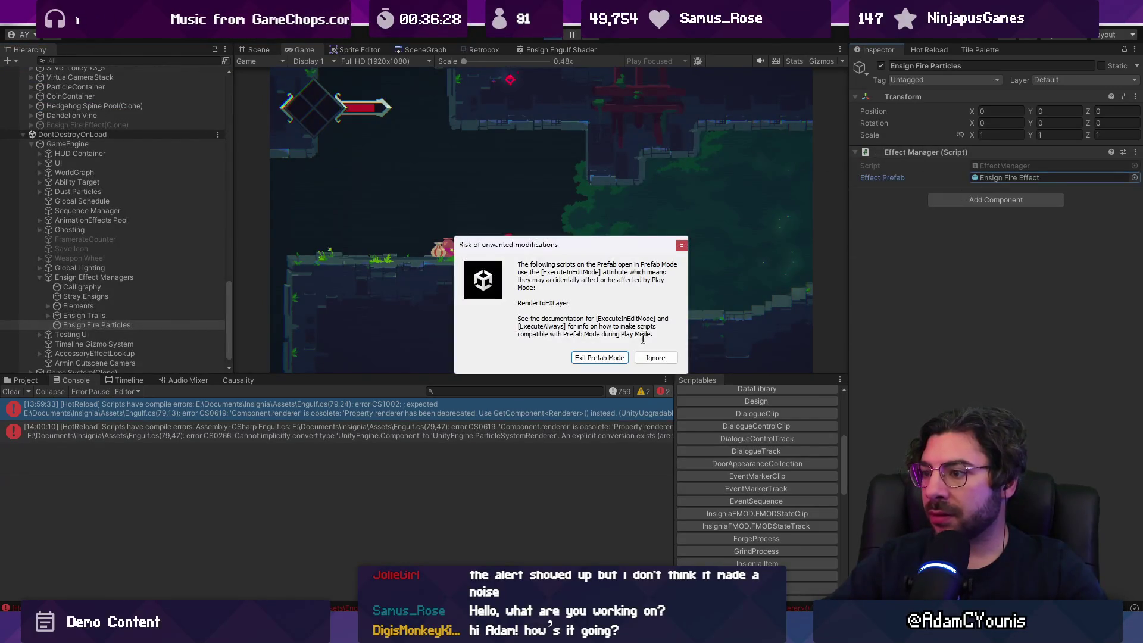
pyautogui.click(620, 357)
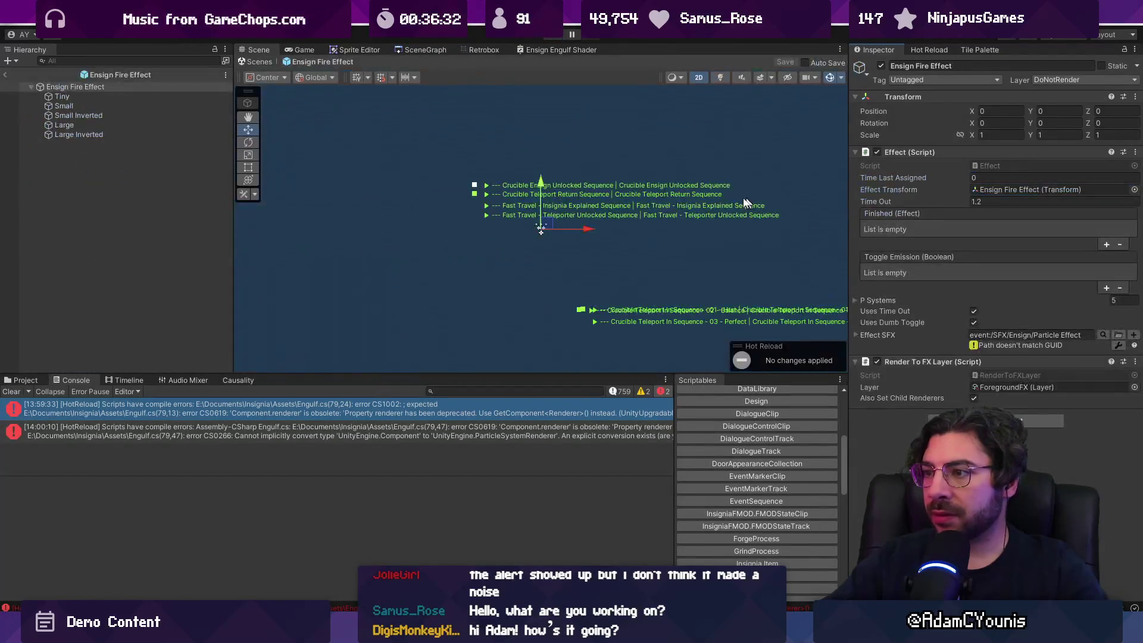
# Open the PaletteSwap shader graph from the Tiny particle system's material
pyautogui.click(91, 106)
pyautogui.click(94, 98)
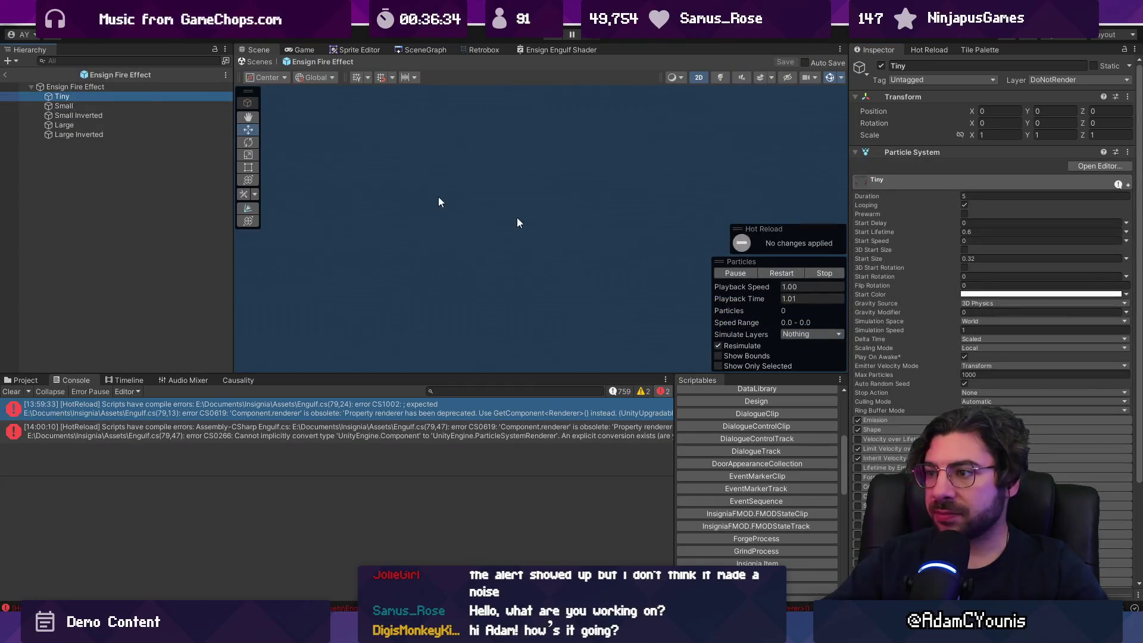
pyautogui.scroll(-10, 926, 311)
pyautogui.scroll(-5, 1012, 417)
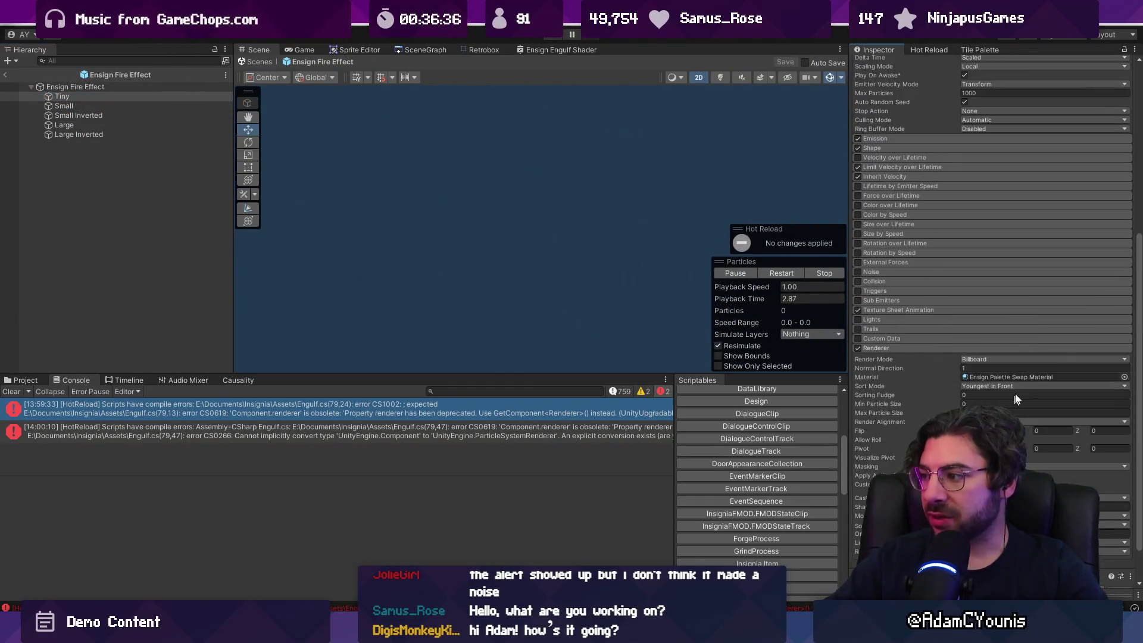
pyautogui.doubleClick(1028, 377)
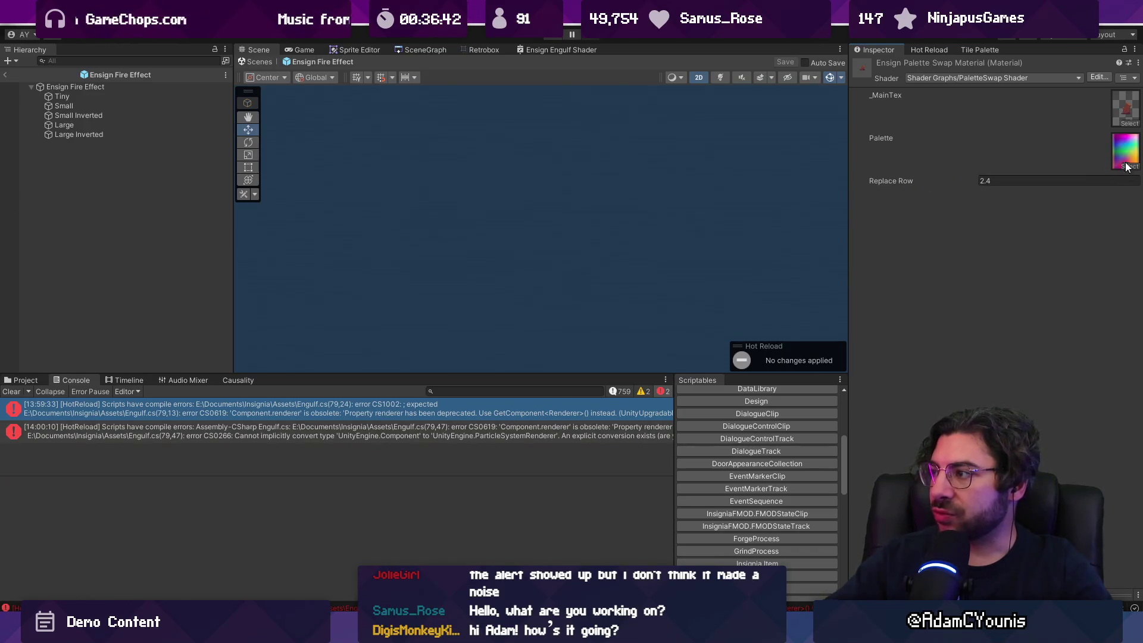
pyautogui.click(1098, 78)
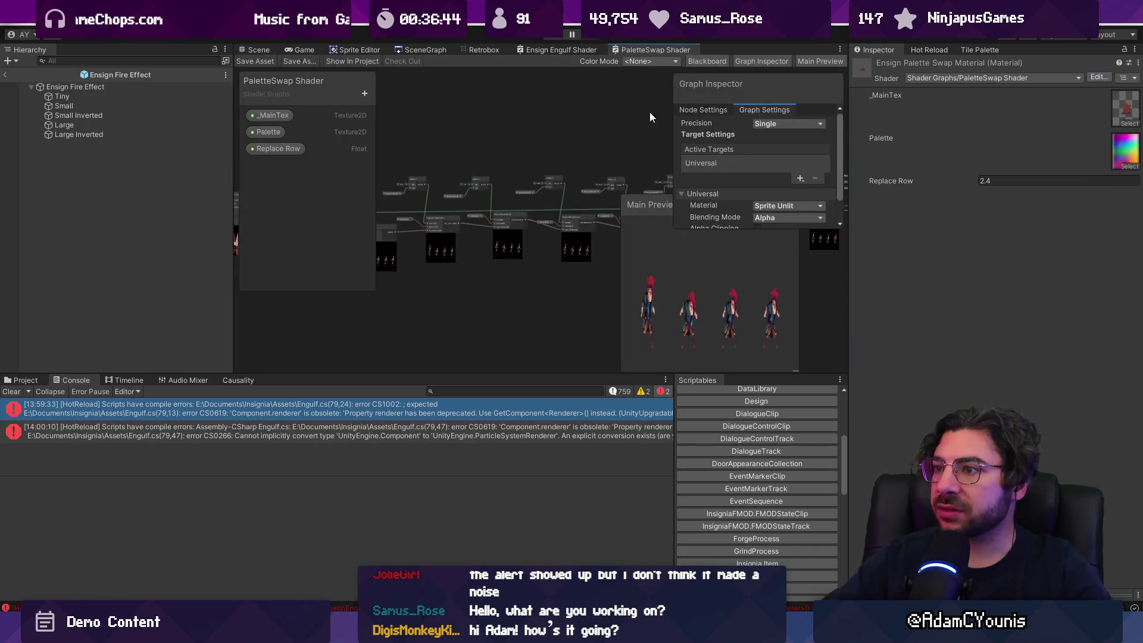
# Copy the Replace Row reference name and select '_EnsignColour' on Engulf.cs line 81
pyautogui.click(274, 150)
pyautogui.scroll(-1, 749, 213)
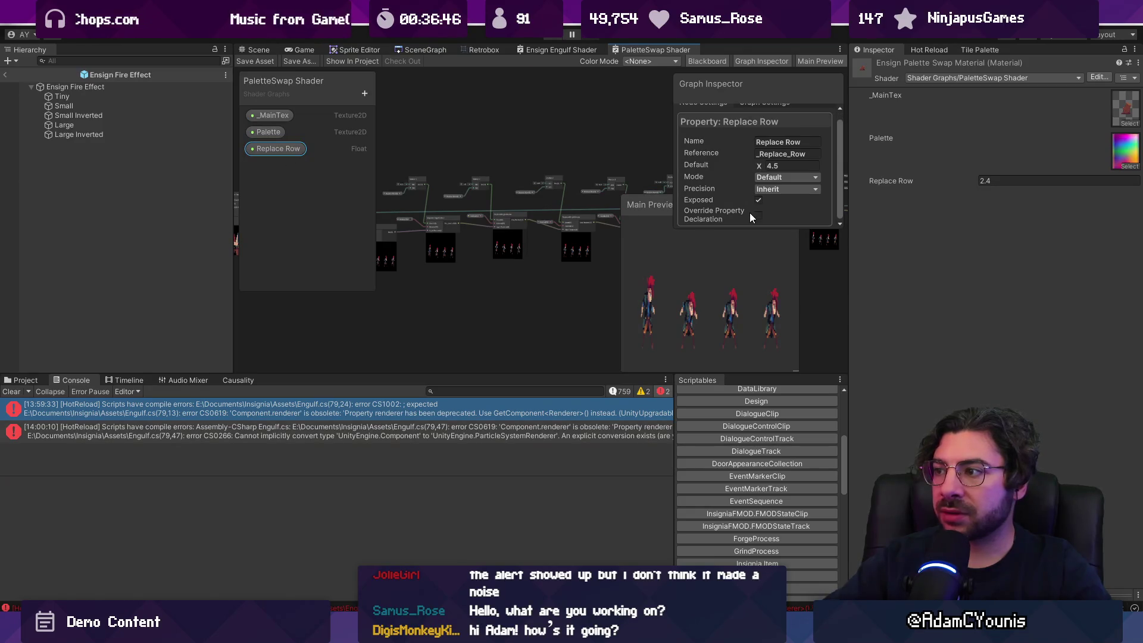
pyautogui.doubleClick(787, 155)
pyautogui.hotkey('ctrl', 'c')
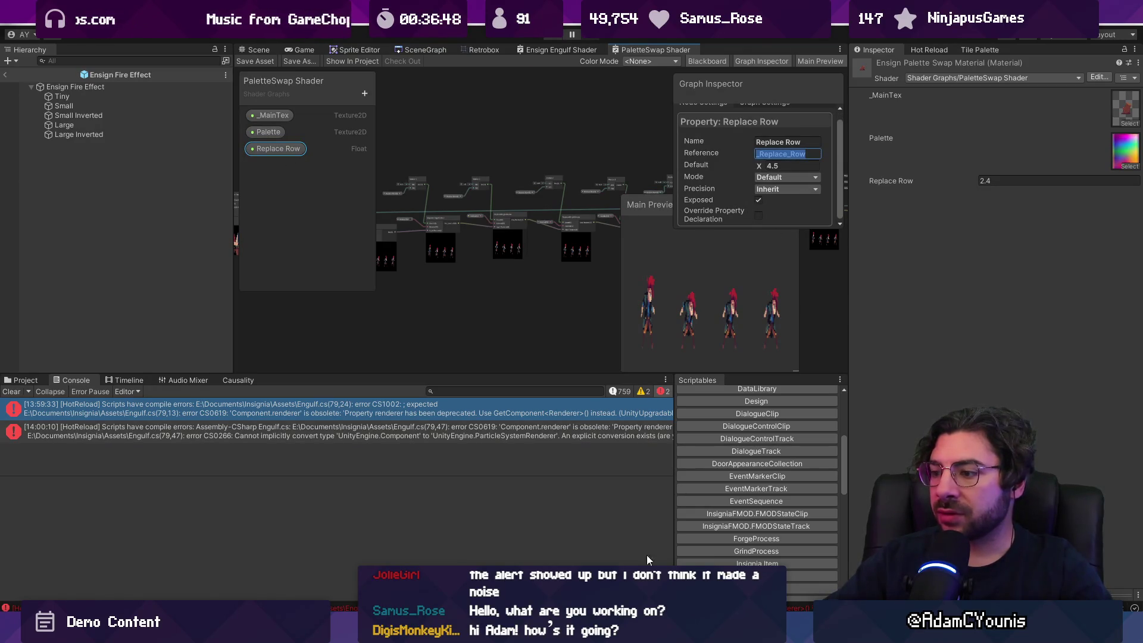
pyautogui.hotkey('alt', 'Tab')
pyautogui.doubleClick(536, 363)
# Paste '_Replace_Row' and replace the ability.colour argument with ability.GetAbilityColor()
pyautogui.hotkey('ctrl', 'v')
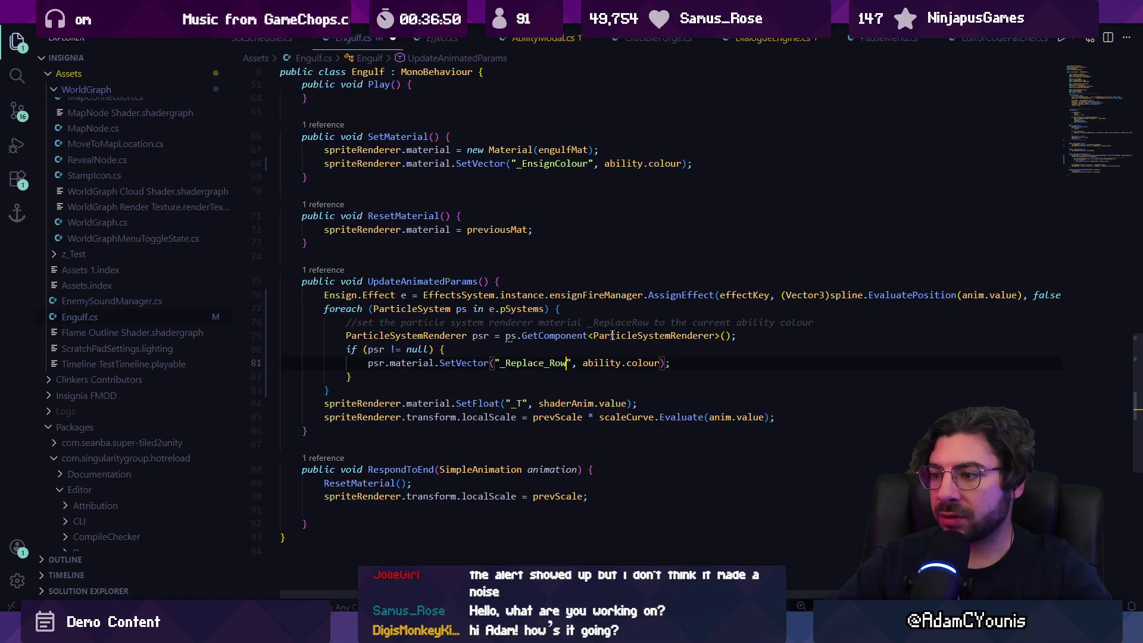
pyautogui.click(587, 361)
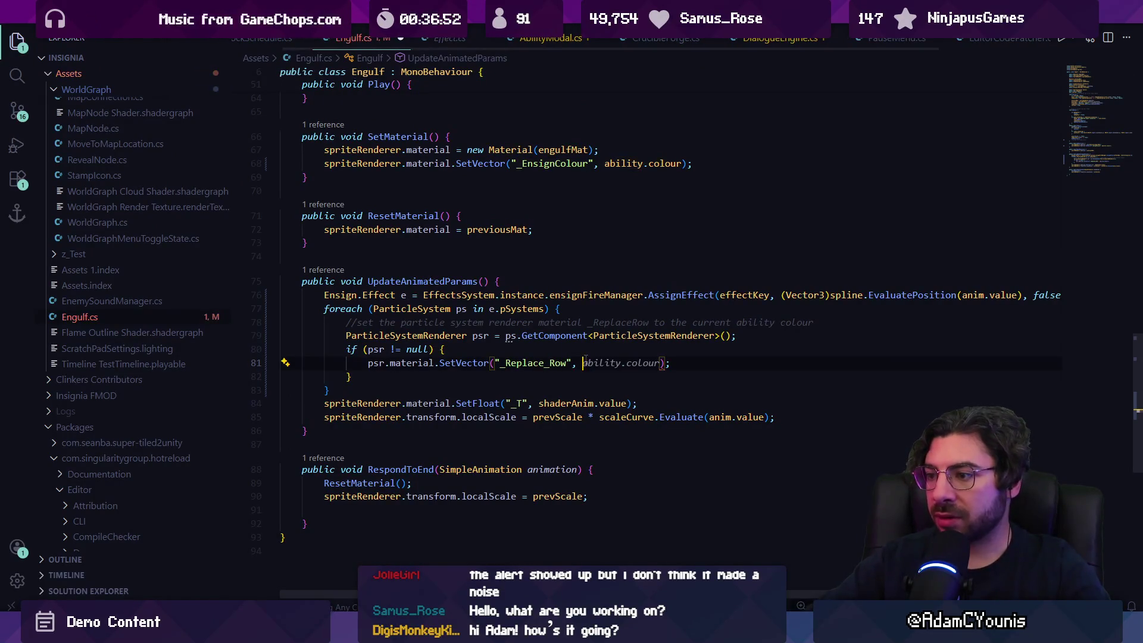
pyautogui.hotkey('ctrl', 'Delete')
pyautogui.hotkey('ctrl', 'Delete')
pyautogui.hotkey('ctrl', 'Delete')
pyautogui.write('bility.ge')
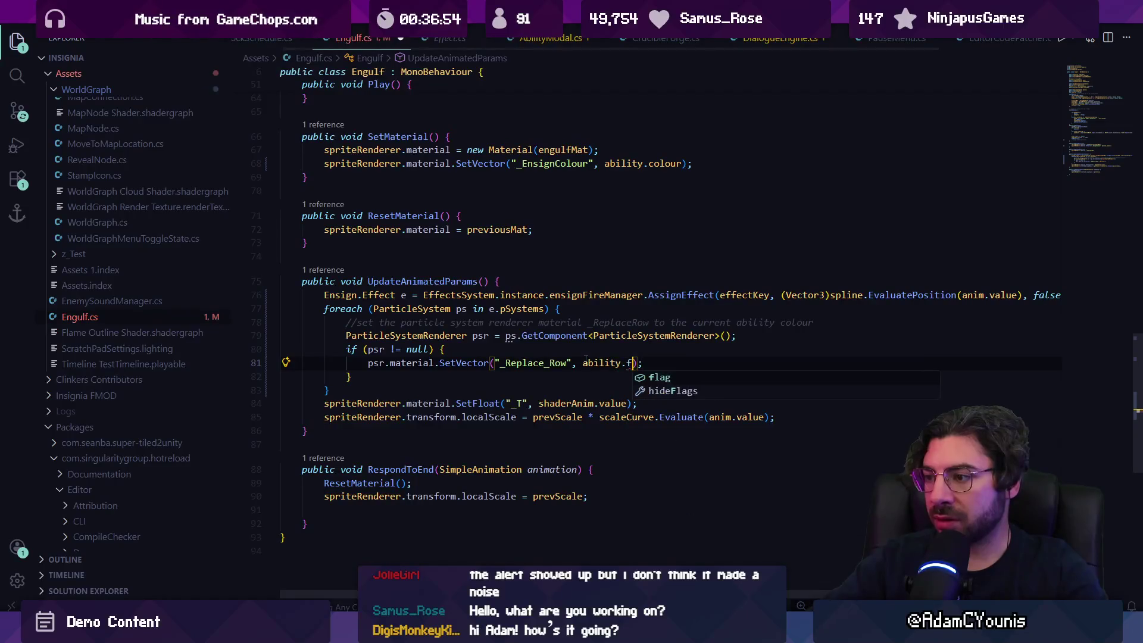
pyautogui.write('t')
pyautogui.press('Tab')
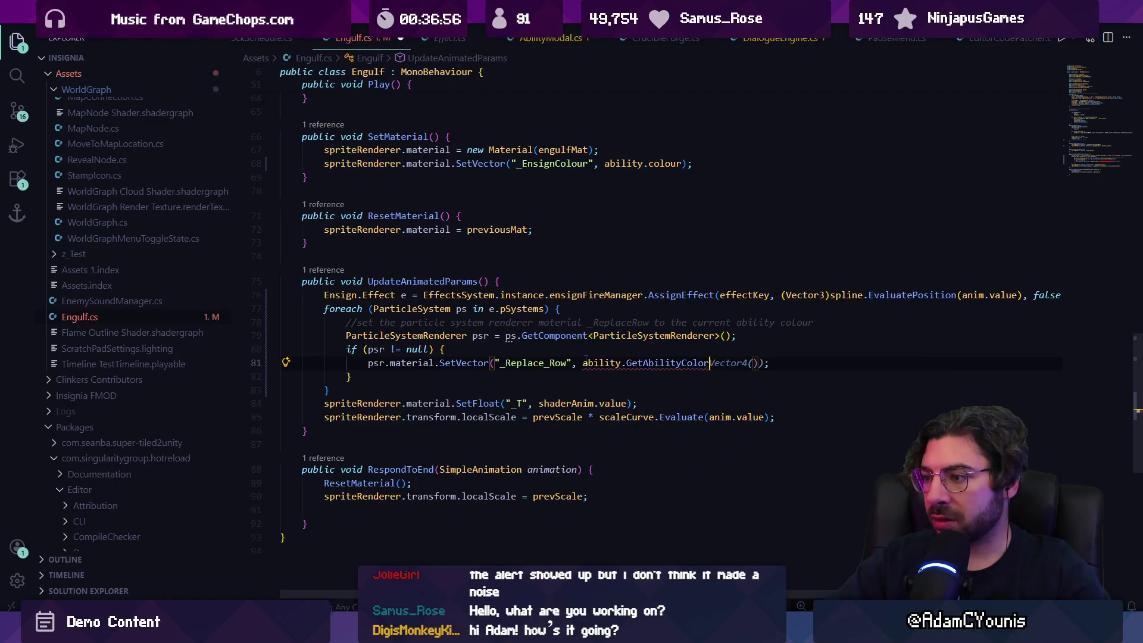
pyautogui.write('(')
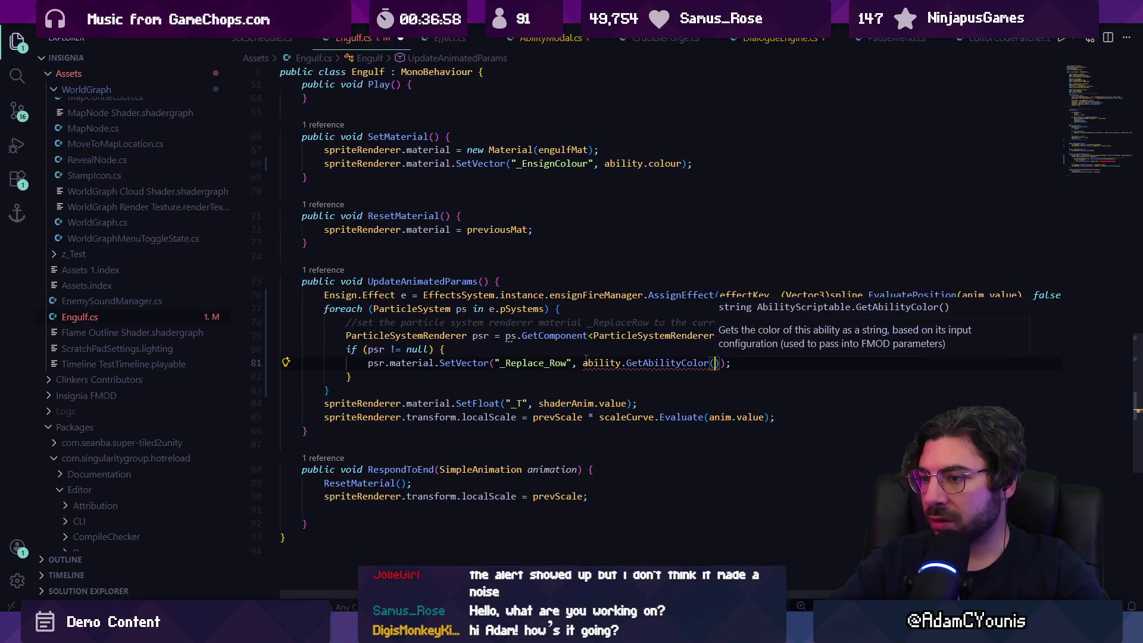
pyautogui.press('Escape')
# Change SetVector to SetFloat and pass ability.inputButton into GetAbilityColor
pyautogui.click(451, 363)
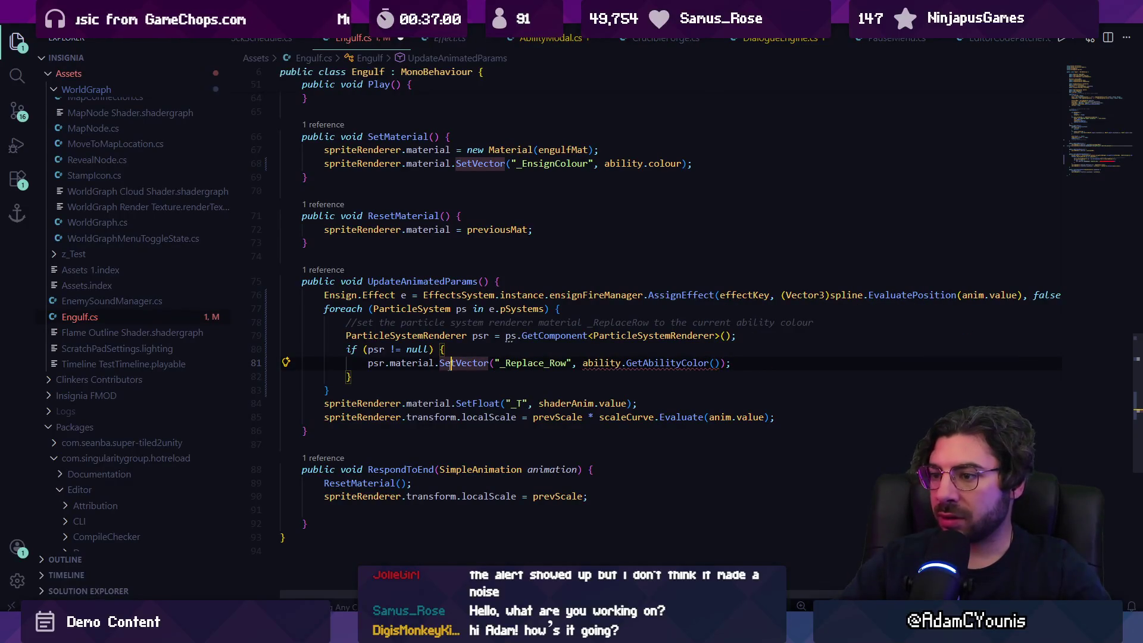
pyautogui.doubleClick(451, 364)
pyautogui.write('Set')
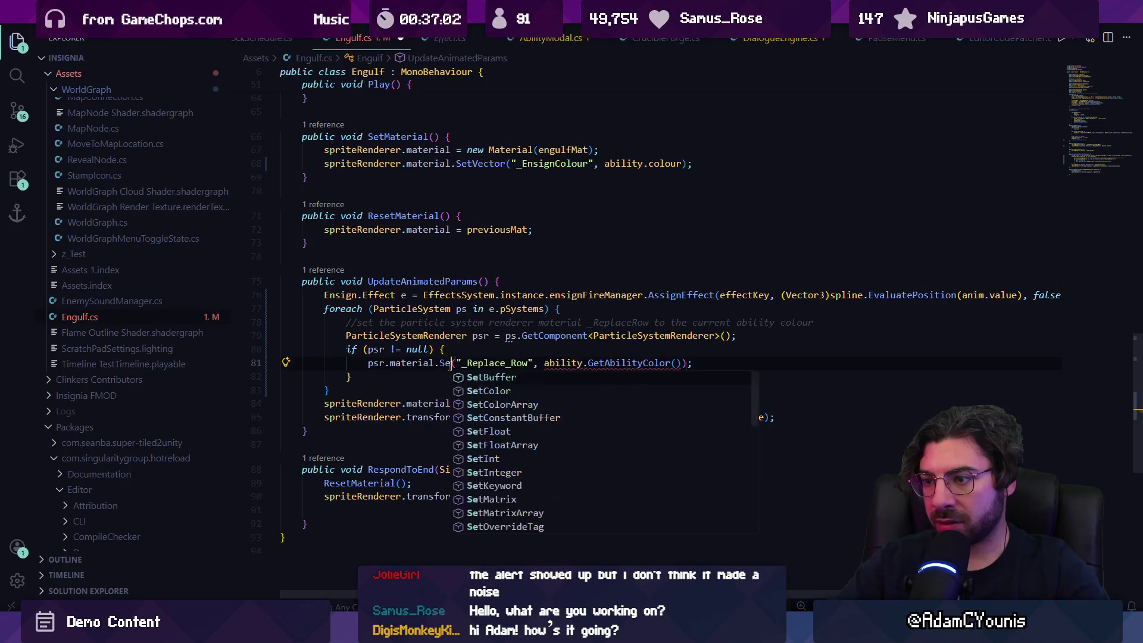
pyautogui.write('F')
pyautogui.press('Tab')
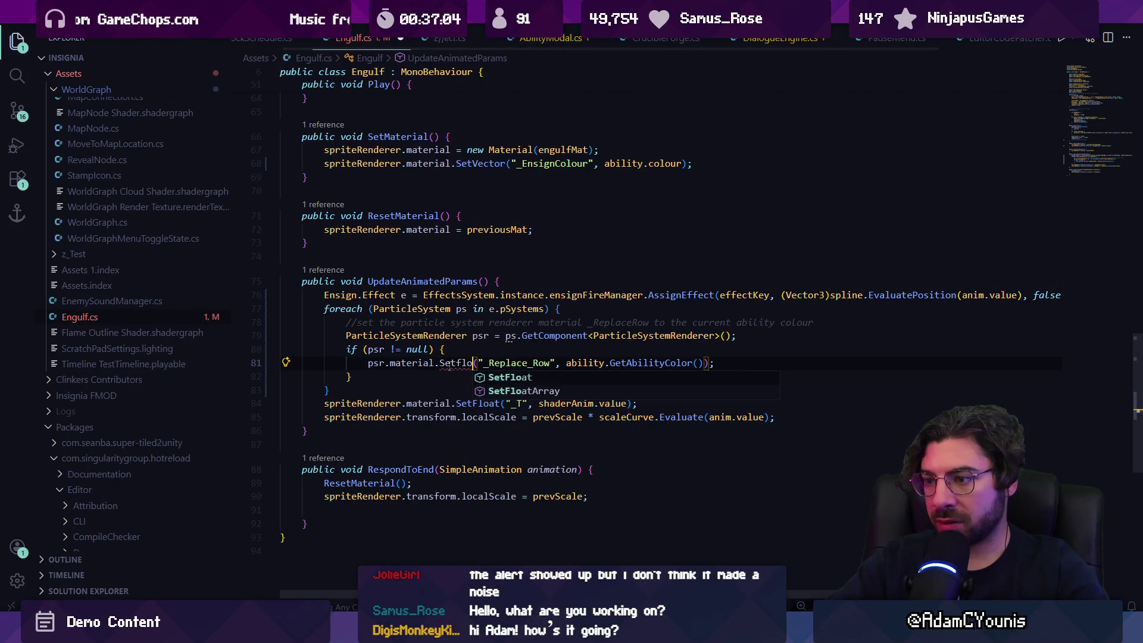
pyautogui.press('Right')
pyautogui.press('Right')
pyautogui.hotkey('ctrl', 'shift', 'Right')
pyautogui.hotkey('ctrl', 'shift', 'Right')
pyautogui.hotkey('ctrl', 'shift', 'Right')
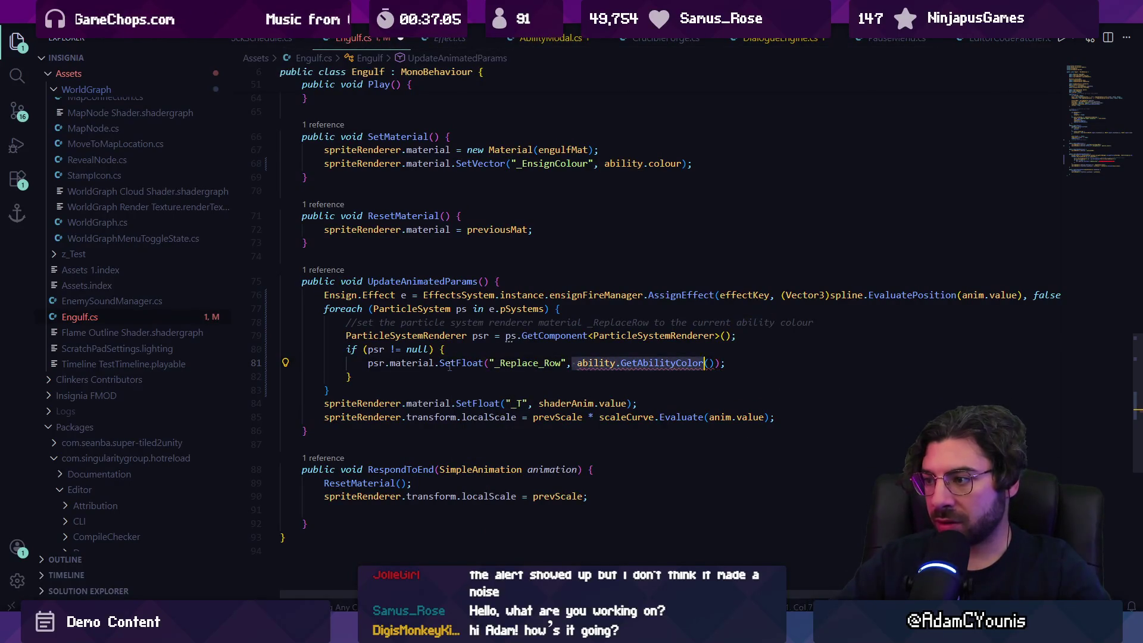
pyautogui.press('Right')
pyautogui.write('abi')
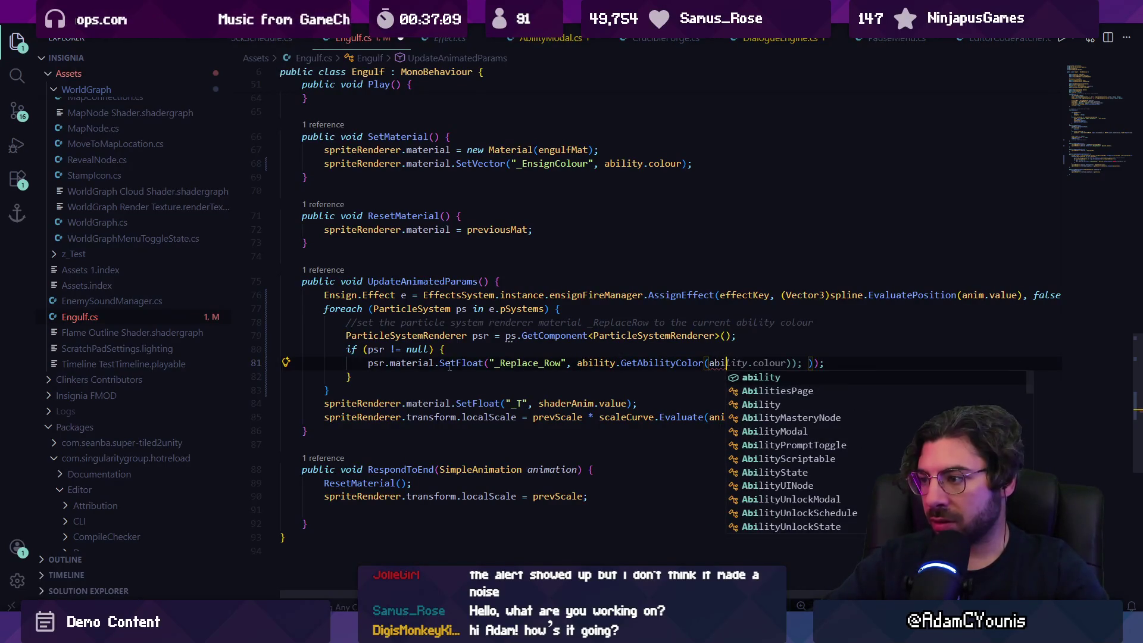
pyautogui.press('Tab')
pyautogui.write('.butto')
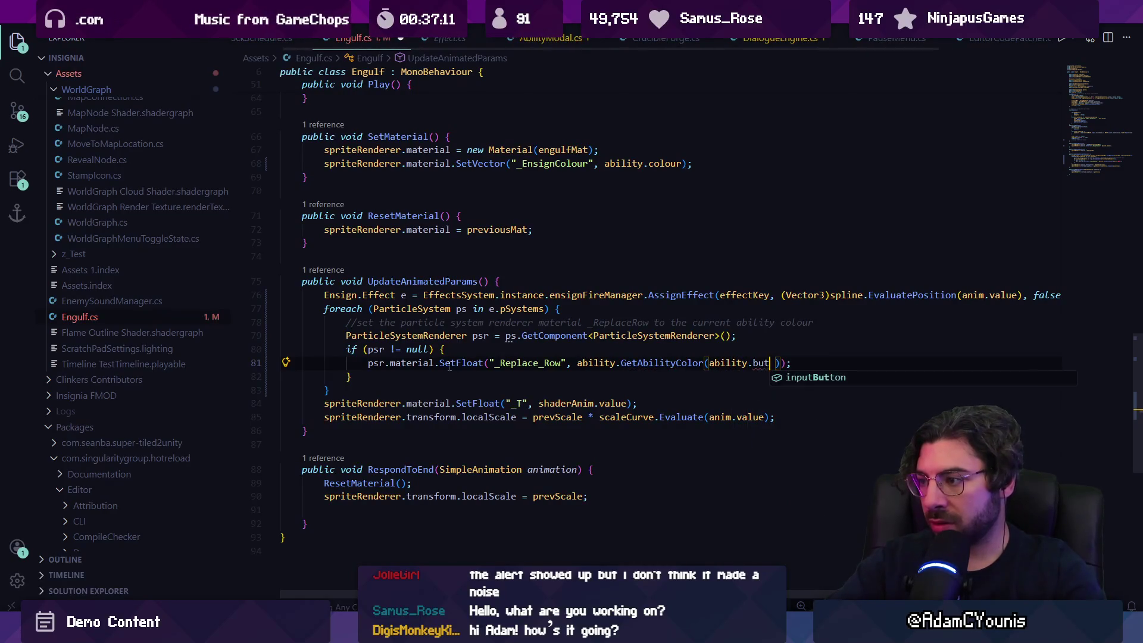
pyautogui.press('Tab')
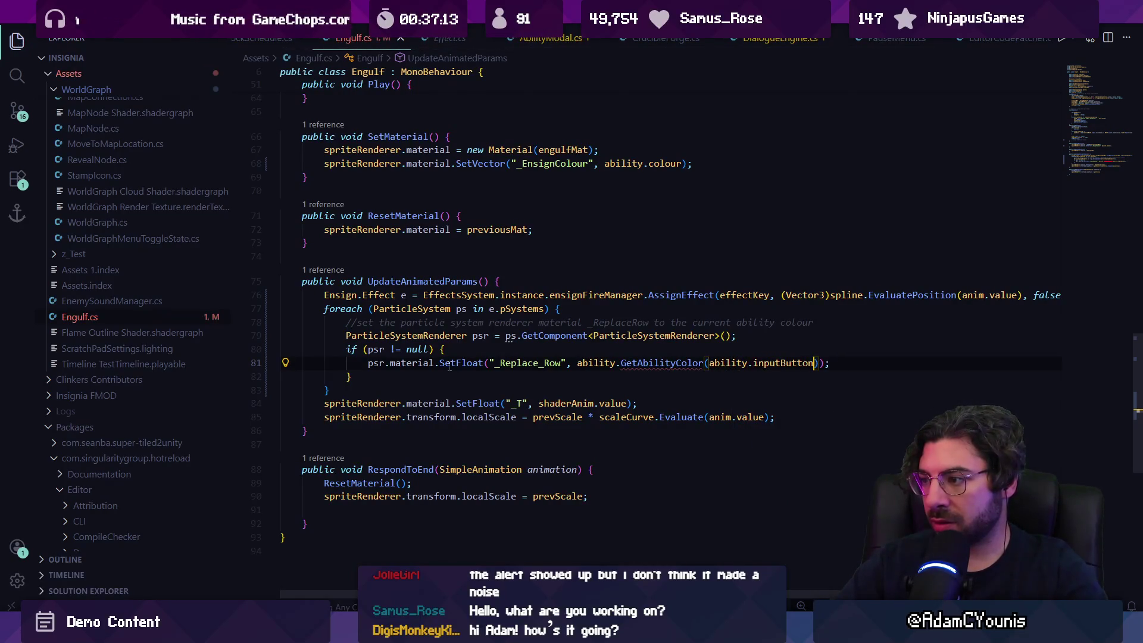
# Wrap the call in AbilityScriptable.ColorToIndex() and open GetAbilityColor's definition
pyautogui.keyDown('ctrl'); pyautogui.click(649, 365); pyautogui.keyUp('ctrl')
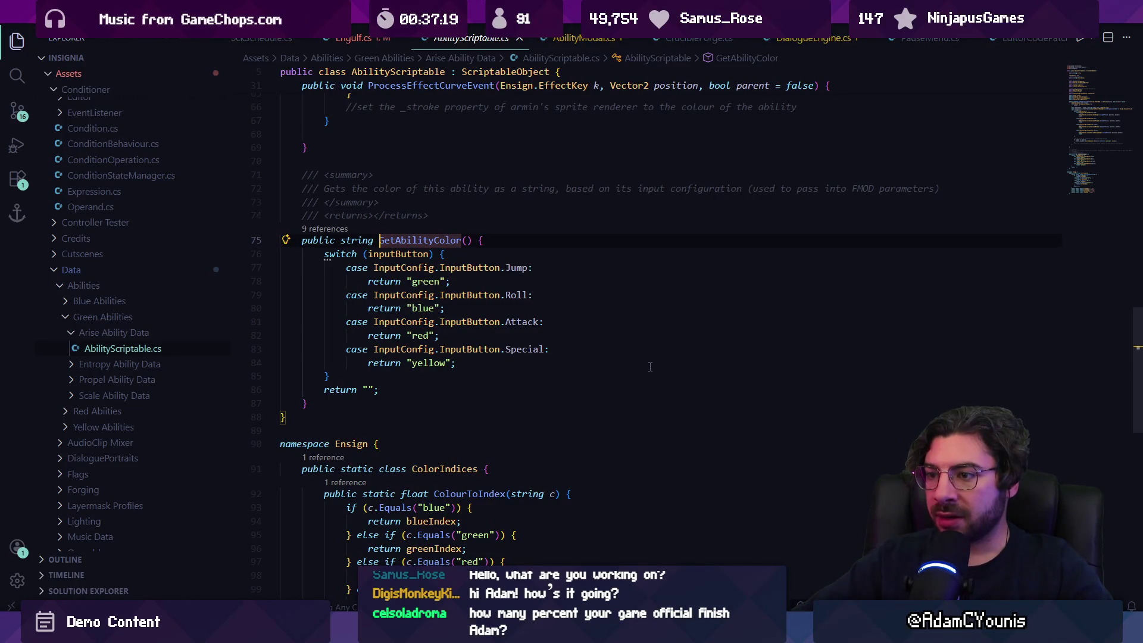
pyautogui.hotkey('ctrl', 'Tab')
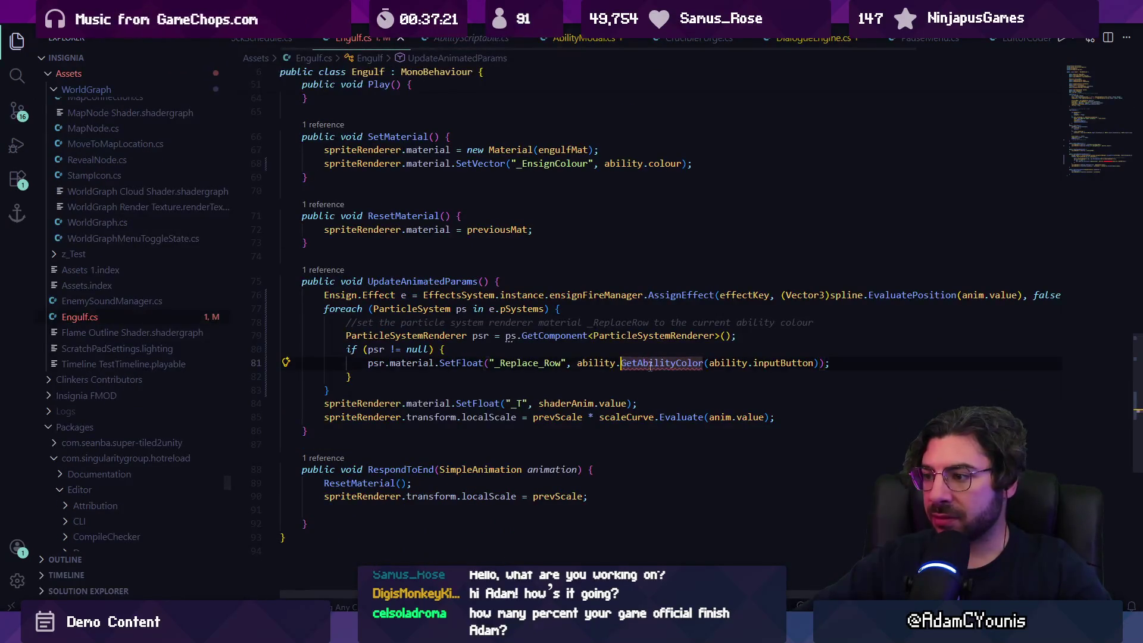
pyautogui.write('ability.co')
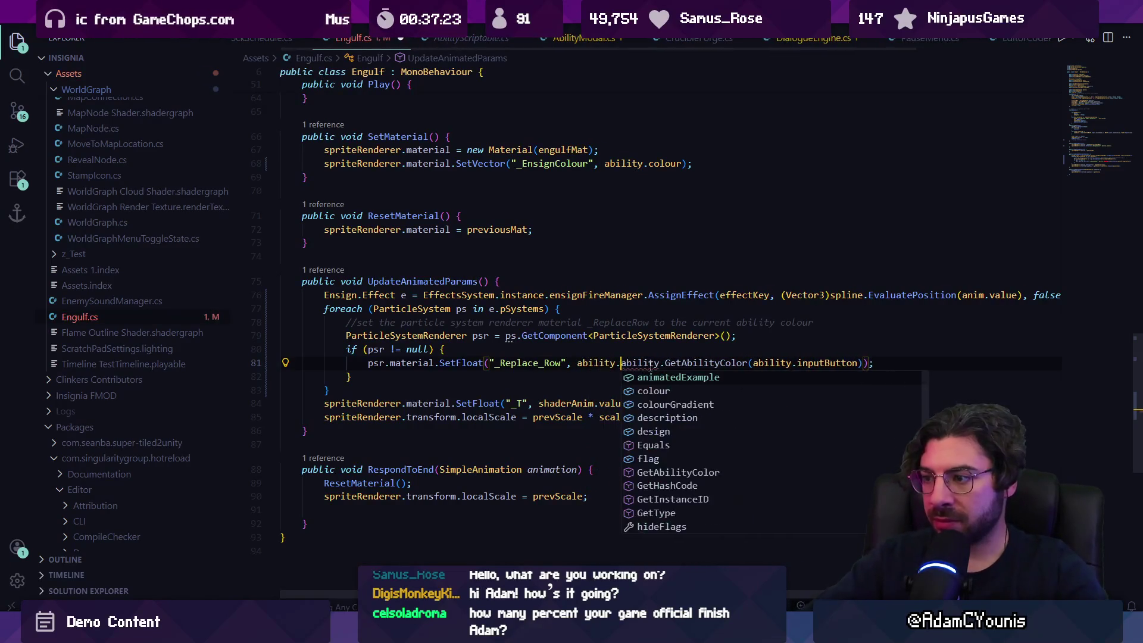
pyautogui.hotkey('ctrl', 'shift', 'Left')
pyautogui.hotkey('ctrl', 'shift', 'Left')
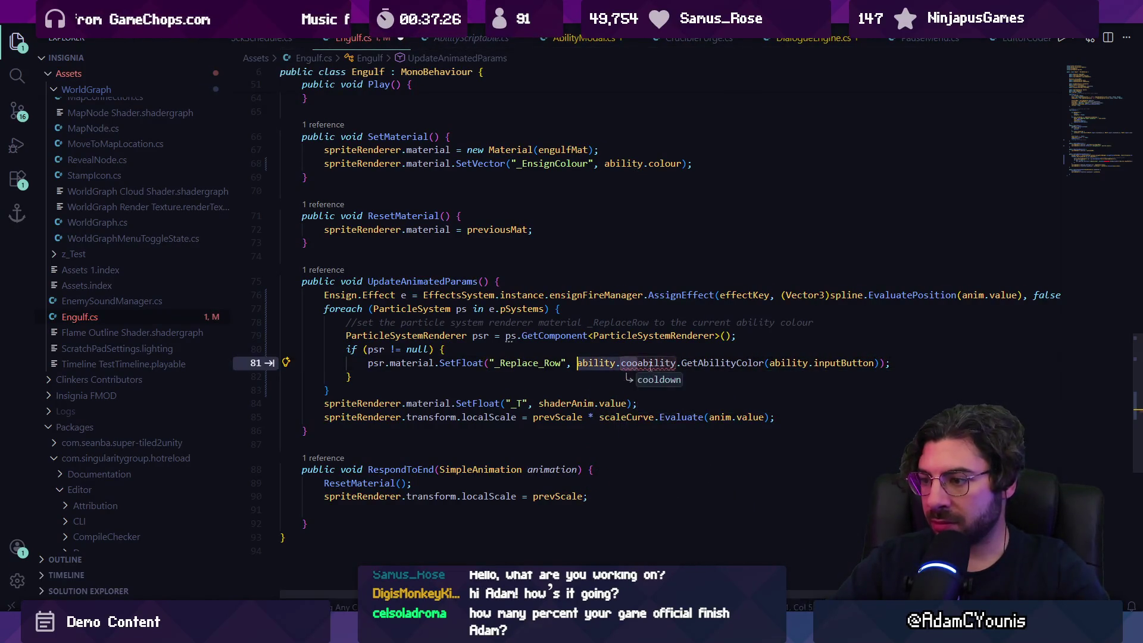
pyautogui.write('AbilityScirp')
pyautogui.press('BackSpace')
pyautogui.press('BackSpace')
pyautogui.press('BackSpace')
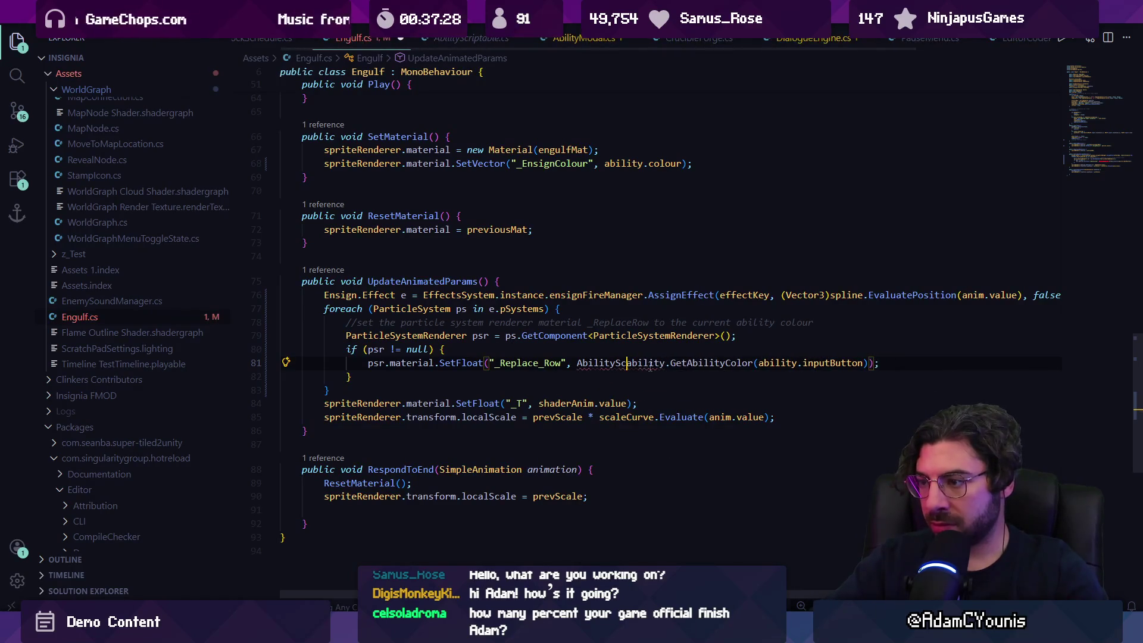
pyautogui.write('riptable.')
pyautogui.write('ColorToInt')
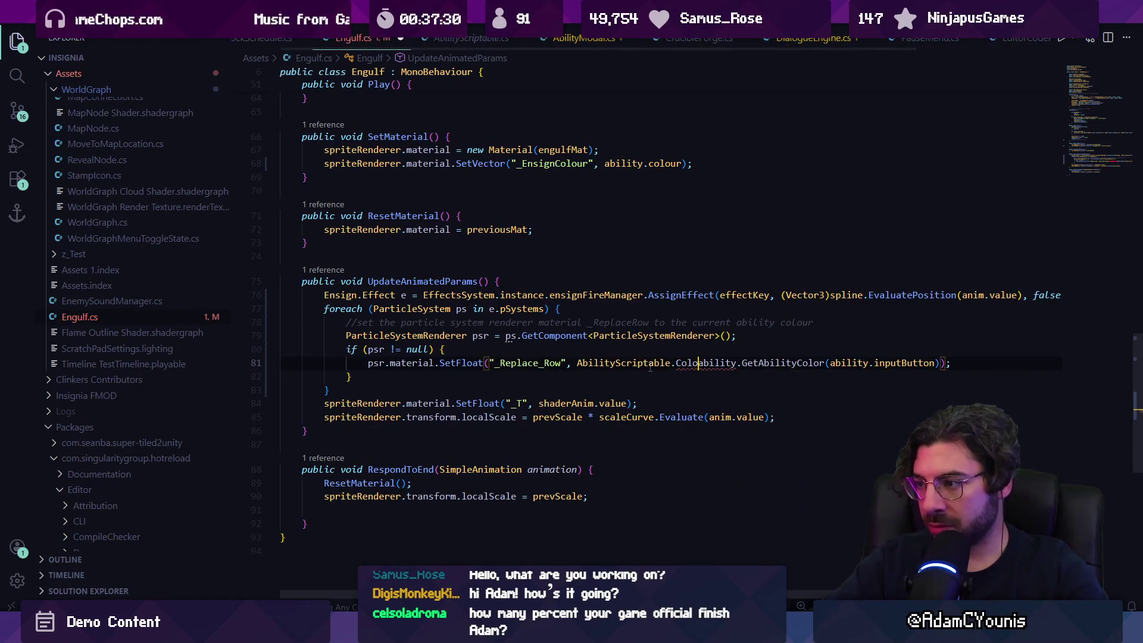
pyautogui.press('BackSpace')
pyautogui.write('dex(')
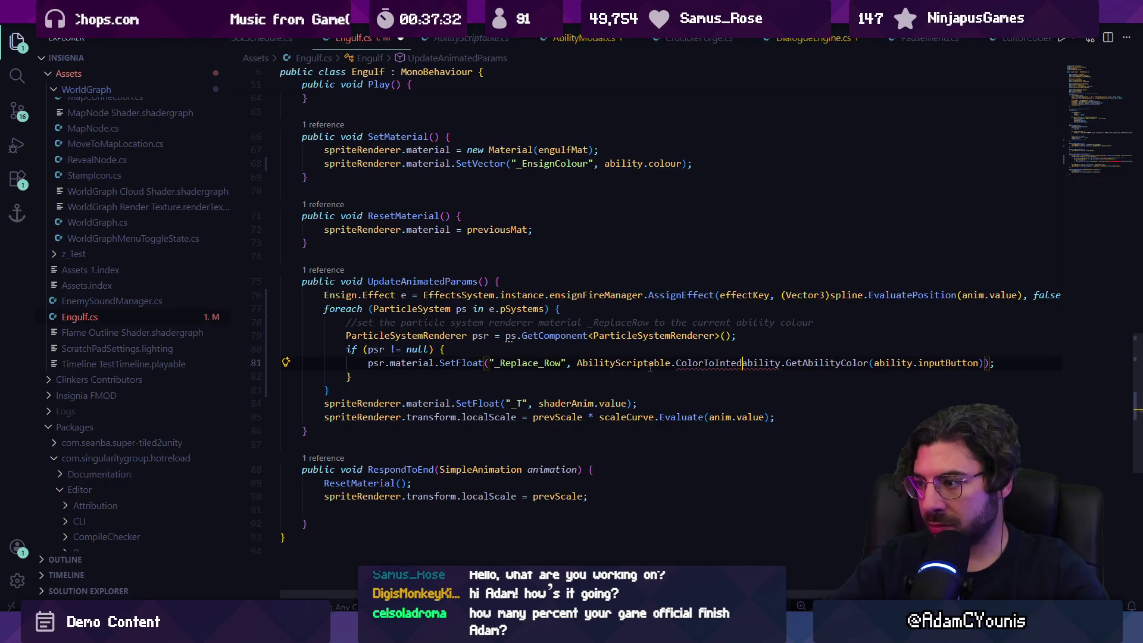
pyautogui.hotkey('ctrl', 'shift', 'Right')
pyautogui.hotkey('ctrl', 'shift', 'Right')
pyautogui.hotkey('ctrl', 'shift', 'Right')
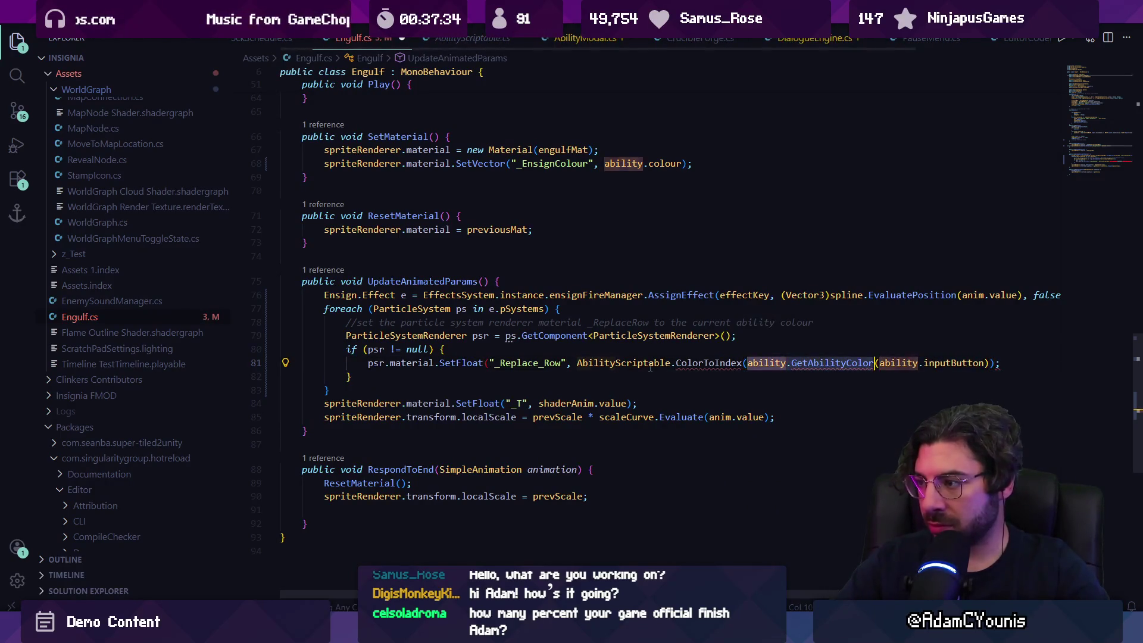
pyautogui.press('Right')
pyautogui.press('Right')
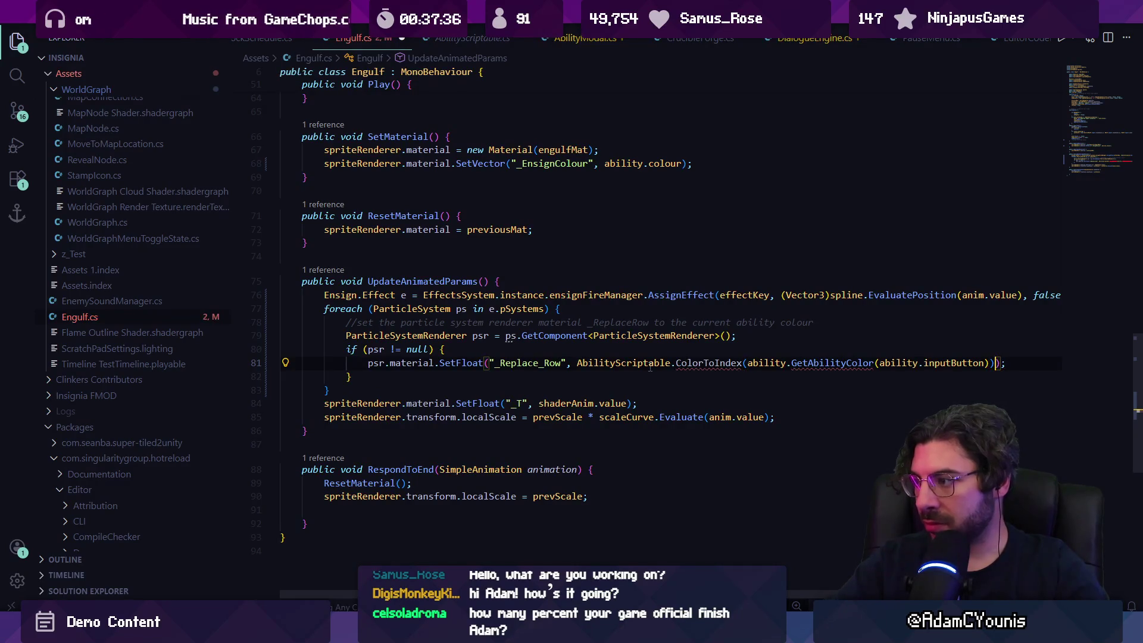
pyautogui.keyDown('ctrl'); pyautogui.click(831, 363); pyautogui.keyUp('ctrl')
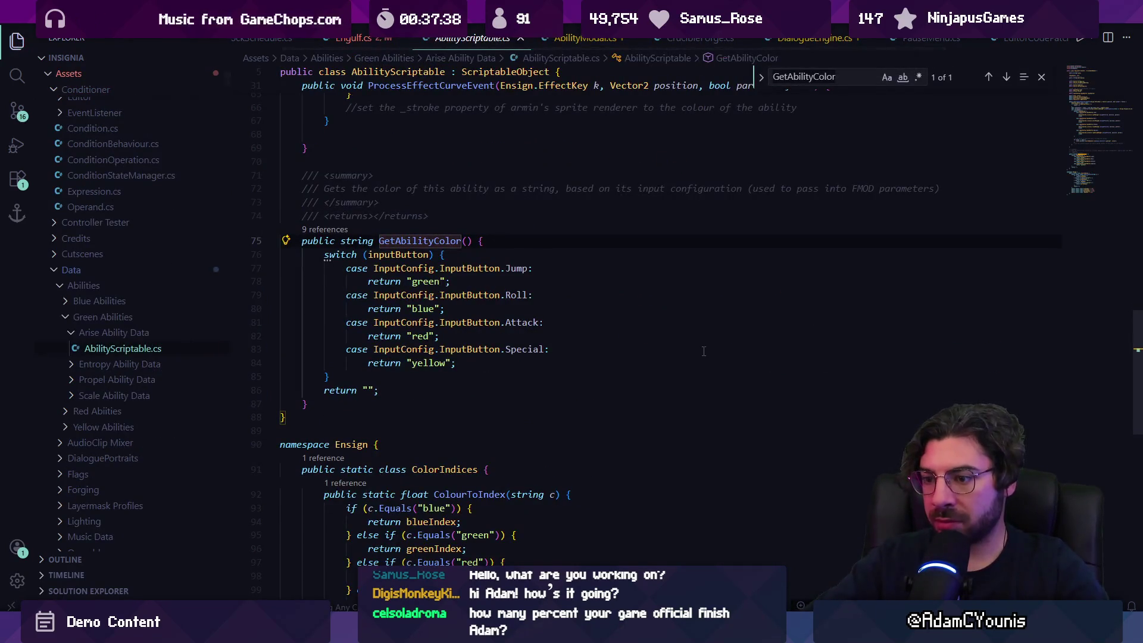
# Search the project for ColourToIndex, view its definition, and return to Engulf.cs line 81
pyautogui.hotkey('ctrl', 'f')
pyautogui.write('colortoin')
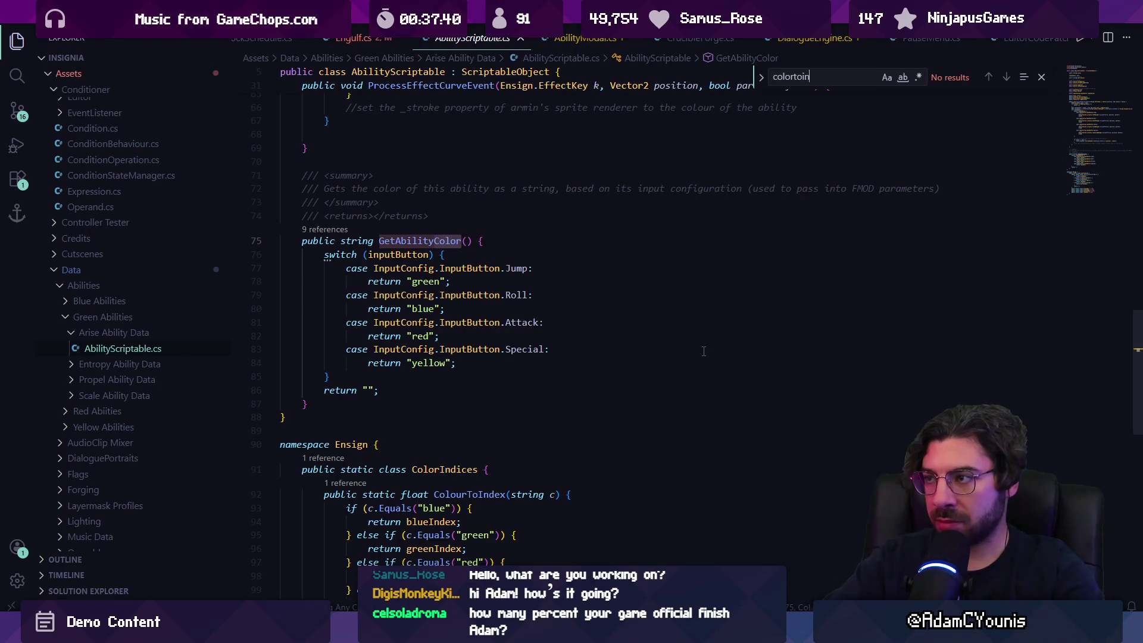
pyautogui.hotkey('ctrl', 'shift', 'f')
pyautogui.write('colourtointe')
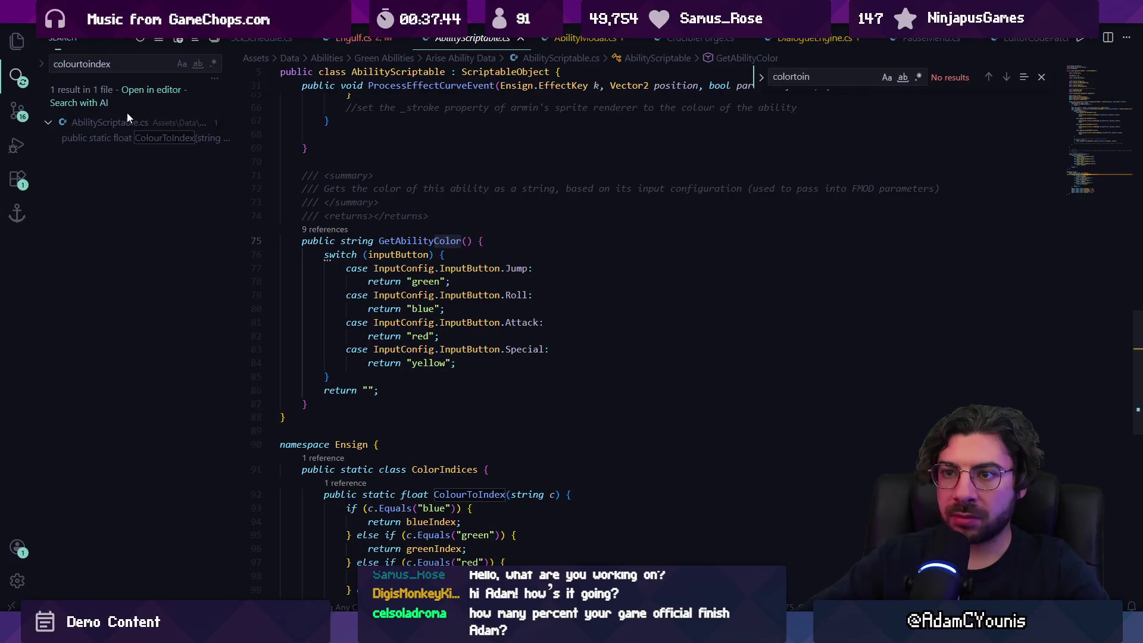
pyautogui.click(148, 138)
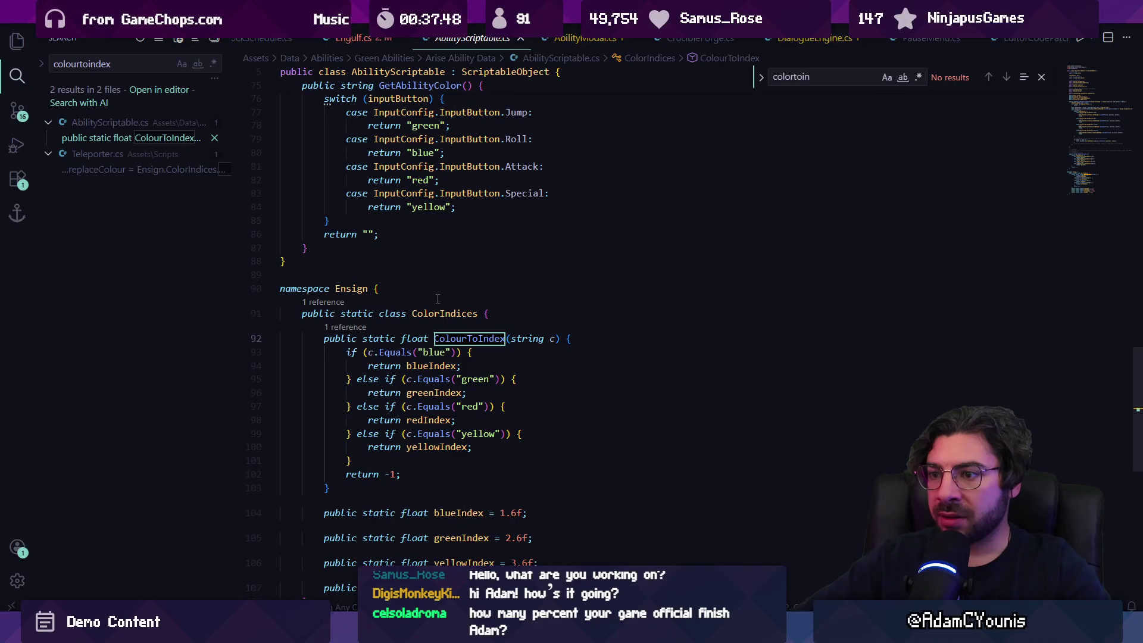
pyautogui.hotkey('alt', 'Left')
pyautogui.hotkey('alt', 'Left')
pyautogui.hotkey('alt', 'Left')
pyautogui.hotkey('alt', 'Right')
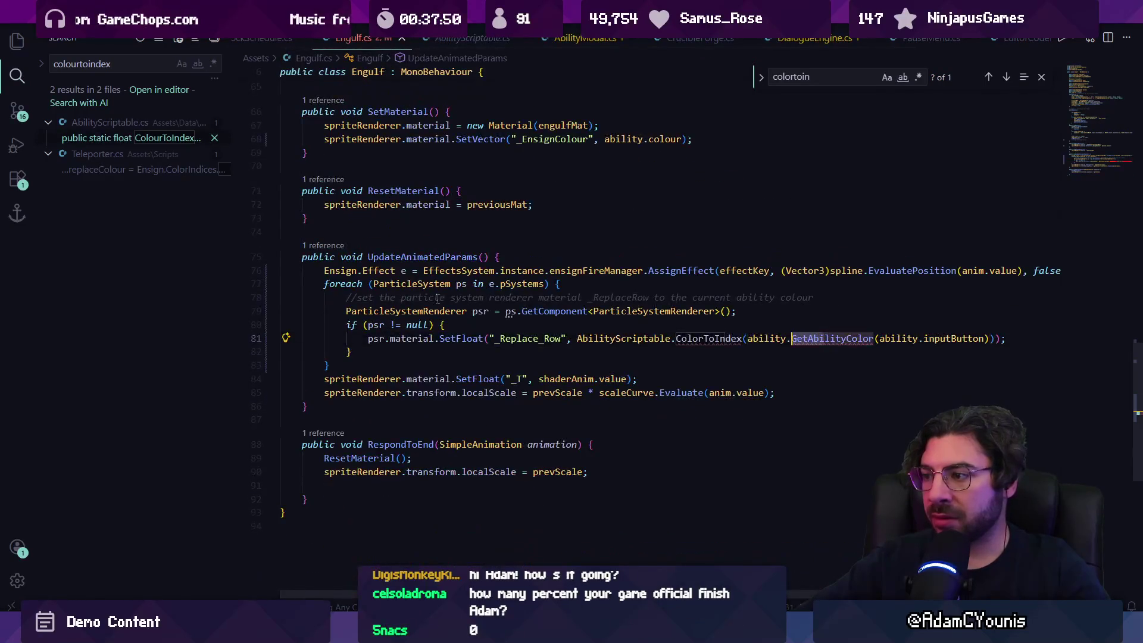
# Replace 'AbilityScriptable.ColorToIndex' on line 81 with an unfinished 'Ensign.' call
pyautogui.hotkey('ctrl', 'Left')
pyautogui.hotkey('ctrl', 'Left')
pyautogui.hotkey('ctrl', 'Left')
pyautogui.hotkey('ctrl', 'shift', 'Right')
pyautogui.write('Ensign')
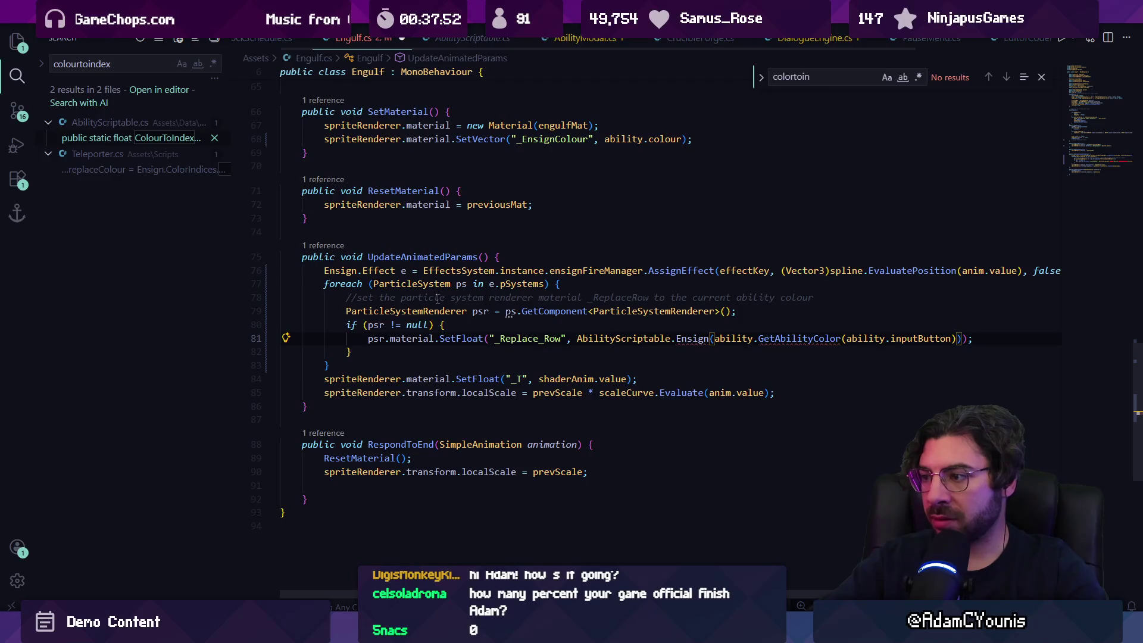
pyautogui.hotkey('ctrl', 'Left')
pyautogui.hotkey('ctrl', 'shift', 'Left')
pyautogui.press('BackSpace')
pyautogui.hotkey('ctrl', 'Right')
pyautogui.write('.col')
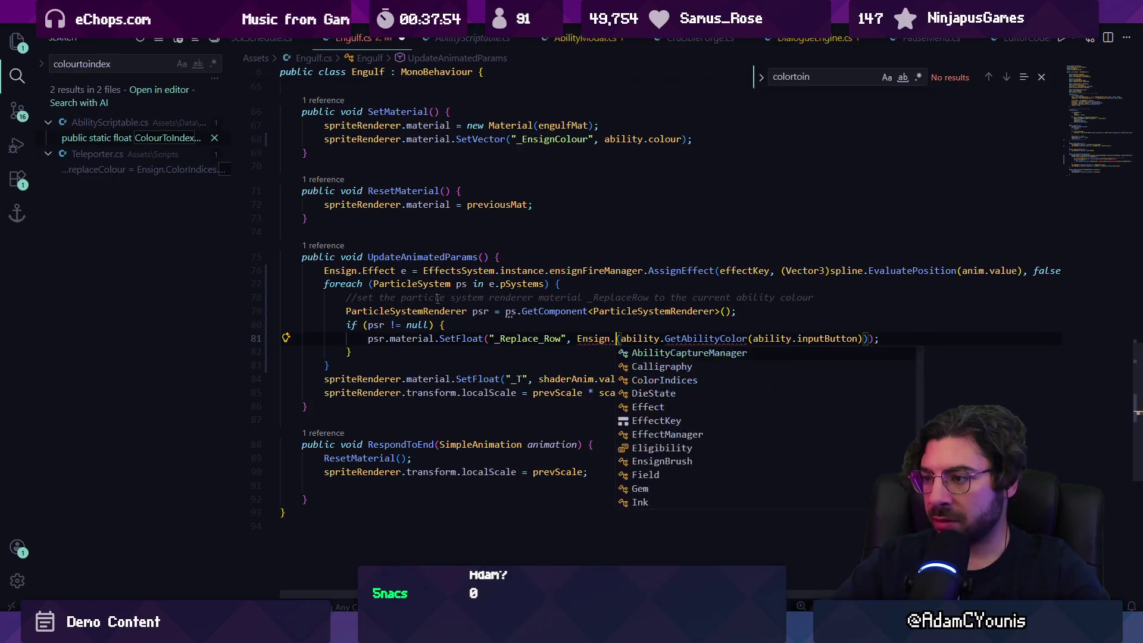
pyautogui.write('o')
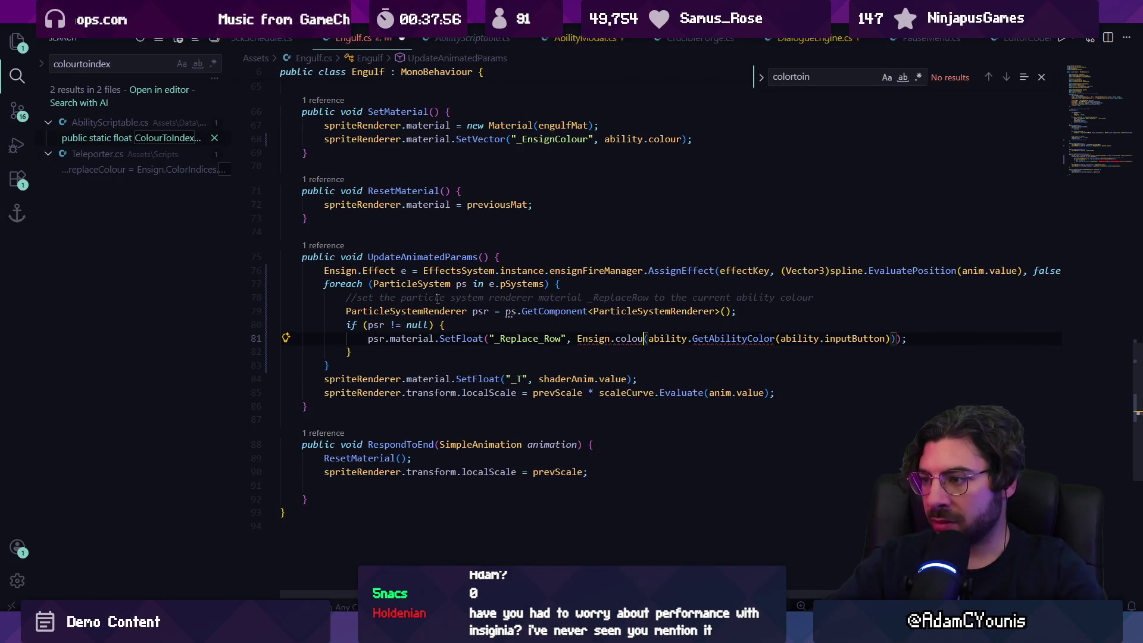
pyautogui.press('BackSpace')
pyautogui.press('BackSpace')
pyautogui.press('BackSpace')
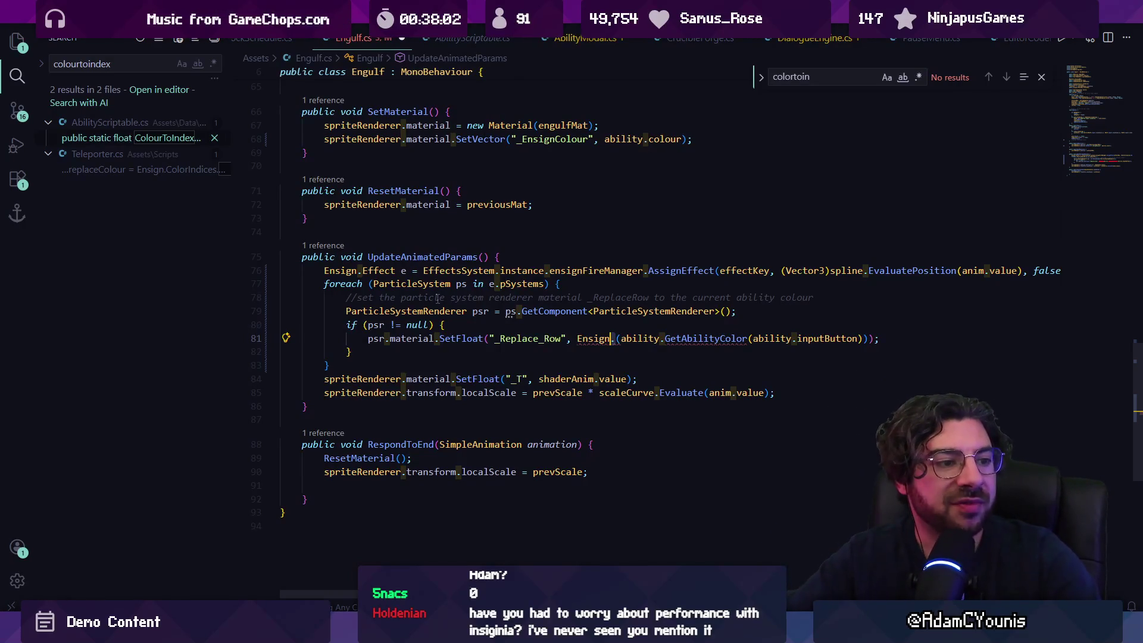
pyautogui.press('BackSpace')
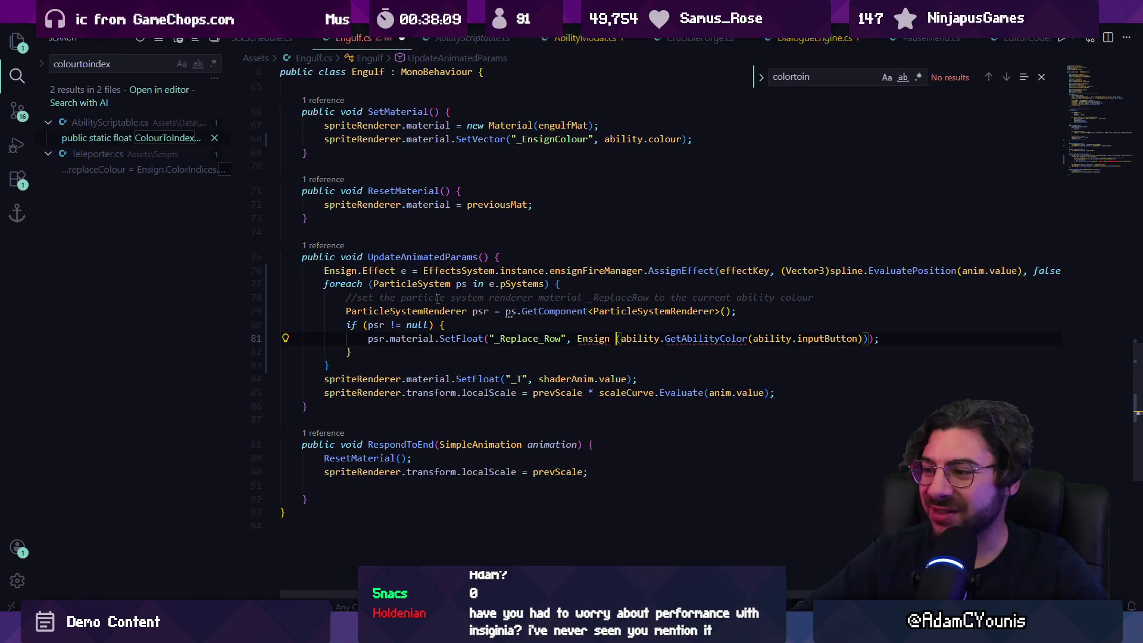
pyautogui.hotkey('ctrl', 'shift', 'Left')
pyautogui.hotkey('ctrl', 'shift', 'Left')
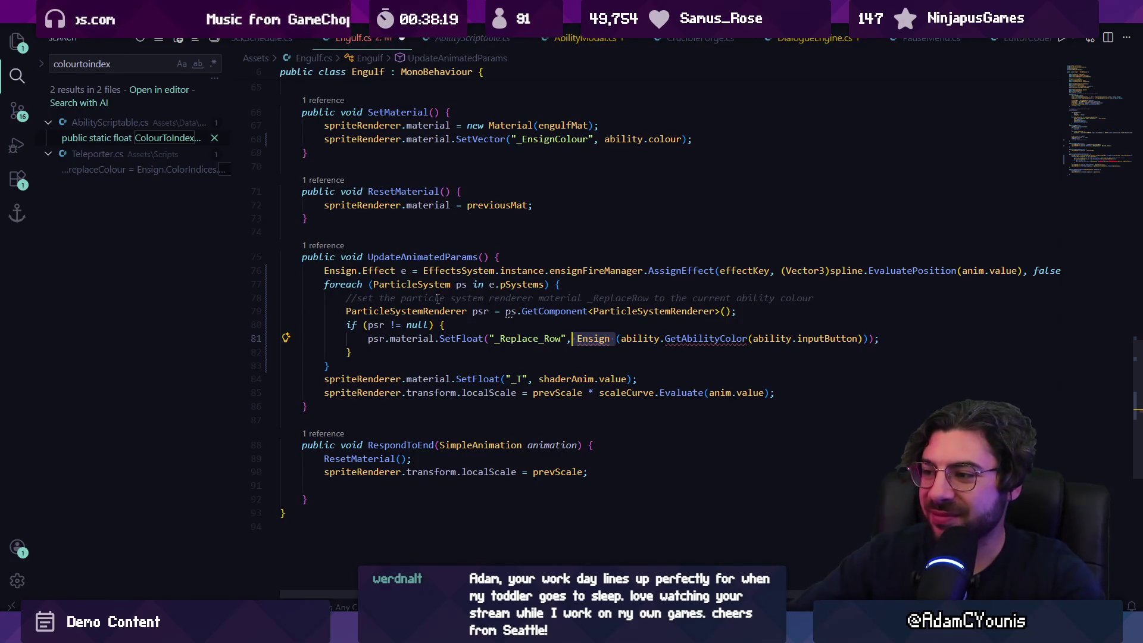
pyautogui.press('Tab')
pyautogui.write('.')
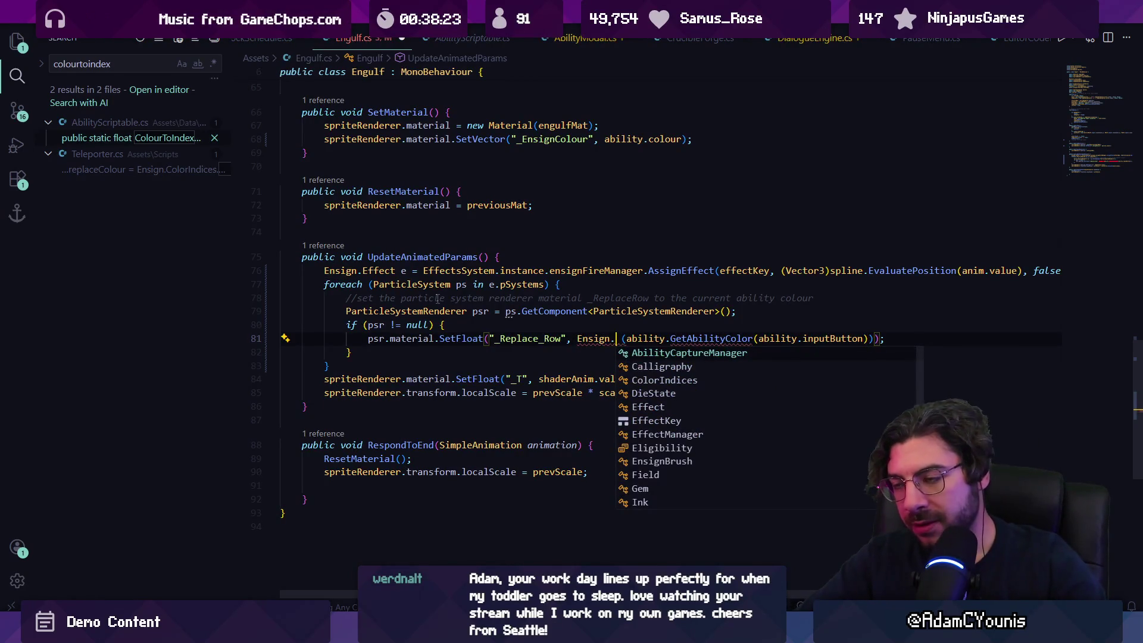
pyautogui.press('Escape')
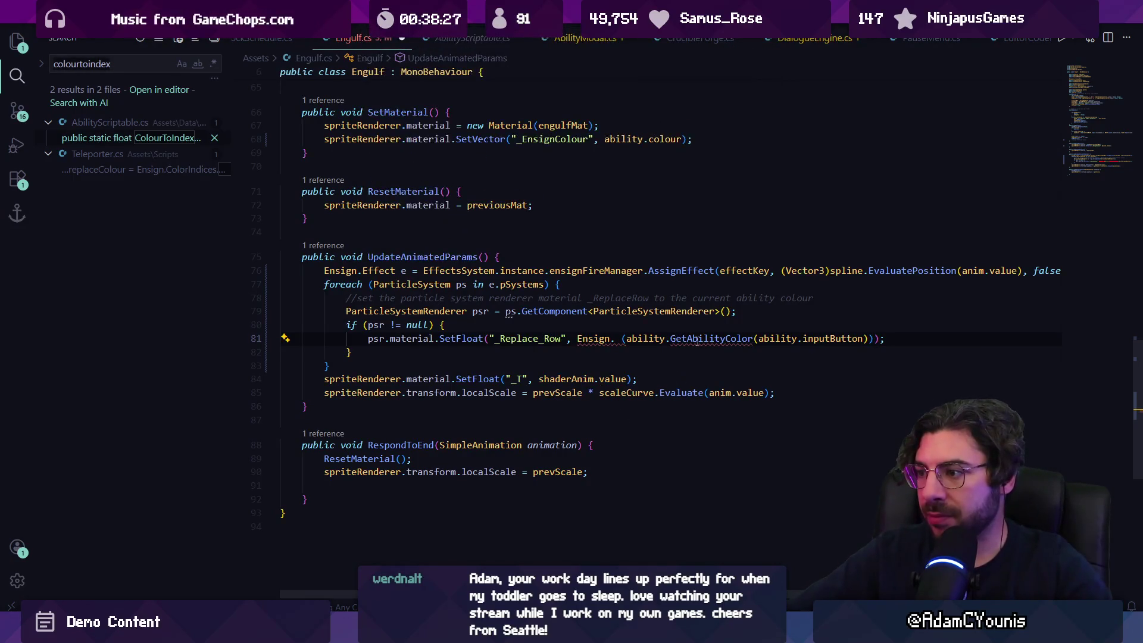
# Jump to GetAbilityColor's definition and browse its references in SpecialAbilityManager, Gem, Teleporter and Engulf
pyautogui.keyDown('ctrl'); pyautogui.click(712, 338); pyautogui.keyUp('ctrl')
pyautogui.hotkey('shift', 'F12')
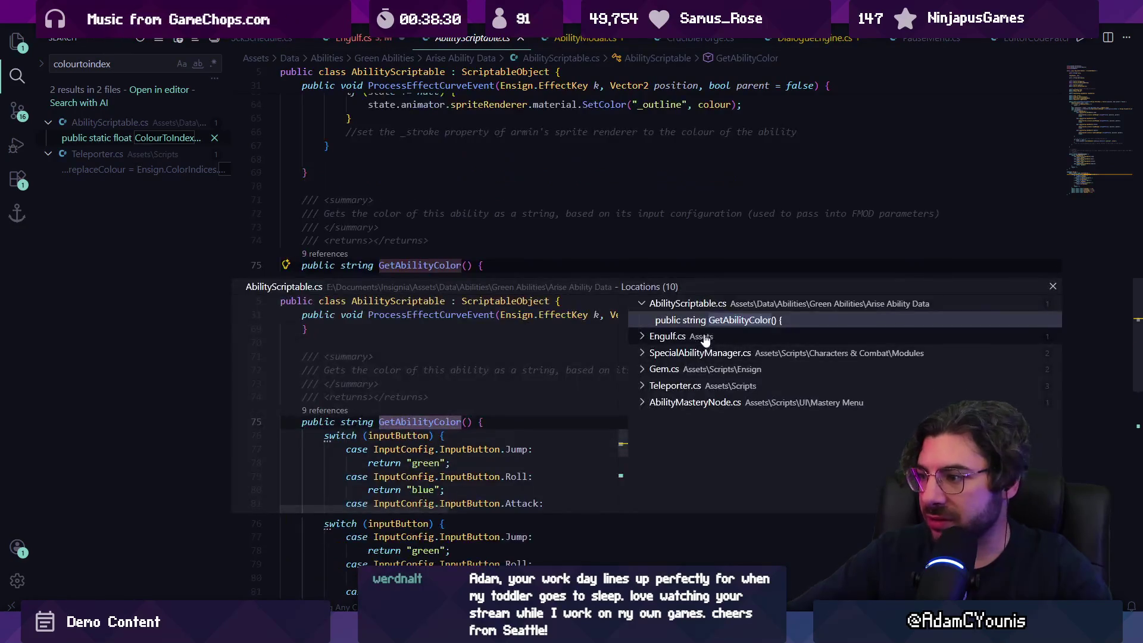
pyautogui.click(708, 353)
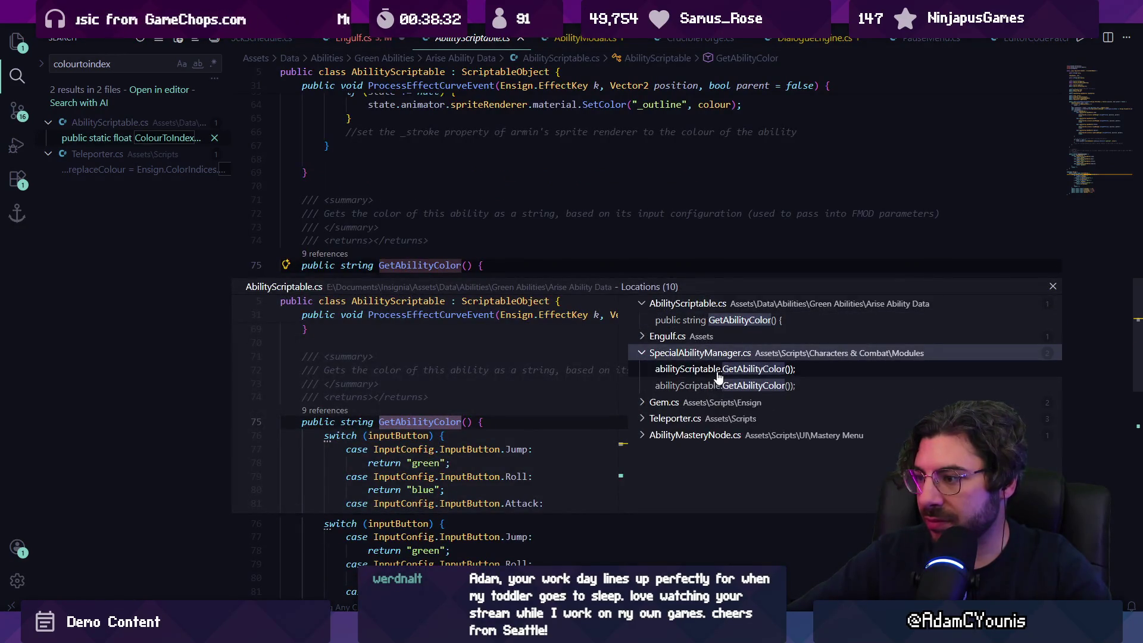
pyautogui.click(712, 402)
pyautogui.click(711, 403)
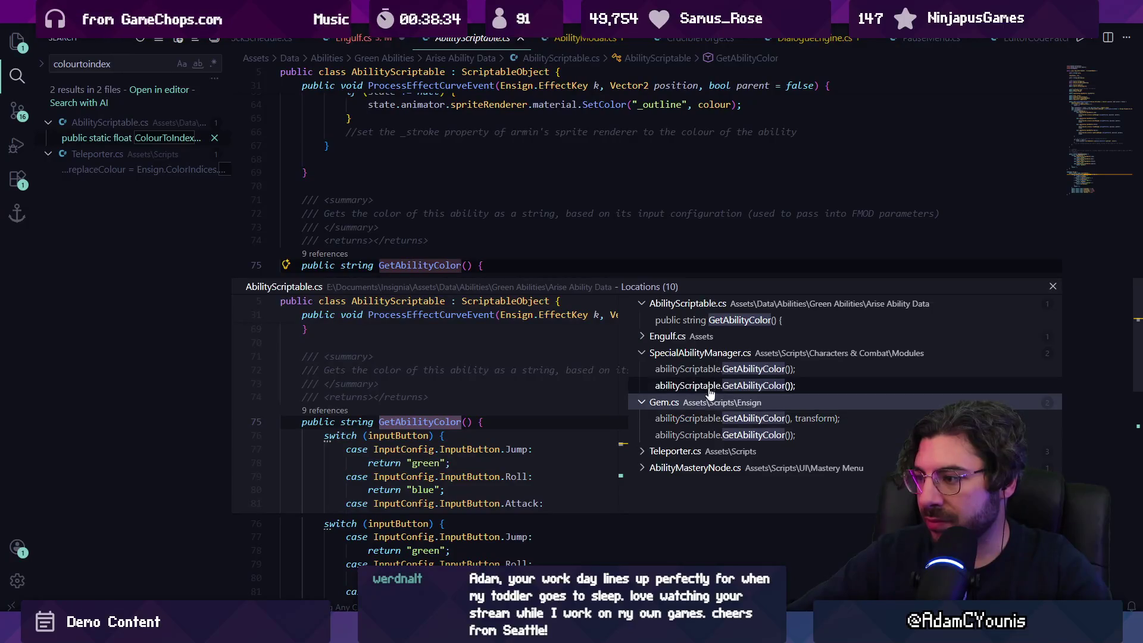
pyautogui.click(709, 418)
pyautogui.click(712, 431)
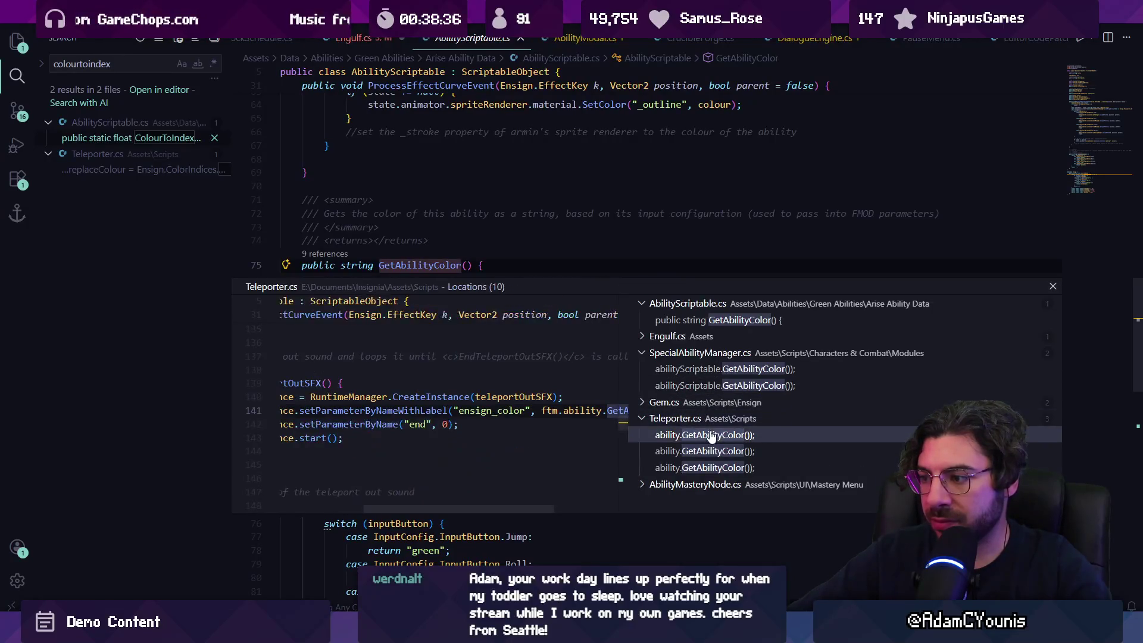
pyautogui.moveTo(419, 425)
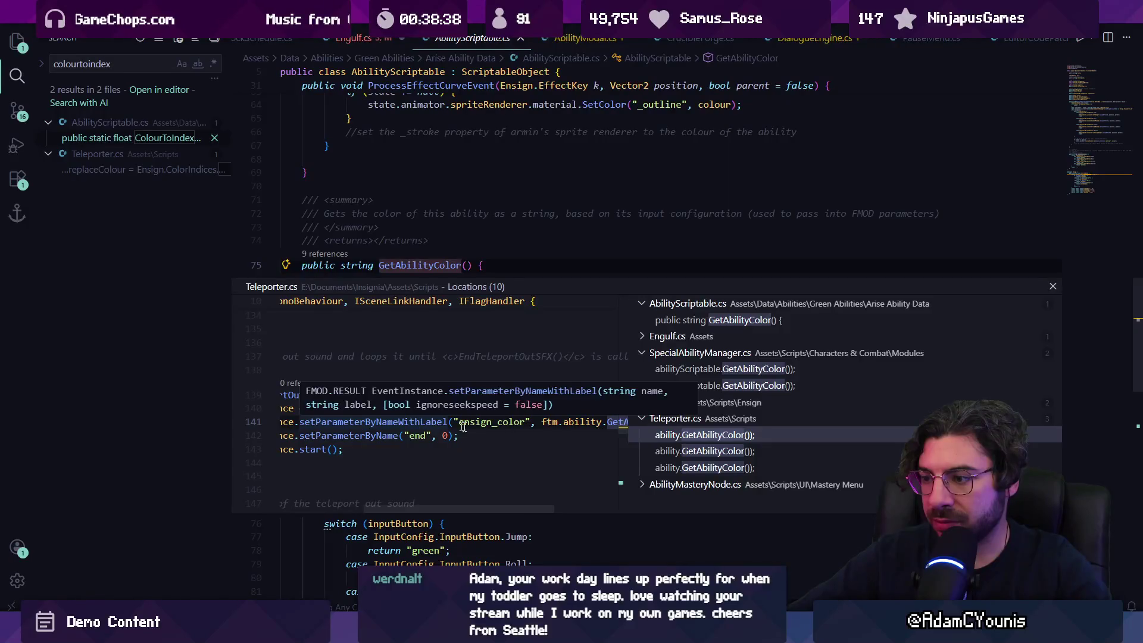
pyautogui.click(709, 402)
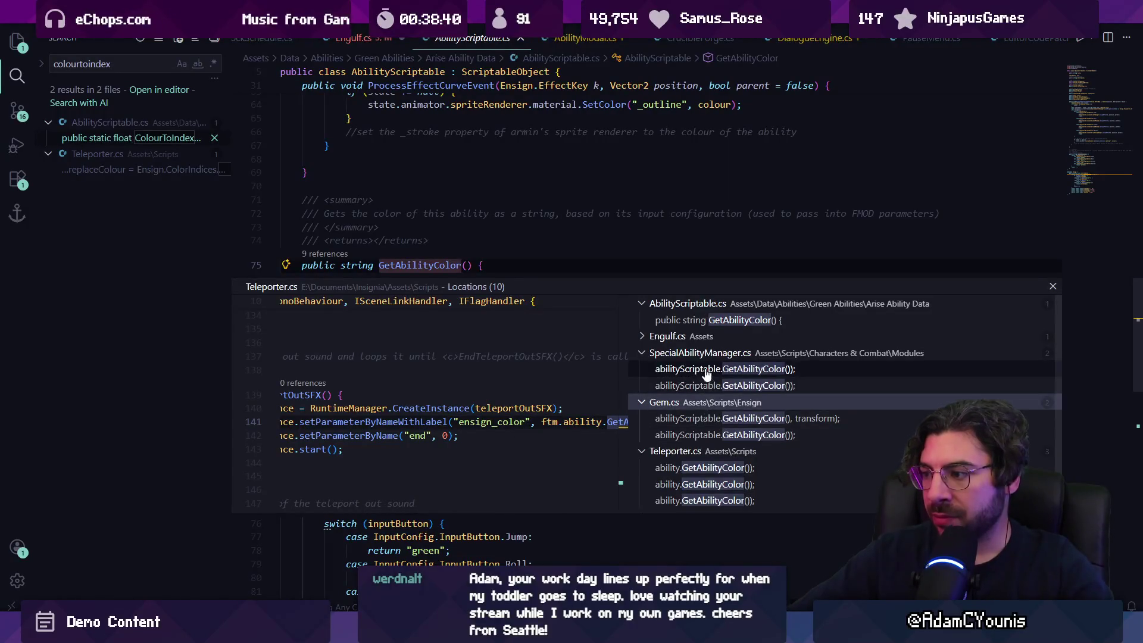
pyautogui.click(709, 372)
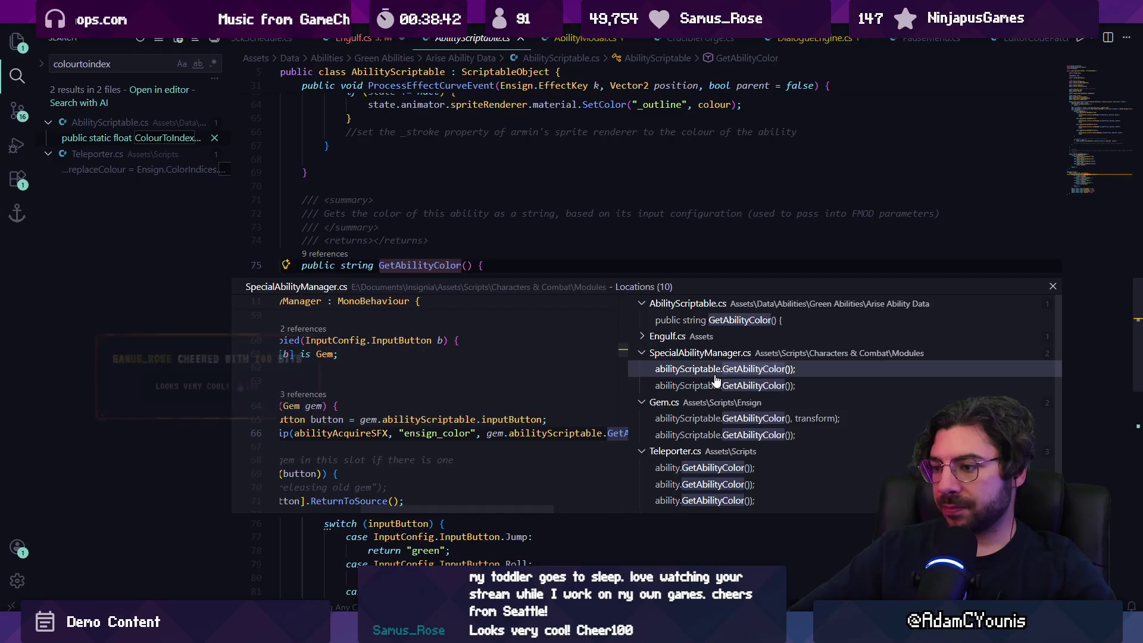
pyautogui.click(701, 337)
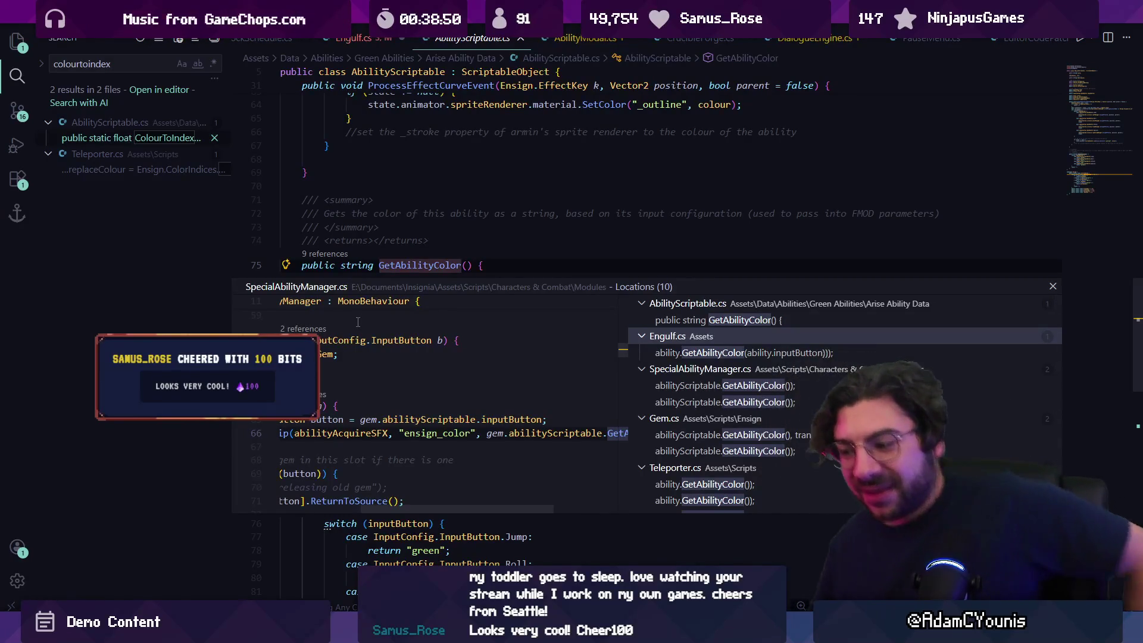
pyautogui.scroll(-2, 648, 376)
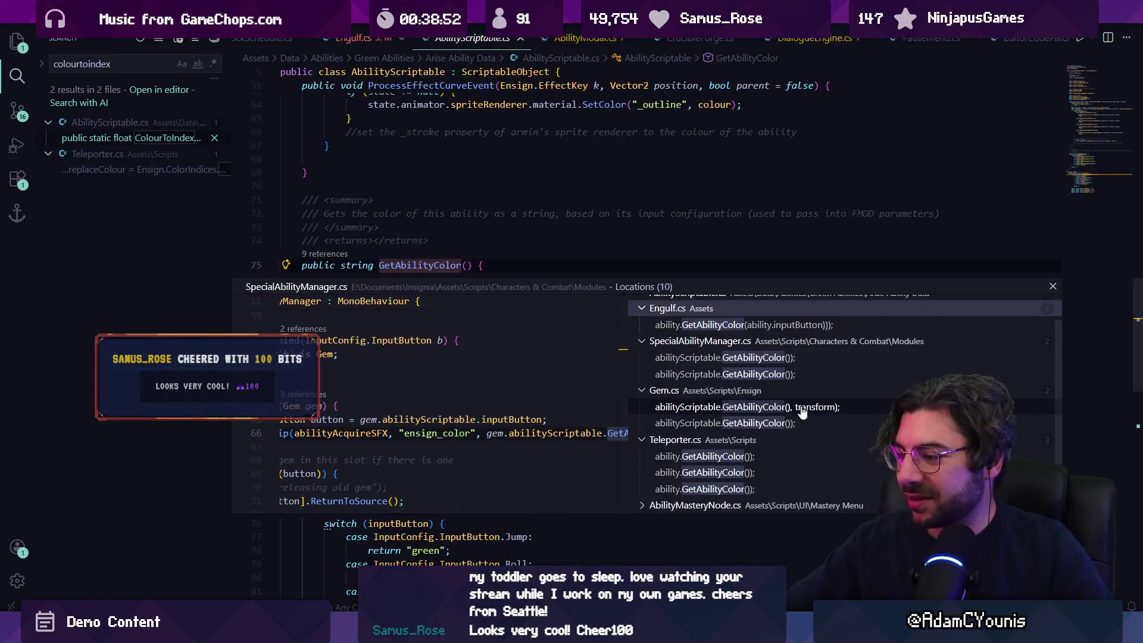
pyautogui.press('Escape')
# Look up ColourToIndex usages and inspect the Teleporter.cs call as a reference
pyautogui.scroll(-5, 470, 361)
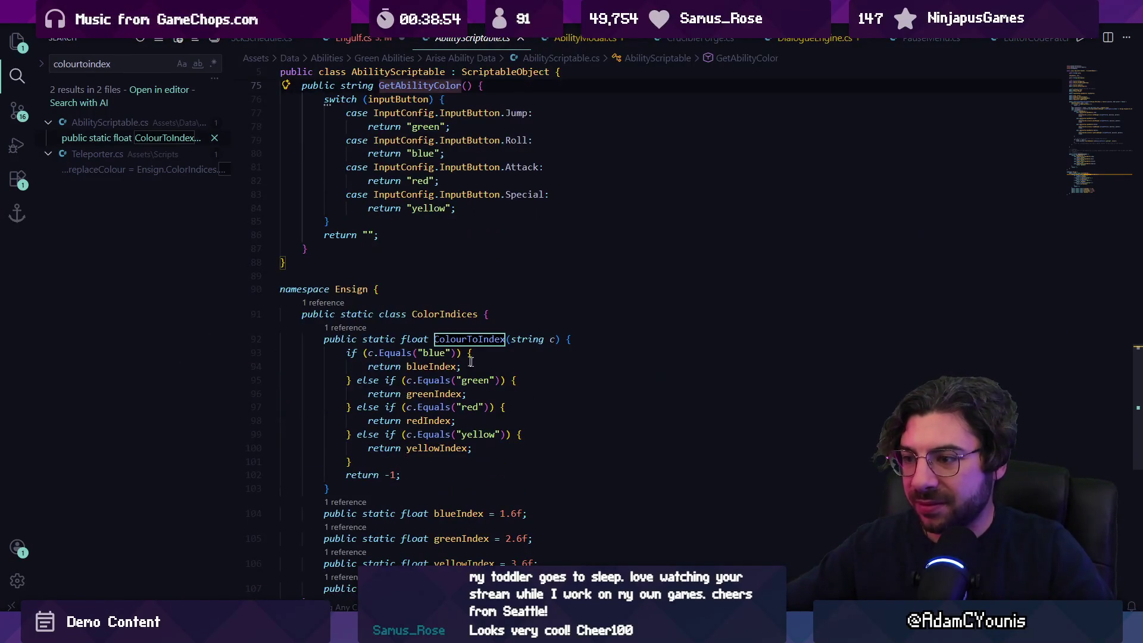
pyautogui.click(345, 327)
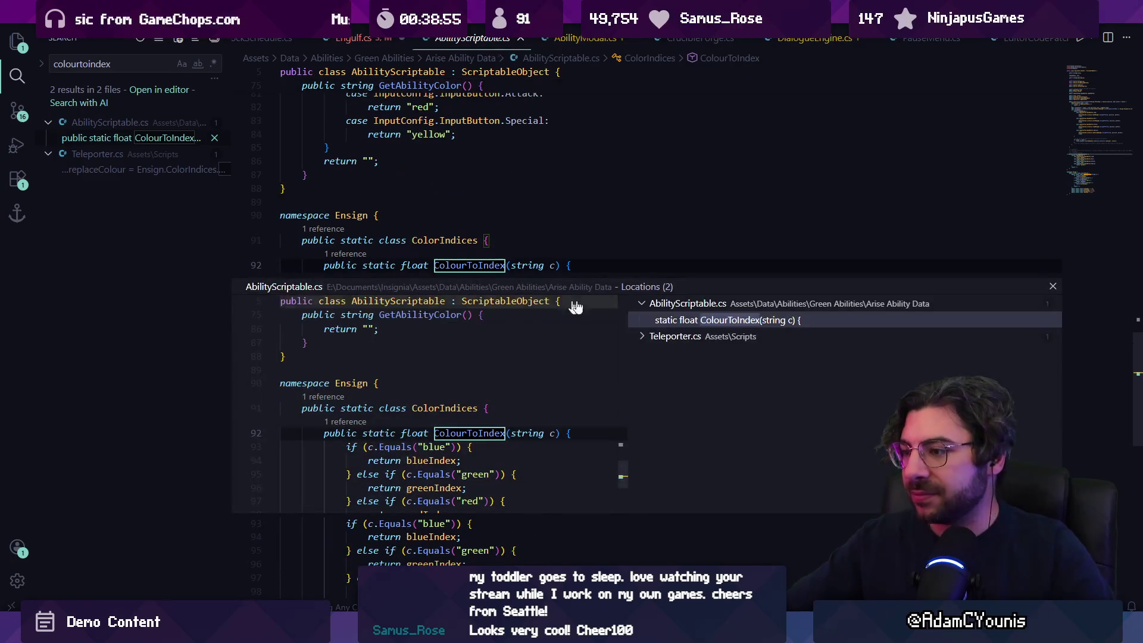
pyautogui.click(676, 336)
pyautogui.click(714, 353)
pyautogui.doubleClick(462, 411)
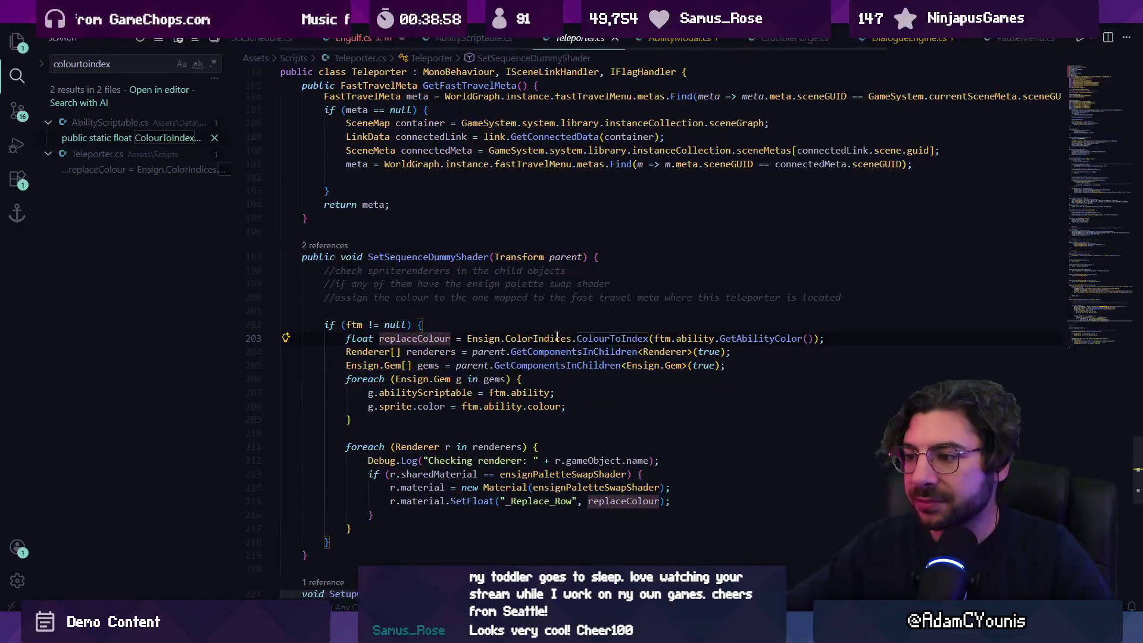
pyautogui.press('Right')
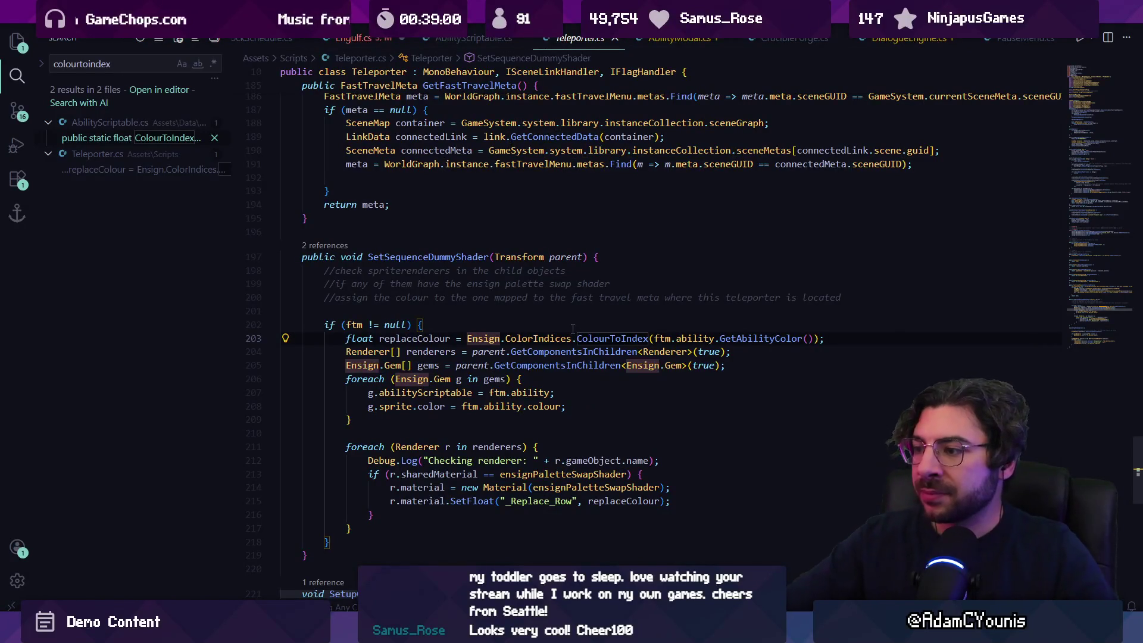
pyautogui.hotkey('shift', 'Right')
pyautogui.hotkey('shift', 'Right')
pyautogui.hotkey('shift', 'Right')
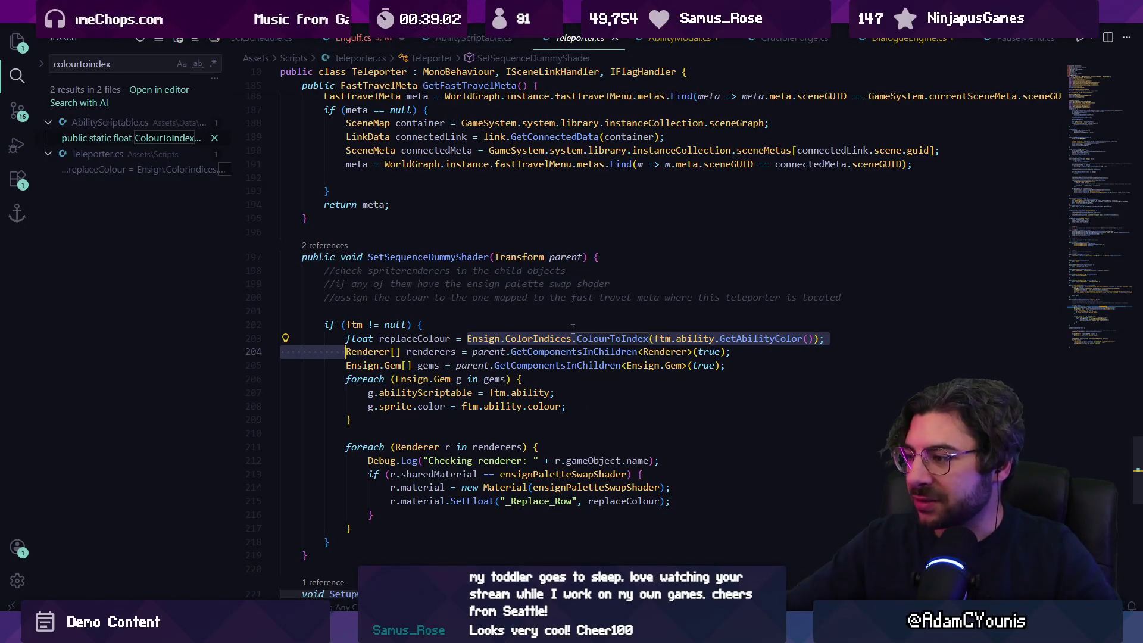
pyautogui.hotkey('shift', 'Left')
pyautogui.hotkey('shift', 'Left')
pyautogui.hotkey('shift', 'Left')
pyautogui.hotkey('ctrl', 'space')
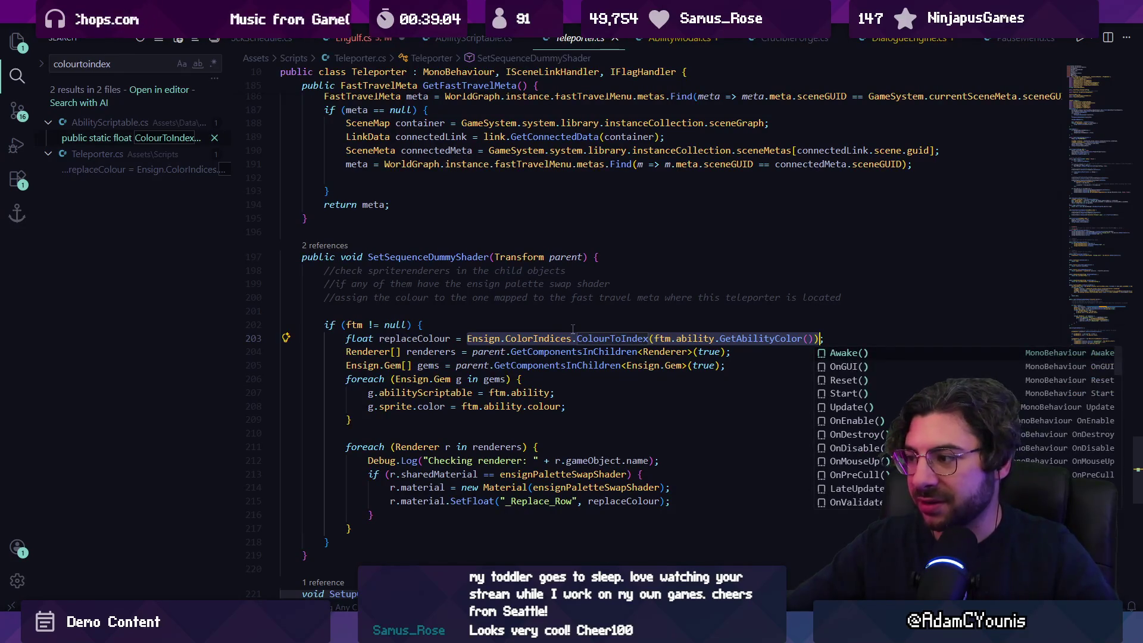
pyautogui.press('Escape')
# On Engulf.cs line 81, accept the suggested ColourToIndex(ability.colour.ToString()) rewrite
pyautogui.hotkey('ctrl', 'Tab')
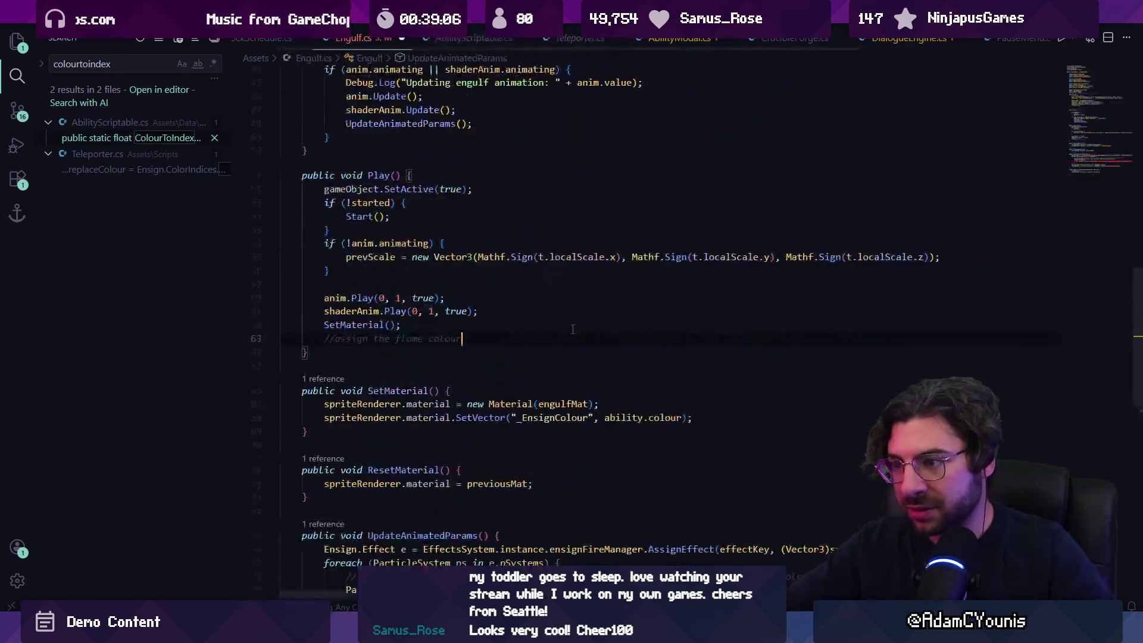
pyautogui.scroll(-5, 573, 329)
pyautogui.hotkey('shift', 'alt', 'Right')
pyautogui.hotkey('shift', 'alt', 'Right')
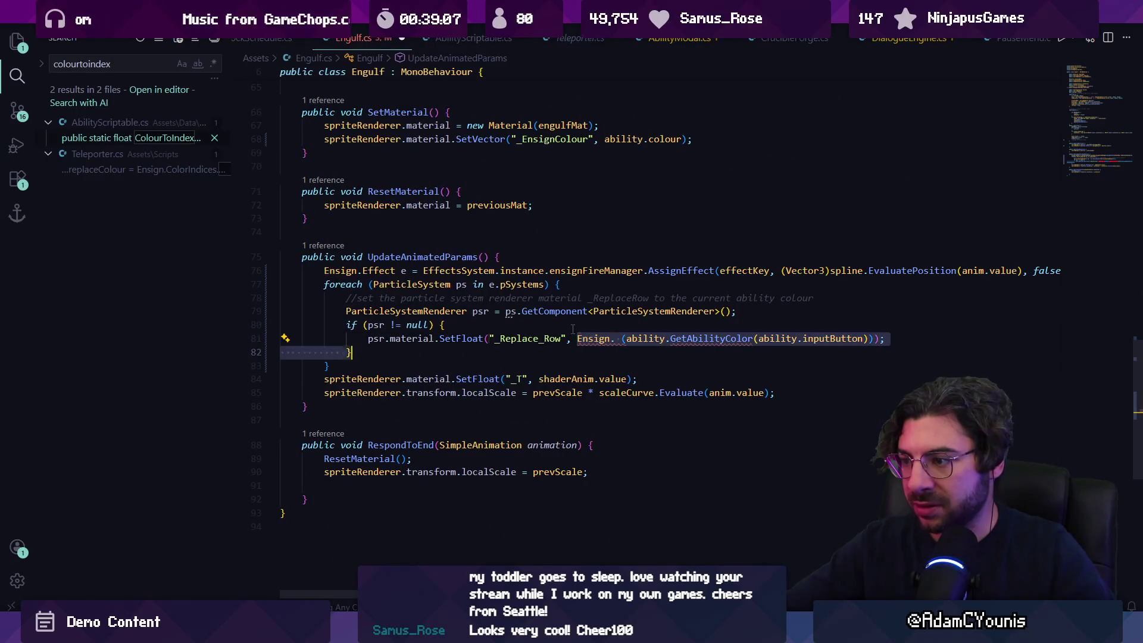
pyautogui.press('Tab')
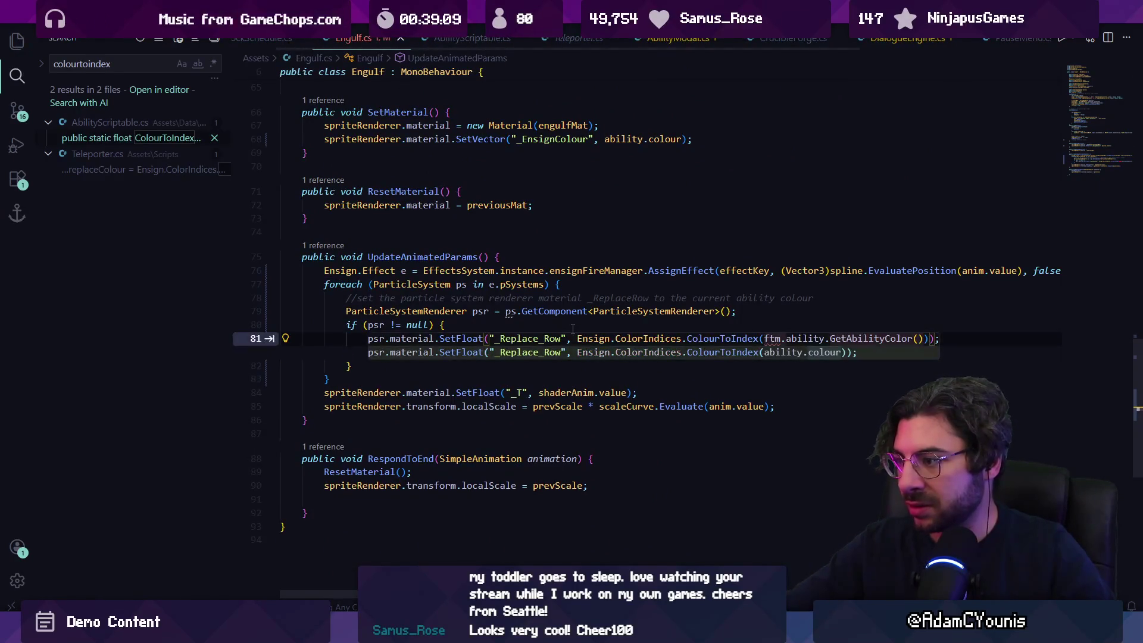
pyautogui.press('Tab')
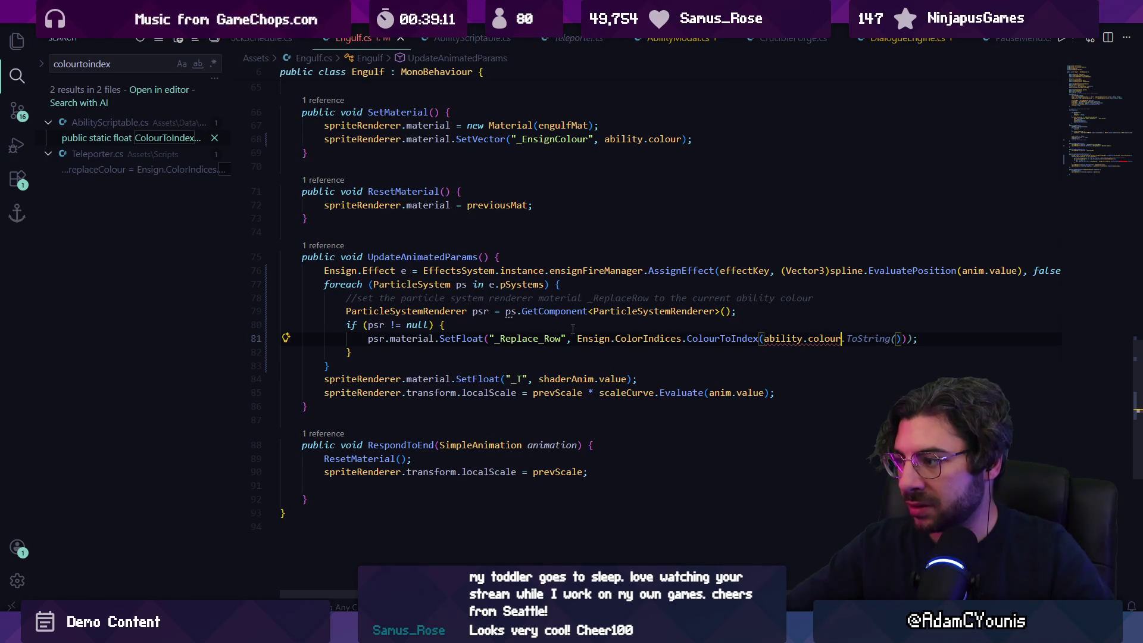
pyautogui.press('Tab')
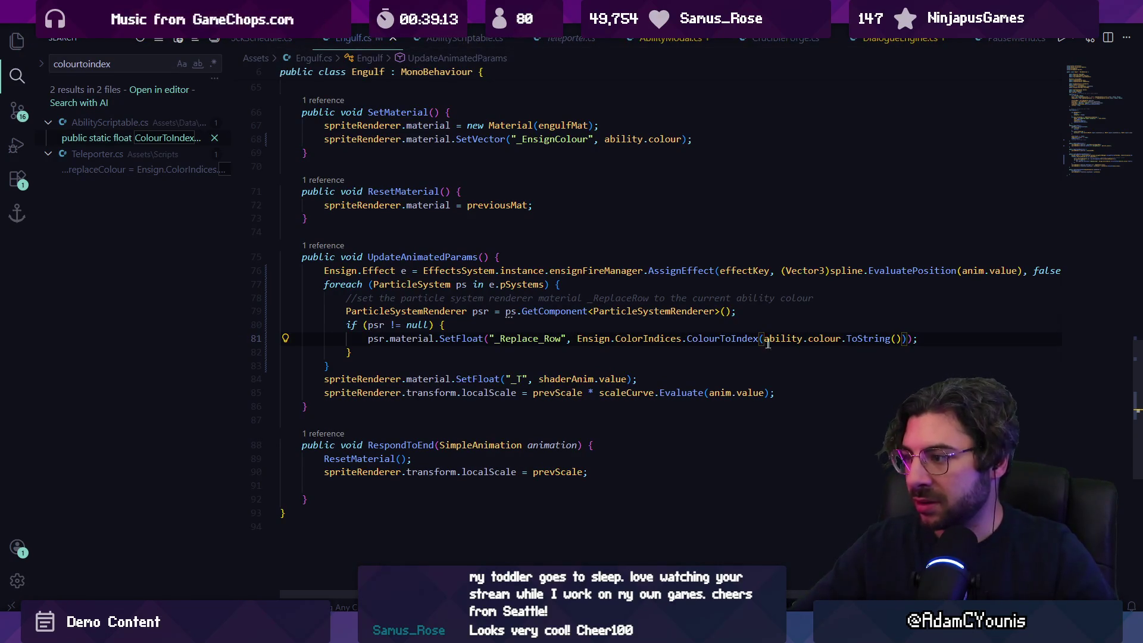
# Replace colour.ToString with ability.GetAbilityColor() and save Engulf.cs
pyautogui.press('Down')
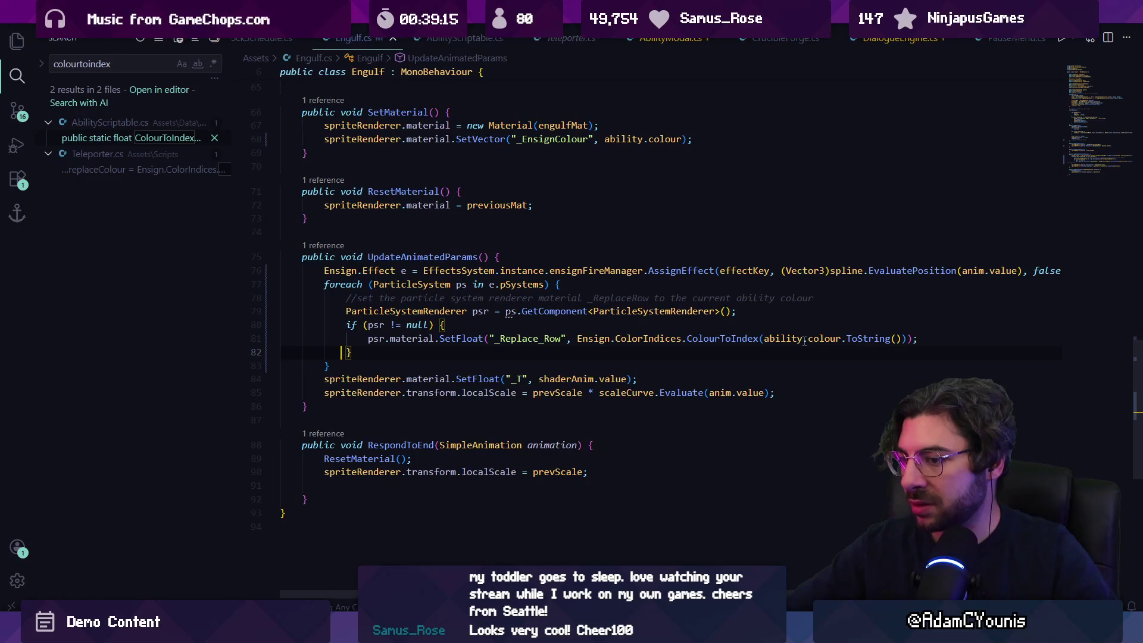
pyautogui.press('Up')
pyautogui.press('End')
pyautogui.press('Left')
pyautogui.press('Left')
pyautogui.press('Left')
pyautogui.hotkey('ctrl', 'shift', 'Left')
pyautogui.hotkey('ctrl', 'shift', 'Left')
pyautogui.hotkey('ctrl', 'shift', 'Left')
pyautogui.hotkey('ctrl', 'shift', 'Right')
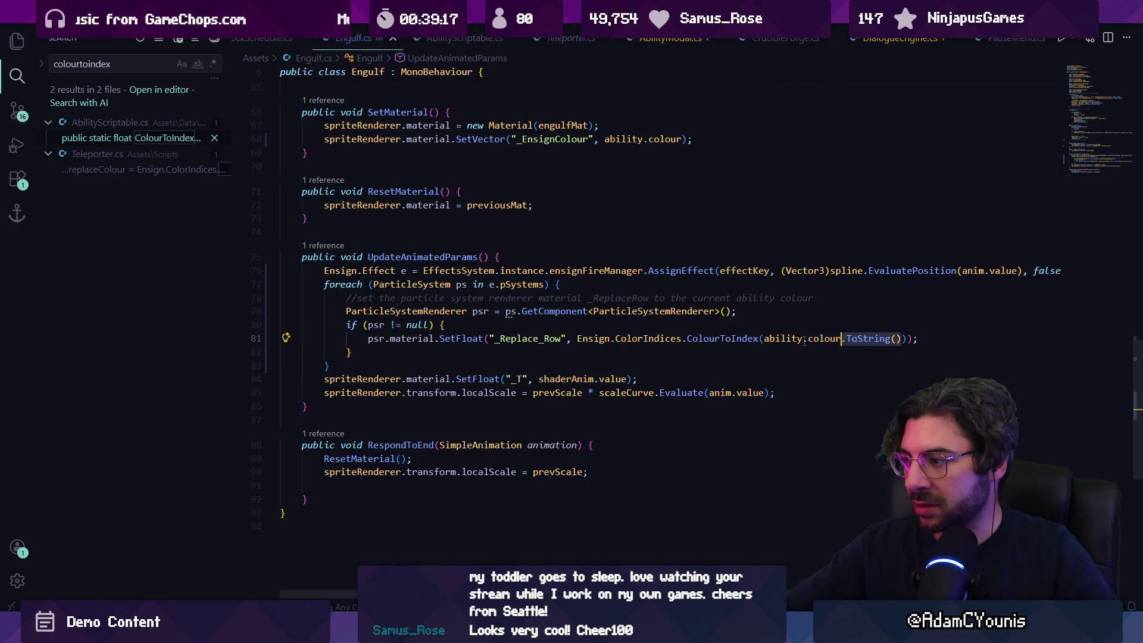
pyautogui.hotkey('ctrl', 'shift', 'Left')
pyautogui.press('BackSpace')
pyautogui.hotkey('ctrl', 'space')
pyautogui.press('Tab')
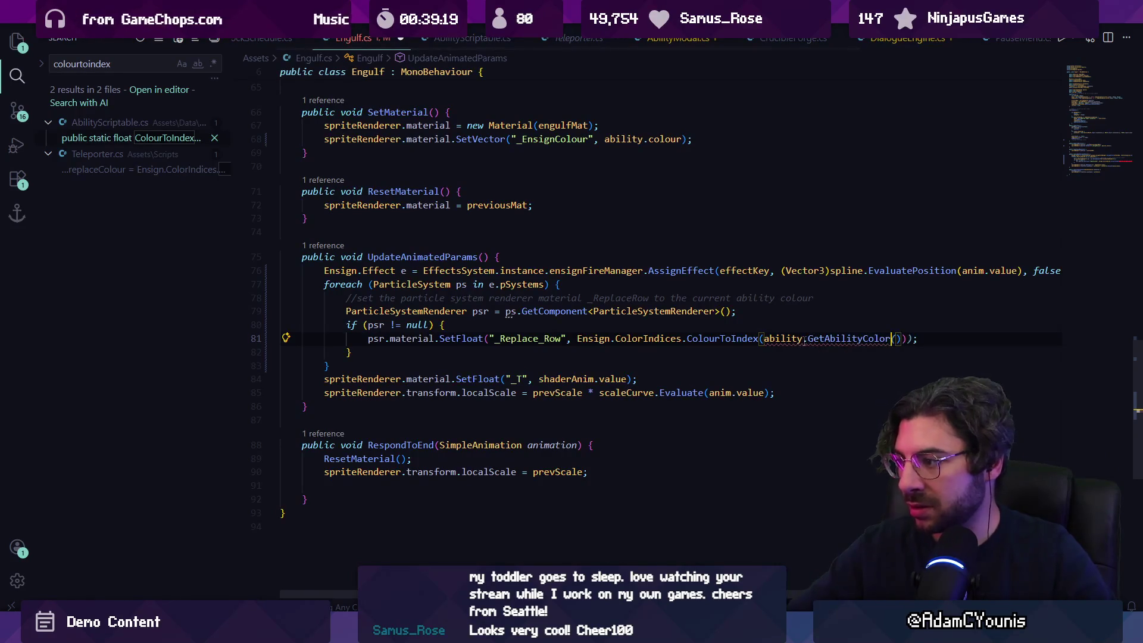
pyautogui.write('()')
pyautogui.hotkey('ctrl', 's')
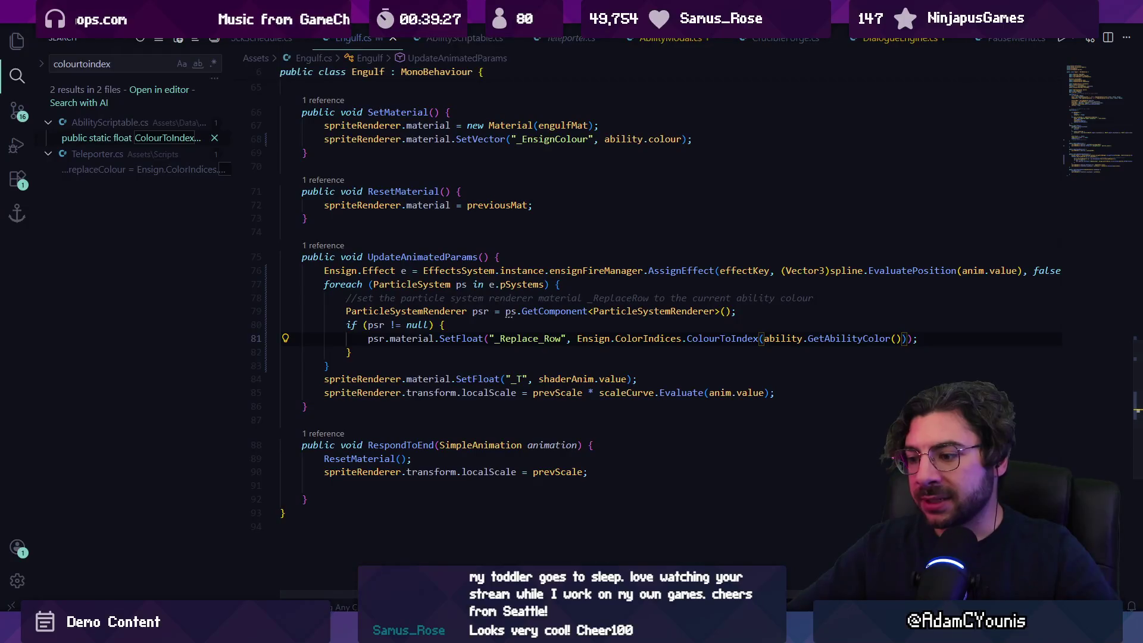
pyautogui.hotkey('alt', 'Tab')
# Leave the Ensign Fire Effect prefab, play the level, fire Engulf's Debug Test, then stop
pyautogui.click(251, 48)
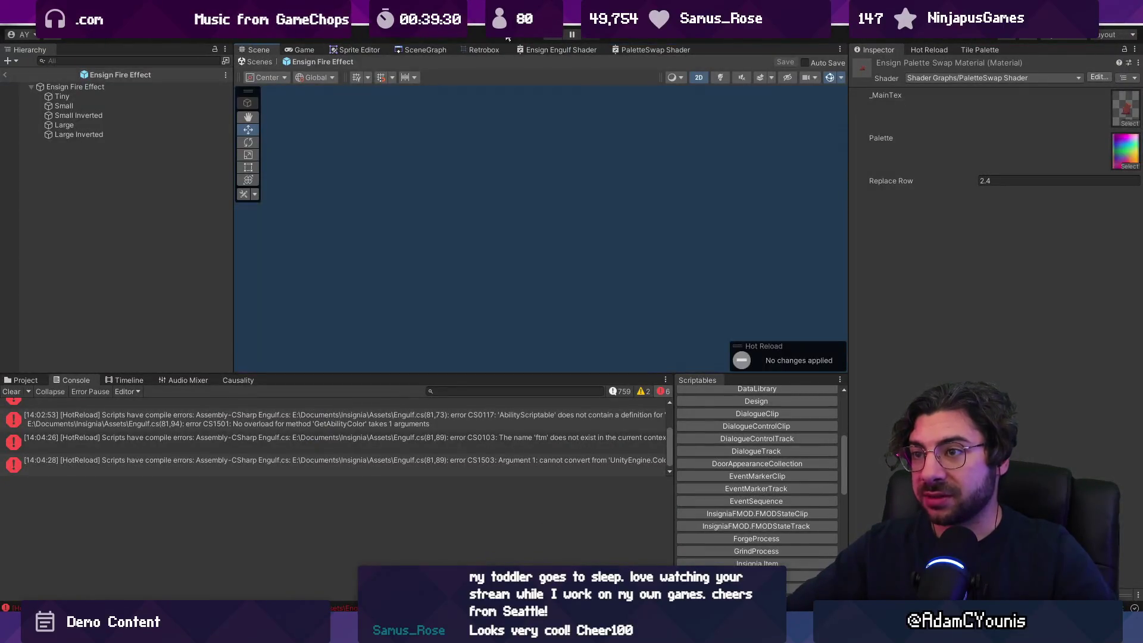
pyautogui.click(254, 61)
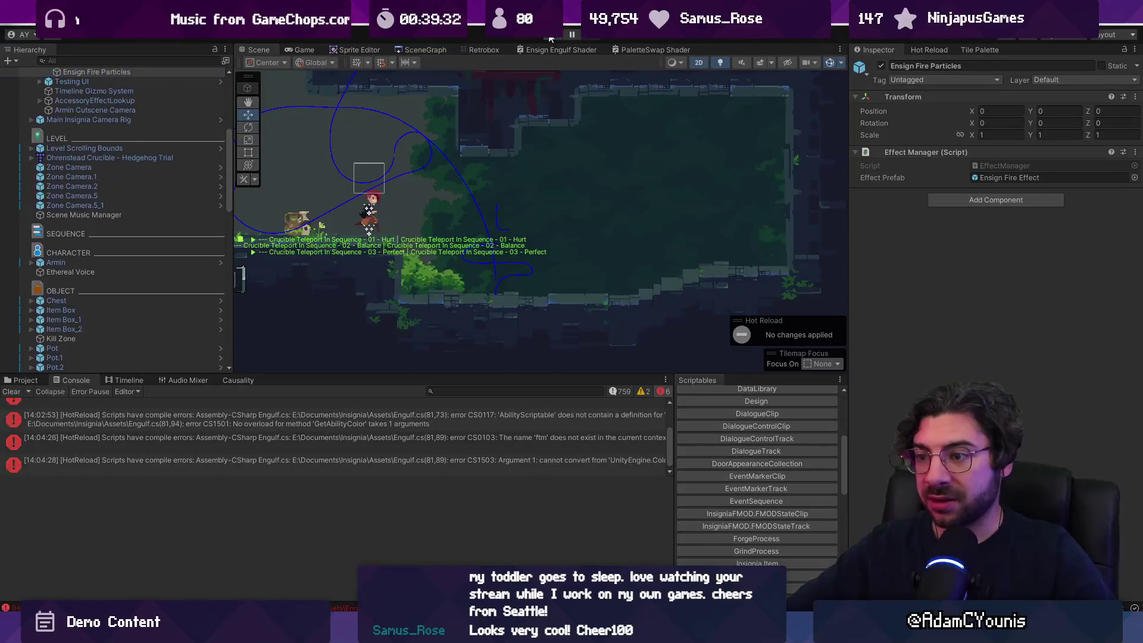
pyautogui.click(551, 37)
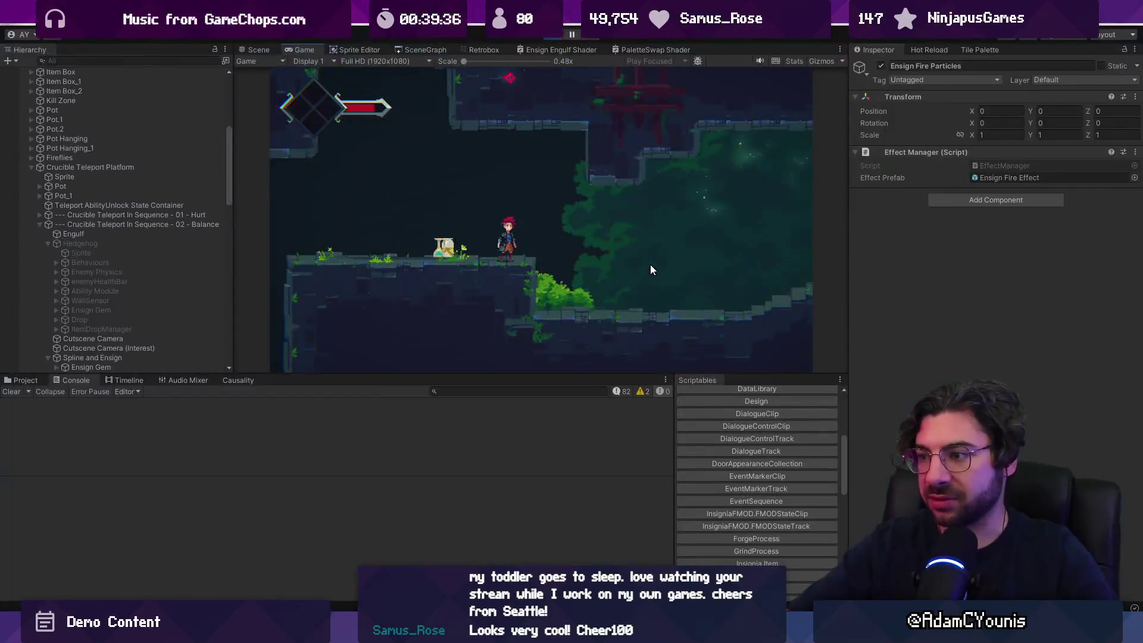
pyautogui.click(130, 234)
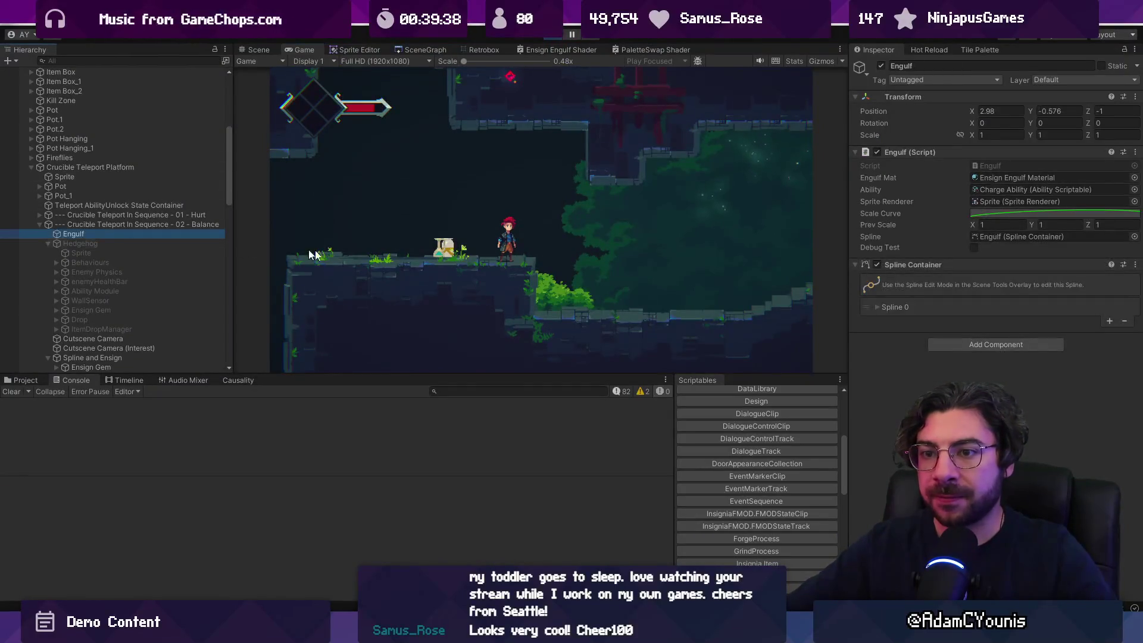
pyautogui.click(975, 248)
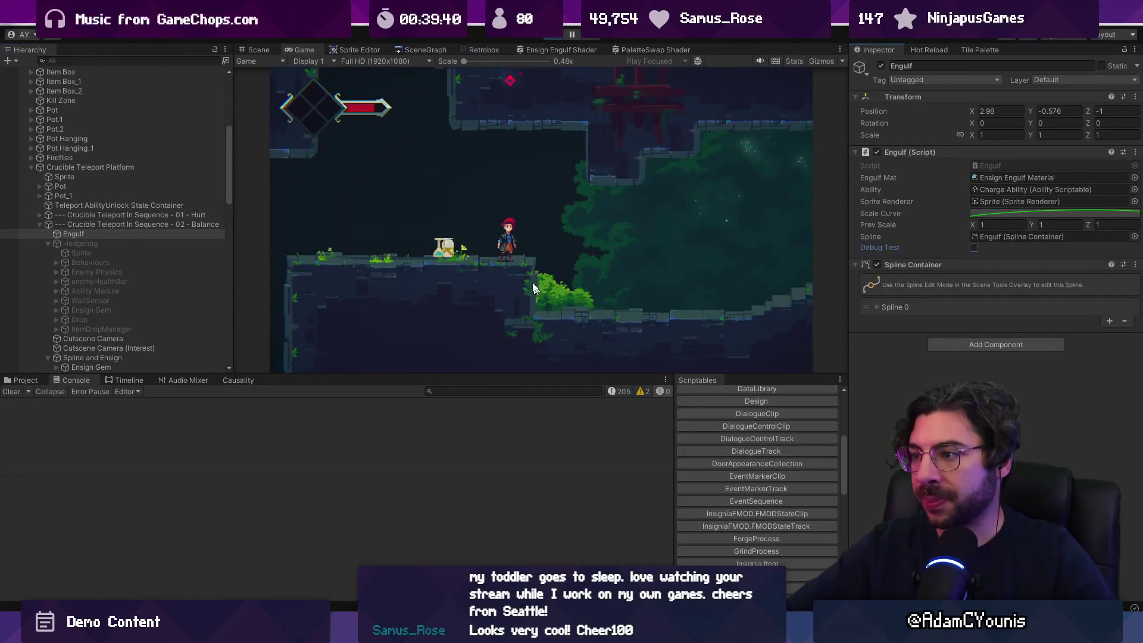
pyautogui.click(558, 34)
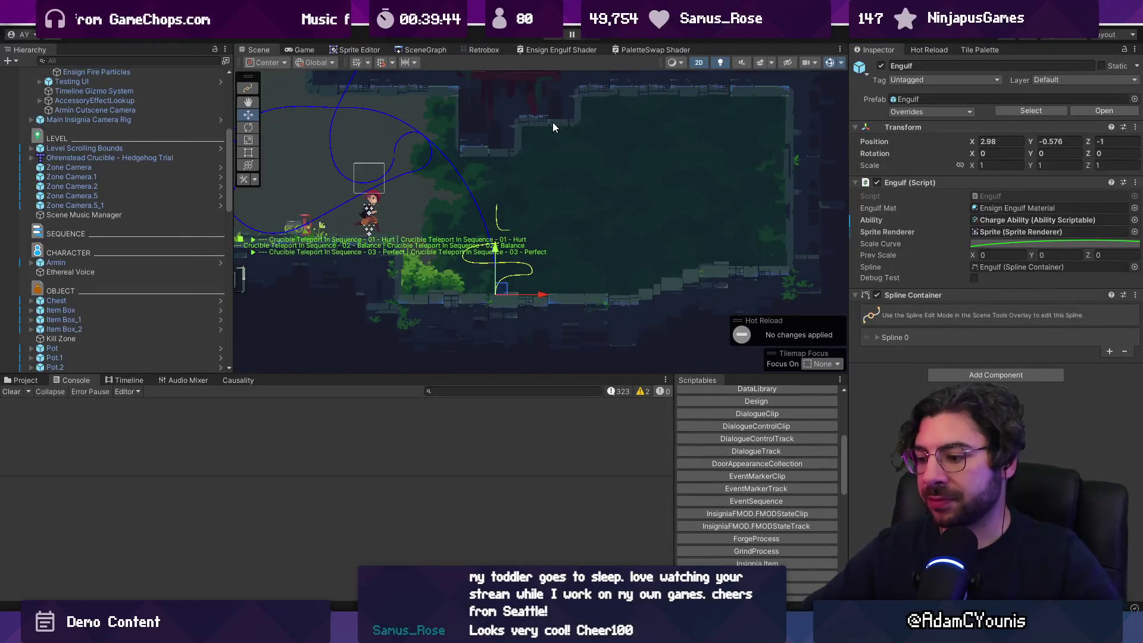
pyautogui.moveTo(585, 632)
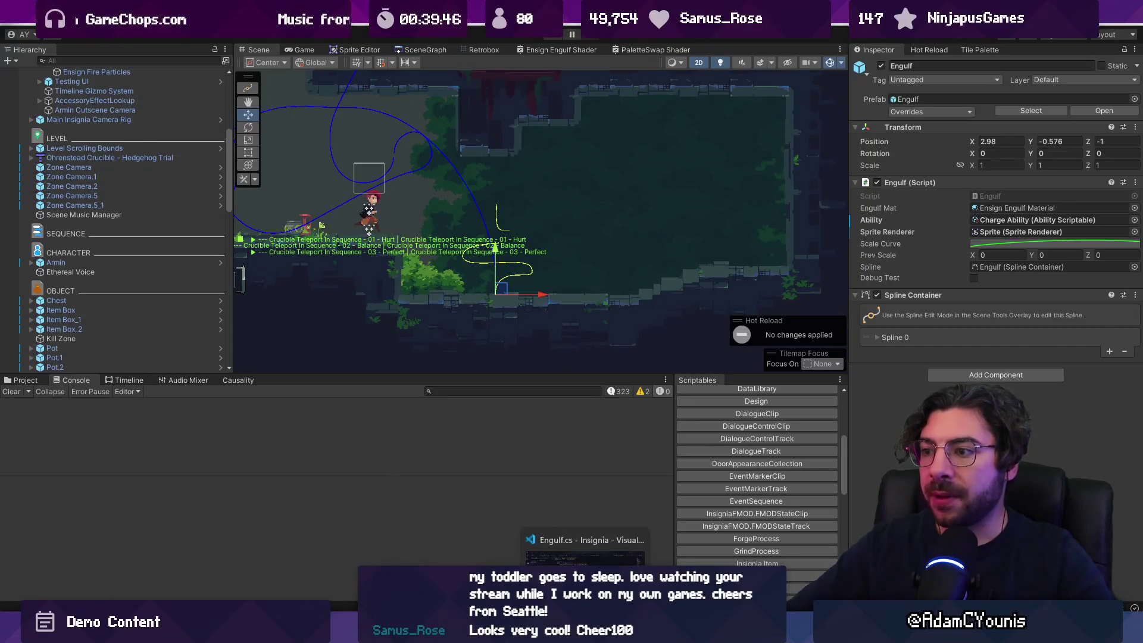
pyautogui.click(586, 550)
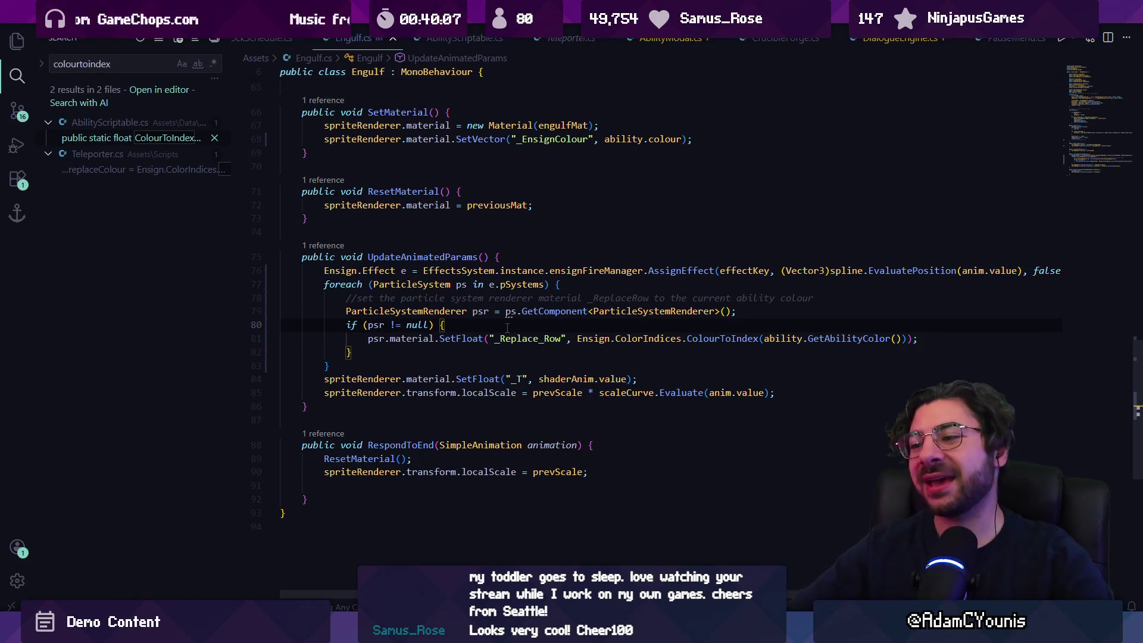
# Delete the particle-system foreach block (lines 77–83) from UpdateAnimatedParams
pyautogui.press('Down')
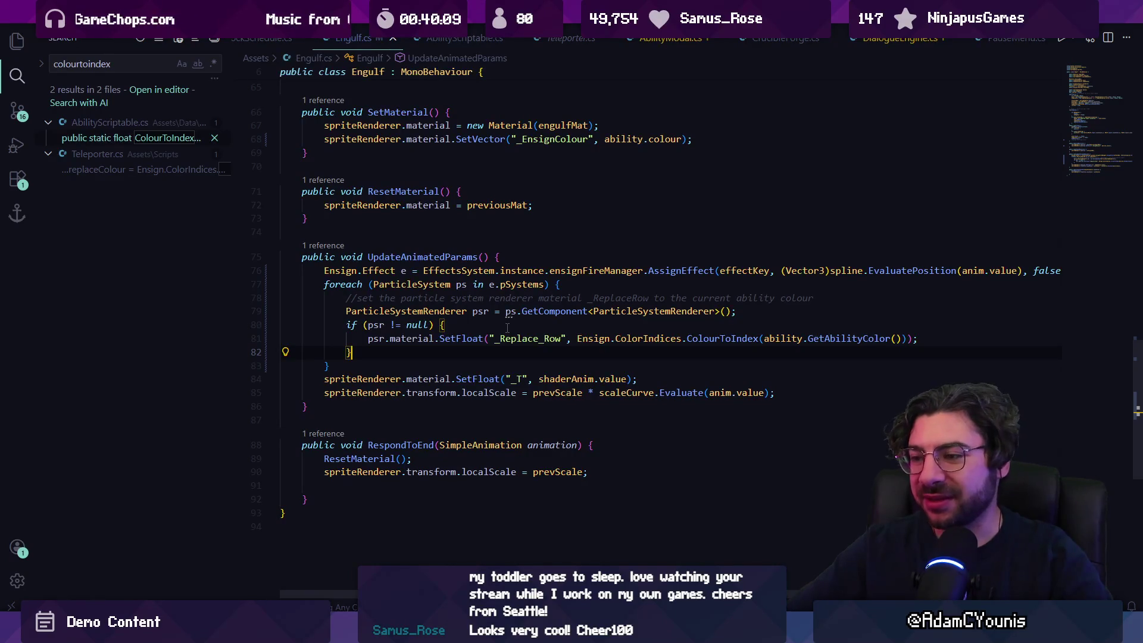
pyautogui.hotkey('shift', 'Up')
pyautogui.hotkey('shift', 'Up')
pyautogui.hotkey('shift', 'Up')
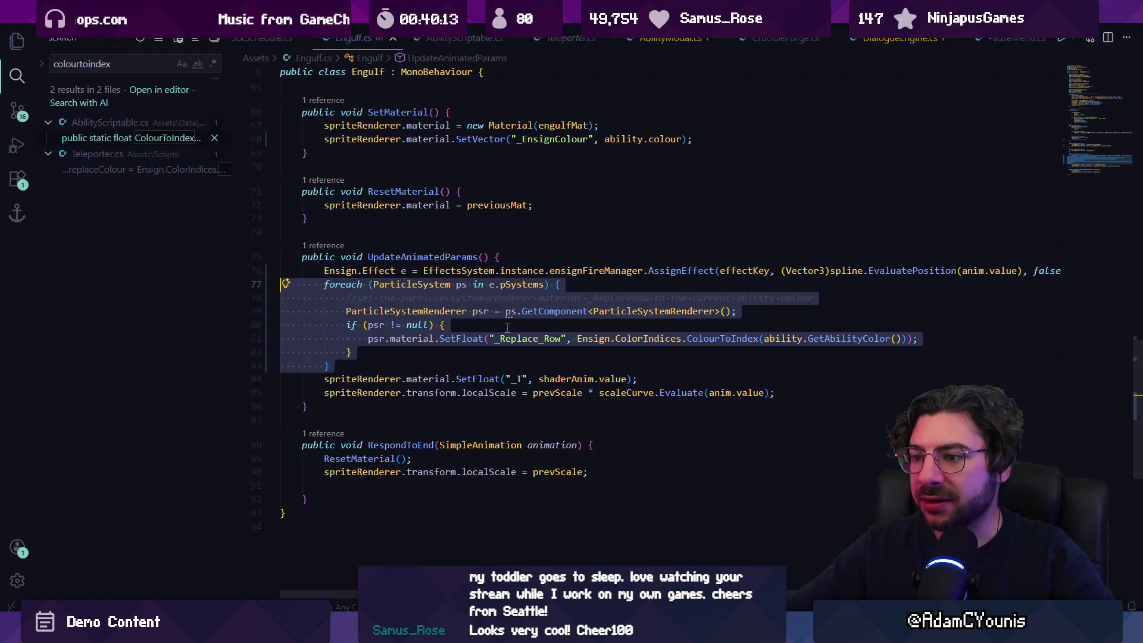
pyautogui.press('Delete')
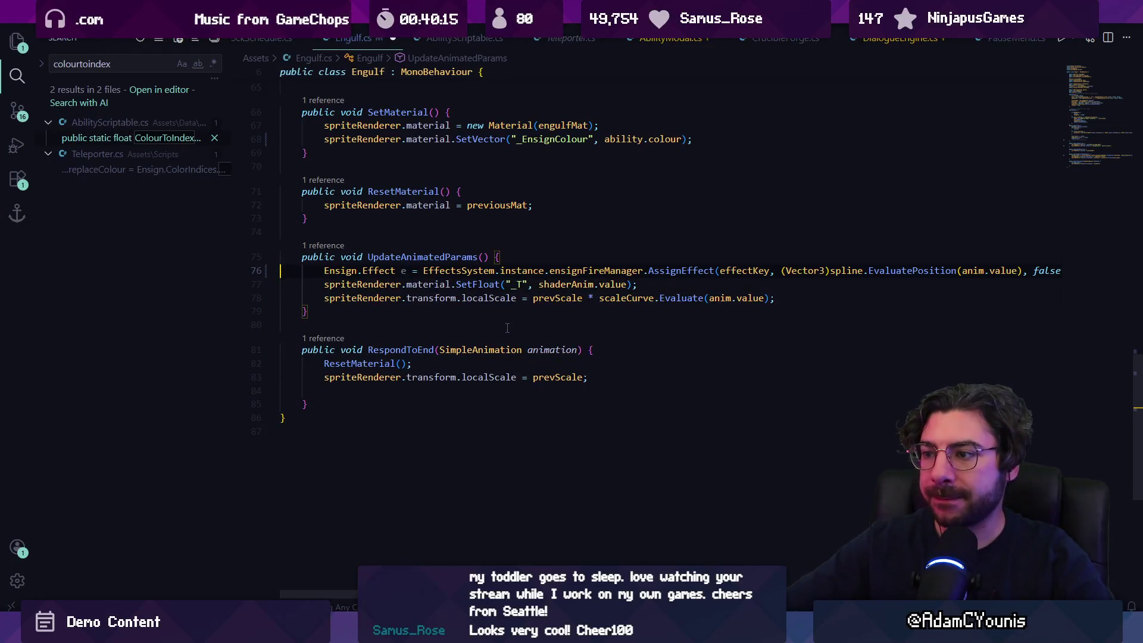
pyautogui.hotkey('ctrl', 'shift', 'Right')
pyautogui.hotkey('ctrl', 'shift', 'Right')
pyautogui.hotkey('ctrl', 'shift', 'Right')
pyautogui.hotkey('ctrl', 'Left')
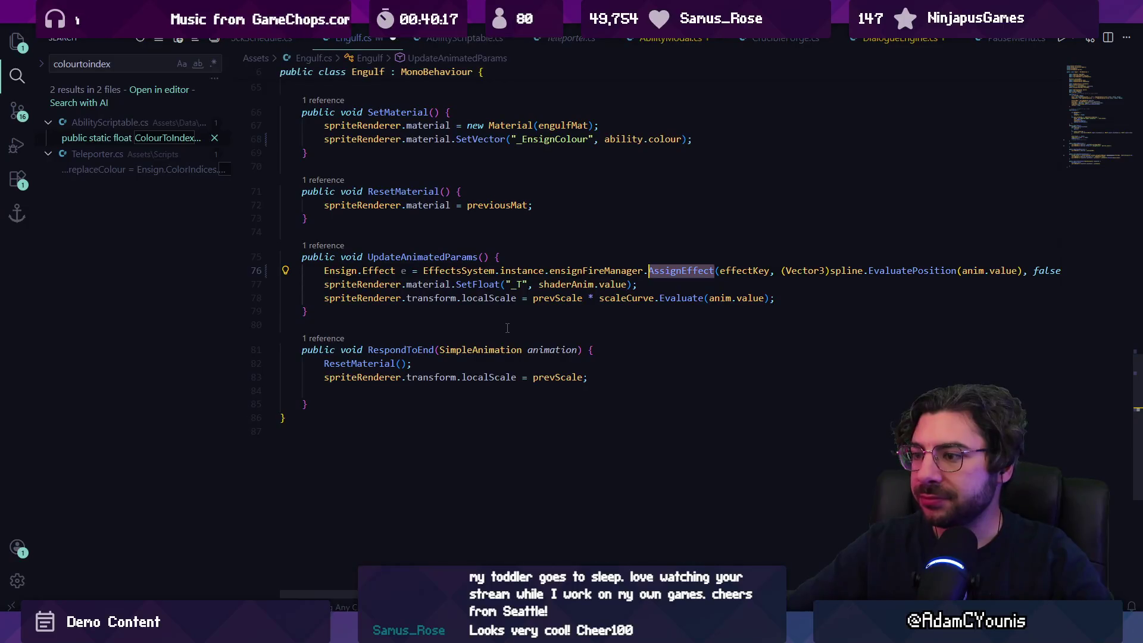
pyautogui.hotkey('ctrl', 'shift', 'Left')
pyautogui.hotkey('ctrl', 'shift', 'Left')
pyautogui.hotkey('ctrl', 'shift', 'Left')
pyautogui.press('Left')
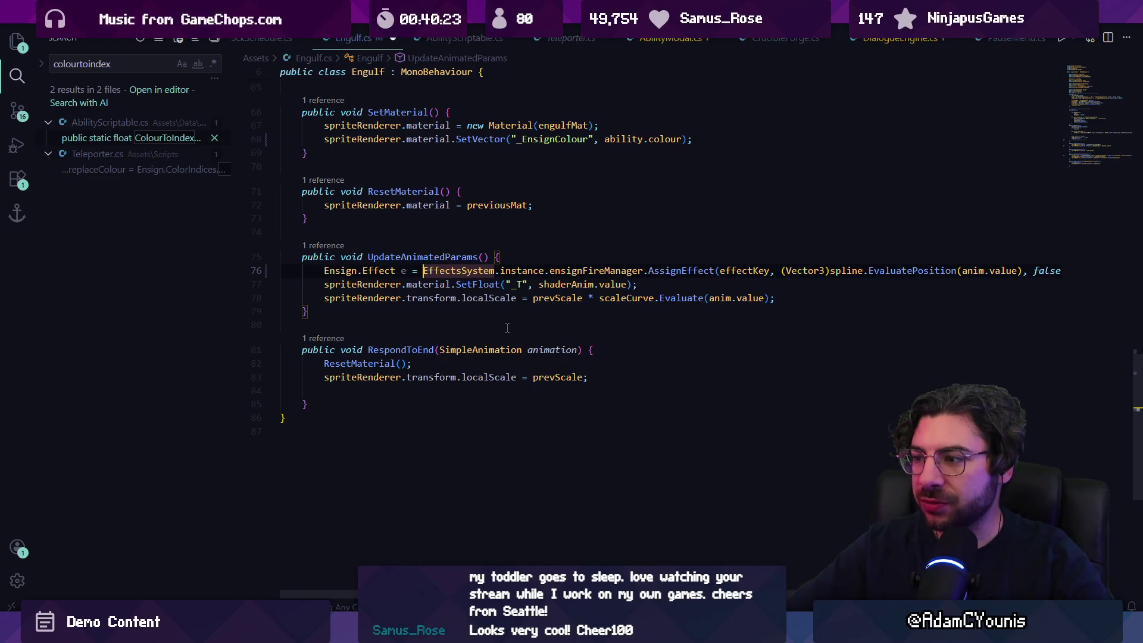
# Open EffectManager.cs and inspect AssignEffect's signature and position parameter
pyautogui.hotkey('ctrl', 'p')
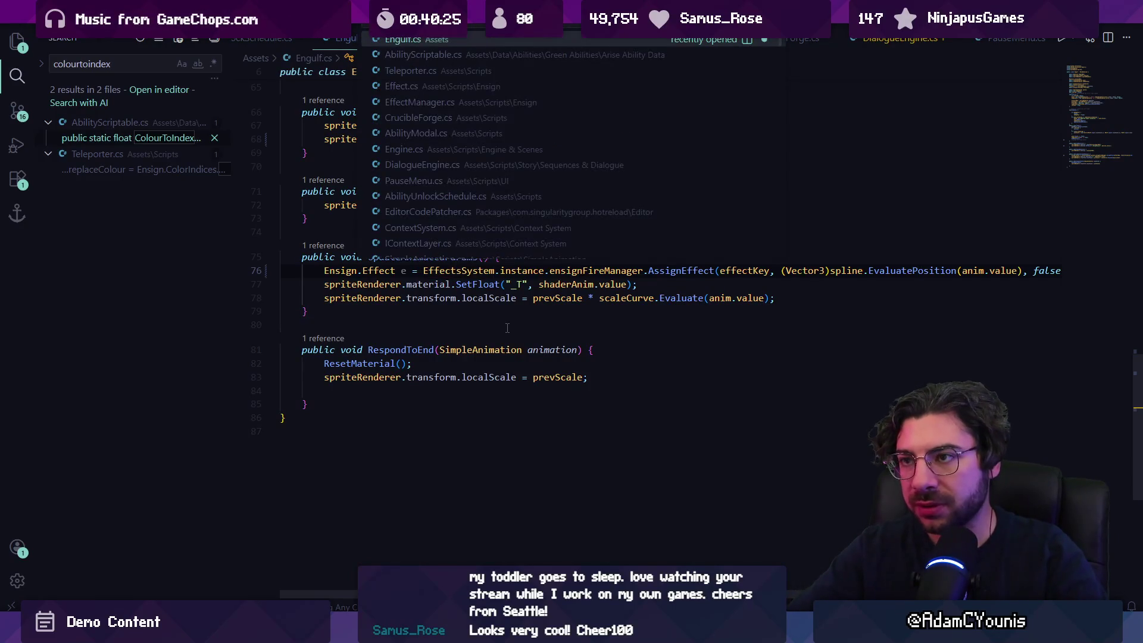
pyautogui.write('e')
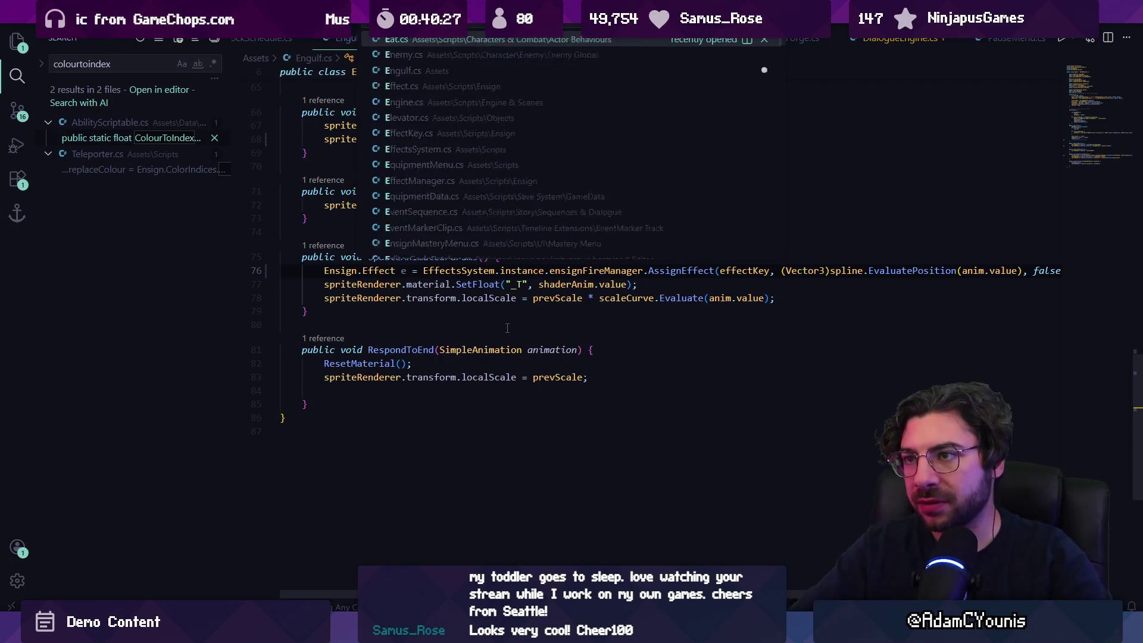
pyautogui.write('ffectma')
pyautogui.press('Return')
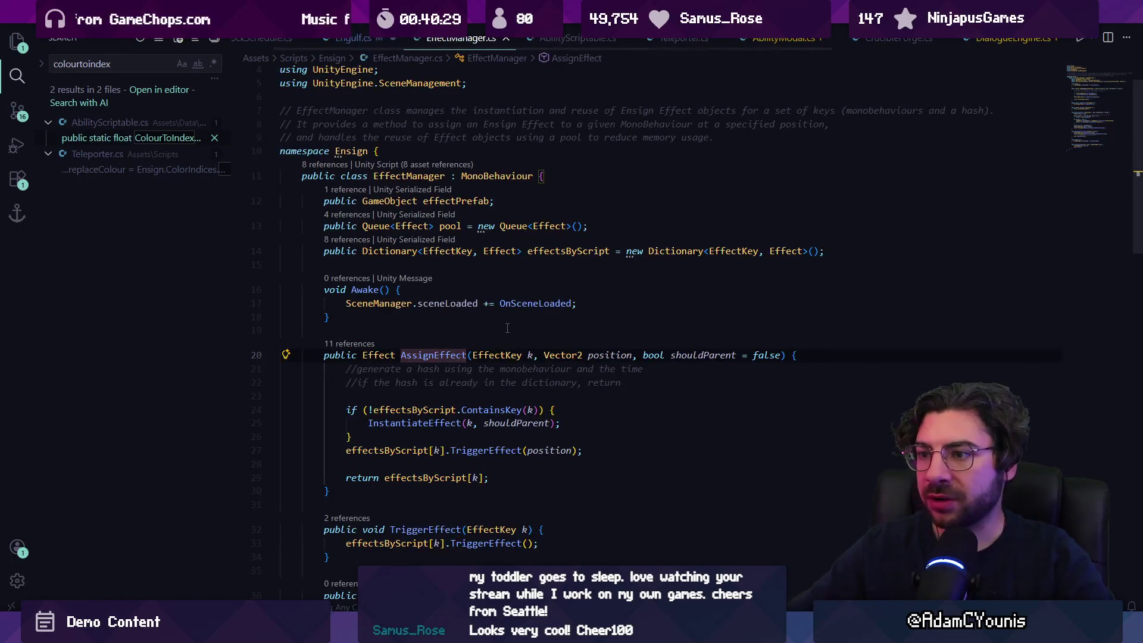
pyautogui.scroll(-2, 487, 331)
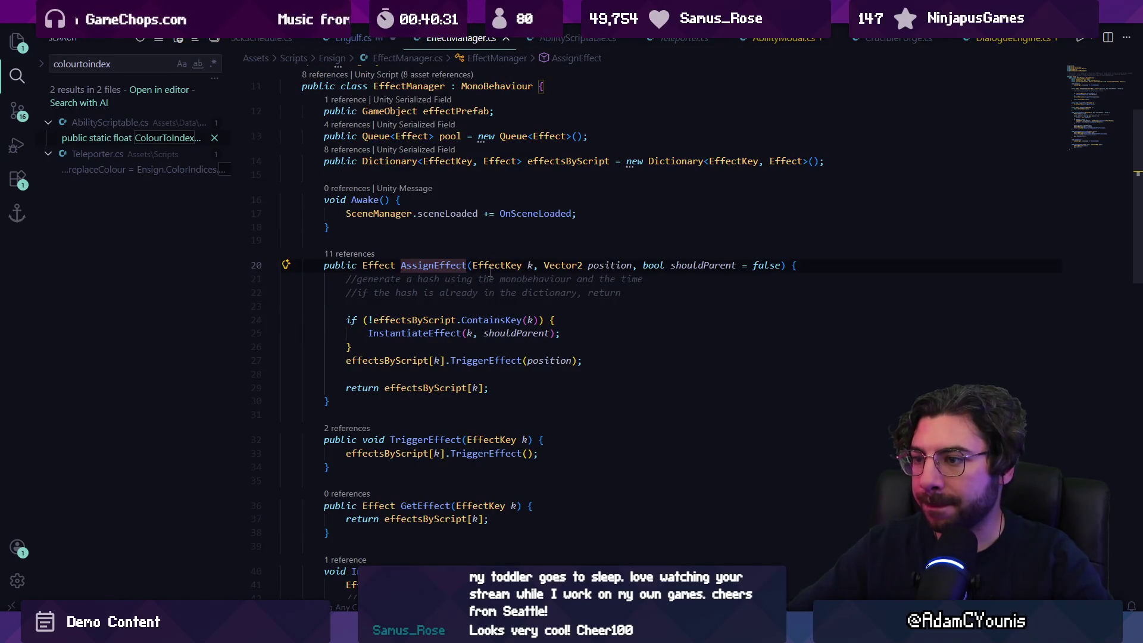
pyautogui.click(412, 265)
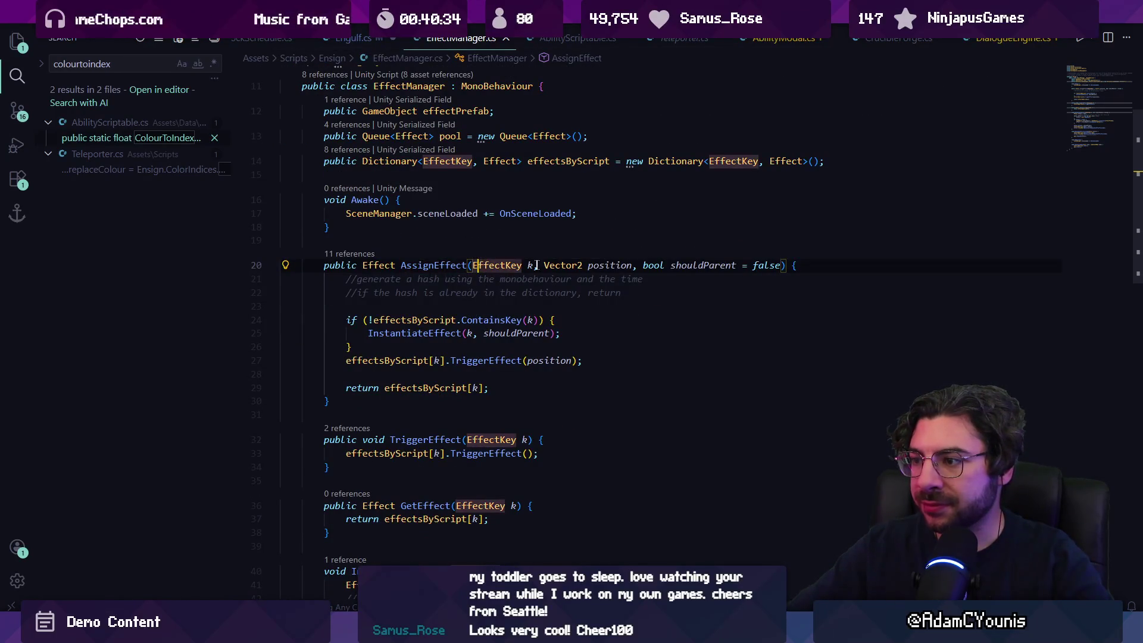
pyautogui.click(590, 265)
pyautogui.scroll(-4, 653, 266)
pyautogui.scroll(-3, 652, 265)
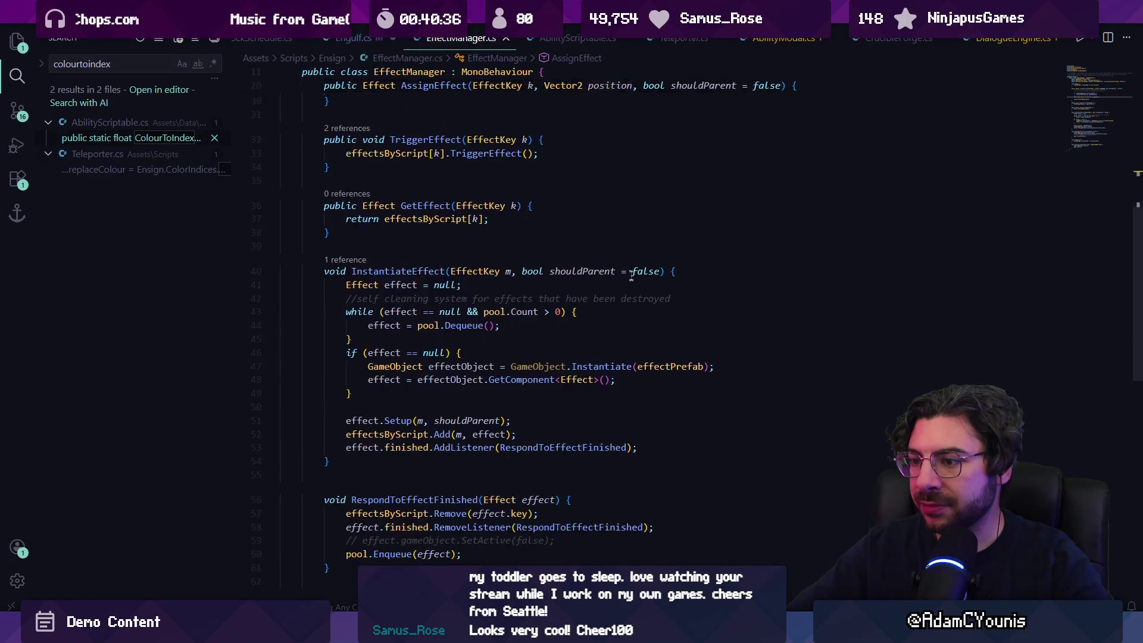
pyautogui.scroll(10, 631, 310)
# Open AbilityScriptable.cs and examine ProcessEffectCurveEvent and its Ensign reference
pyautogui.hotkey('ctrl', 'p')
pyautogui.write('AbilityScr')
pyautogui.press('Return')
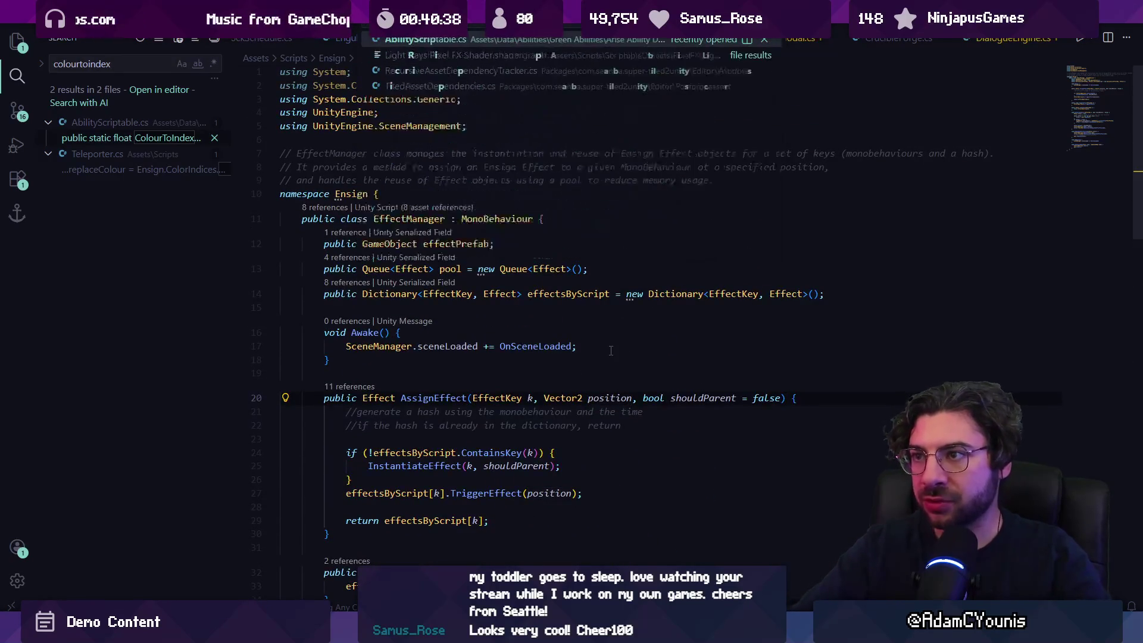
pyautogui.scroll(5, 533, 340)
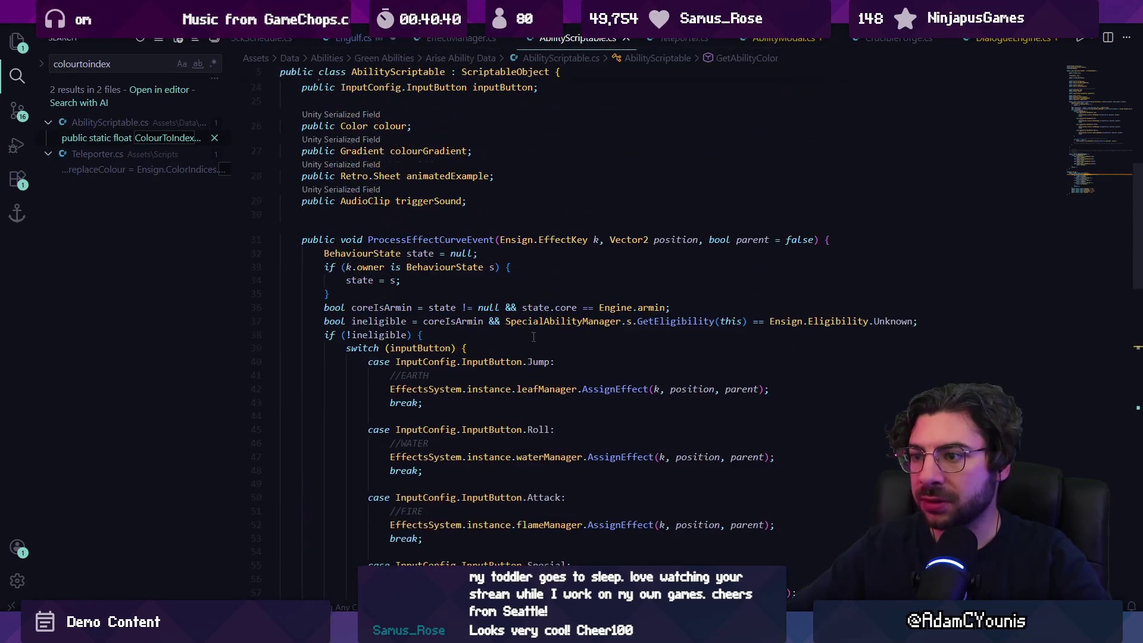
pyautogui.click(436, 240)
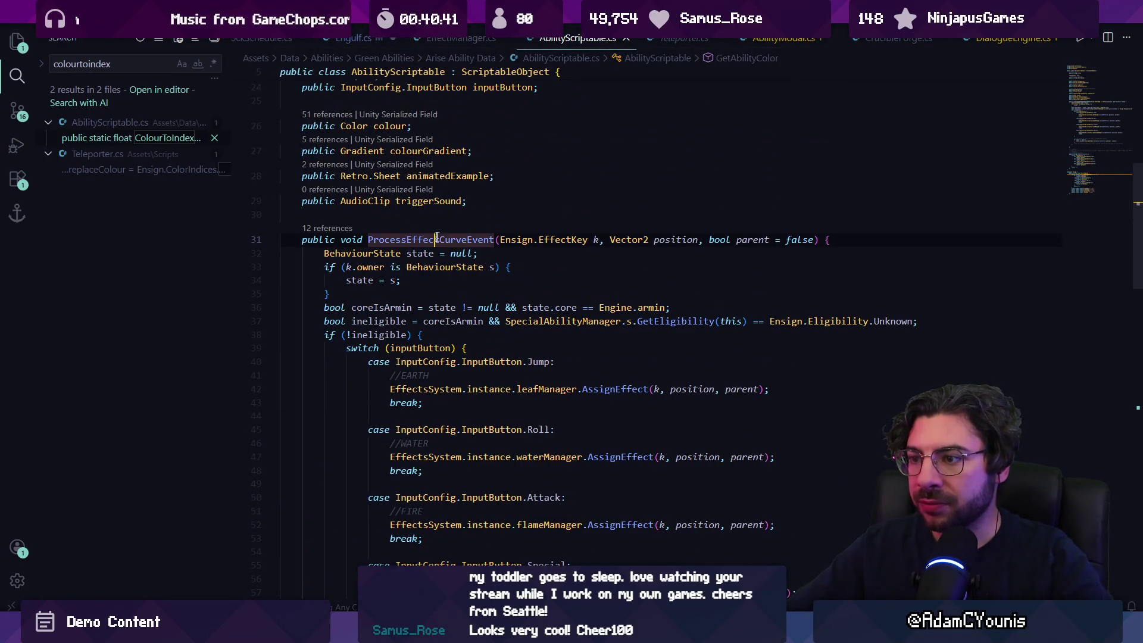
pyautogui.click(516, 240)
pyautogui.scroll(-6, 494, 253)
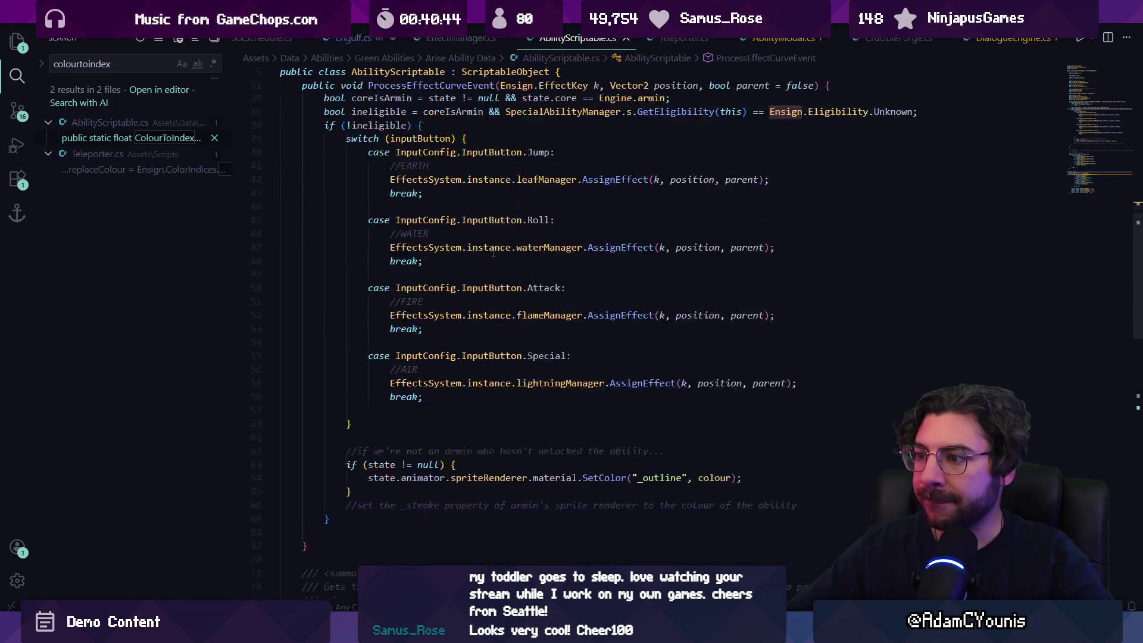
pyautogui.scroll(5, 541, 306)
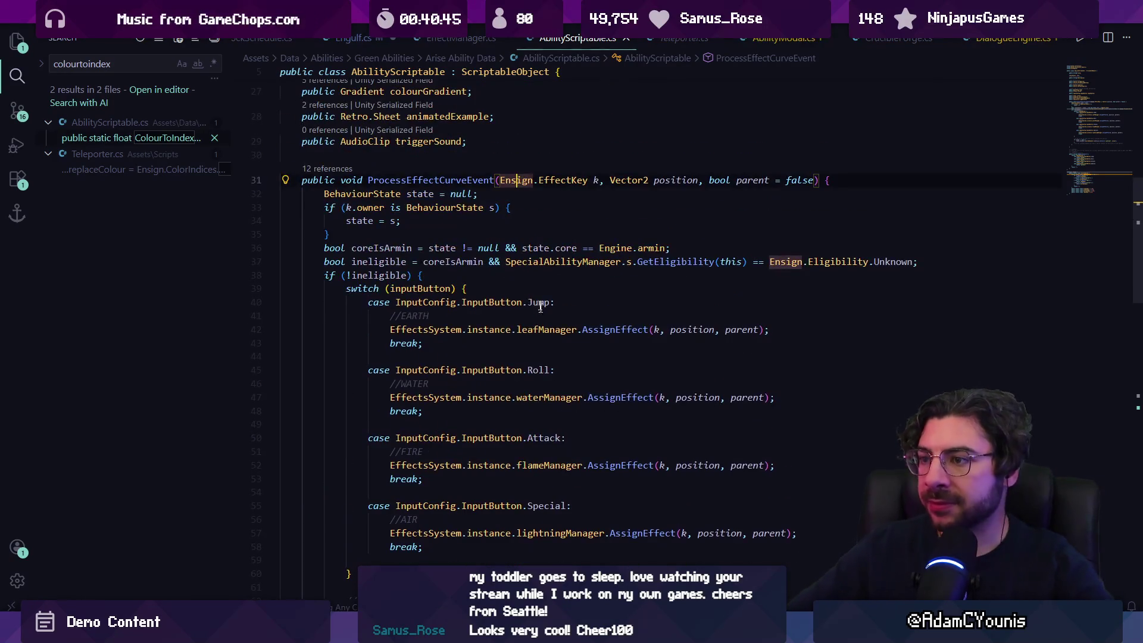
# Check the inputButton switch cases and leafManager assignment, then navigate back to Engulf.cs
pyautogui.click(575, 332)
pyautogui.click(492, 331)
pyautogui.click(486, 303)
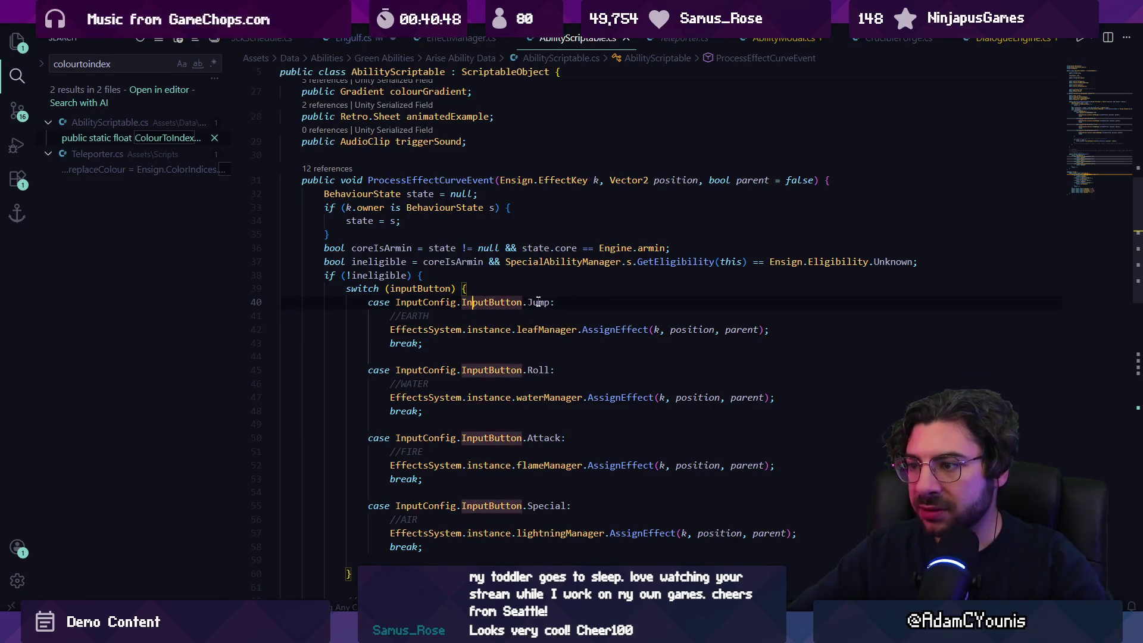
pyautogui.click(533, 303)
pyautogui.click(432, 302)
pyautogui.click(408, 288)
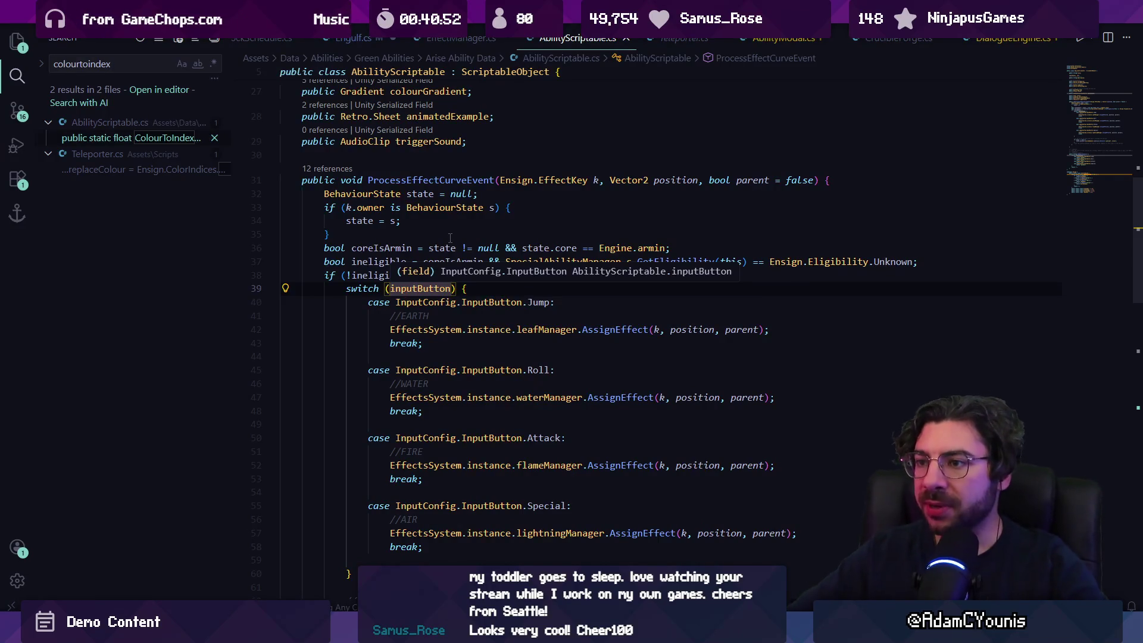
pyautogui.scroll(4, 430, 218)
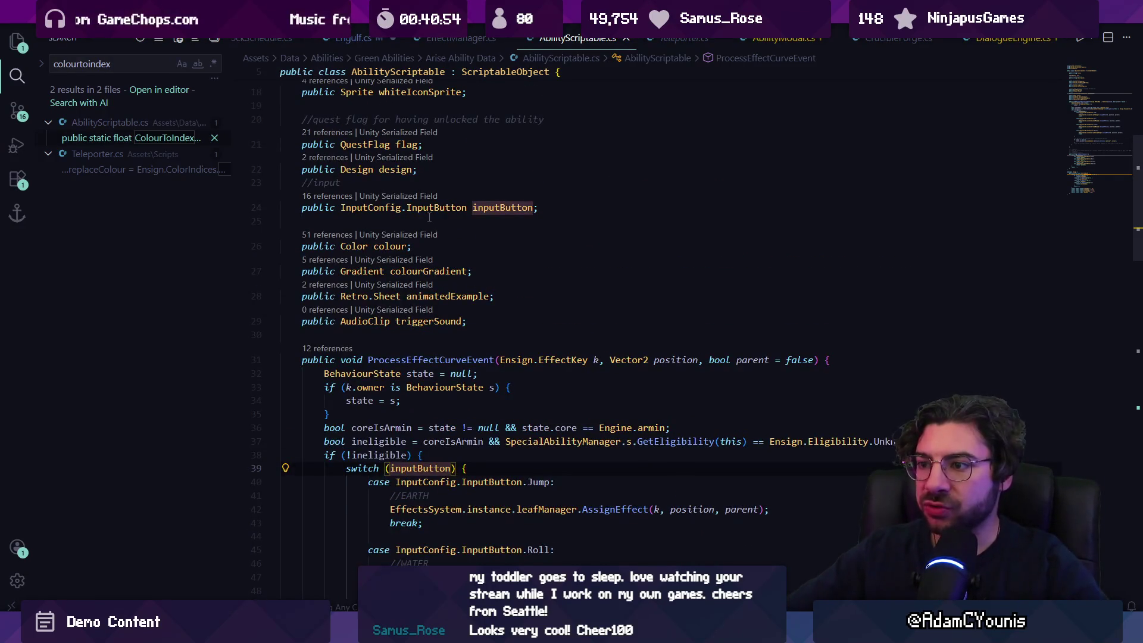
pyautogui.hotkey('alt', 'Left')
pyautogui.hotkey('alt', 'Left')
pyautogui.hotkey('alt', 'Left')
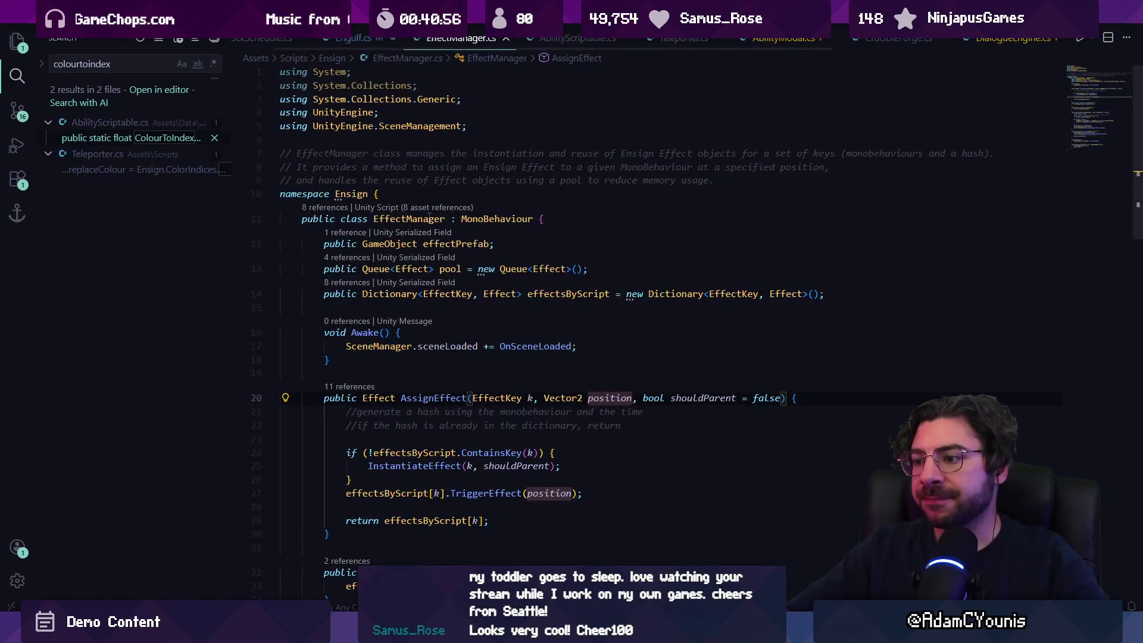
pyautogui.hotkey('alt', 'Left')
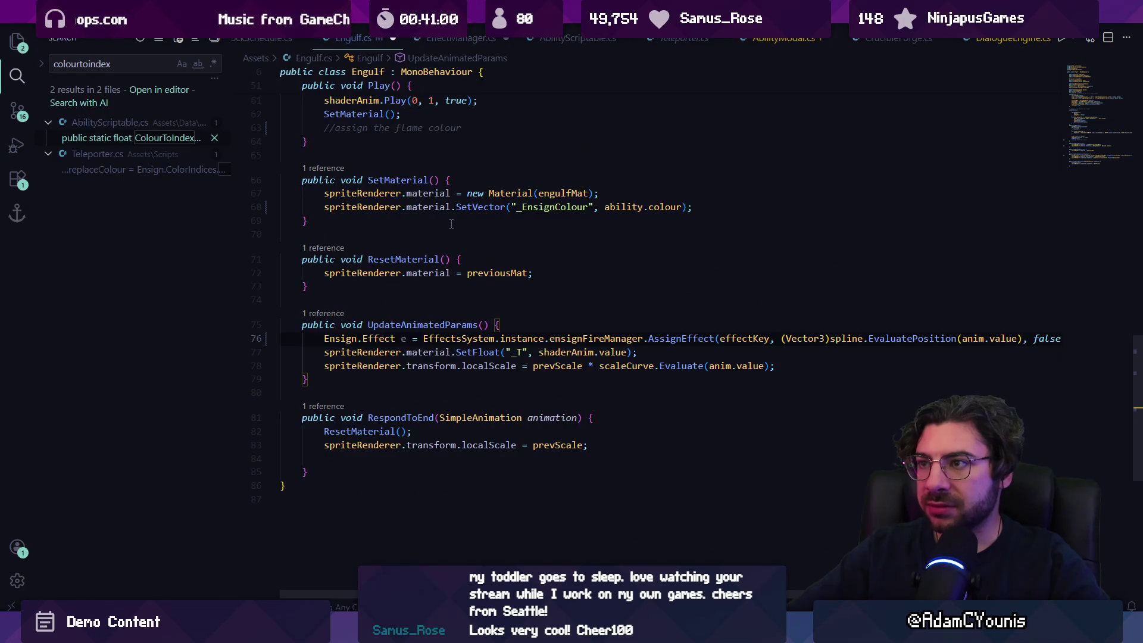
# Open a blank line after the AssignEffect call in UpdateAnimatedParams
pyautogui.hotkey('alt', 'Left')
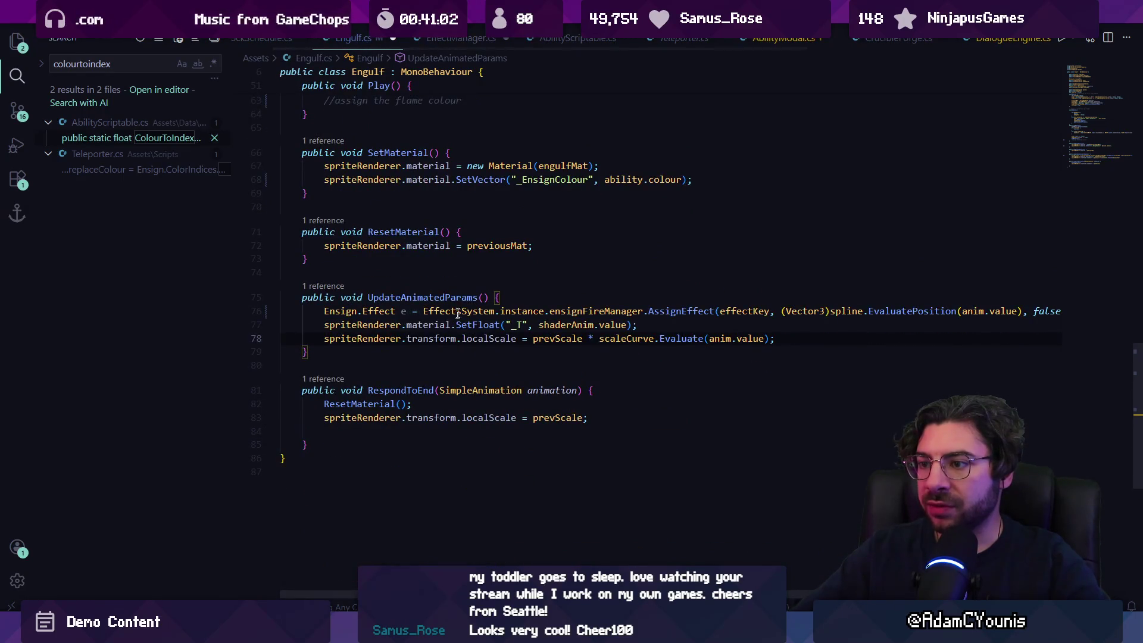
pyautogui.tripleClick(460, 311)
pyautogui.click(601, 301)
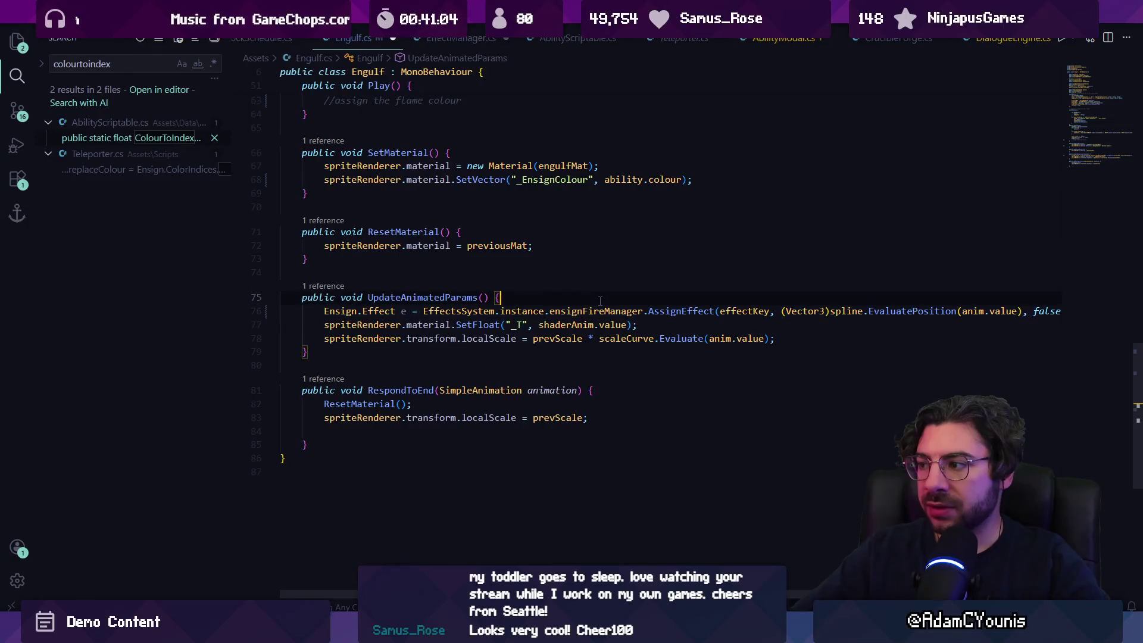
pyautogui.press('Return')
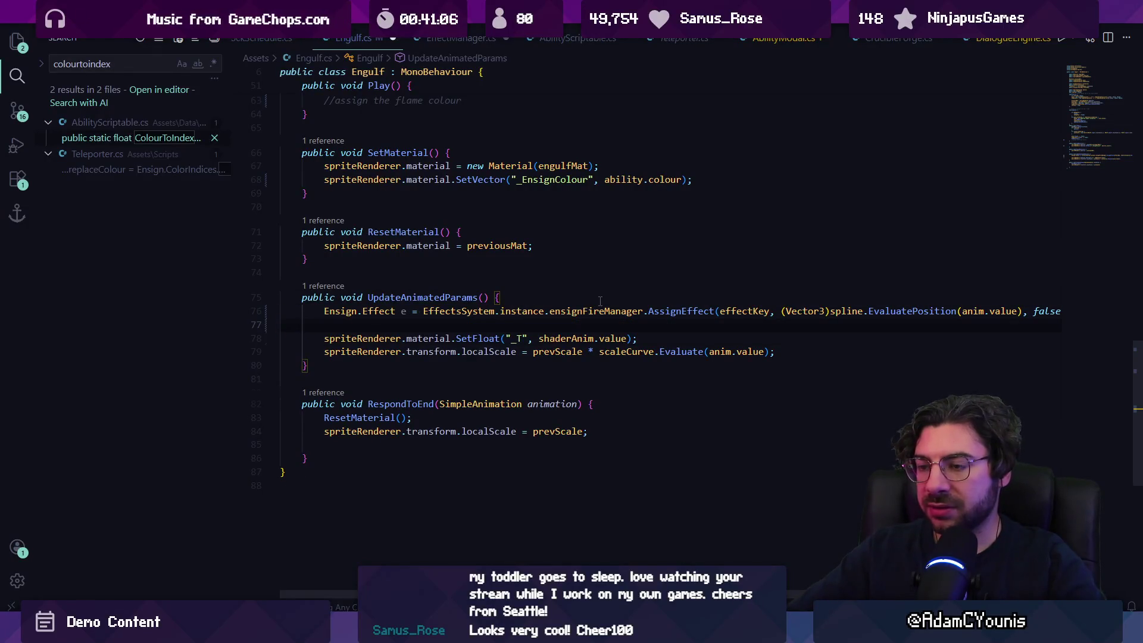
pyautogui.press('Return')
pyautogui.press('Return')
pyautogui.press('Up')
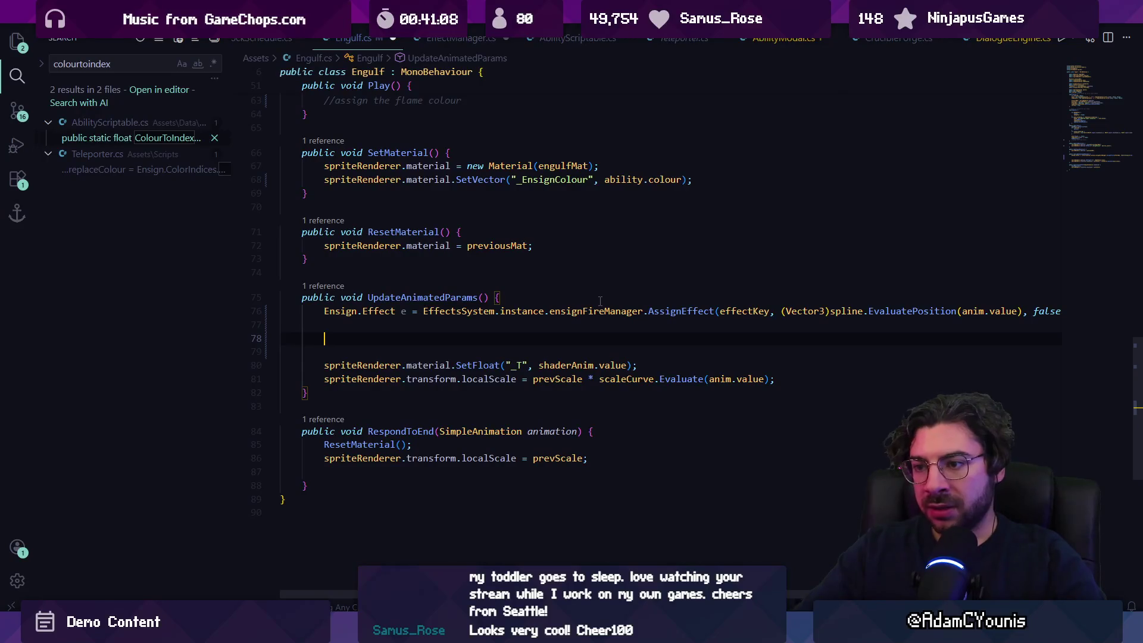
# Type 'ability.ProcessEffectCurveEvent(effectKey,' on the new line
pyautogui.write('E')
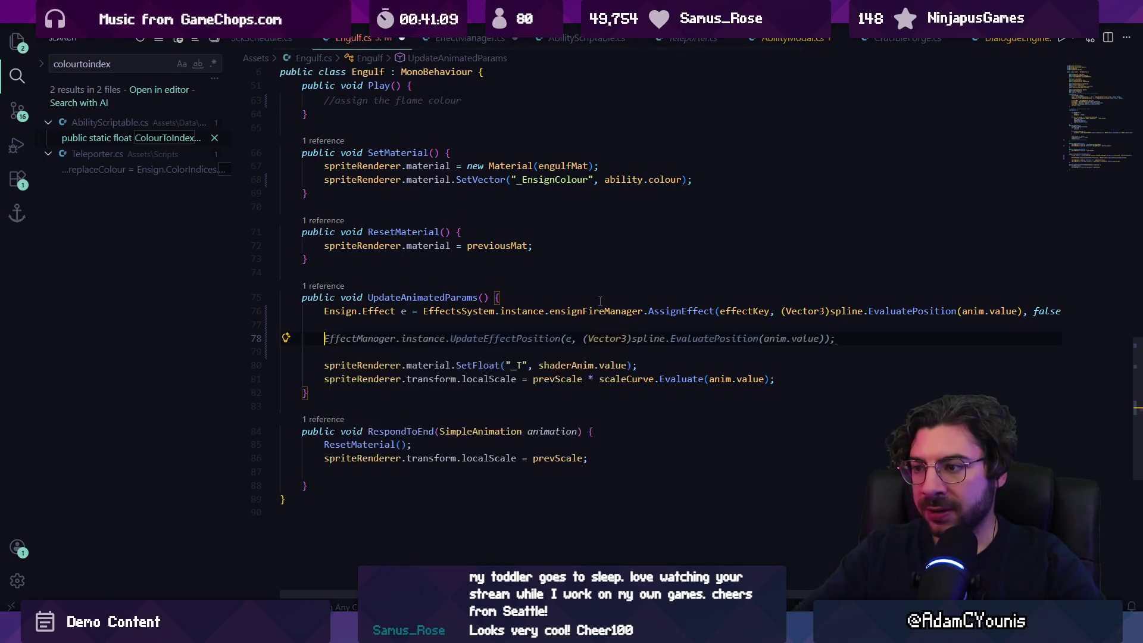
pyautogui.write('f')
pyautogui.press('BackSpace')
pyautogui.press('BackSpace')
pyautogui.write('Abnility')
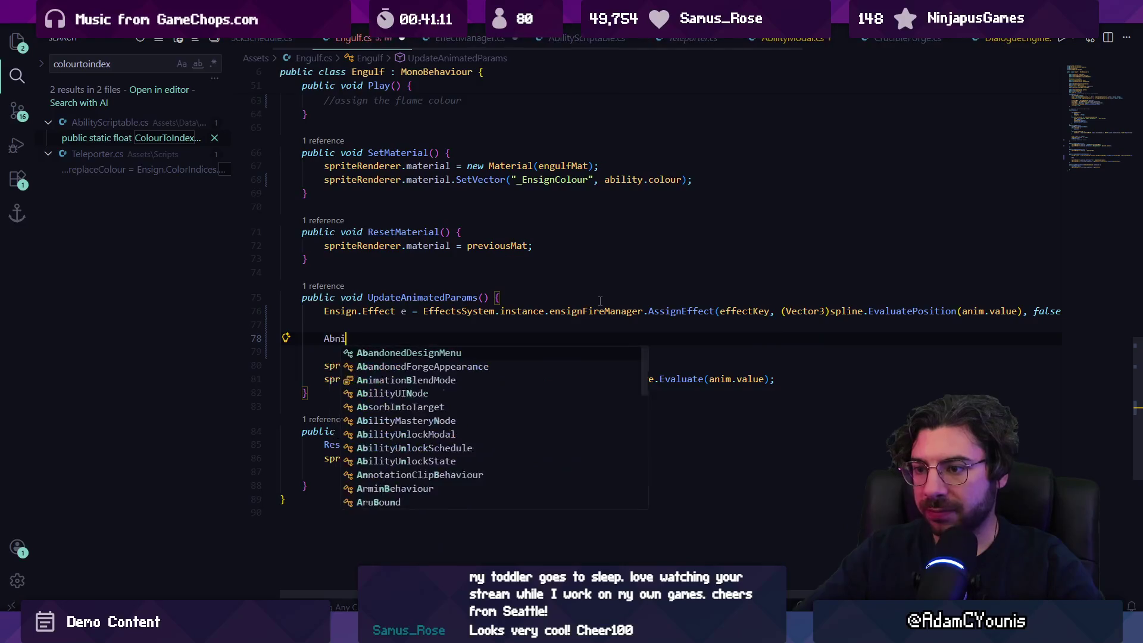
pyautogui.press('BackSpace')
pyautogui.press('BackSpace')
pyautogui.press('BackSpace')
pyautogui.press('BackSpace')
pyautogui.write('ability.Pro')
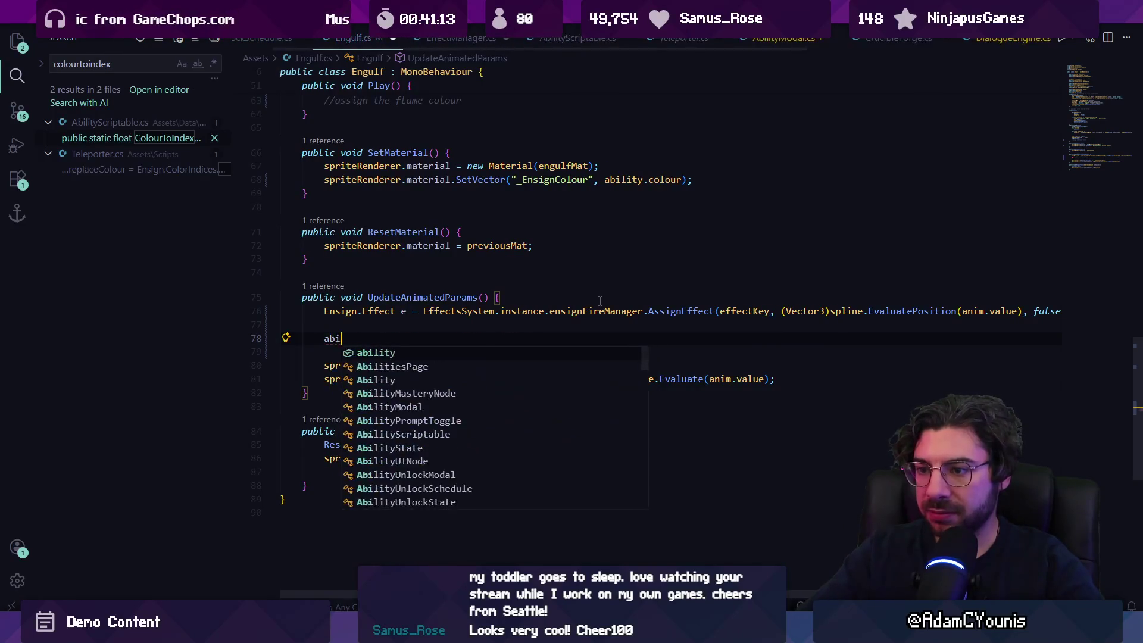
pyautogui.press('Tab')
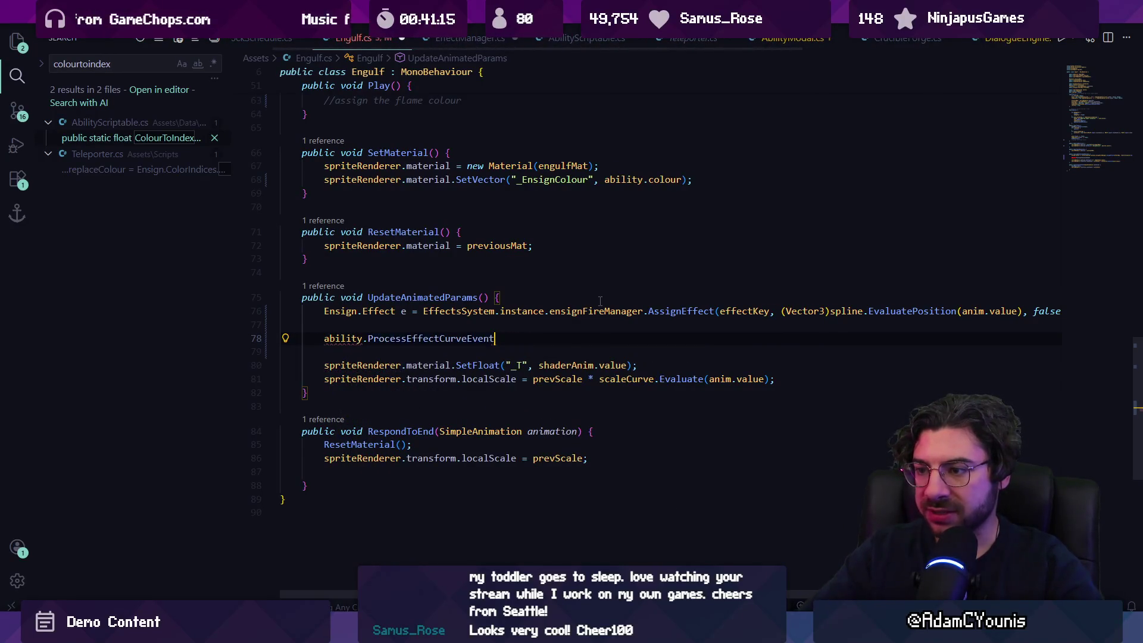
pyautogui.write('(')
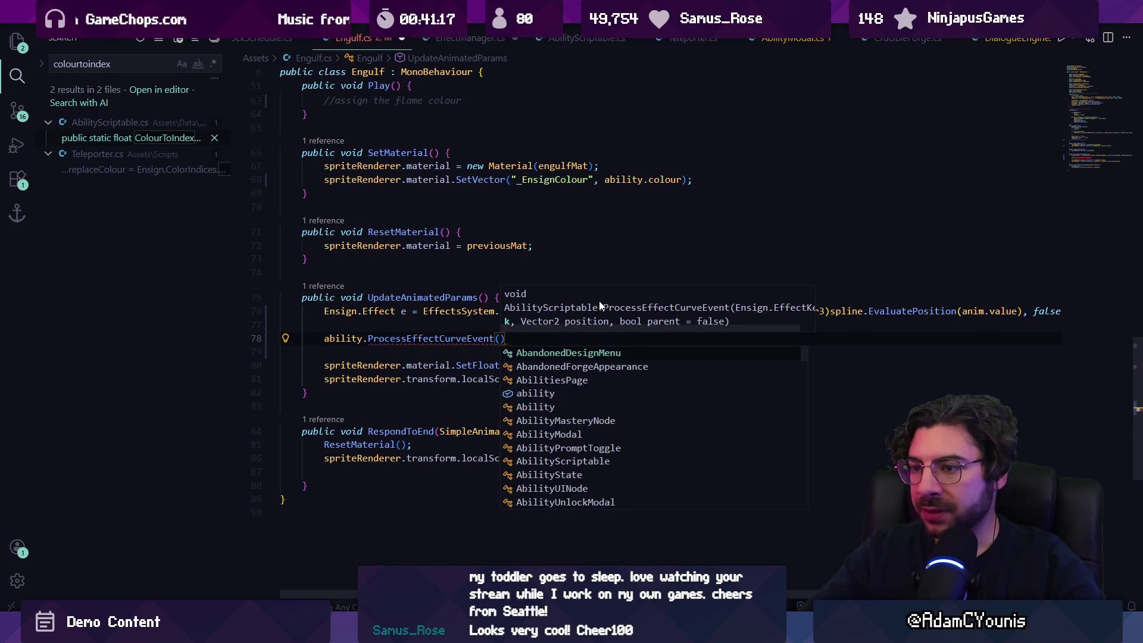
pyautogui.write('effe')
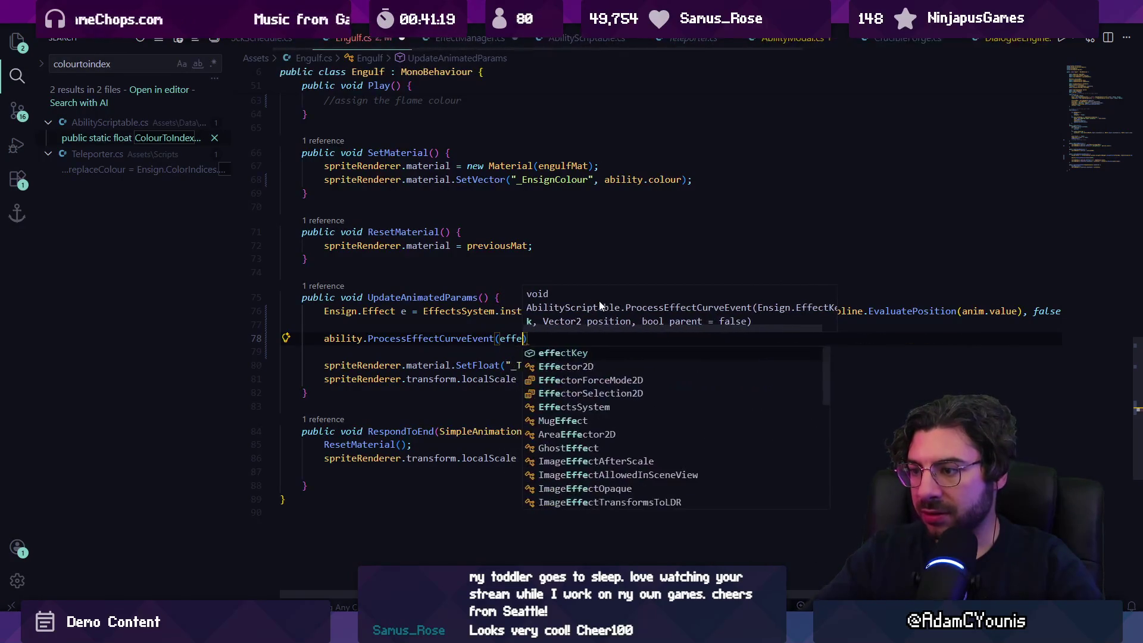
pyautogui.press('Tab')
pyautogui.write(',')
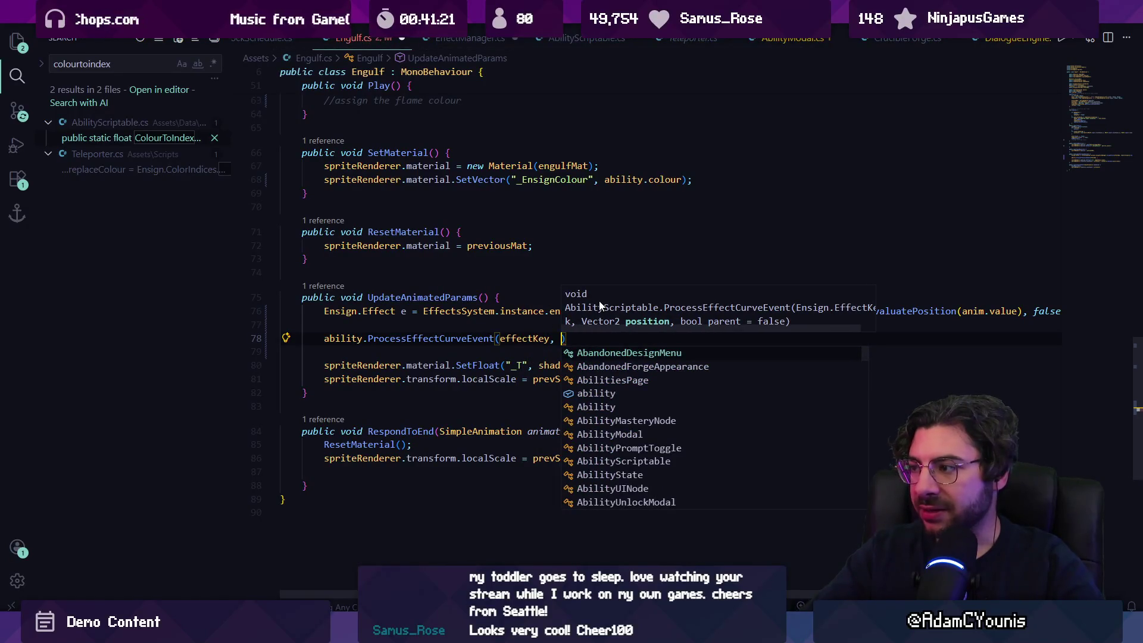
pyautogui.press('Escape')
pyautogui.press('Escape')
# Copy the spline position arguments from the AssignEffect line into the new call
pyautogui.press('Up')
pyautogui.press('Up')
pyautogui.press('End')
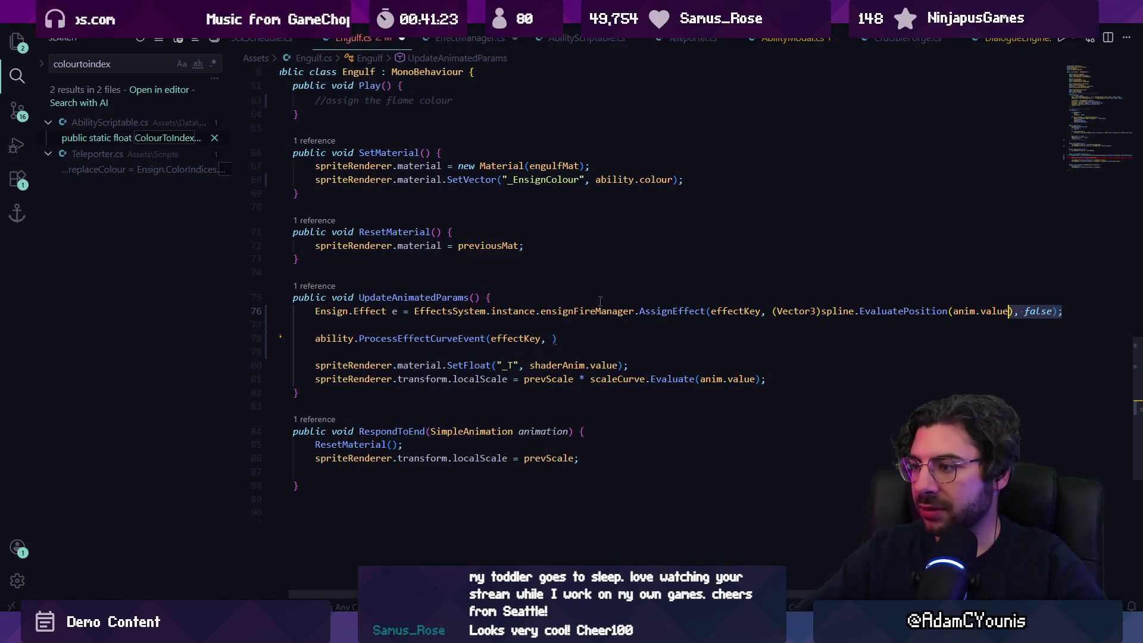
pyautogui.hotkey('ctrl', 'shift', 'Left')
pyautogui.hotkey('ctrl', 'shift', 'Left')
pyautogui.hotkey('ctrl', 'shift', 'Left')
pyautogui.press('Left')
pyautogui.hotkey('ctrl', 'shift', 'Right')
pyautogui.hotkey('ctrl', 'shift', 'Right')
pyautogui.hotkey('ctrl', 'shift', 'Right')
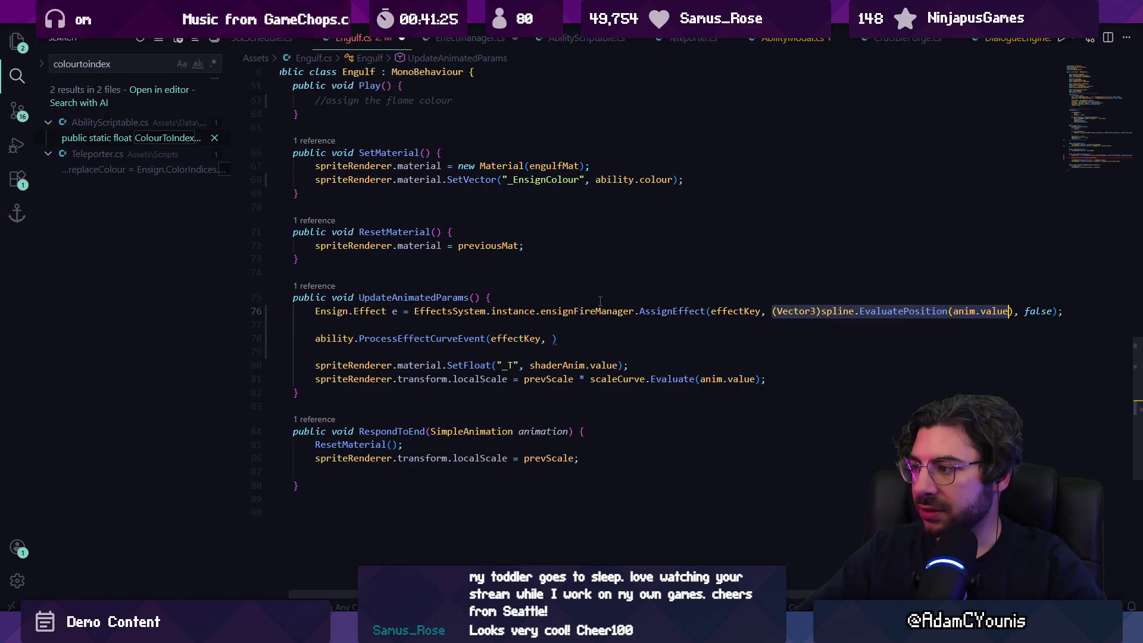
pyautogui.hotkey('shift', 'End')
pyautogui.hotkey('ctrl', 'c')
pyautogui.press('Down')
pyautogui.press('Down')
pyautogui.hotkey('shift', 'Left')
pyautogui.hotkey('ctrl', 'v')
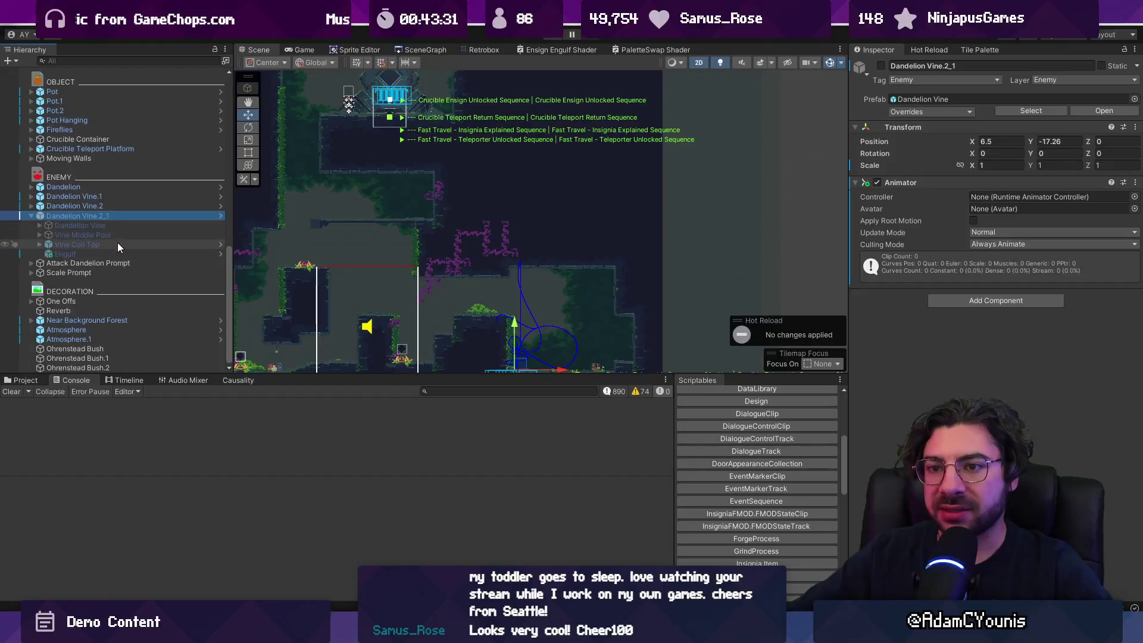
# Select Dandelion Vine > Sprite, set its Order in Layer to -3, and enter Play mode
pyautogui.click(35, 244)
pyautogui.click(38, 244)
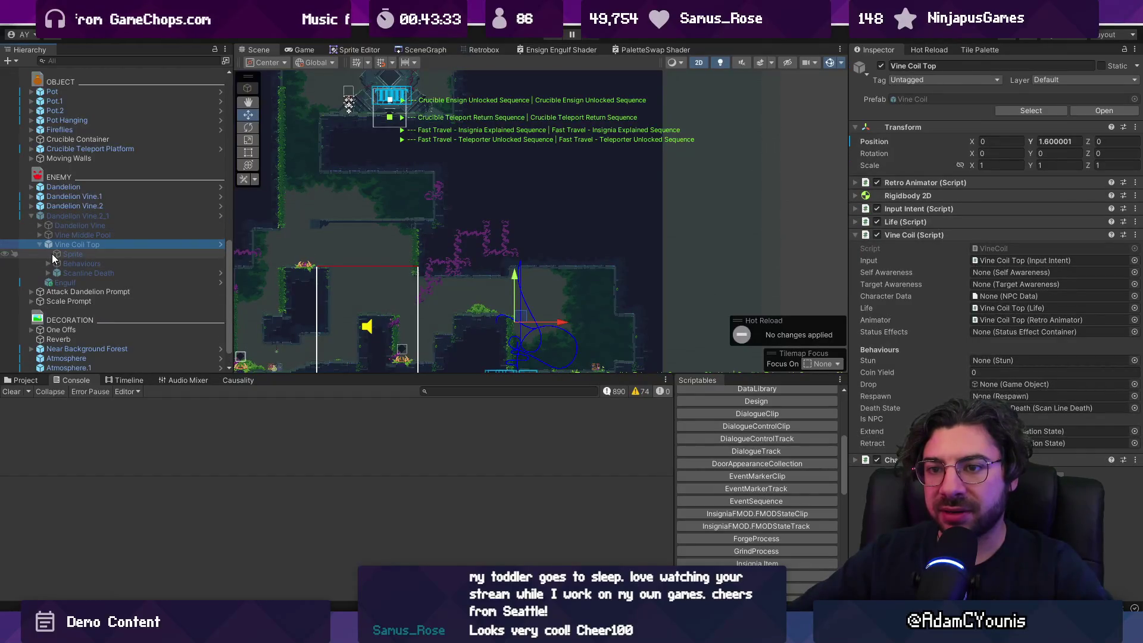
pyautogui.click(39, 244)
pyautogui.click(40, 227)
pyautogui.click(54, 235)
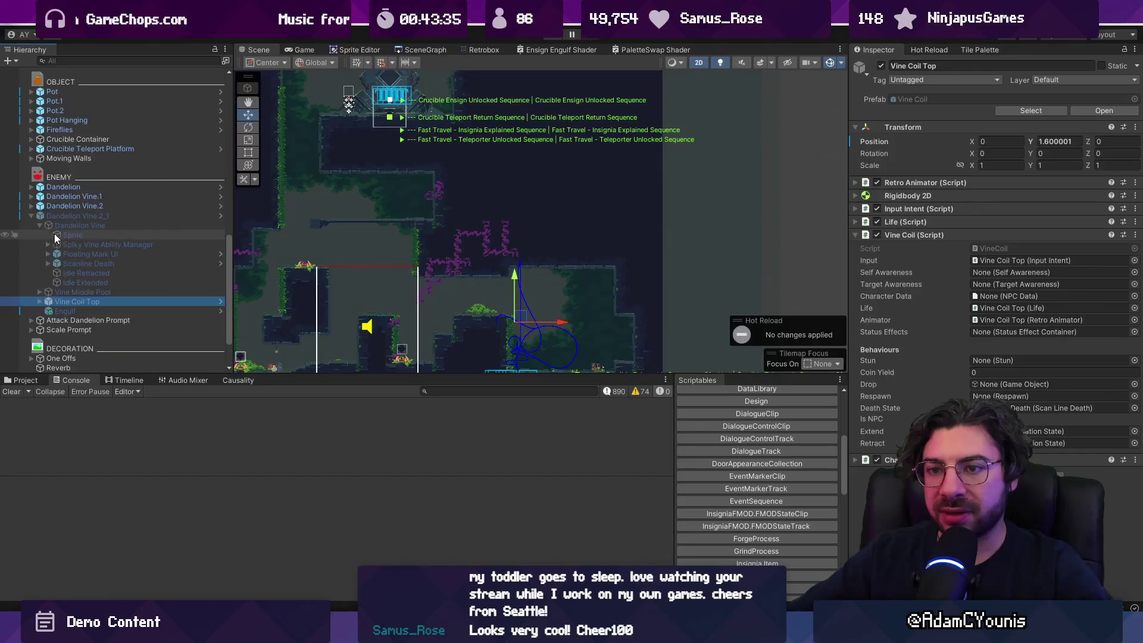
pyautogui.click(1005, 272)
pyautogui.write('-3')
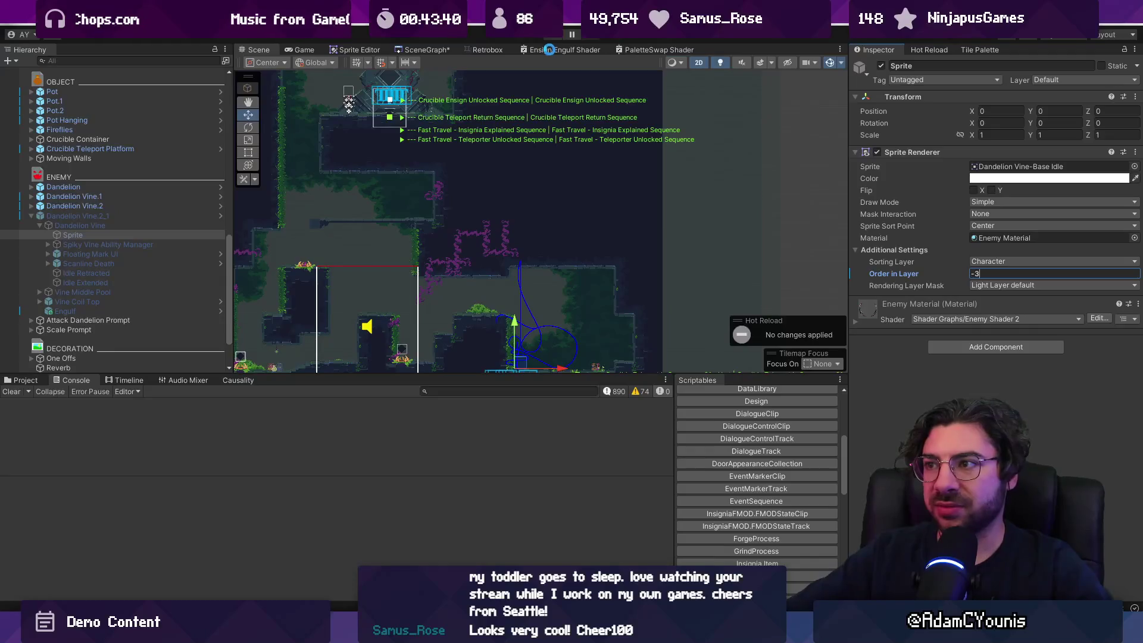
pyautogui.press('Return')
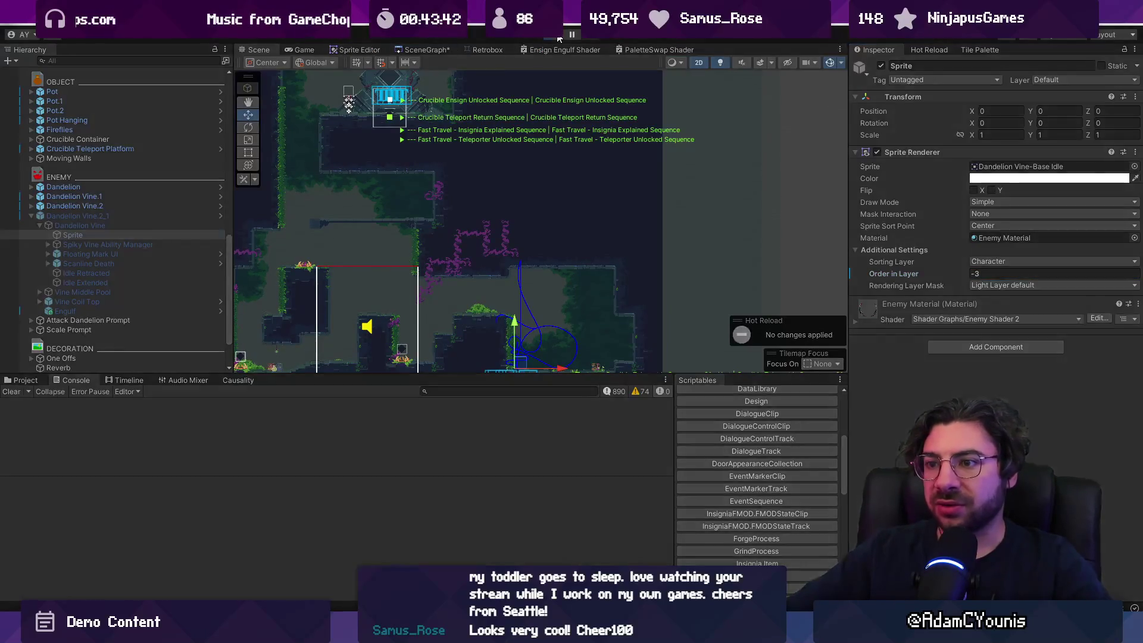
pyautogui.hotkey('ctrl', 'p')
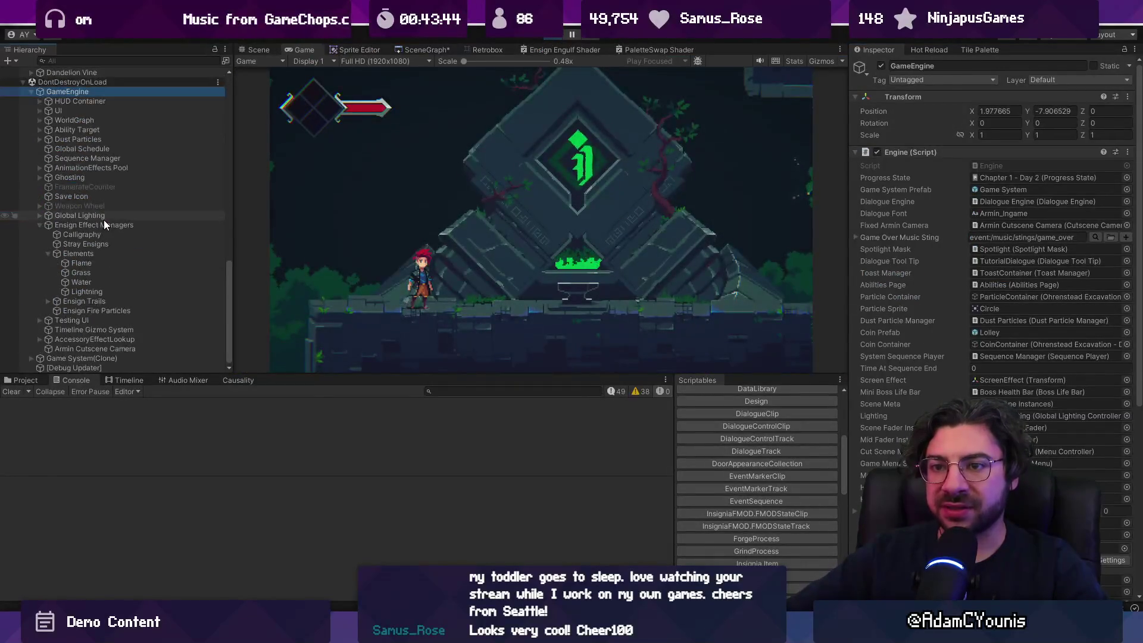
# Activate Dandelion Vine.2_1 and select the Engulf object while the game runs
pyautogui.click(97, 137)
pyautogui.click(882, 66)
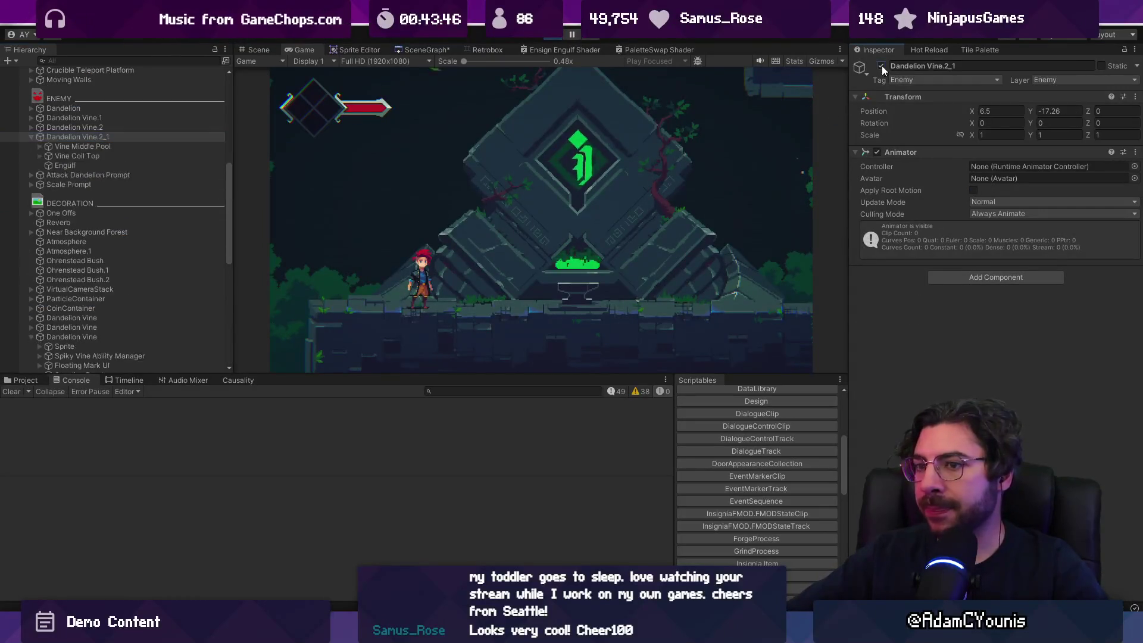
pyautogui.click(64, 165)
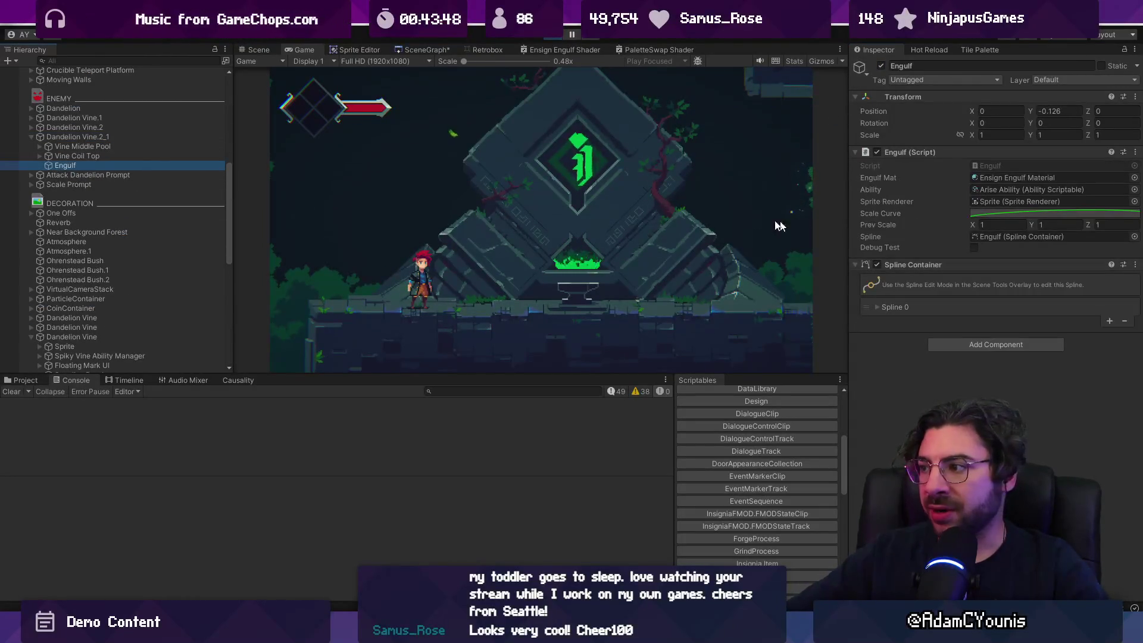
pyautogui.click(520, 358)
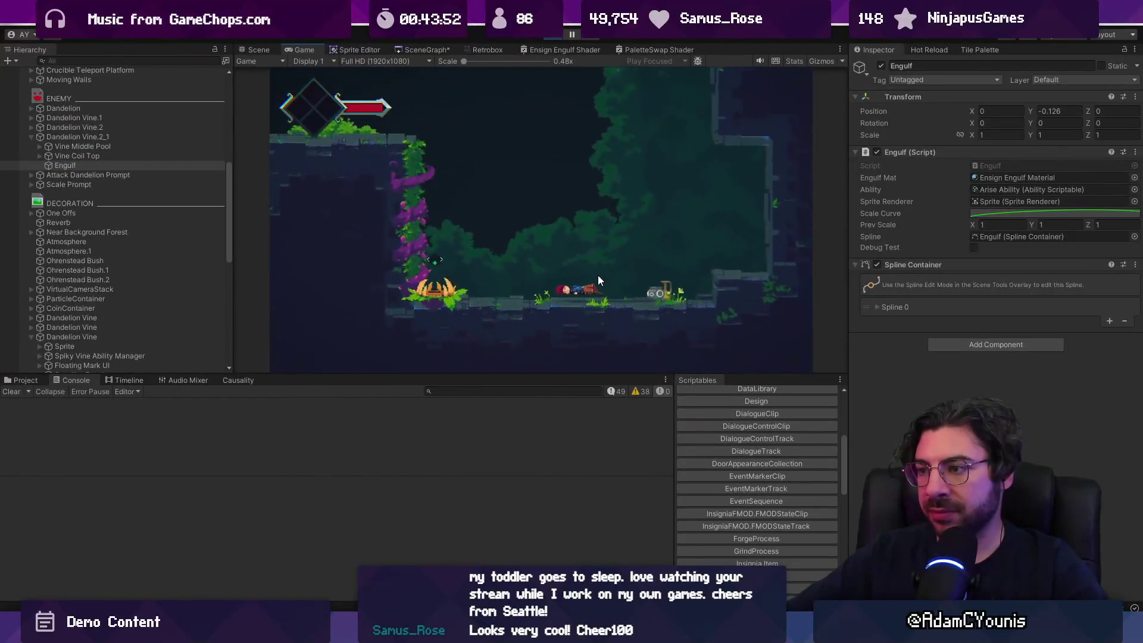
# Fire the Engulf effect twice with its Debug Test toggle, then stop Play mode
pyautogui.click(974, 247)
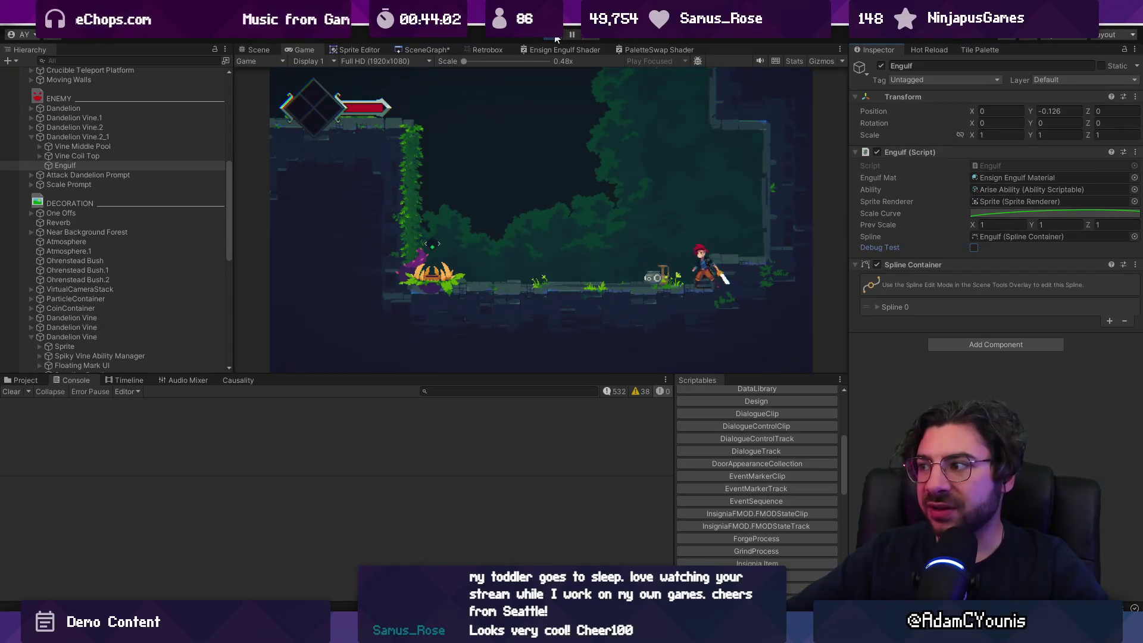
pyautogui.click(974, 248)
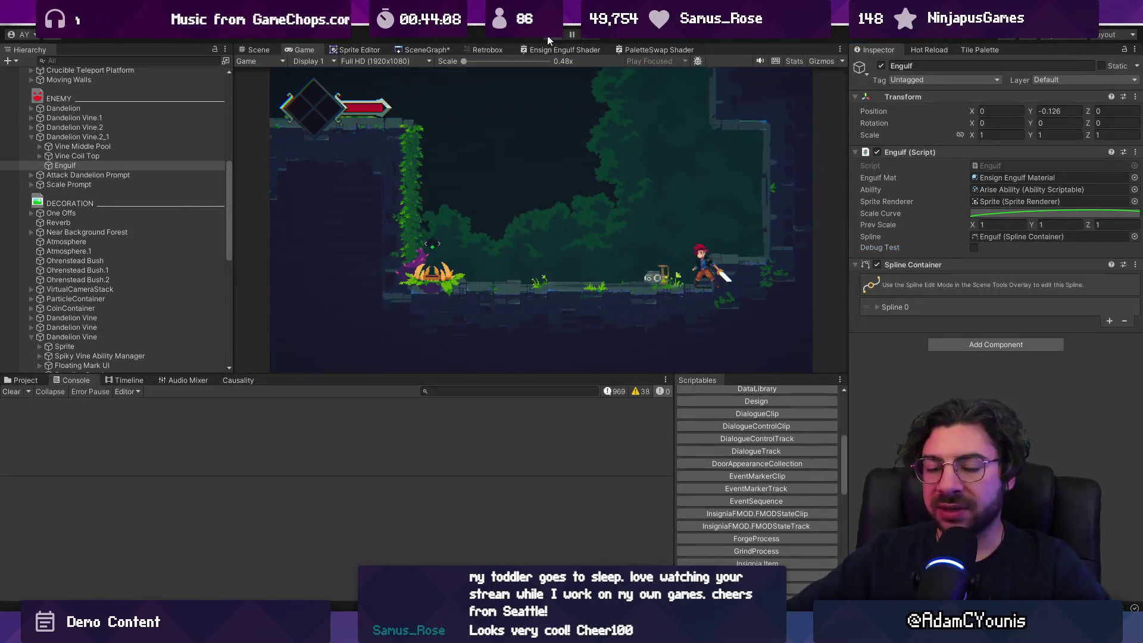
pyautogui.click(550, 39)
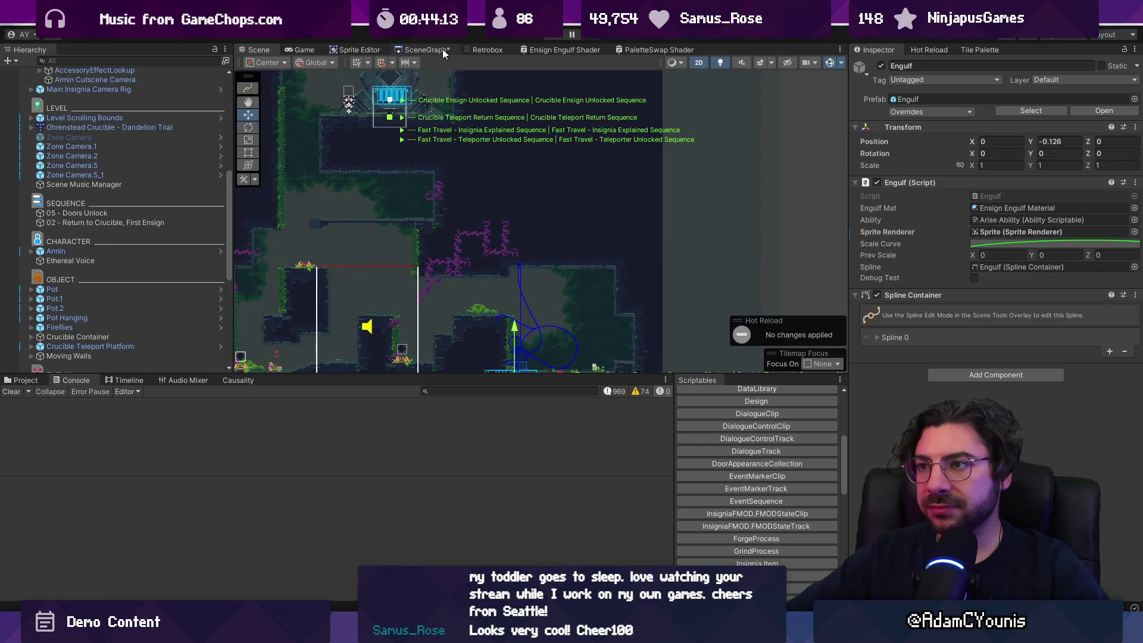
# Open the Engulf prefab from the project's Effects folder
pyautogui.scroll(-3, 455, 119)
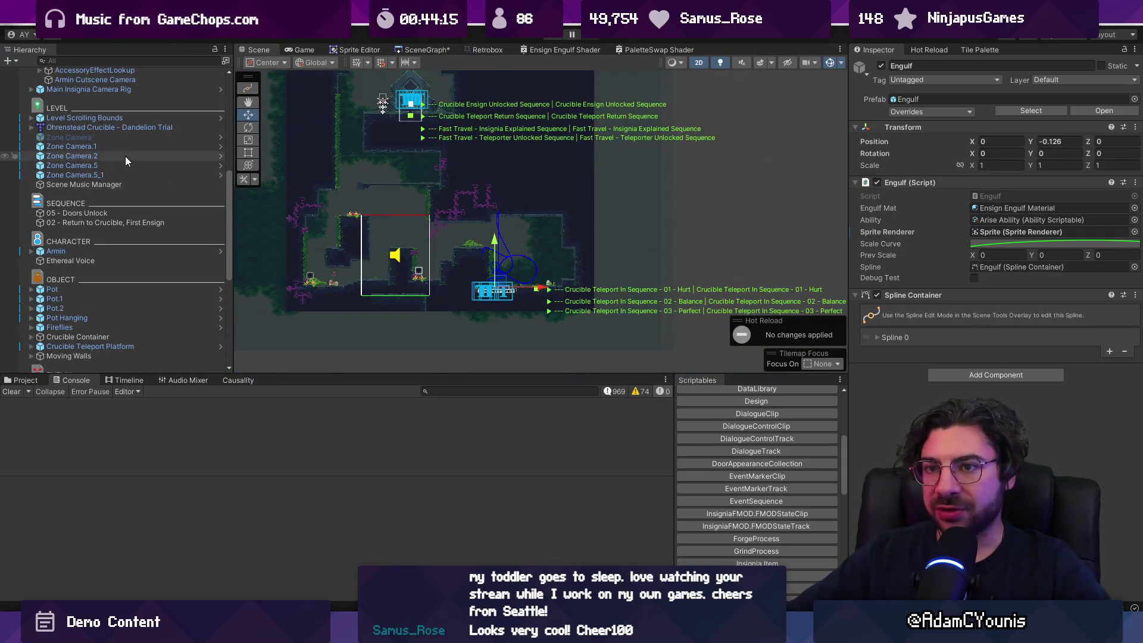
pyautogui.click(24, 380)
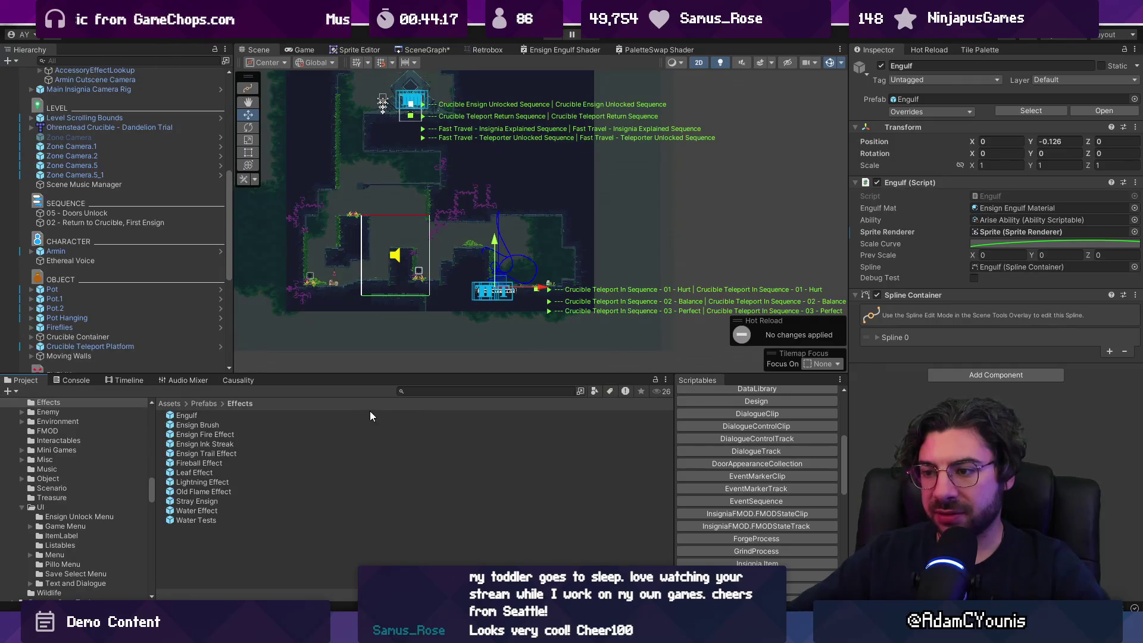
pyautogui.doubleClick(270, 417)
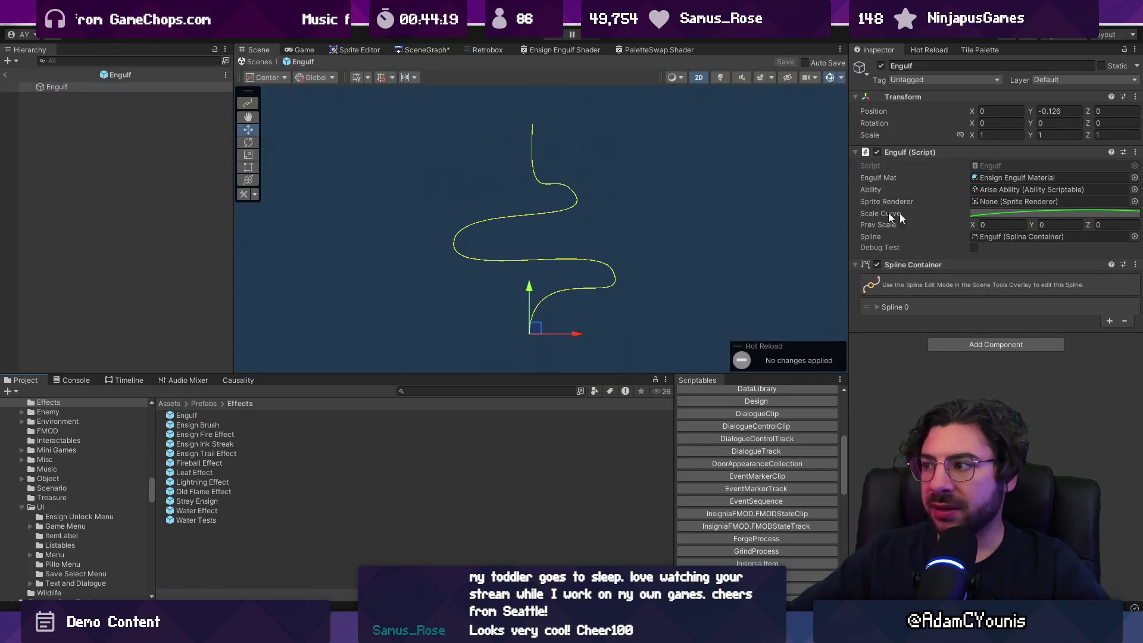
# Make the Engulf scale curve rise steeply from its start and reshape the slope into its end key
pyautogui.click(1037, 211)
pyautogui.scroll(-3, 602, 524)
pyautogui.moveTo(588, 530)
pyautogui.mouseDown()
pyautogui.moveTo(594, 374)
pyautogui.moveTo(606, 397)
pyautogui.moveTo(611, 527)
pyautogui.mouseUp()
pyautogui.scroll(-1, 594, 374)
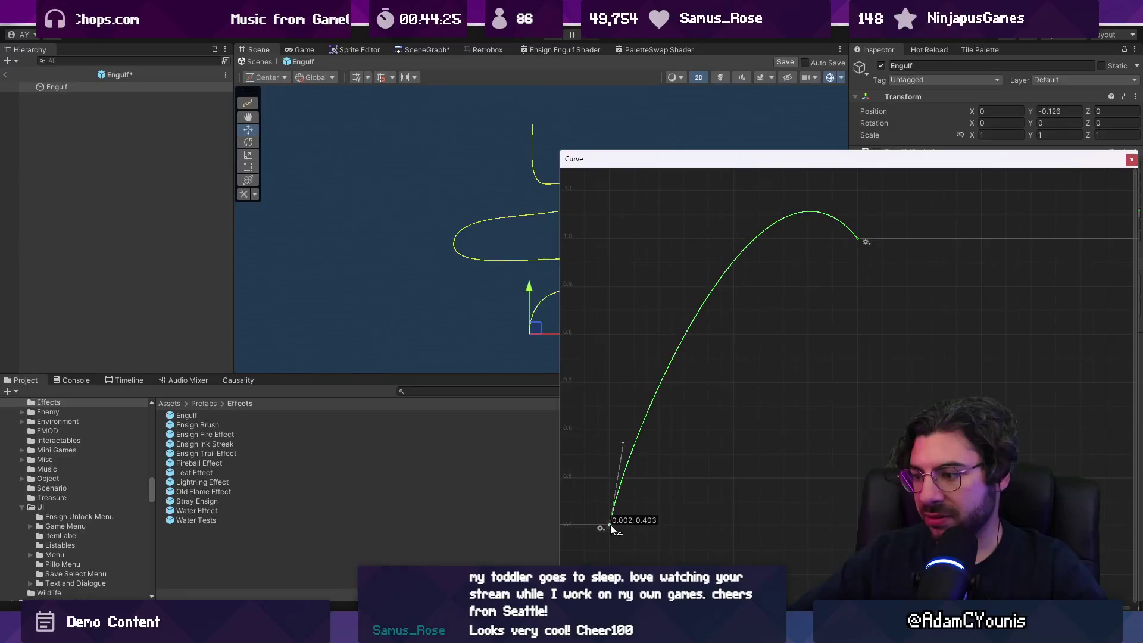
pyautogui.moveTo(621, 444)
pyautogui.mouseDown()
pyautogui.moveTo(610, 442)
pyautogui.moveTo(618, 309)
pyautogui.moveTo(618, 320)
pyautogui.mouseUp()
pyautogui.click(857, 239)
pyautogui.moveTo(831, 256)
pyautogui.mouseDown()
pyautogui.moveTo(784, 233)
pyautogui.moveTo(780, 206)
pyautogui.moveTo(784, 233)
pyautogui.mouseUp()
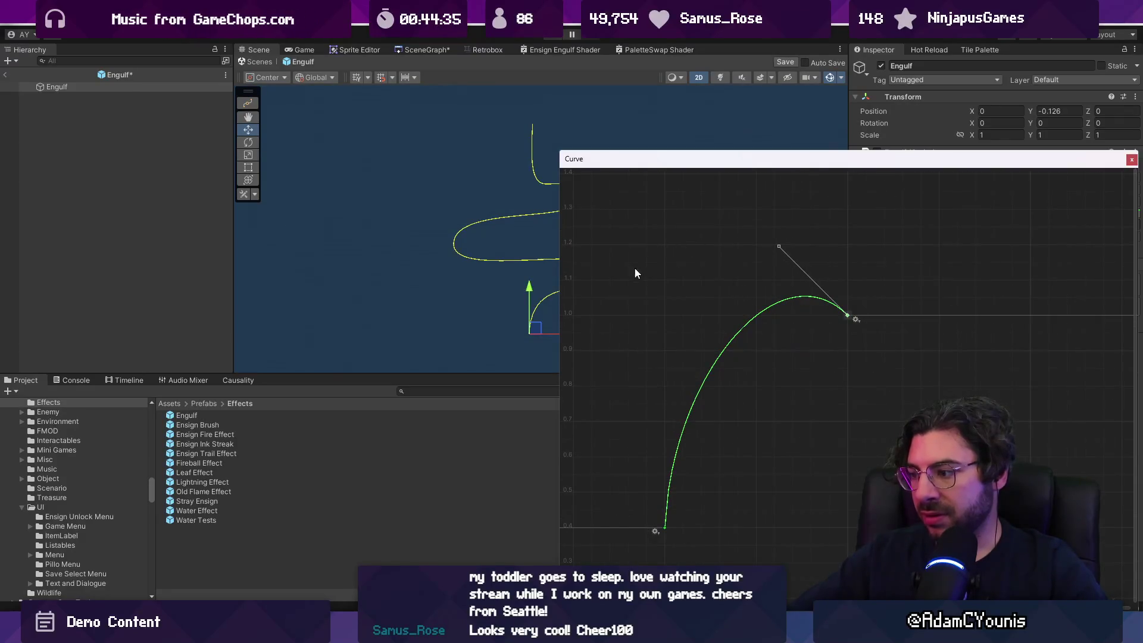
# Close the curve editor and save the Engulf prefab
pyautogui.moveTo(1083, 158)
pyautogui.mouseDown()
pyautogui.moveTo(670, 132)
pyautogui.moveTo(816, 119)
pyautogui.mouseUp()
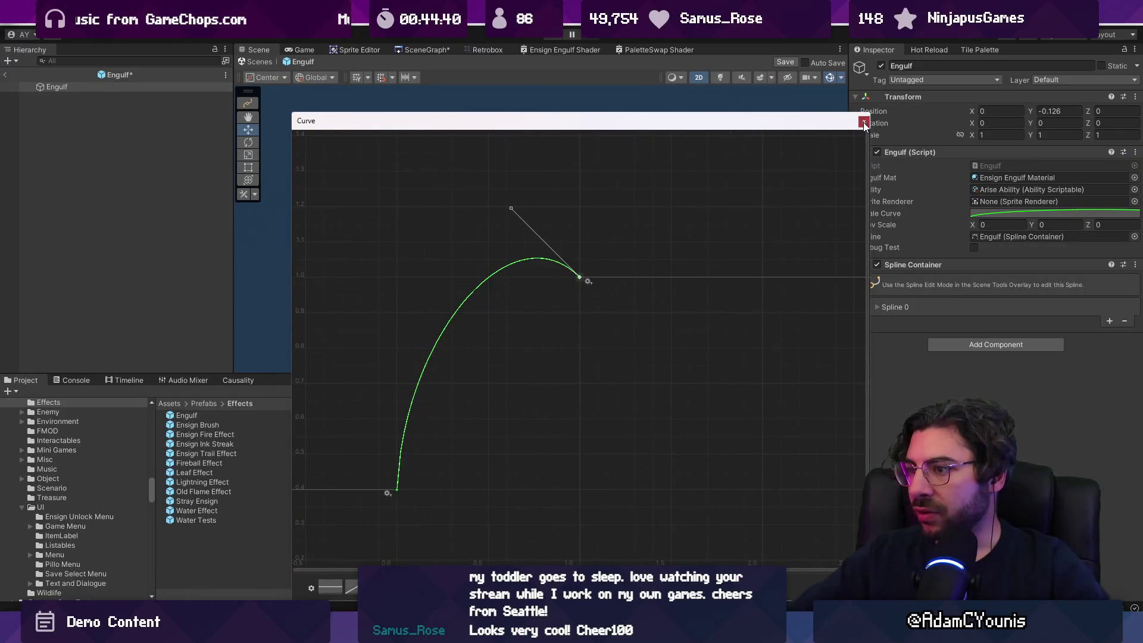
pyautogui.click(864, 123)
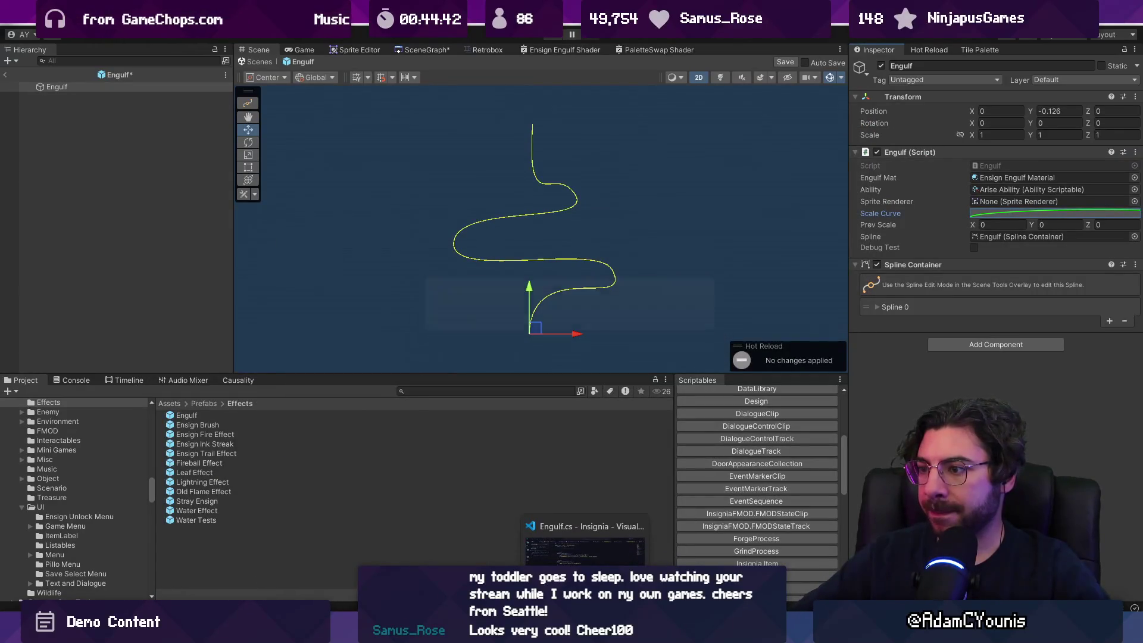
pyautogui.hotkey('ctrl', 's')
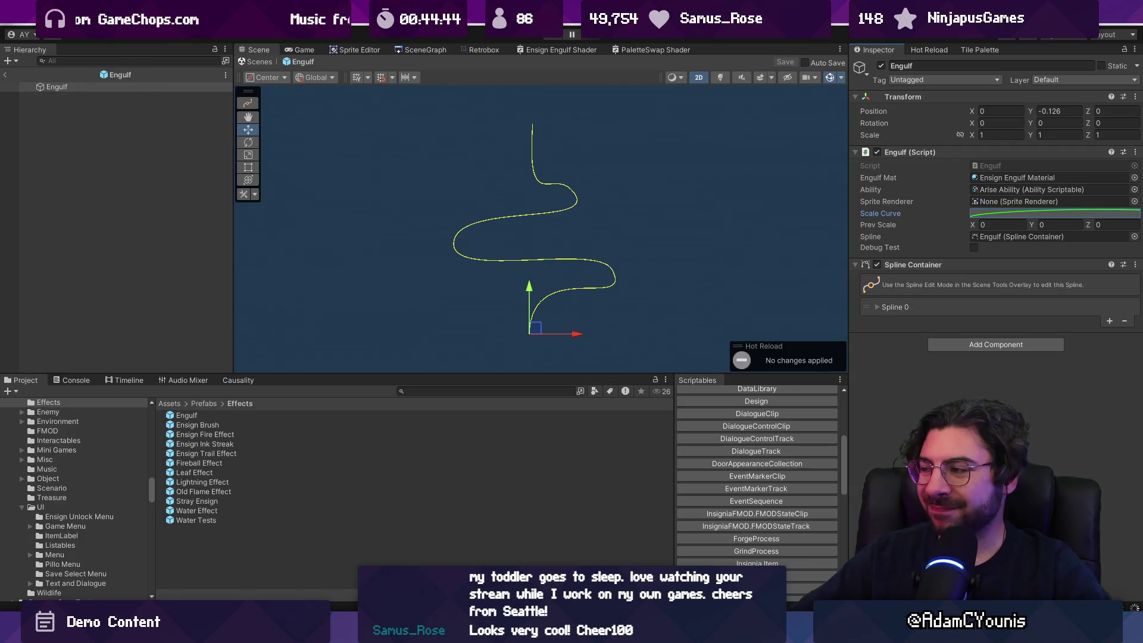
# Add a new key partway along the Engulf scale curve
pyautogui.click(987, 214)
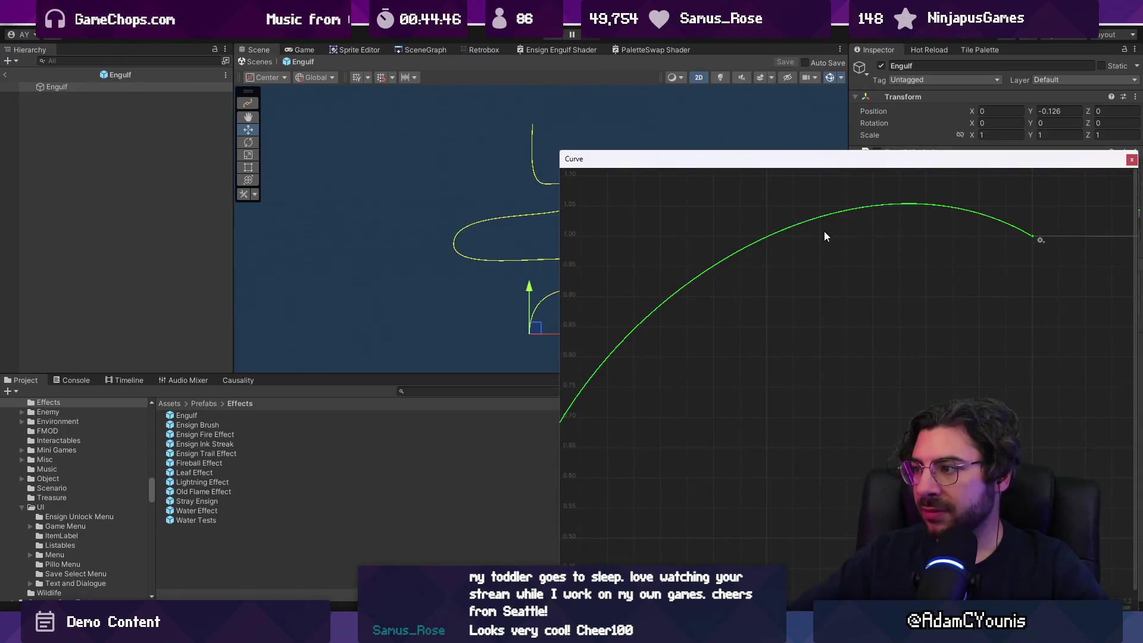
pyautogui.scroll(-2, 819, 237)
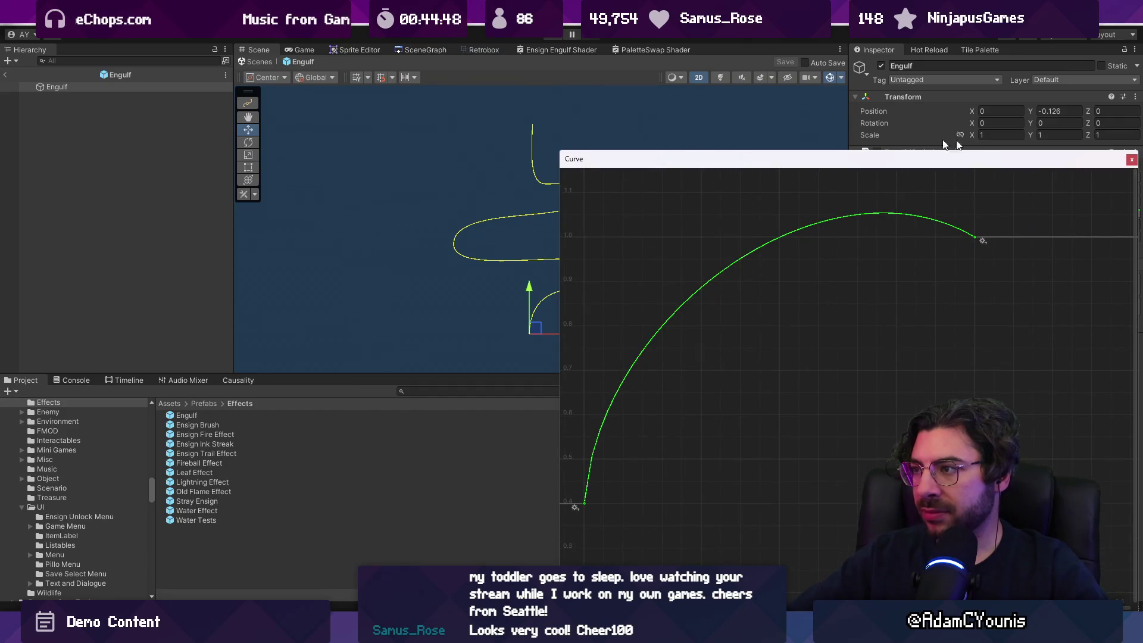
pyautogui.rightClick(781, 240)
pyautogui.click(792, 245)
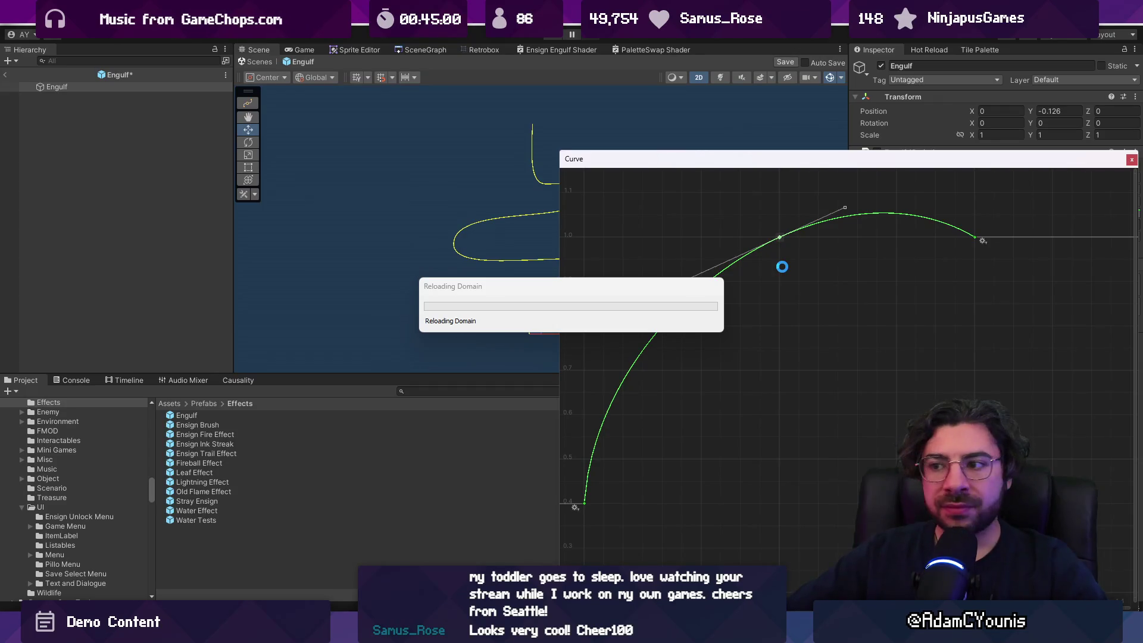
# Open Engulf.cs in VS Code, search it for 'flame', then return to Unity
pyautogui.hotkey('alt', 'Tab')
pyautogui.hotkey('ctrl', 'p')
pyautogui.write('engulf')
pyautogui.press('Return')
pyautogui.hotkey('ctrl', 'f')
pyautogui.write('flame')
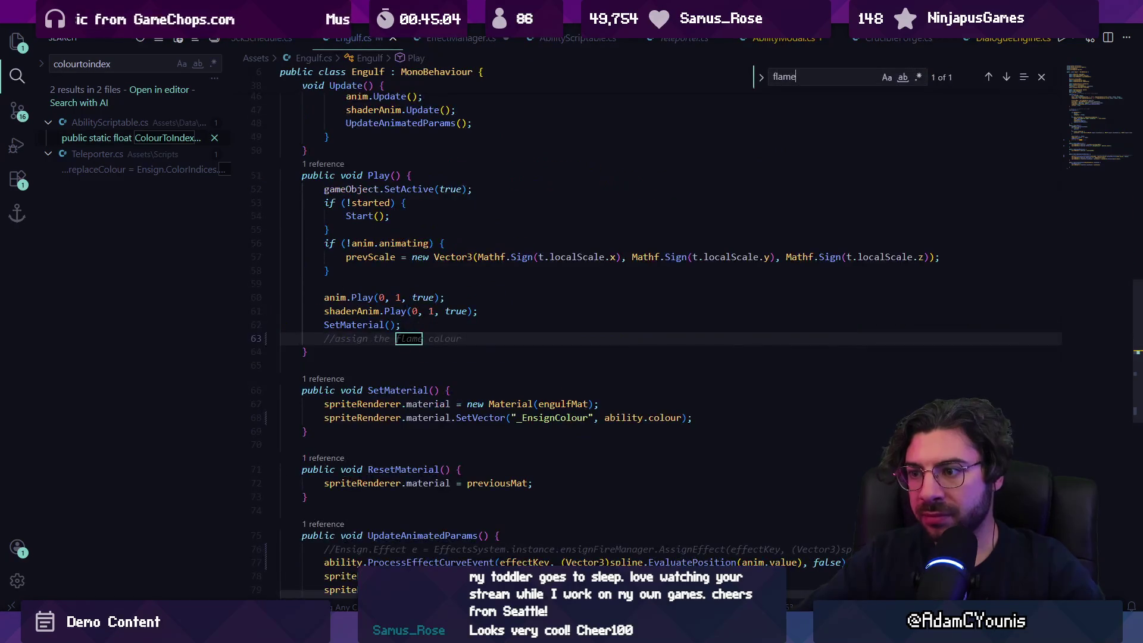
pyautogui.press('Escape')
pyautogui.hotkey('alt', 'Tab')
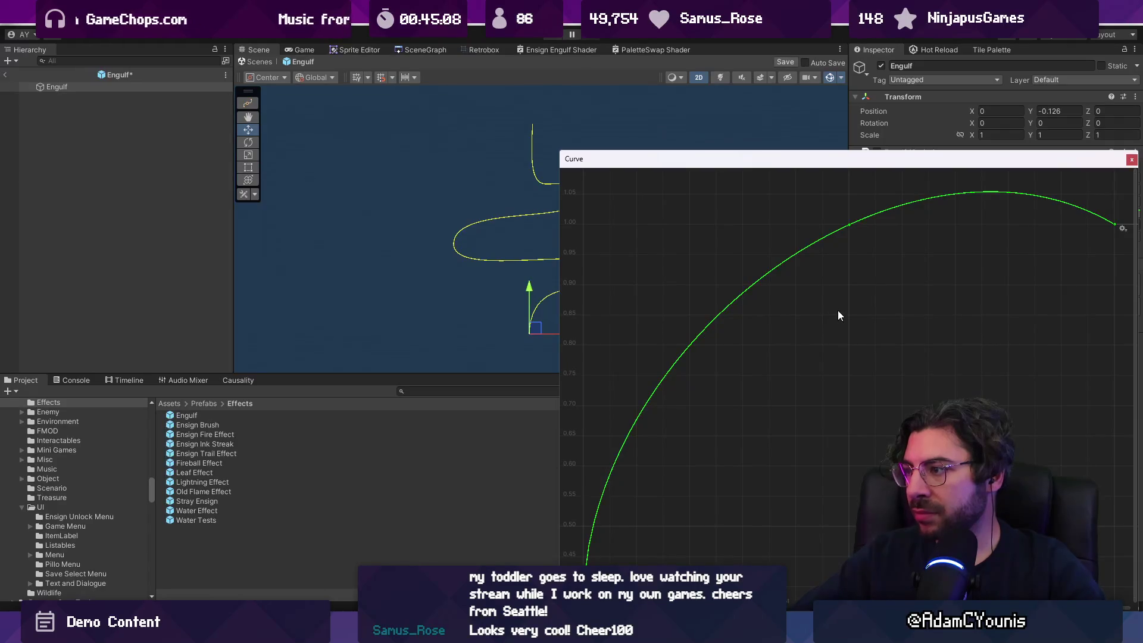
# Move the Curve window aside, select the Engulf prefab asset, and close the Curve window
pyautogui.moveTo(843, 158); pyautogui.dragTo(542, 94)
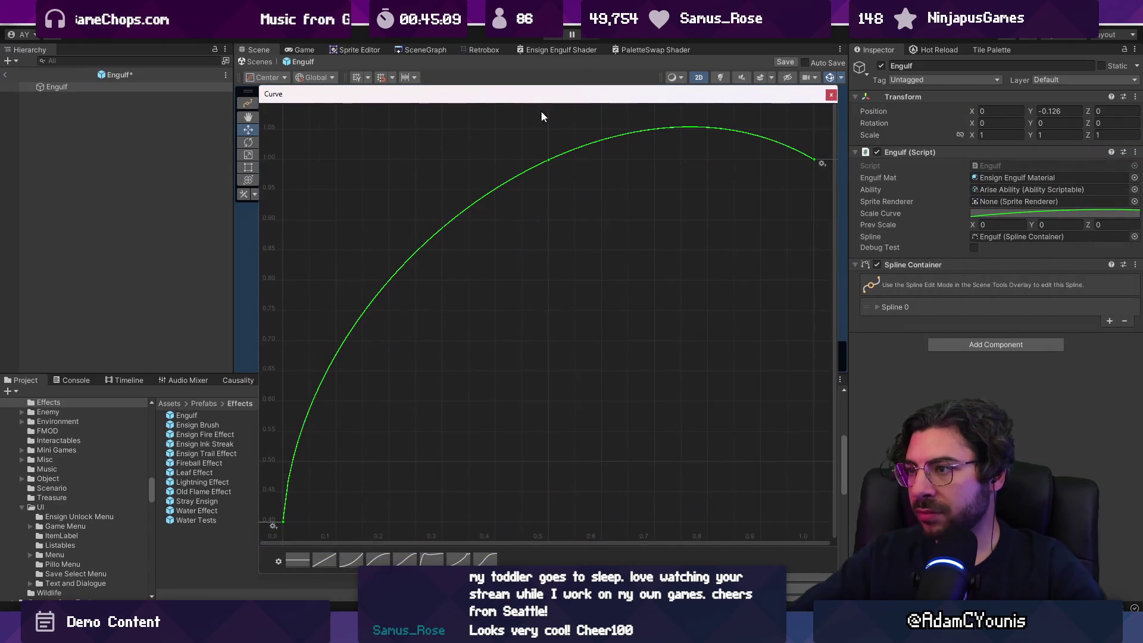
pyautogui.rightClick(552, 159)
pyautogui.click(573, 164)
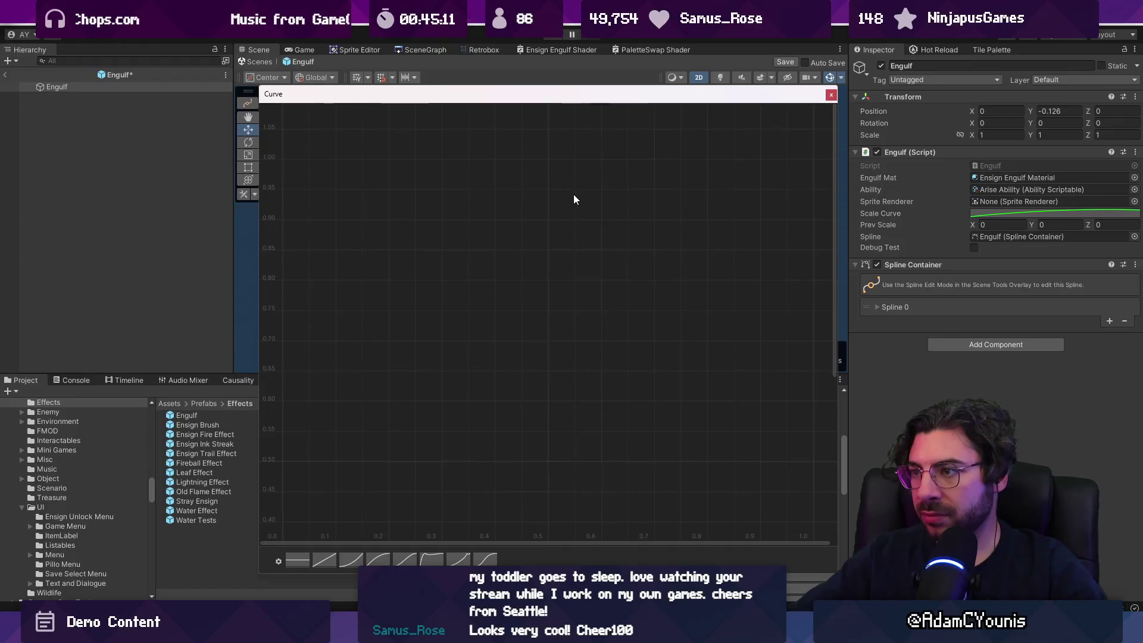
pyautogui.click(1012, 283)
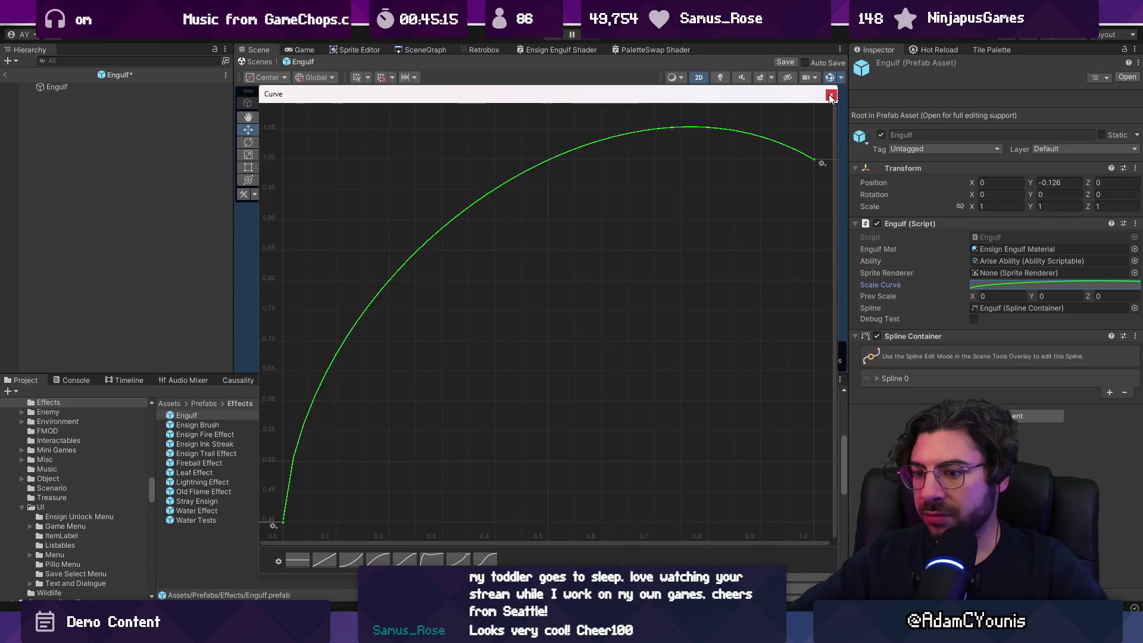
pyautogui.click(831, 94)
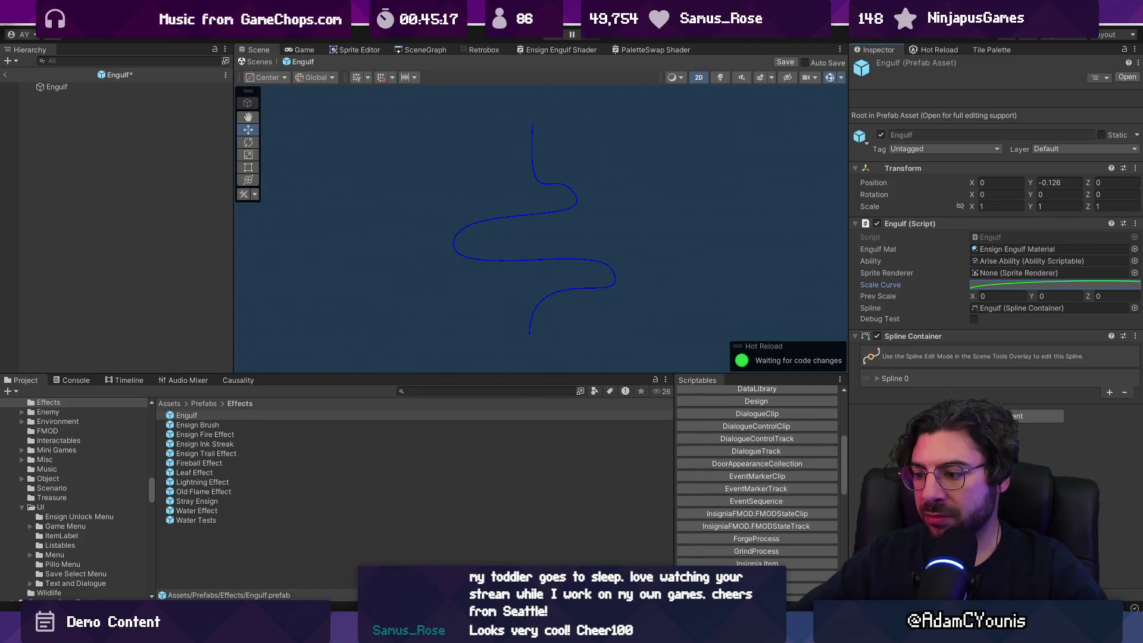
# Return to Engulf.cs in VS Code and start a search in the file
pyautogui.hotkey('alt', 'Tab')
pyautogui.hotkey('ctrl', 'p')
pyautogui.press('Escape')
pyautogui.hotkey('ctrl', 'f')
# Find 'scale' in Engulf.cs, follow anim to its declaration, and check the 0.5f length on line 27
pyautogui.write('scale')
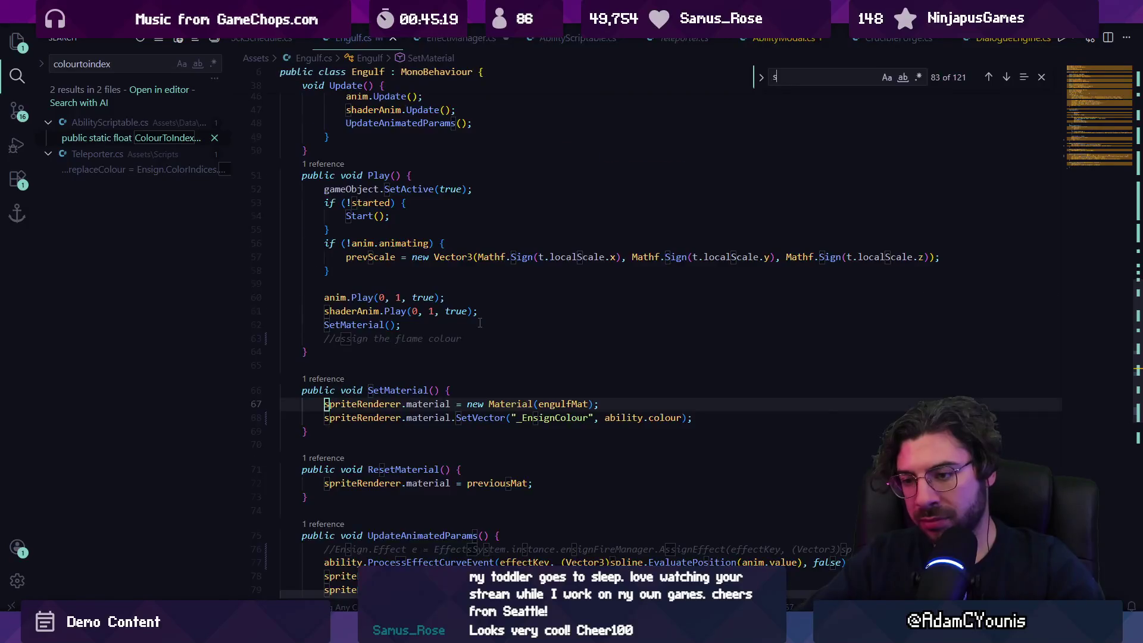
pyautogui.press('Return')
pyautogui.press('Escape')
pyautogui.click(558, 338)
pyautogui.click(752, 338)
pyautogui.keyDown('ctrl'); pyautogui.click(720, 338); pyautogui.keyUp('ctrl')
pyautogui.scroll(-3, 506, 268)
pyautogui.click(506, 300)
# Switch back to the Unity window from the taskbar
pyautogui.moveTo(560, 631)
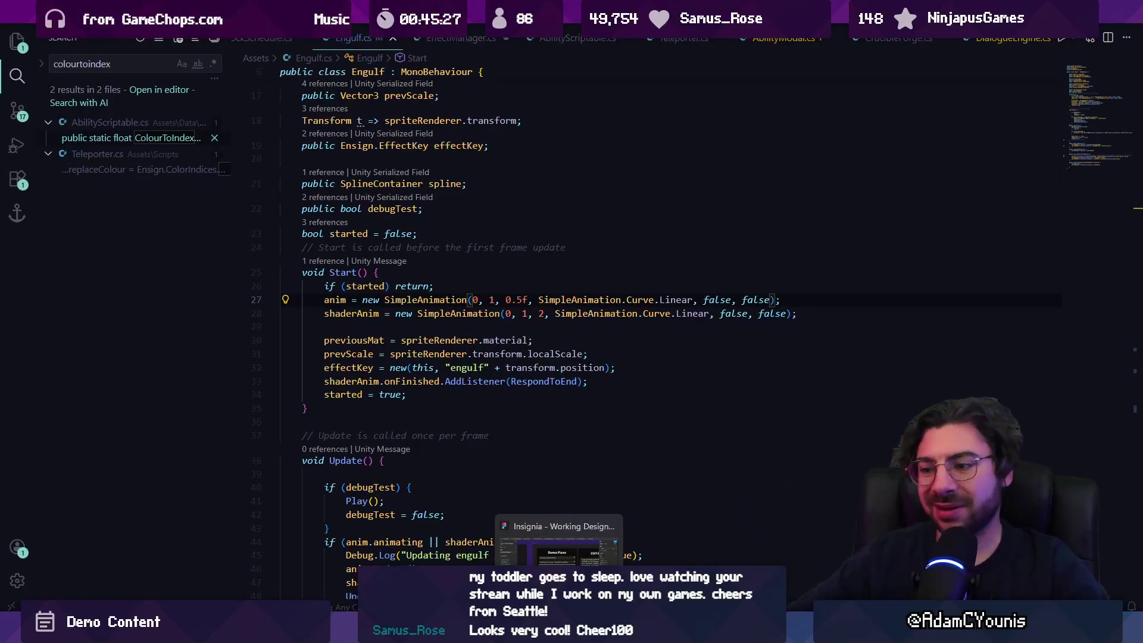
pyautogui.moveTo(507, 631)
pyautogui.click(559, 632)
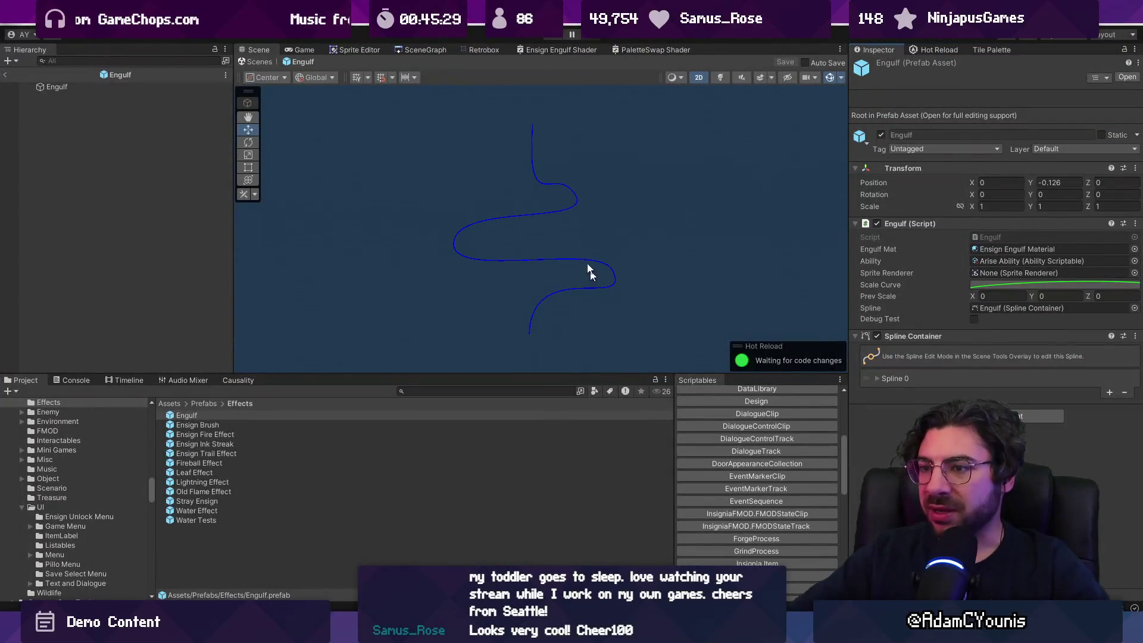
# Exit the Engulf prefab to the level, enter Play mode, and show the Causality window
pyautogui.click(257, 62)
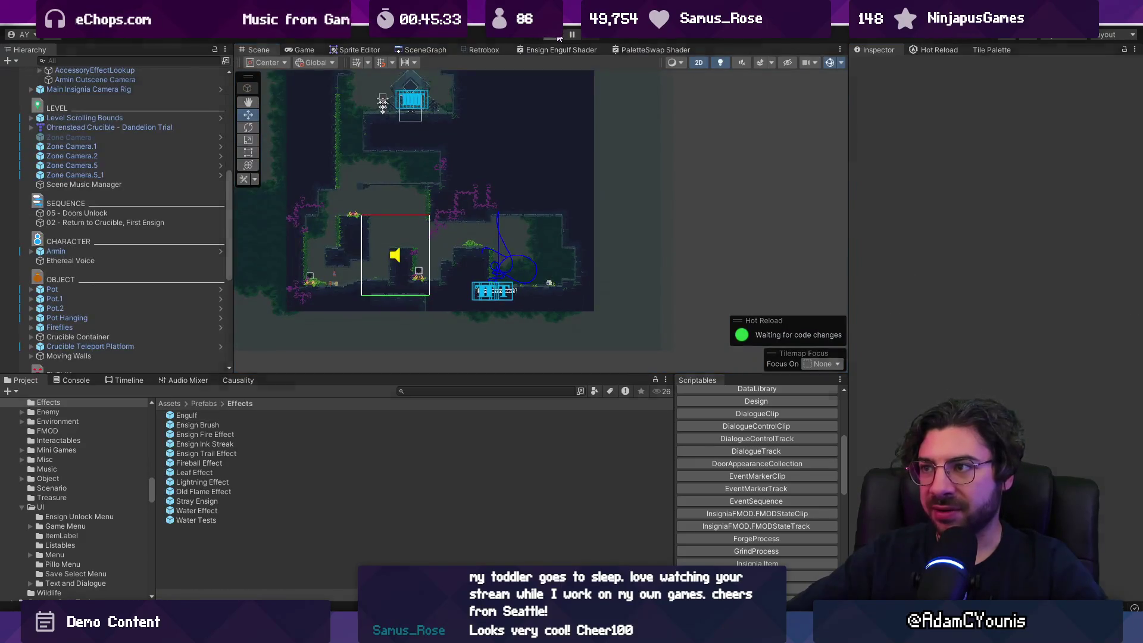
pyautogui.hotkey('ctrl', 'p')
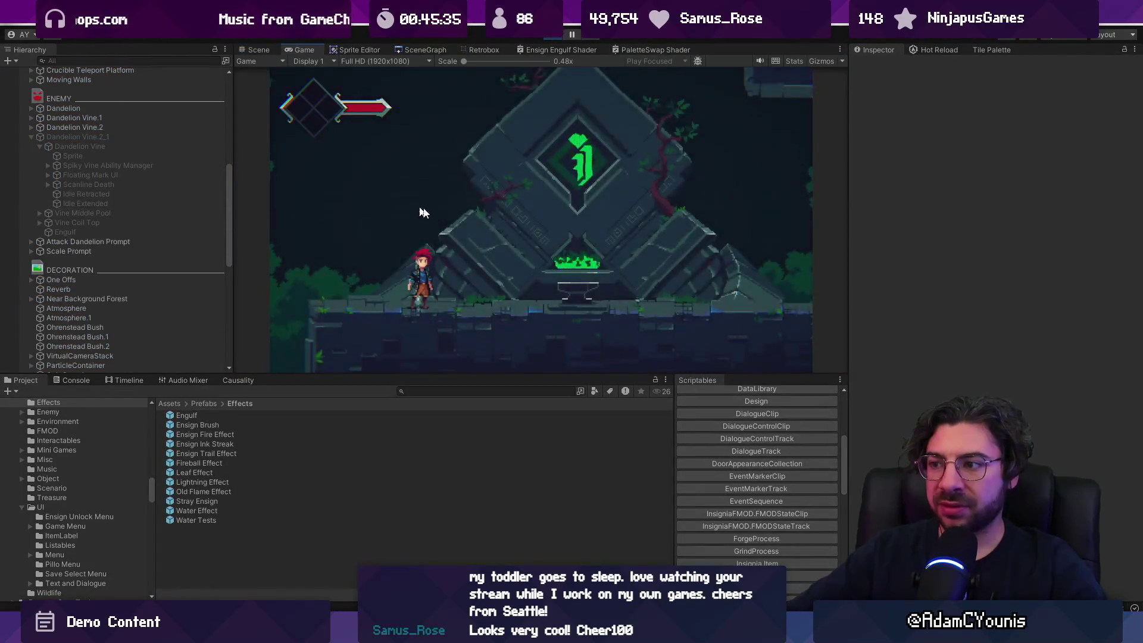
pyautogui.click(245, 385)
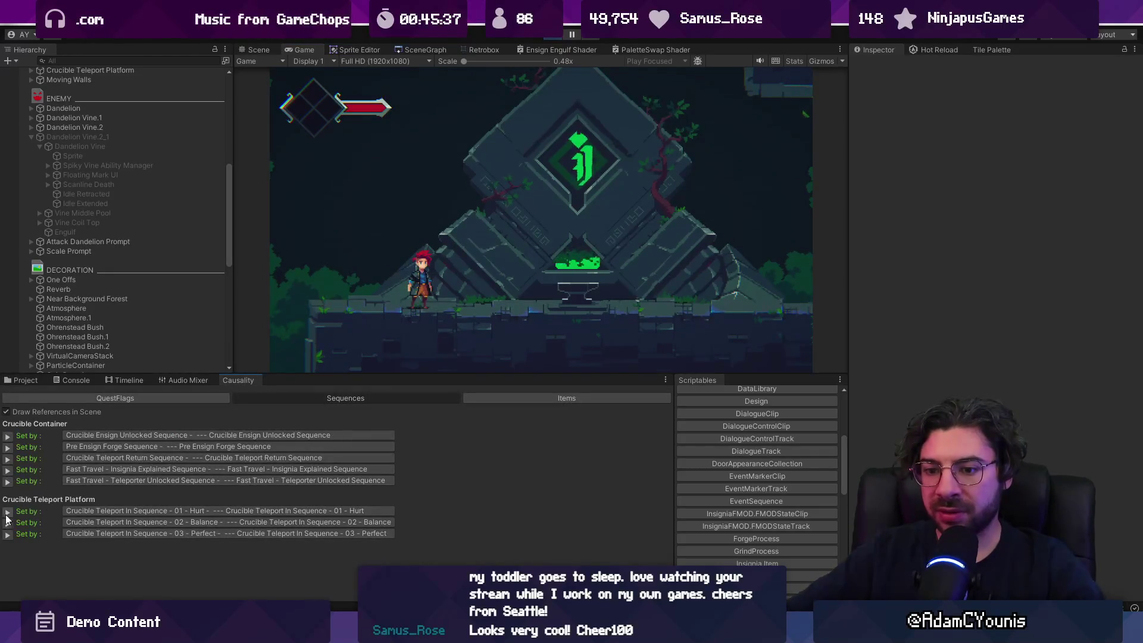
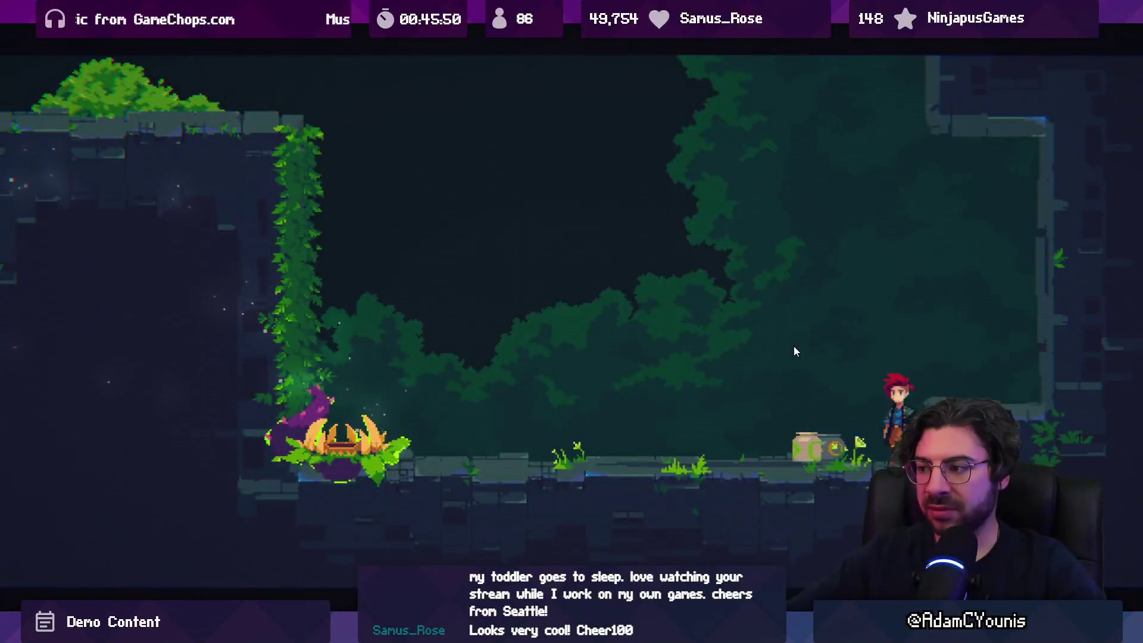
# Dismiss the Scale Ensign card, run left, slash and climb the vine walls, then leave fullscreen play
pyautogui.press('Return')
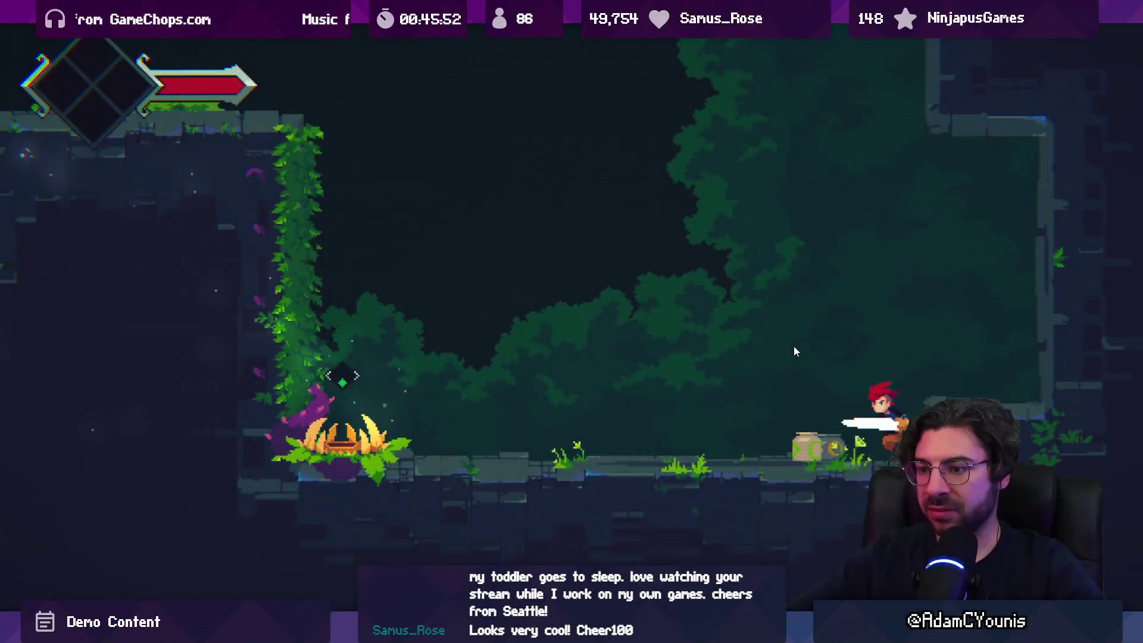
pyautogui.press('Left')
pyautogui.press('x')
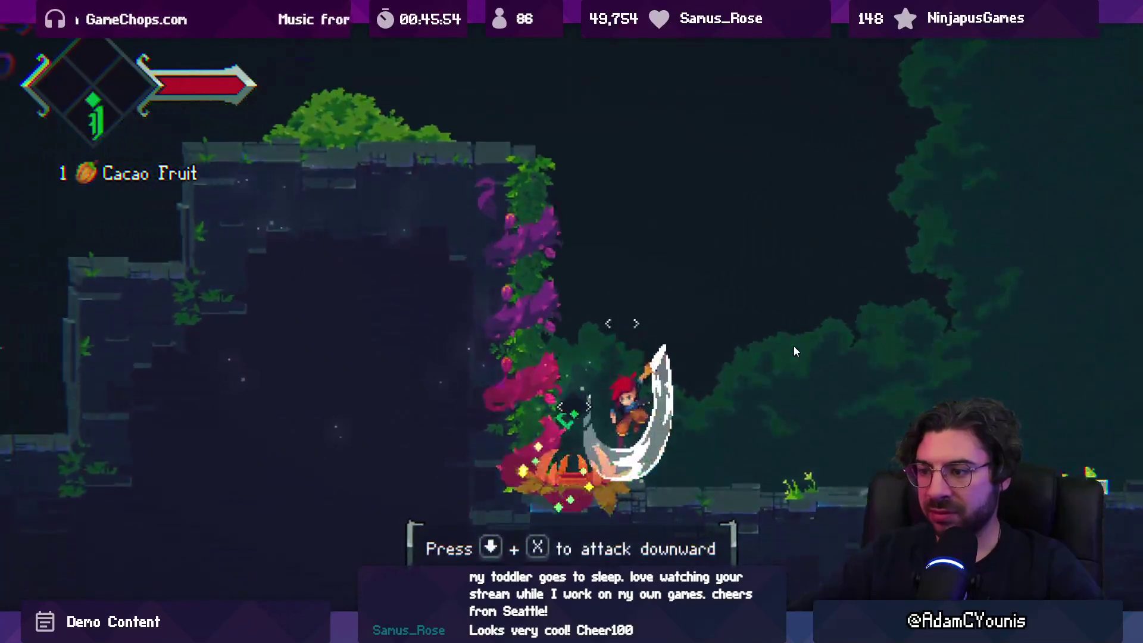
pyautogui.press('z')
pyautogui.press('z')
pyautogui.press('z')
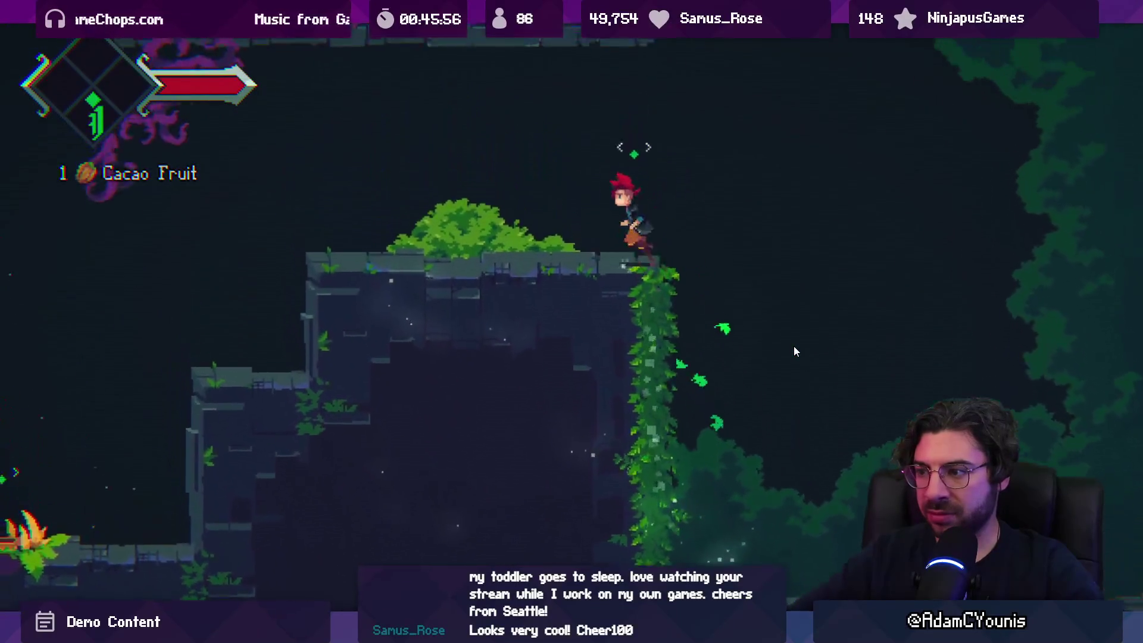
pyautogui.press('x')
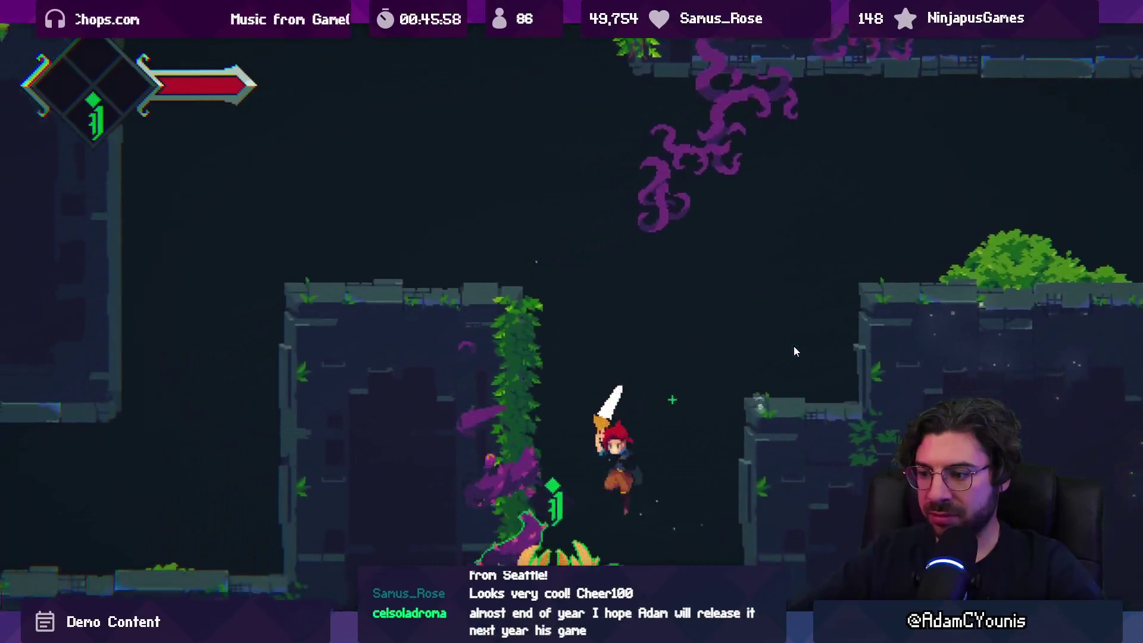
pyautogui.press('z')
pyautogui.press('z')
pyautogui.press('z')
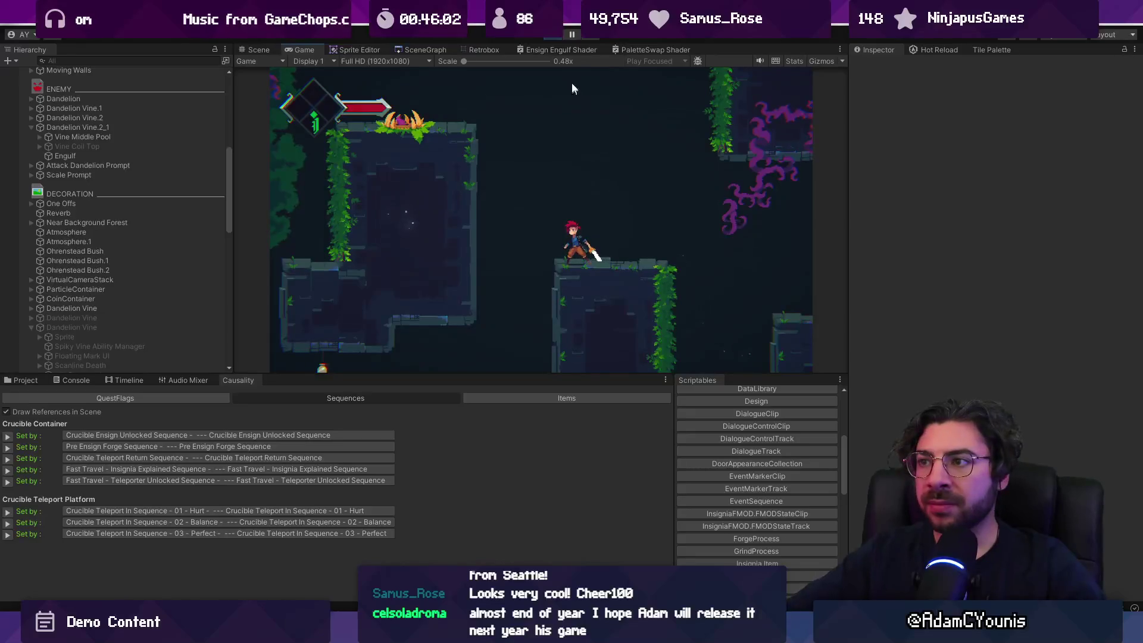
# Stop the playtest and load the Hedgehog Trial scene from the SceneGraph
pyautogui.click(561, 36)
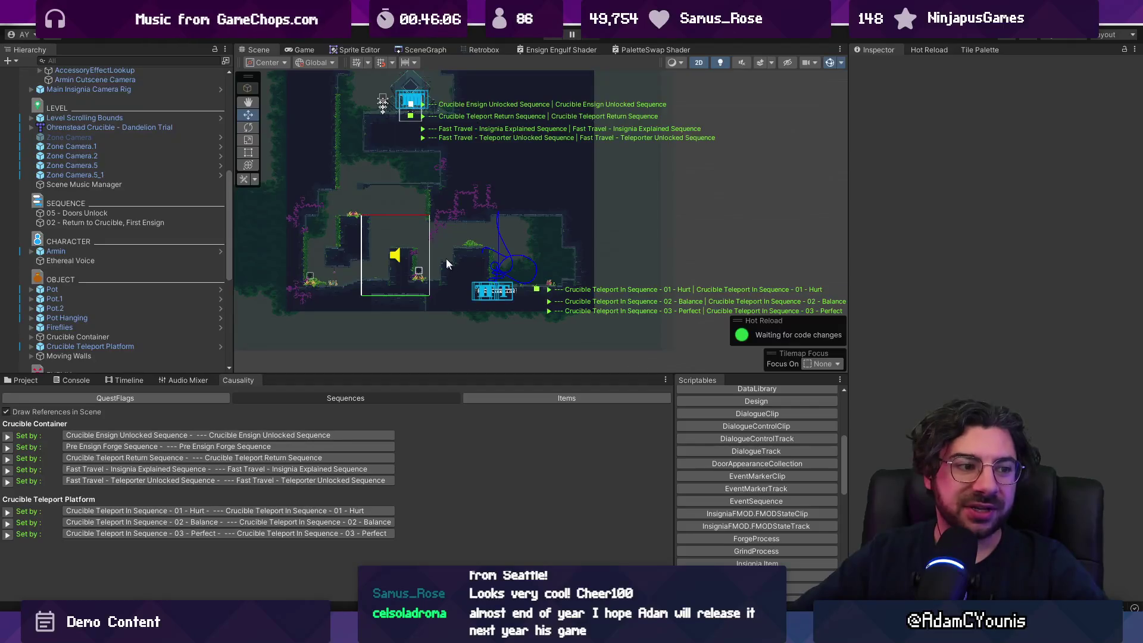
pyautogui.click(409, 52)
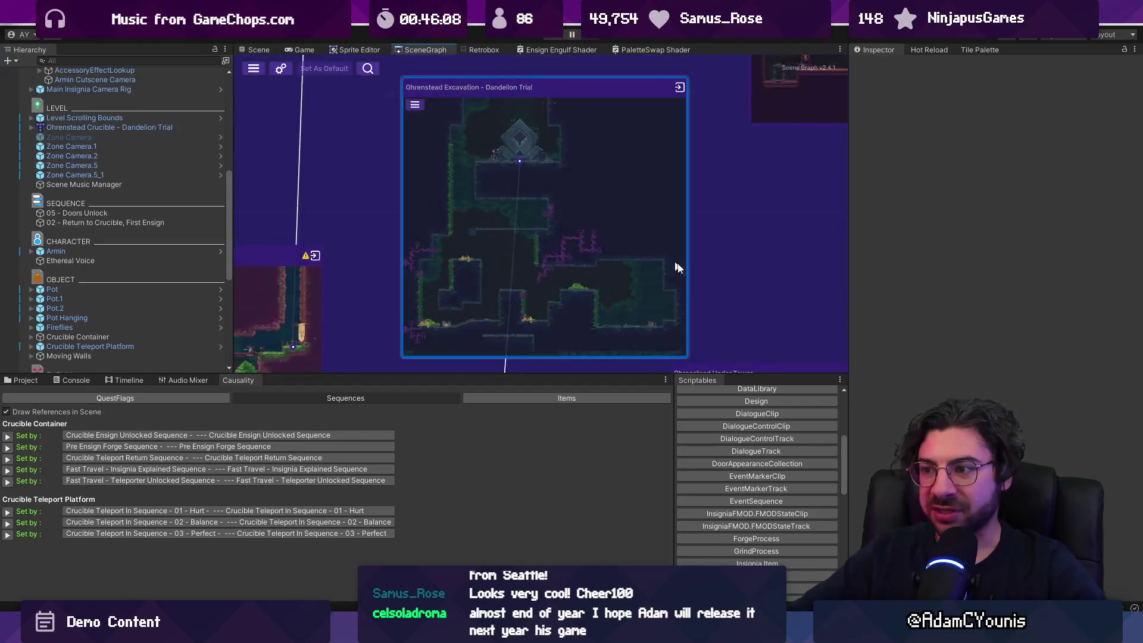
pyautogui.scroll(3, 534, 240)
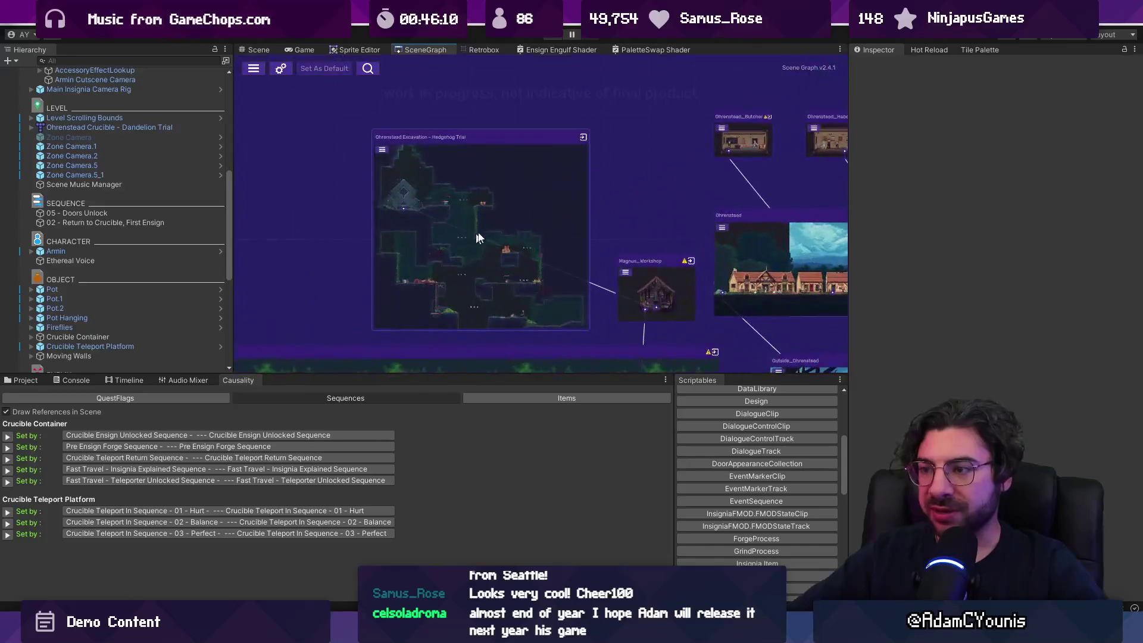
pyautogui.doubleClick(538, 208)
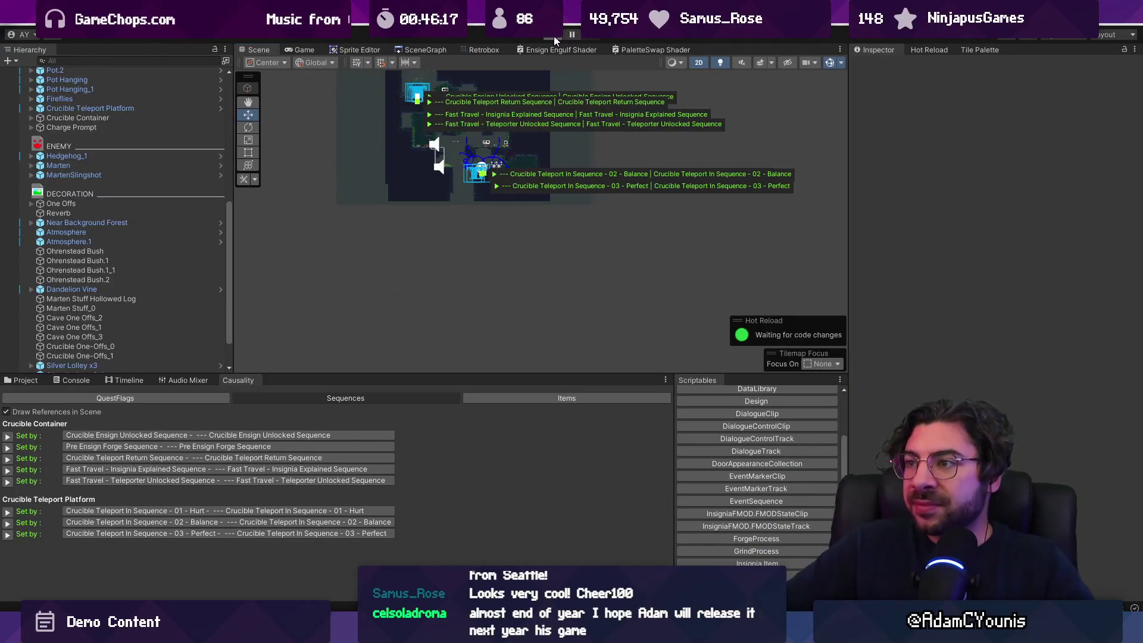
# Playtest Hedgehog Trial, dismiss the Charge Ensign panel, try a charge lunge, then exit and stop
pyautogui.hotkey('ctrl', 'p')
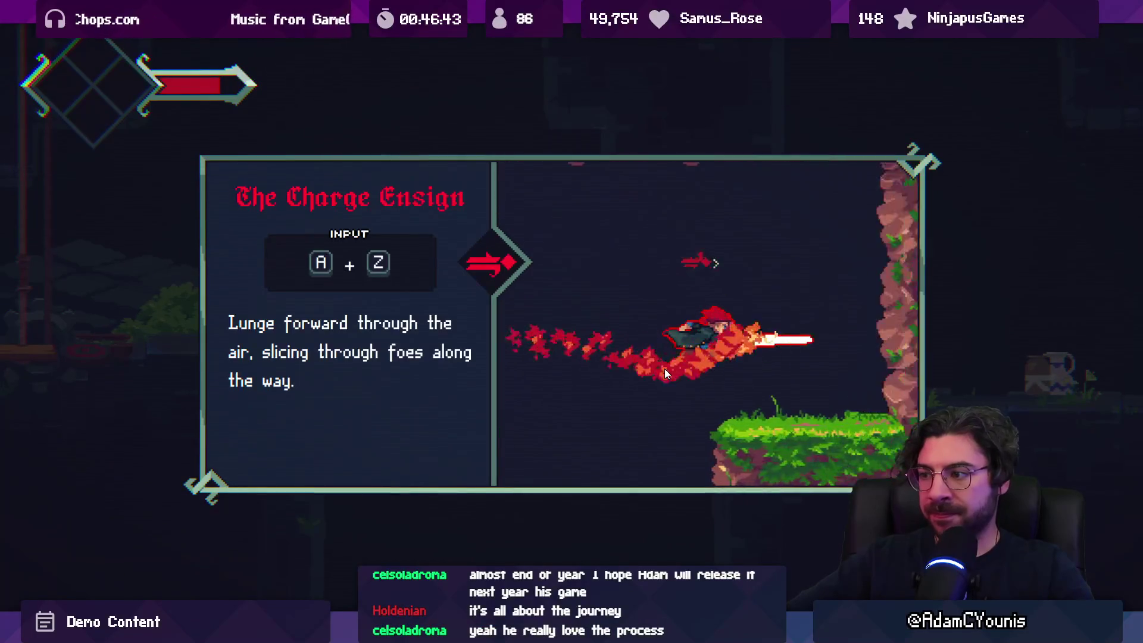
pyautogui.press('Return')
pyautogui.press('Right')
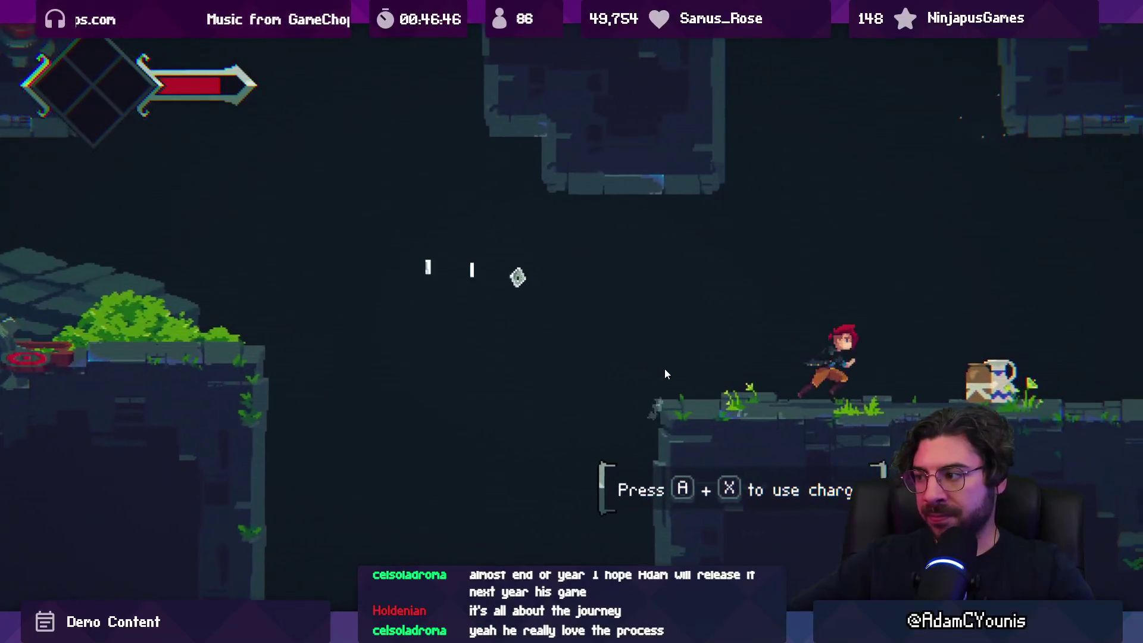
pyautogui.hotkey('a', 'z')
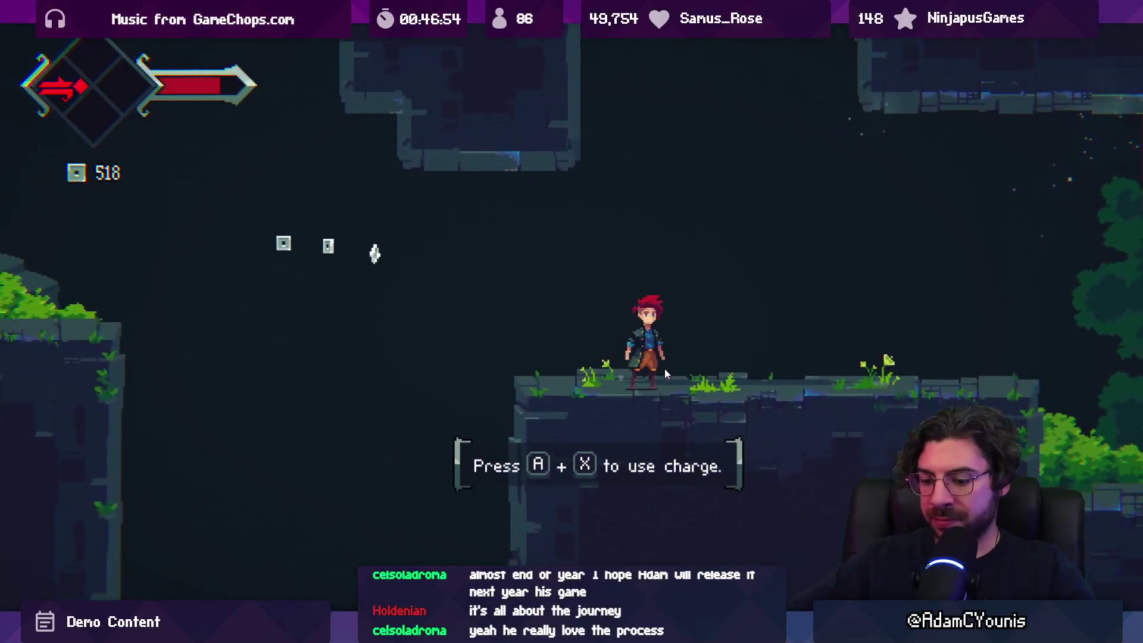
pyautogui.hotkey('shift', 'space')
pyautogui.click(556, 34)
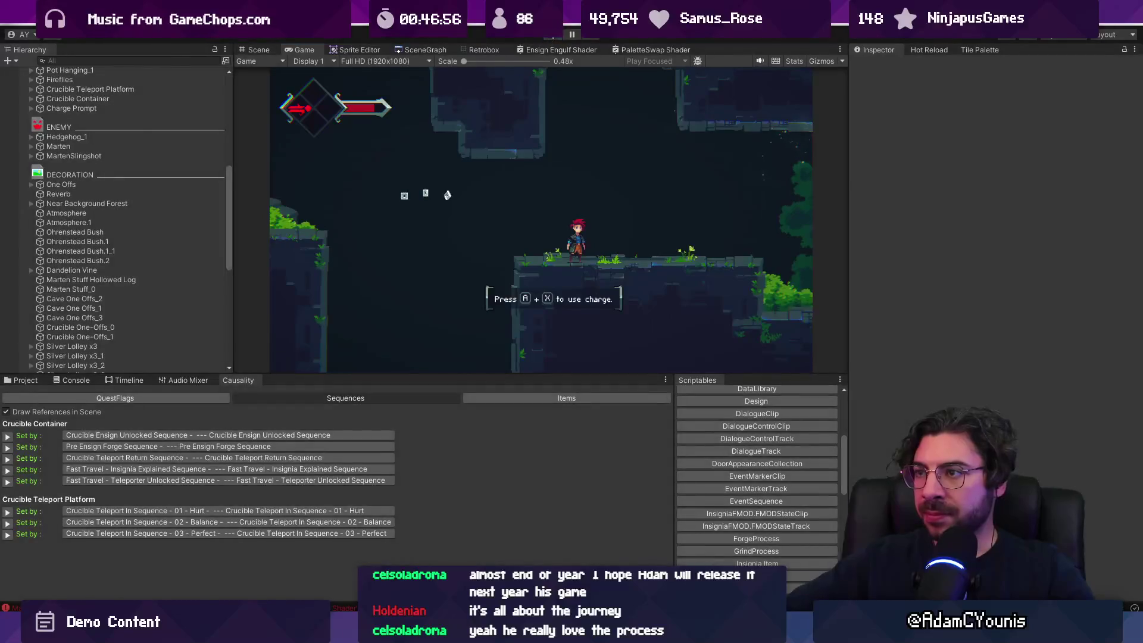
# Select the Hedgehog Trial tilemap in the Hierarchy, then switch to its map in Tiled
pyautogui.scroll(10, 502, 235)
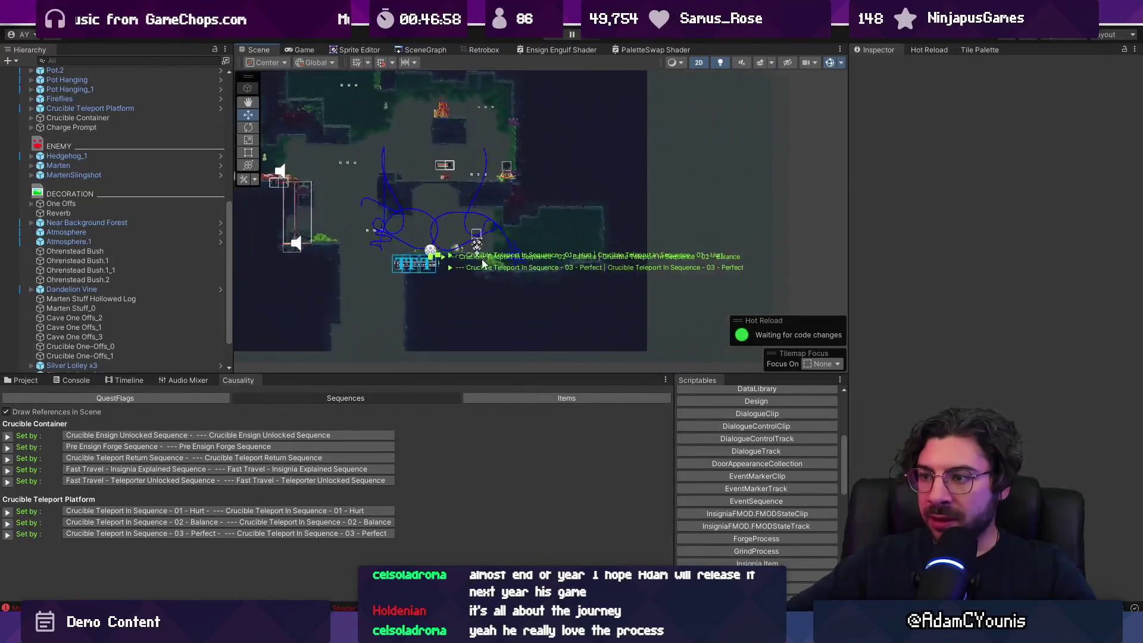
pyautogui.click(492, 302)
pyautogui.scroll(-2, 492, 304)
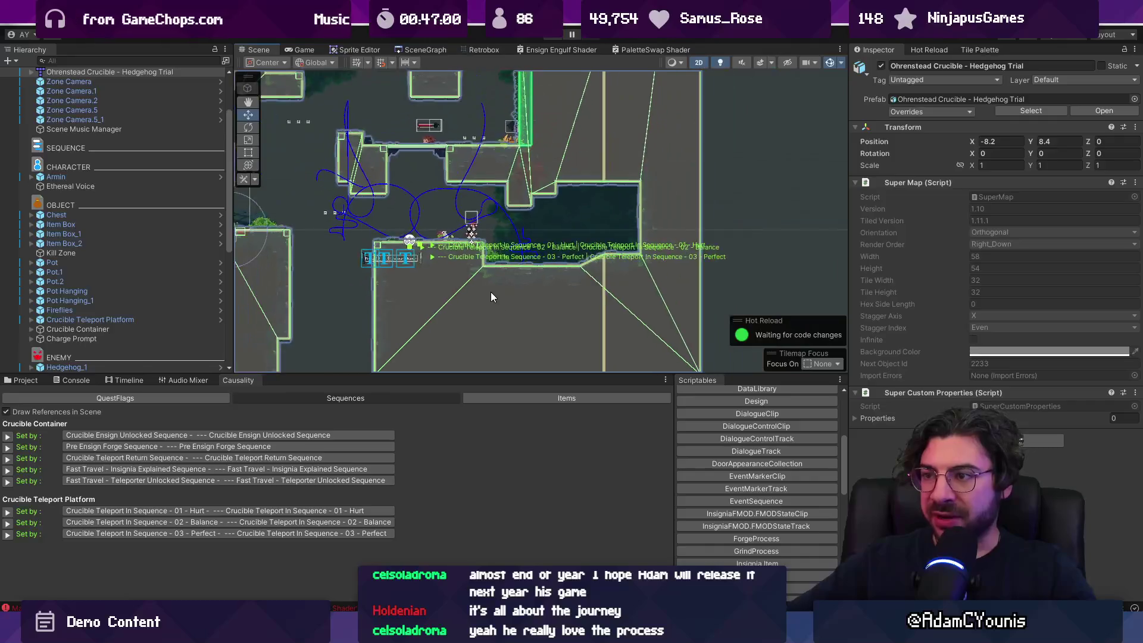
pyautogui.rightClick(120, 72)
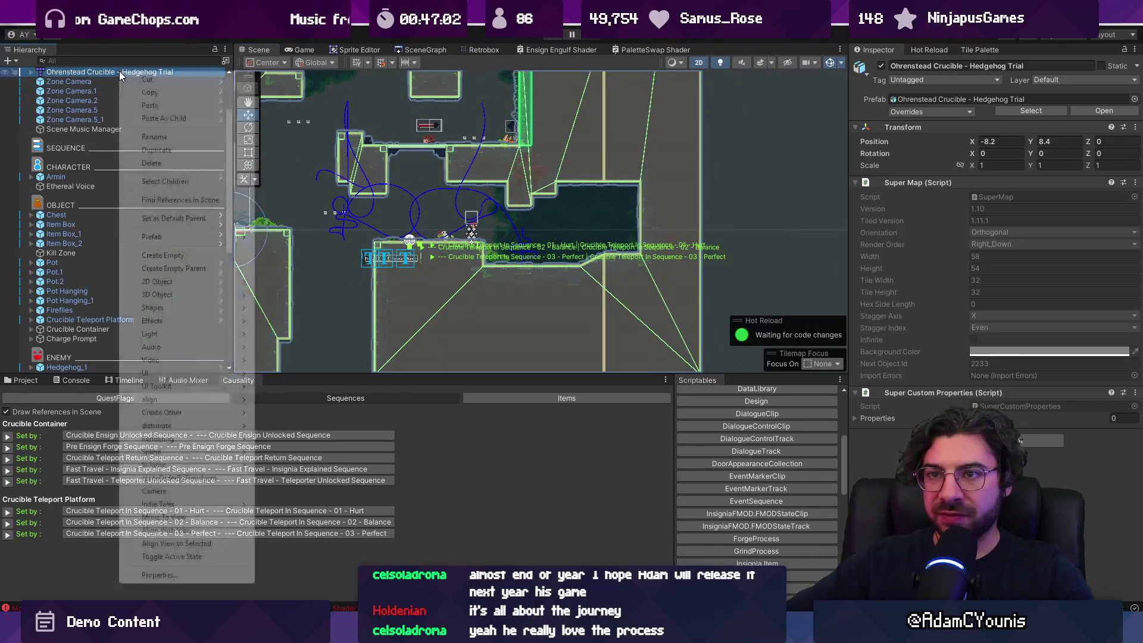
pyautogui.click(473, 271)
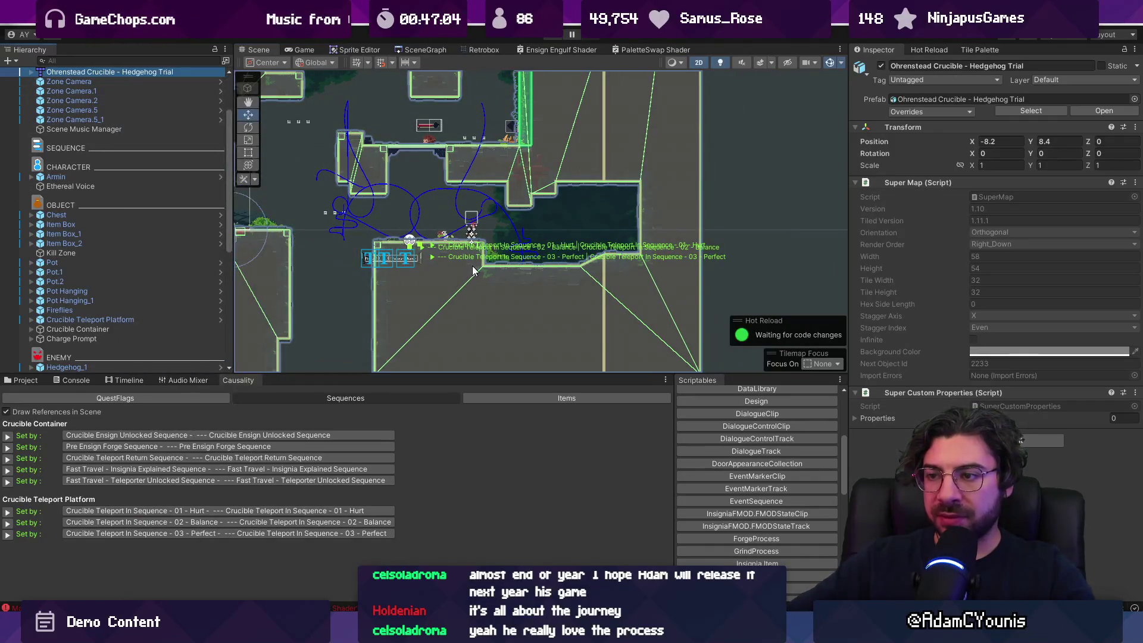
pyautogui.hotkey('alt', 'Tab')
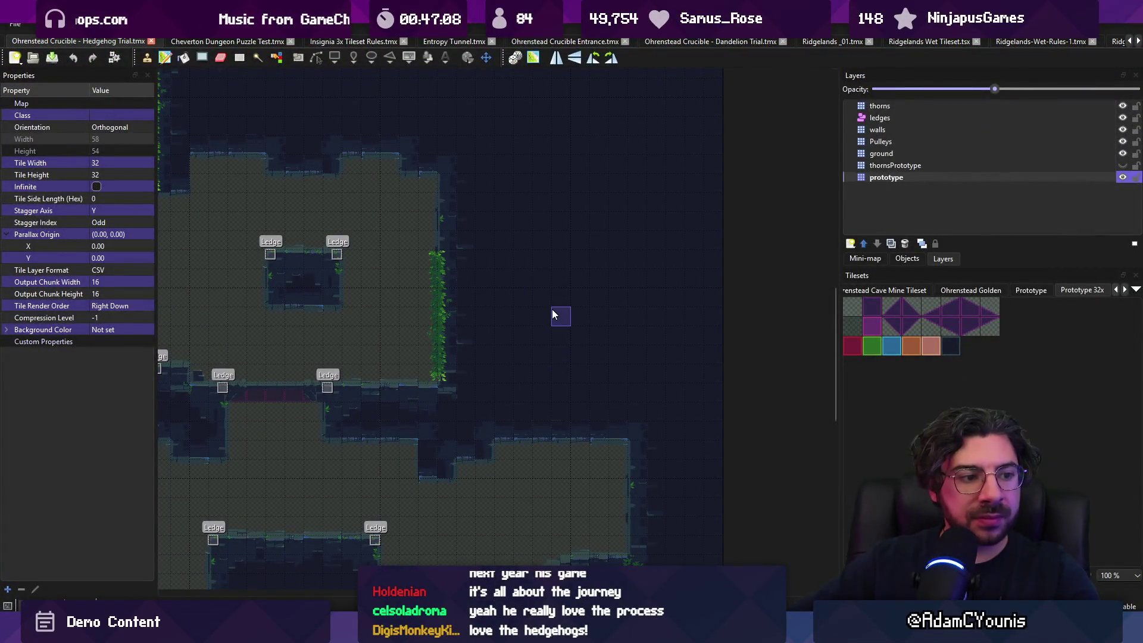
# Paint prototype tiles across the right-hand room of the Hedgehog Trial map
pyautogui.scroll(-5, 554, 315)
pyautogui.press('r')
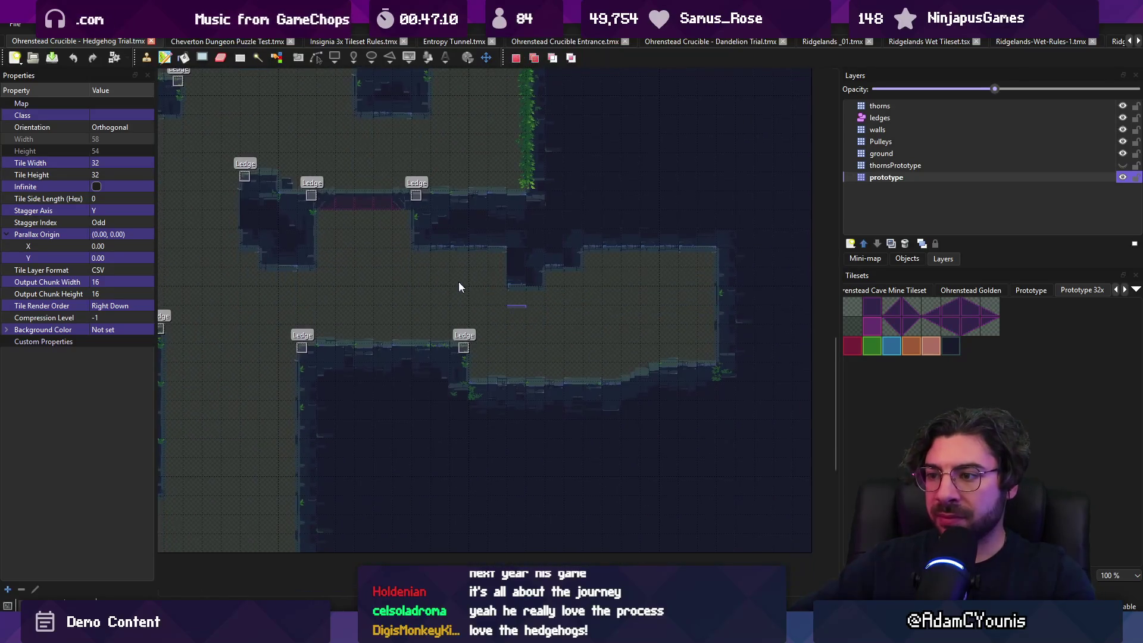
pyautogui.moveTo(456, 249)
pyautogui.mouseDown()
pyautogui.moveTo(732, 413)
pyautogui.moveTo(662, 366)
pyautogui.mouseUp()
pyautogui.click(633, 349)
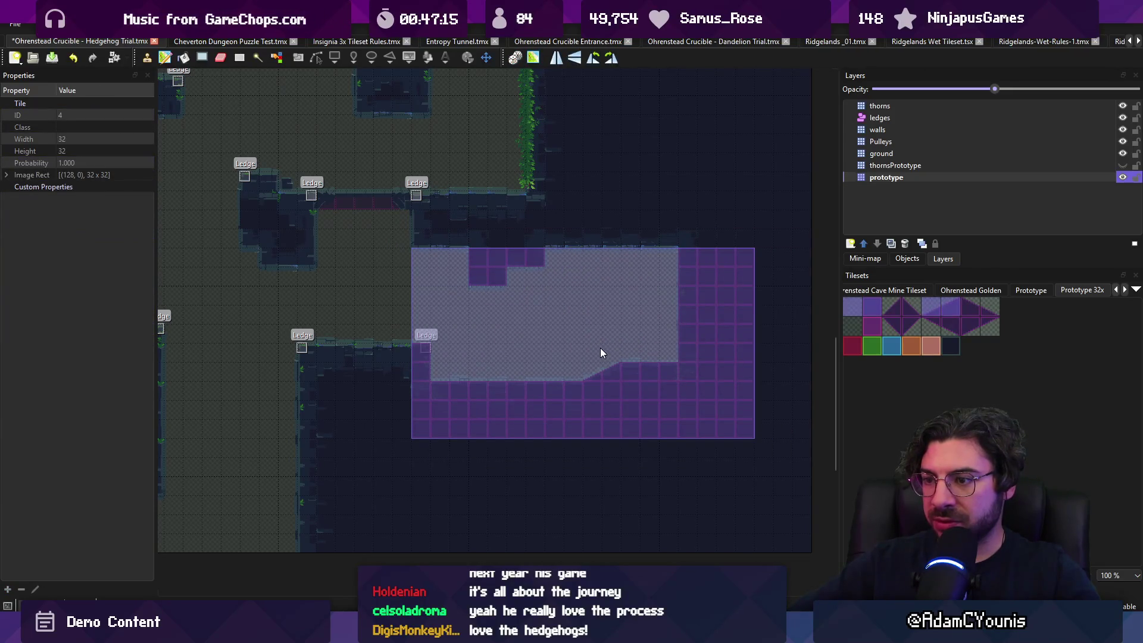
# Copy a 10x12 block of tiles and restamp a single column to narrow the room
pyautogui.press('r')
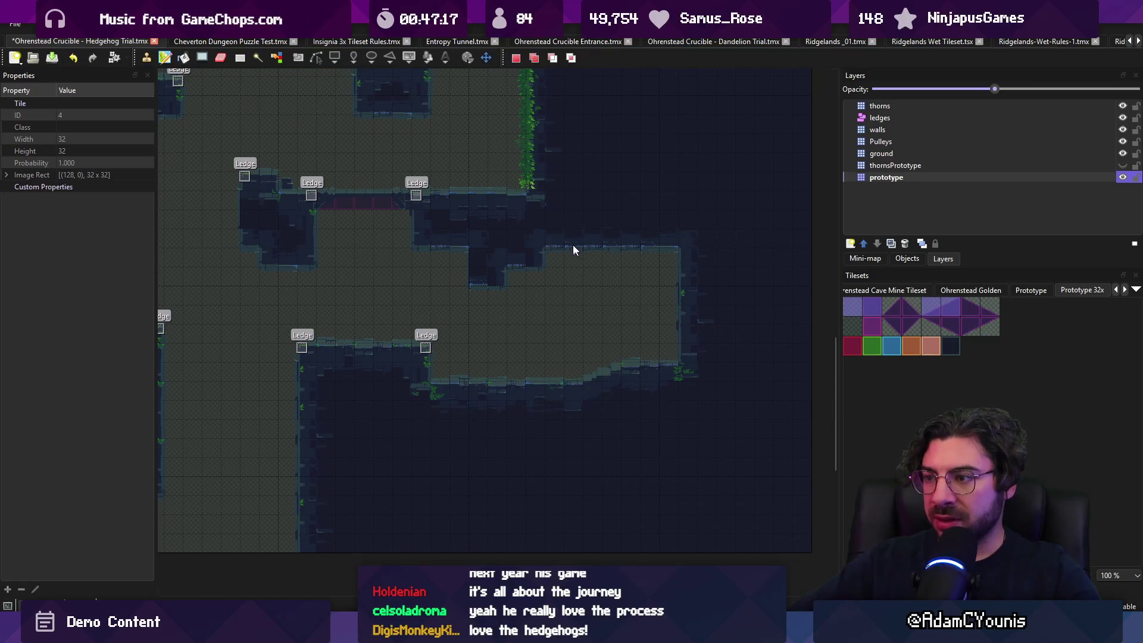
pyautogui.moveTo(573, 246); pyautogui.dragTo(755, 459)
pyautogui.hotkey('ctrl', 'c')
pyautogui.hotkey('ctrl', 'v')
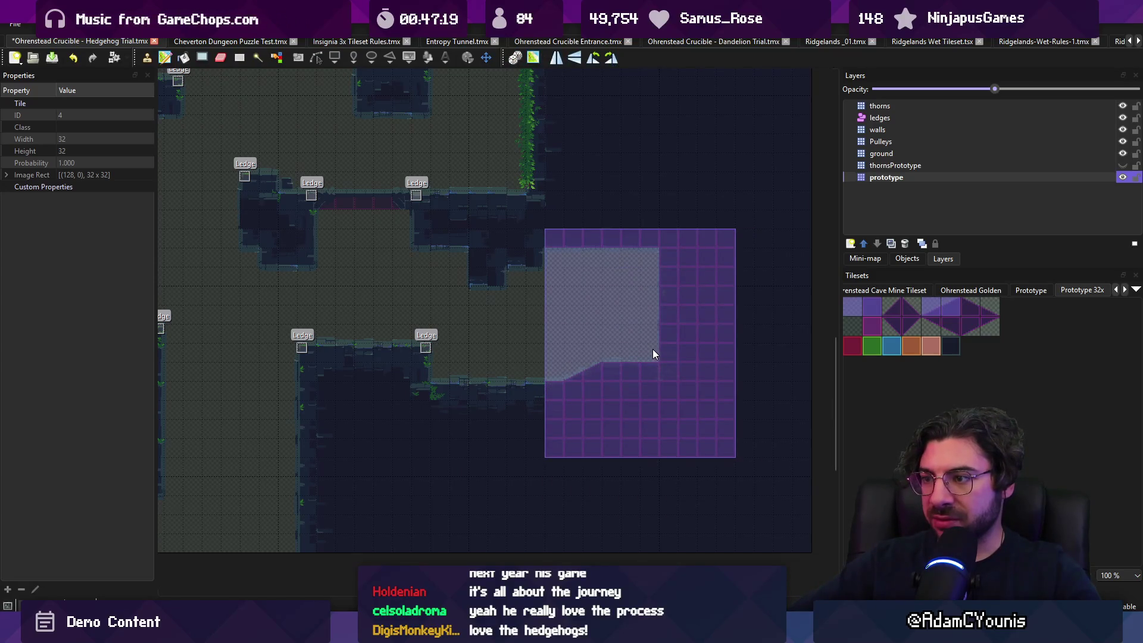
pyautogui.rightClick(684, 365)
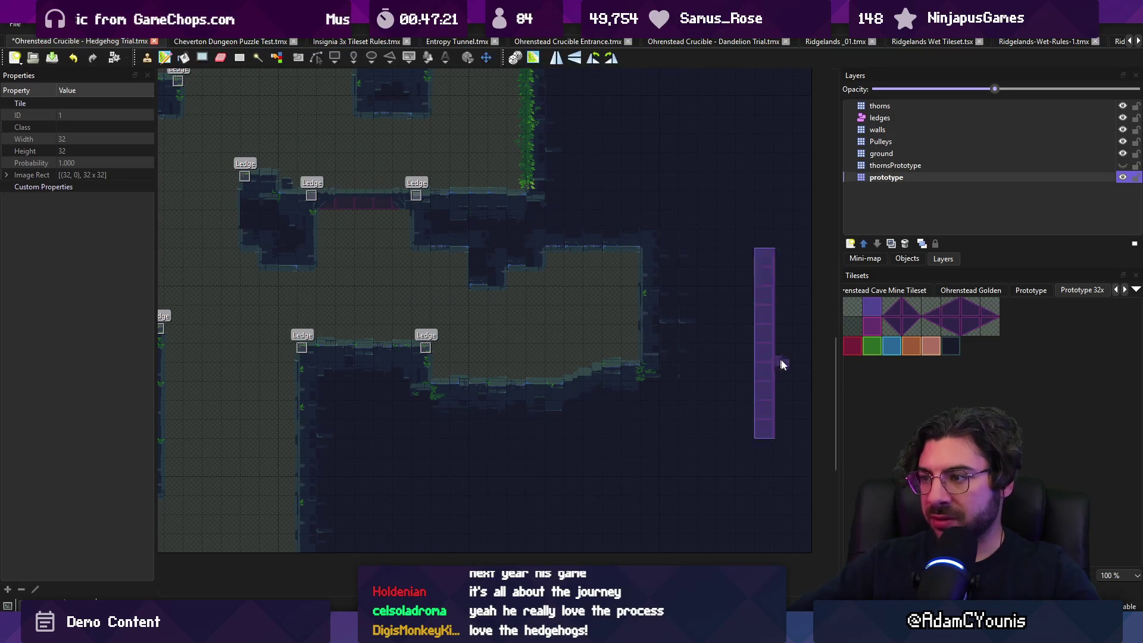
# Save the Hedgehog Trial map and return to Unity's reimported scene
pyautogui.hotkey('ctrl', 's')
pyautogui.moveTo(519, 632)
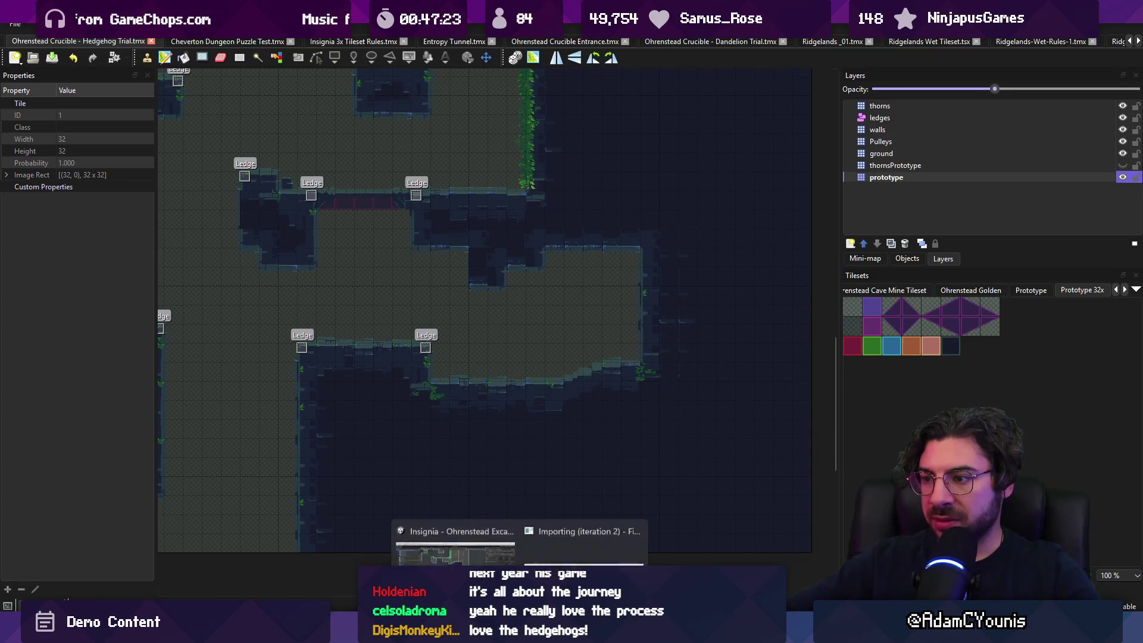
pyautogui.click(454, 546)
pyautogui.scroll(5, 490, 268)
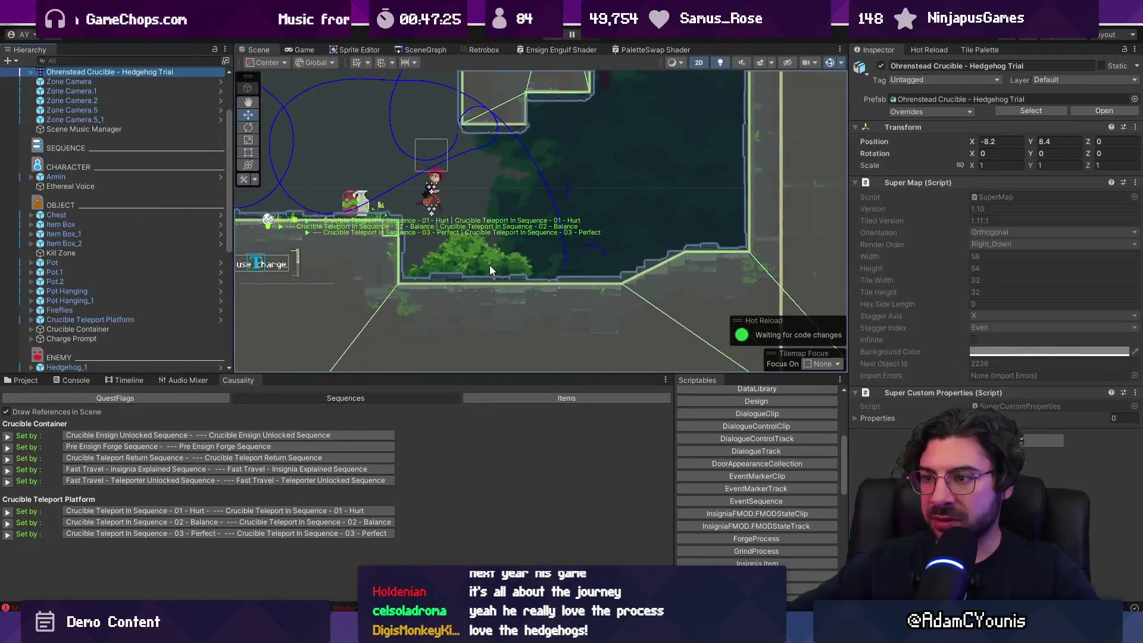
# Move Armin slightly left and playtest from the new starting spot
pyautogui.moveTo(489, 270); pyautogui.dragTo(576, 292)
pyautogui.scroll(-3, 552, 268)
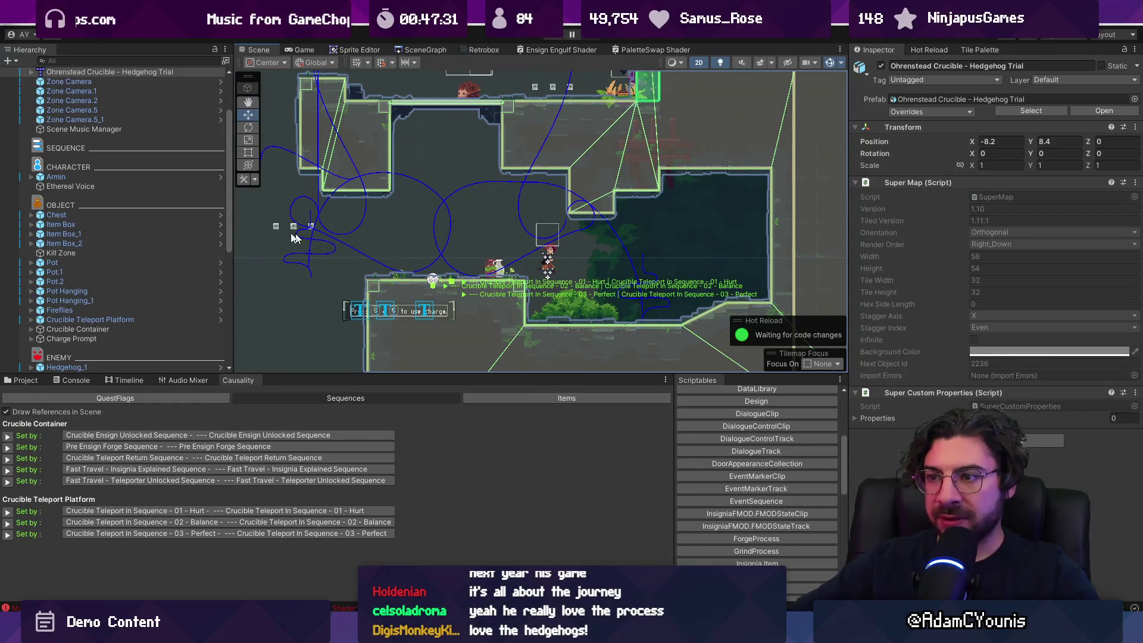
pyautogui.scroll(3, 77, 131)
pyautogui.click(93, 254)
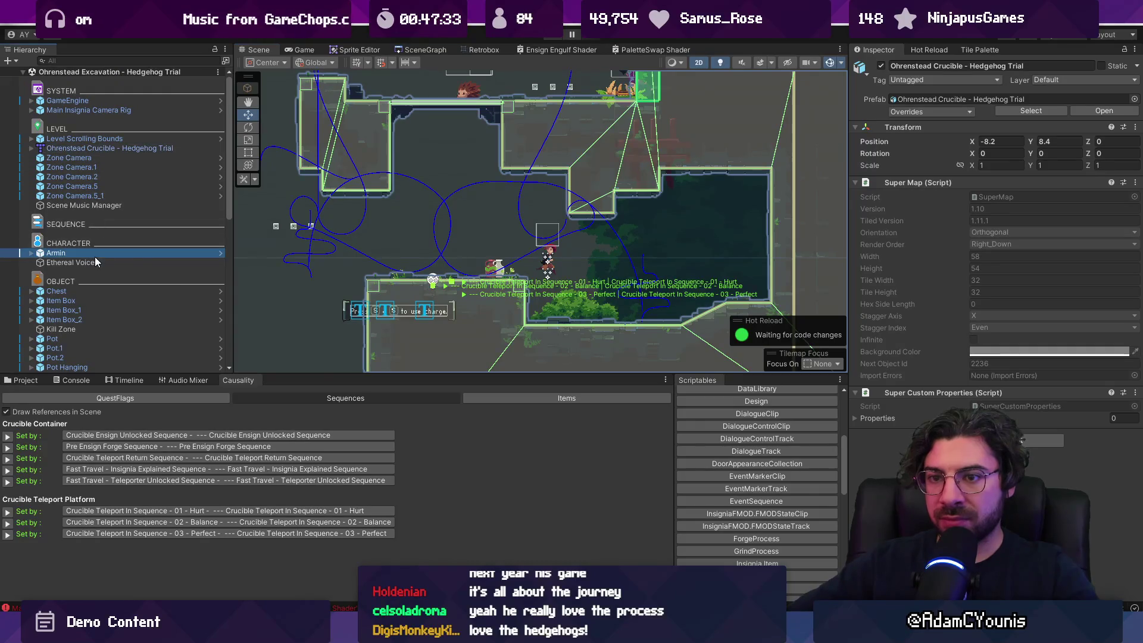
pyautogui.moveTo(568, 265); pyautogui.dragTo(552, 258)
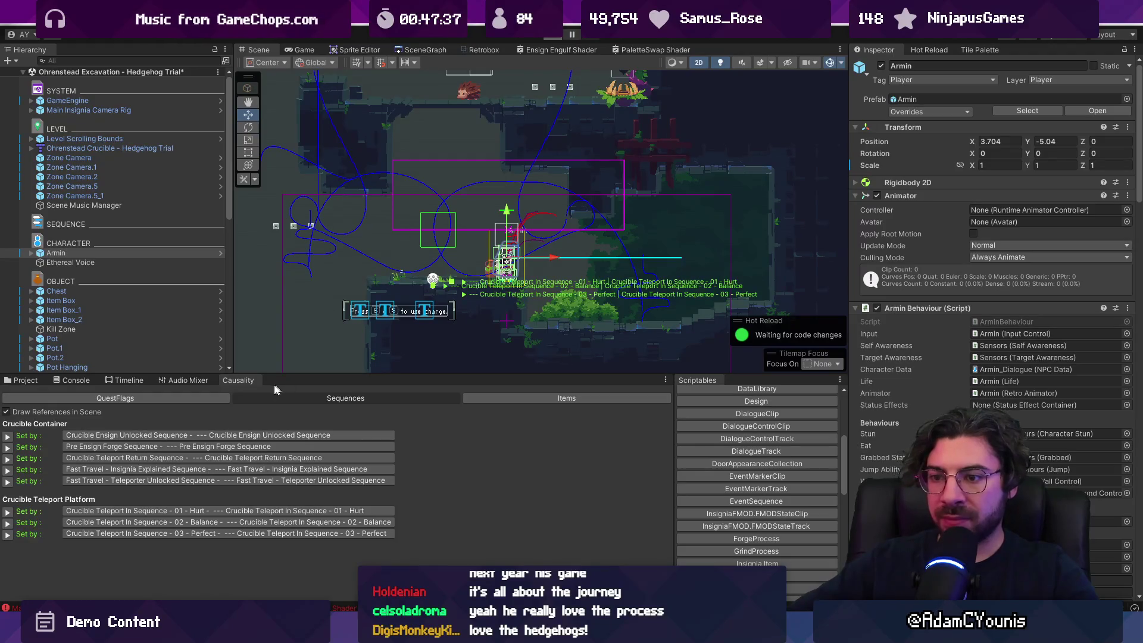
pyautogui.hotkey('ctrl', 'p')
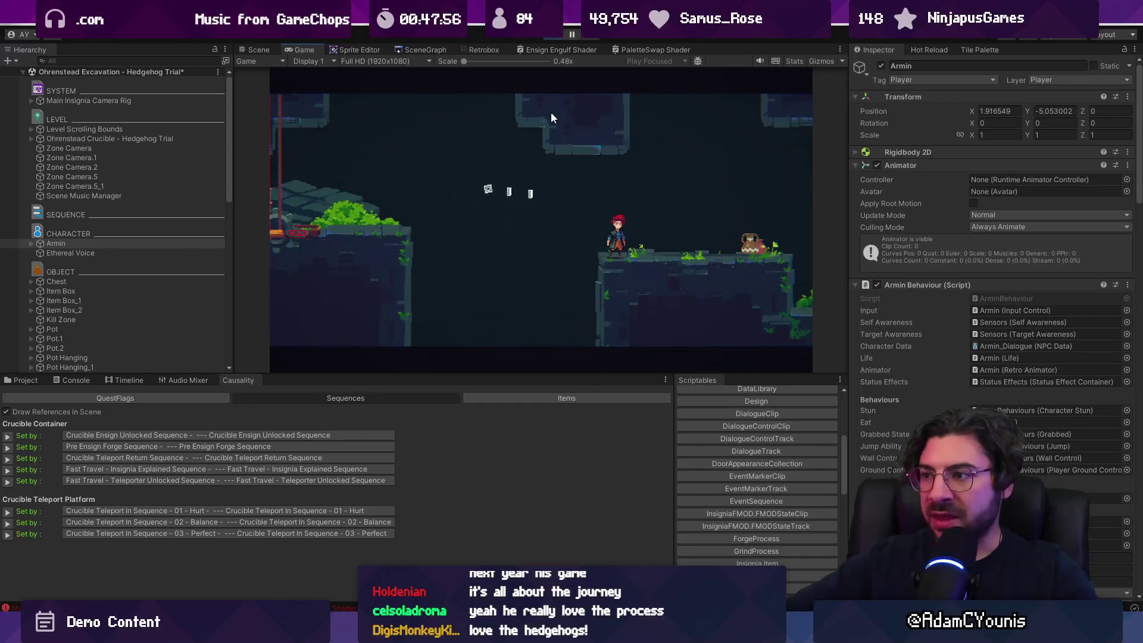
pyautogui.click(547, 36)
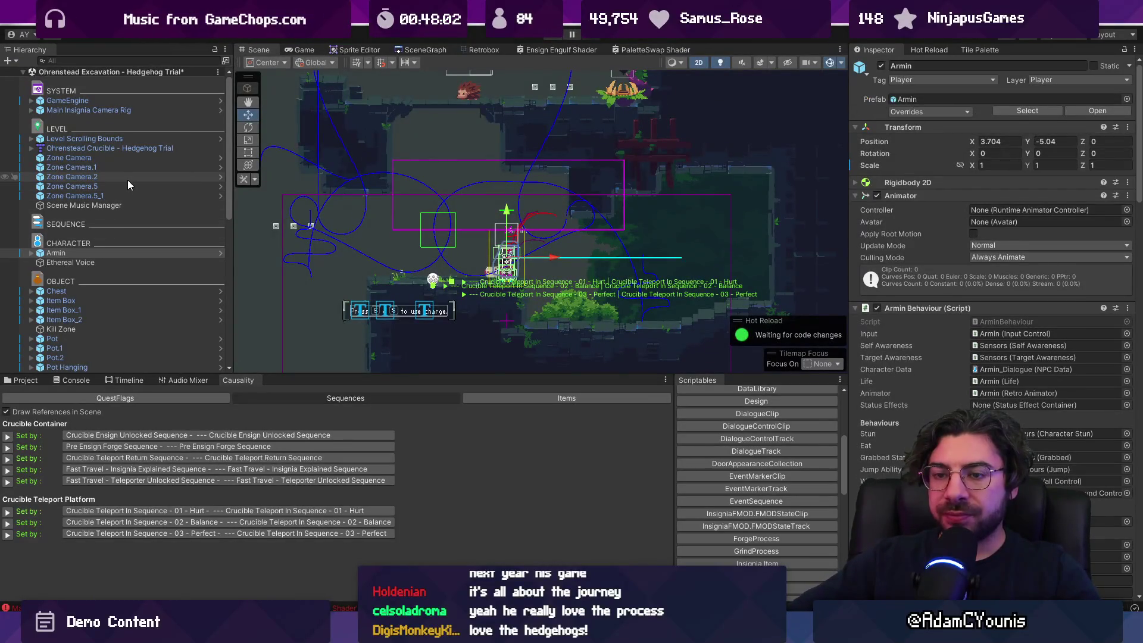
# Frame Armin in the Scene view and select Crucible Teleport In Sequence - 02 - Balance
pyautogui.scroll(-3, 127, 180)
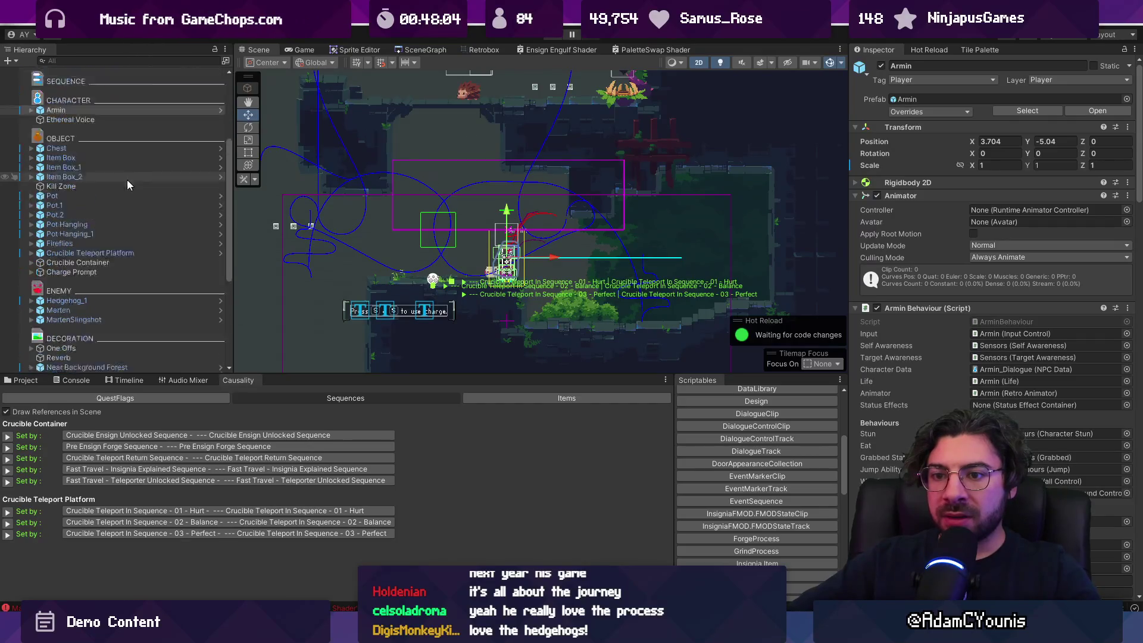
pyautogui.scroll(3, 131, 264)
pyautogui.press('f')
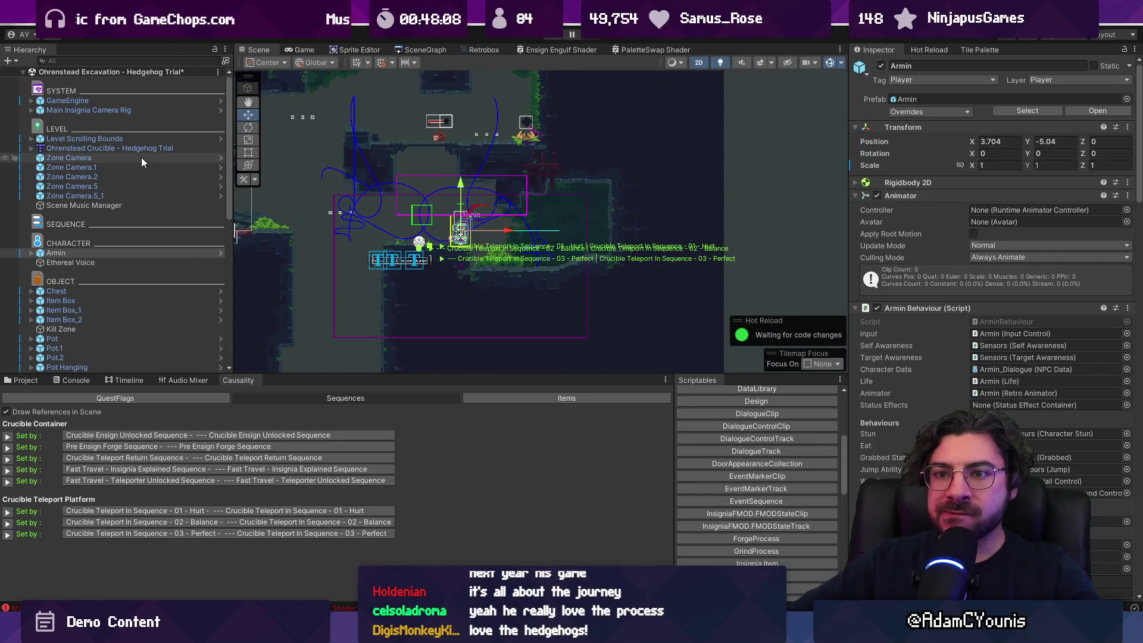
pyautogui.scroll(-12, 128, 259)
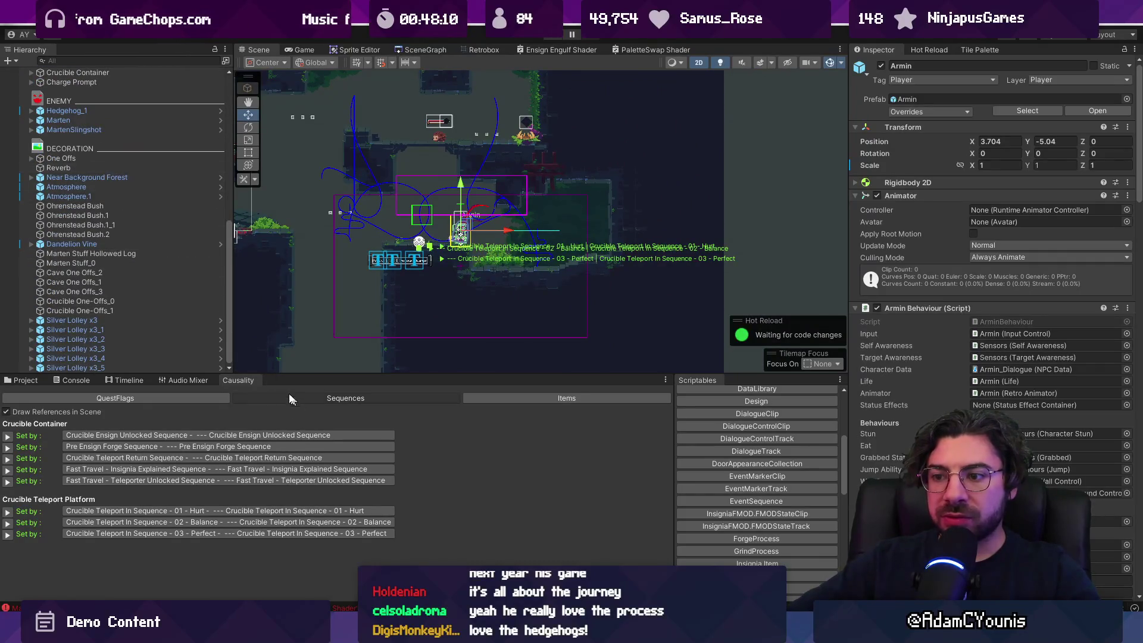
pyautogui.click(122, 522)
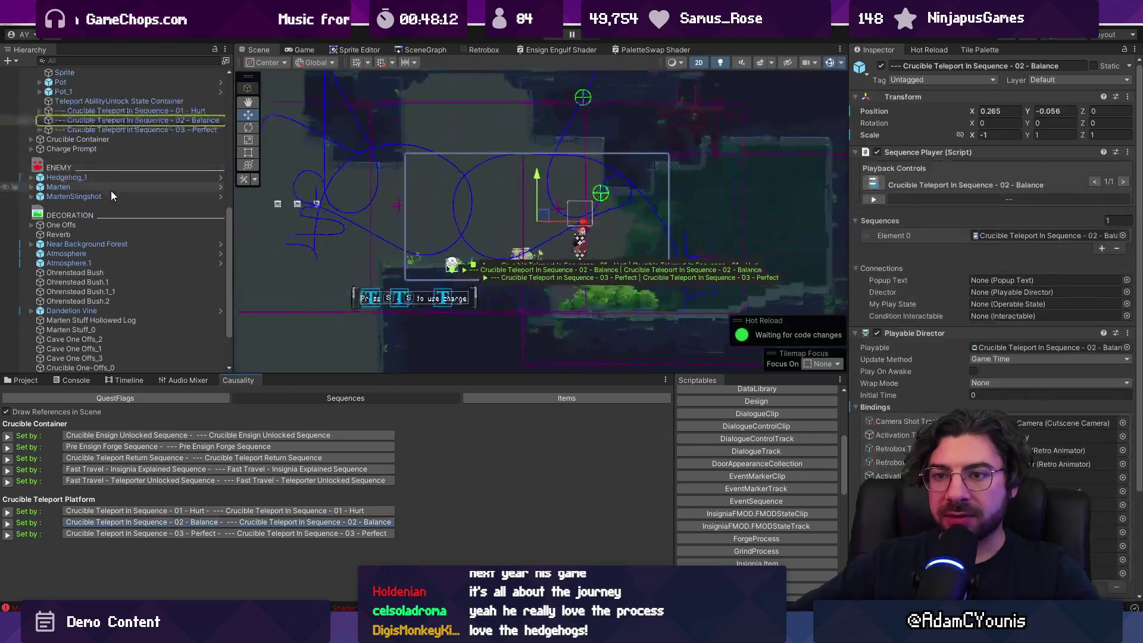
# Expand the Balance sequence, load it in the Timeline and scrub from about 15 to 17 seconds
pyautogui.click(40, 120)
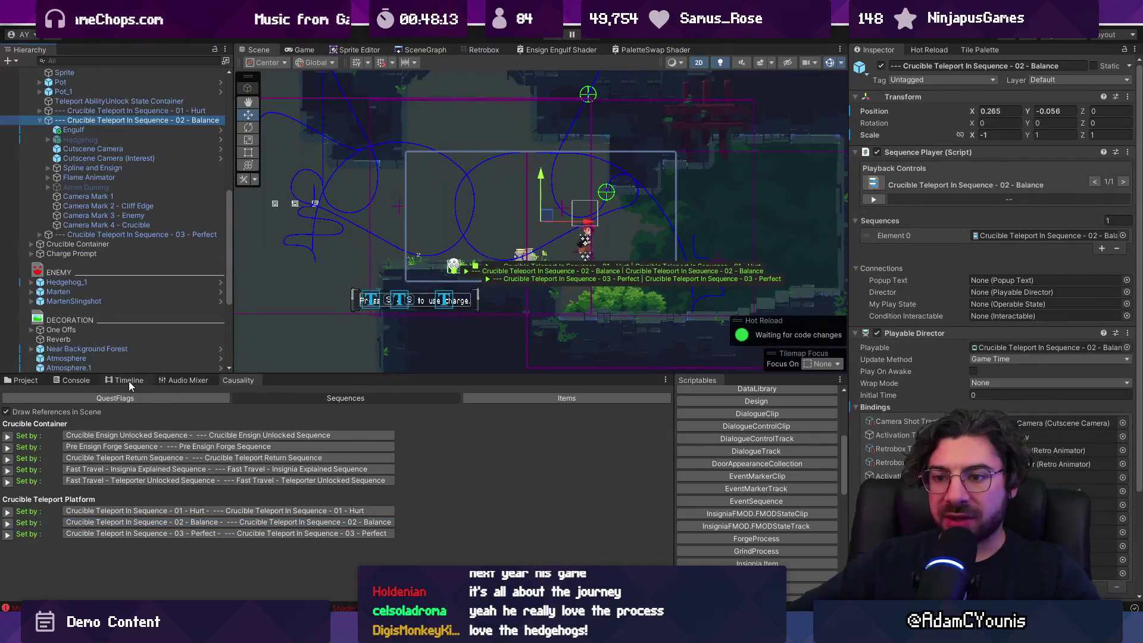
pyautogui.click(128, 381)
pyautogui.click(106, 122)
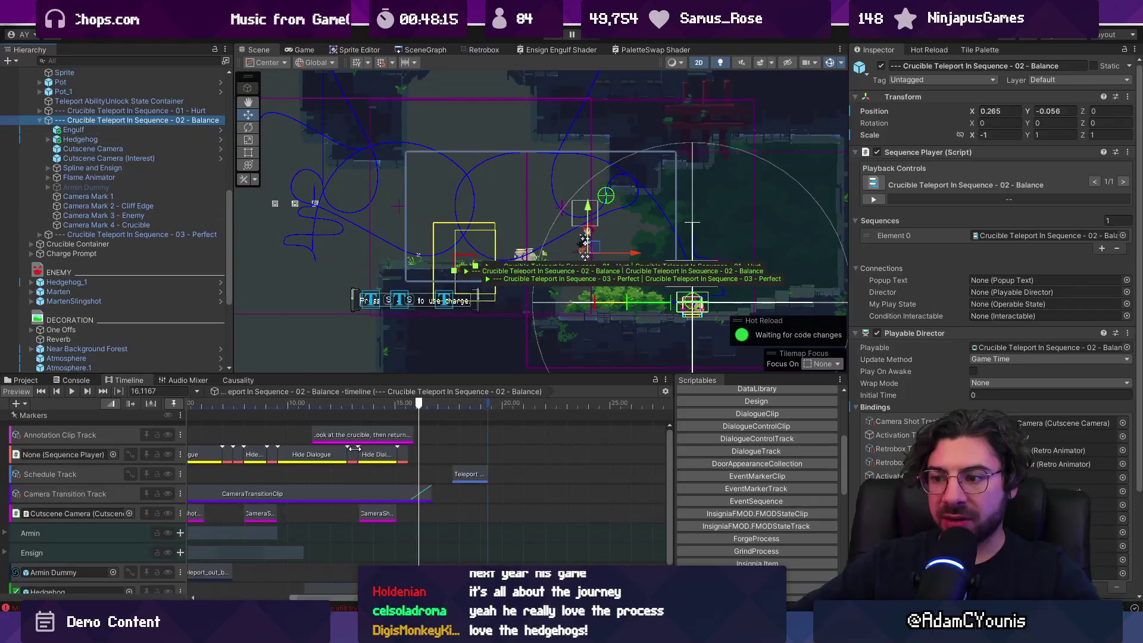
pyautogui.scroll(-1, 381, 474)
pyautogui.scroll(4, 377, 471)
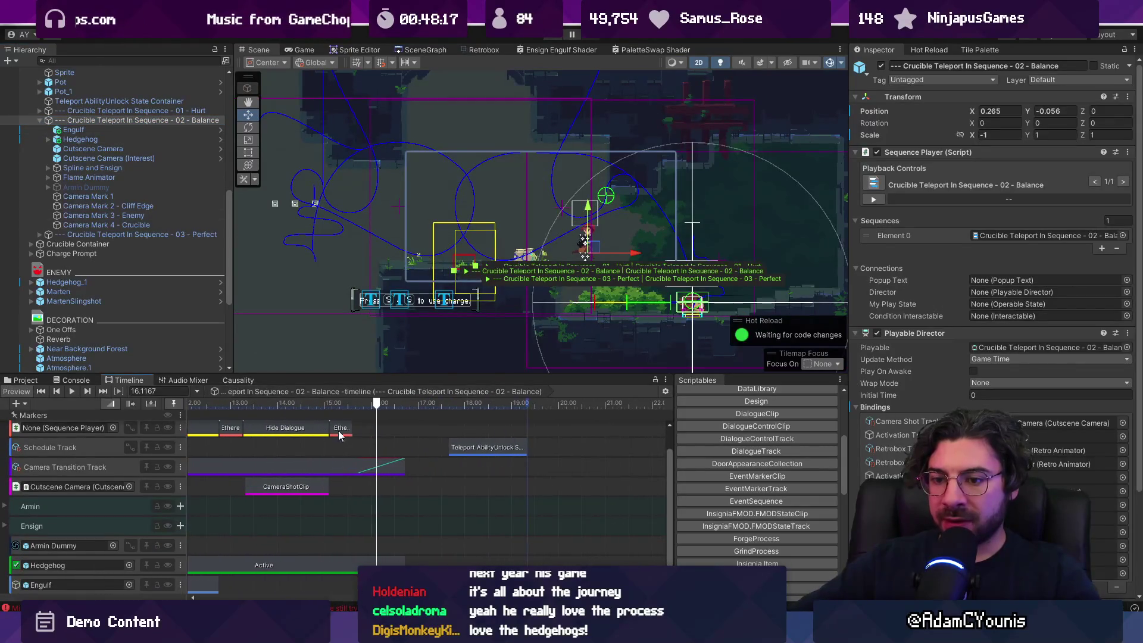
pyautogui.click(327, 407)
pyautogui.moveTo(327, 408); pyautogui.dragTo(419, 403)
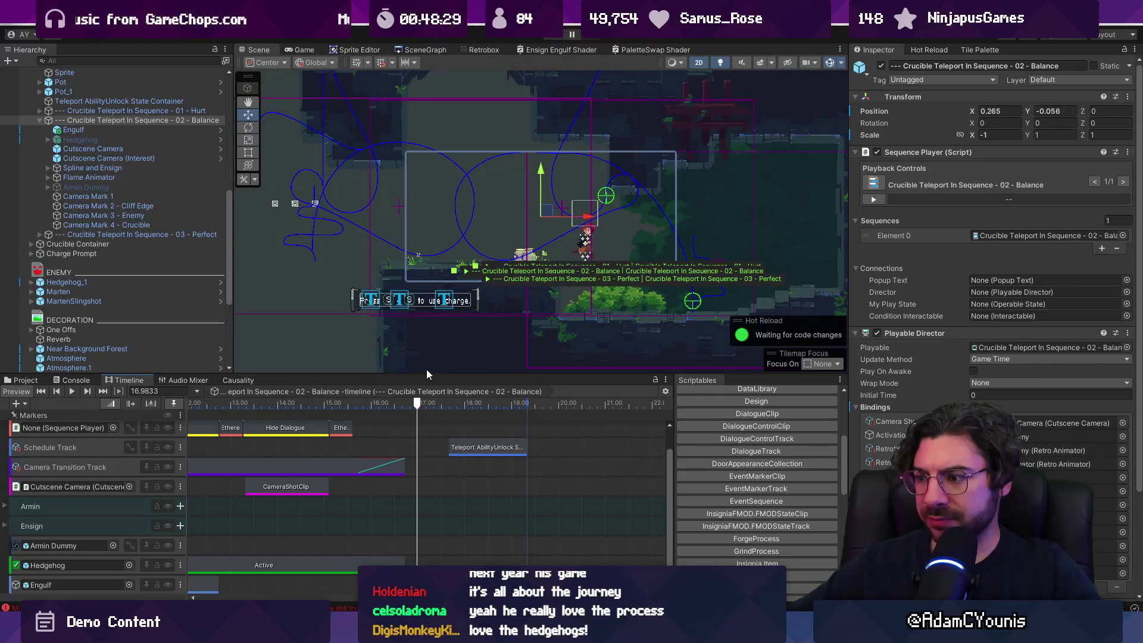
# Inspect the camera transition clip, then open CameraTransitionClip at its inTransition field
pyautogui.scroll(-2, 618, 255)
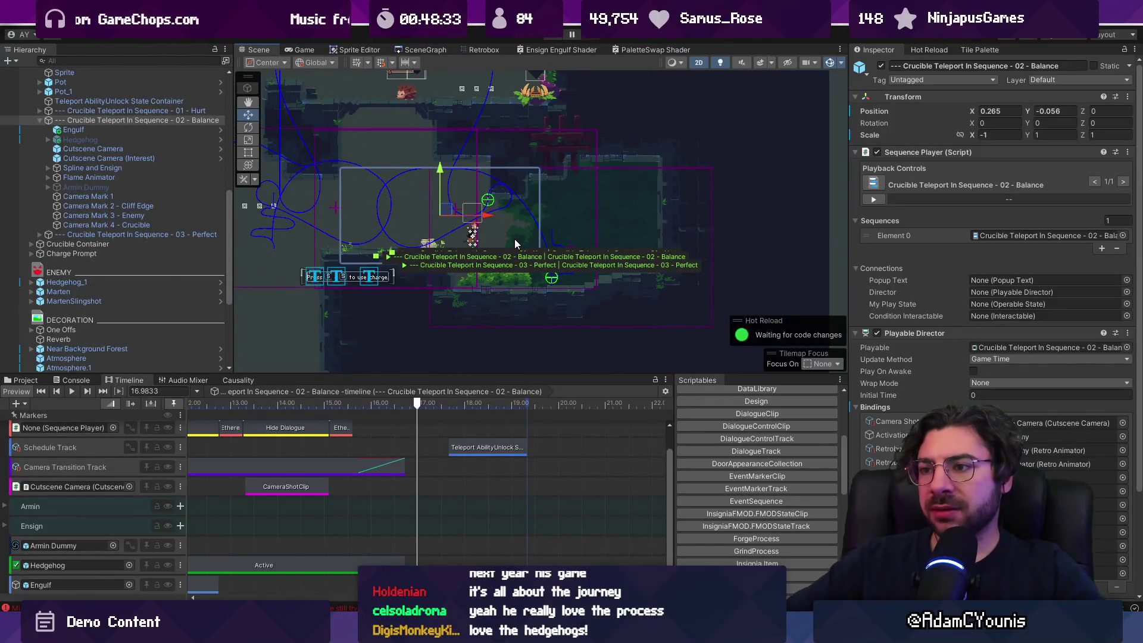
pyautogui.moveTo(514, 238); pyautogui.dragTo(665, 258)
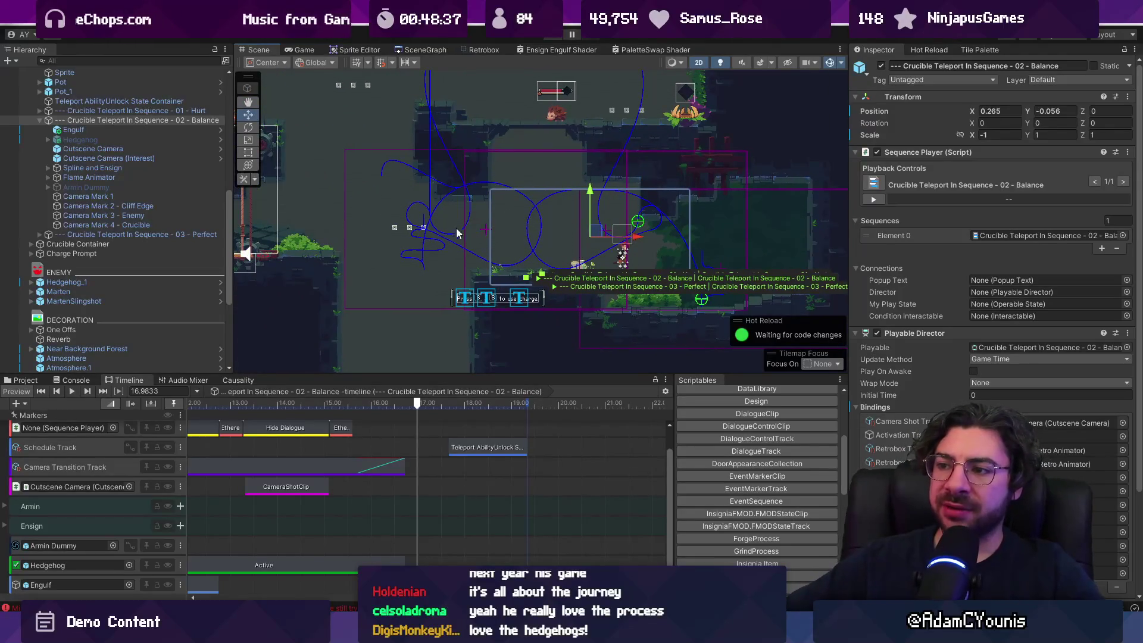
pyautogui.moveTo(448, 372)
pyautogui.mouseDown()
pyautogui.moveTo(456, 287)
pyautogui.moveTo(460, 321)
pyautogui.mouseUp()
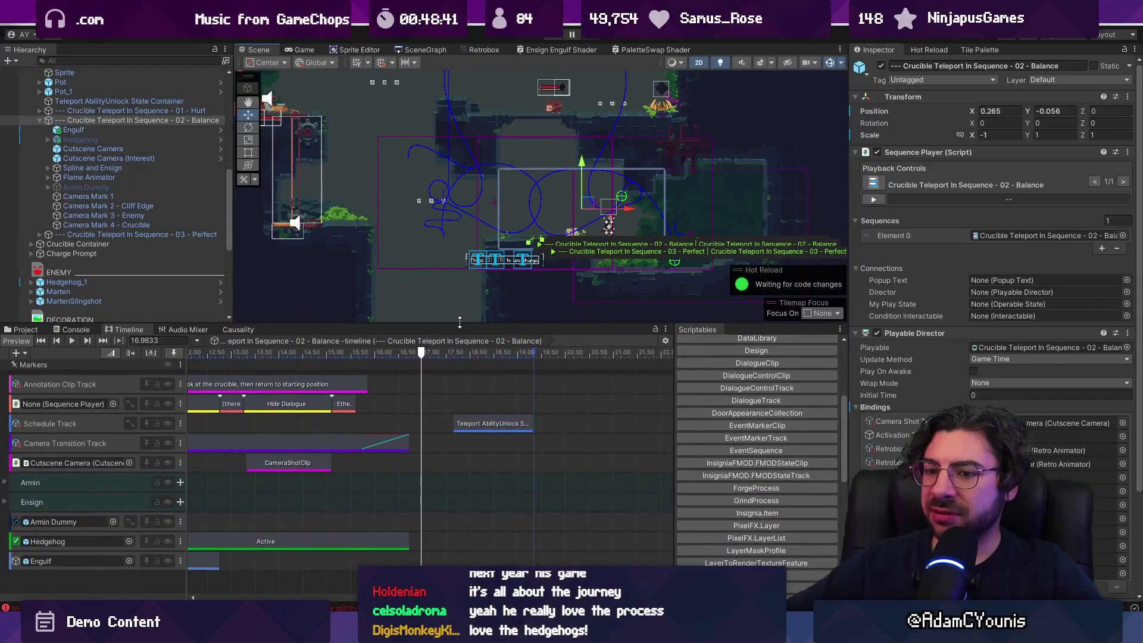
pyautogui.click(312, 470)
pyautogui.click(404, 447)
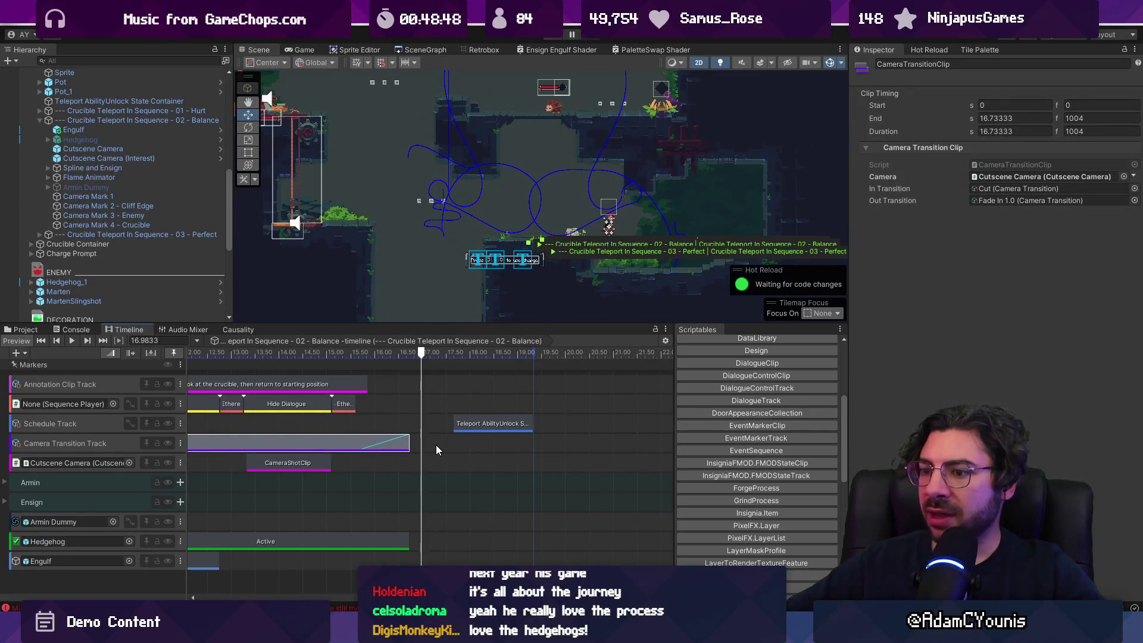
pyautogui.scroll(-3, 436, 445)
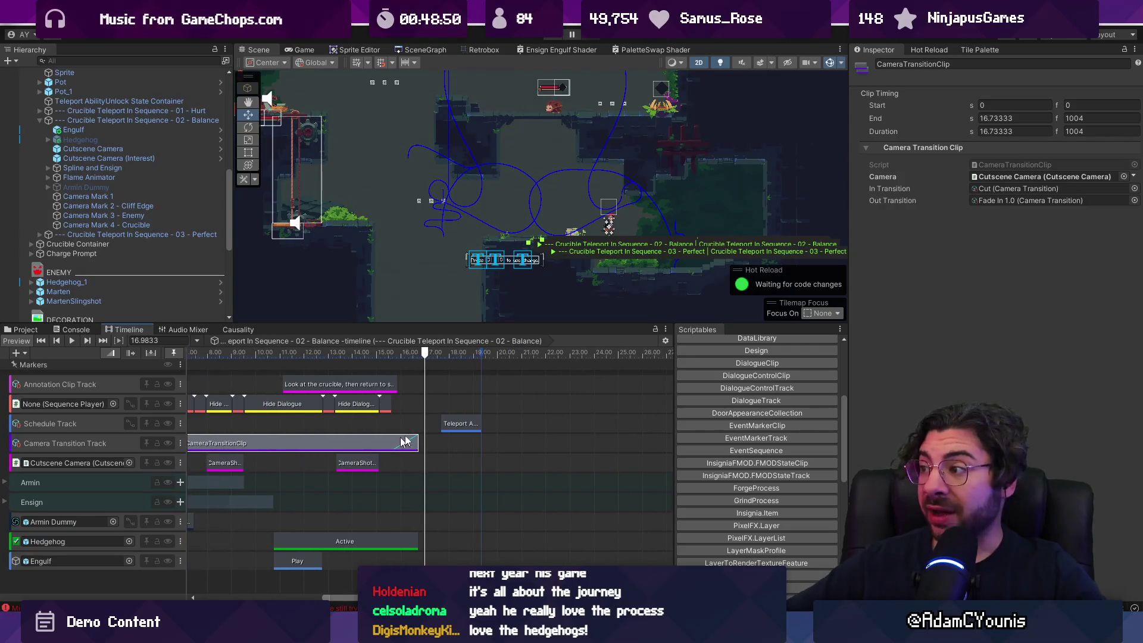
pyautogui.doubleClick(1012, 165)
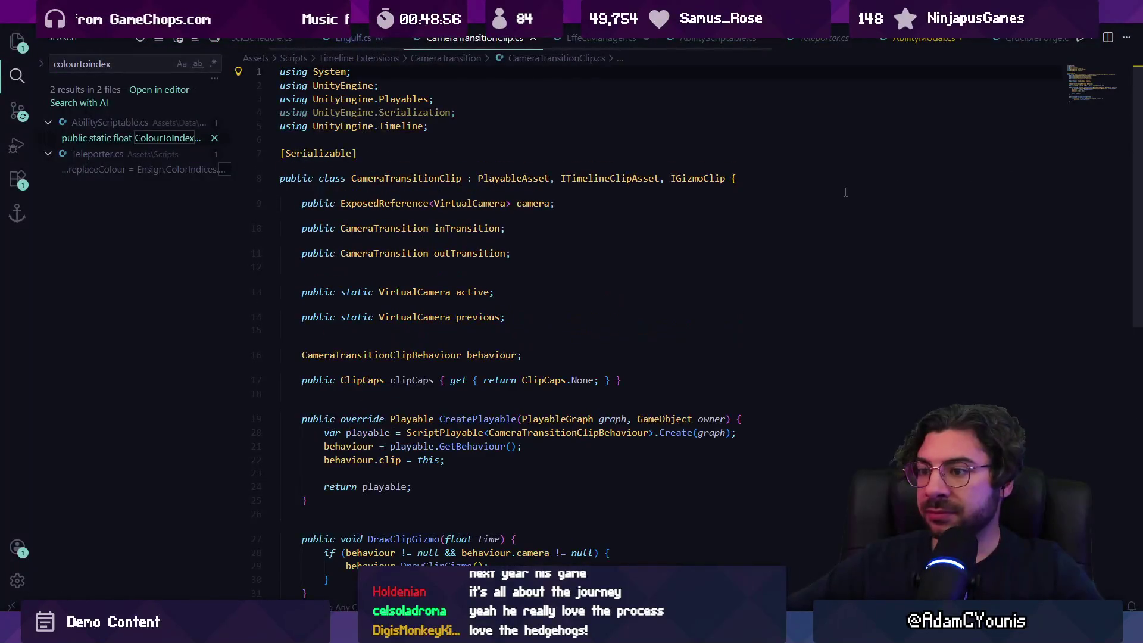
pyautogui.click(847, 233)
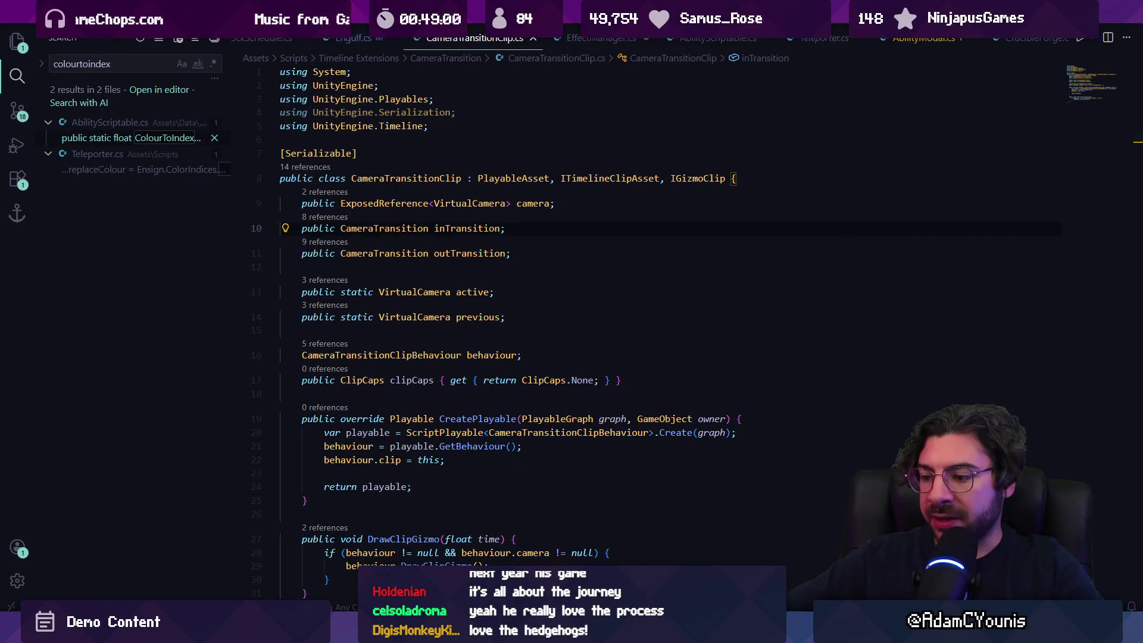
# In the Git client, show the uncommitted local changes and stage all files
pyautogui.hotkey('alt', 'Tab')
pyautogui.click(95, 77)
pyautogui.click(439, 74)
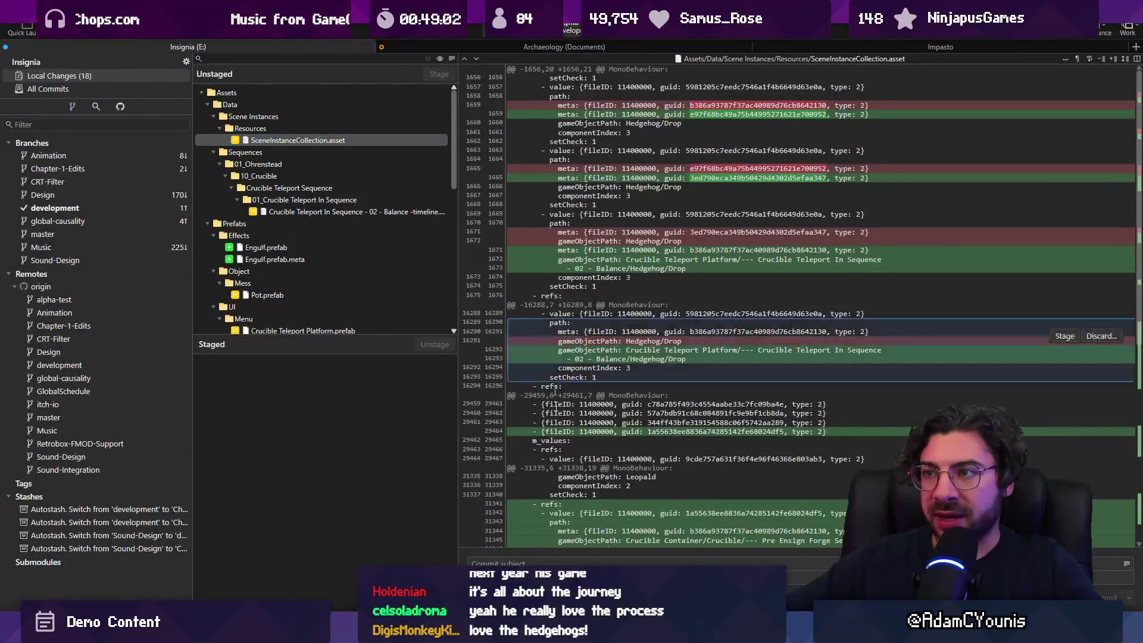
# Commit as "Updates engulf to use Ability Effects" and push to origin/development
pyautogui.write('Updated')
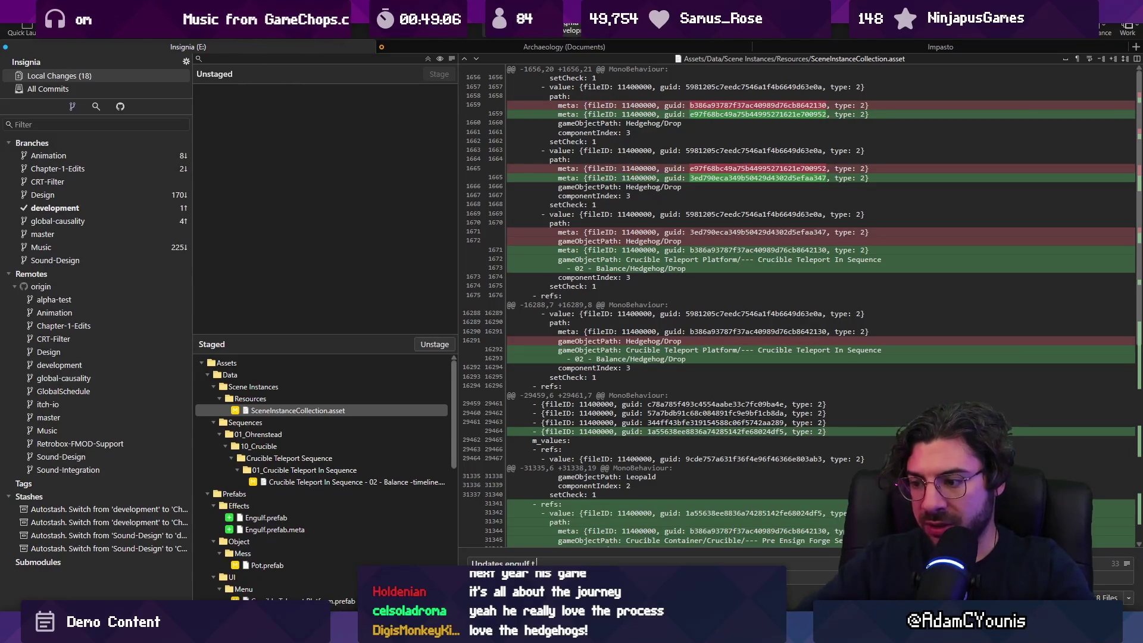
pyautogui.write('e Ability Effects')
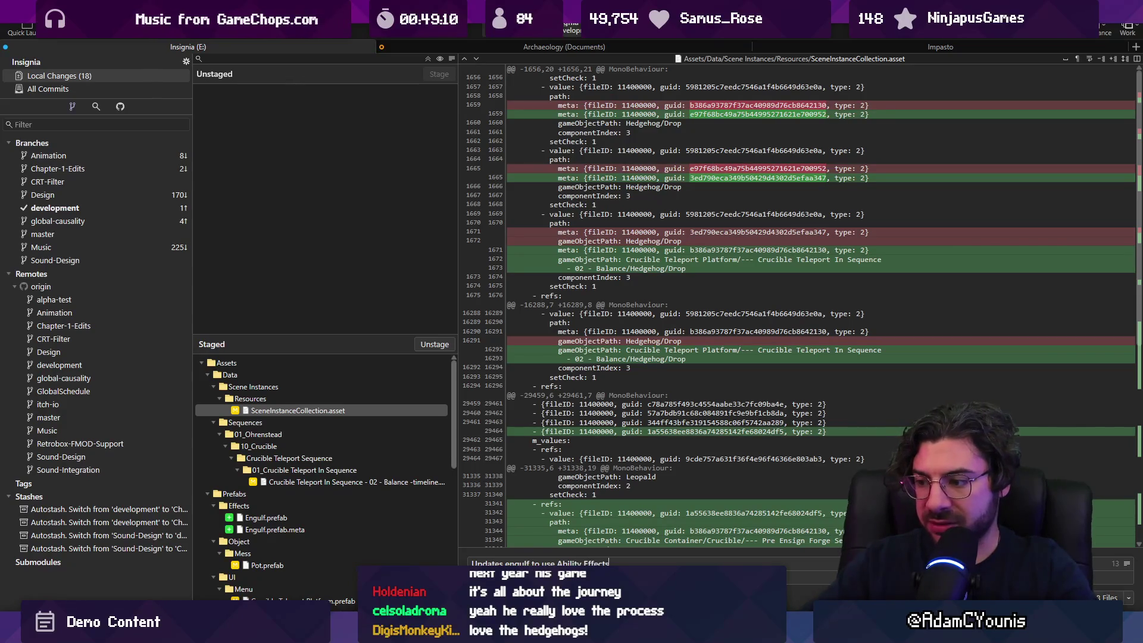
pyautogui.hotkey('ctrl', 'Return')
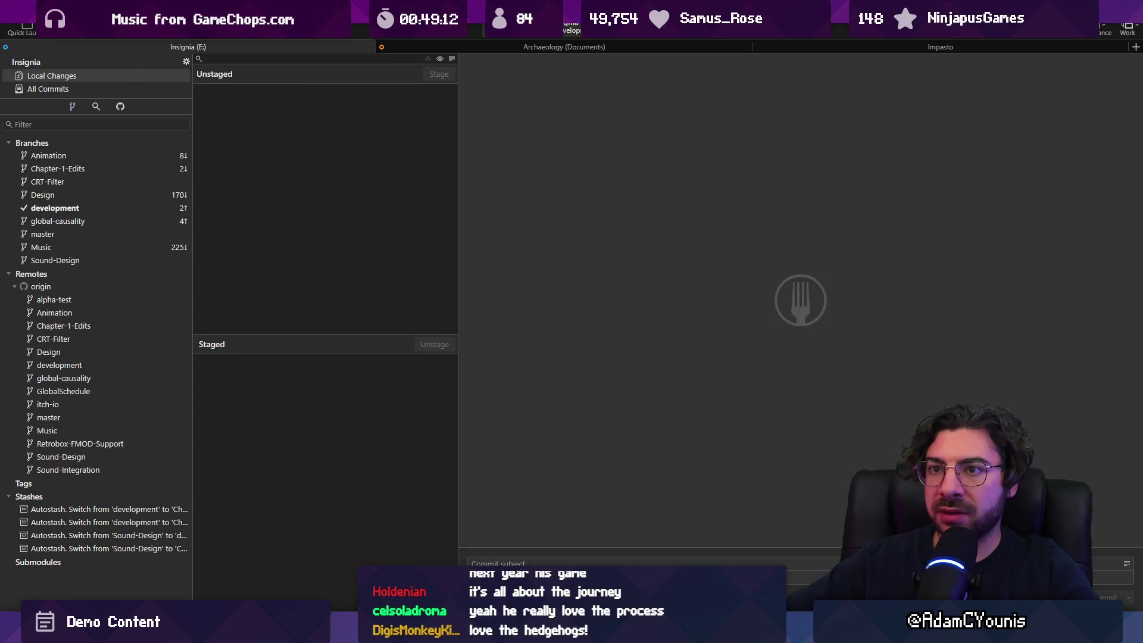
pyautogui.hotkey('ctrl', 'shift', 'p')
pyautogui.click(655, 349)
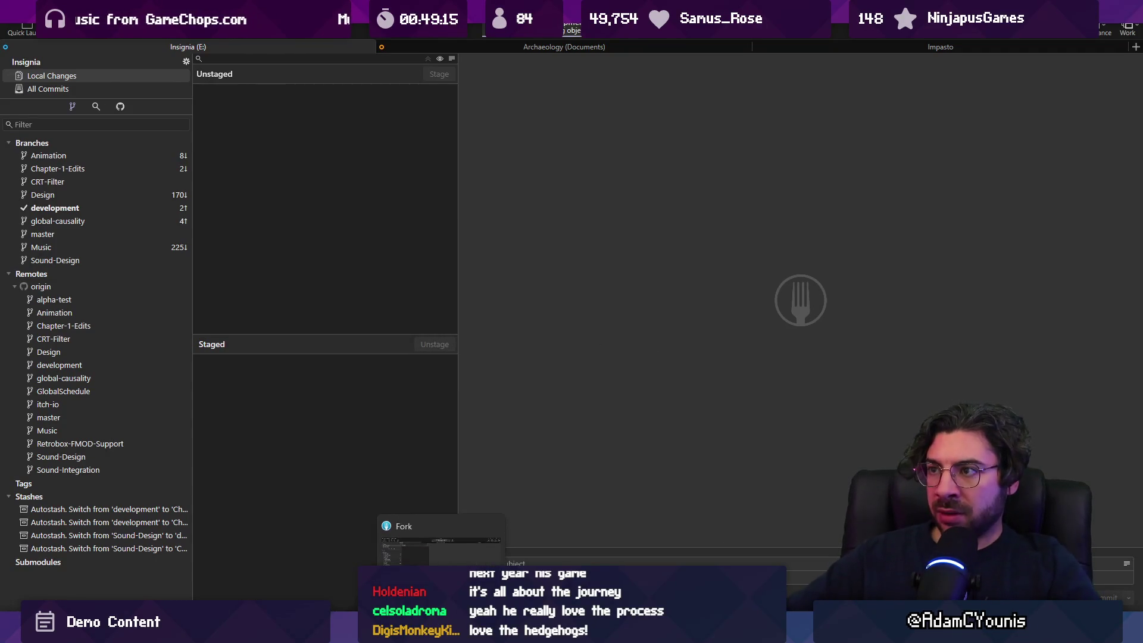
pyautogui.hotkey('alt', 'Tab')
pyautogui.click(520, 269)
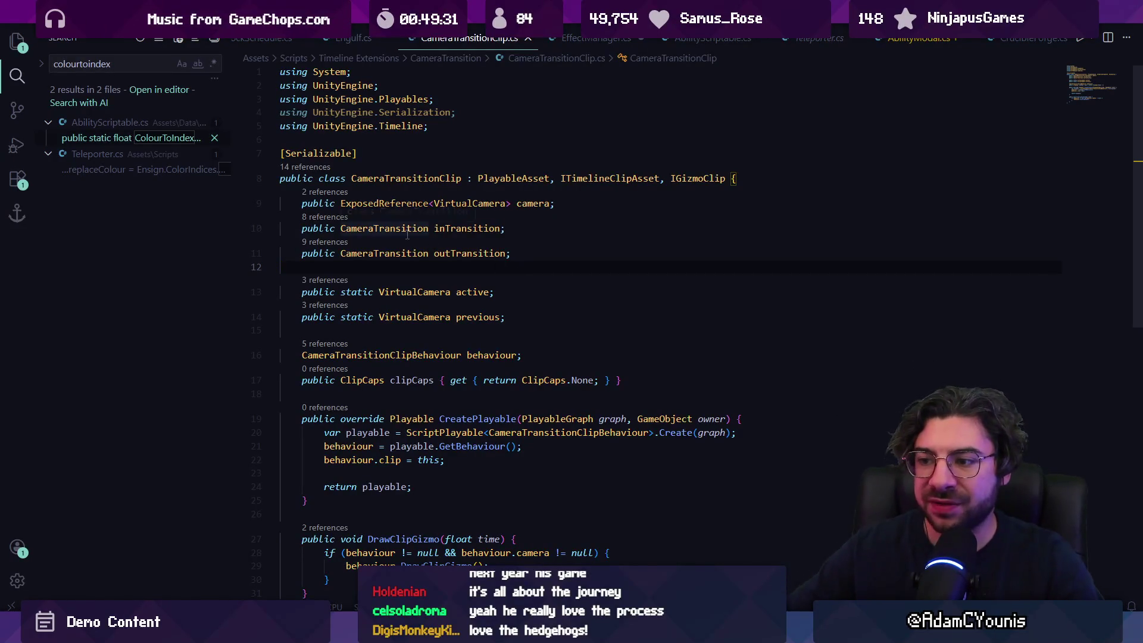
pyautogui.scroll(-5, 467, 241)
pyautogui.scroll(5, 468, 241)
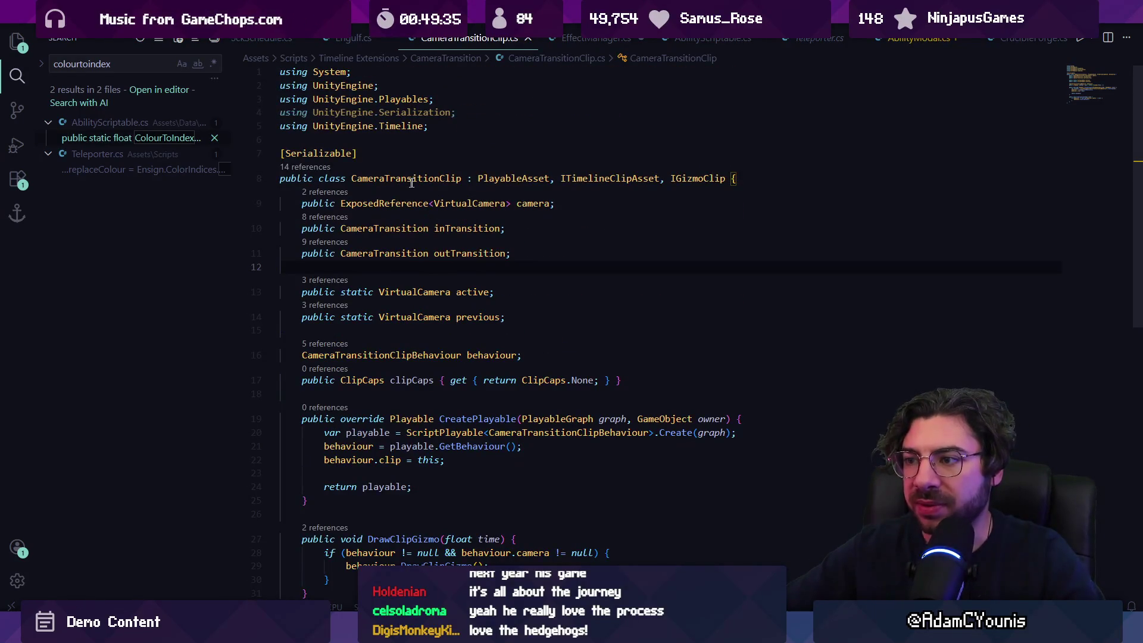
pyautogui.keyDown('ctrl'); pyautogui.click(449, 356); pyautogui.keyUp('ctrl')
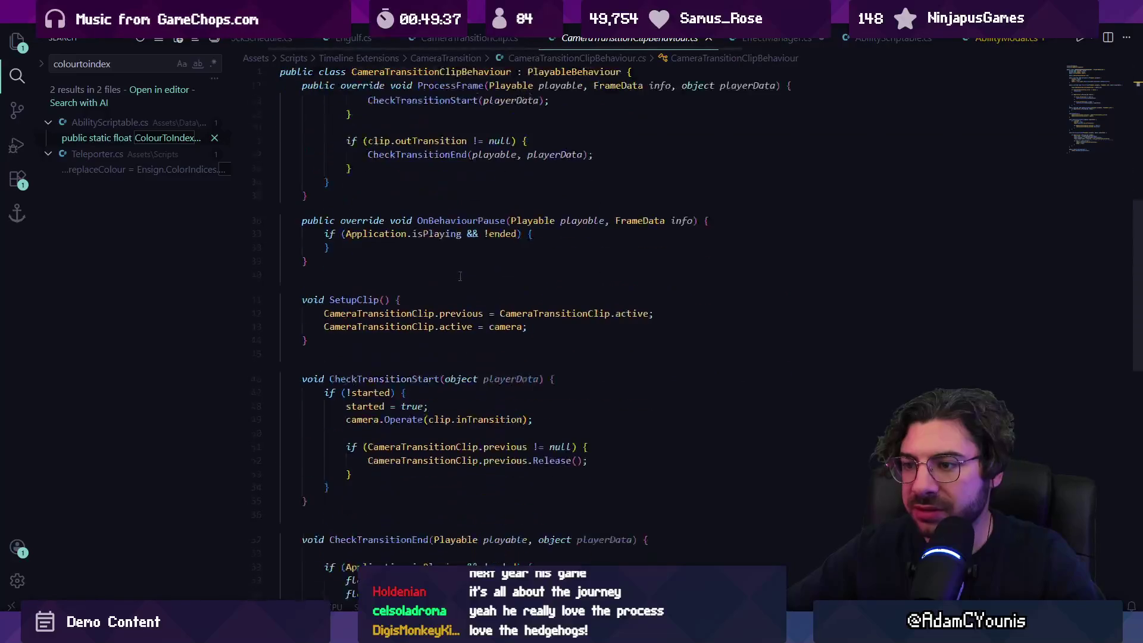
pyautogui.scroll(-2, 468, 281)
pyautogui.scroll(-4, 436, 246)
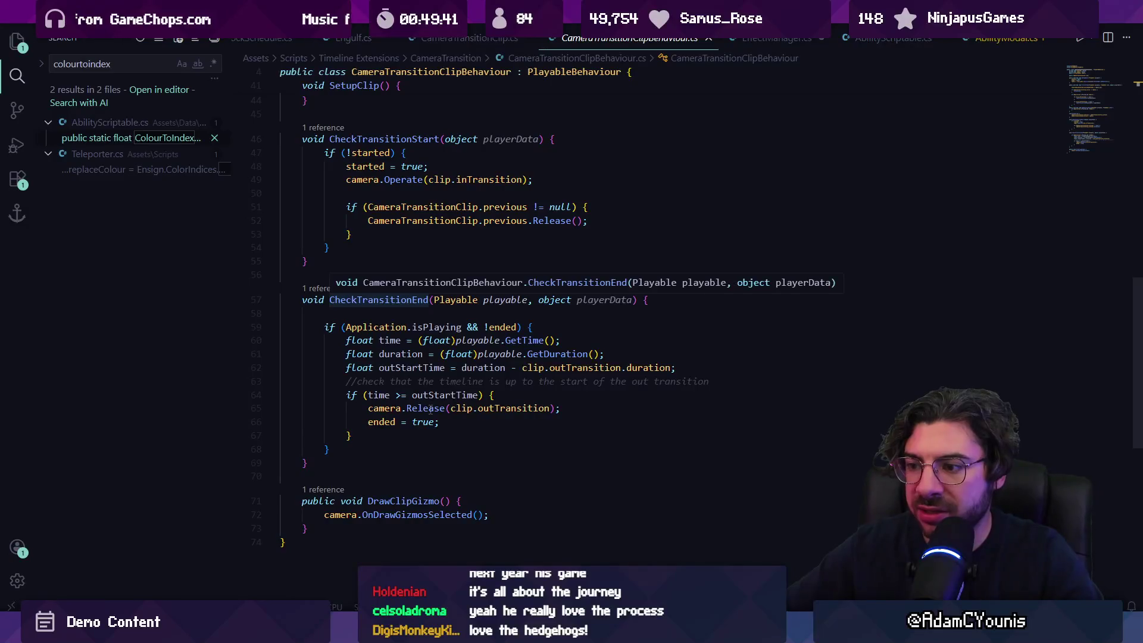
pyautogui.moveTo(429, 408)
pyautogui.click(445, 367)
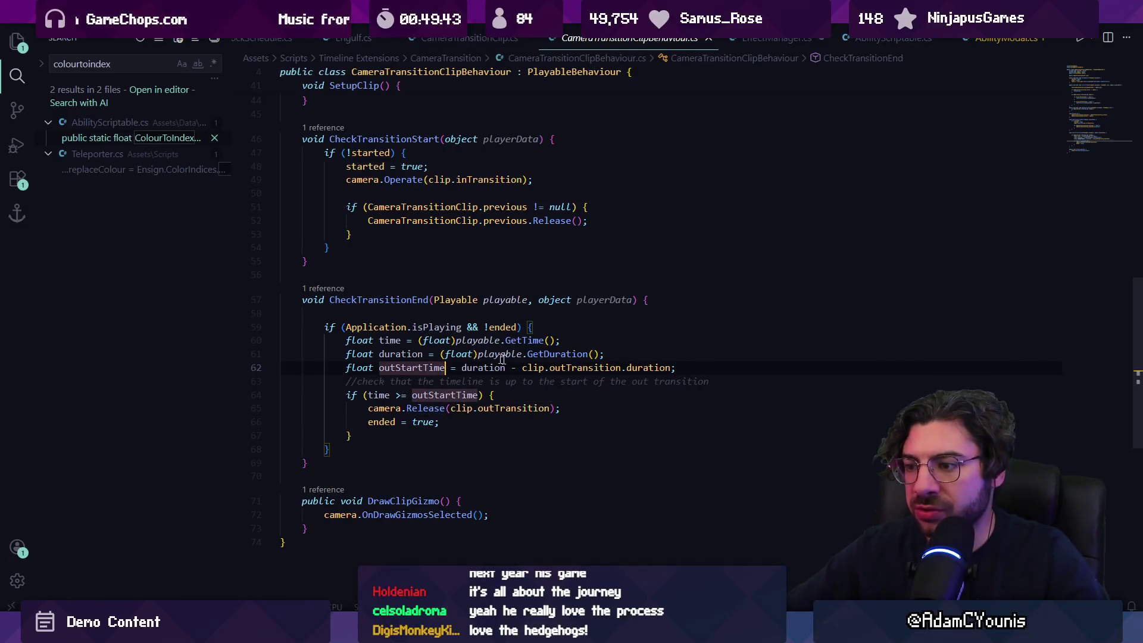
pyautogui.click(682, 367)
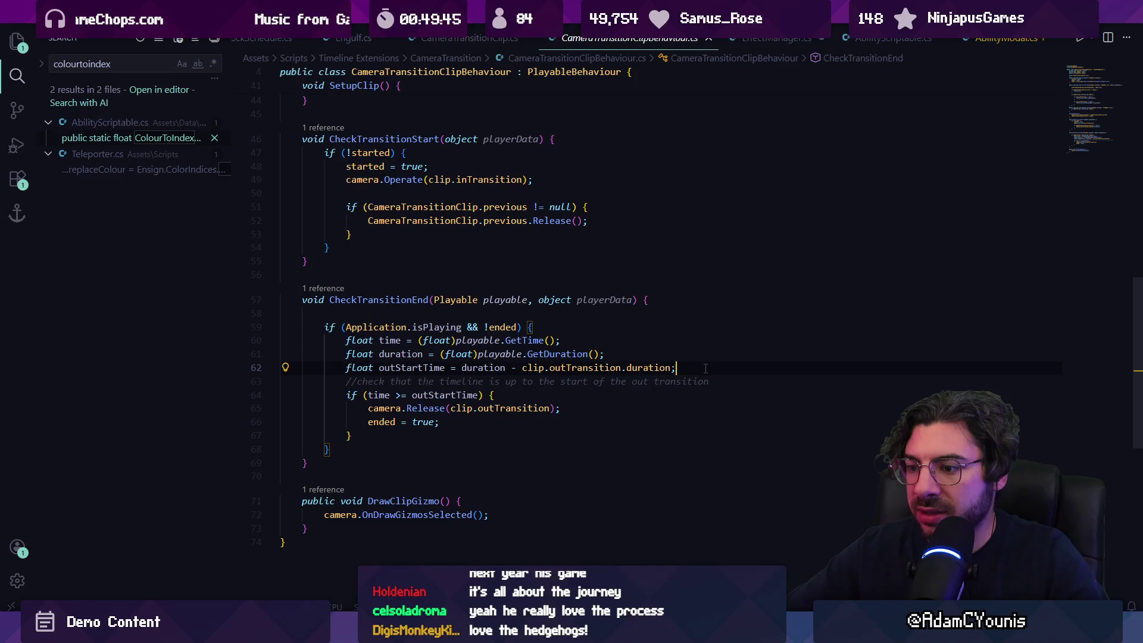
pyautogui.scroll(10, 660, 340)
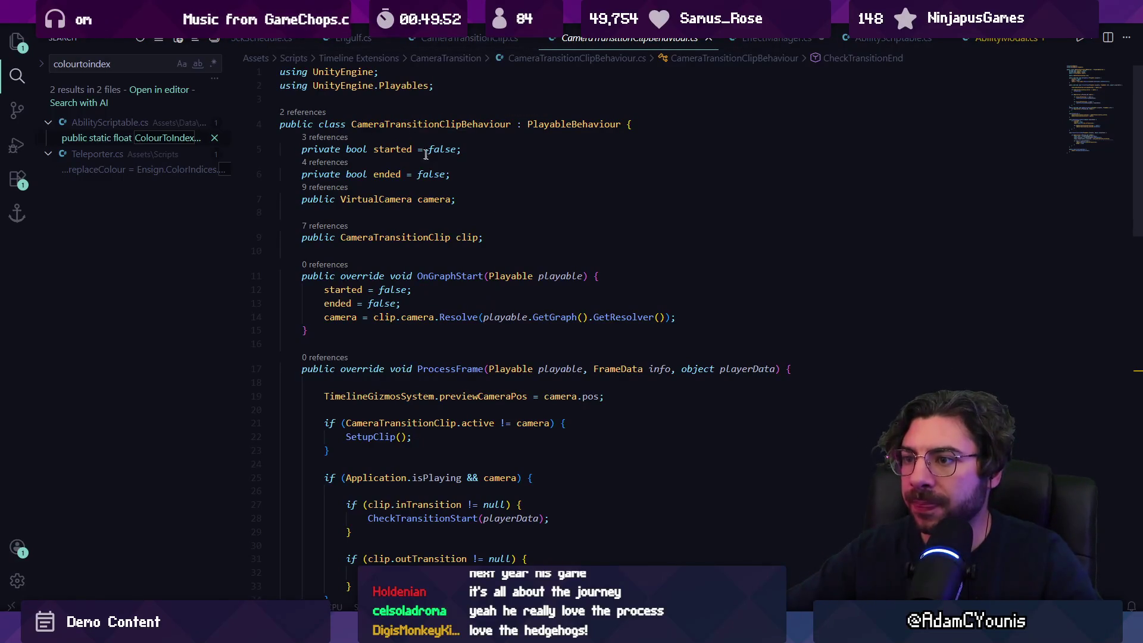
pyautogui.keyDown('ctrl'); pyautogui.click(411, 237); pyautogui.keyUp('ctrl')
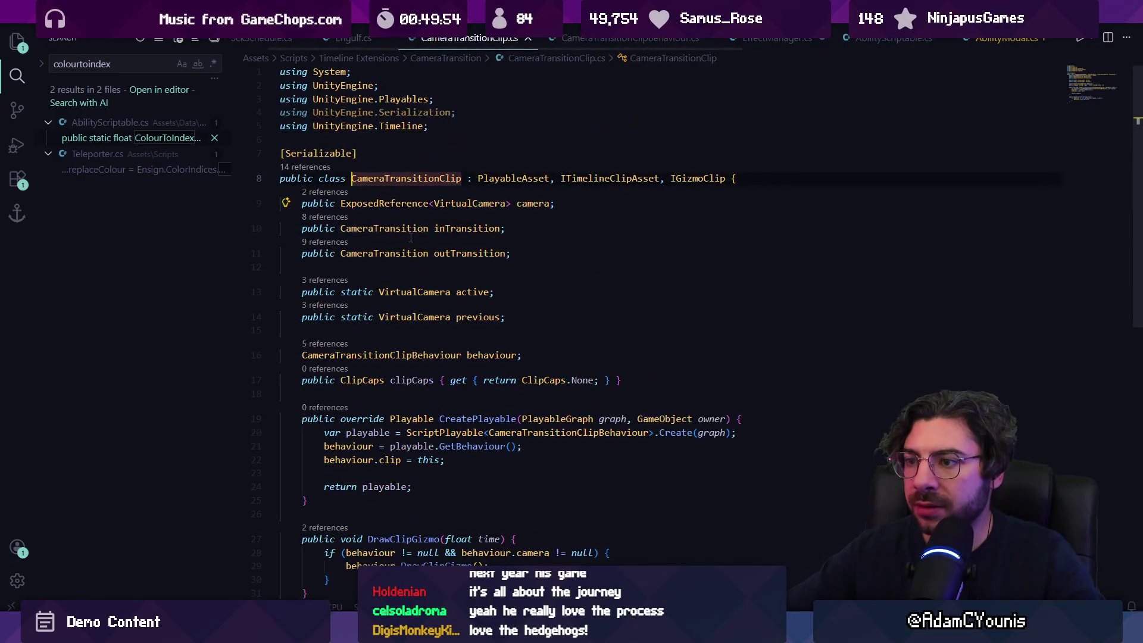
pyautogui.click(529, 270)
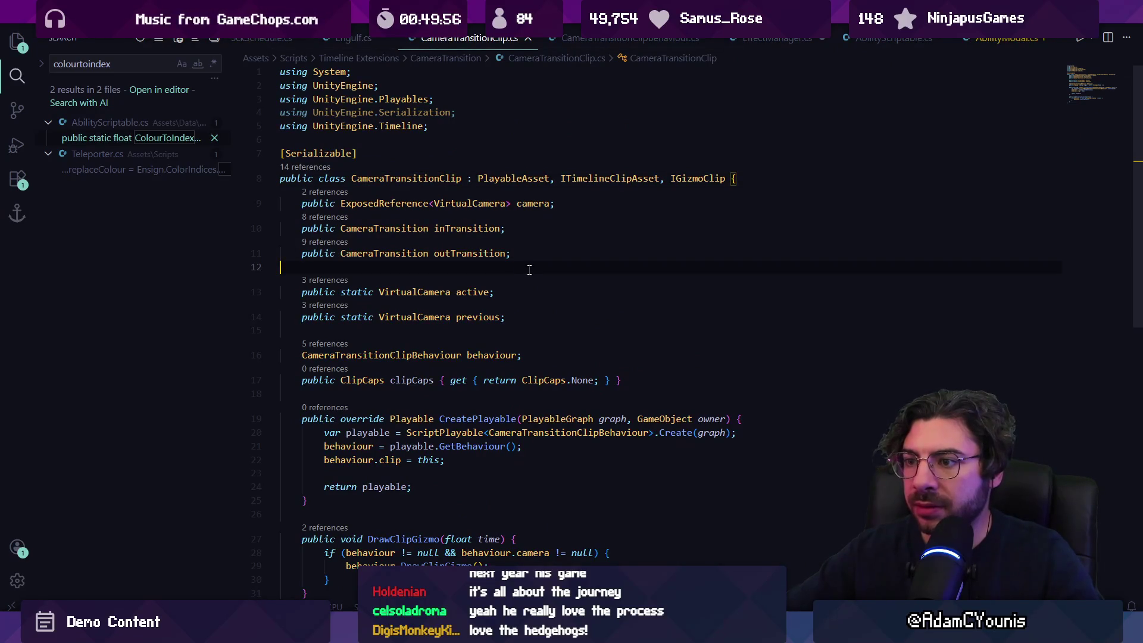
# Make line 12 'public bool setActionCameraToThis = false;', save, and show CameraTransitionClipBehaviour.cs
pyautogui.write('public ')
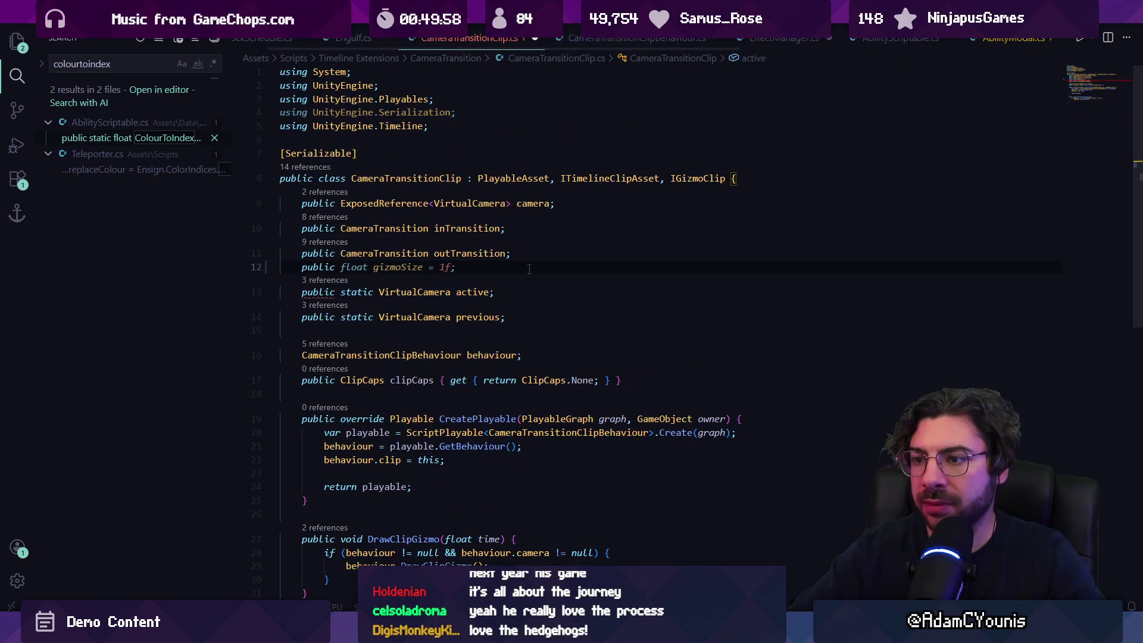
pyautogui.write('bool ')
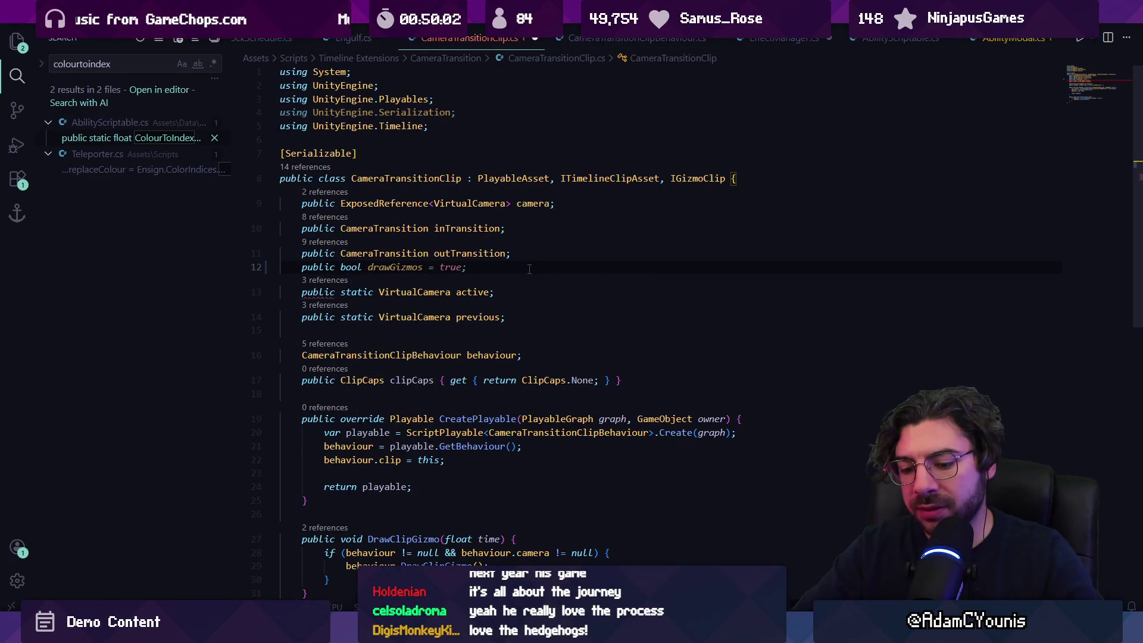
pyautogui.write('setA')
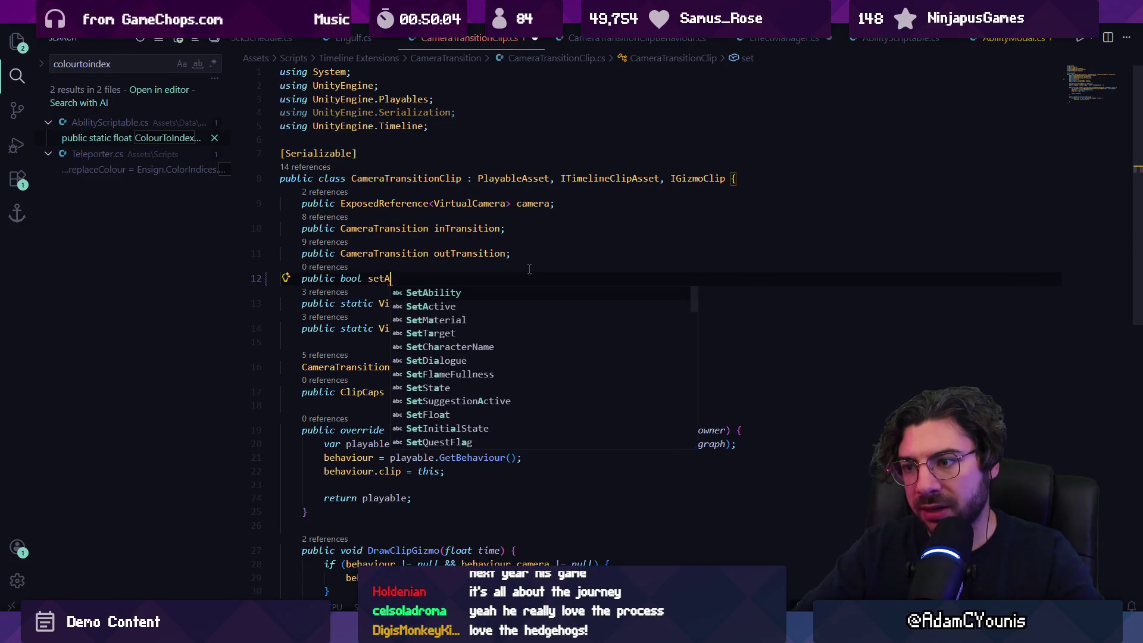
pyautogui.write('ctionCamera')
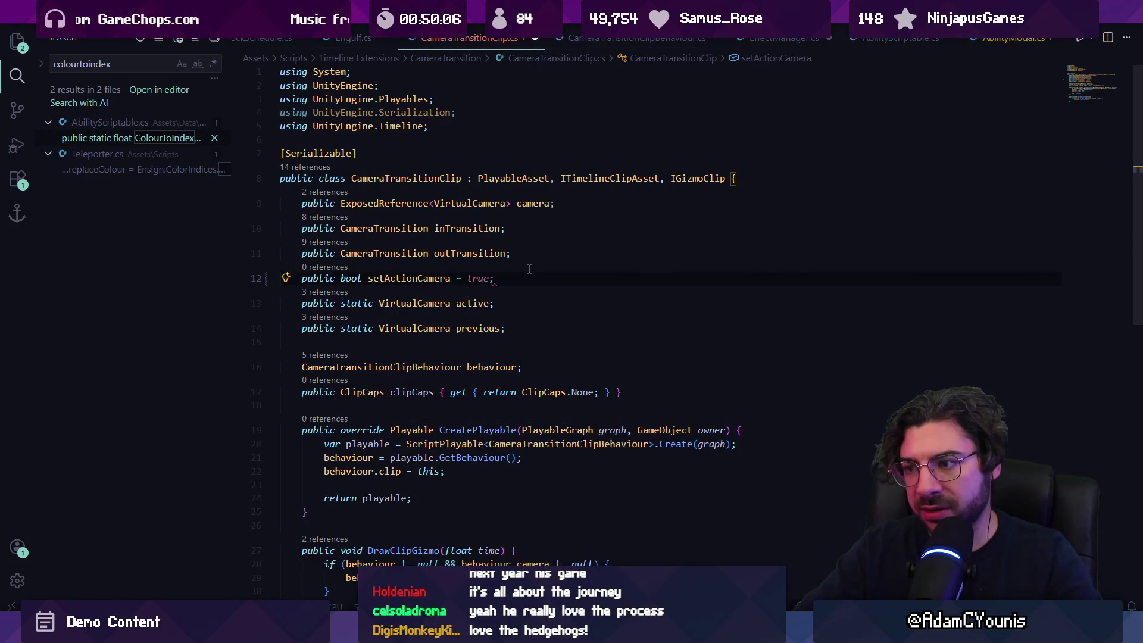
pyautogui.write('ToThis')
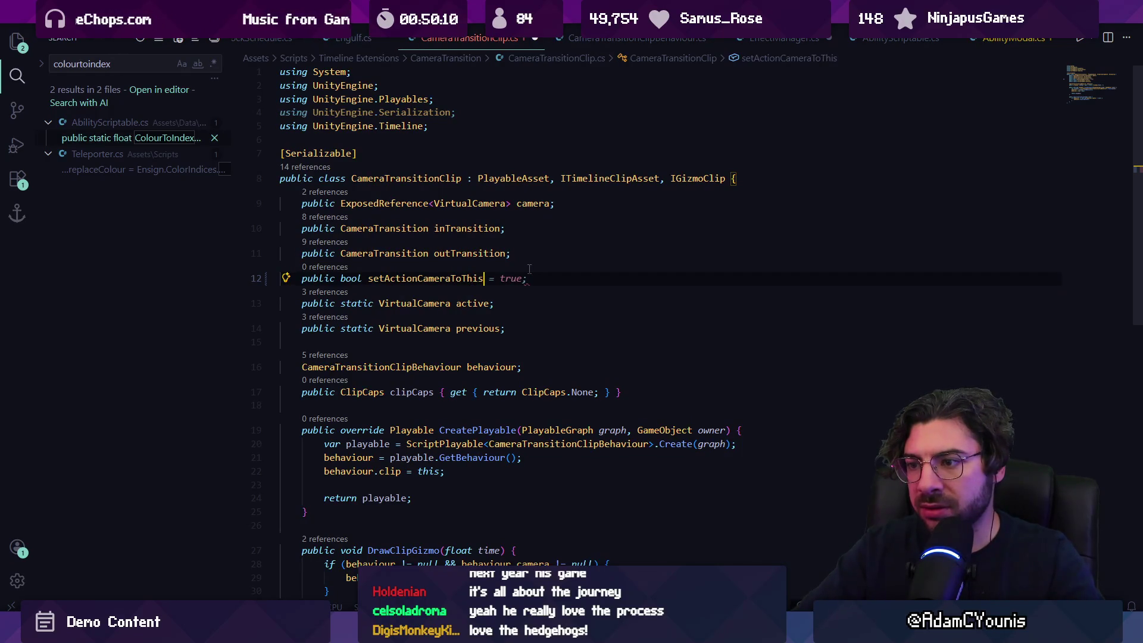
pyautogui.write(' = false;')
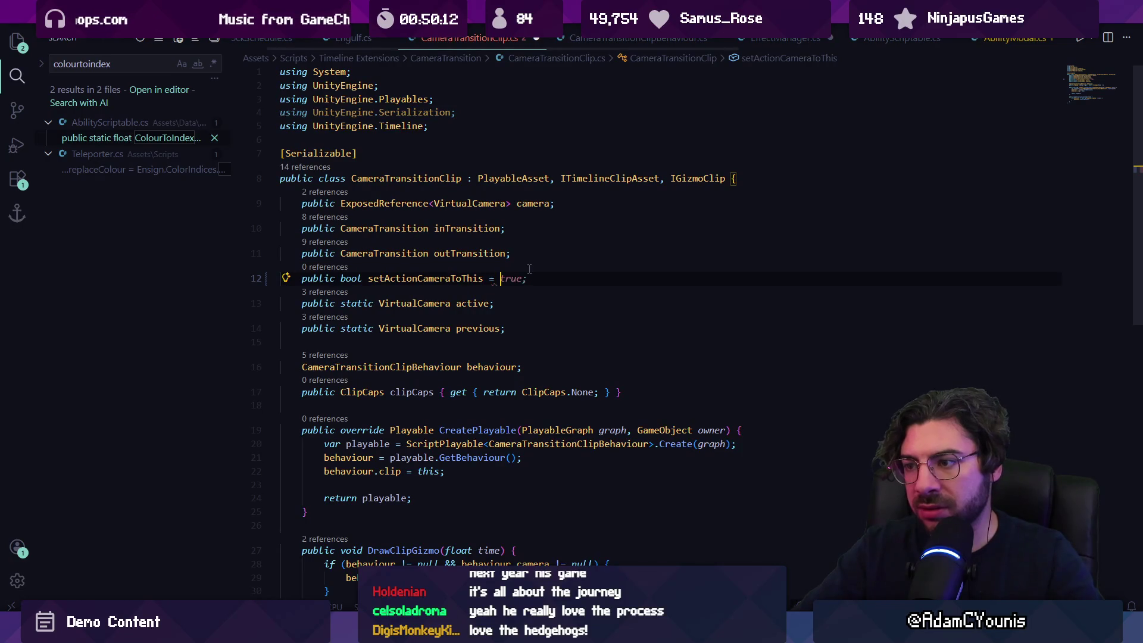
pyautogui.hotkey('ctrl', 's')
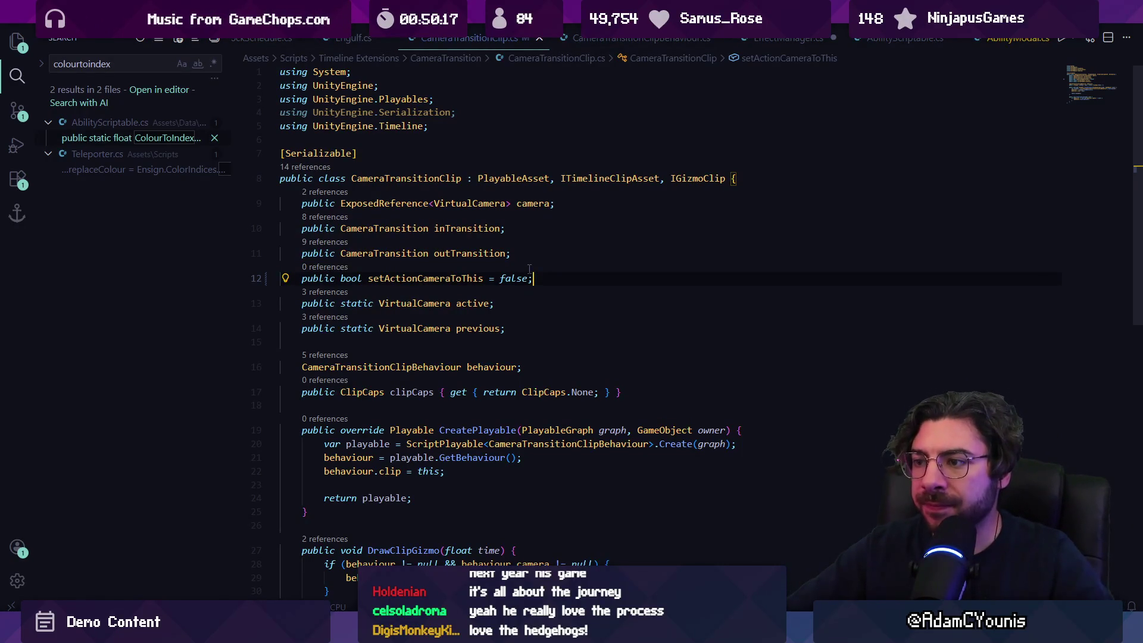
pyautogui.hotkey('ctrl', 'Tab')
pyautogui.scroll(-5, 489, 275)
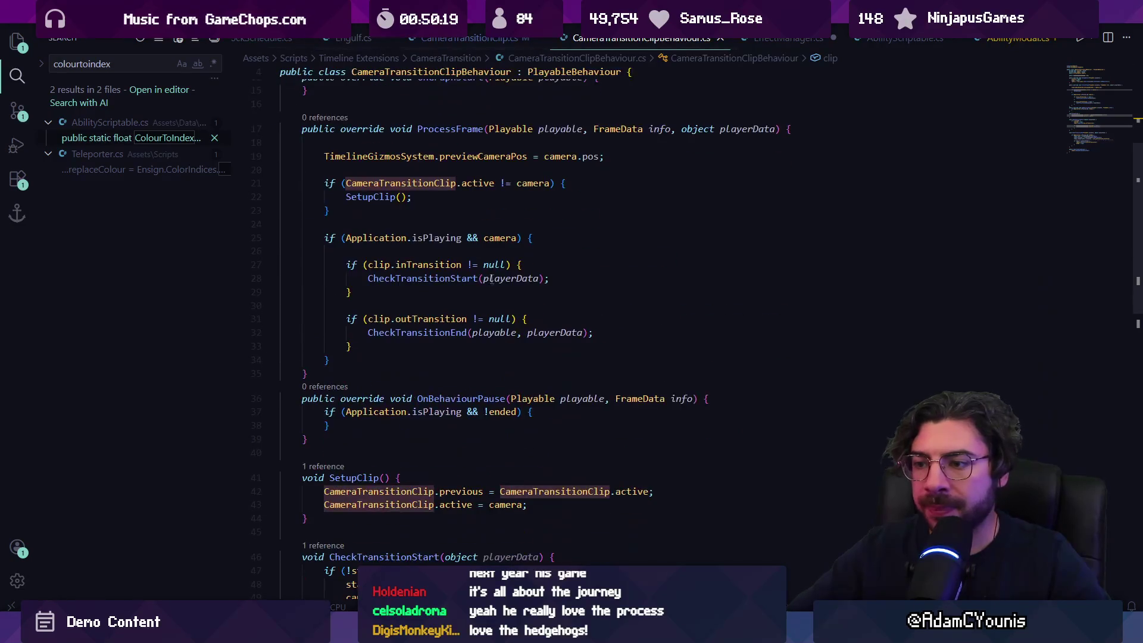
# Add 'if (clip.setActionCameraToThis) {' after the isPlaying check in CheckTransitionEnd
pyautogui.scroll(-4, 474, 279)
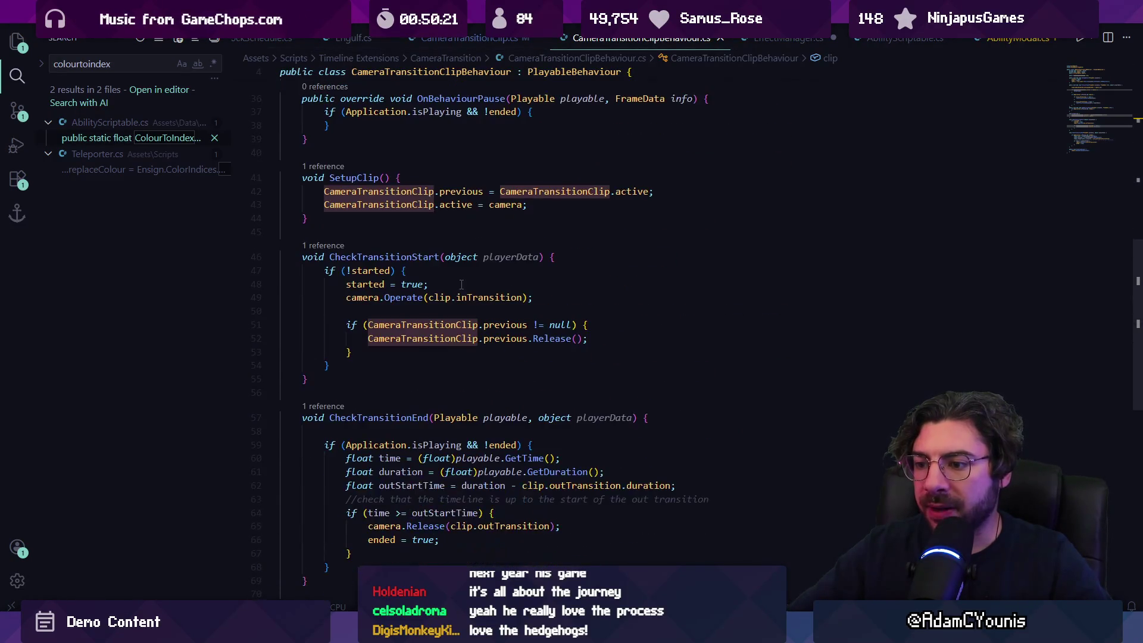
pyautogui.scroll(3, 463, 280)
pyautogui.scroll(-4, 352, 310)
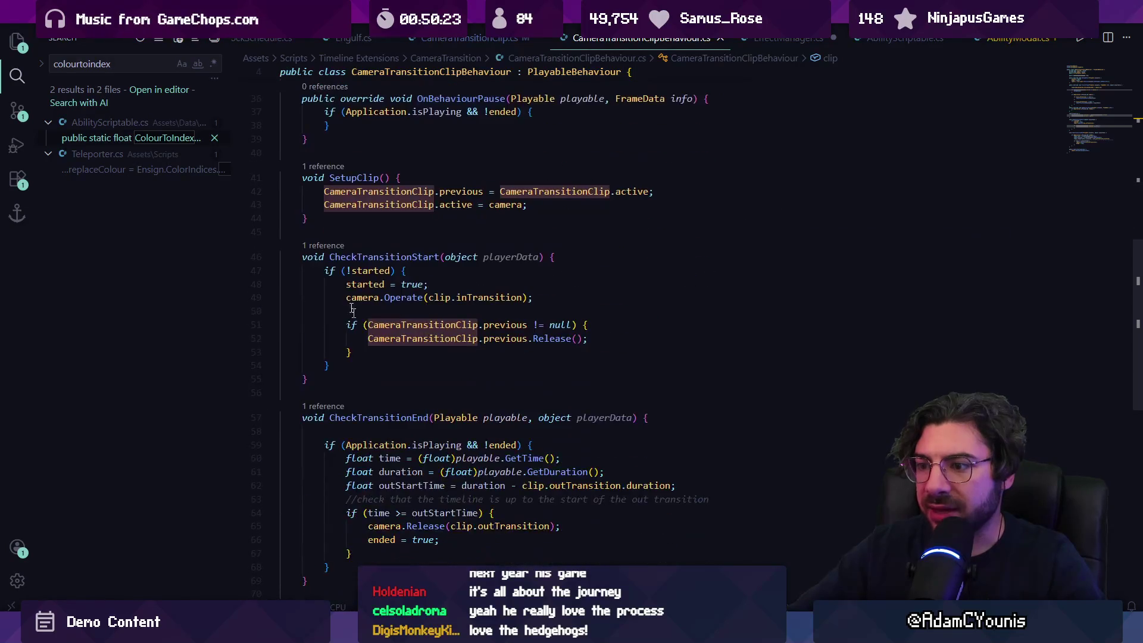
pyautogui.scroll(-4, 417, 306)
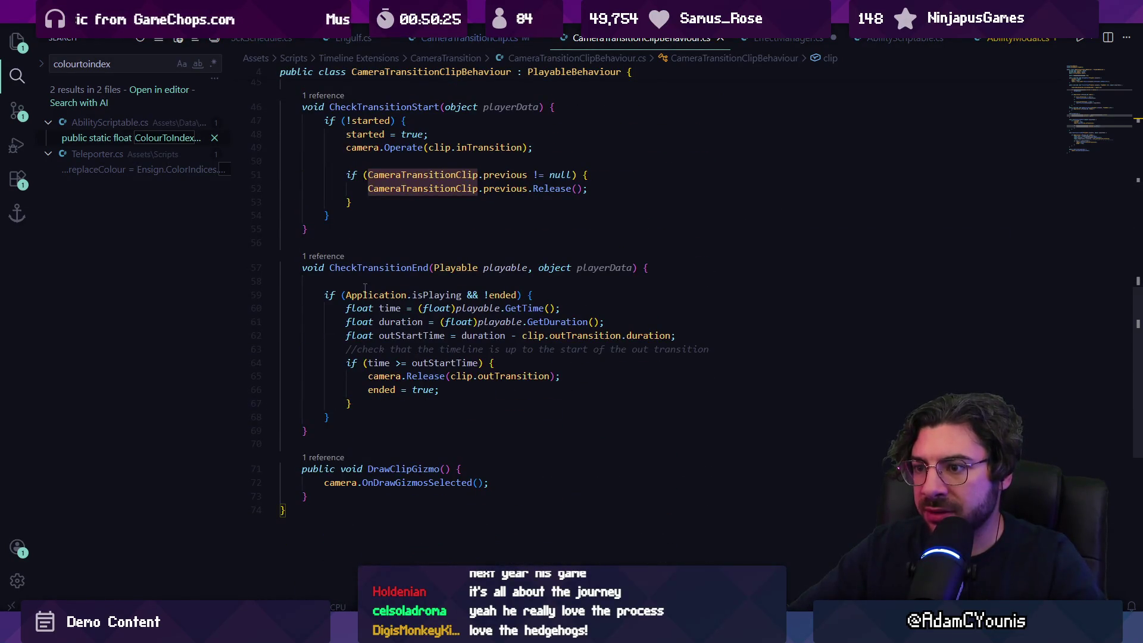
pyautogui.click(553, 292)
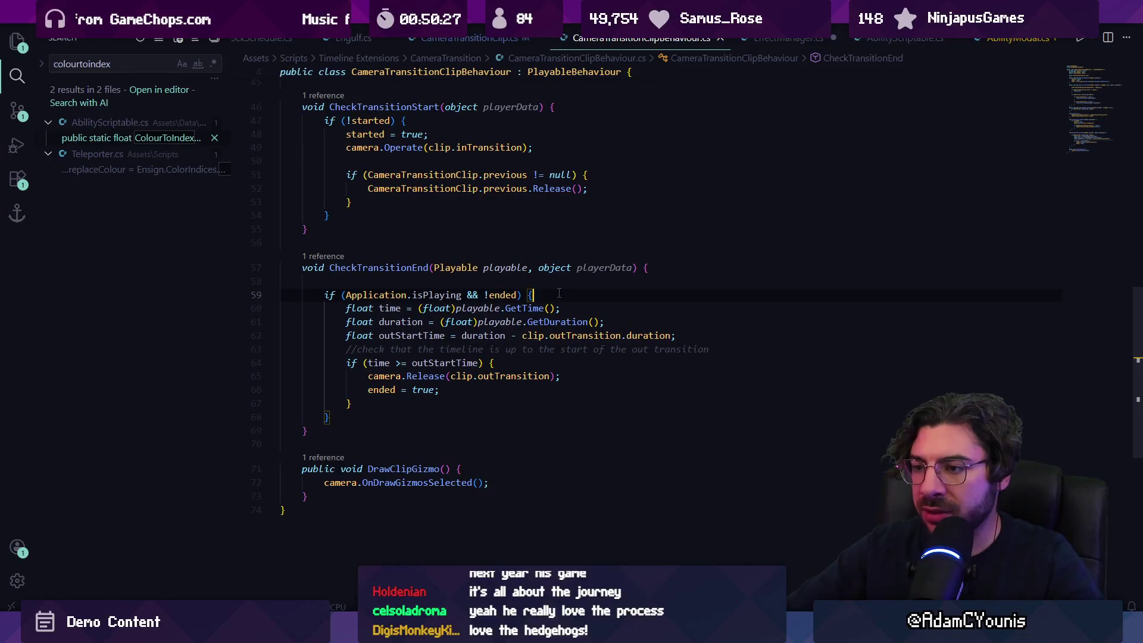
pyautogui.press('Return')
pyautogui.write('if (clip.')
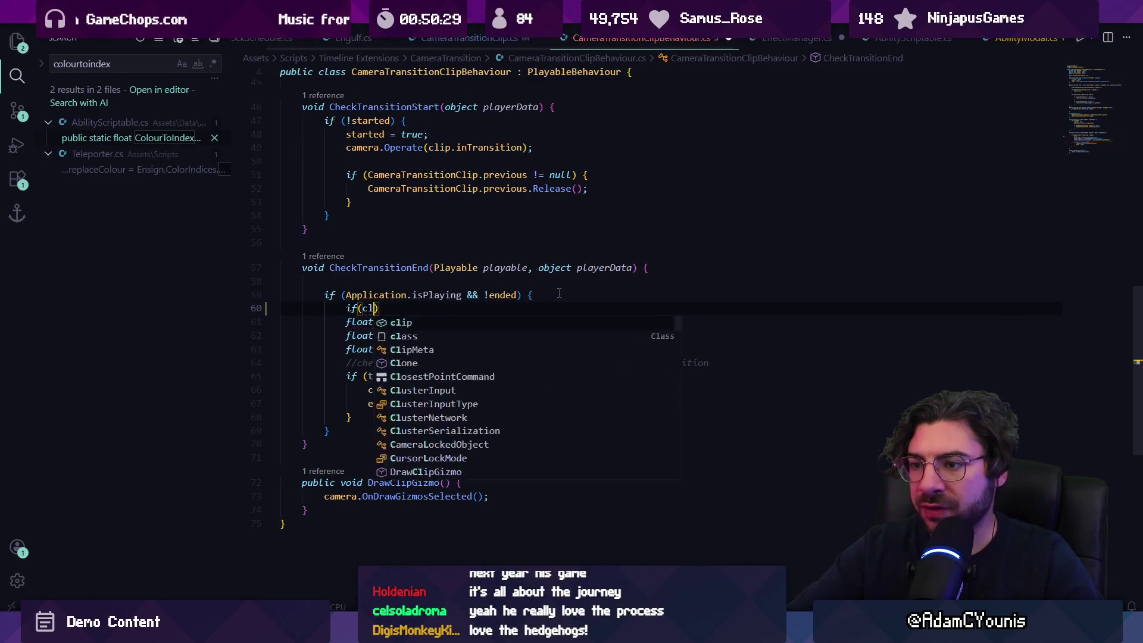
pyautogui.write('setActionCameraToThis)')
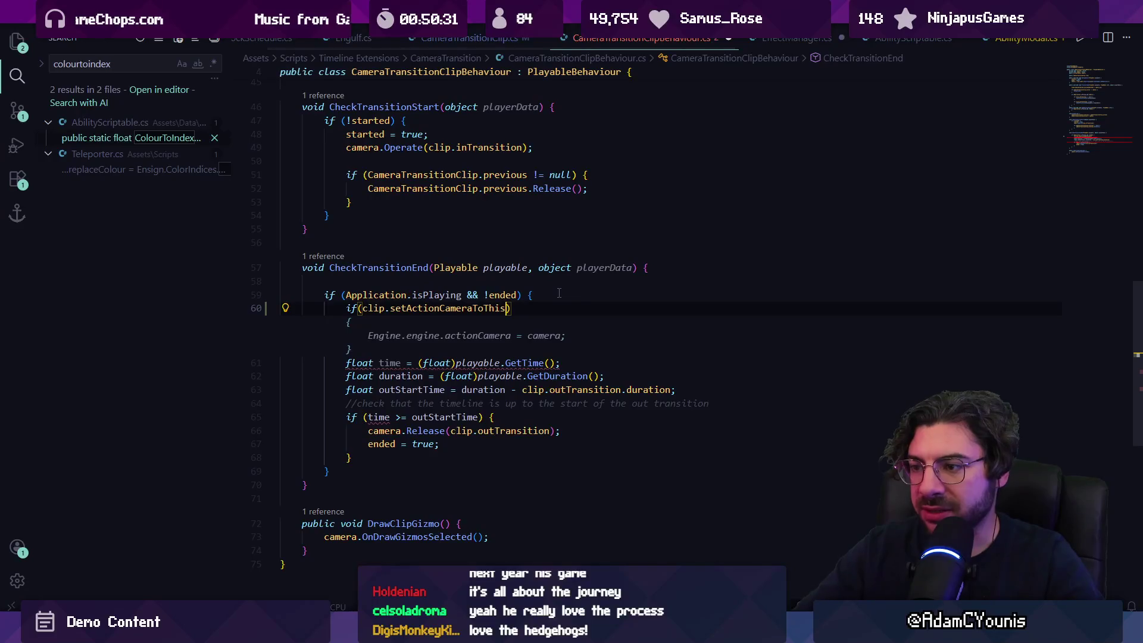
pyautogui.write(' {')
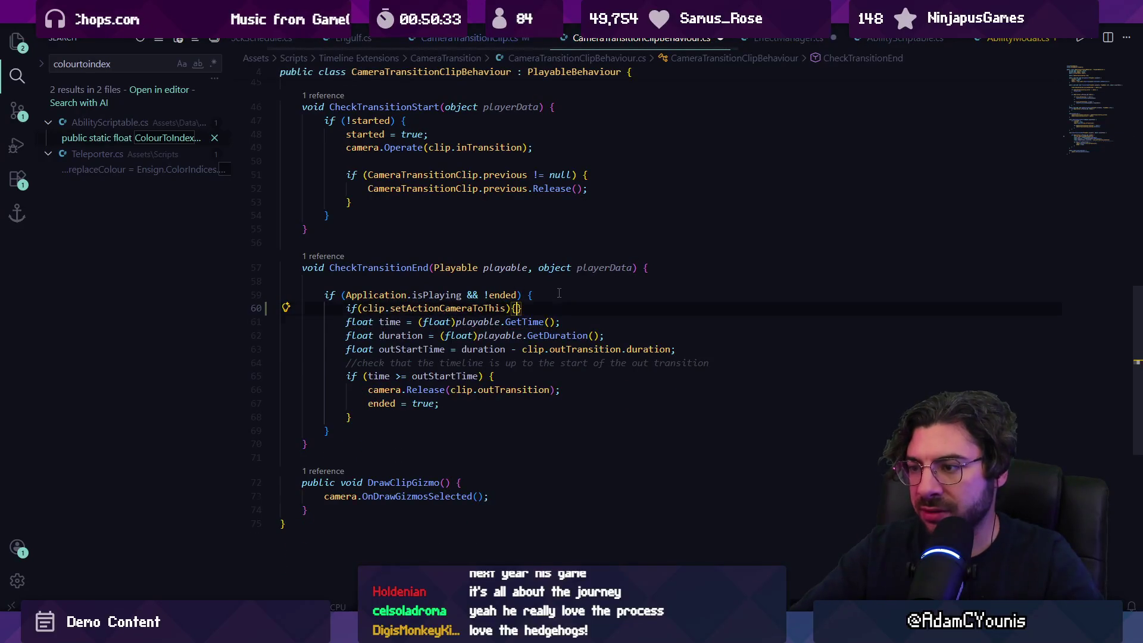
pyautogui.press('Return')
# Accept the suggested action camera assignment and edit it toward the main camera
pyautogui.press('Tab')
pyautogui.hotkey('ctrl', 'Left')
pyautogui.hotkey('ctrl', 'shift', 'Left')
pyautogui.hotkey('ctrl', 'shift', 'Left')
pyautogui.press('BackSpace')
pyautogui.hotkey('ctrl', 'Delete')
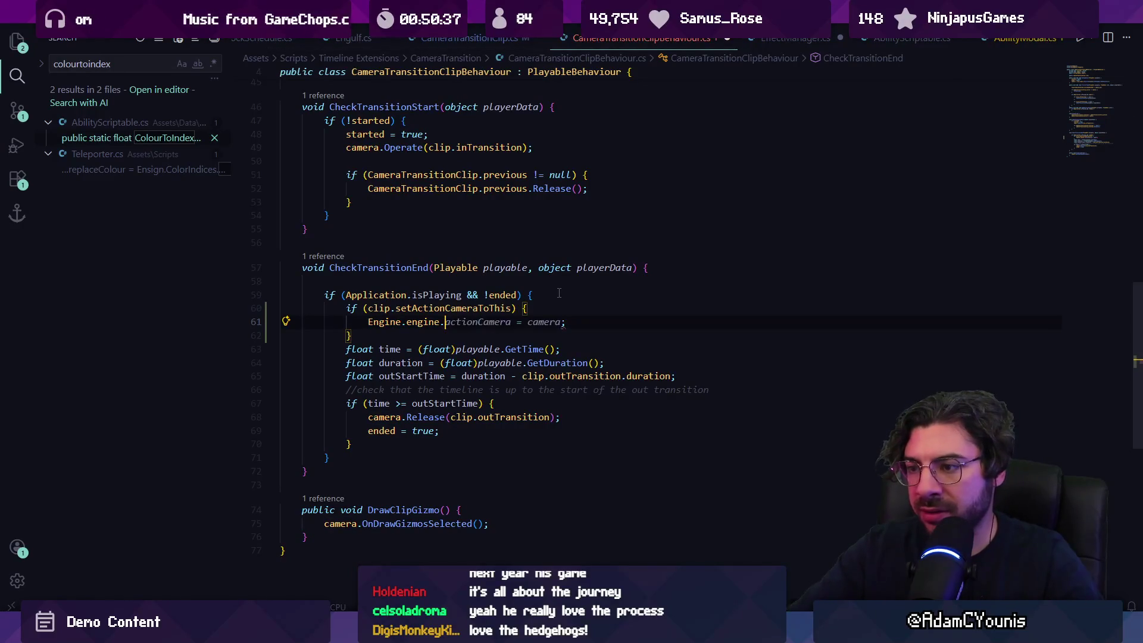
pyautogui.write('cam')
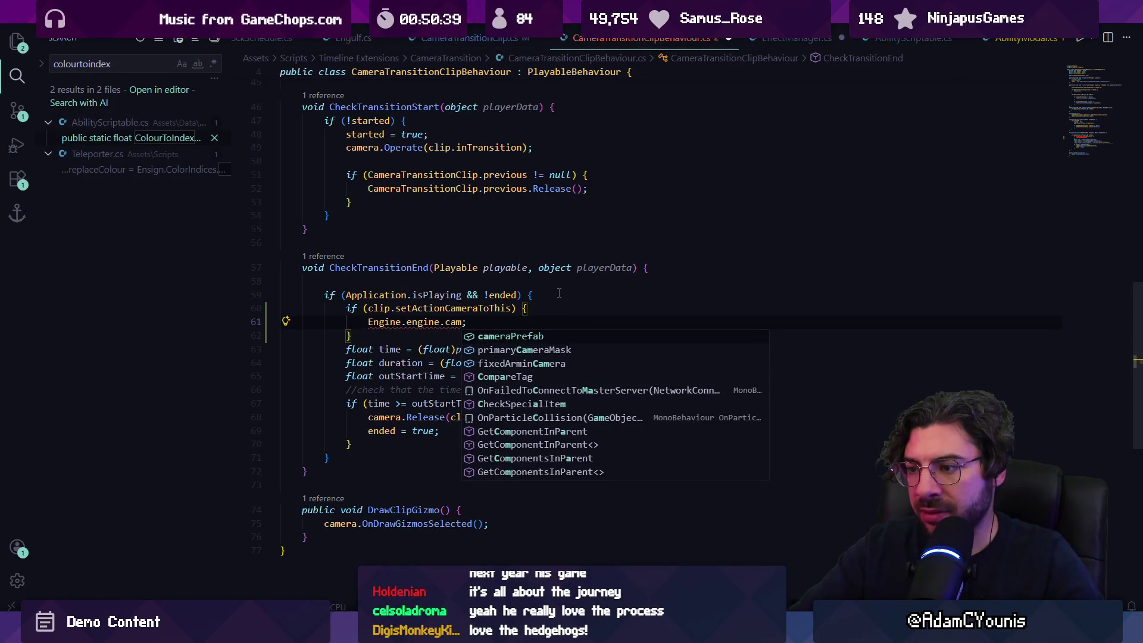
pyautogui.hotkey('ctrl', 'shift', 'Left')
pyautogui.hotkey('ctrl', 'shift', 'Left')
pyautogui.write('ain')
pyautogui.hotkey('ctrl', 'Left')
pyautogui.write('m')
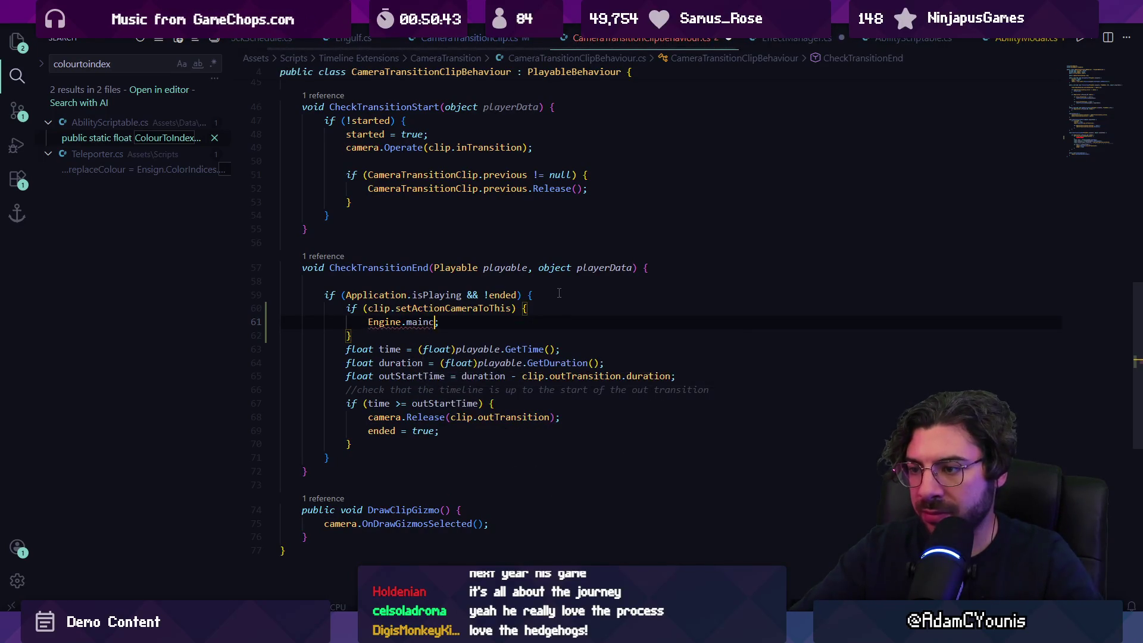
# Try an activeCamera.transform.position expression, then delete it, leaving the if body empty
pyautogui.press('BackSpace')
pyautogui.hotkey('ctrl', 'Delete')
pyautogui.write('act')
pyautogui.press('Tab')
pyautogui.write('.tra')
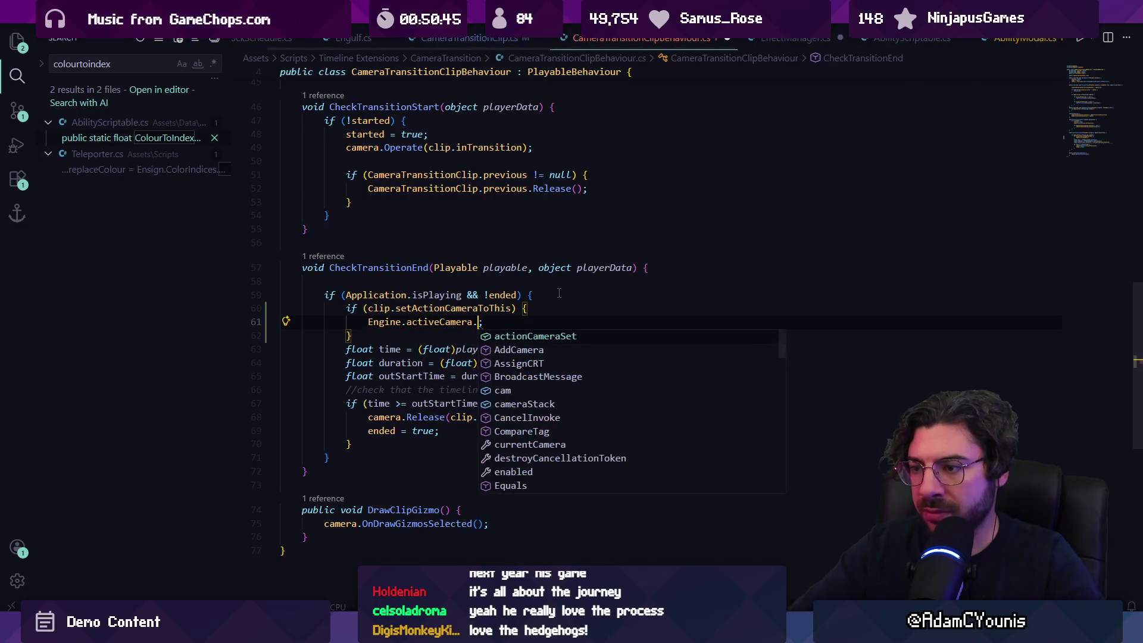
pyautogui.write('nsform.position')
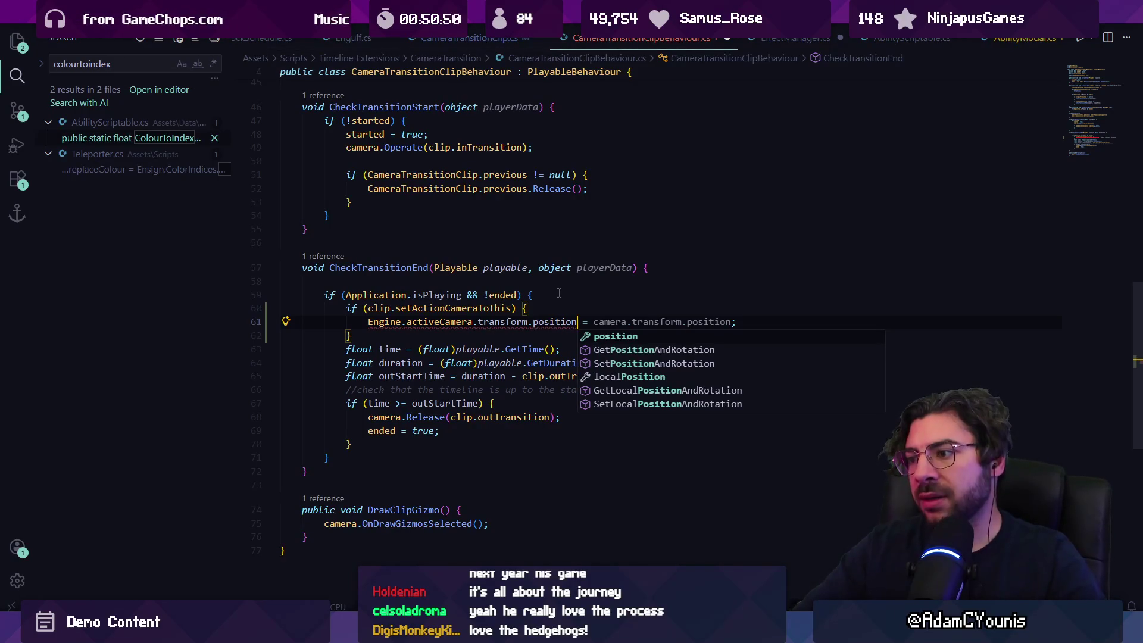
pyautogui.hotkey('ctrl', 'shift', 'Left')
pyautogui.hotkey('ctrl', 'shift', 'Left')
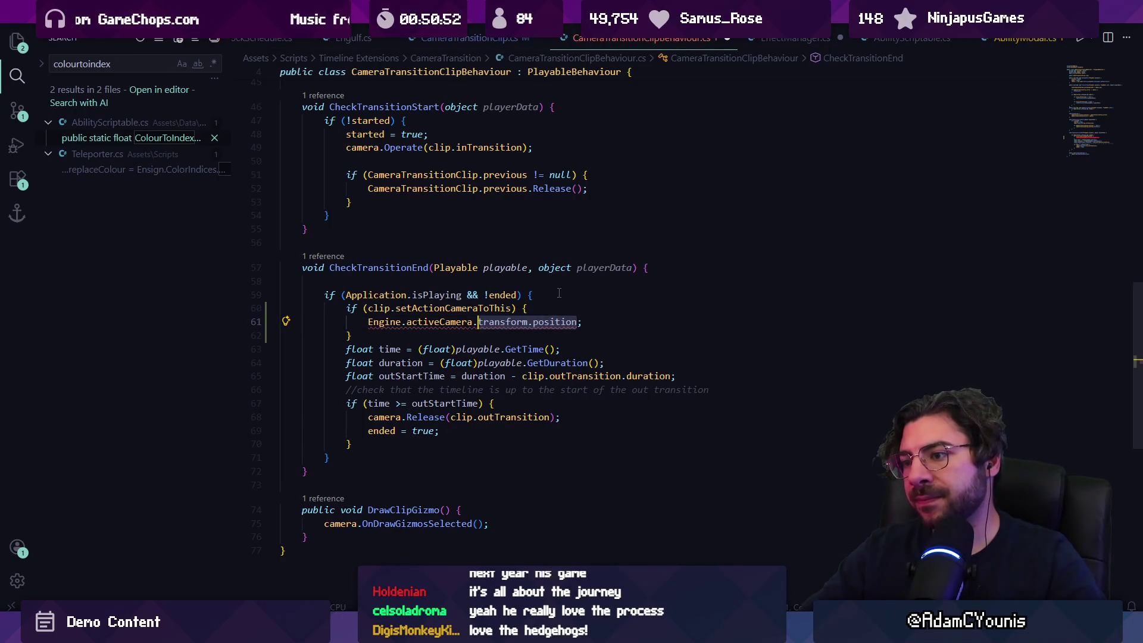
pyautogui.hotkey('ctrl', 'shift', 'Left')
pyautogui.hotkey('ctrl', 'shift', 'Left')
pyautogui.press('BackSpace')
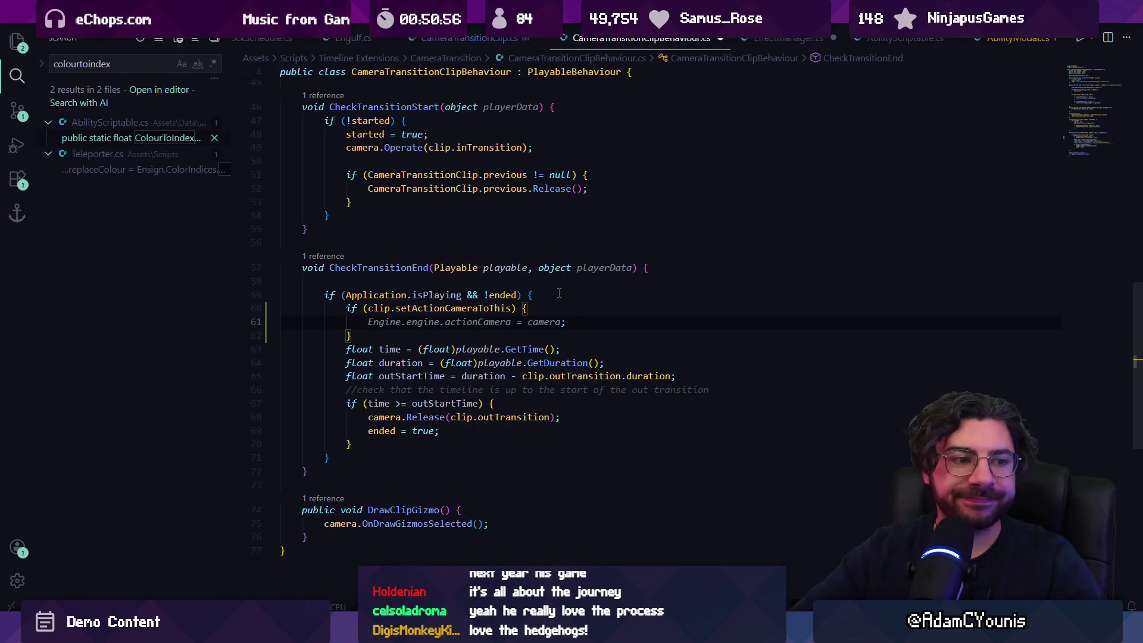
pyautogui.press('Escape')
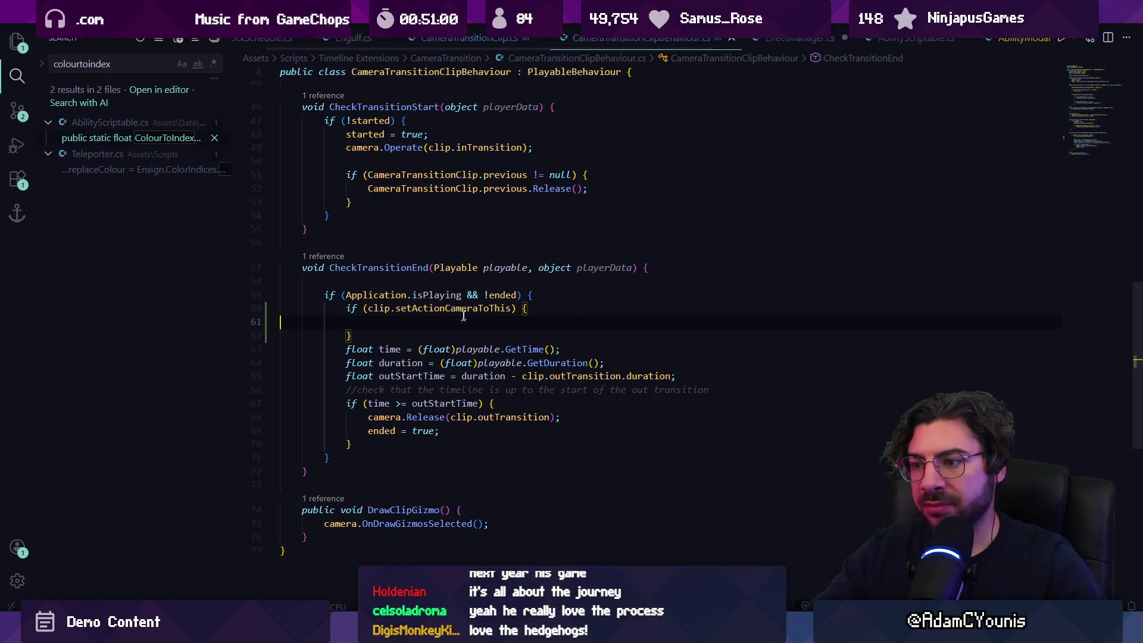
# Rename the flag to setMainCameraHere, then to exitWithMainCameraHere
pyautogui.click(467, 309)
pyautogui.press('F2')
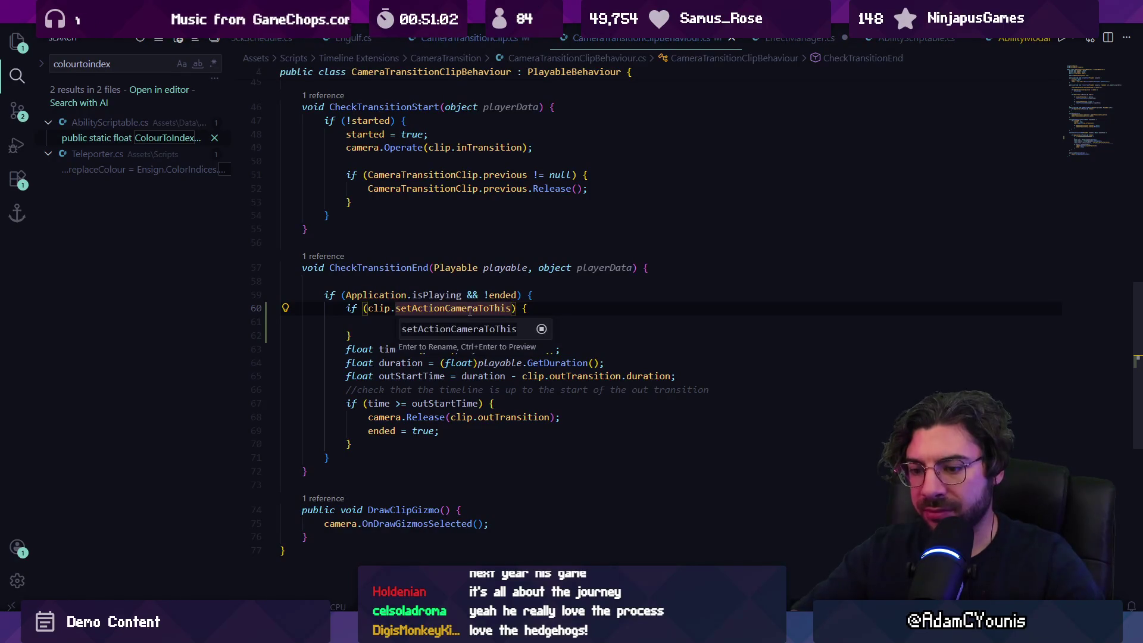
pyautogui.write('s')
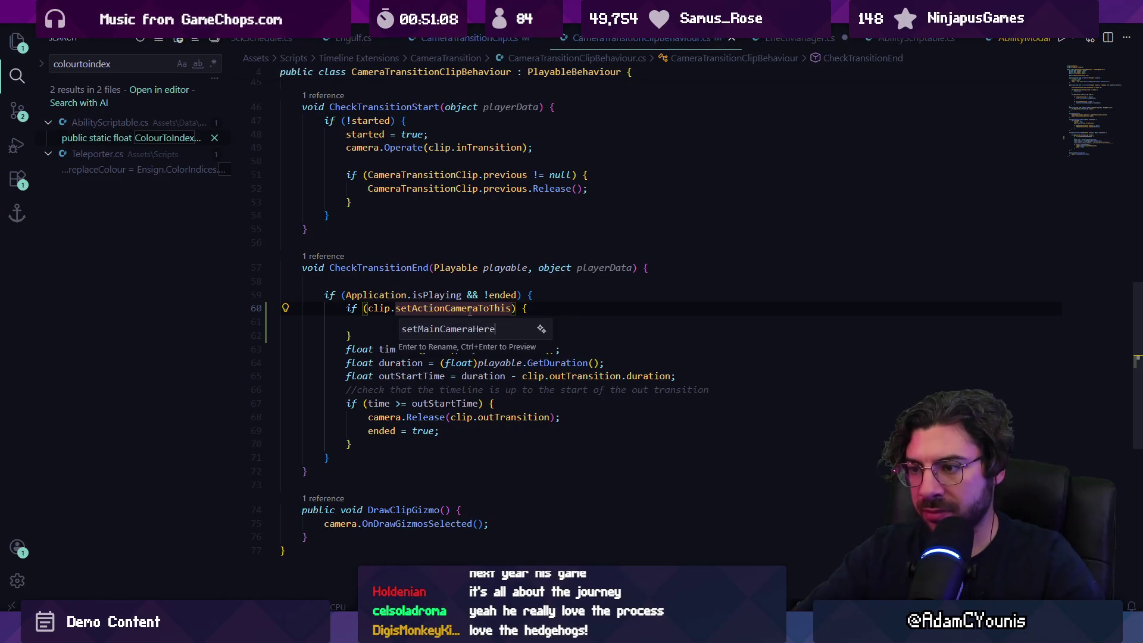
pyautogui.press('Return')
pyautogui.press('Up')
pyautogui.click(470, 309)
pyautogui.press('F2')
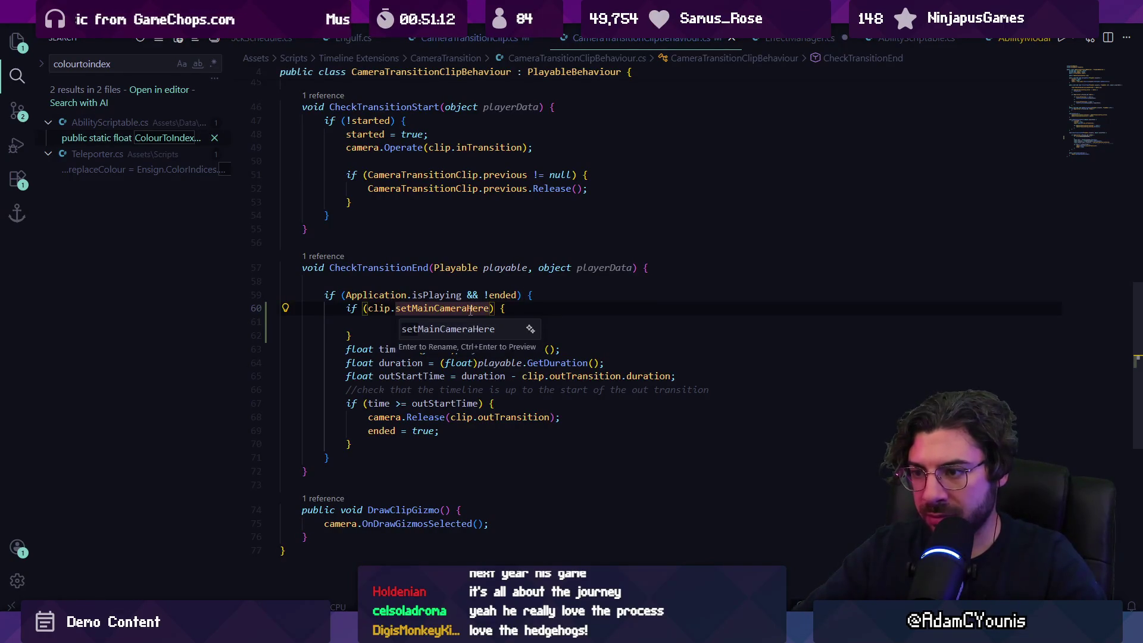
pyautogui.press('BackSpace')
pyautogui.press('BackSpace')
pyautogui.press('BackSpace')
pyautogui.write('exitWith')
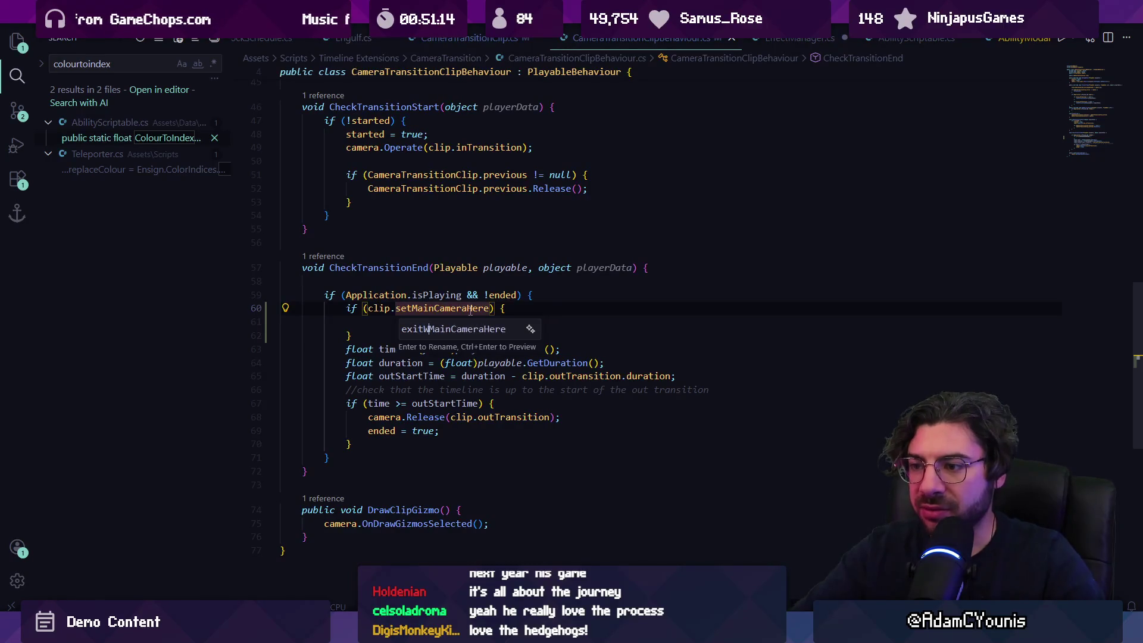
pyautogui.press('Return')
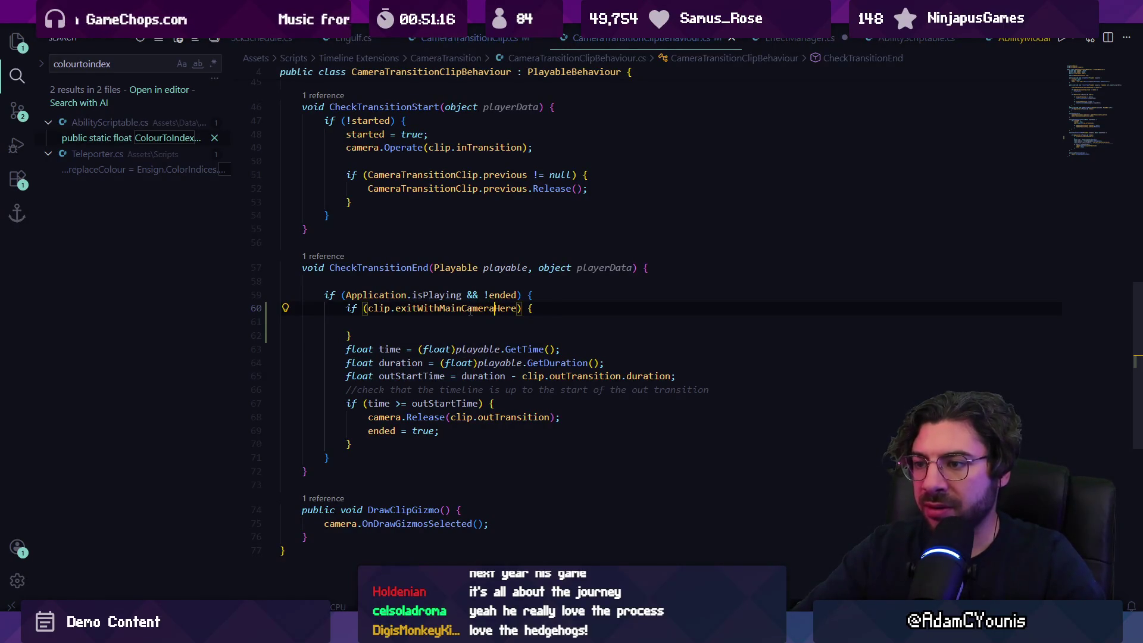
# Return to Unity, where exitWithMainCameraHere appears as a hot-reload field
pyautogui.click(441, 317)
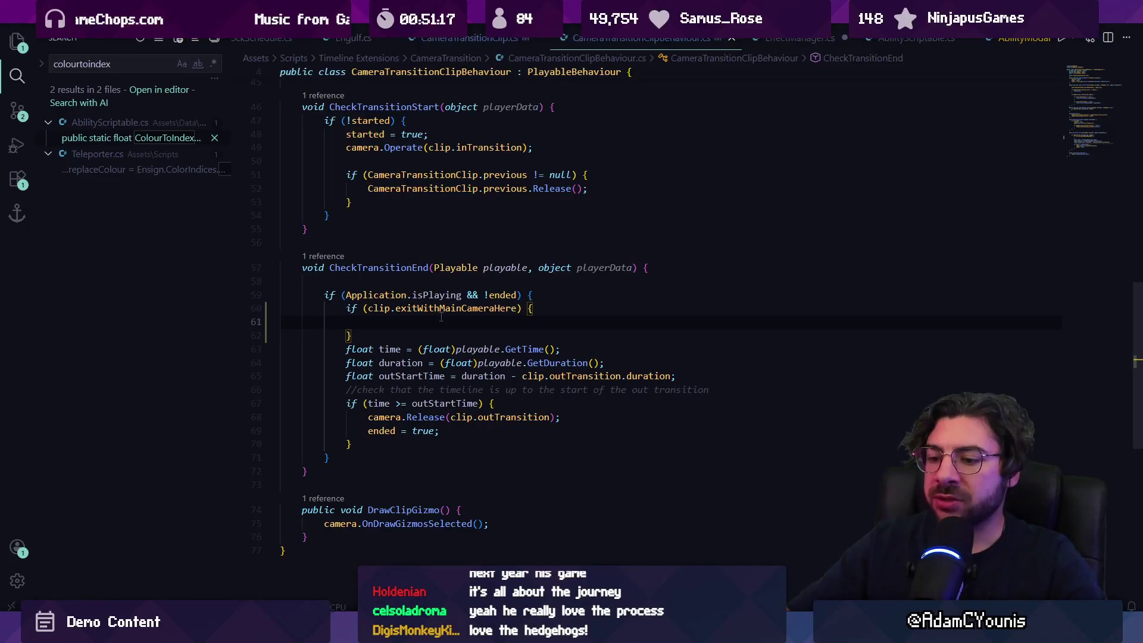
pyautogui.hotkey('ctrl', 'p')
pyautogui.press('Escape')
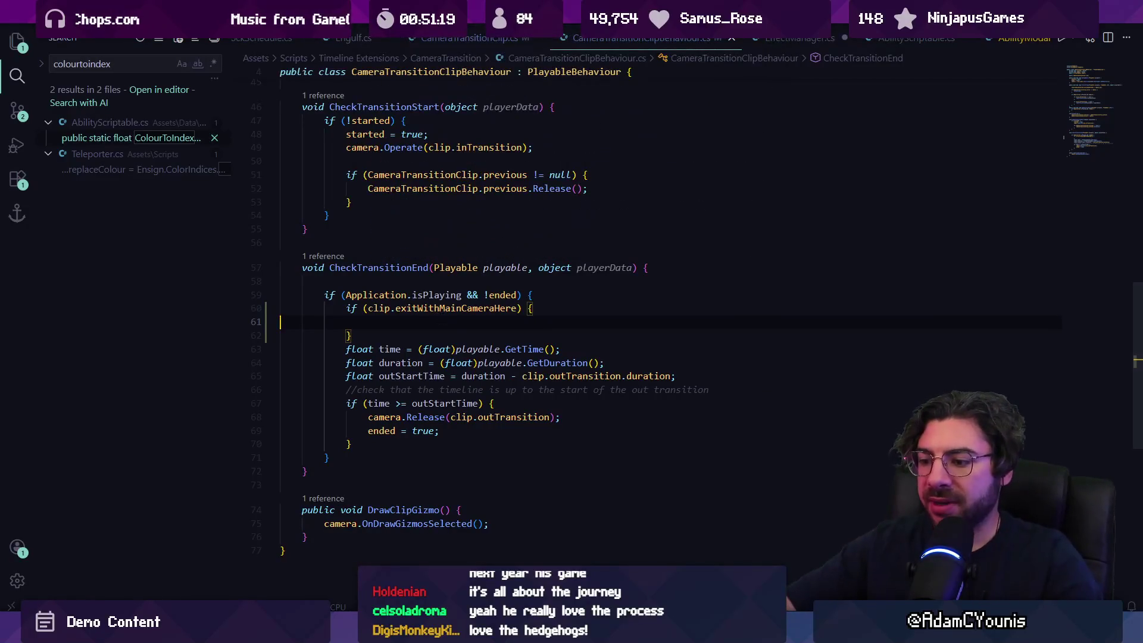
pyautogui.hotkey('alt', 'Tab')
pyautogui.scroll(10, 131, 134)
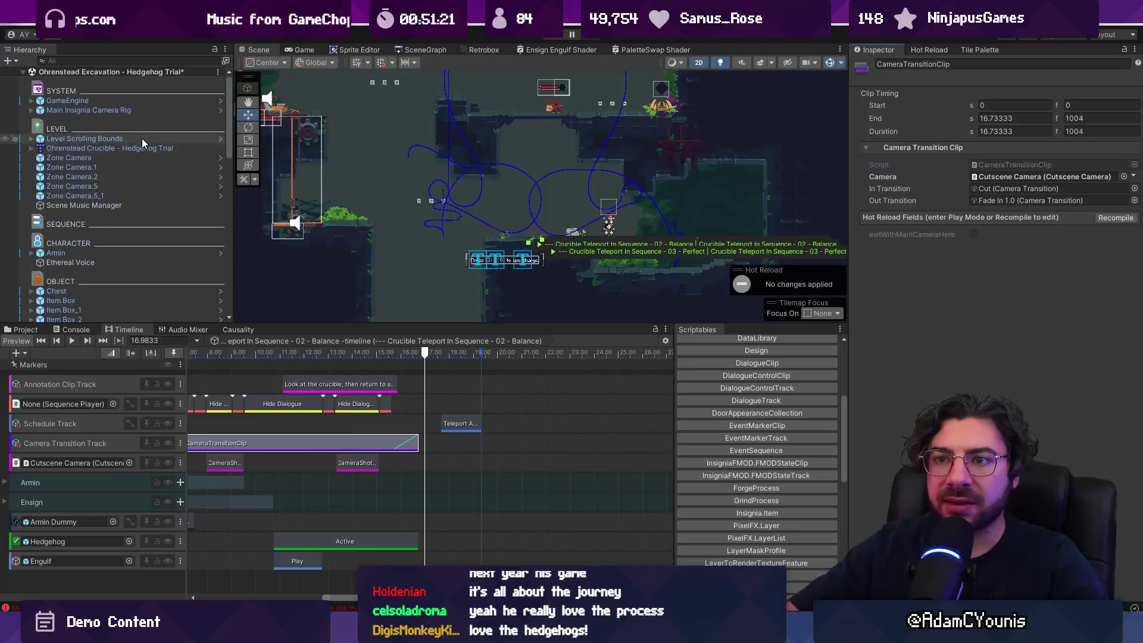
# Select Main Insignia Camera Rig, fold its camera and animator components, and expand its children
pyautogui.click(137, 110)
pyautogui.moveTo(360, 328); pyautogui.dragTo(364, 432)
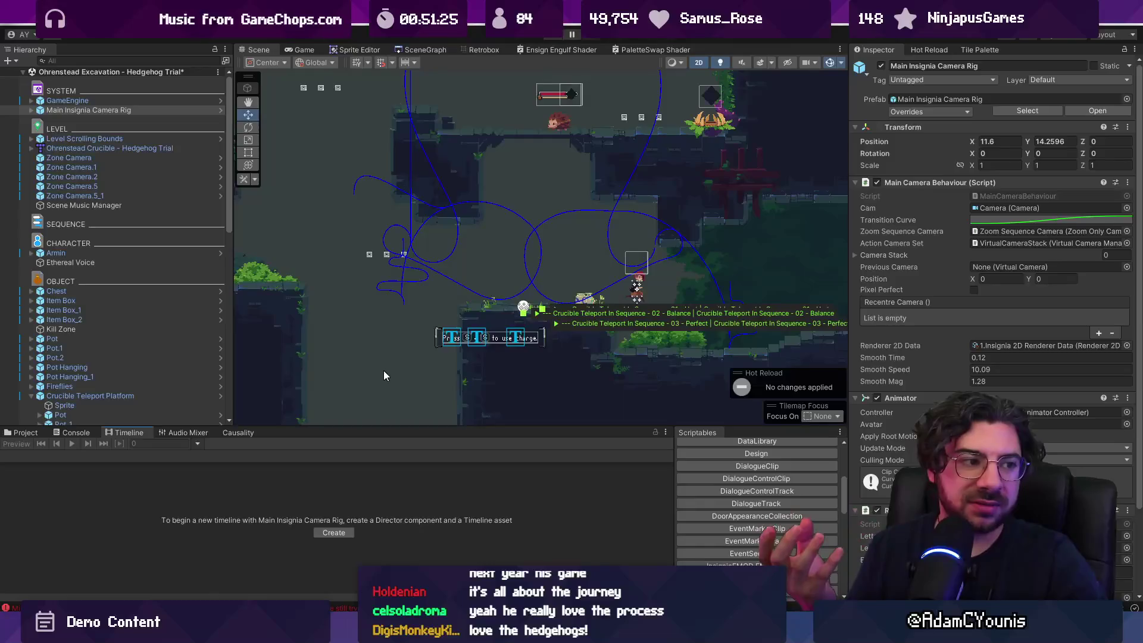
pyautogui.click(925, 182)
pyautogui.click(917, 195)
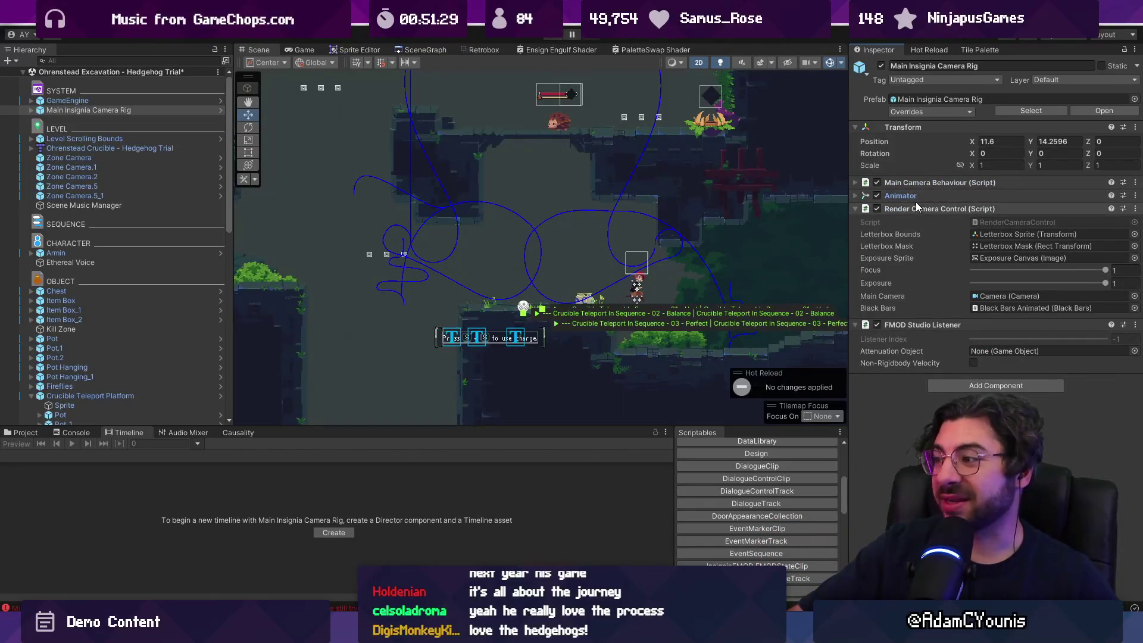
pyautogui.click(31, 110)
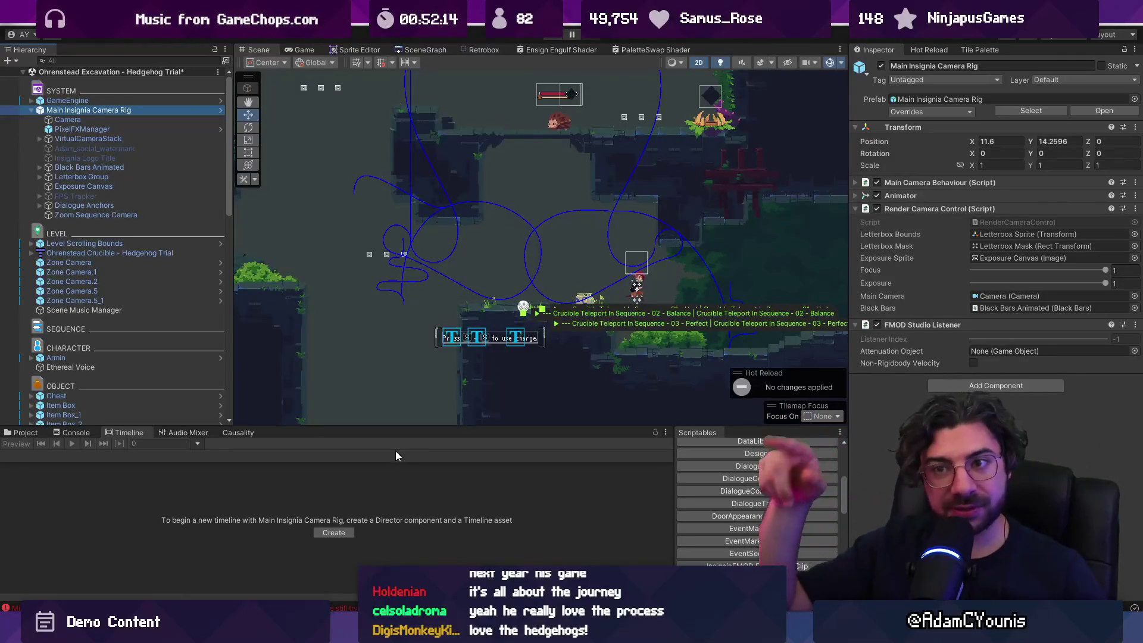
# Review the VirtualCameraStack's camera manager lists: Camera Values, Ortho Size Values and virtual cameras
pyautogui.click(66, 119)
pyautogui.click(73, 110)
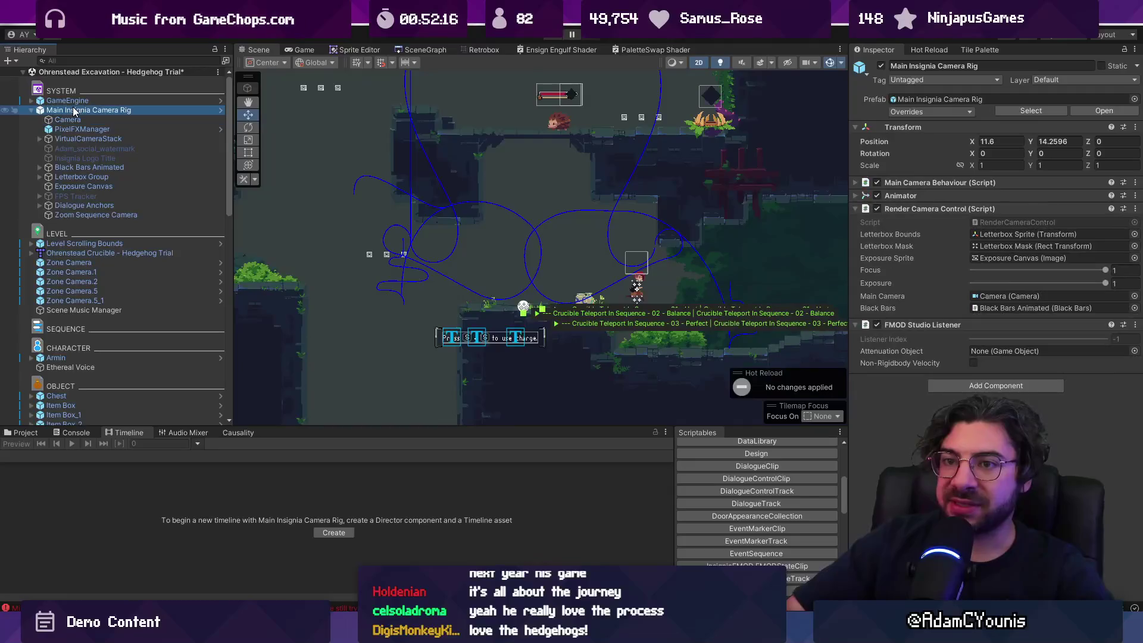
pyautogui.click(84, 138)
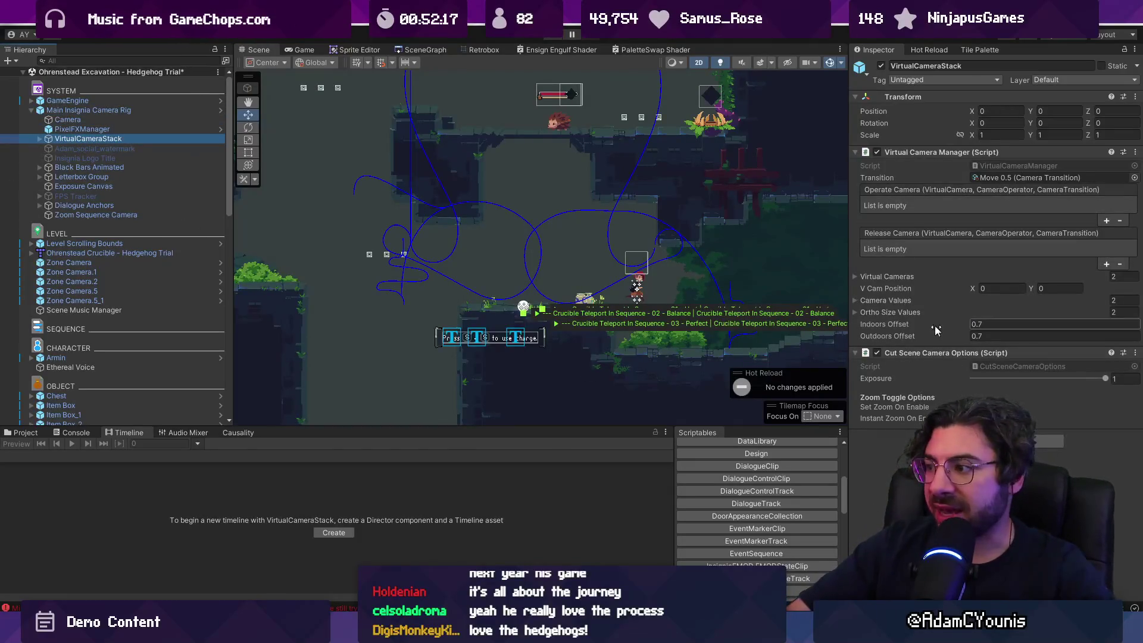
pyautogui.click(879, 301)
pyautogui.click(877, 355)
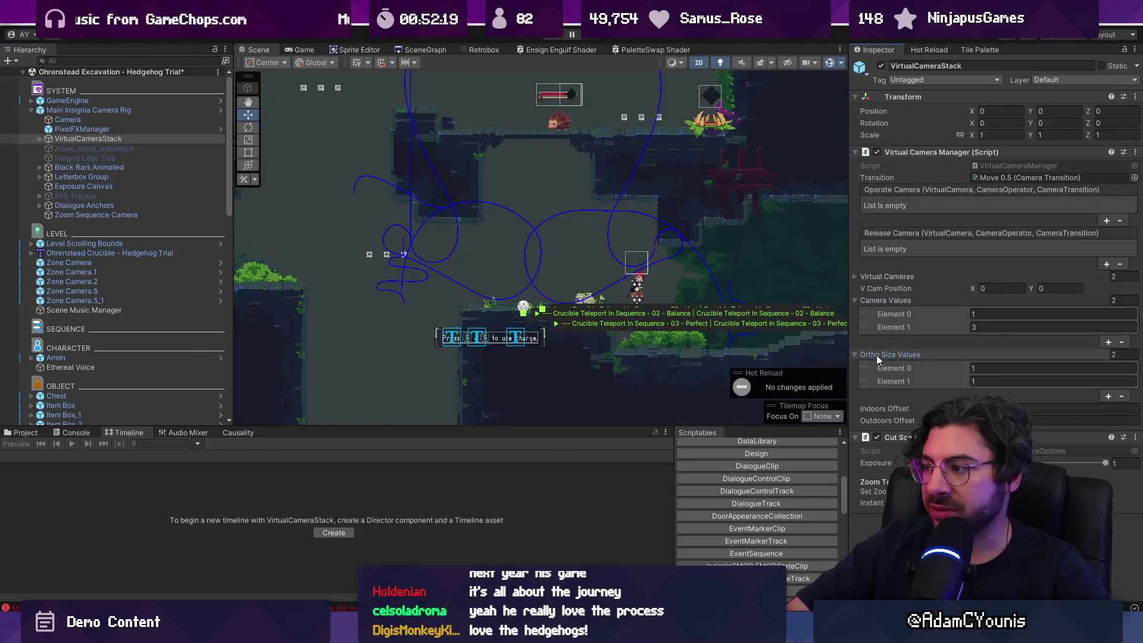
pyautogui.click(878, 357)
pyautogui.click(872, 301)
pyautogui.click(871, 277)
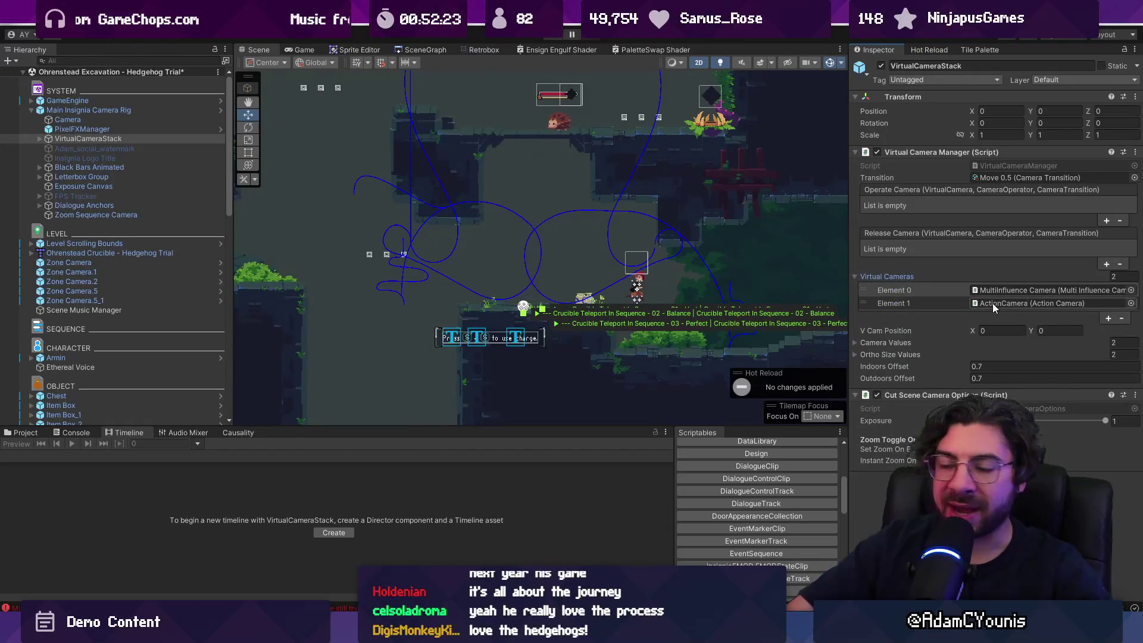
# Expand VirtualCameraStack and inspect the ActionCamera with its Scrolling Camera settings folded
pyautogui.click(40, 138)
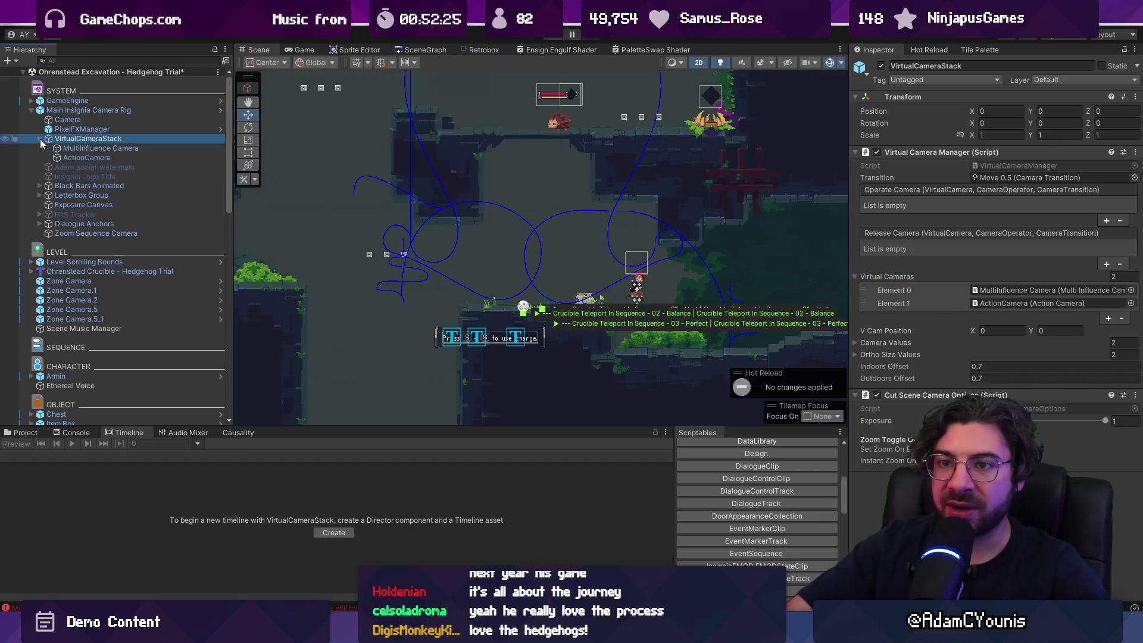
pyautogui.click(66, 157)
pyautogui.click(908, 320)
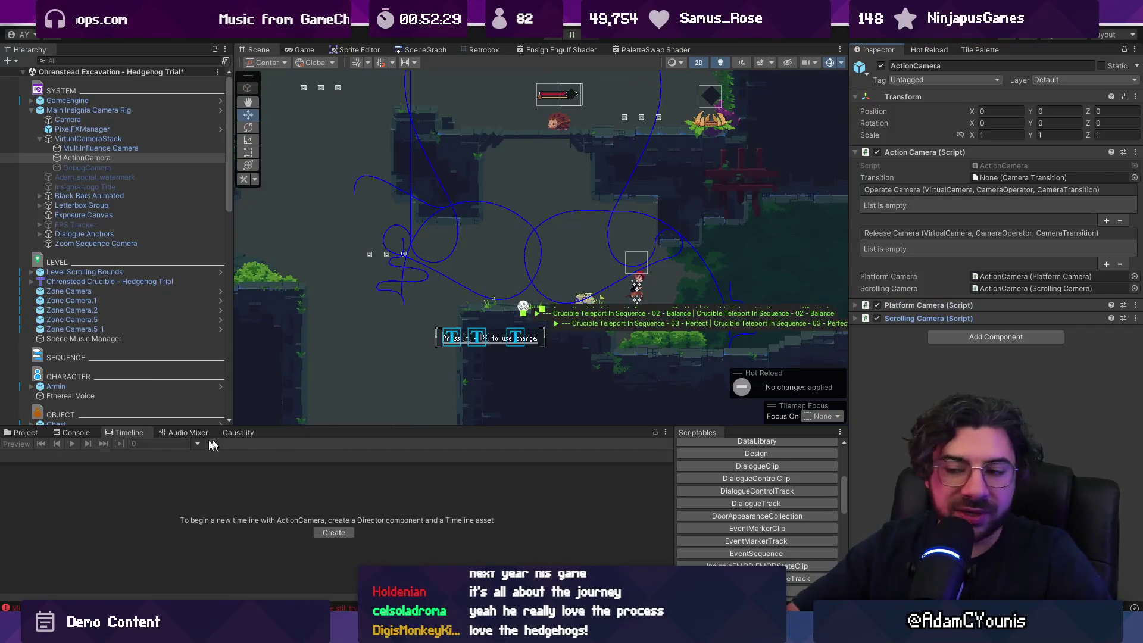
# Show the Main Mixer's groups in an enlarged Audio Mixer panel, collapsing Master's child groups
pyautogui.click(171, 434)
pyautogui.click(24, 473)
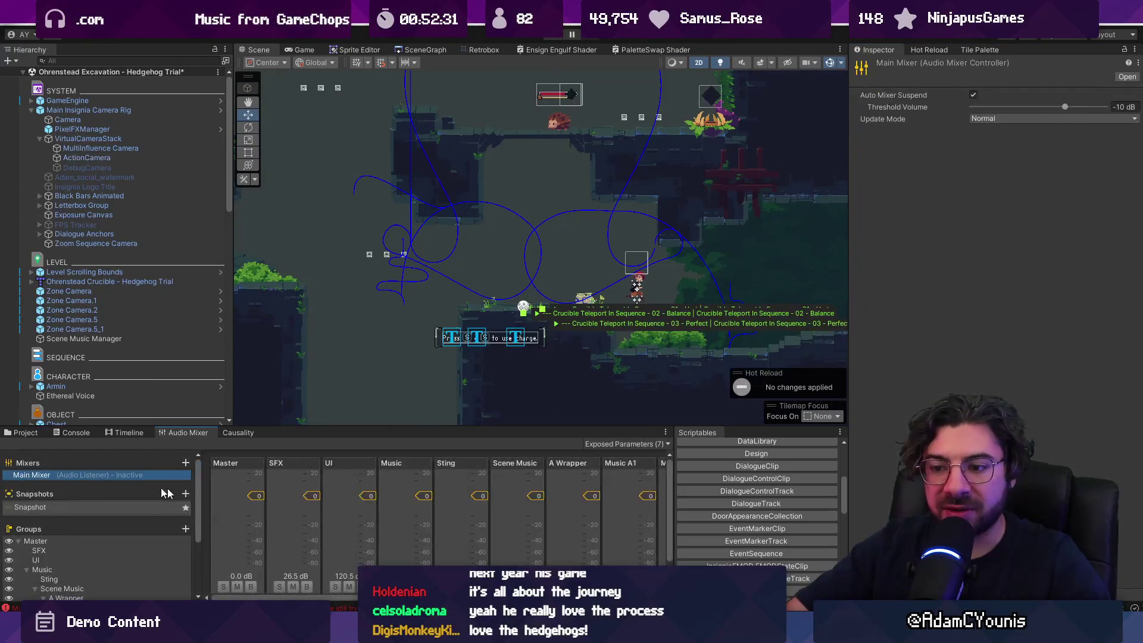
pyautogui.moveTo(270, 427); pyautogui.dragTo(271, 315)
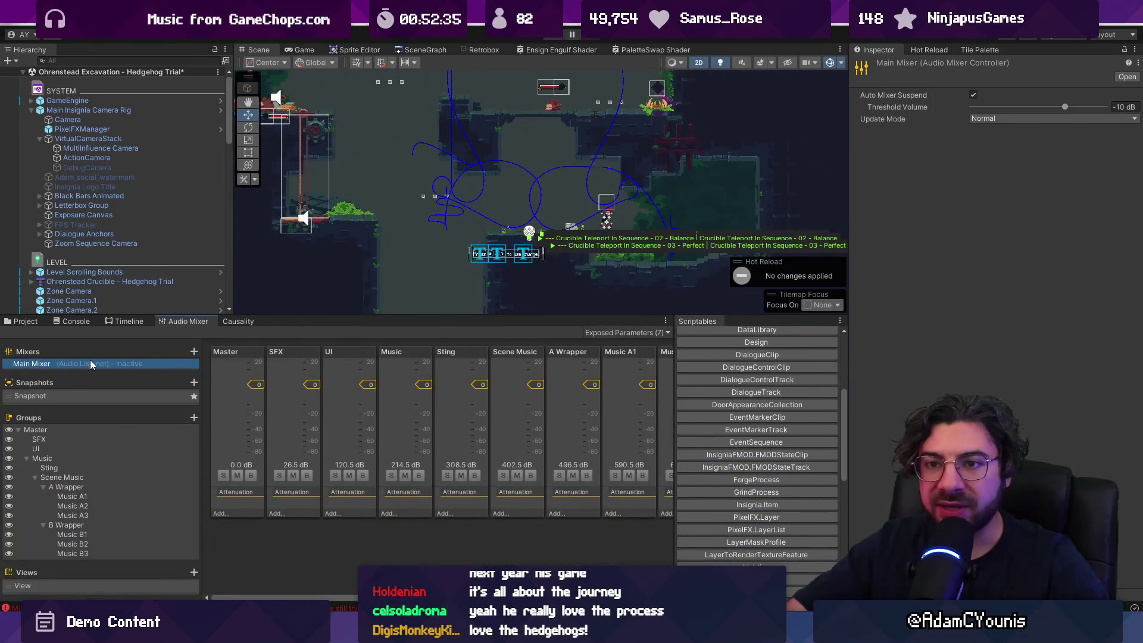
pyautogui.click(19, 430)
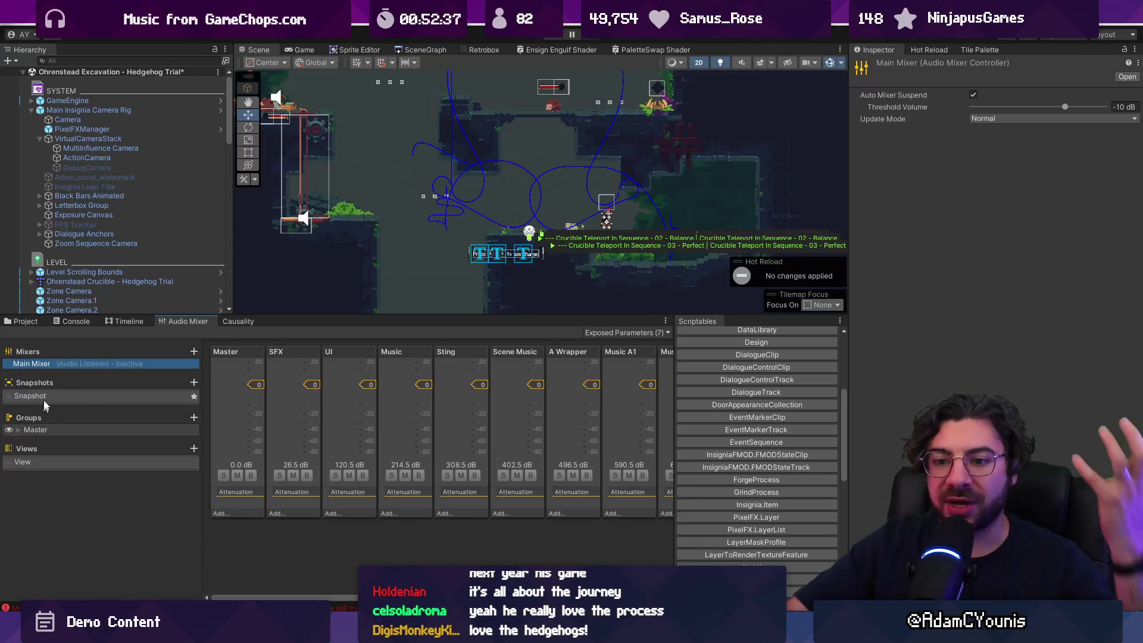
pyautogui.click(116, 146)
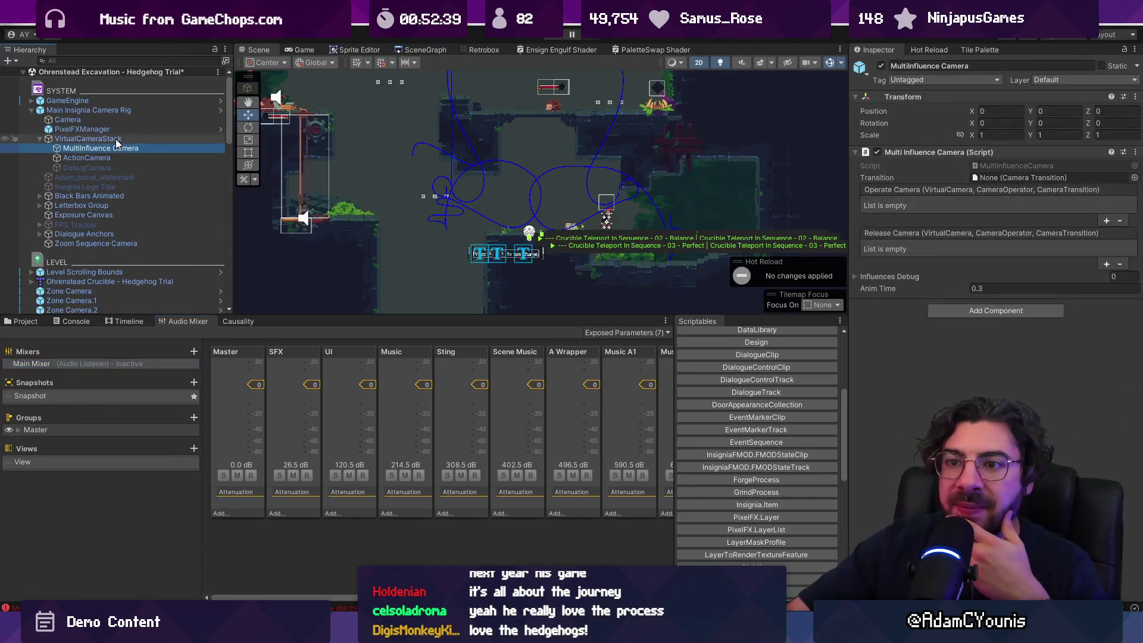
# Compare the VirtualCameraStack, MultiInfluence Camera and ActionCamera settings in the Inspector
pyautogui.click(117, 139)
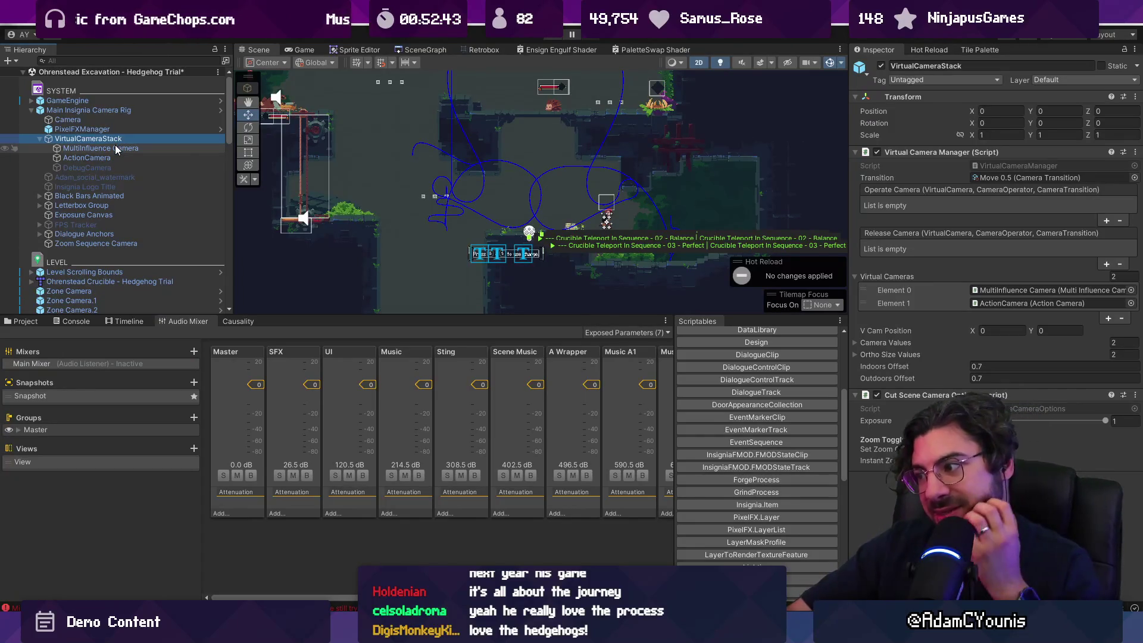
pyautogui.click(116, 148)
pyautogui.click(117, 158)
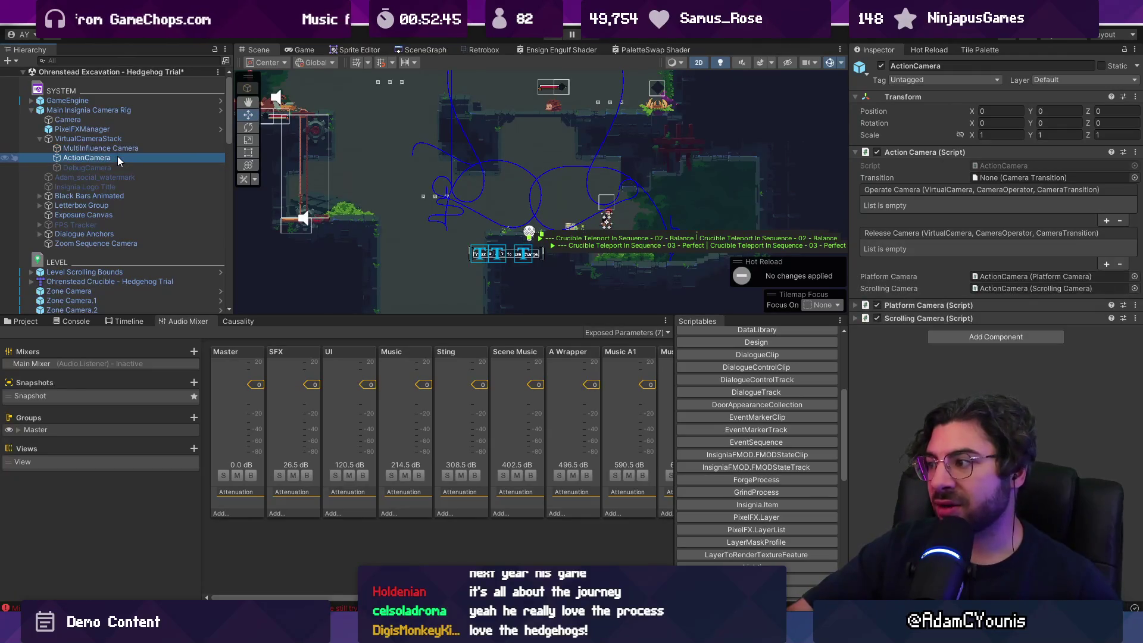
pyautogui.click(114, 139)
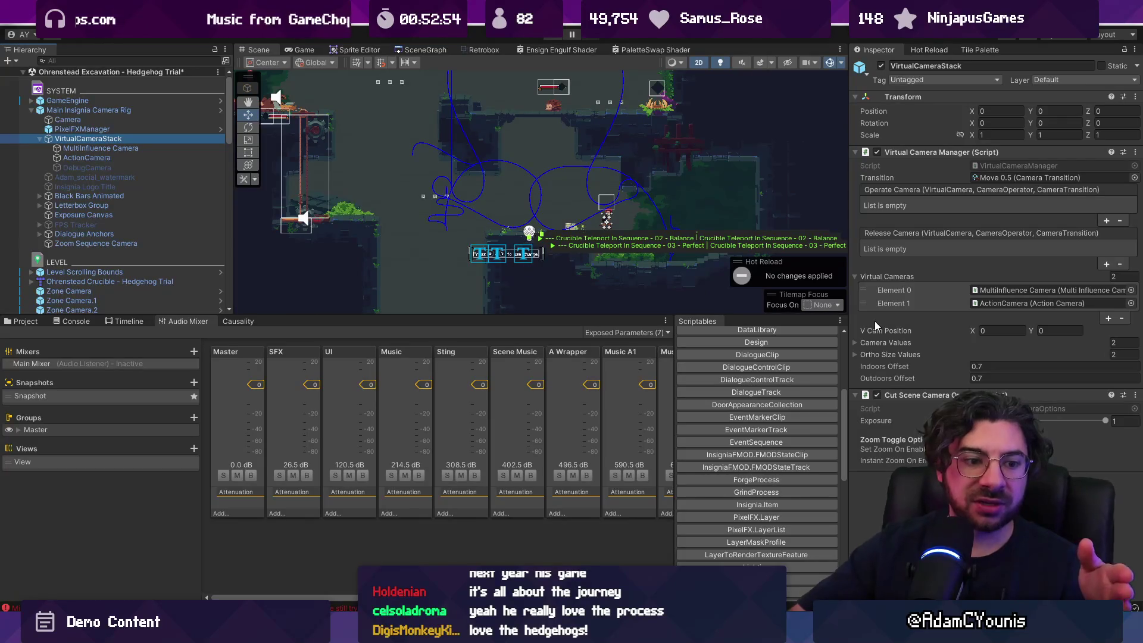
pyautogui.click(144, 158)
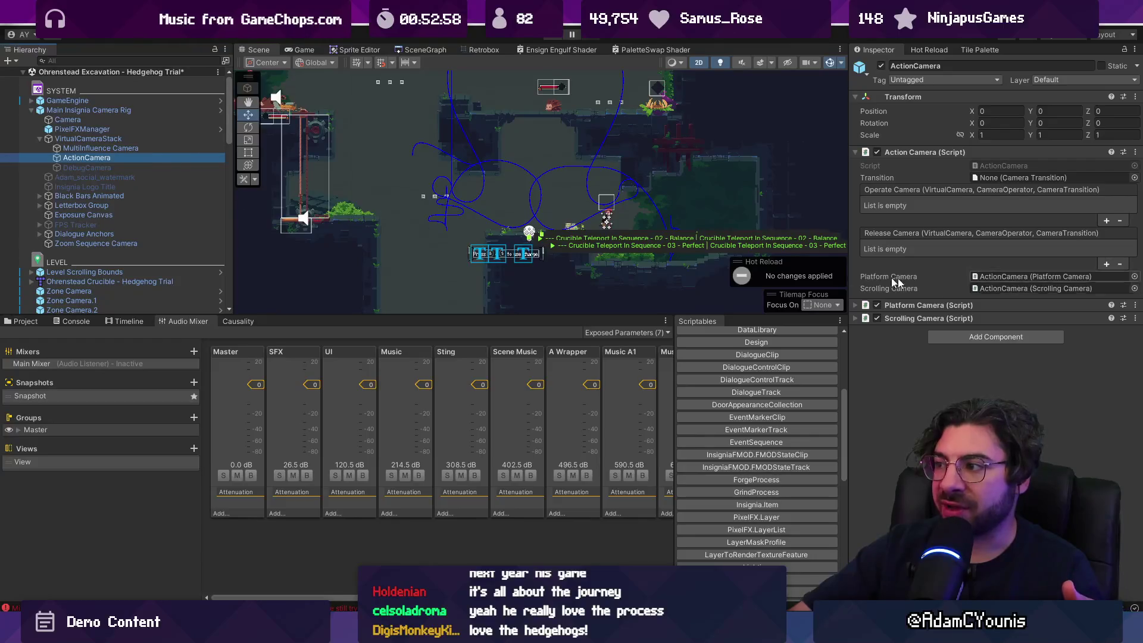
# Expand the ActionCamera's Scrolling Camera component and restore the Scene view's full height
pyautogui.click(938, 303)
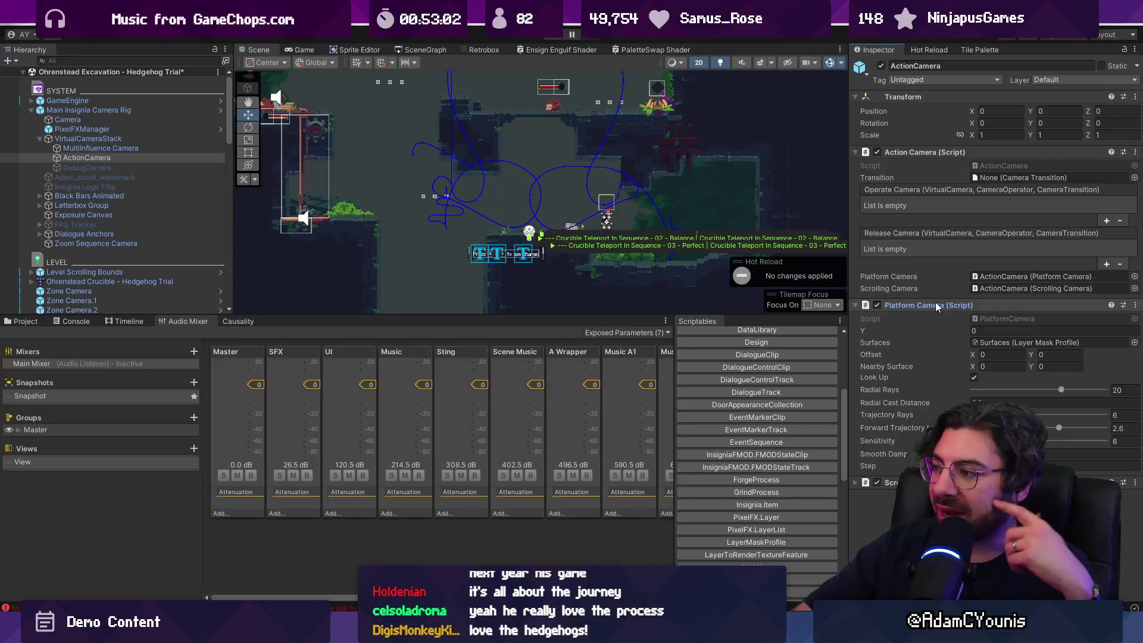
pyautogui.click(931, 305)
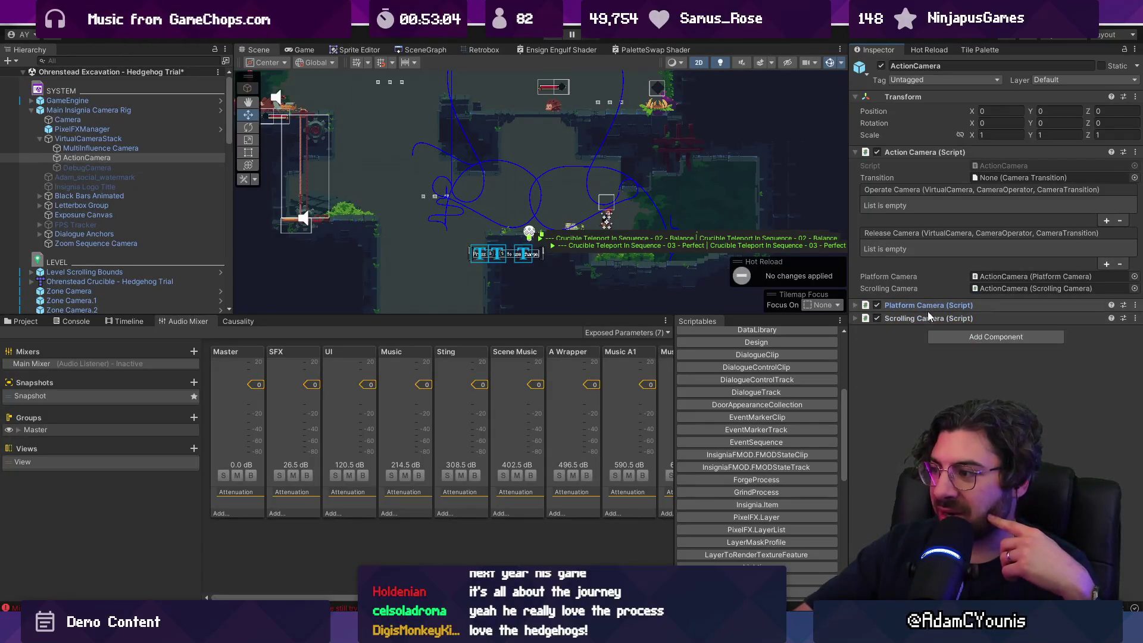
pyautogui.click(929, 319)
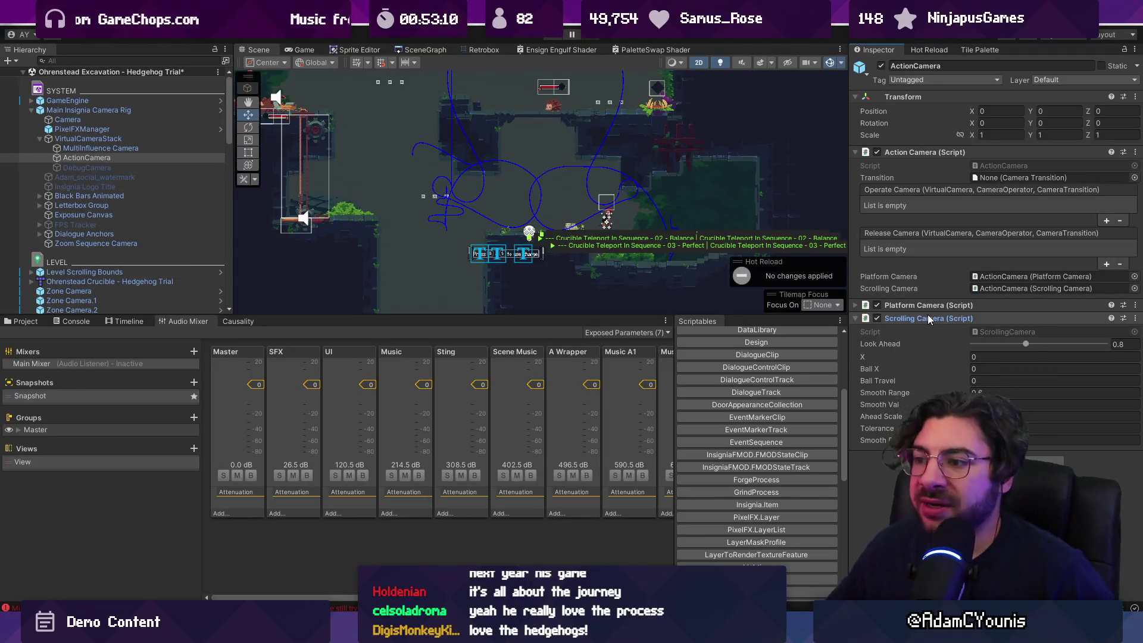
pyautogui.moveTo(562, 316); pyautogui.dragTo(562, 418)
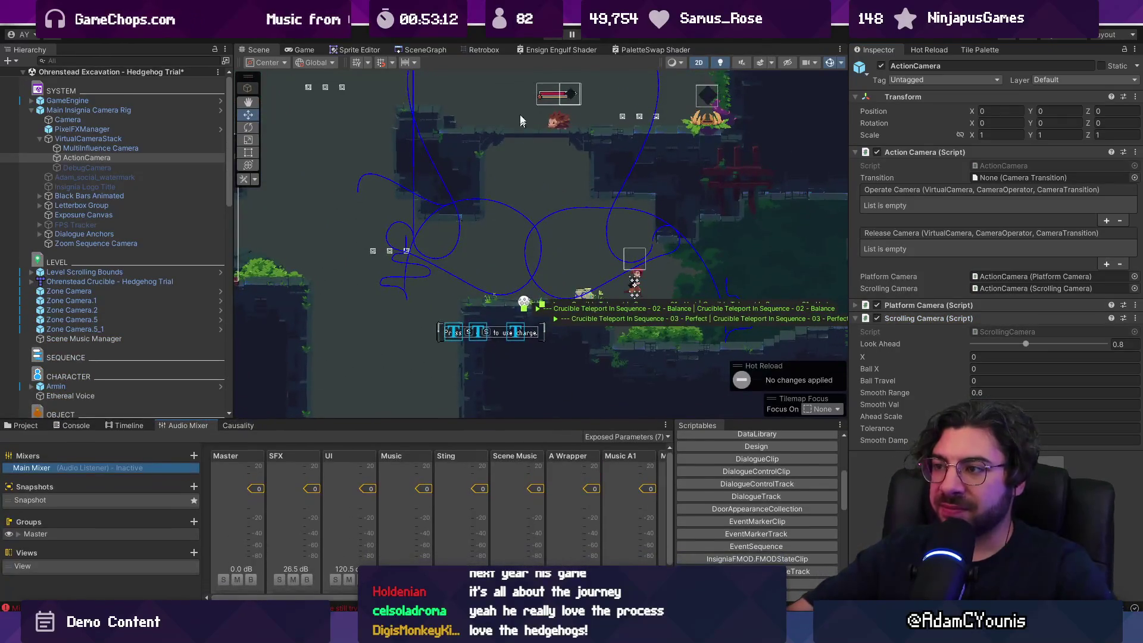
pyautogui.click(249, 424)
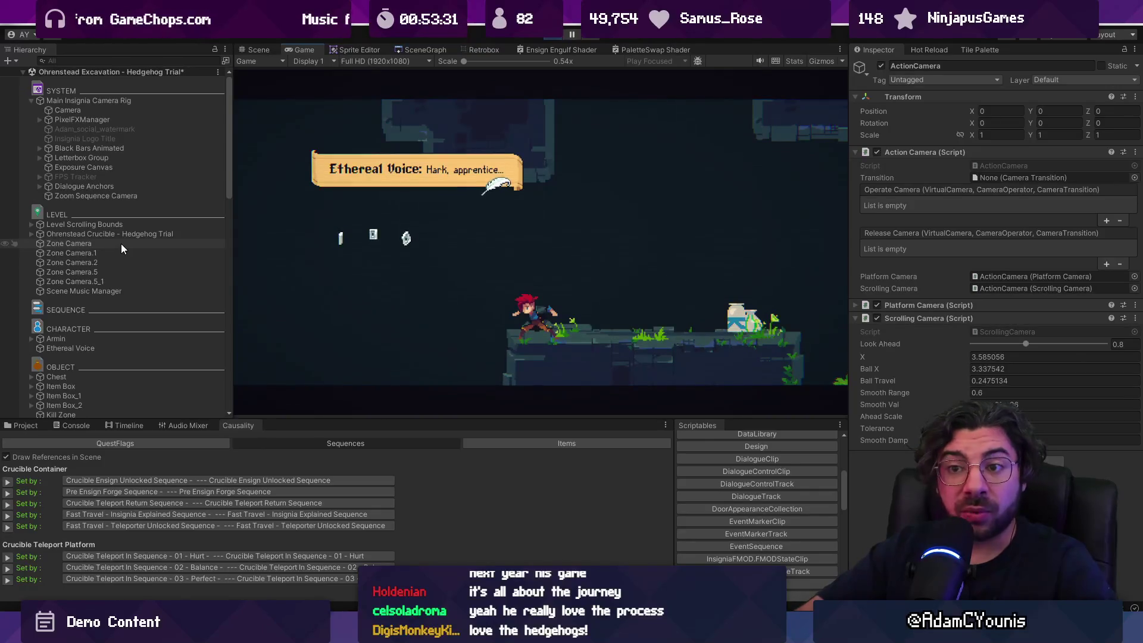
# Scroll the Hierarchy to find the VirtualCameraStack while the playtest runs
pyautogui.scroll(-5, 116, 239)
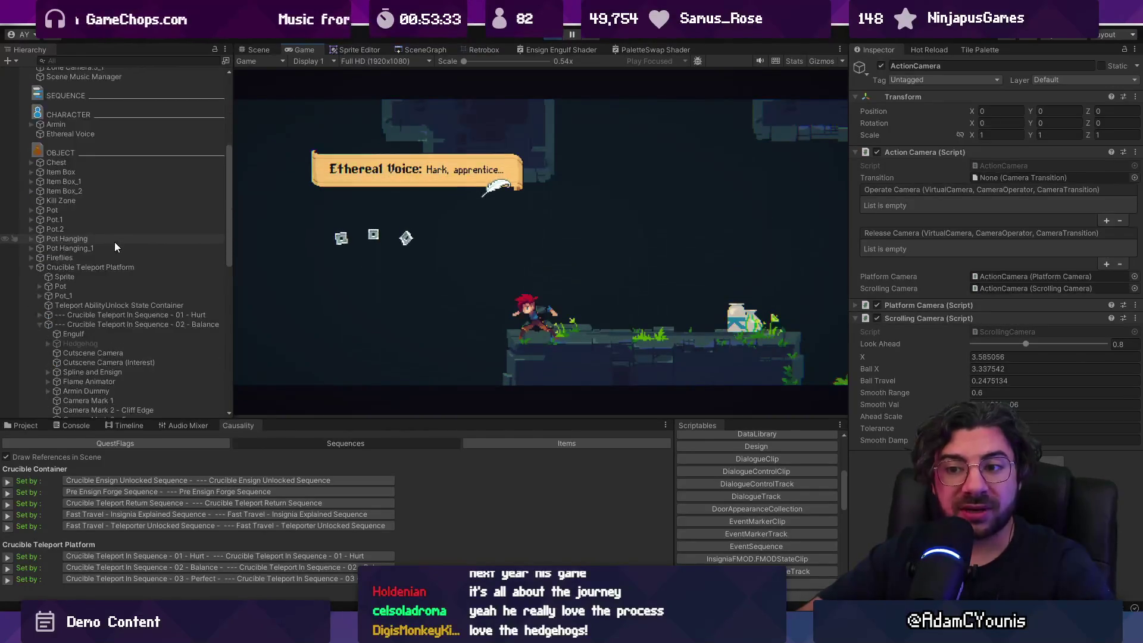
pyautogui.scroll(5, 113, 244)
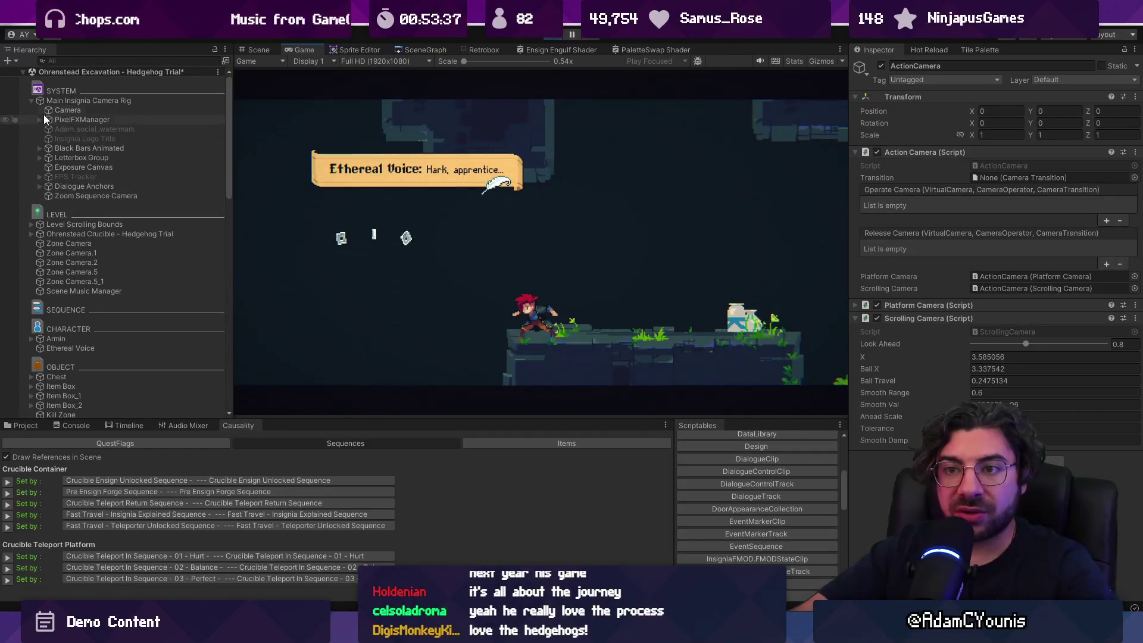
pyautogui.scroll(-15, 41, 170)
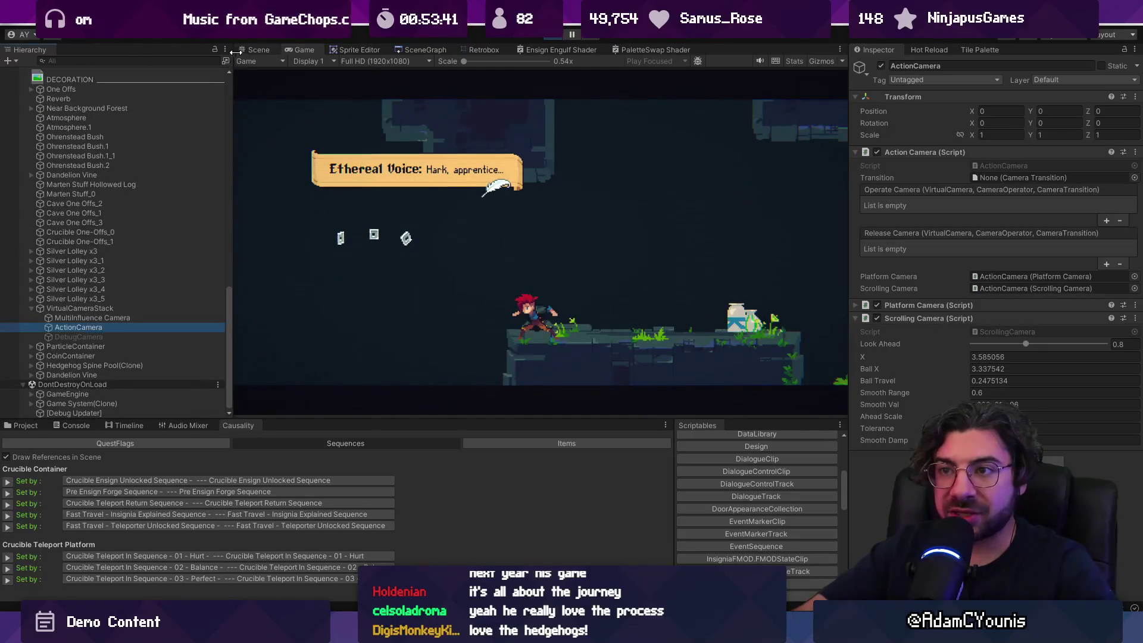
# Frame the ActionCamera and MultiInfluence Camera in the Scene view
pyautogui.doubleClick(78, 327)
pyautogui.doubleClick(109, 327)
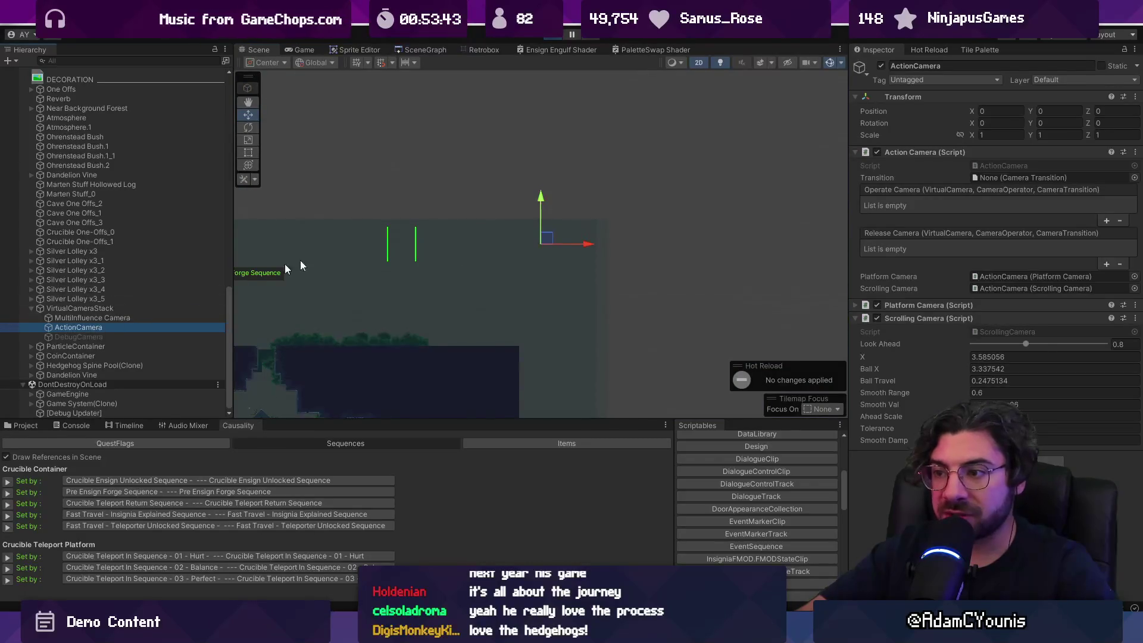
pyautogui.scroll(-5, 417, 268)
pyautogui.scroll(8, 563, 280)
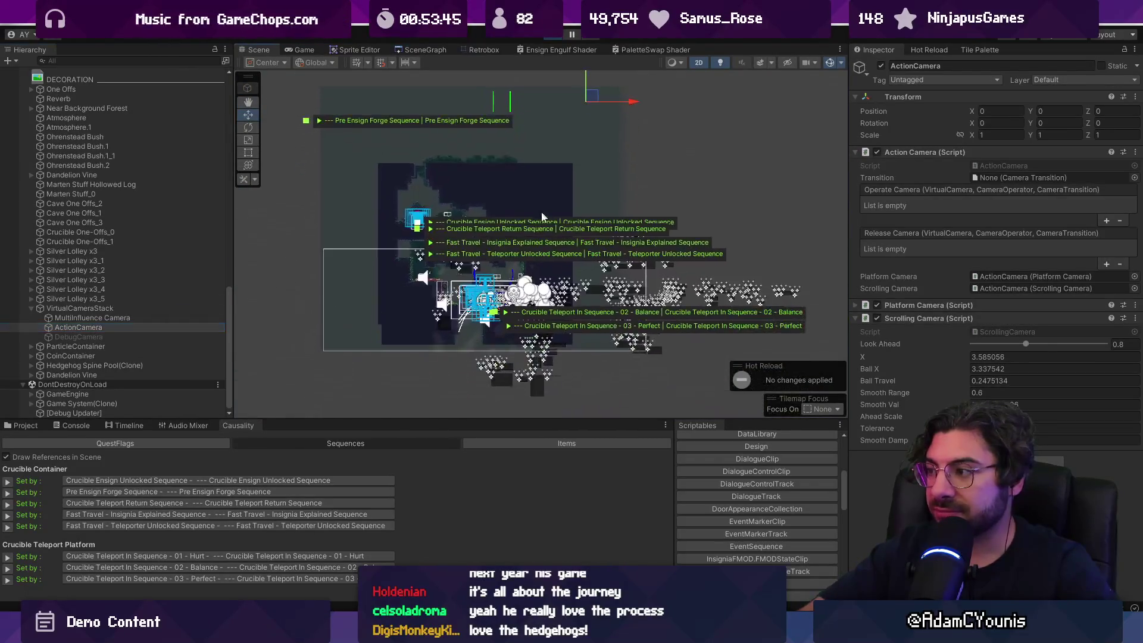
pyautogui.doubleClick(138, 320)
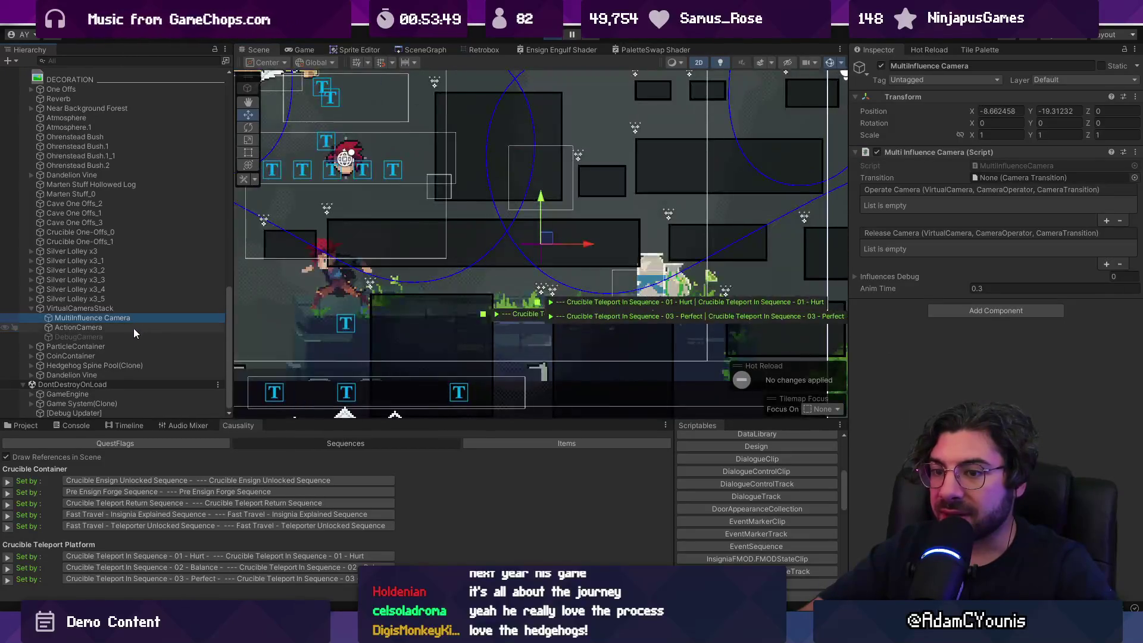
pyautogui.doubleClick(132, 328)
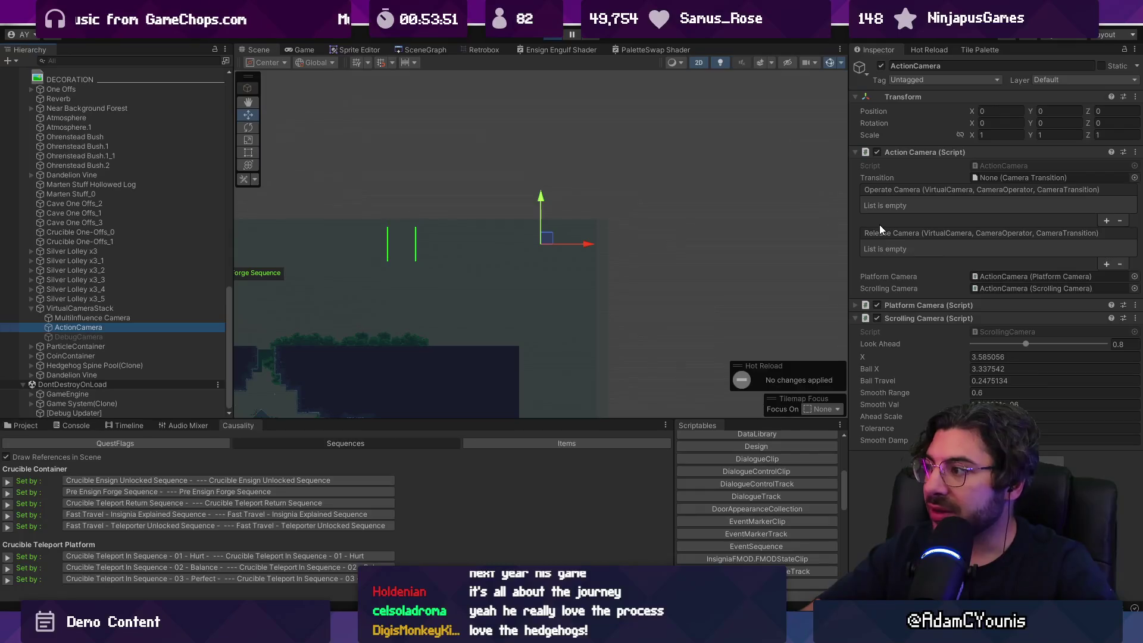
# Expand ActionCamera's Platform Camera settings, then check VirtualCameraStack's V Cam Position
pyautogui.click(928, 304)
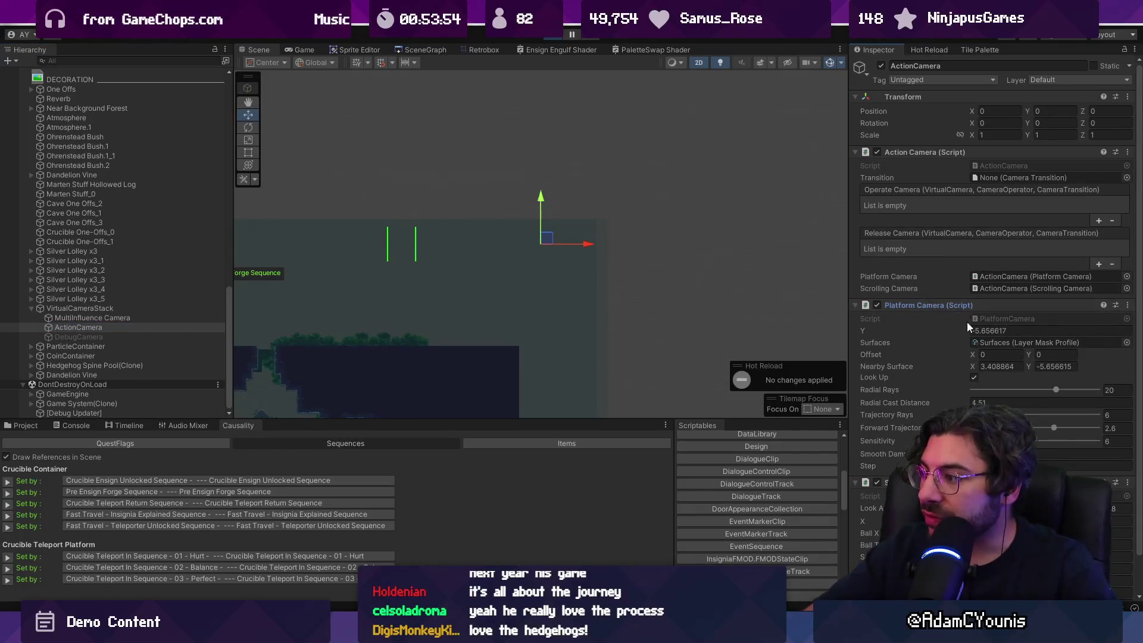
pyautogui.scroll(-1, 958, 343)
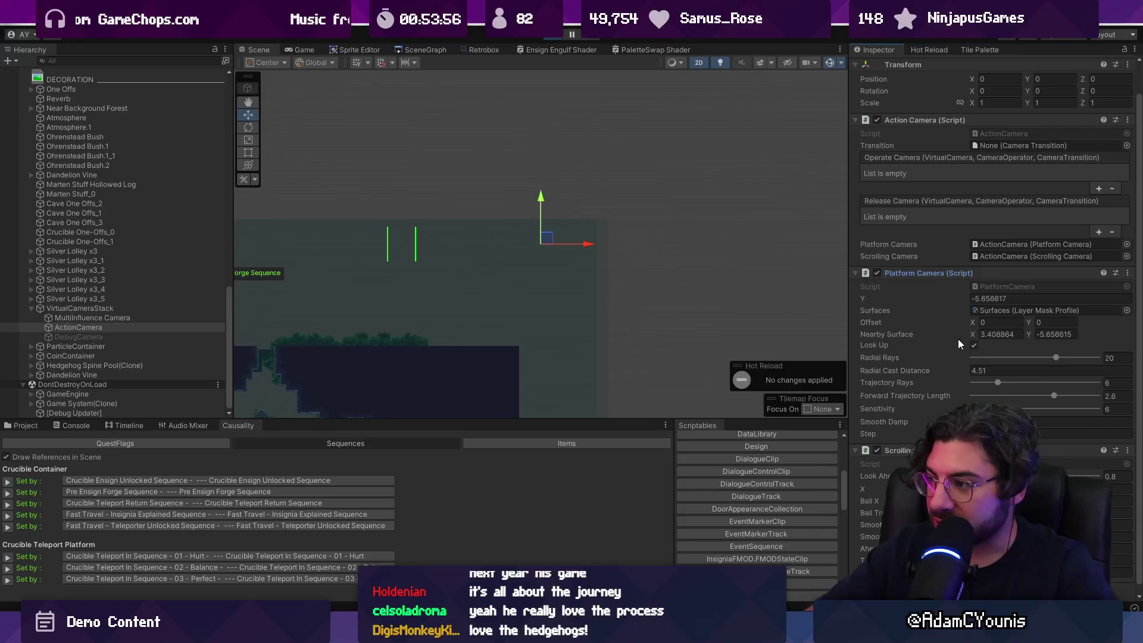
pyautogui.click(137, 309)
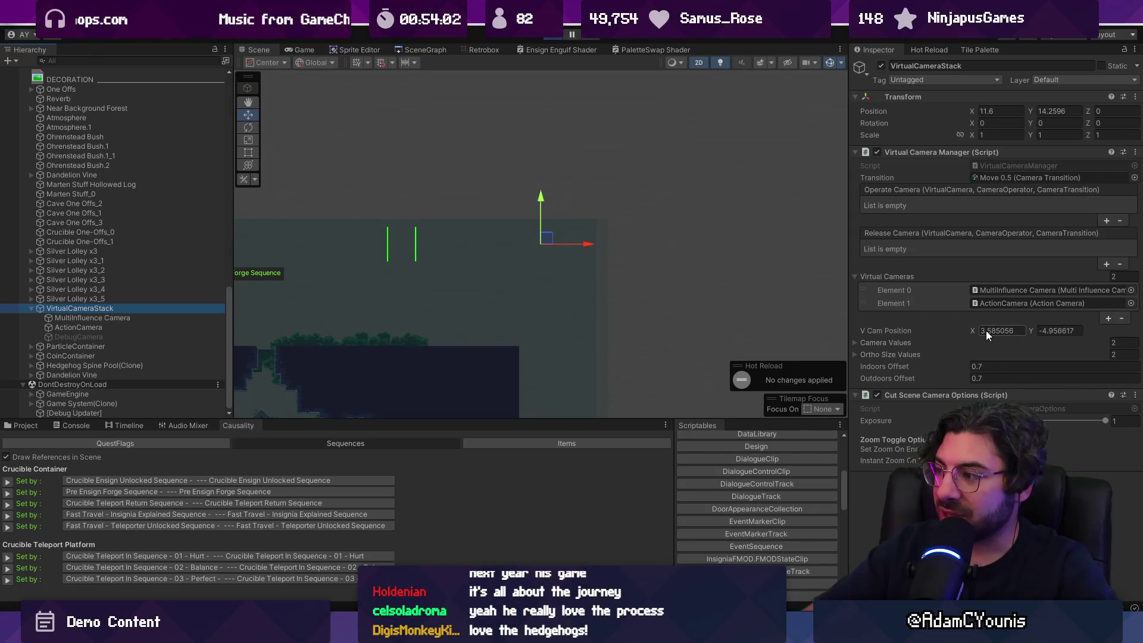
pyautogui.scroll(-2, 718, 180)
pyautogui.scroll(2, 553, 355)
pyautogui.moveTo(553, 355)
pyautogui.mouseDown()
pyautogui.moveTo(566, 253)
pyautogui.moveTo(569, 294)
pyautogui.moveTo(575, 268)
pyautogui.mouseUp()
pyautogui.scroll(-2, 567, 257)
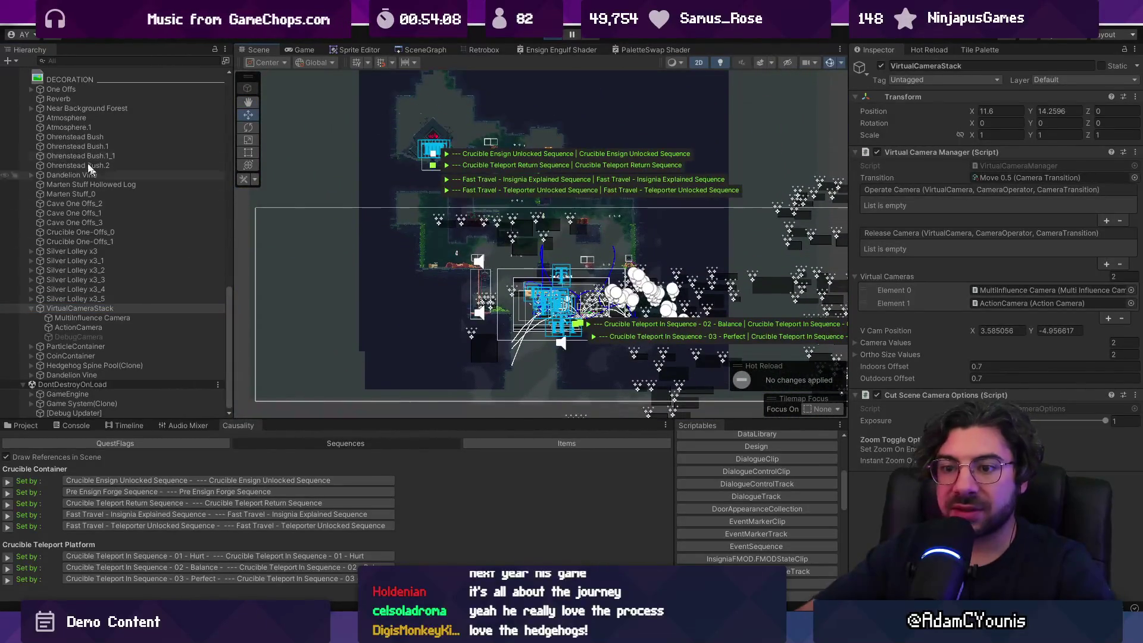
pyautogui.click(9, 61)
pyautogui.click(27, 71)
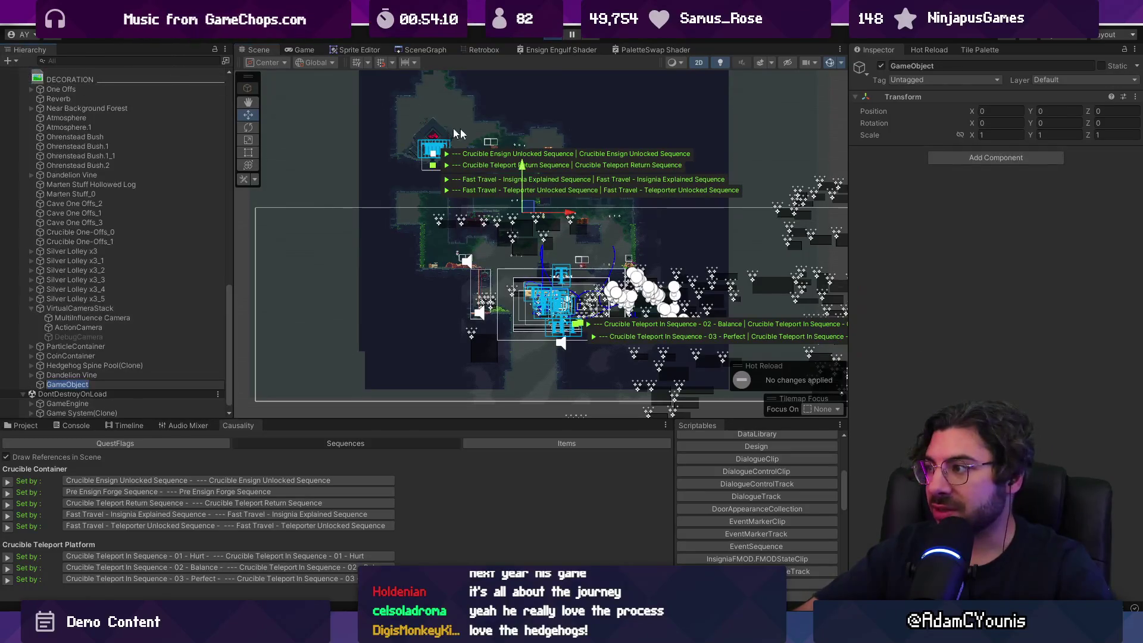
pyautogui.click(983, 112)
pyautogui.write('3')
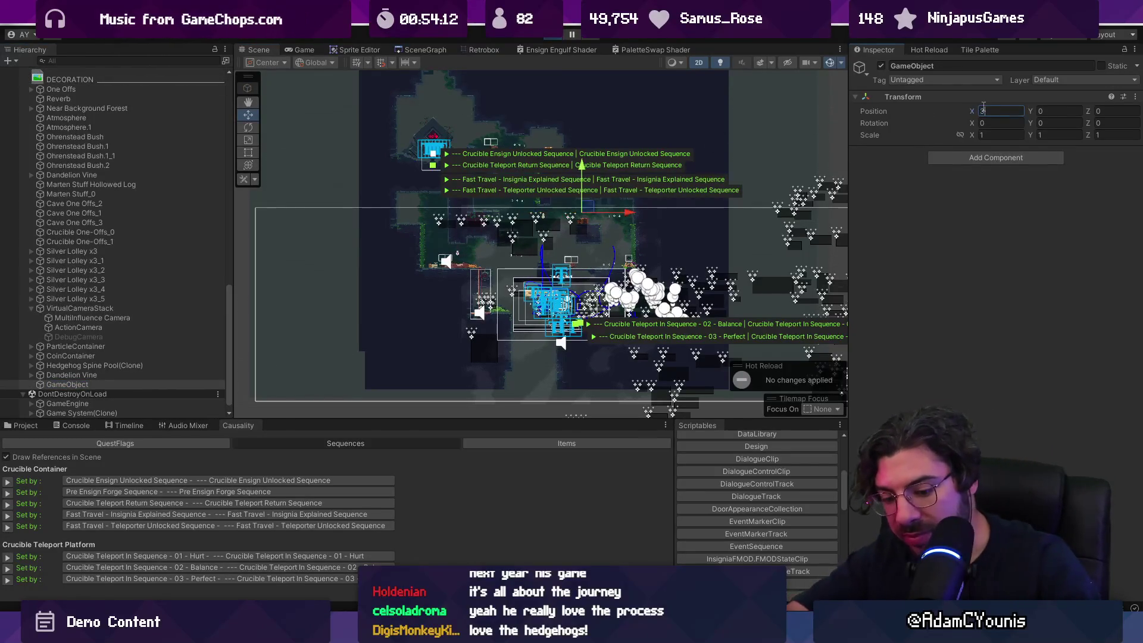
pyautogui.write('.5')
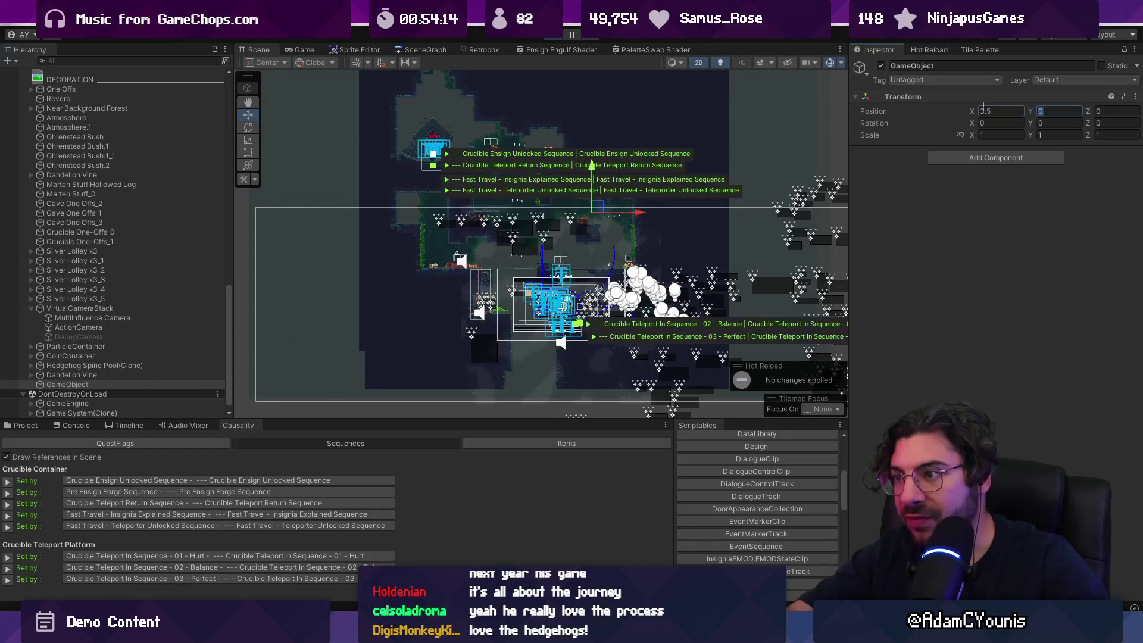
pyautogui.write('4.9')
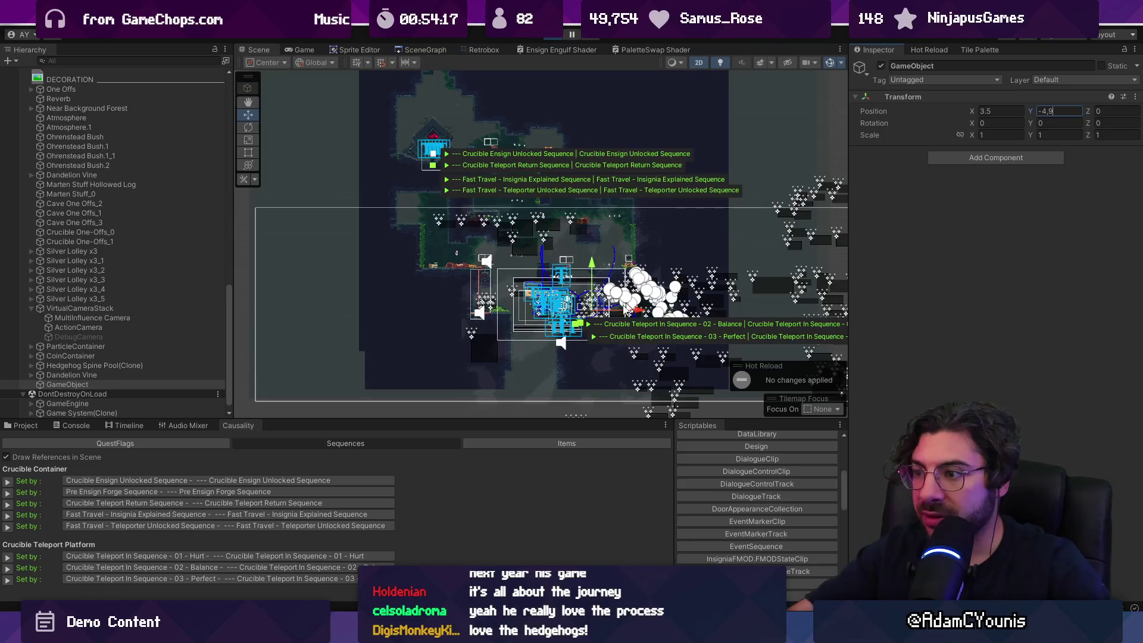
pyautogui.scroll(5, 547, 219)
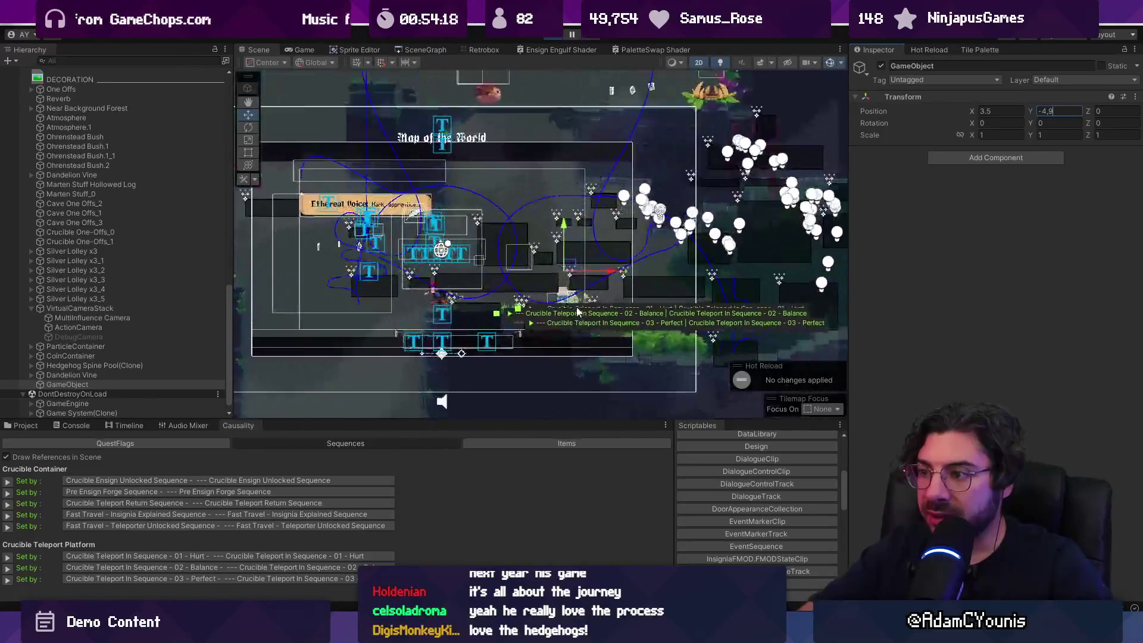
pyautogui.scroll(-3, 546, 220)
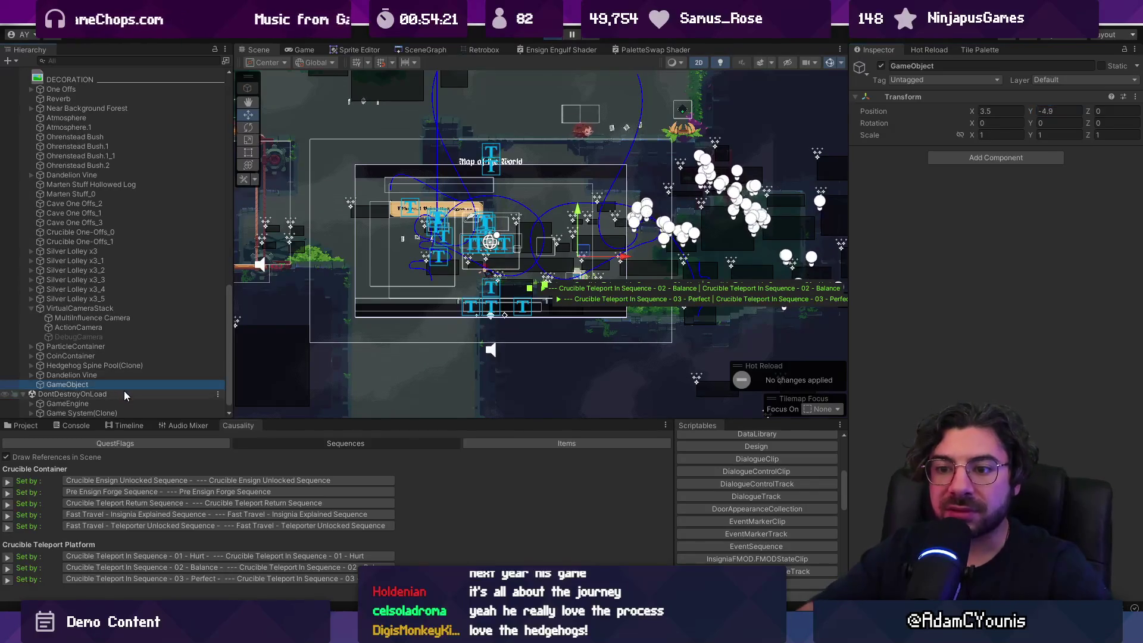
pyautogui.press('Delete')
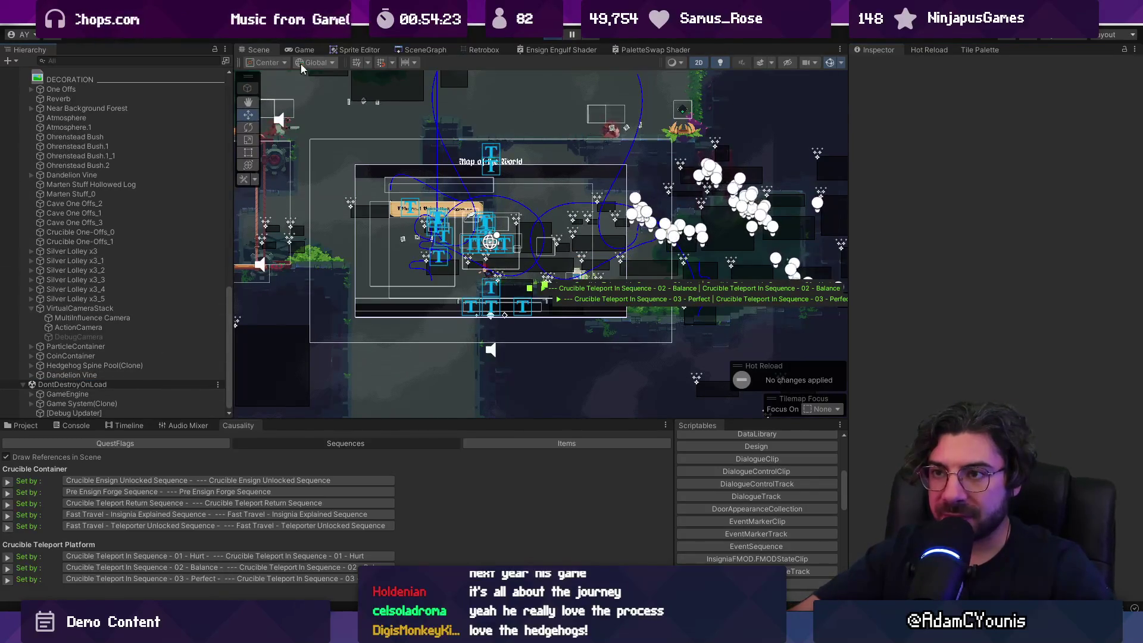
# Bring the running Game view back and dismiss the Charge Ensign tutorial with Enter
pyautogui.click(302, 50)
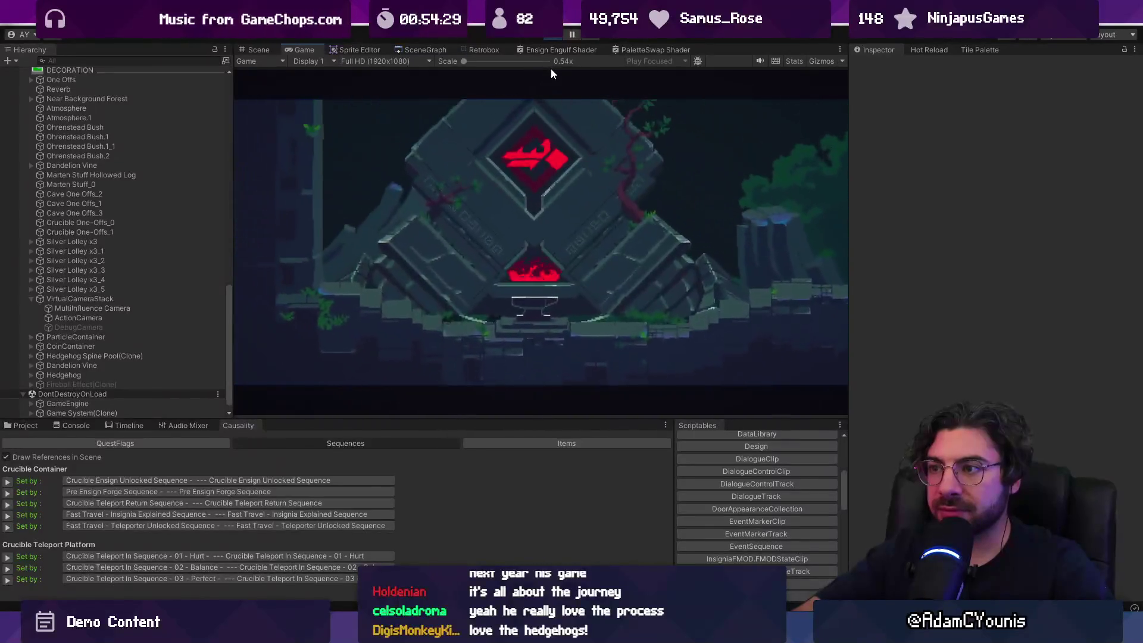
pyautogui.click(571, 35)
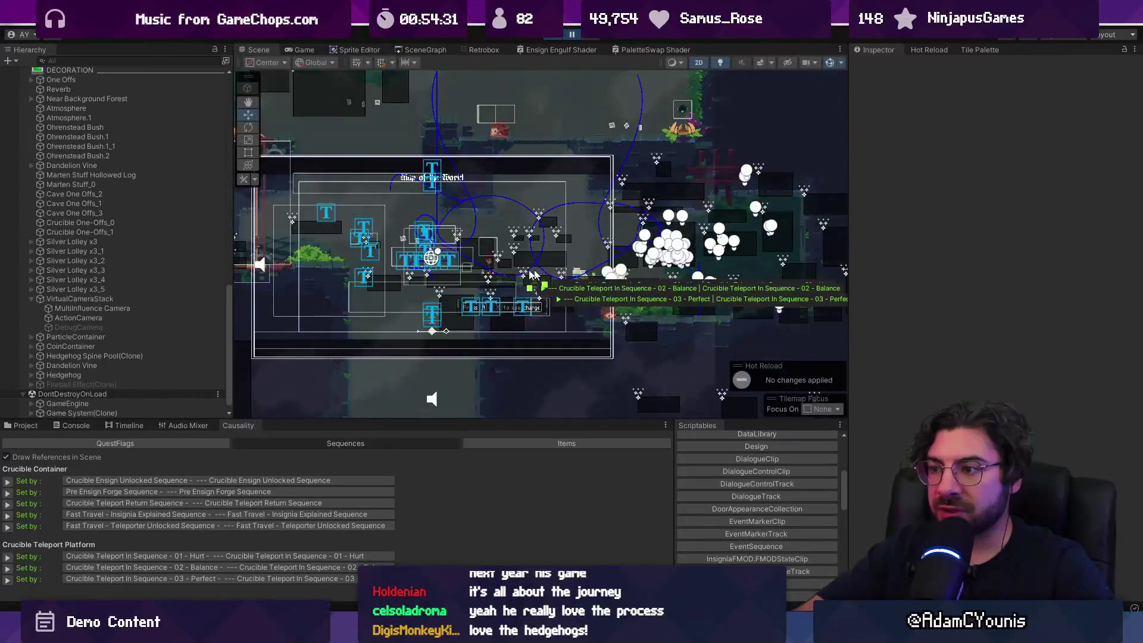
pyautogui.hotkey('ctrl', '2')
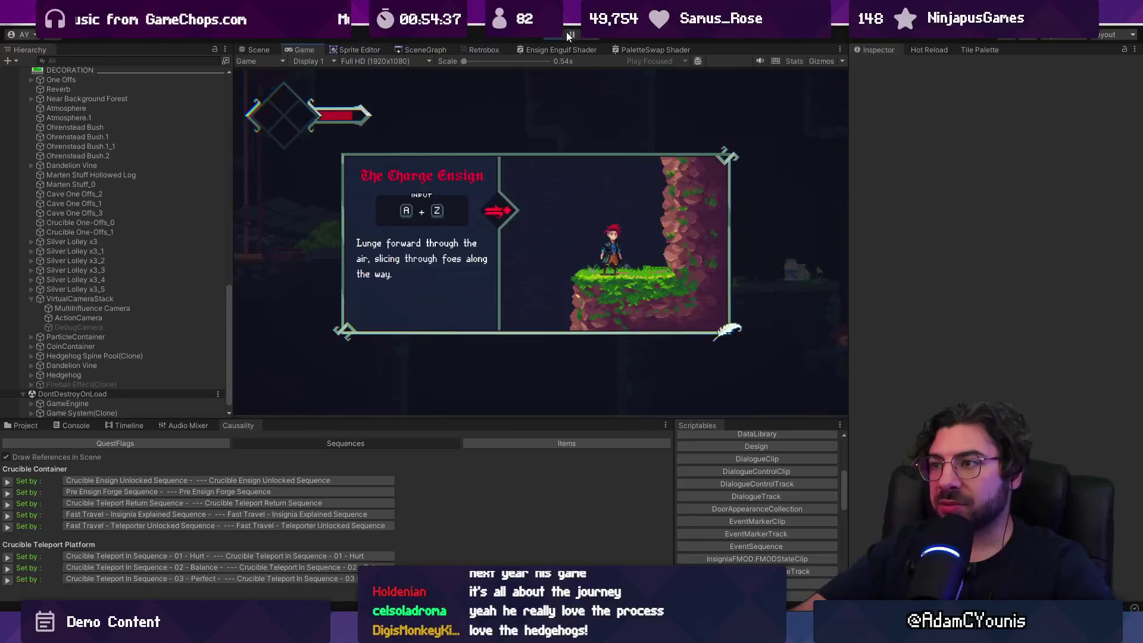
pyautogui.press('Return')
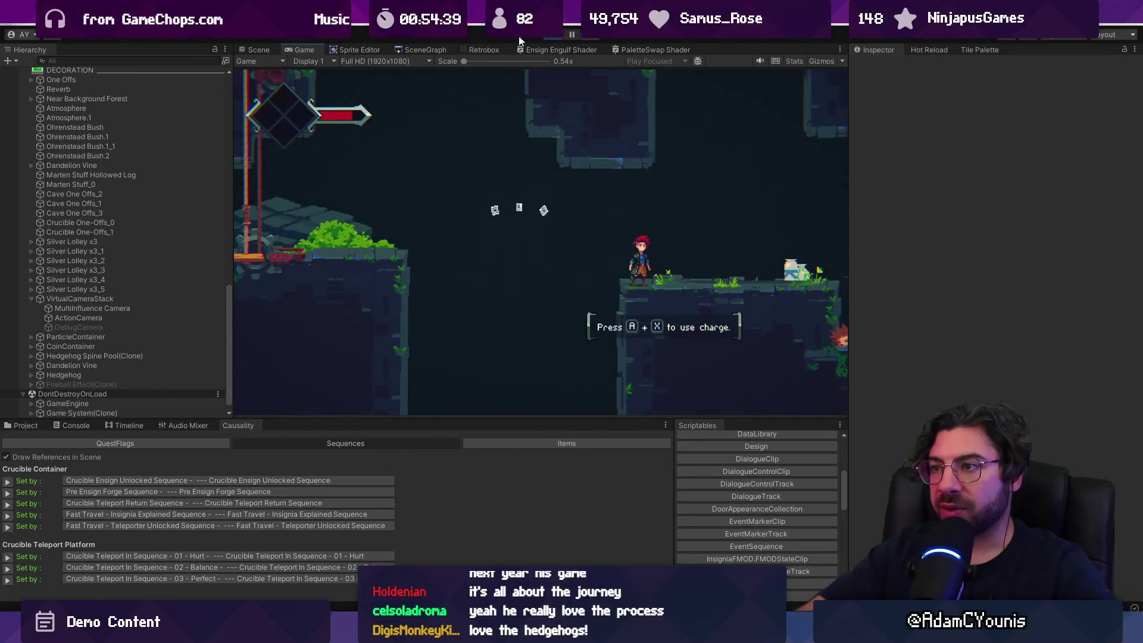
pyautogui.scroll(10, 106, 156)
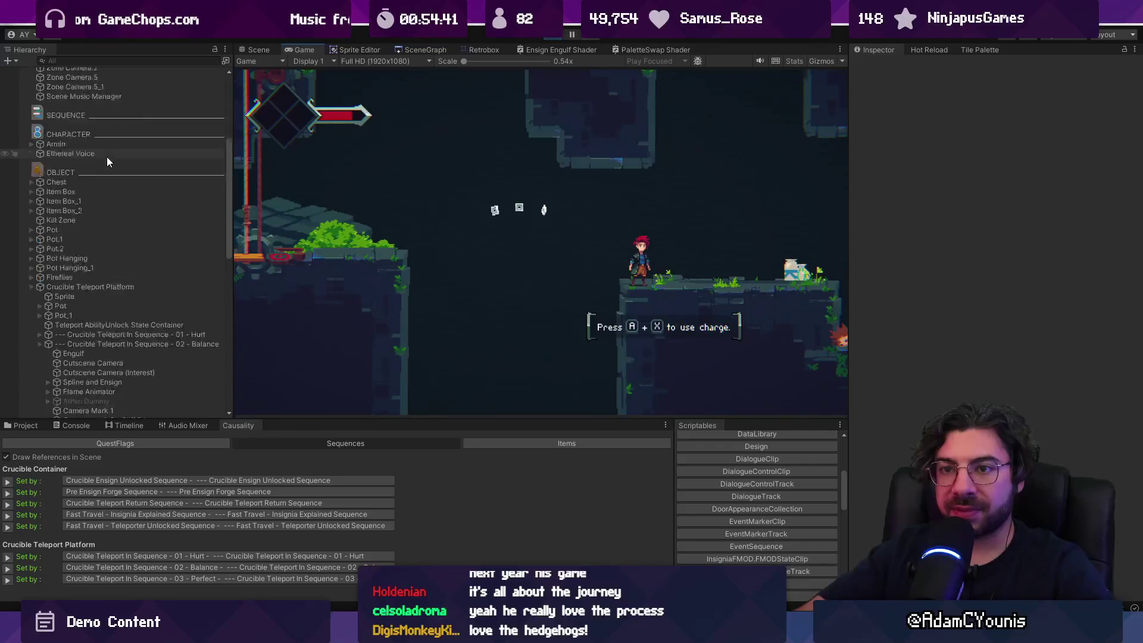
pyautogui.scroll(5, 106, 156)
pyautogui.click(90, 61)
# Filter the Hierarchy to "zone camera", frame Zone Camera and Zone Camera.1, and select Zone Camera
pyautogui.write('zone camer')
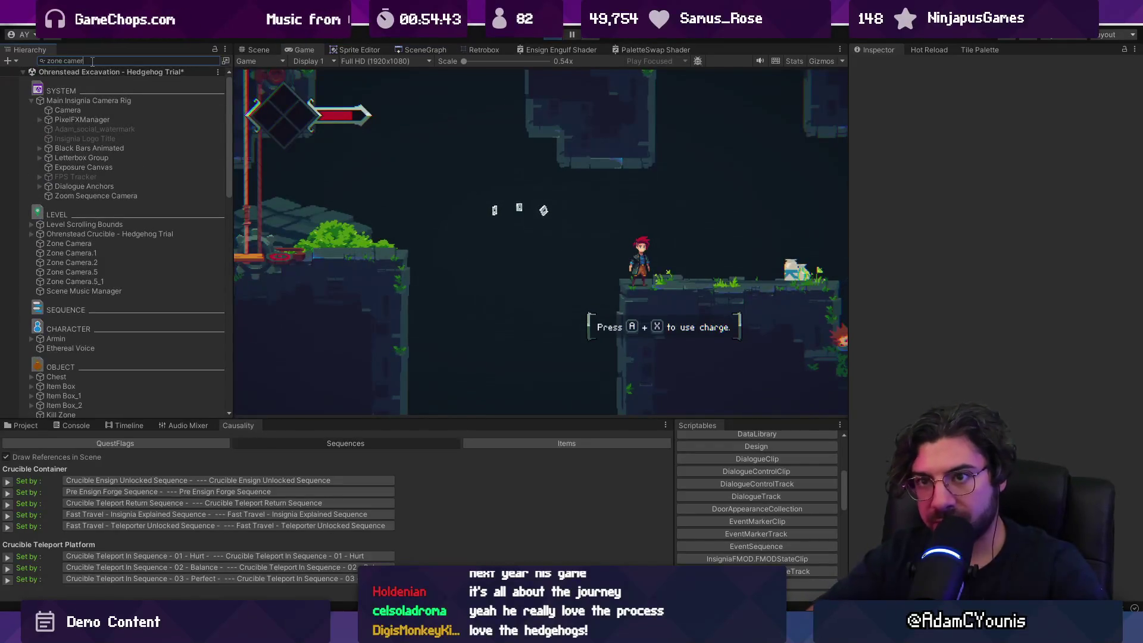
pyautogui.write('a')
pyautogui.doubleClick(106, 81)
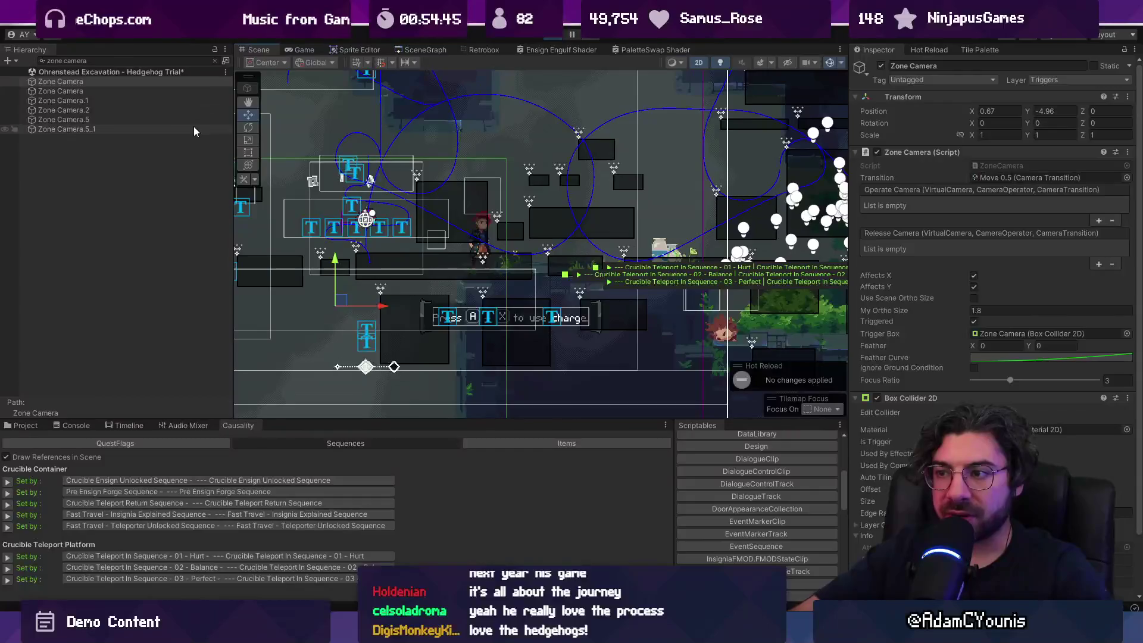
pyautogui.scroll(-3, 449, 223)
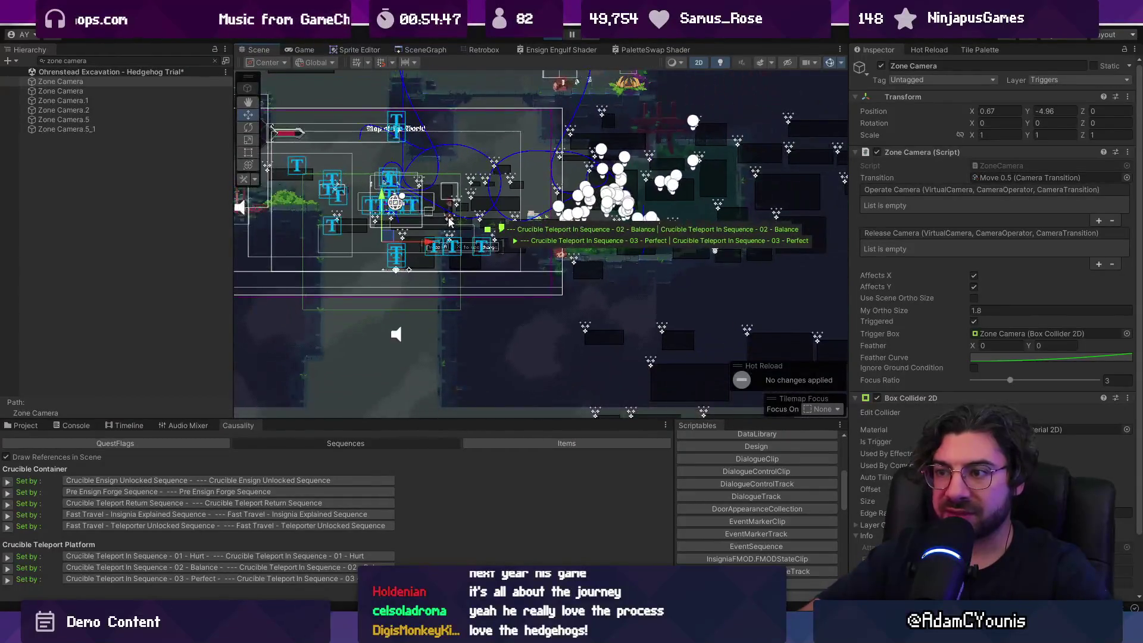
pyautogui.doubleClick(126, 100)
pyautogui.click(125, 84)
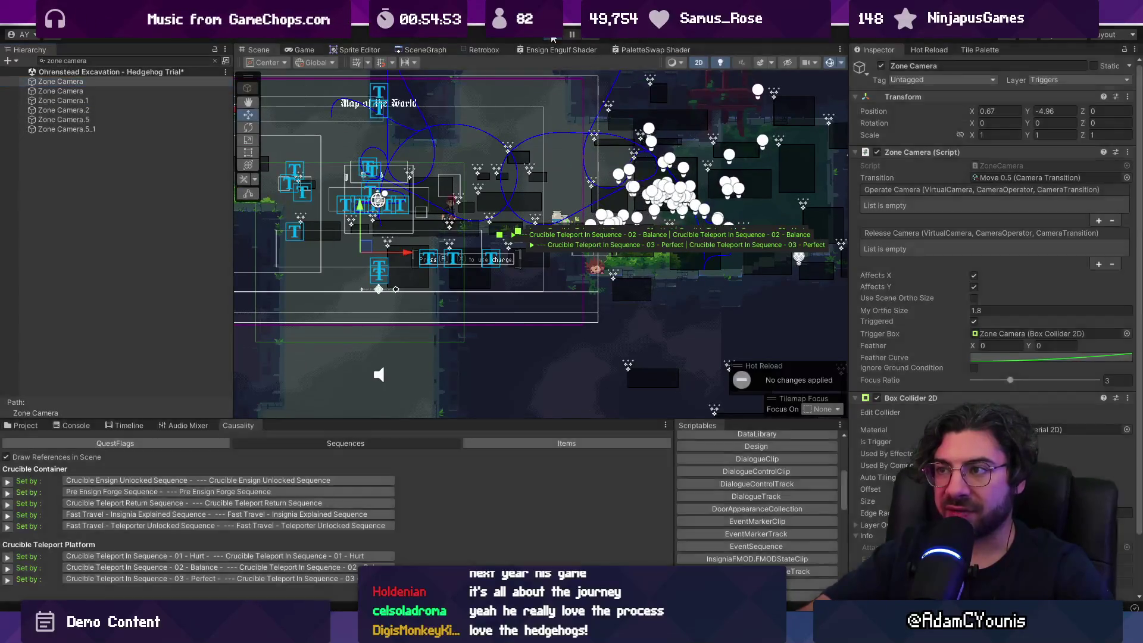
# Stop the running game and relaunch it from the Game and Scene views
pyautogui.click(554, 40)
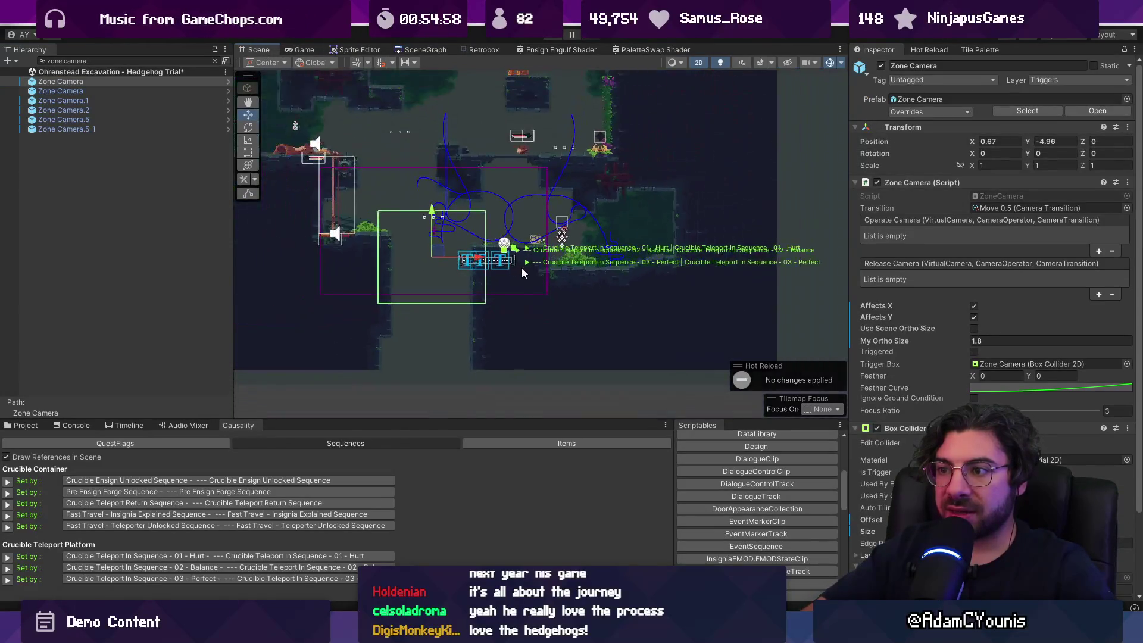
pyautogui.click(298, 50)
pyautogui.click(271, 50)
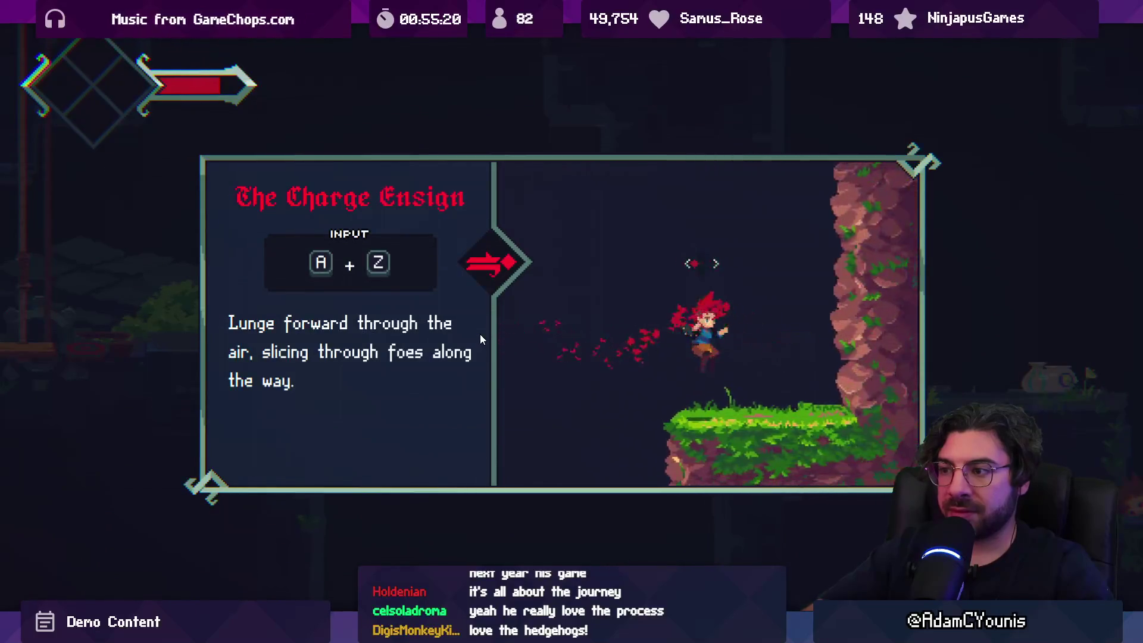
# Dismiss the Charge Ensign card with Z and restore the full editor layout with Shift+Space
pyautogui.press('z')
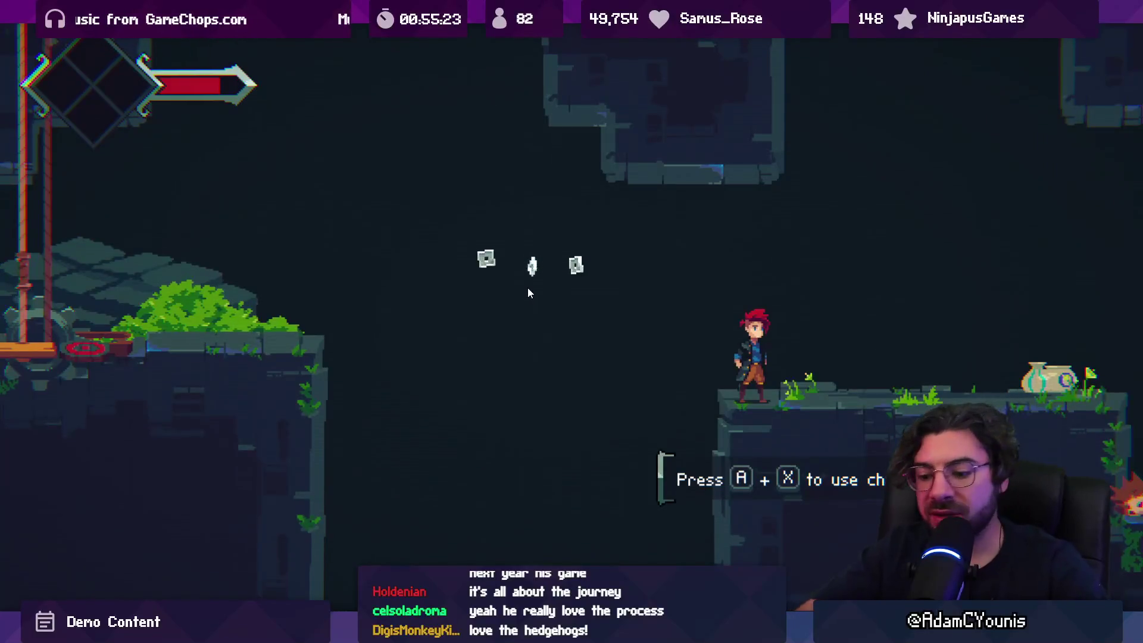
pyautogui.hotkey('shift', 'space')
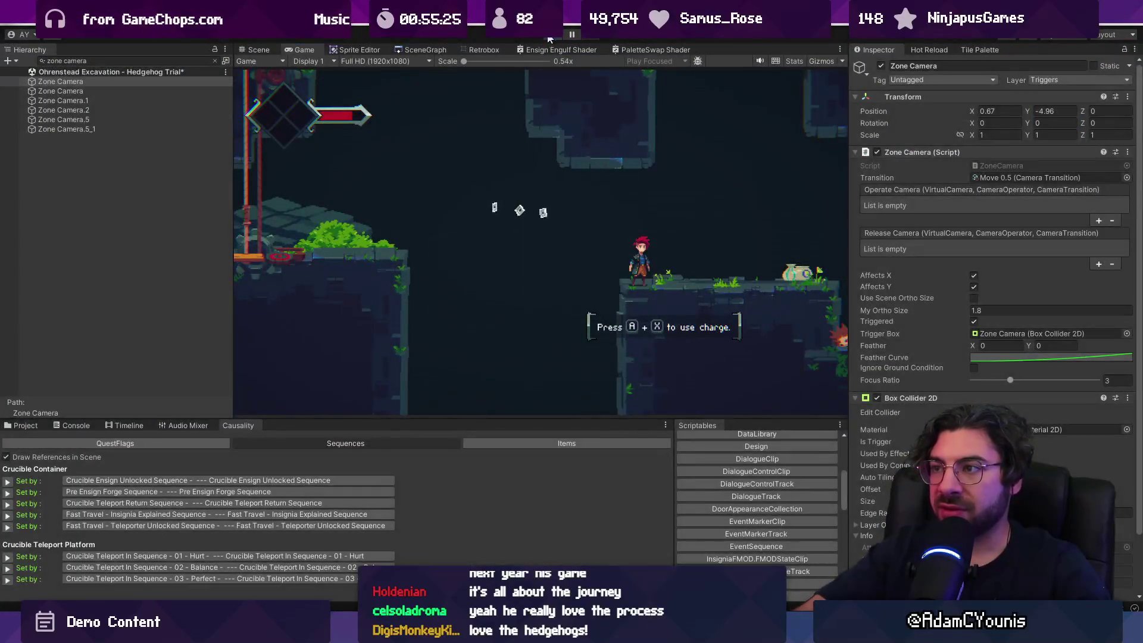
# Frame the Zone Camera, then clear the Hierarchy search to show the full tree
pyautogui.doubleClick(33, 82)
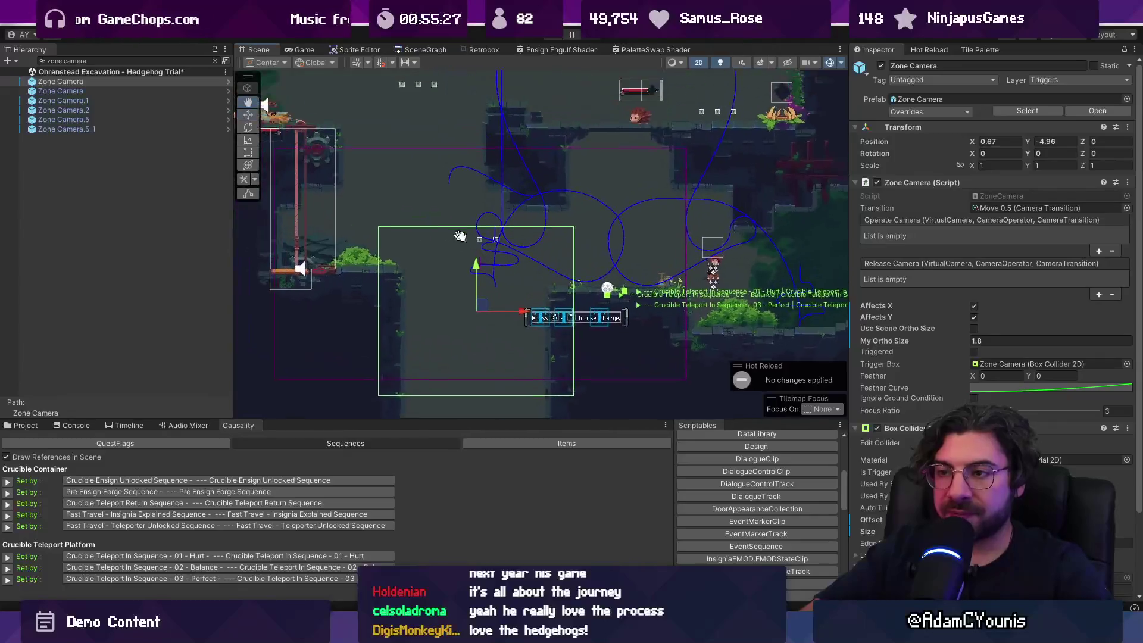
pyautogui.click(78, 84)
pyautogui.click(213, 60)
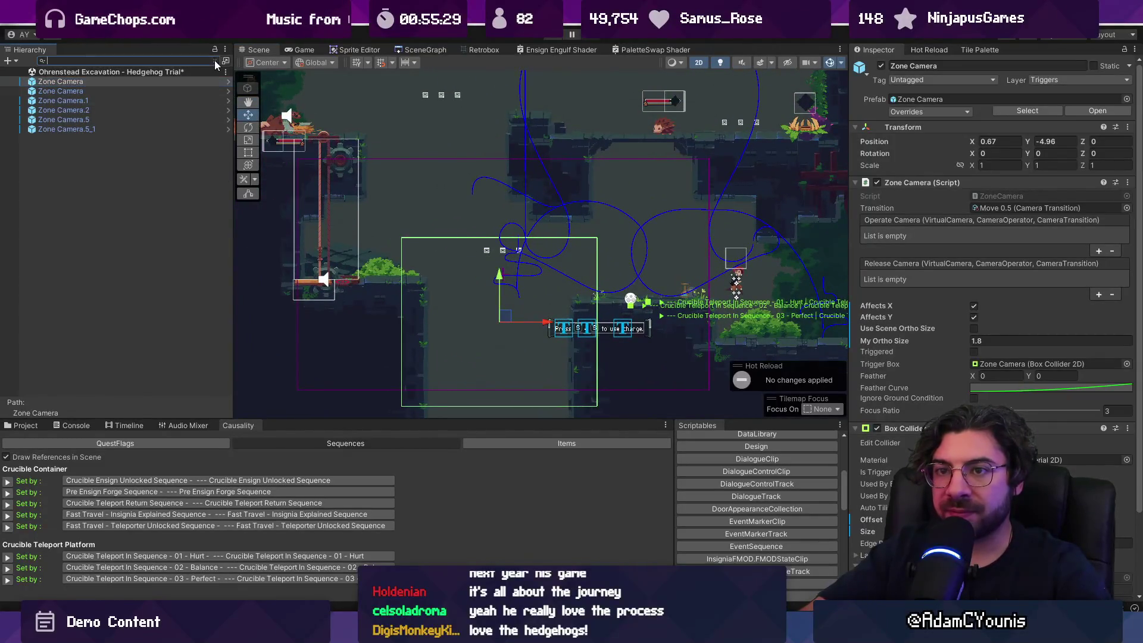
pyautogui.scroll(-7, 160, 266)
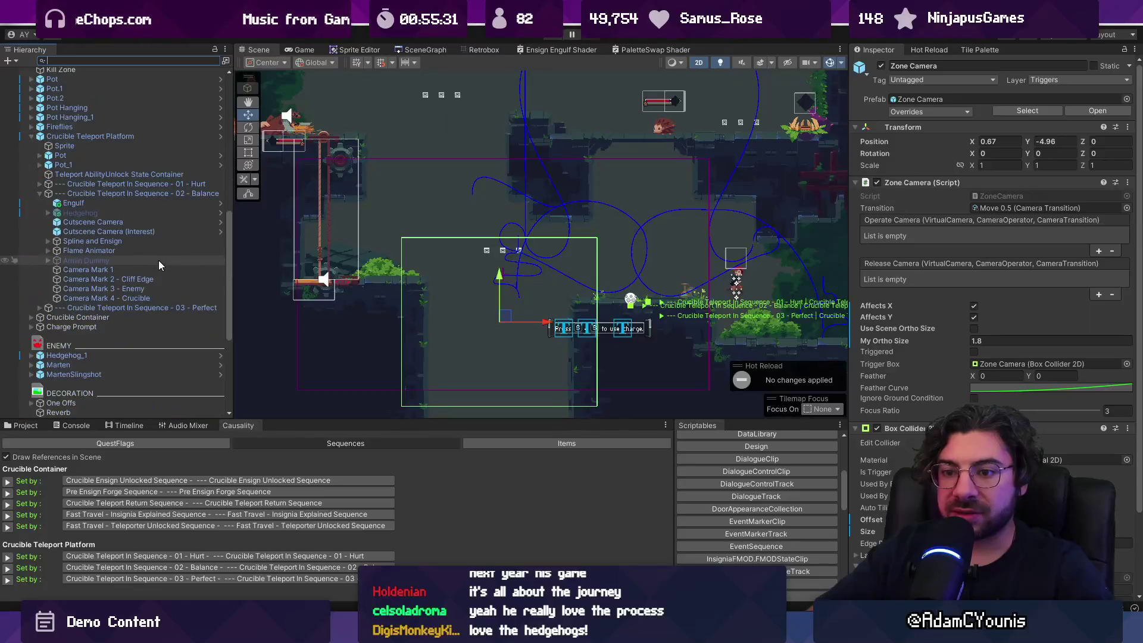
pyautogui.scroll(-3, 160, 266)
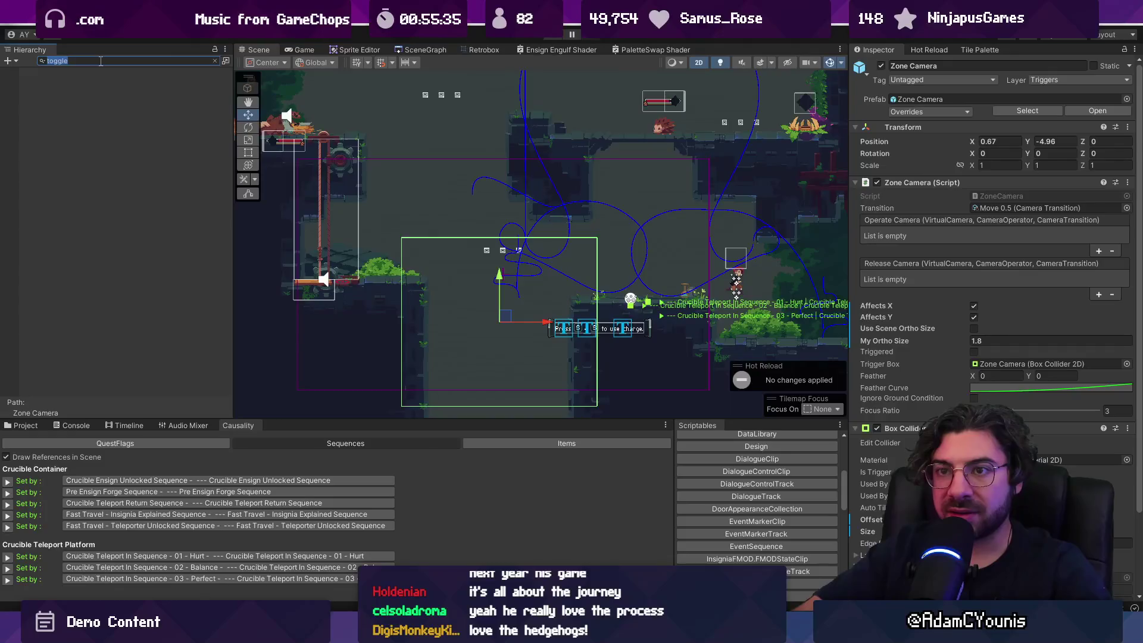
pyautogui.press('BackSpace')
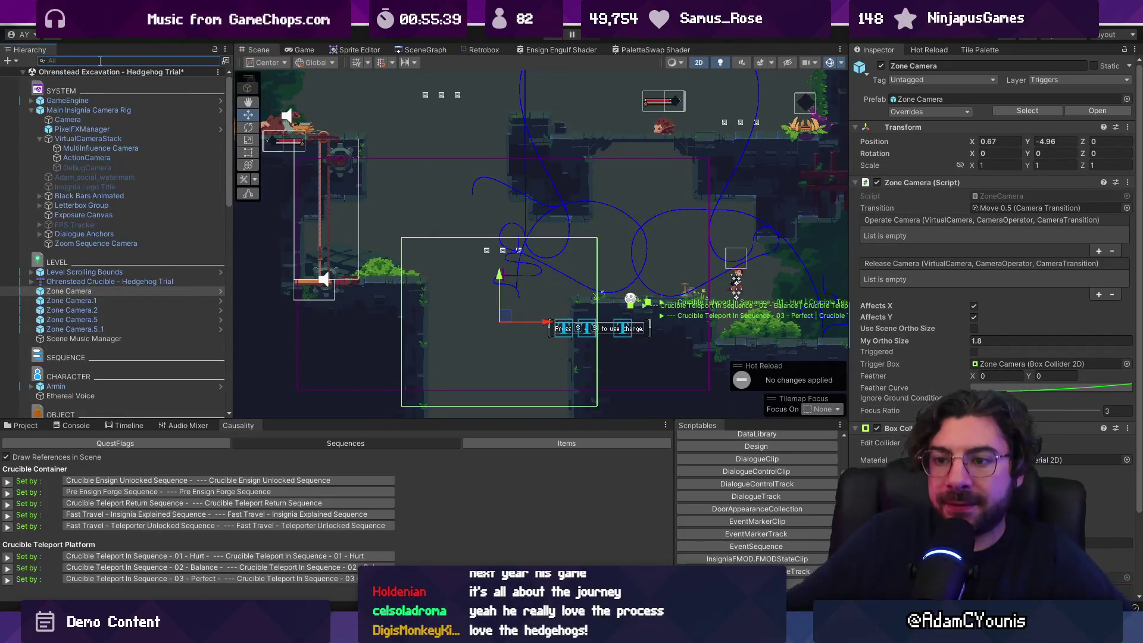
# Select the "to use charge" text and step through Charge Prompt objects to its Enable Condition
pyautogui.click(610, 327)
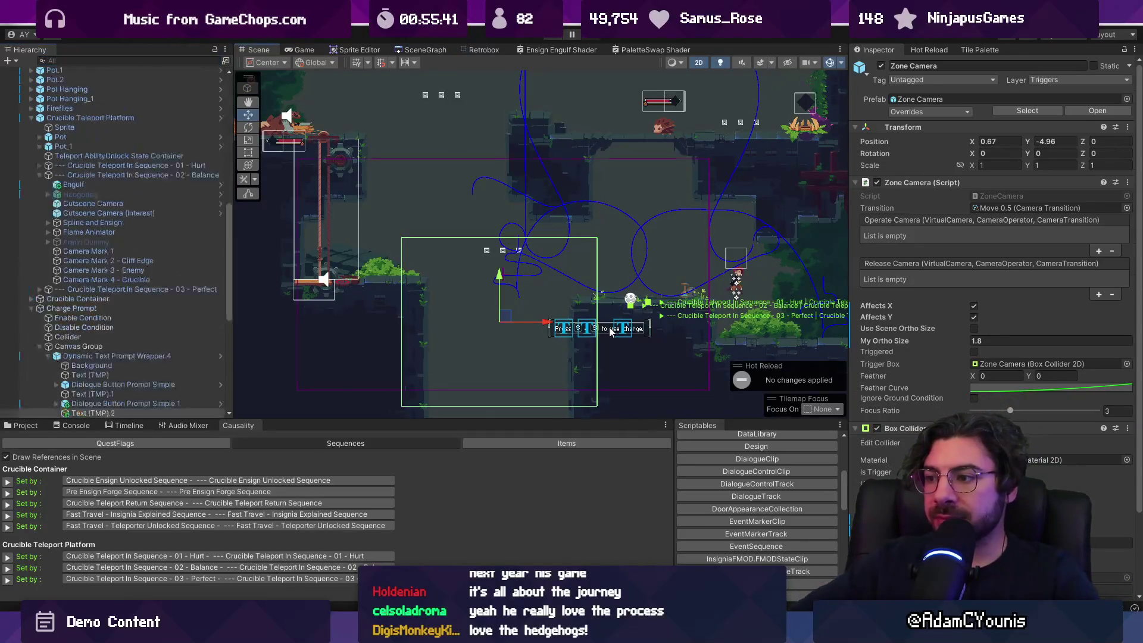
pyautogui.click(90, 229)
pyautogui.click(89, 220)
pyautogui.click(90, 202)
pyautogui.click(89, 211)
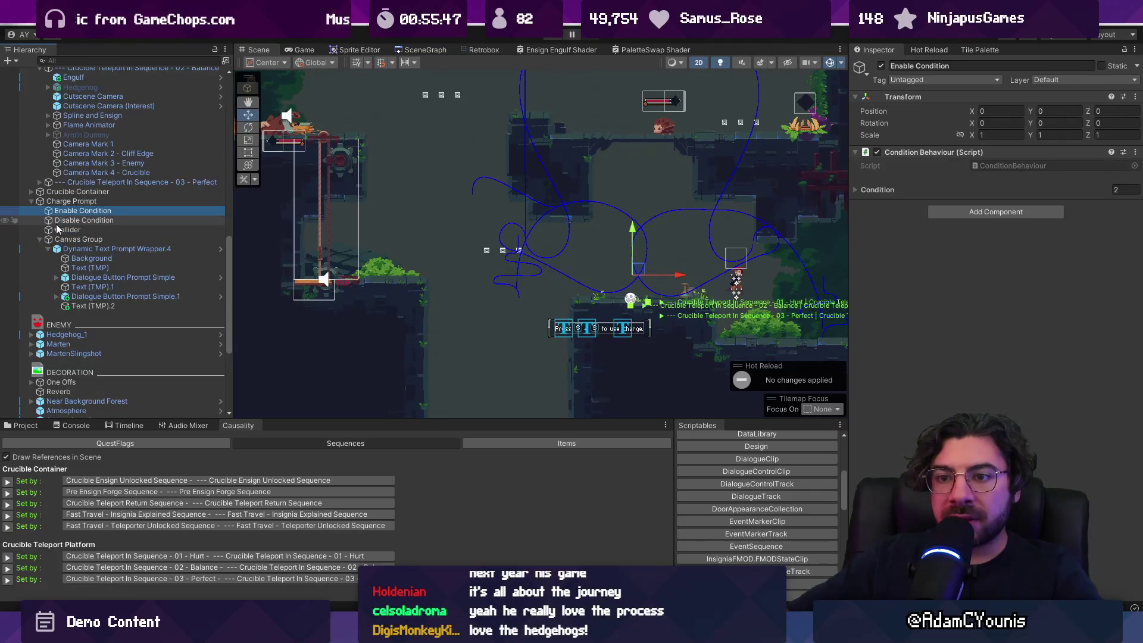
# Collapse Charge Prompt and Crucible Teleport Platform, enlarge the Scene view, and scroll the Hierarchy up
pyautogui.click(34, 202)
pyautogui.click(34, 202)
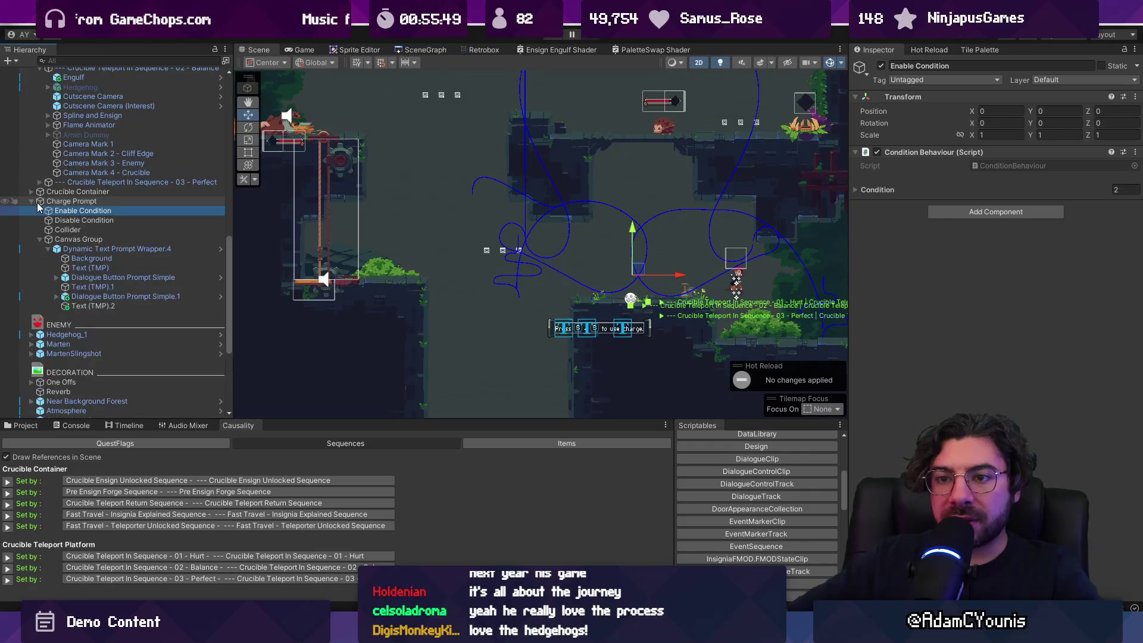
pyautogui.click(33, 201)
pyautogui.scroll(3, 119, 238)
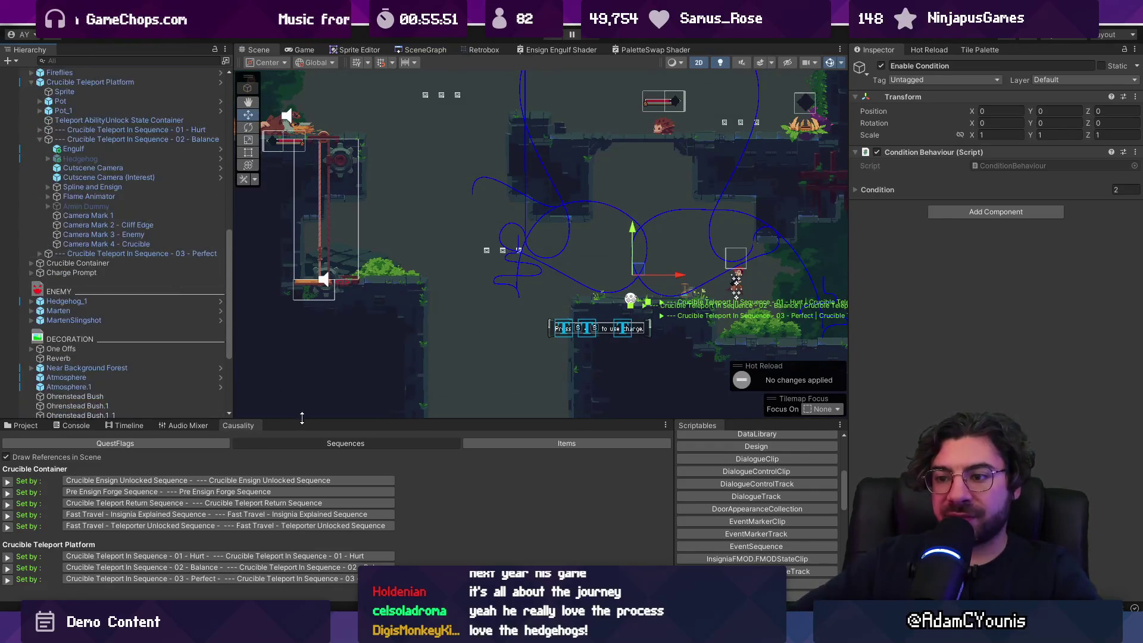
pyautogui.moveTo(302, 419); pyautogui.dragTo(302, 495)
pyautogui.scroll(9, 31, 298)
pyautogui.click(31, 296)
pyautogui.scroll(5, 40, 142)
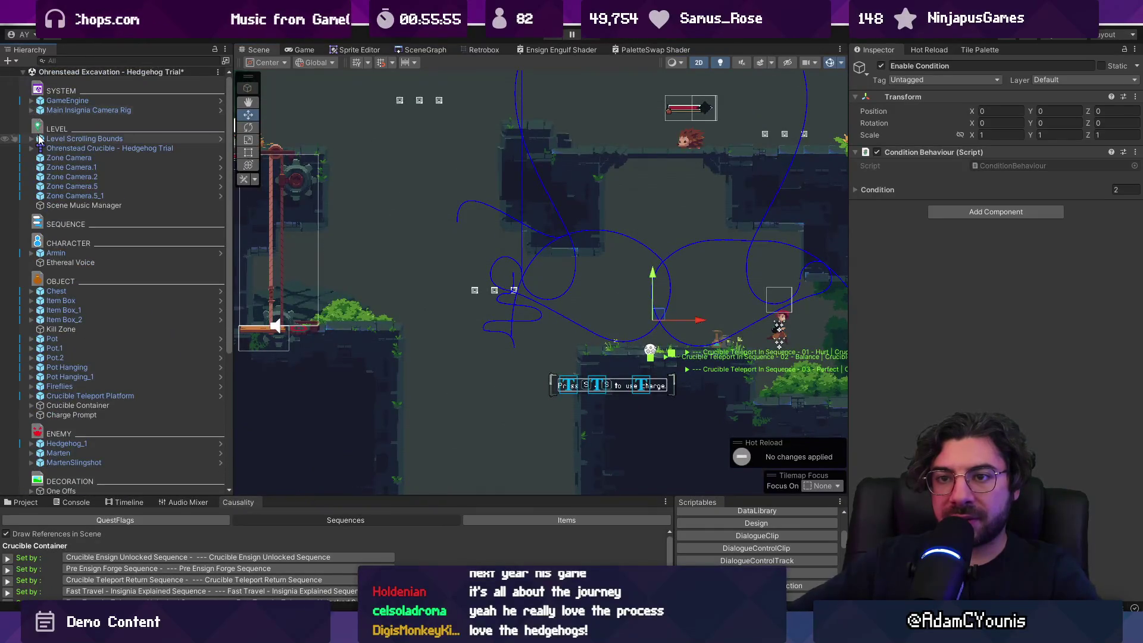
# Create an empty GameObject named "Zone Camera Toggle"
pyautogui.click(7, 61)
pyautogui.click(73, 75)
pyautogui.write('Zone Camera Toggl')
pyautogui.write('e')
pyautogui.press('Return')
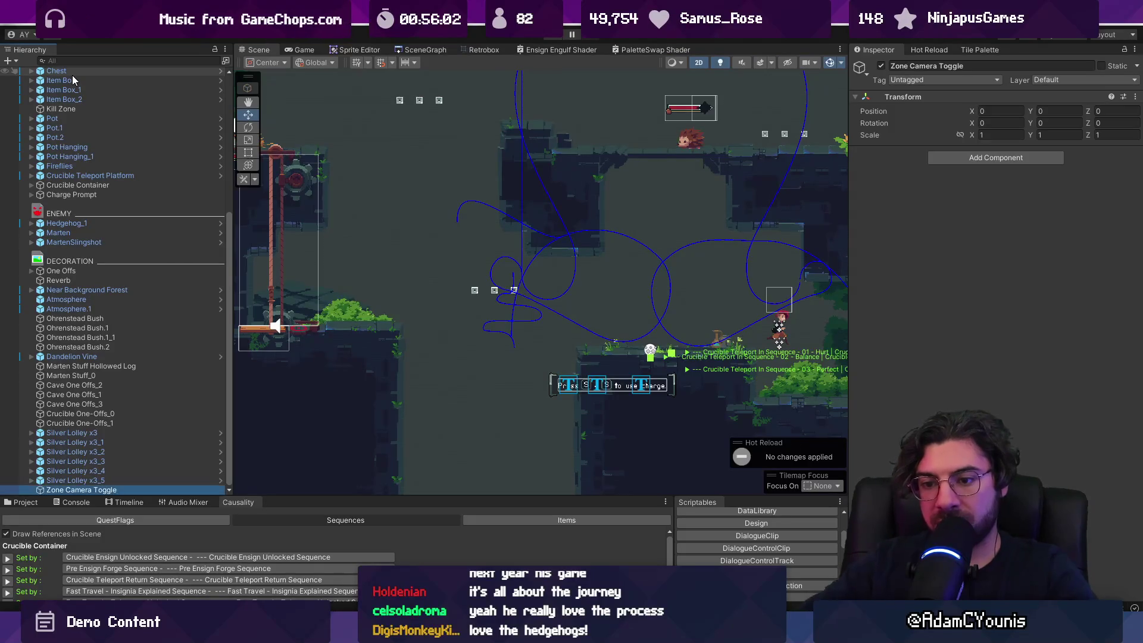
# Add Condition Toggle and Condition Behaviour components to Zone Camera Toggle
pyautogui.moveTo(91, 490)
pyautogui.mouseDown()
pyautogui.moveTo(129, 44)
pyautogui.moveTo(112, 213)
pyautogui.mouseUp()
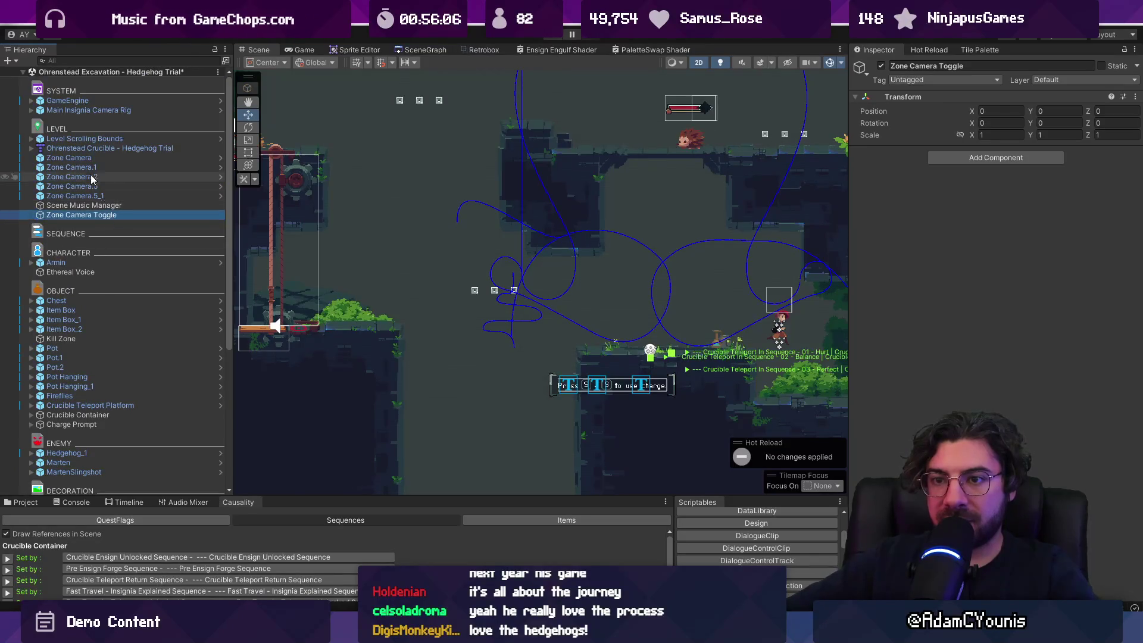
pyautogui.click(92, 158)
pyautogui.click(94, 215)
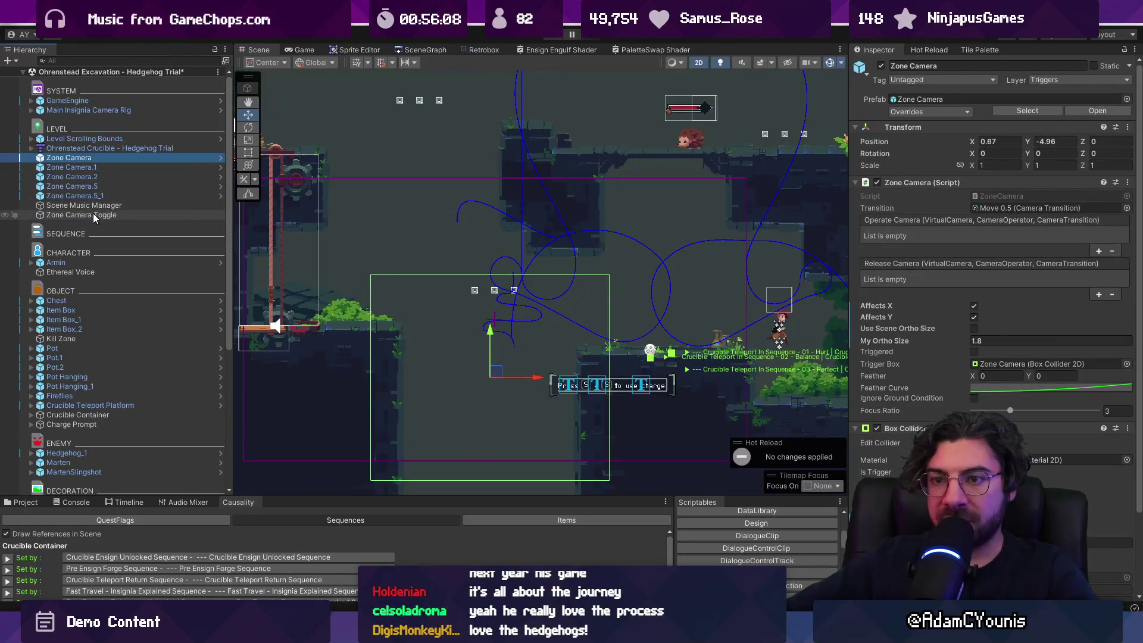
pyautogui.click(941, 163)
pyautogui.write('toggle con')
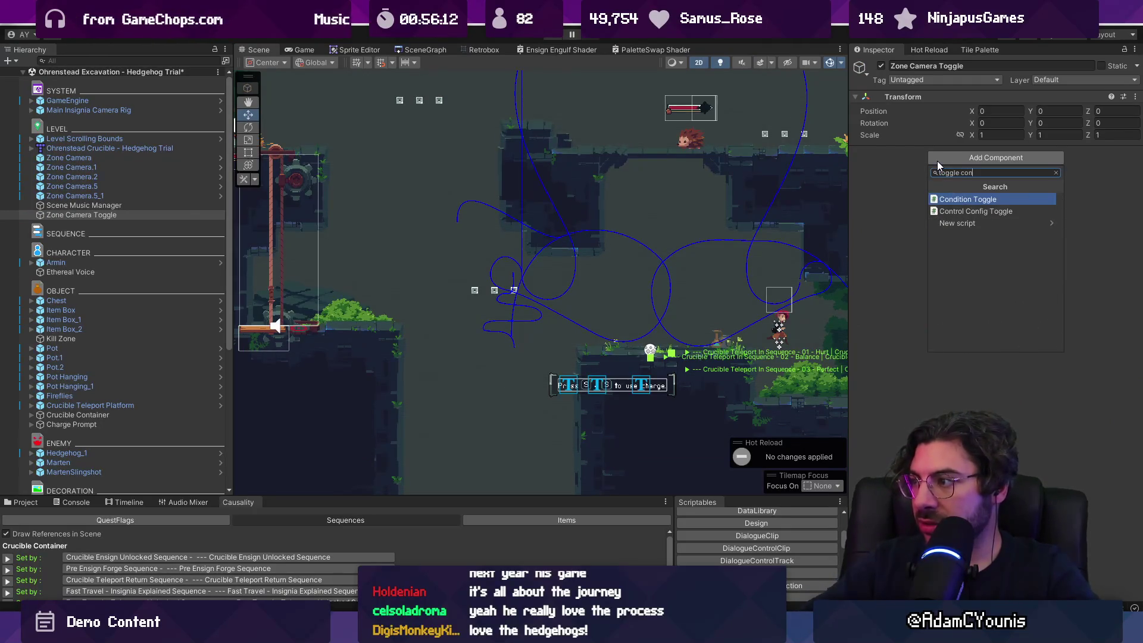
pyautogui.press('Return')
pyautogui.click(947, 211)
pyautogui.write('condition beh')
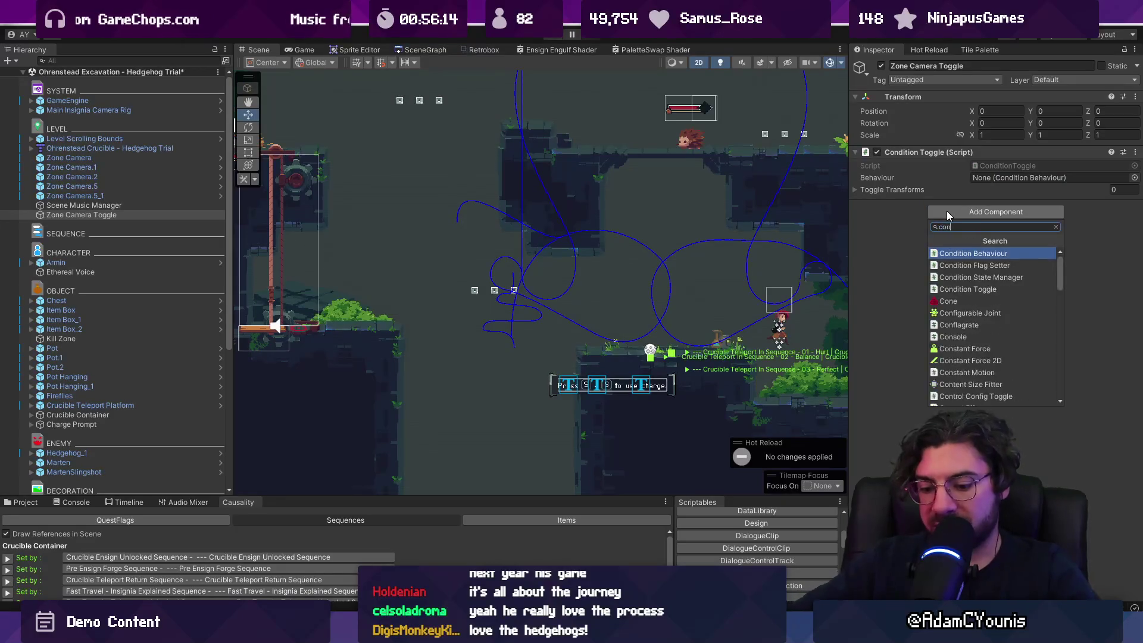
pyautogui.press('Return')
# Add a Game Object condition set to Hedgehog in the Condition Behaviour
pyautogui.click(881, 243)
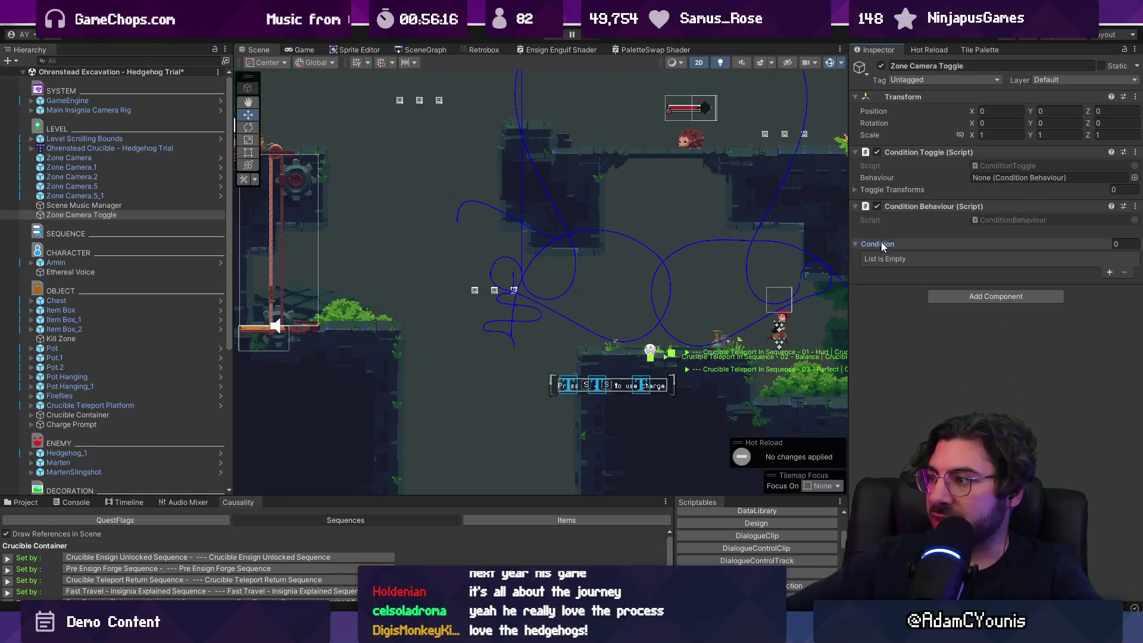
pyautogui.click(1110, 272)
pyautogui.click(902, 259)
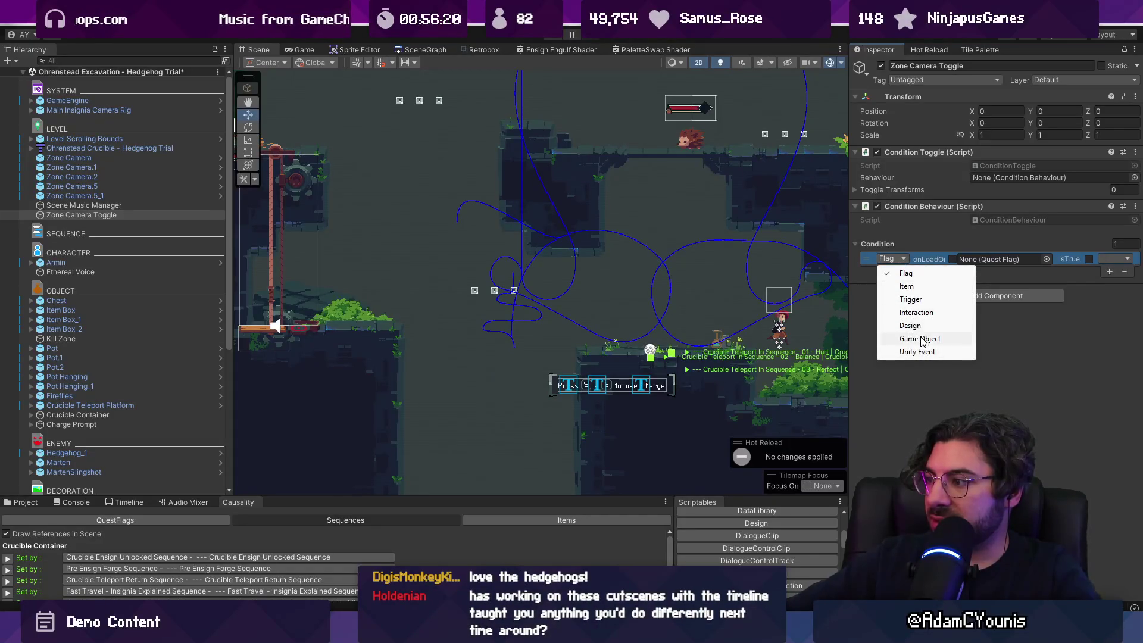
pyautogui.click(916, 339)
pyautogui.click(1047, 260)
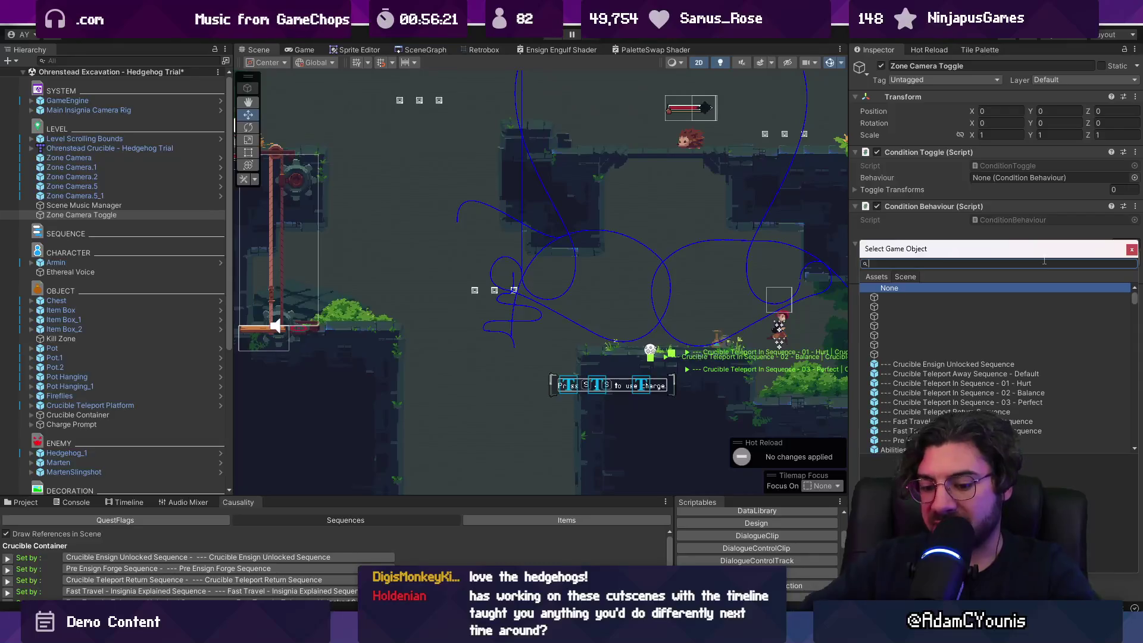
pyautogui.write('hedge')
pyautogui.press('Down')
pyautogui.press('Return')
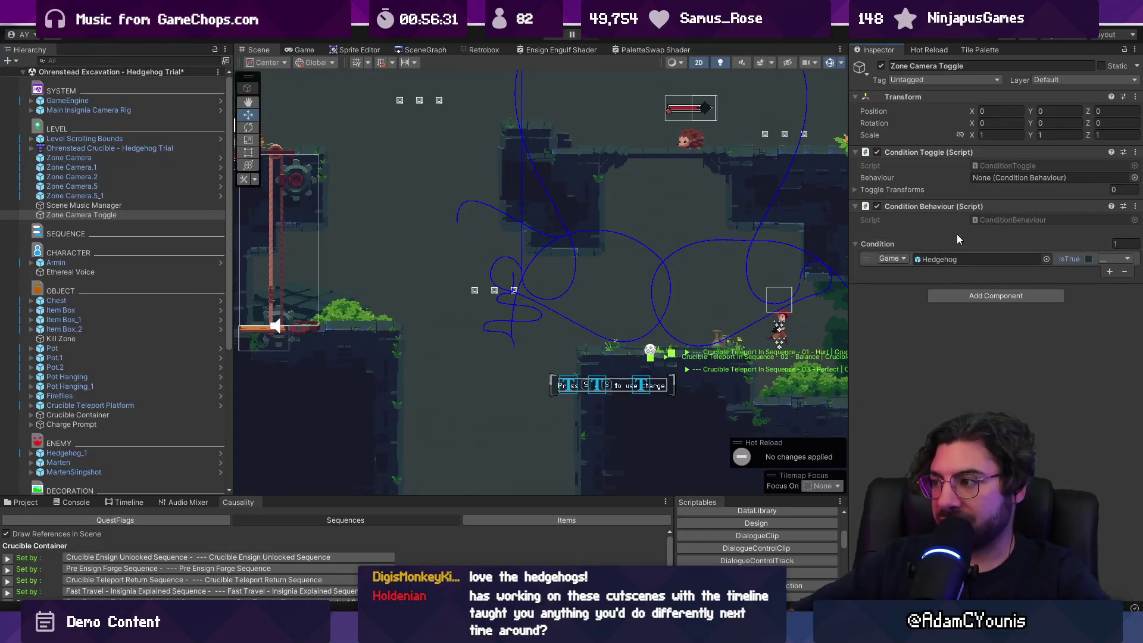
# Link the toggle to its Condition Behaviour and add Zone Camera to Toggle Transforms
pyautogui.moveTo(1135, 181); pyautogui.dragTo(1126, 179)
pyautogui.click(887, 189)
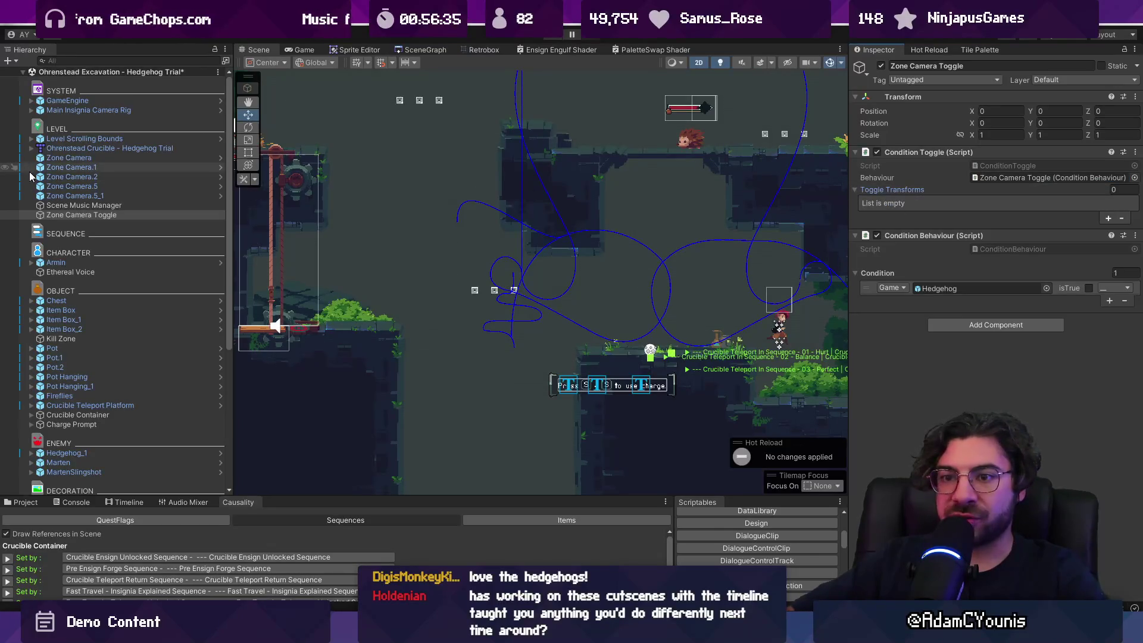
pyautogui.moveTo(65, 176)
pyautogui.mouseDown()
pyautogui.moveTo(893, 192)
pyautogui.moveTo(992, 177)
pyautogui.moveTo(982, 204)
pyautogui.mouseUp()
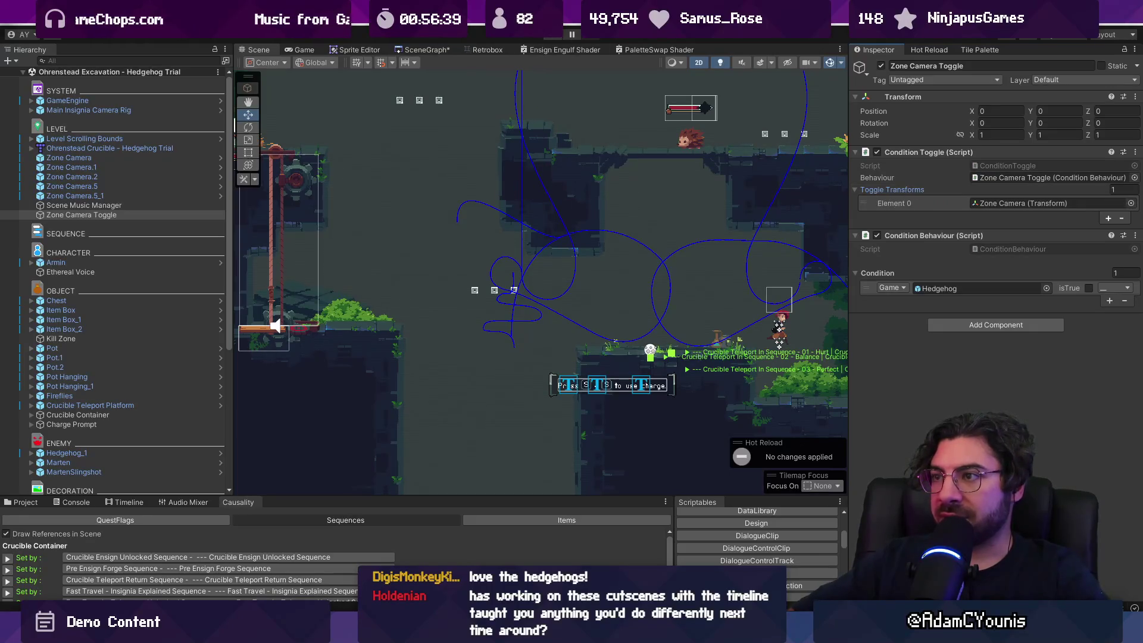
pyautogui.scroll(-3, 238, 568)
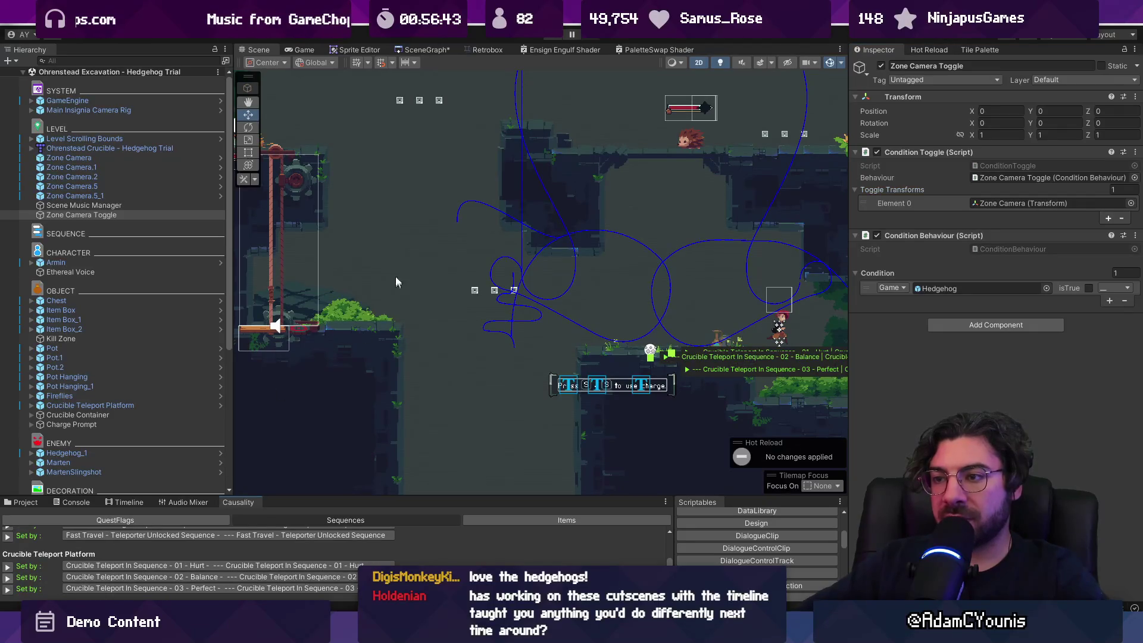
pyautogui.hotkey('ctrl', 'p')
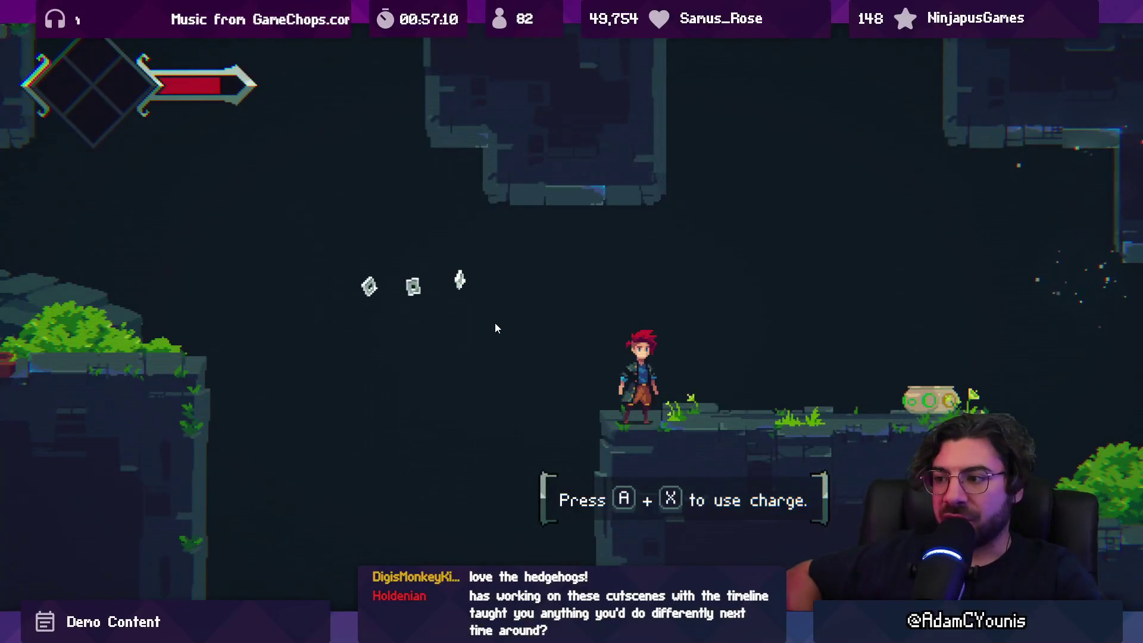
# After watching the toggle in play, leave the maximized Game view and stop play mode
pyautogui.hotkey('shift', 'space')
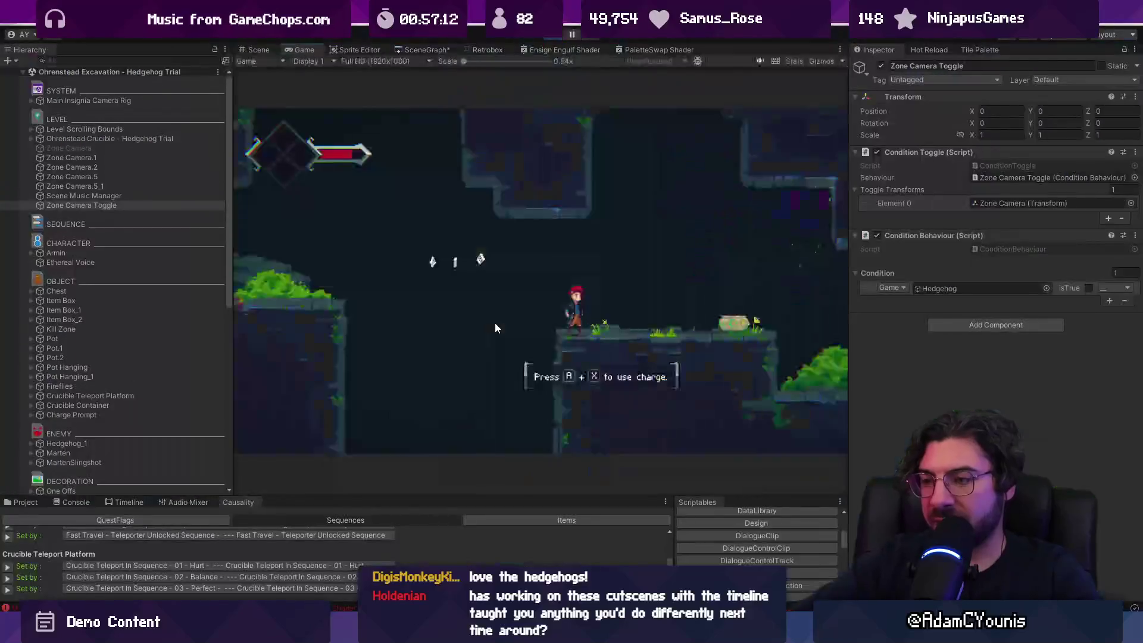
pyautogui.hotkey('ctrl', 'p')
# Duplicate the Zone Camera Toggle and rename the copy 'Hedgehog Camera Toggle'
pyautogui.click(83, 216)
pyautogui.hotkey('ctrl', 'd')
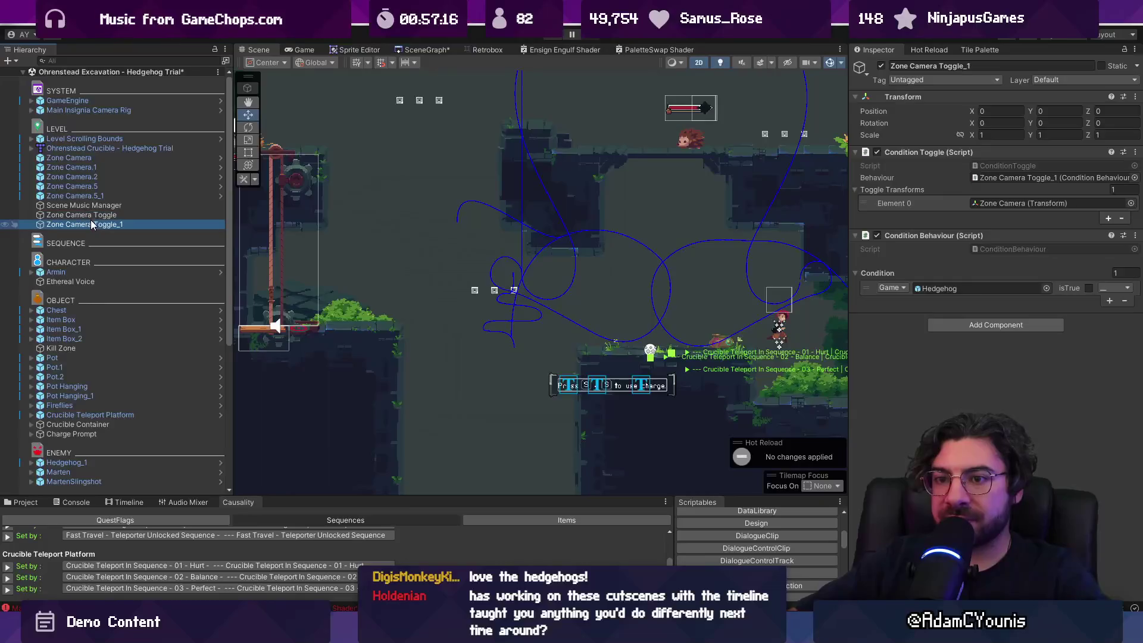
pyautogui.press('F2')
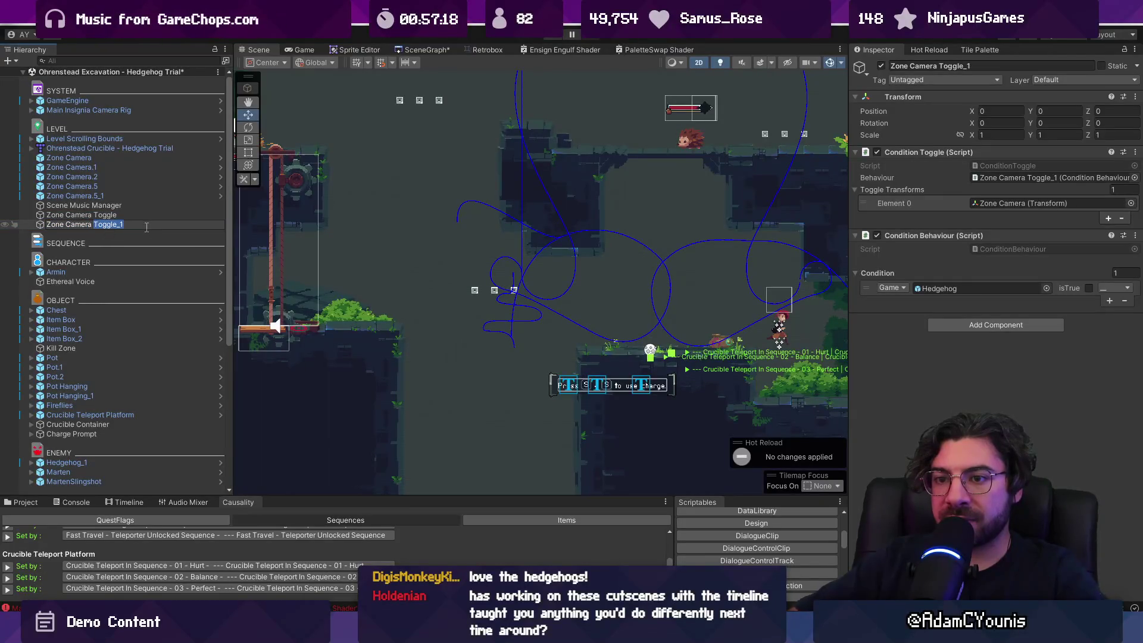
pyautogui.press('Return')
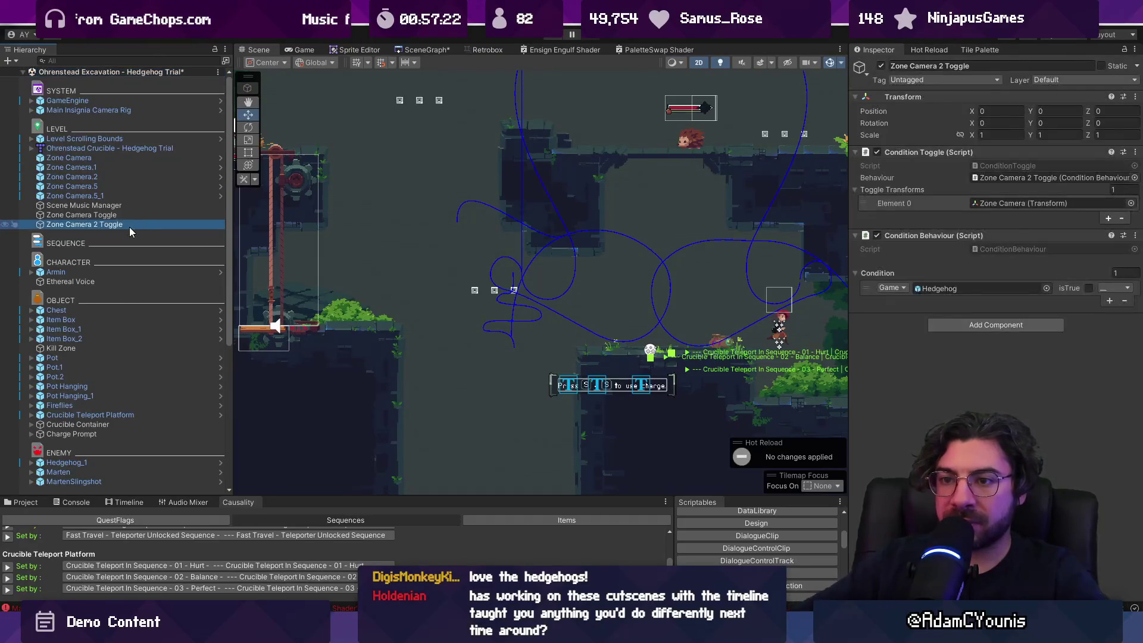
pyautogui.press('F2')
pyautogui.hotkey('ctrl', 'shift', 'Right')
pyautogui.write('Hedgehog')
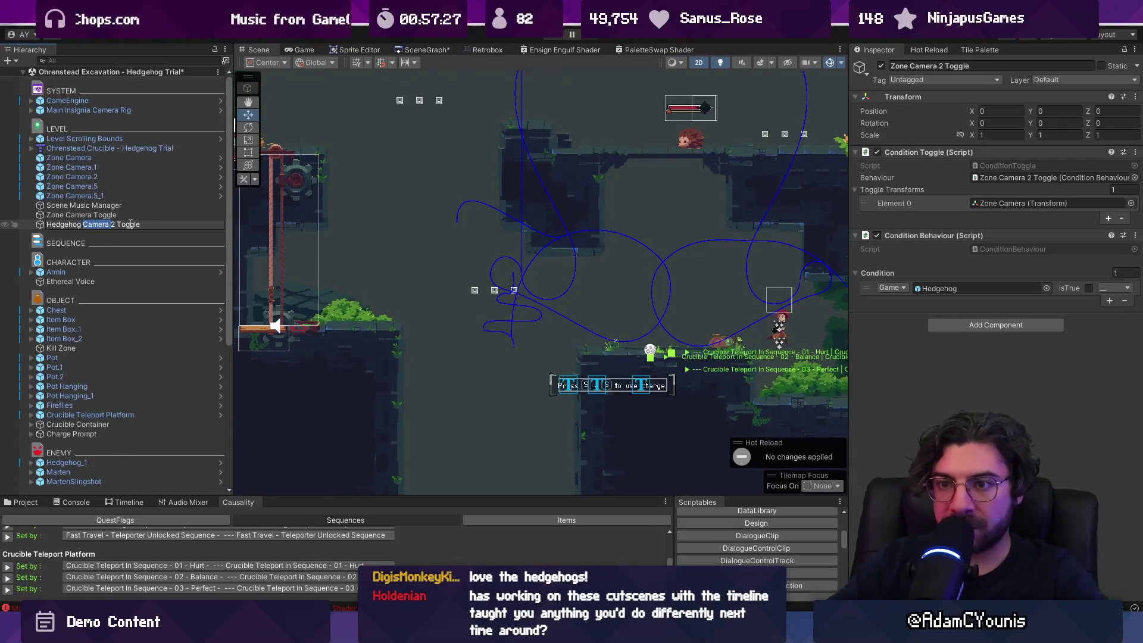
pyautogui.press('BackSpace')
pyautogui.press('Return')
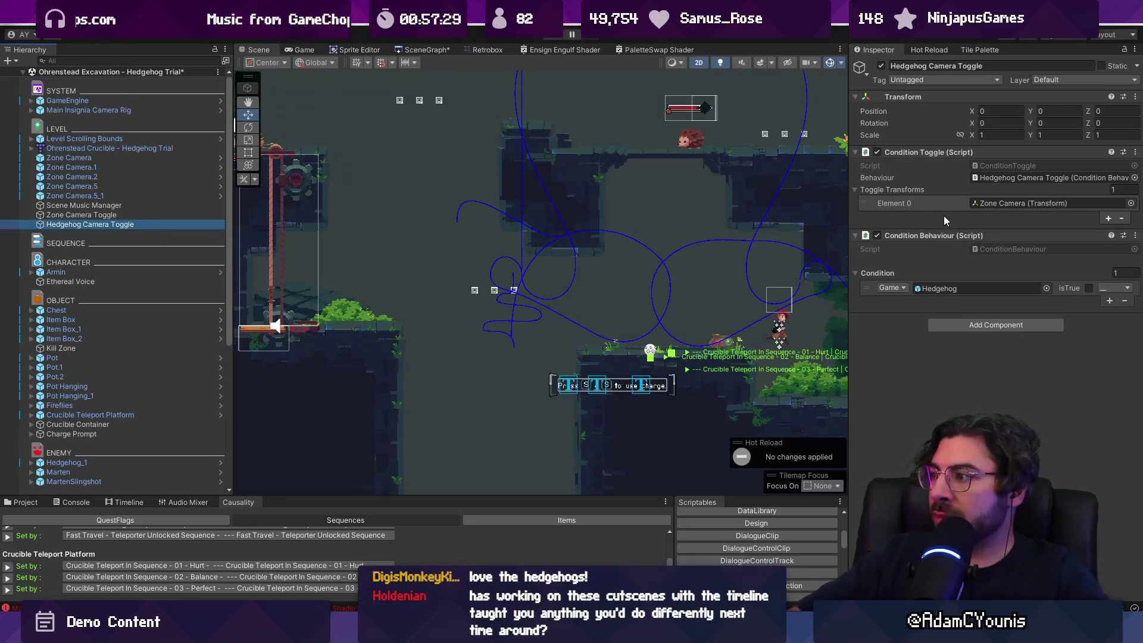
# Duplicate the Zone Camera, shift it right, and name it 'Hedgehog Zone Camera'
pyautogui.doubleClick(142, 158)
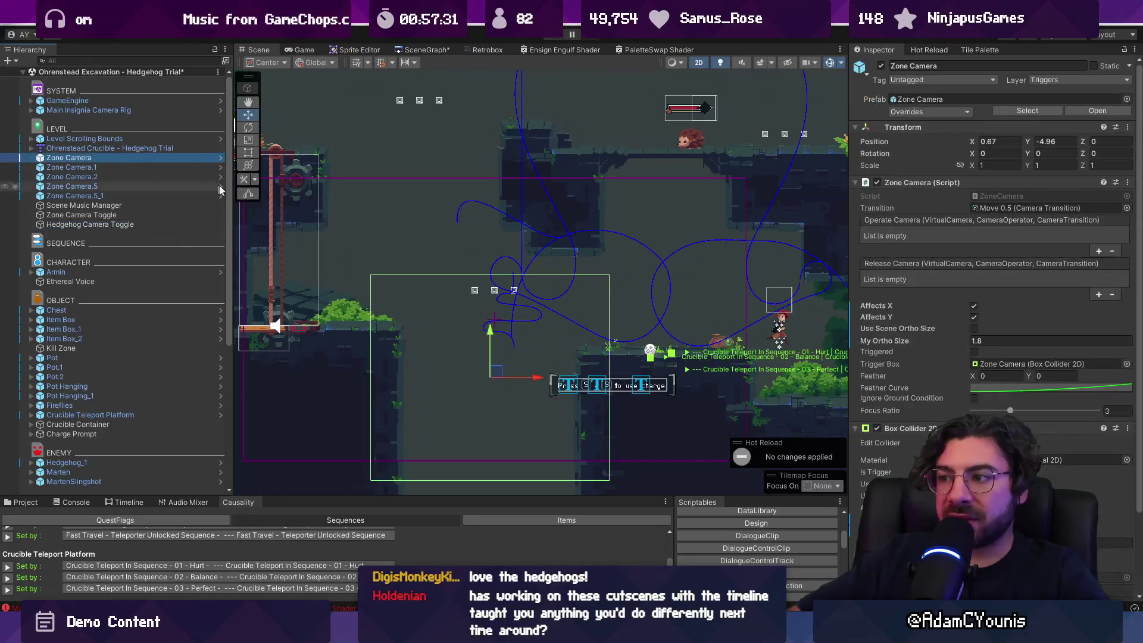
pyautogui.hotkey('ctrl', 'd')
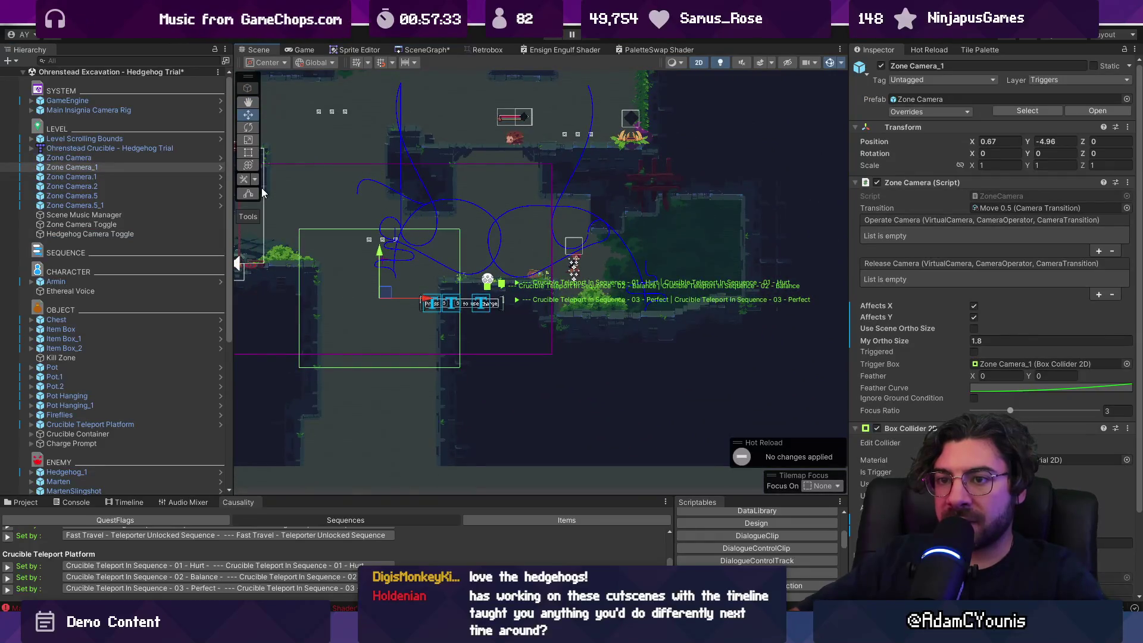
pyautogui.moveTo(425, 299); pyautogui.dragTo(536, 300)
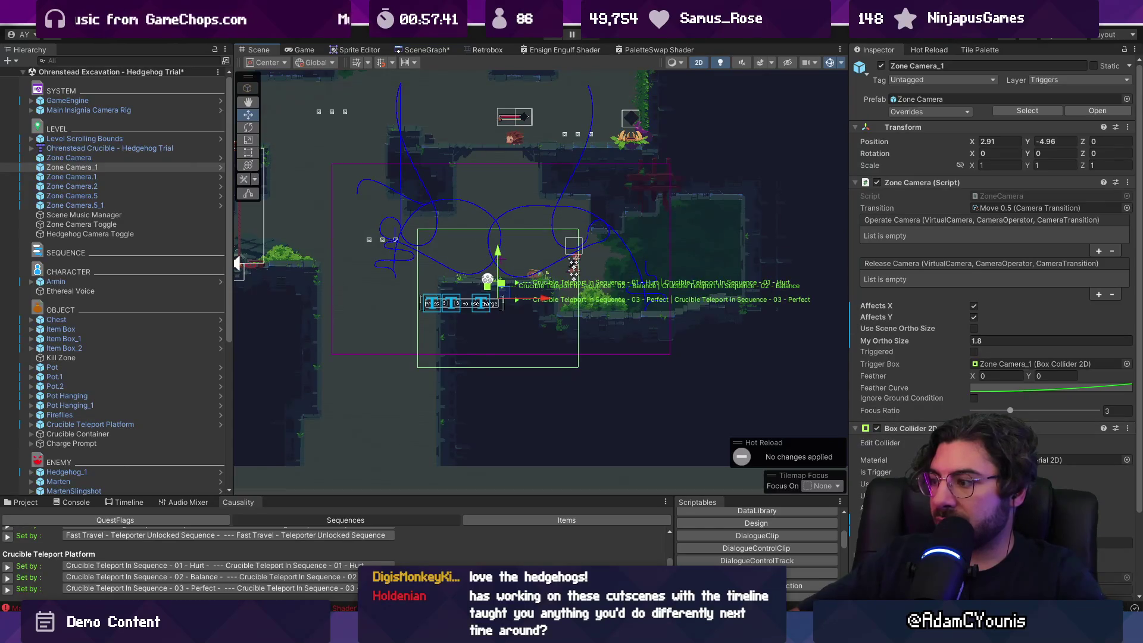
pyautogui.moveTo(545, 299)
pyautogui.mouseDown()
pyautogui.moveTo(477, 299)
pyautogui.moveTo(548, 305)
pyautogui.mouseUp()
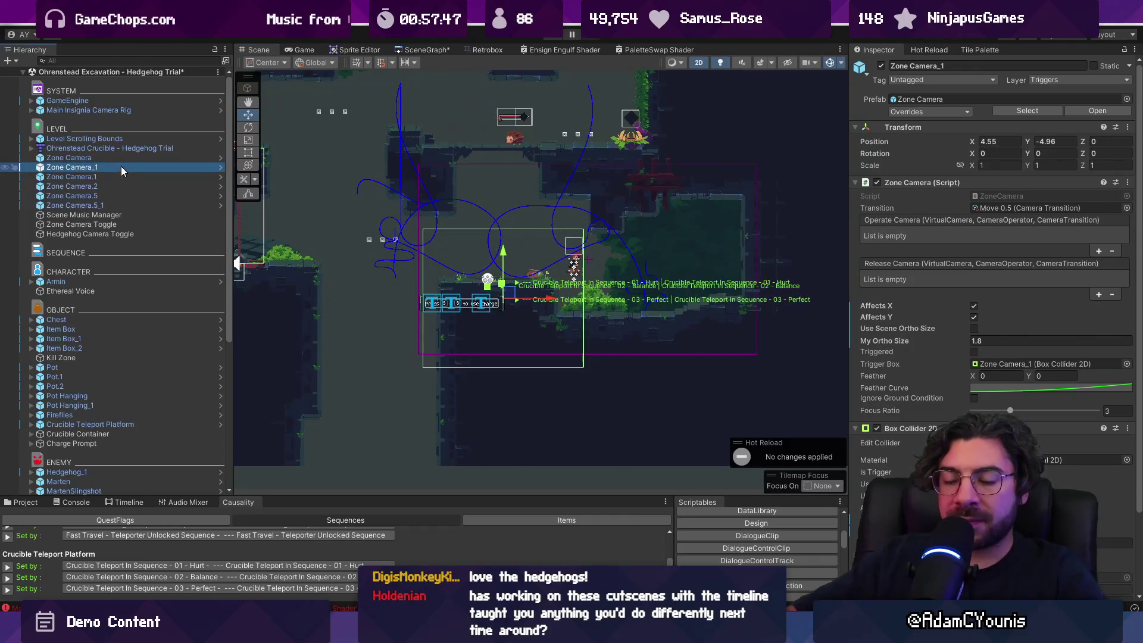
pyautogui.click(91, 168)
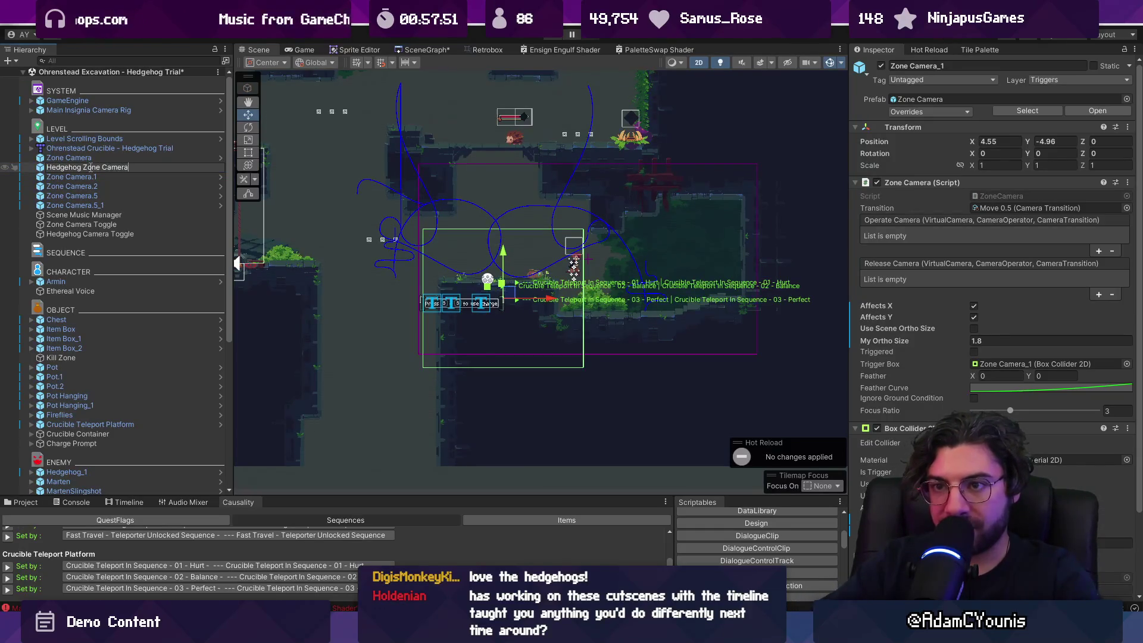
pyautogui.press('Return')
# Make Hedgehog Camera Toggle switch Hedgehog Zone Camera when Hedgehog isTrue, then start Play
pyautogui.click(103, 236)
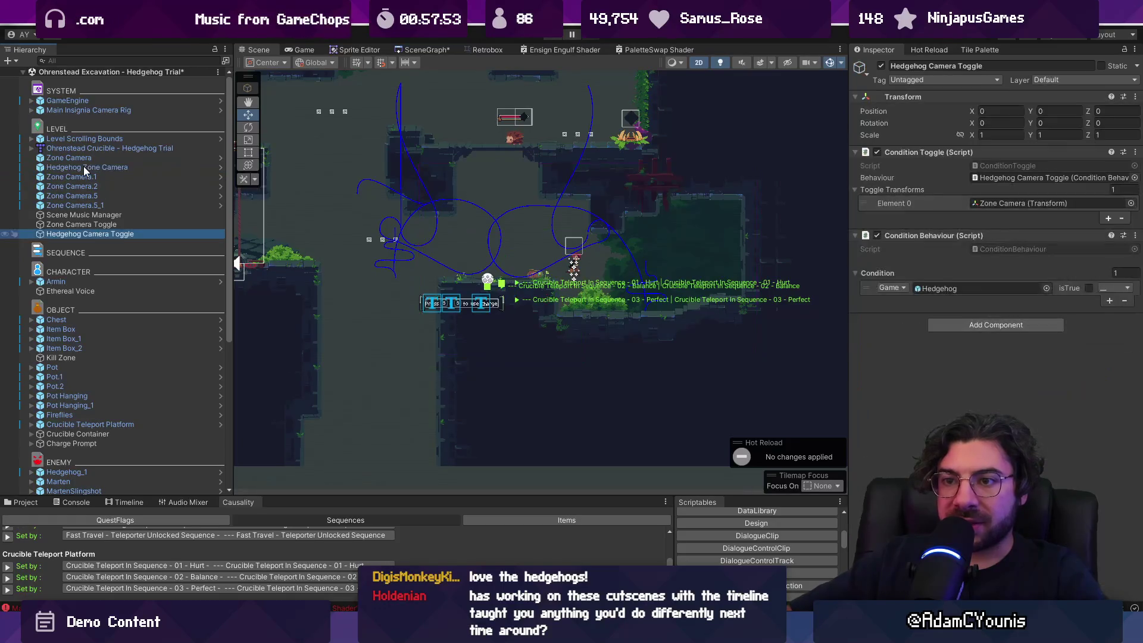
pyautogui.moveTo(85, 171)
pyautogui.mouseDown()
pyautogui.moveTo(947, 230)
pyautogui.moveTo(992, 206)
pyautogui.mouseUp()
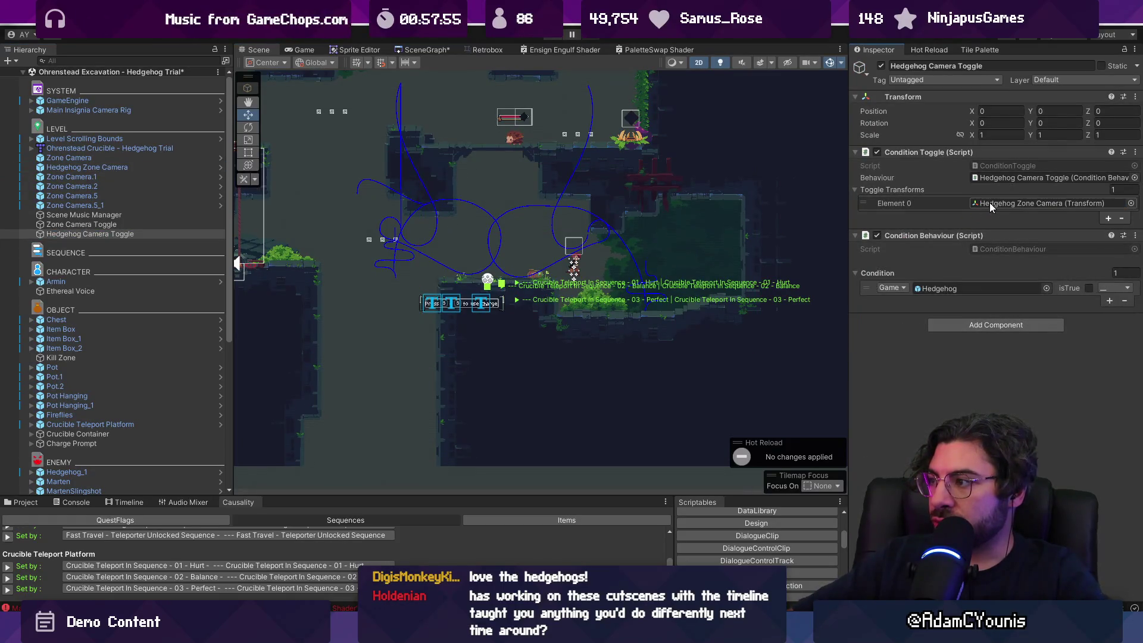
pyautogui.click(1089, 289)
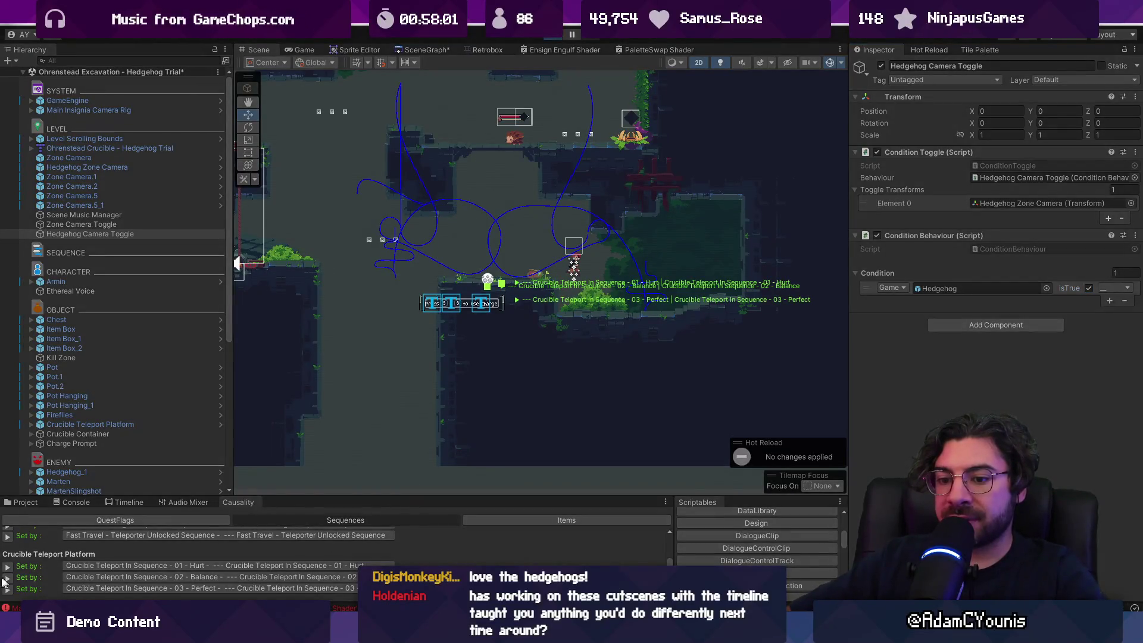
pyautogui.click(7, 578)
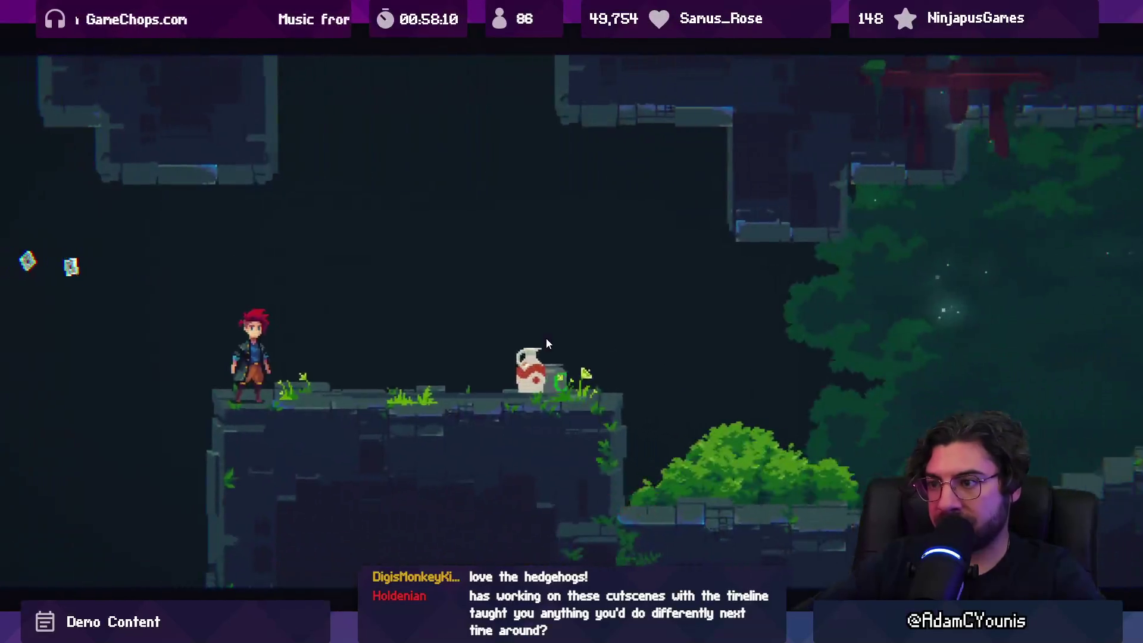
# Dismiss the Charge Ensign card, slash the hedgehog until defeated, and climb back onto the ledge
pyautogui.press('Return')
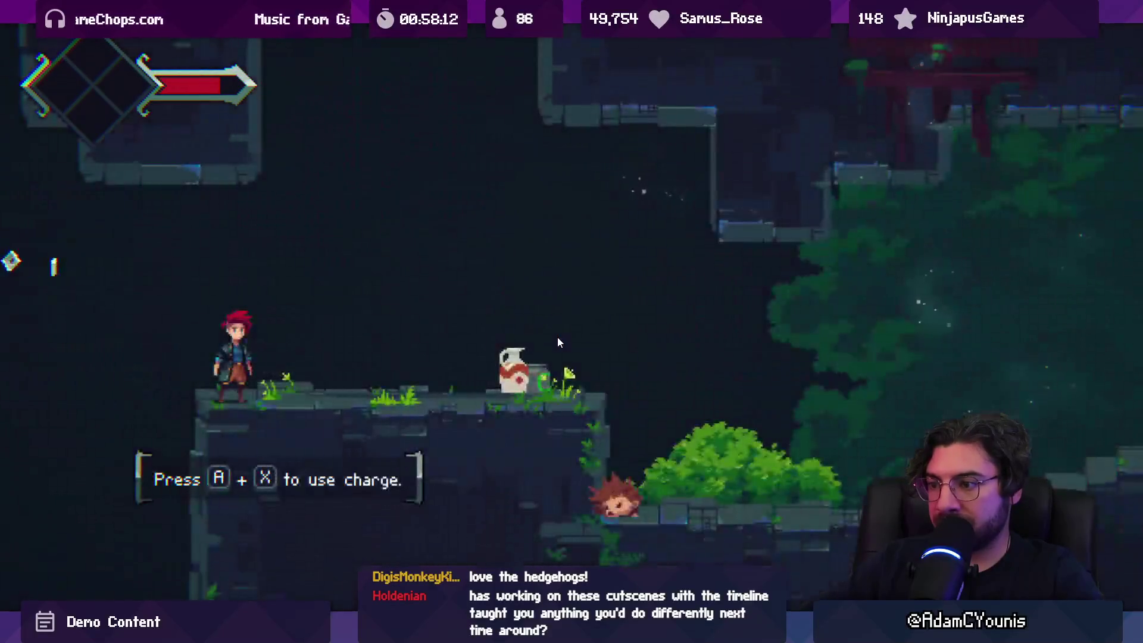
pyautogui.press('Right')
pyautogui.press('x')
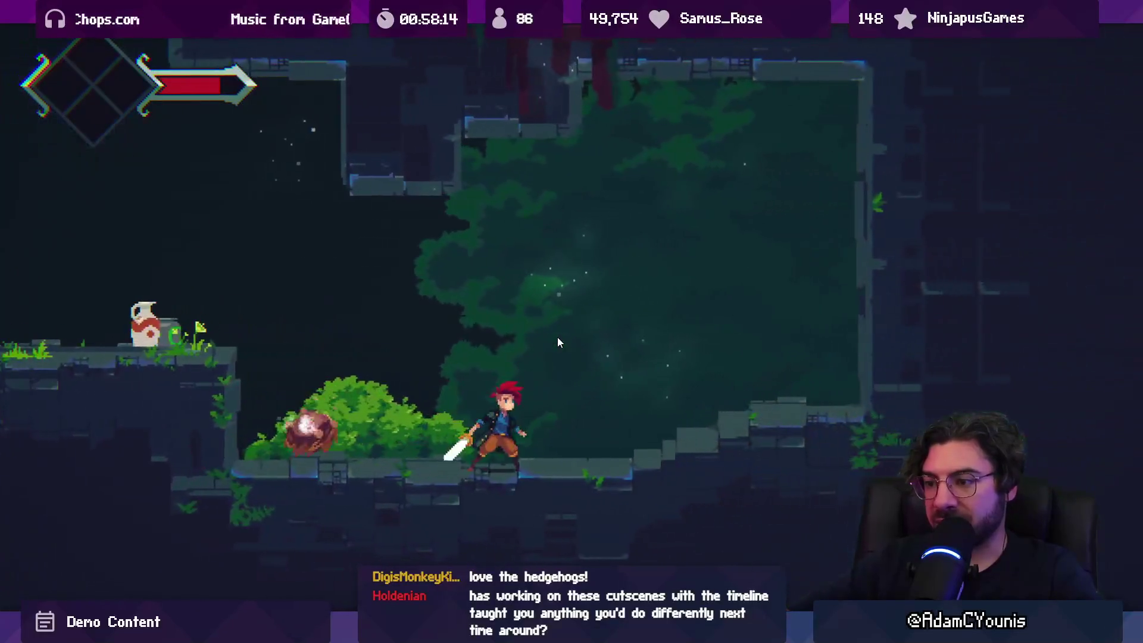
pyautogui.press('Left')
pyautogui.press('x')
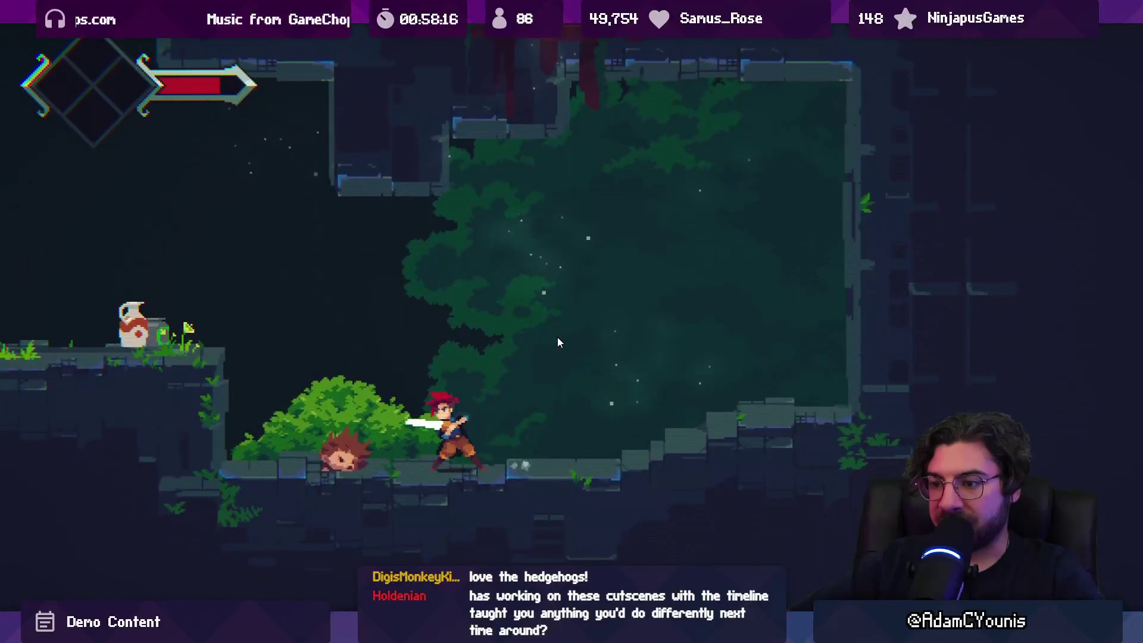
pyautogui.press('x')
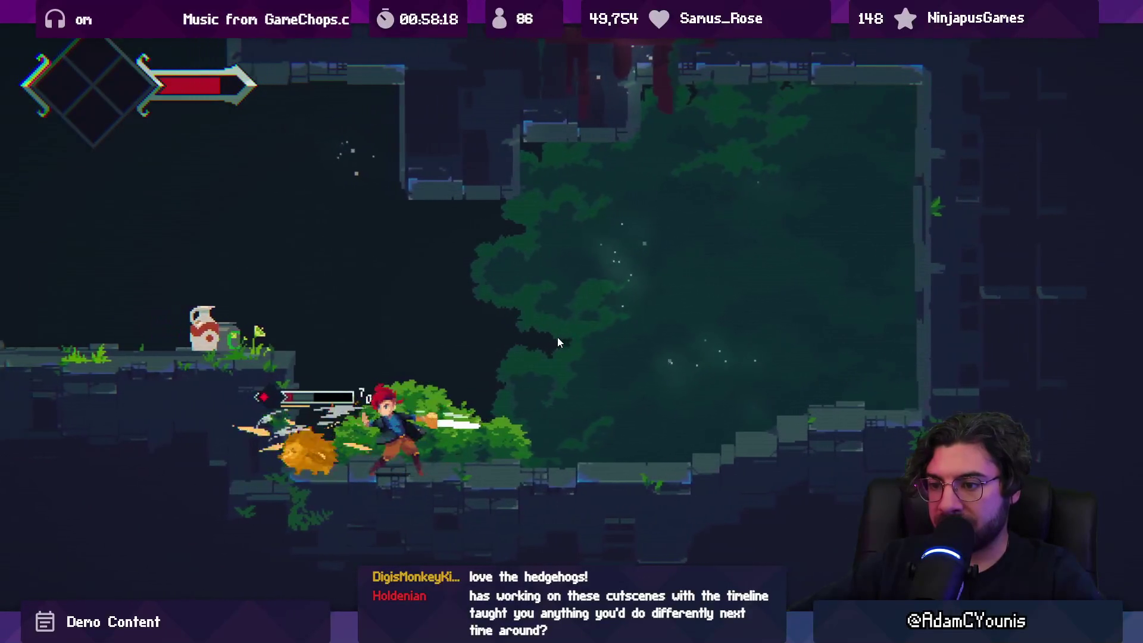
pyautogui.press('Left')
pyautogui.press('space')
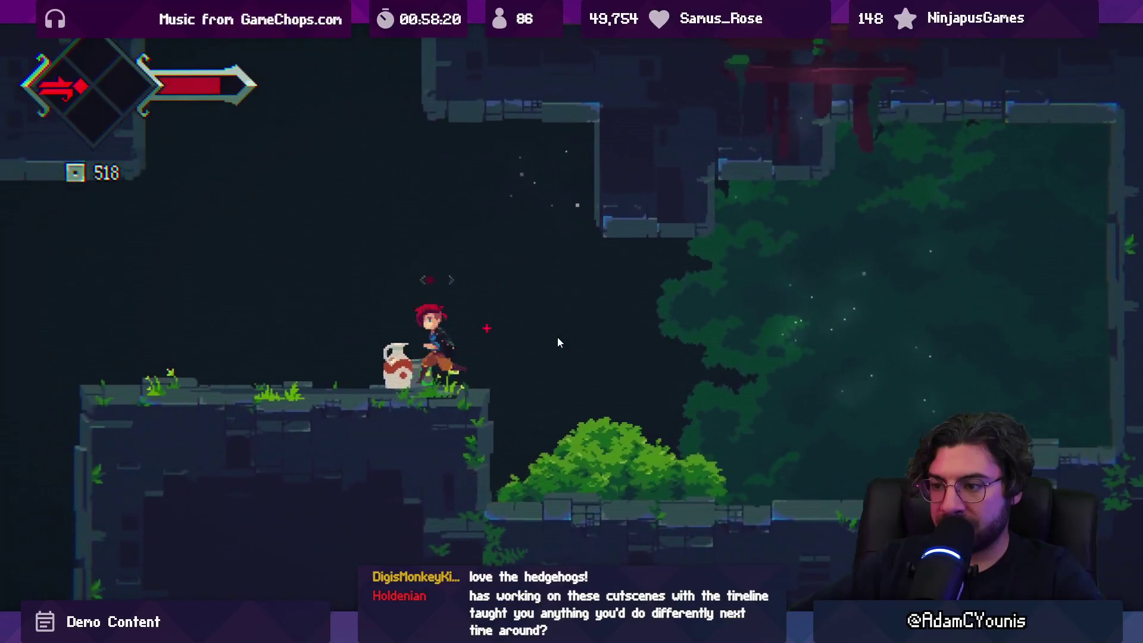
pyautogui.press('Left')
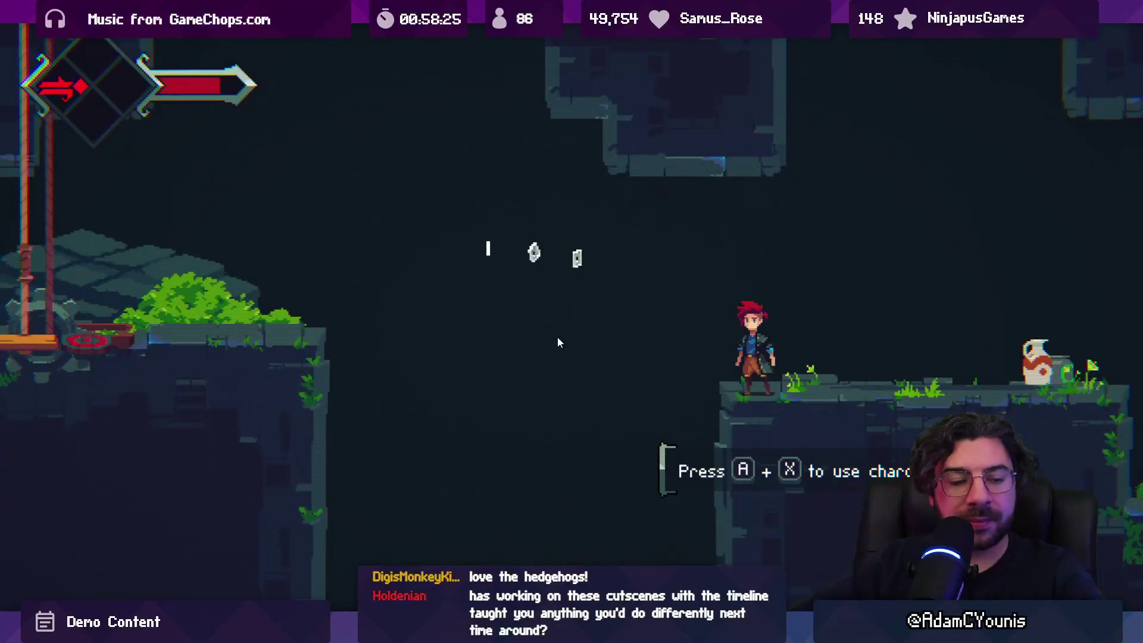
pyautogui.press('Right')
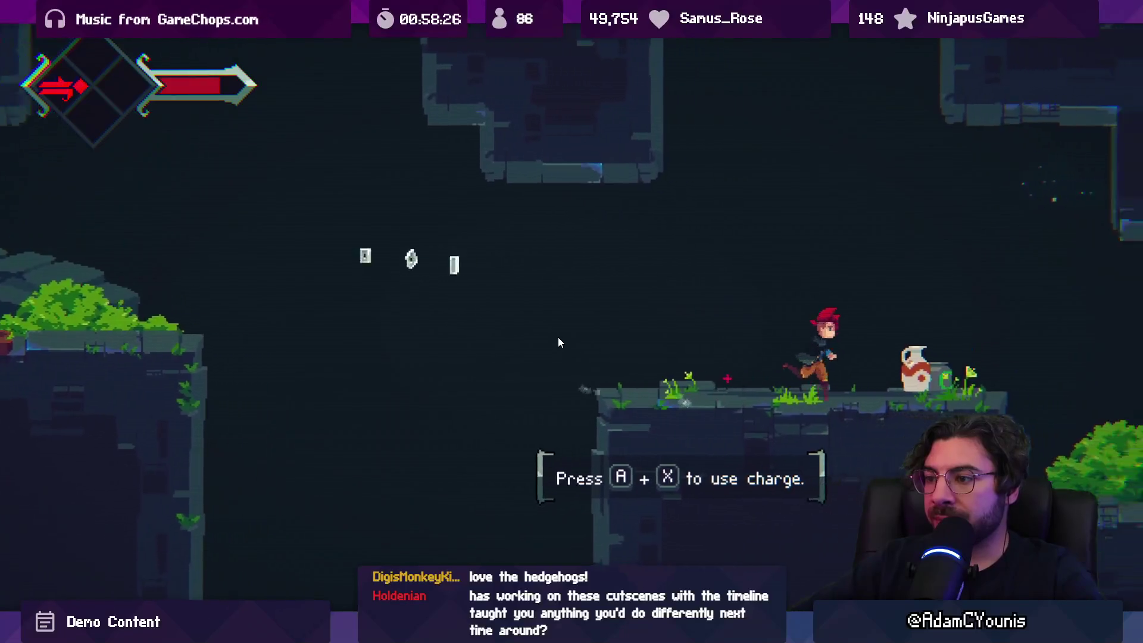
pyautogui.press('Right')
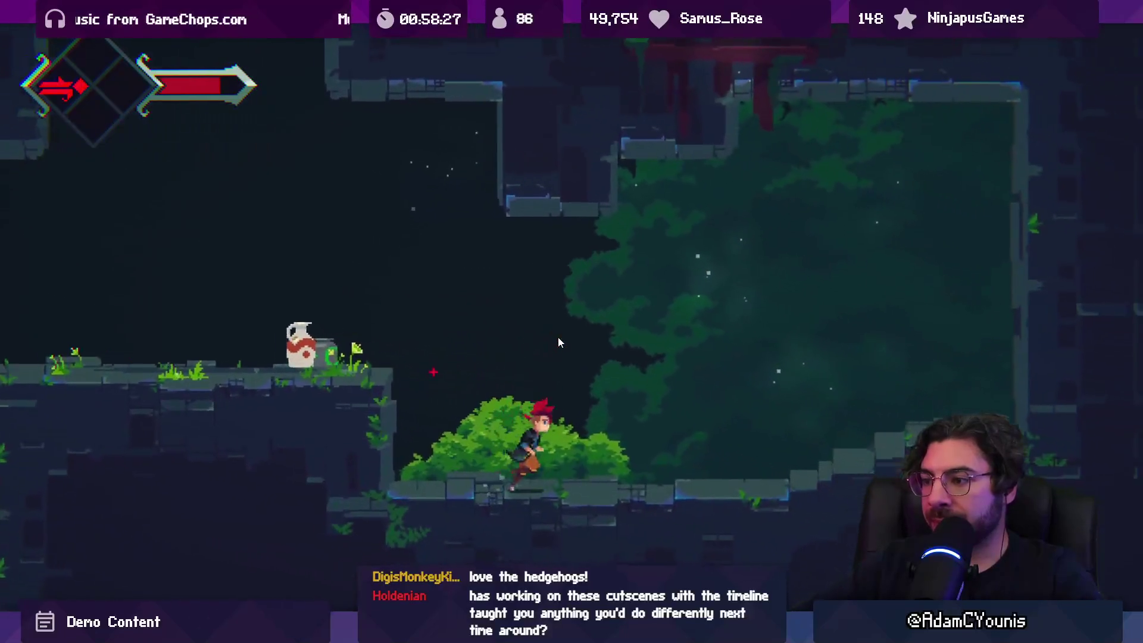
# Stop the playtest, play again, and watch the teleport cutscene in the Scene view
pyautogui.hotkey('shift', 'space')
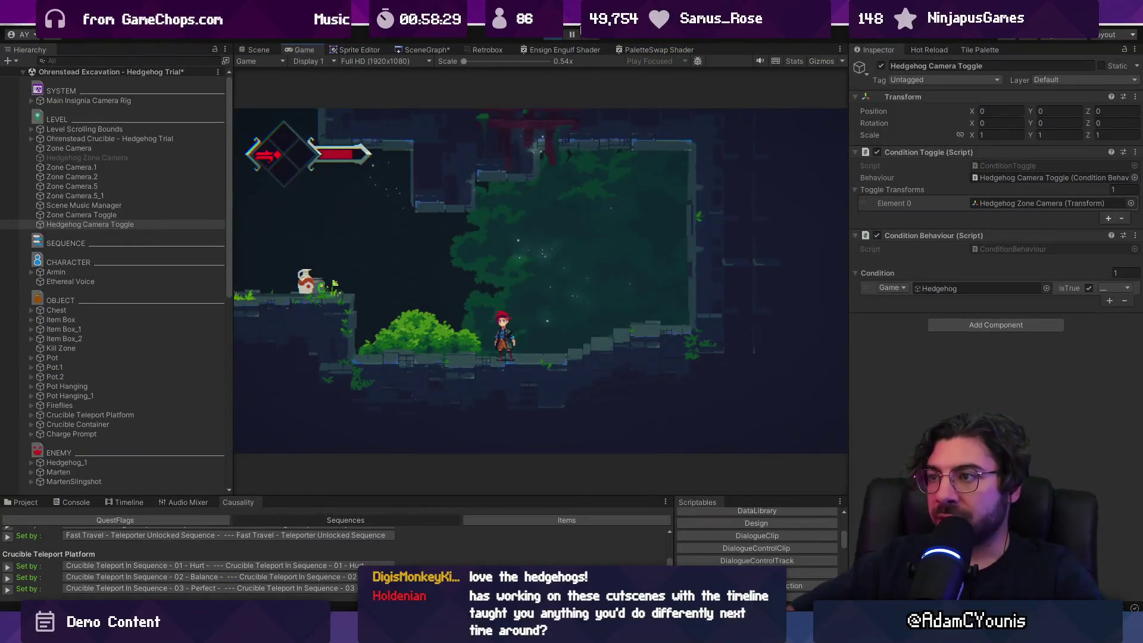
pyautogui.click(553, 40)
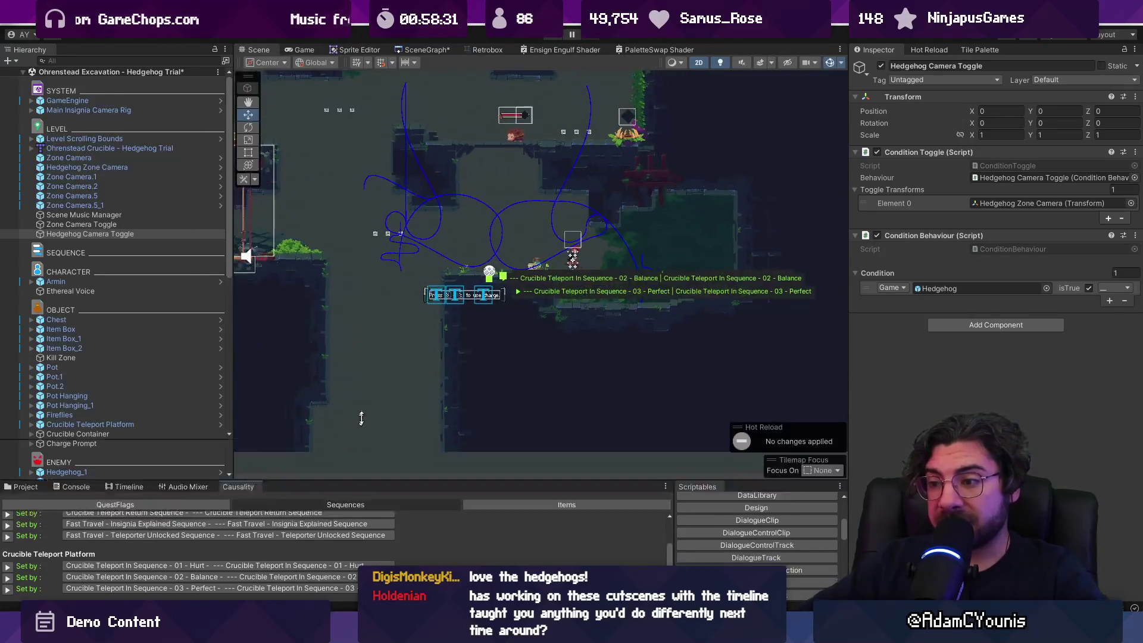
pyautogui.scroll(2, 524, 286)
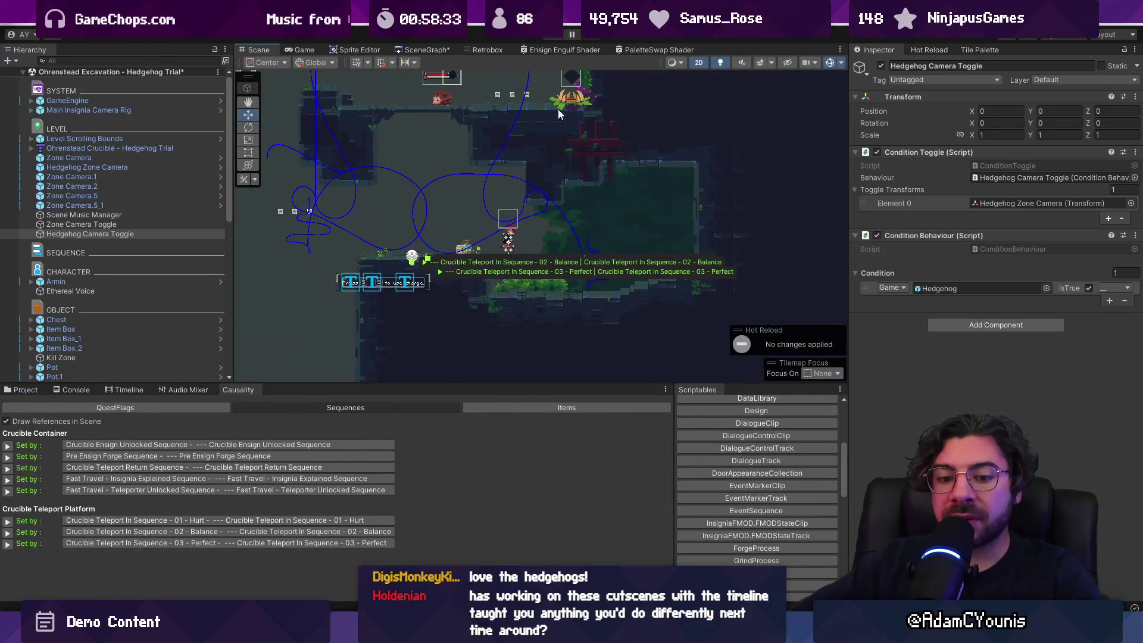
pyautogui.click(559, 35)
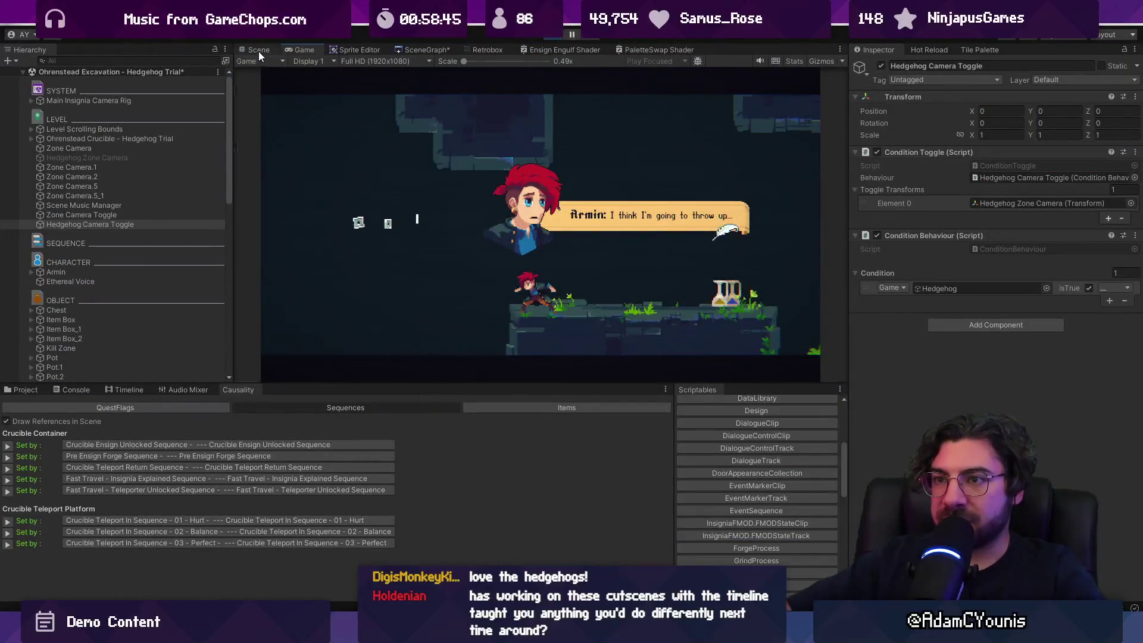
pyautogui.click(259, 53)
pyautogui.scroll(-6, 116, 238)
pyautogui.scroll(6, 115, 239)
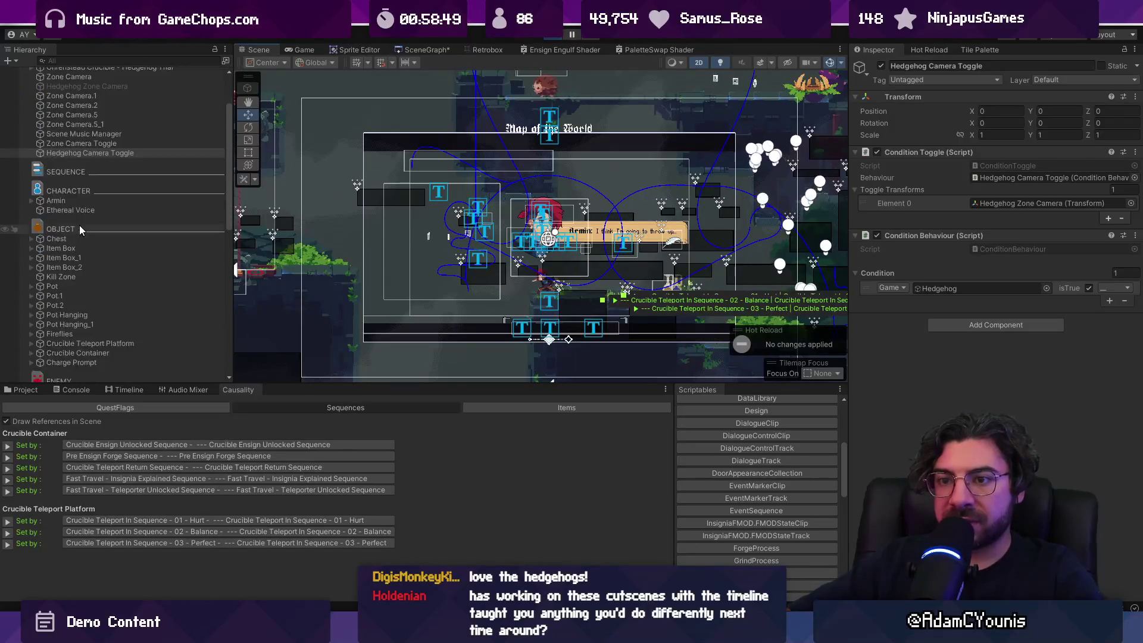
# Frame Camera Mark 2 - Cliff Edge and drag it left to about X -2.06
pyautogui.click(107, 534)
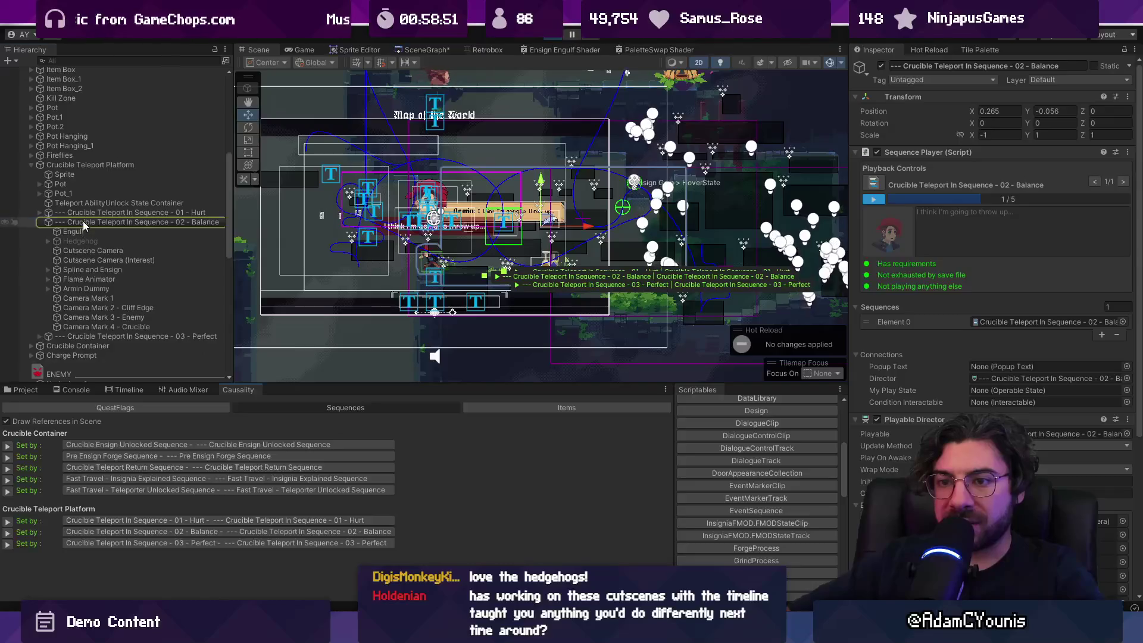
pyautogui.click(126, 305)
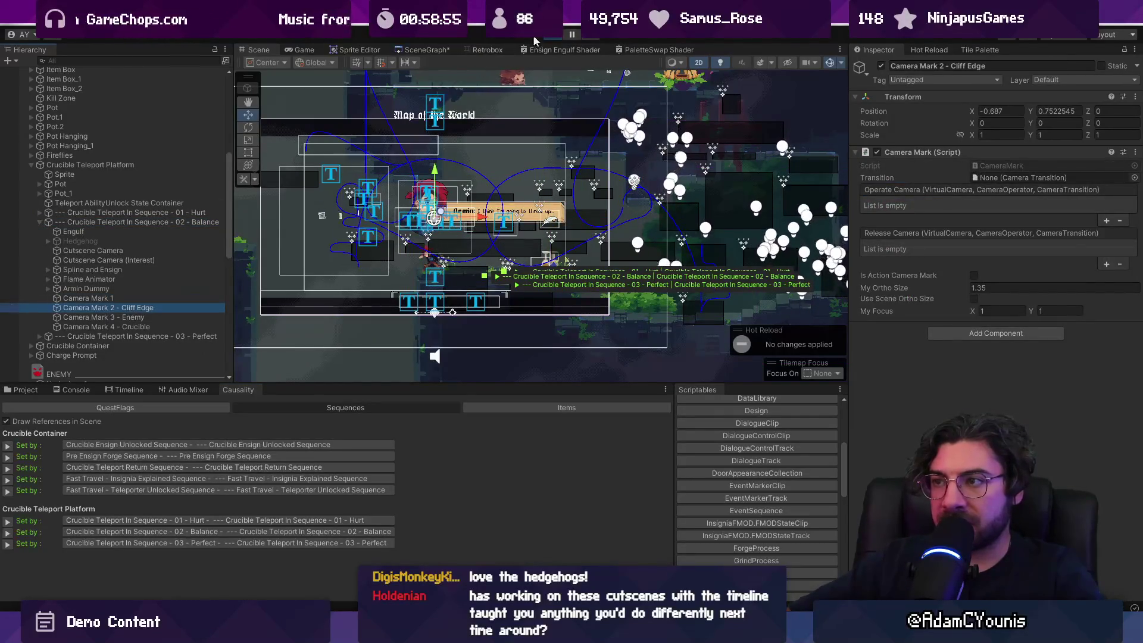
pyautogui.press('f')
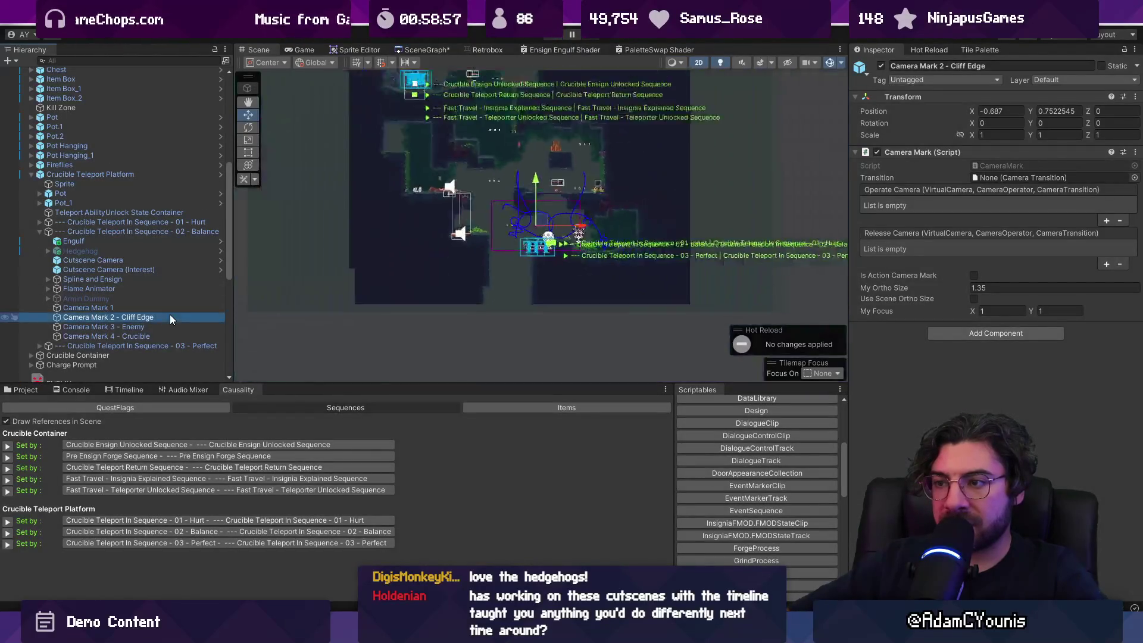
pyautogui.doubleClick(170, 317)
pyautogui.moveTo(615, 218); pyautogui.dragTo(526, 221)
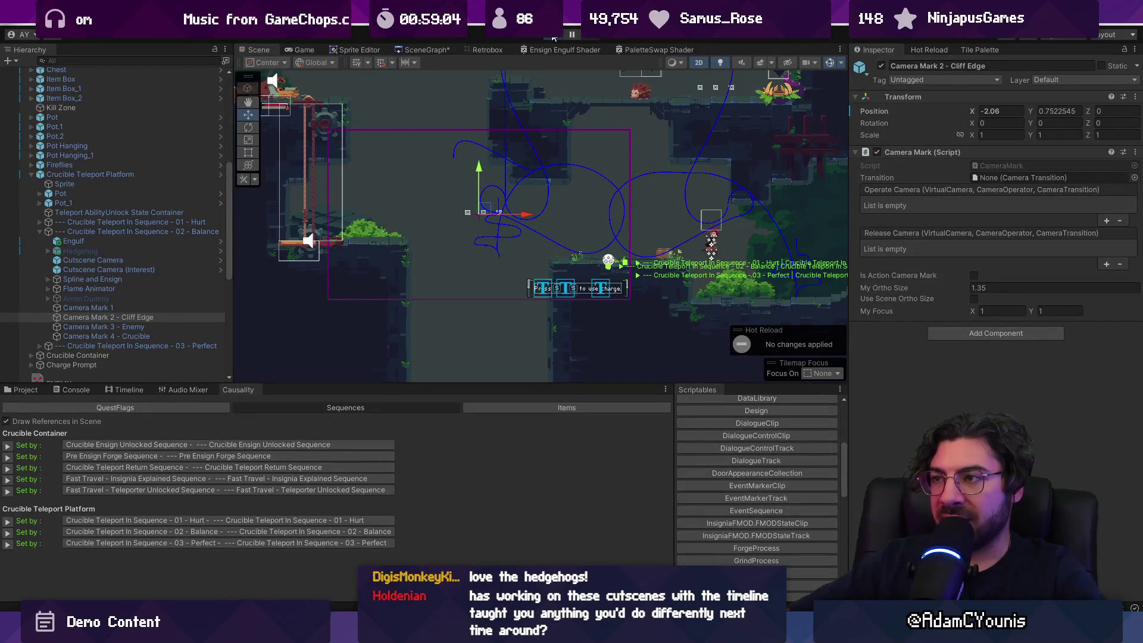
# Playtest the new cliff-edge framing, then load the 02 - Balance sequence in the Timeline
pyautogui.click(554, 38)
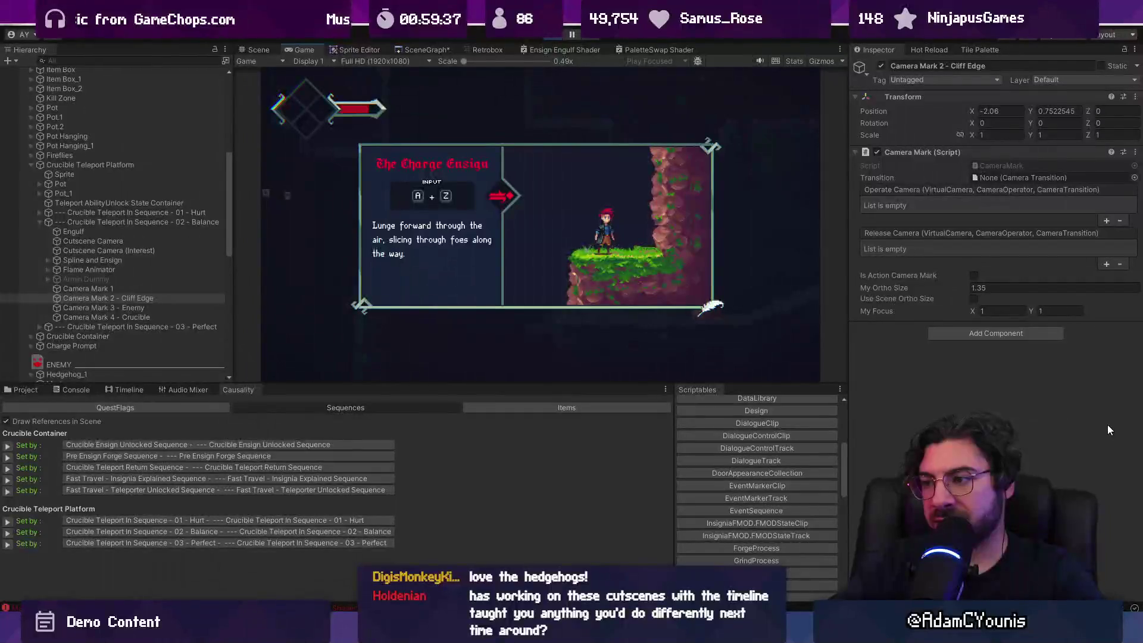
pyautogui.click(557, 34)
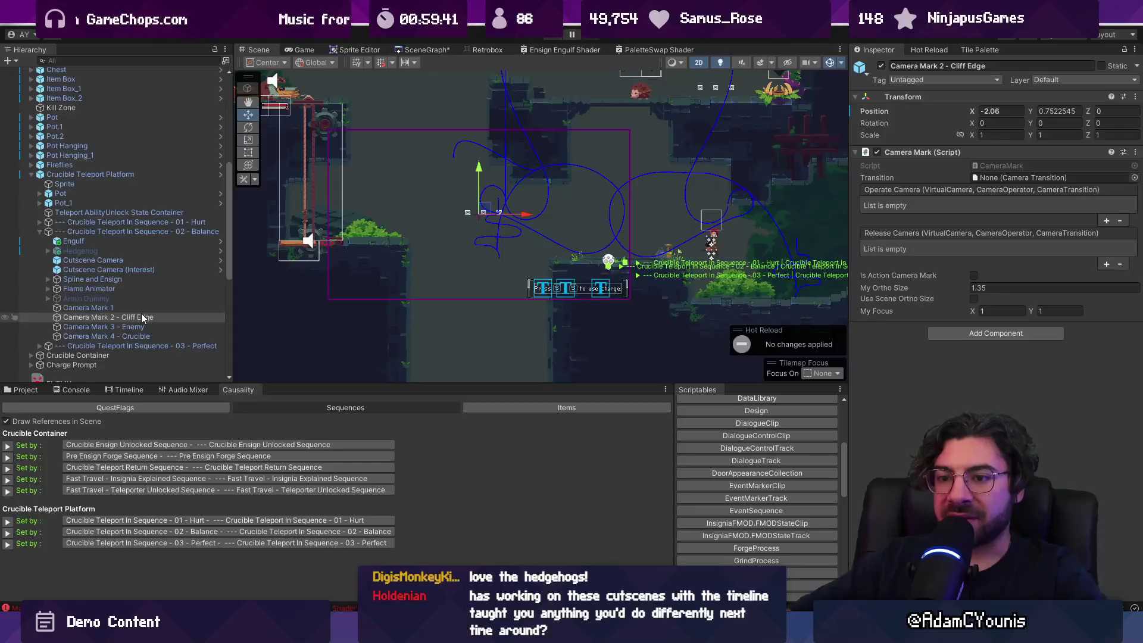
pyautogui.press('Left')
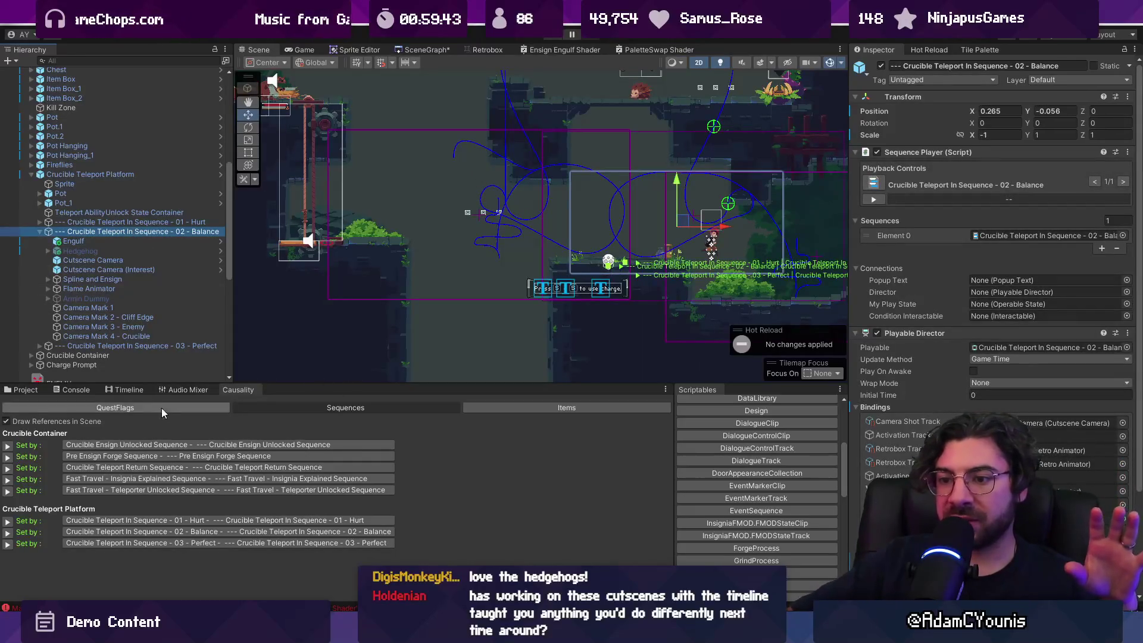
pyautogui.click(124, 389)
# Enlarge the Timeline and trace the camera transition clip to its cutscene camera
pyautogui.moveTo(362, 376); pyautogui.dragTo(361, 242)
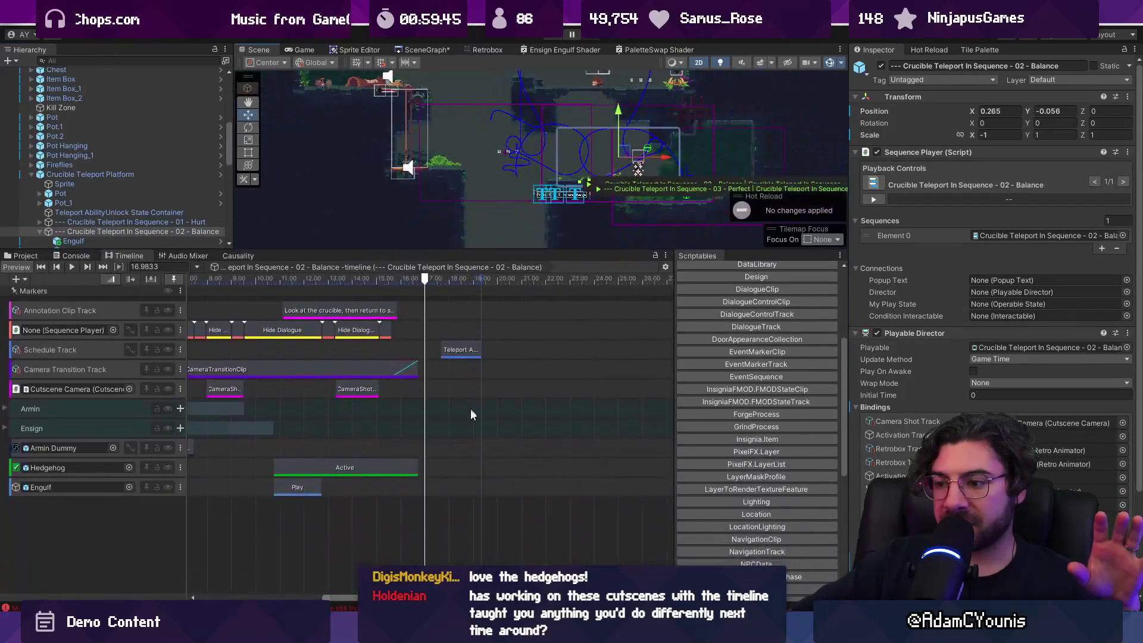
pyautogui.scroll(4, 464, 333)
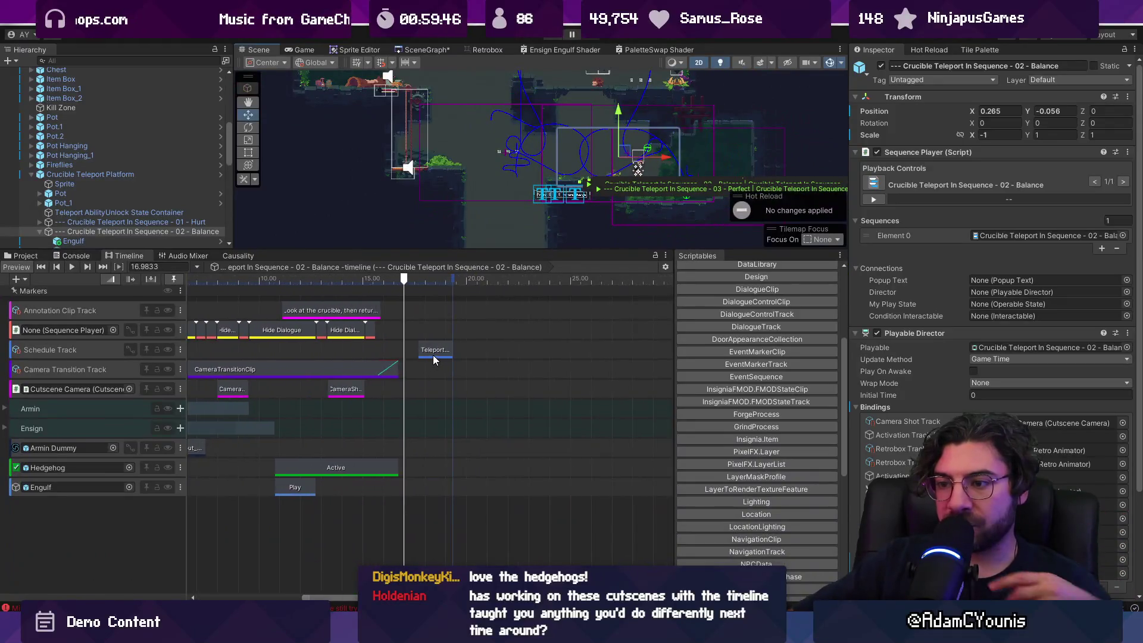
pyautogui.click(358, 370)
pyautogui.hscroll(-3, 409, 363)
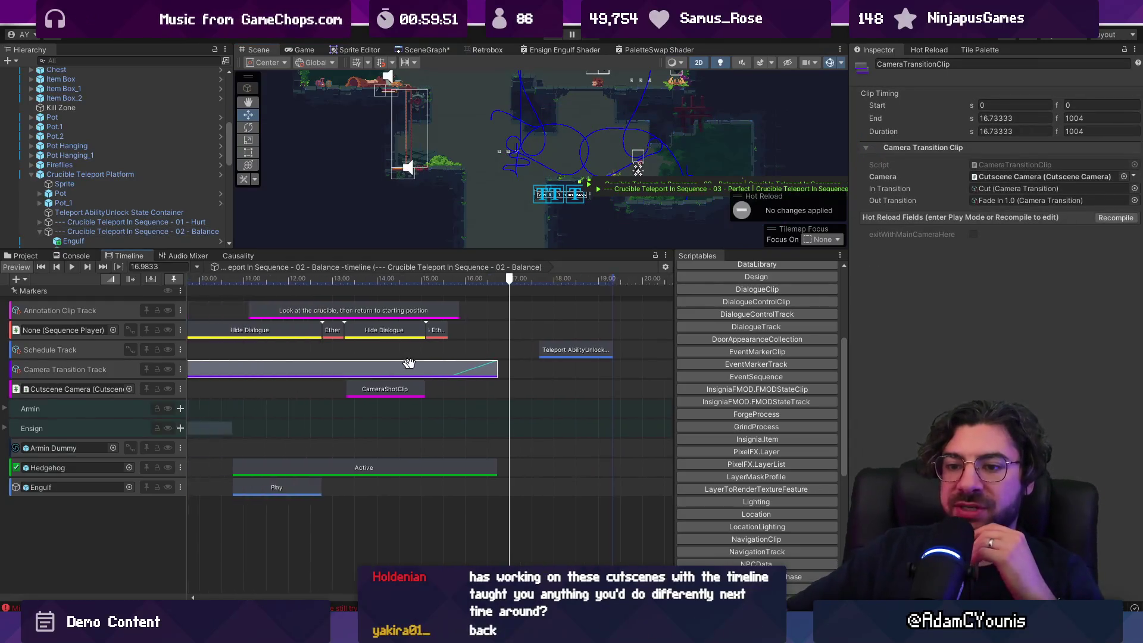
pyautogui.scroll(-5, 441, 368)
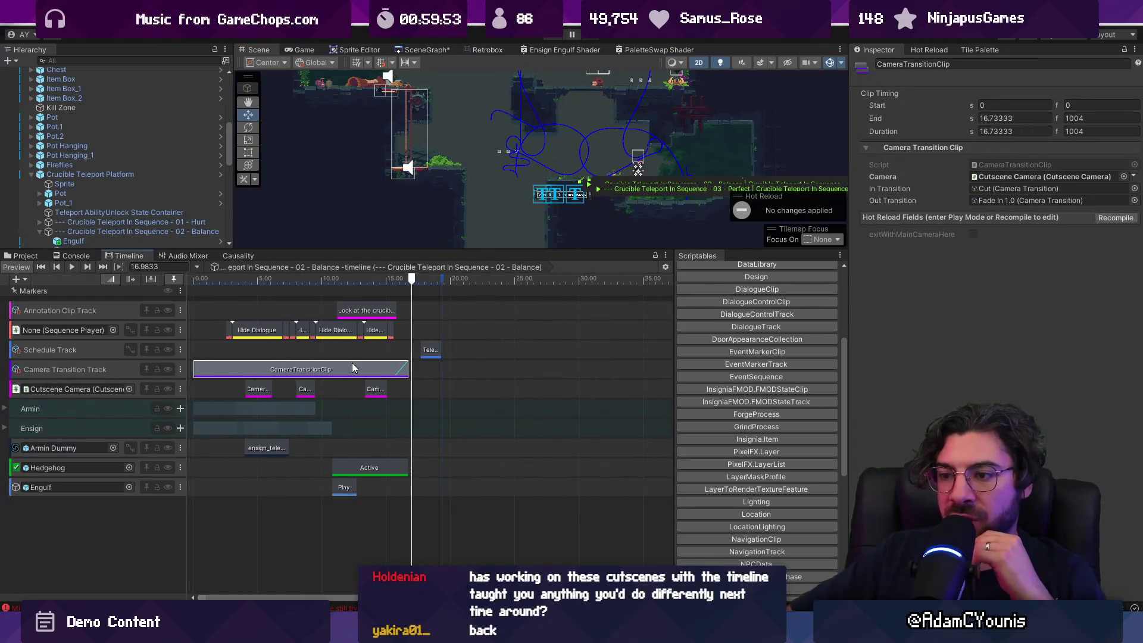
pyautogui.scroll(3, 354, 368)
pyautogui.doubleClick(98, 370)
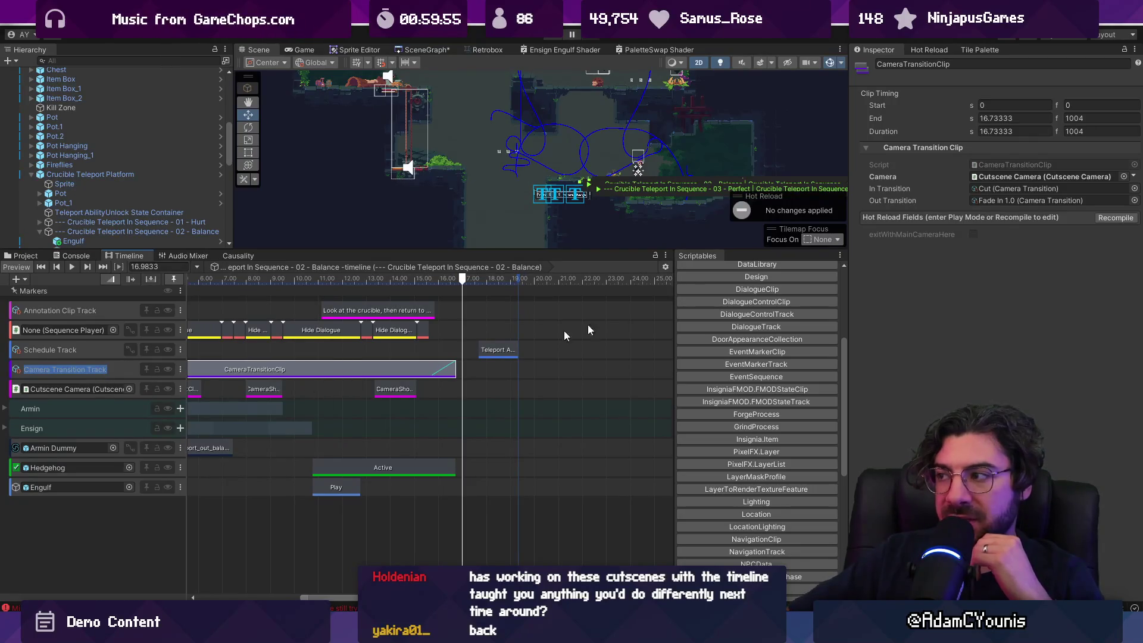
pyautogui.click(998, 174)
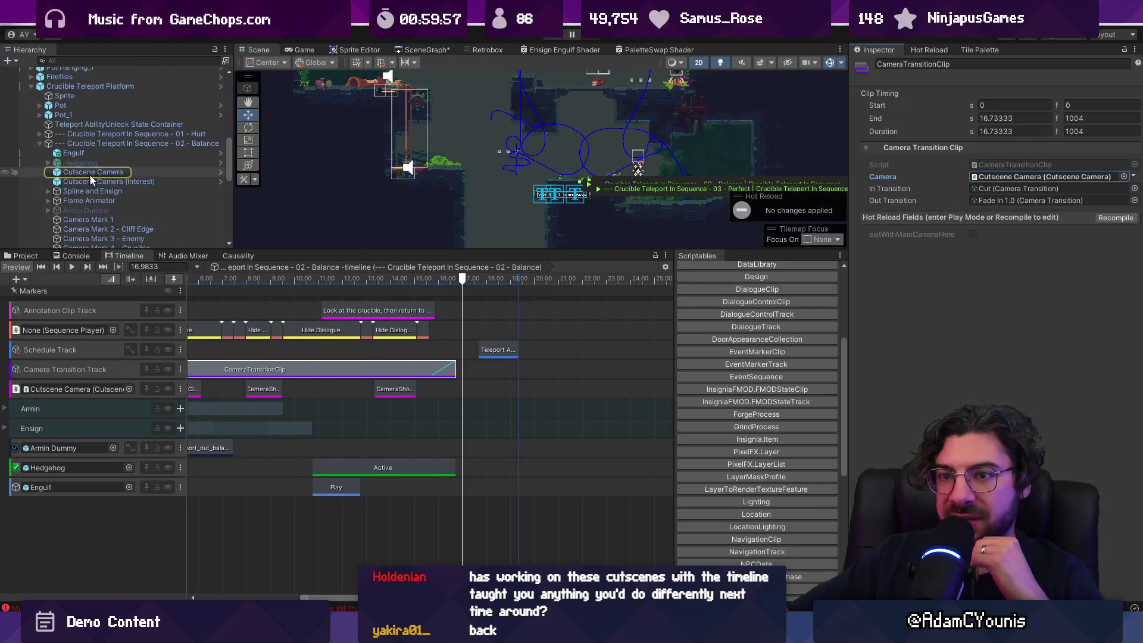
# Delete Cutscene Camera (Interest) from the Crucible Teleport Platform prefab, save, and reselect the Balance sequence
pyautogui.click(106, 182)
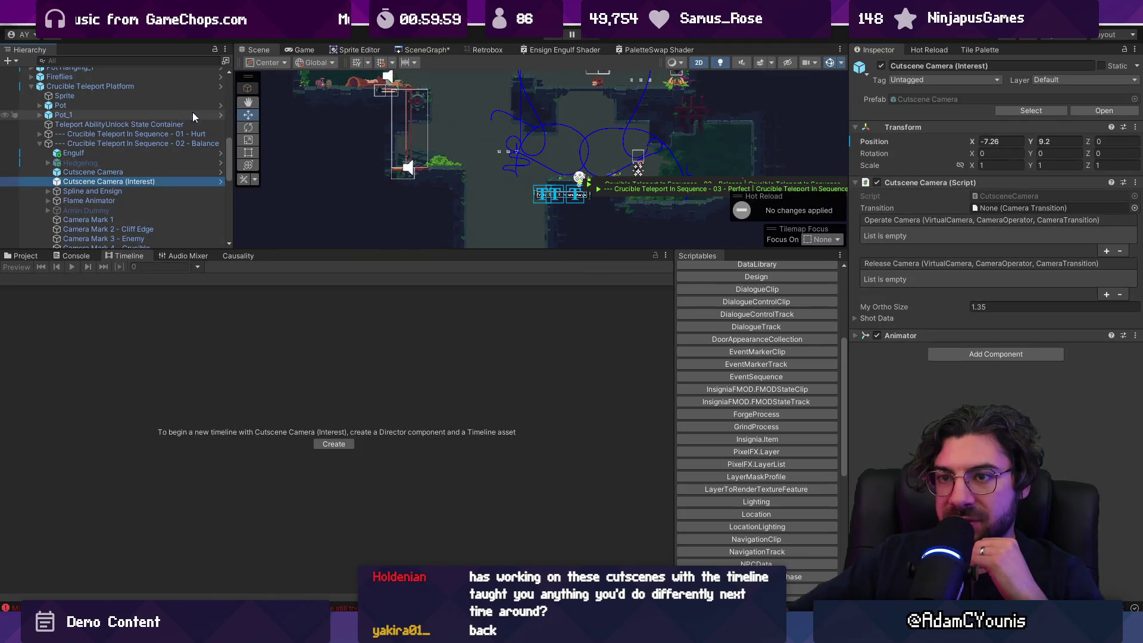
pyautogui.click(217, 91)
pyautogui.click(143, 162)
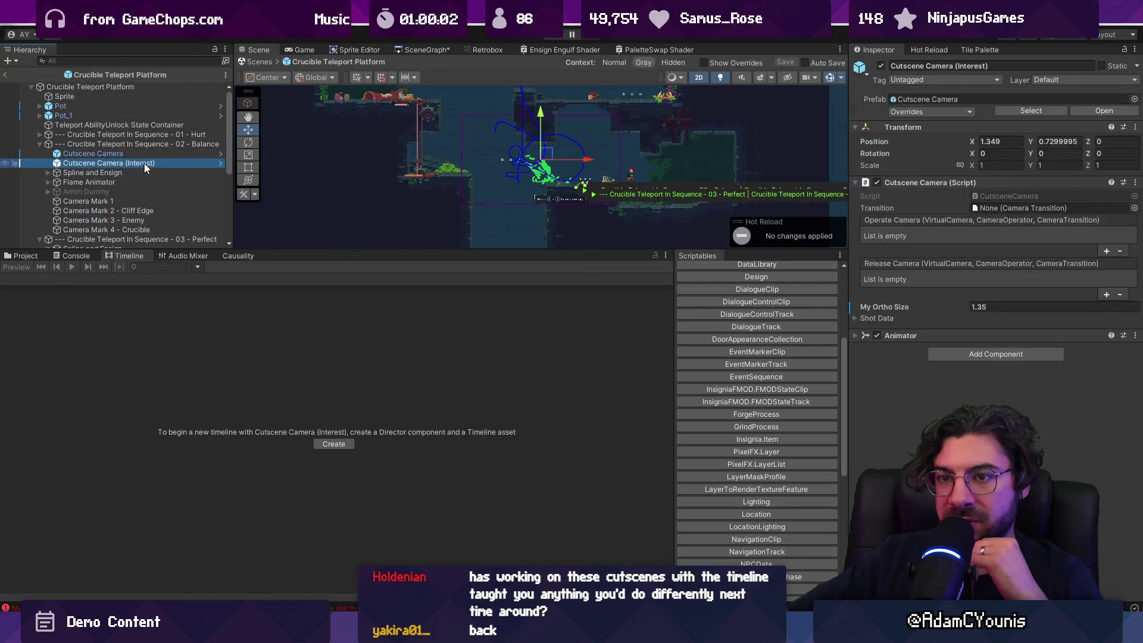
pyautogui.press('Delete')
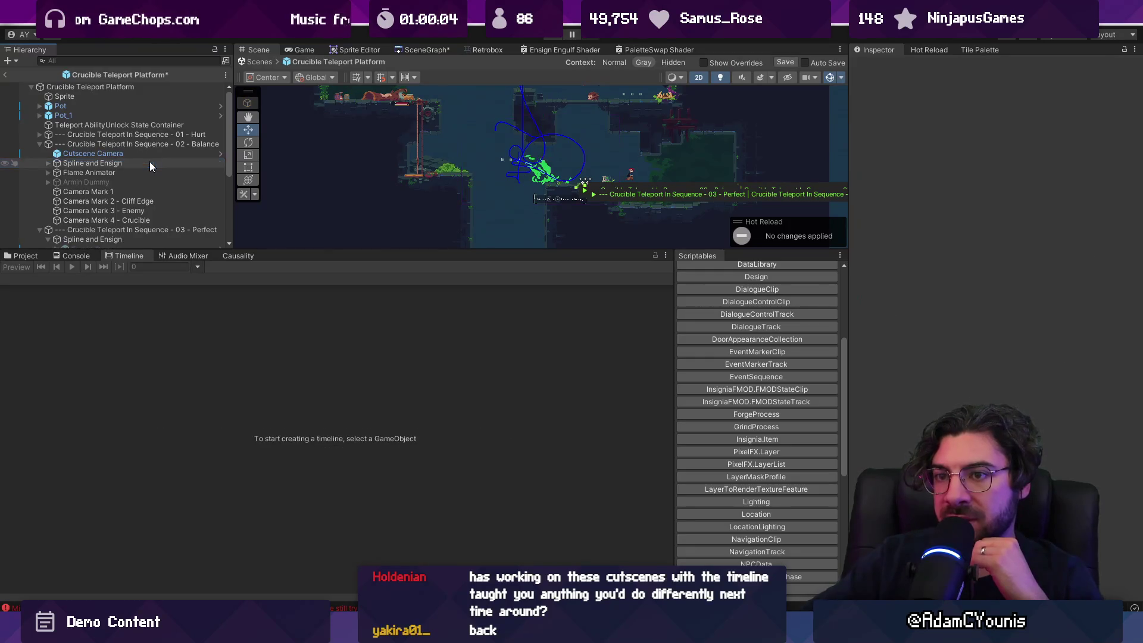
pyautogui.click(5, 74)
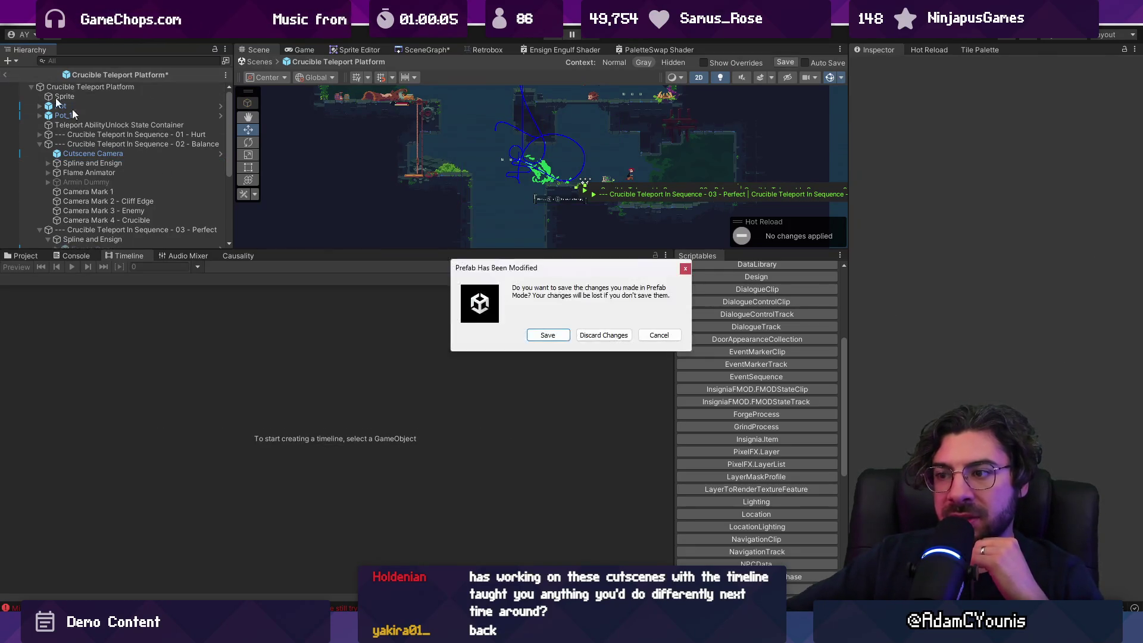
pyautogui.click(529, 335)
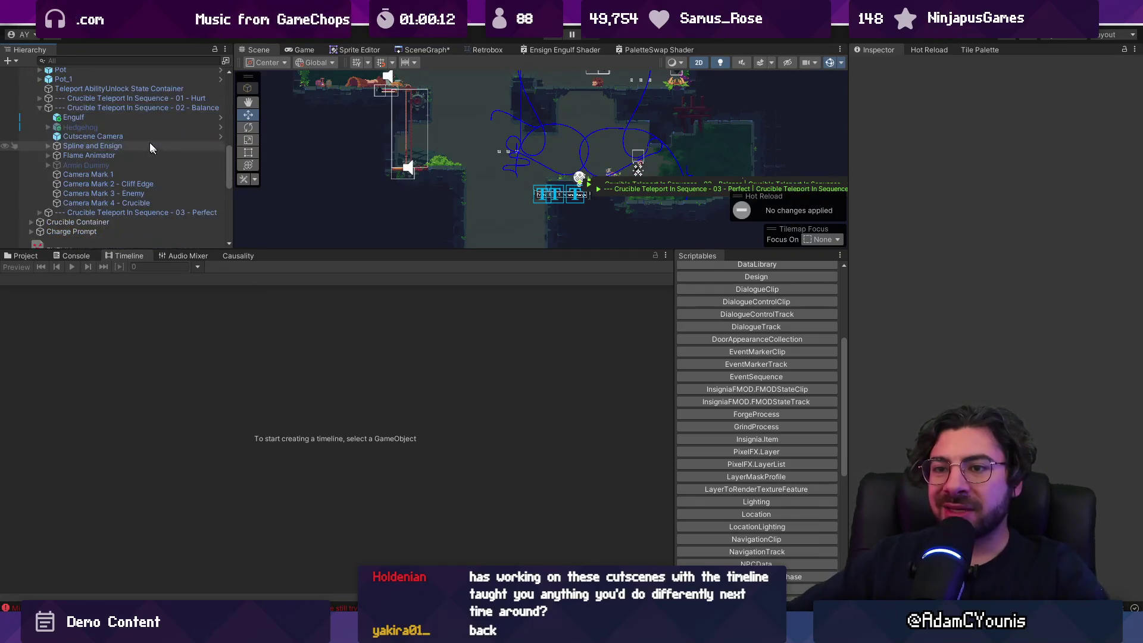
pyautogui.click(74, 112)
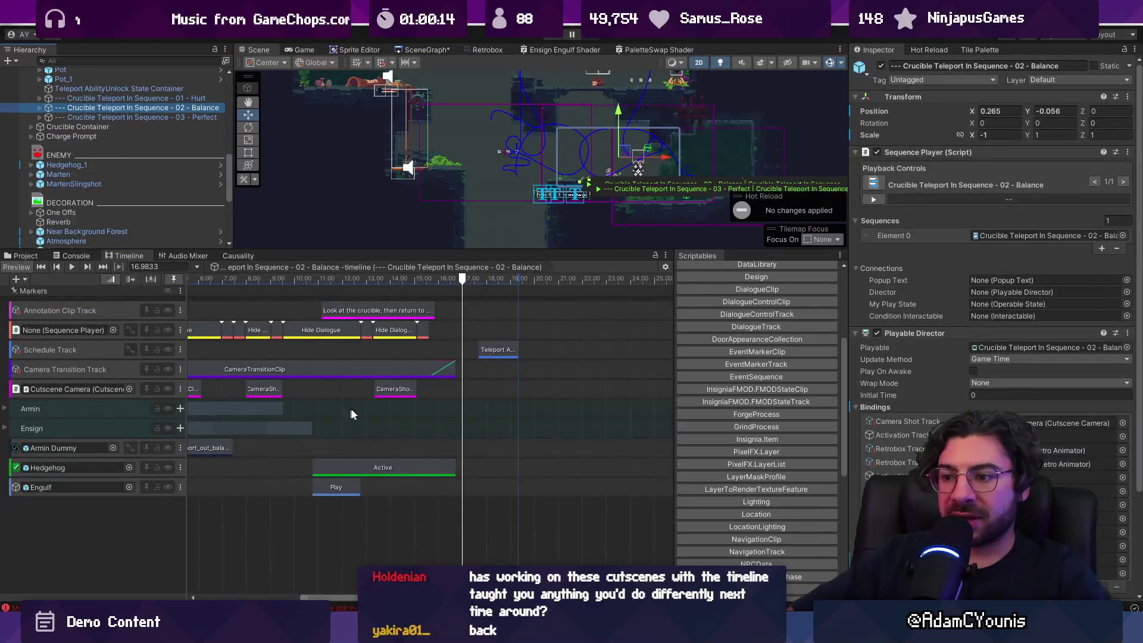
# Scrub the Balance timeline preview to 14 seconds, then back to about 10 seconds
pyautogui.scroll(5, 394, 401)
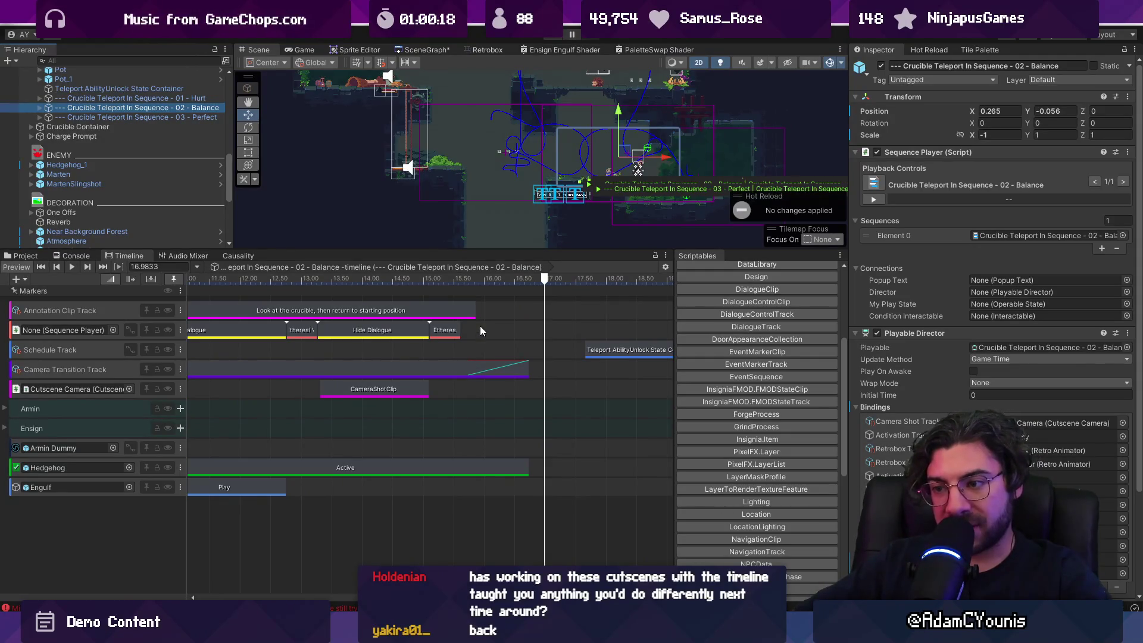
pyautogui.moveTo(352, 289)
pyautogui.mouseDown()
pyautogui.moveTo(297, 287)
pyautogui.moveTo(498, 287)
pyautogui.moveTo(432, 293)
pyautogui.mouseUp()
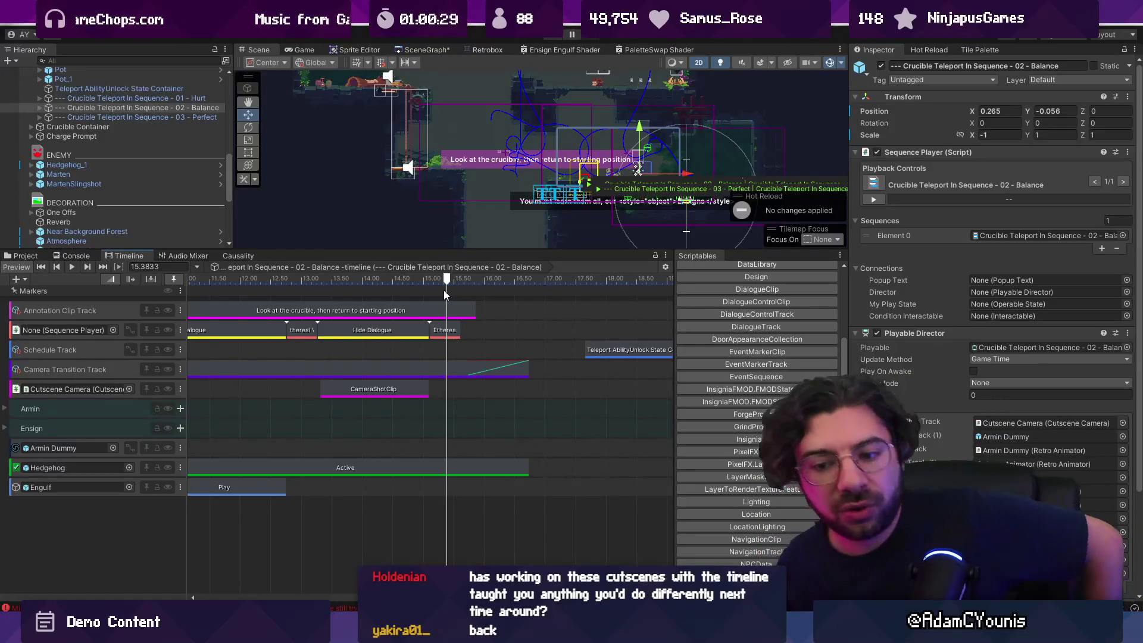
pyautogui.scroll(-6, 572, 428)
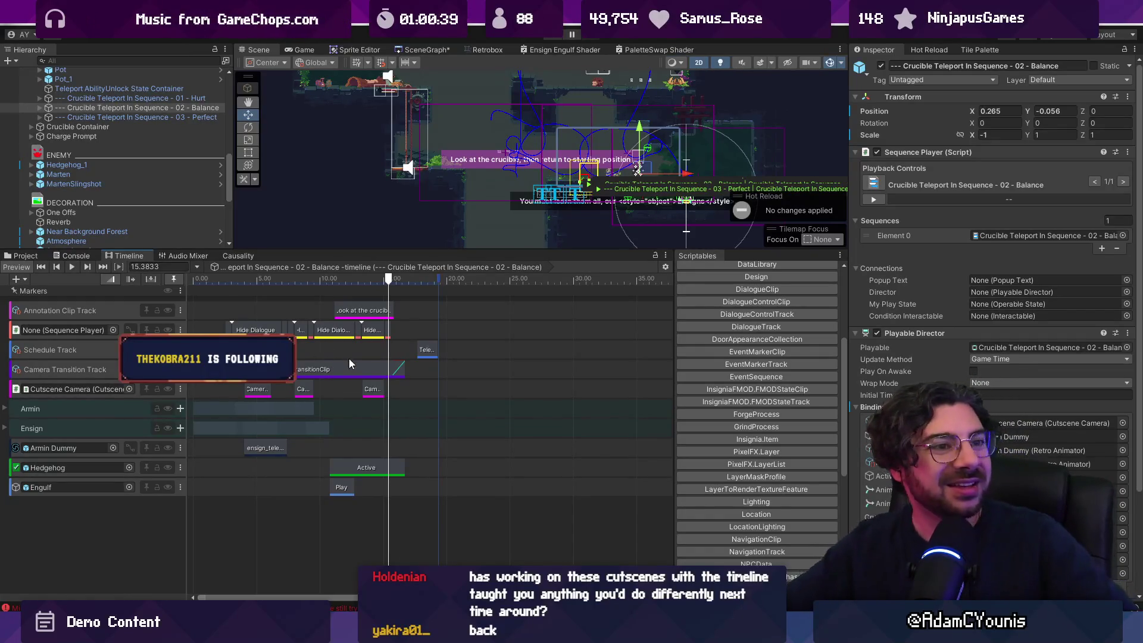
pyautogui.scroll(3, 390, 381)
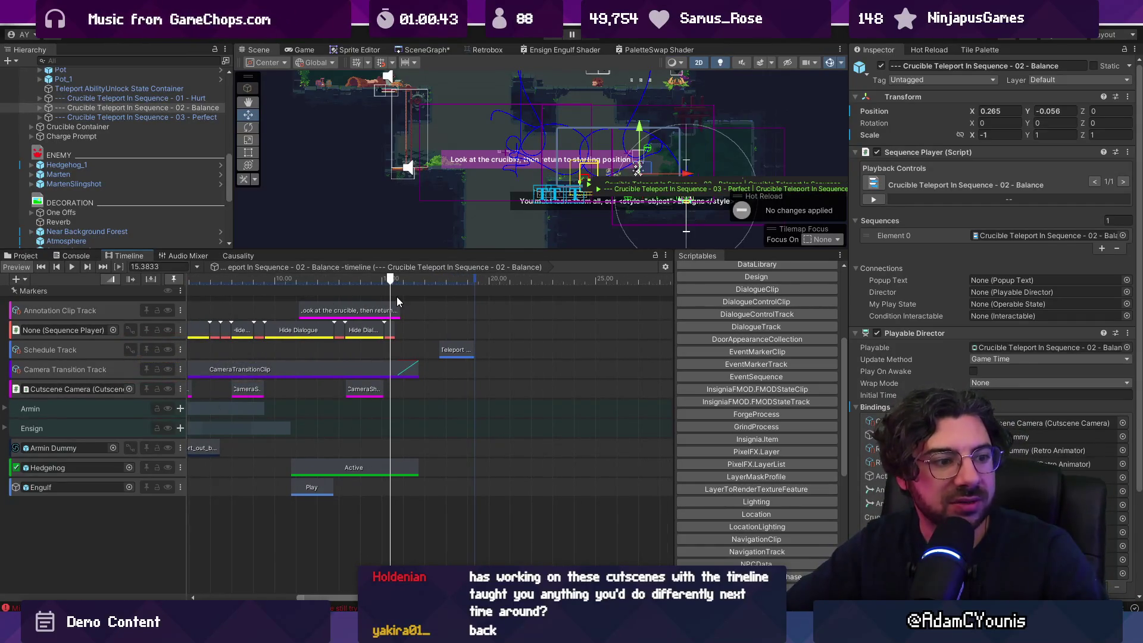
pyautogui.scroll(-3, 388, 322)
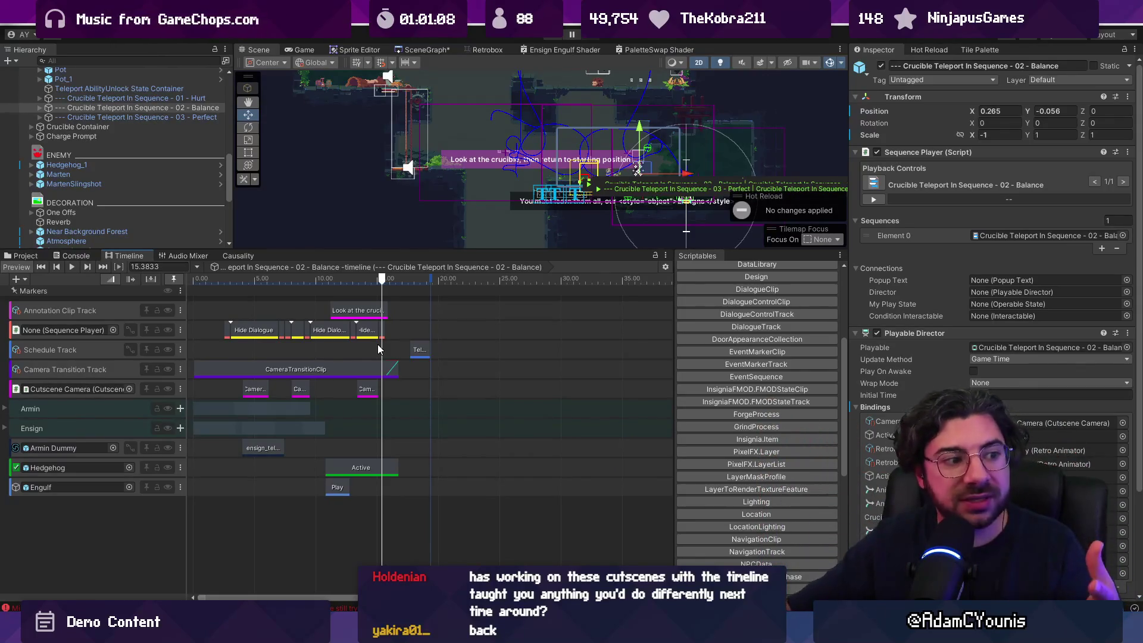
pyautogui.moveTo(349, 283)
pyautogui.mouseDown()
pyautogui.moveTo(218, 279)
pyautogui.moveTo(383, 272)
pyautogui.mouseUp()
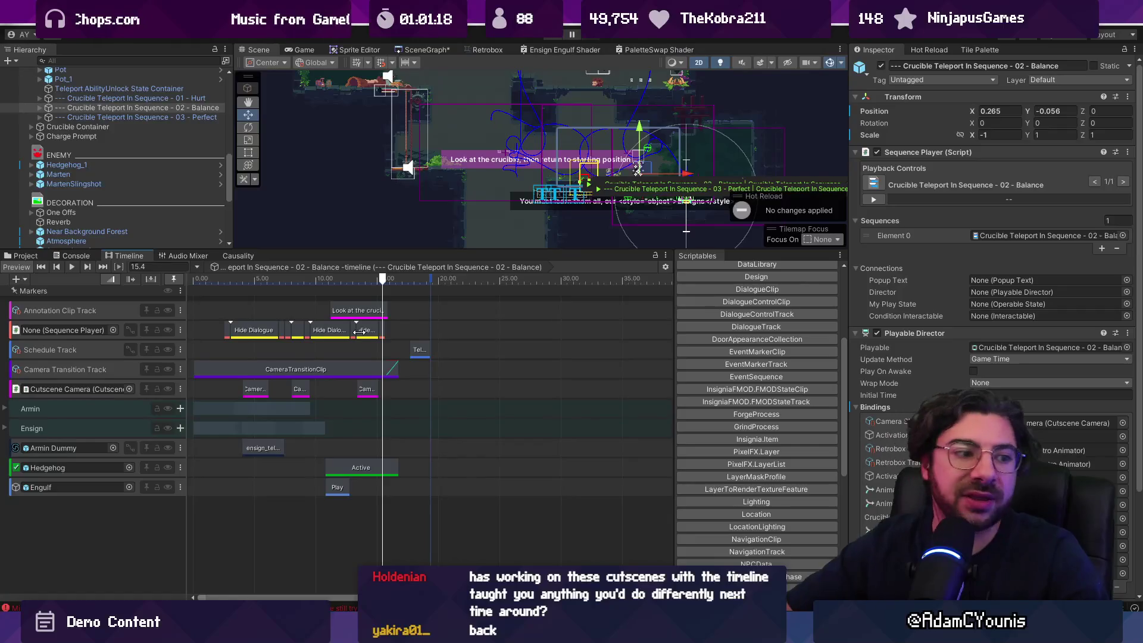
# Frame the crucible area and preview the 'Look at the crucible' prompt between 16.4 and 17.2 seconds
pyautogui.moveTo(434, 249); pyautogui.dragTo(432, 304)
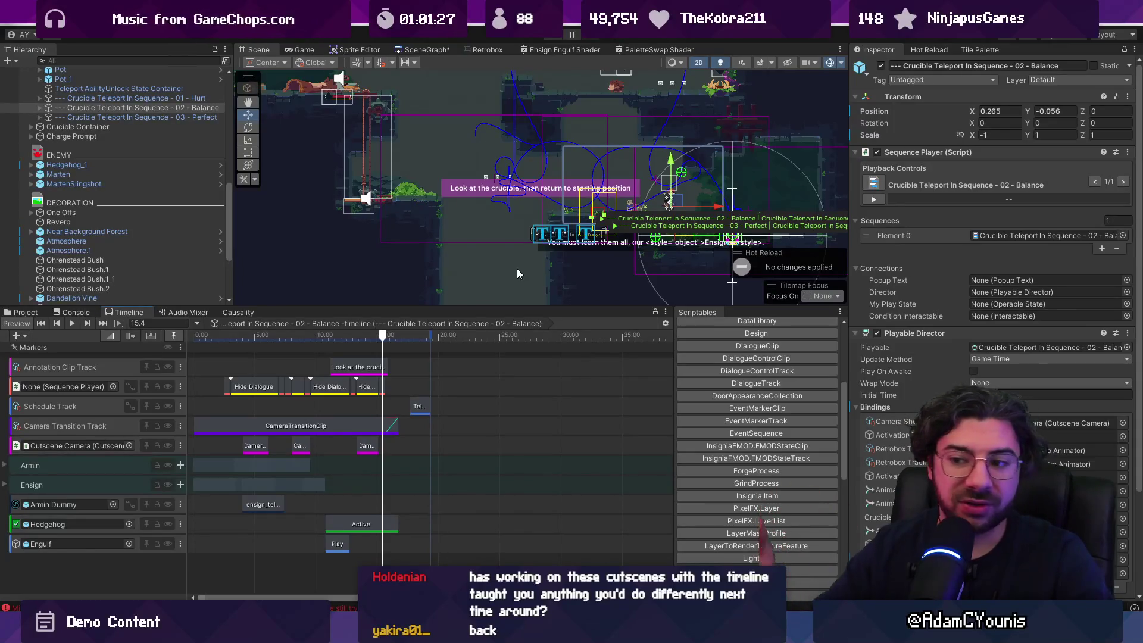
pyautogui.moveTo(699, 258); pyautogui.dragTo(553, 230)
pyautogui.scroll(-2, 553, 229)
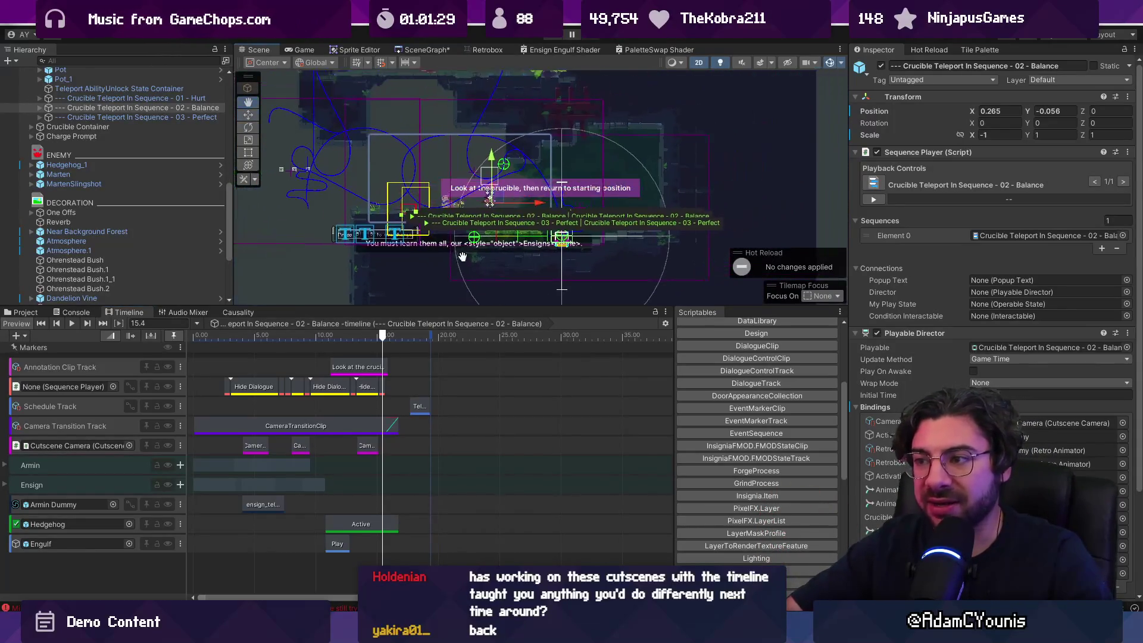
pyautogui.moveTo(383, 335)
pyautogui.mouseDown()
pyautogui.moveTo(256, 335)
pyautogui.moveTo(391, 330)
pyautogui.moveTo(367, 326)
pyautogui.mouseUp()
pyautogui.moveTo(443, 234); pyautogui.dragTo(446, 316)
pyautogui.moveTo(371, 338)
pyautogui.mouseDown()
pyautogui.moveTo(405, 339)
pyautogui.moveTo(391, 338)
pyautogui.mouseUp()
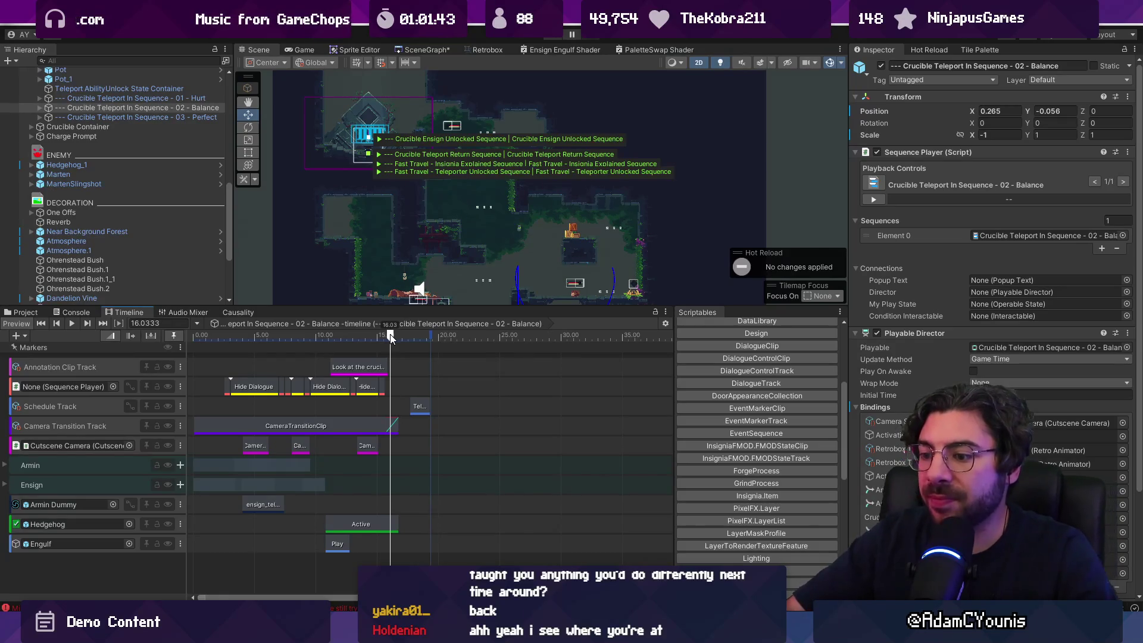
pyautogui.scroll(5, 404, 433)
pyautogui.scroll(2, 403, 433)
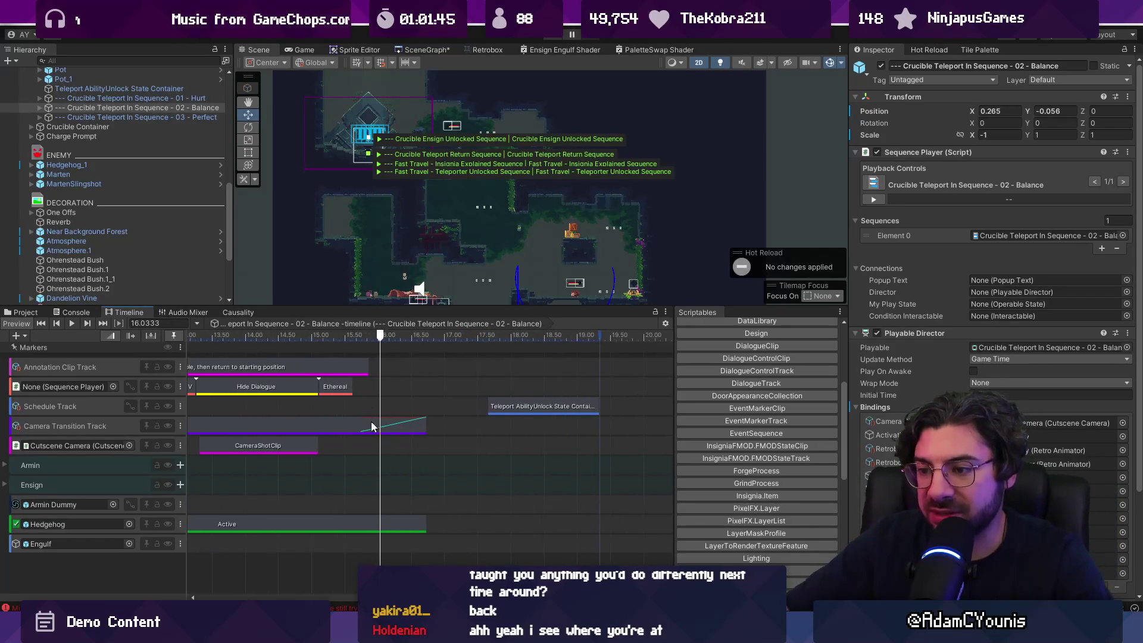
pyautogui.moveTo(379, 337)
pyautogui.mouseDown()
pyautogui.moveTo(363, 337)
pyautogui.moveTo(432, 344)
pyautogui.mouseUp()
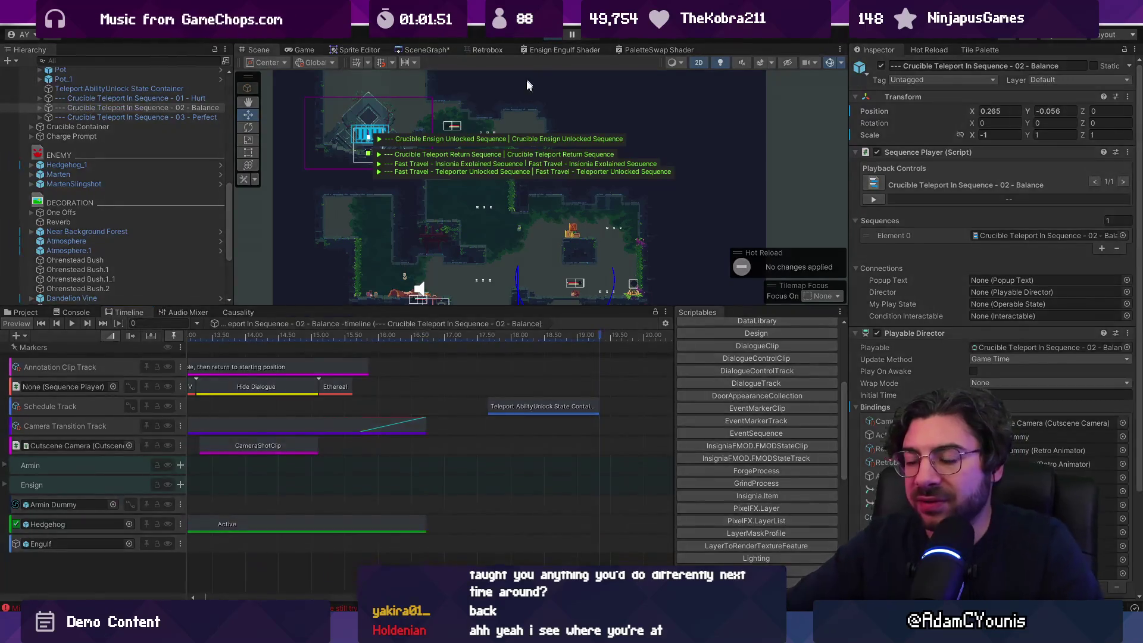
pyautogui.click(119, 60)
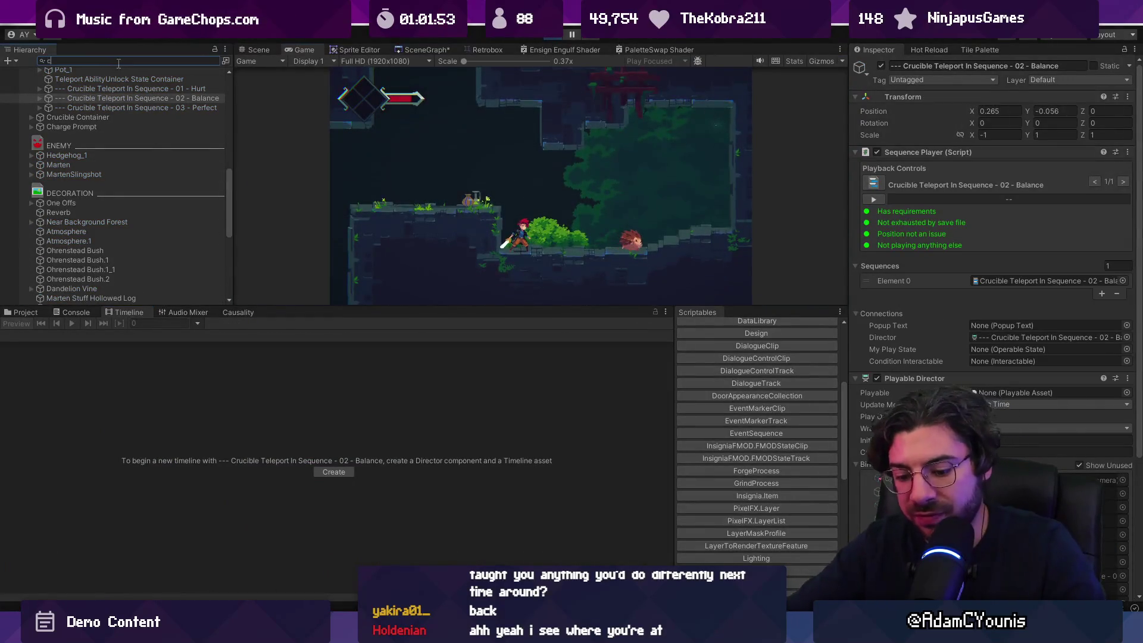
# Locate VirtualCameraStack with a 'virtual' Hierarchy search and show the Causality sequence list
pyautogui.write('virtual')
pyautogui.click(114, 79)
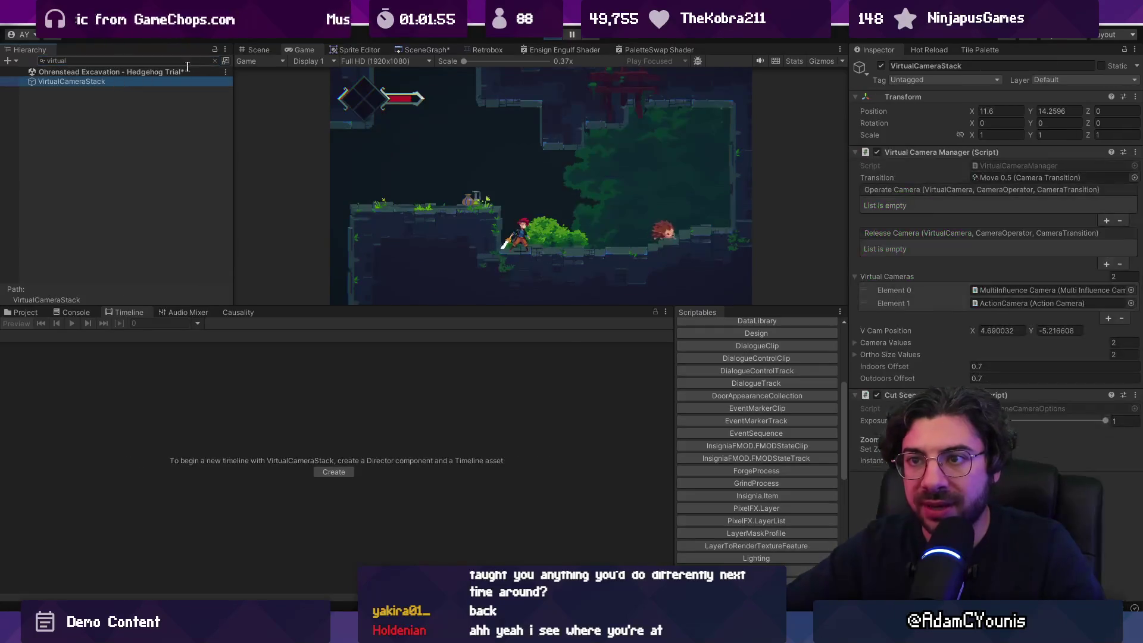
pyautogui.click(215, 60)
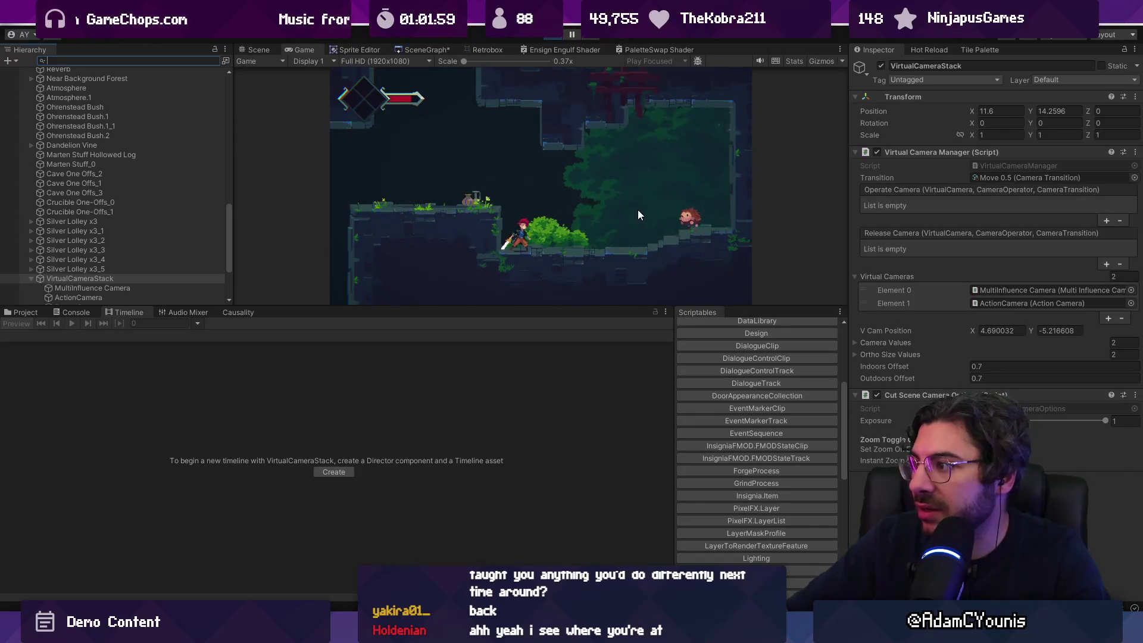
pyautogui.click(238, 312)
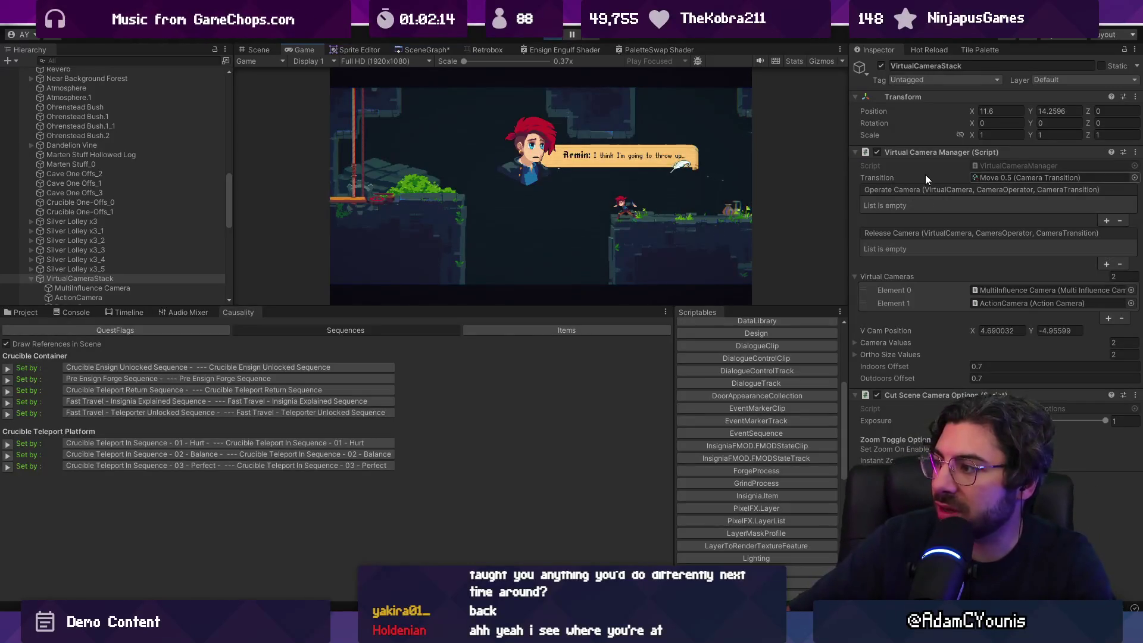
# Unfold the Main Insignia Camera Rig's Camera Stack list and advance the cutscene dialogue
pyautogui.scroll(8, 116, 145)
pyautogui.scroll(5, 113, 137)
pyautogui.click(89, 100)
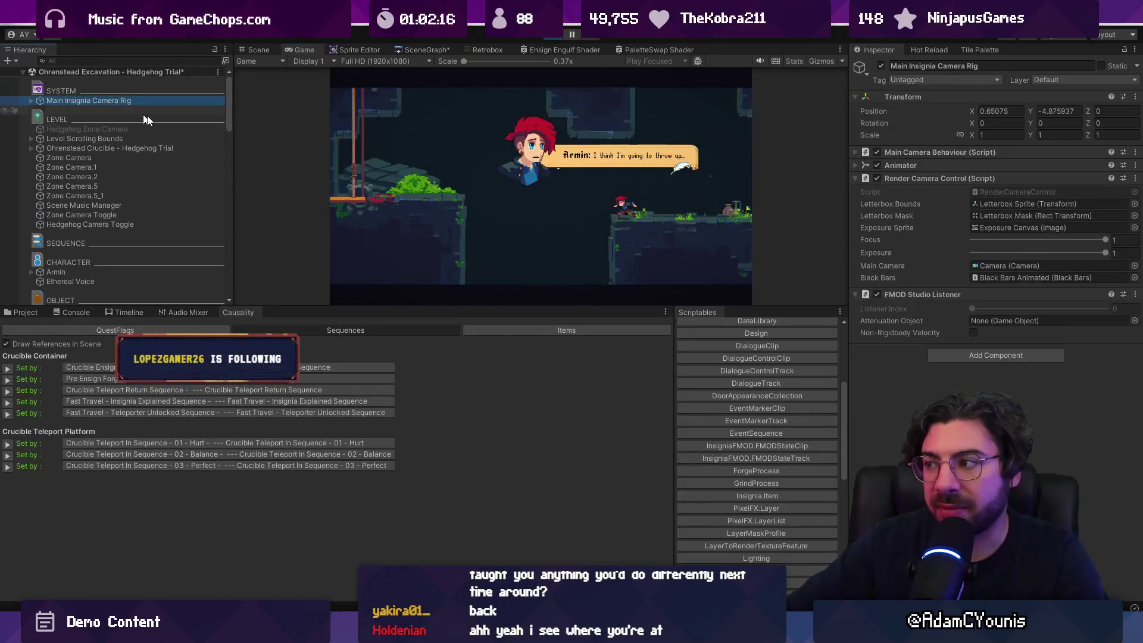
pyautogui.click(905, 153)
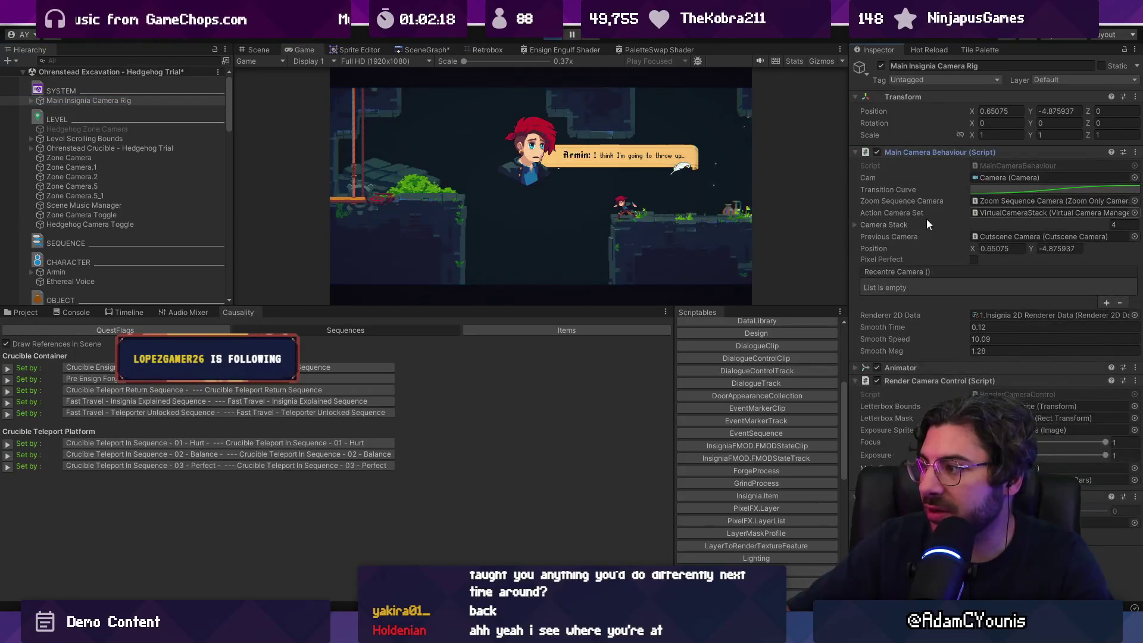
pyautogui.click(880, 225)
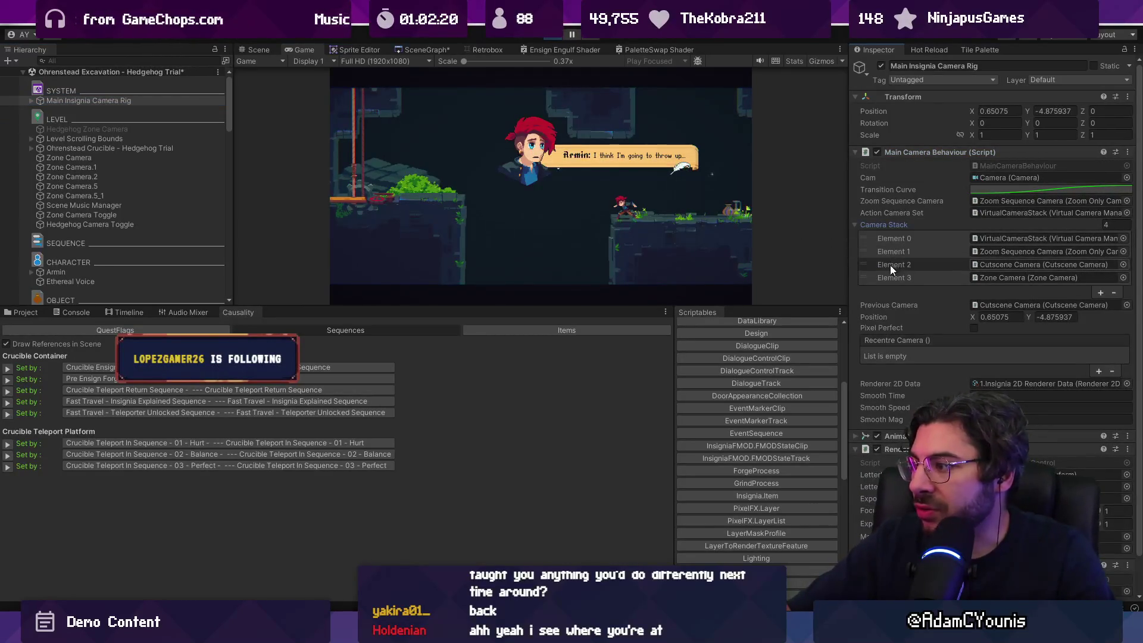
pyautogui.click(695, 190)
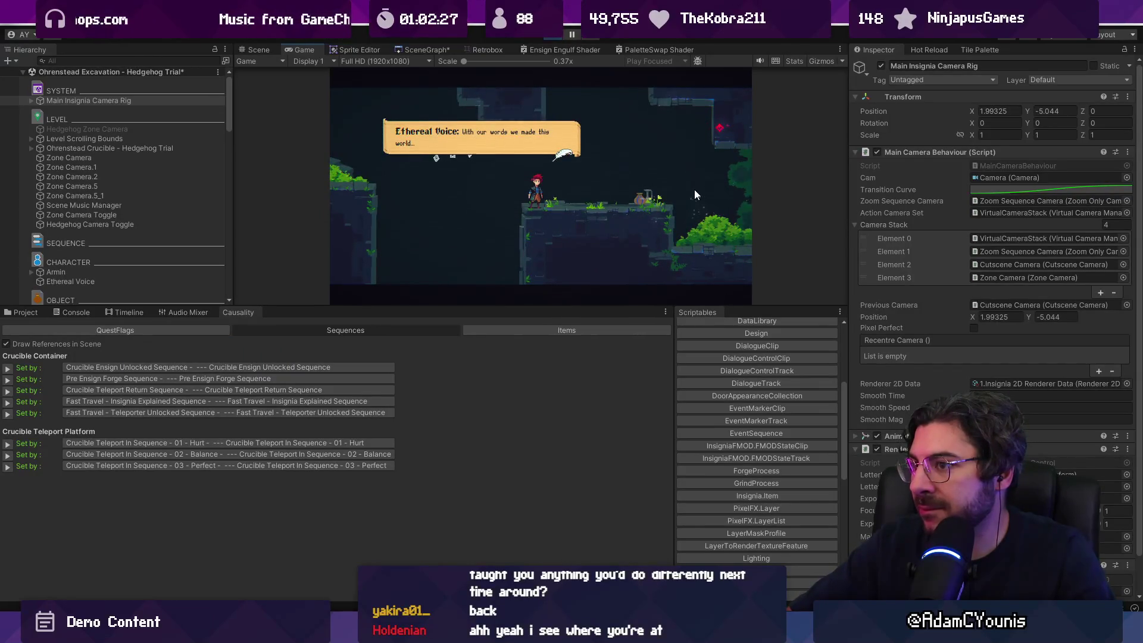
pyautogui.click(695, 189)
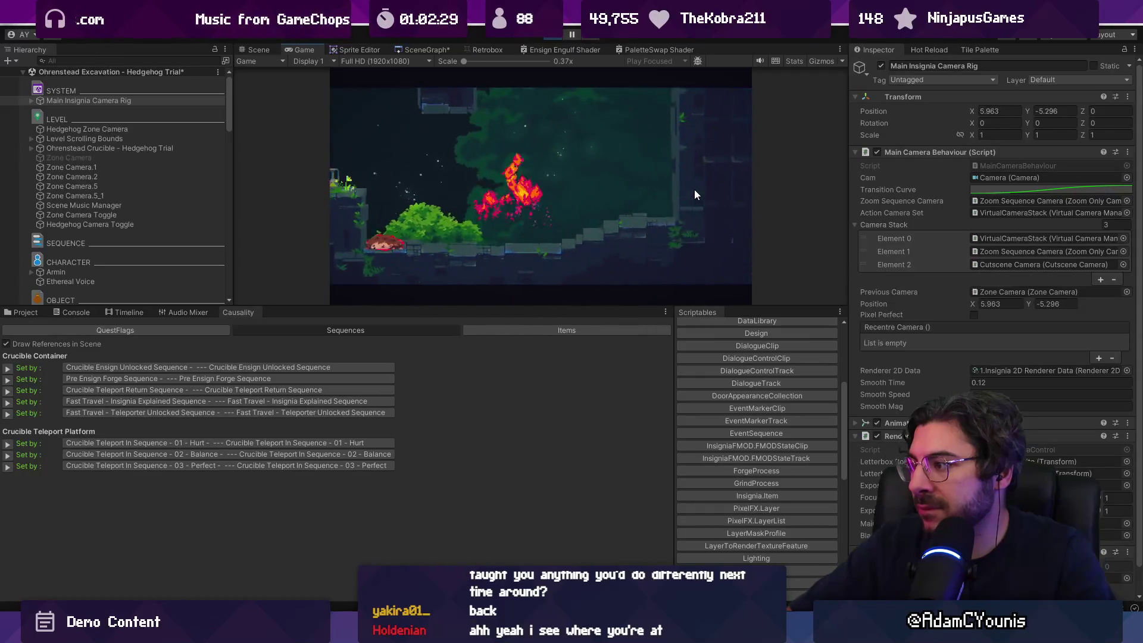
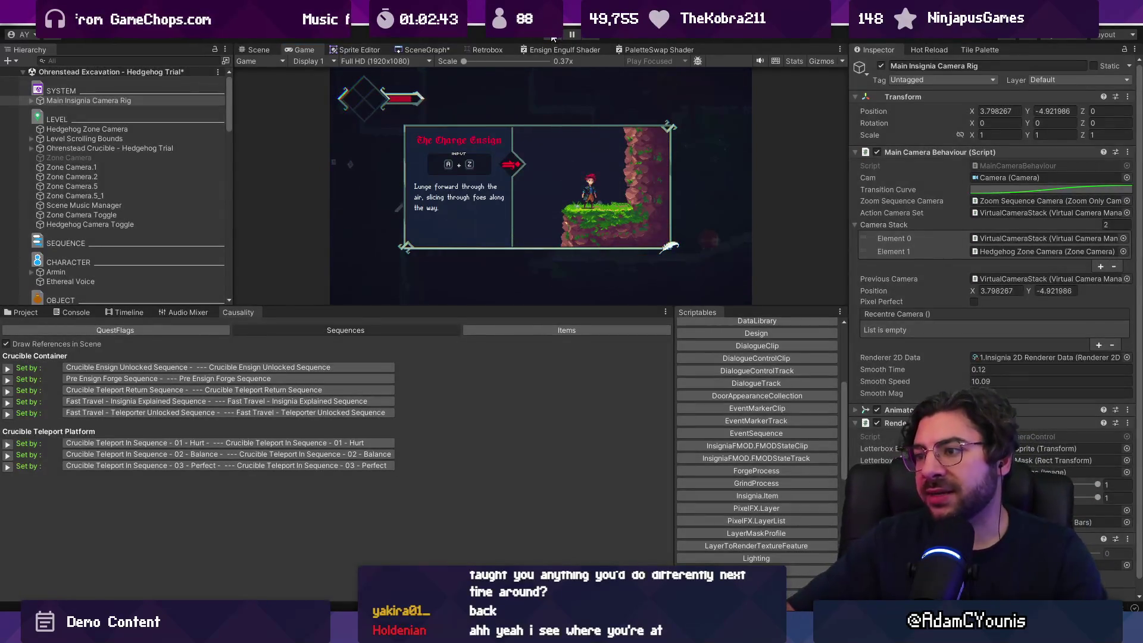
# Exit Play mode, pan to the teleport platform, and select the Zone Camera Toggle
pyautogui.click(552, 38)
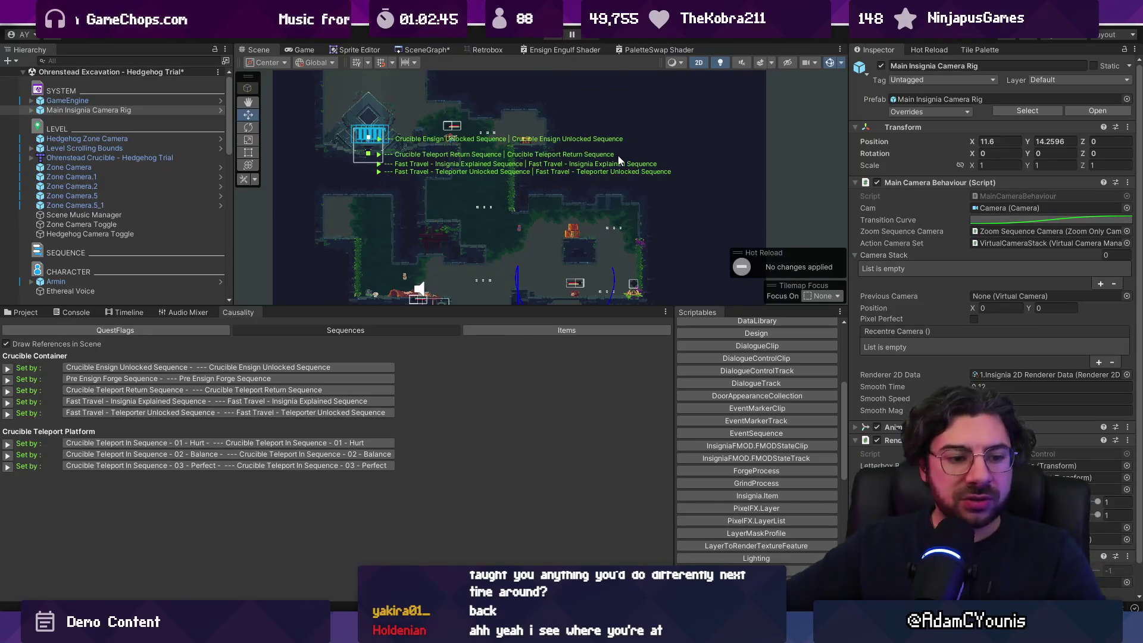
pyautogui.moveTo(528, 234); pyautogui.dragTo(527, 153)
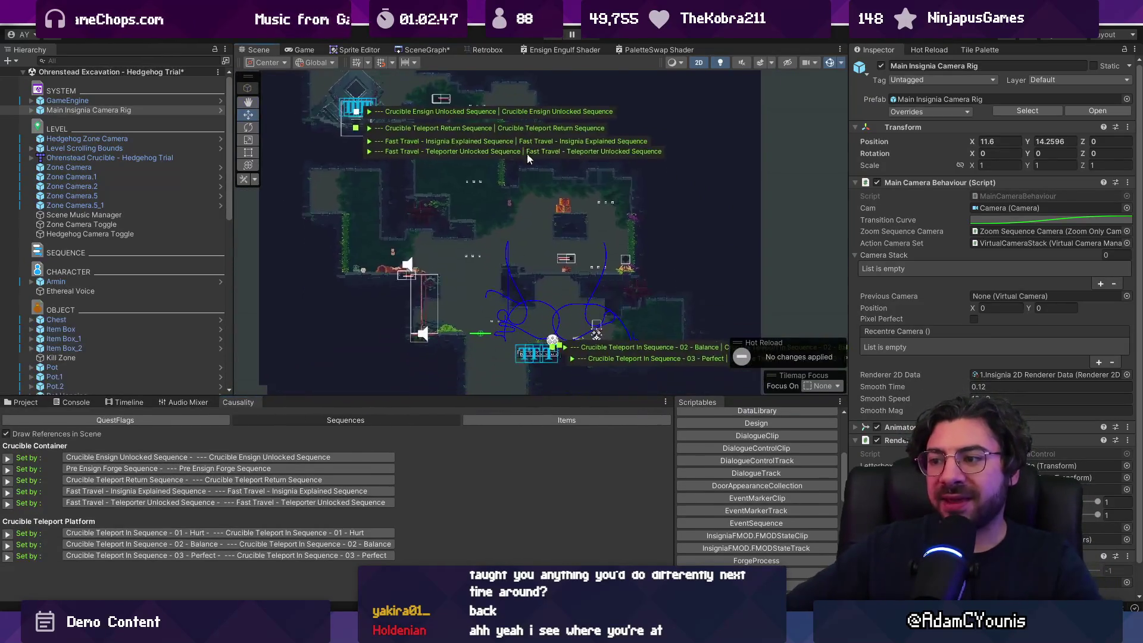
pyautogui.moveTo(637, 291); pyautogui.dragTo(605, 233)
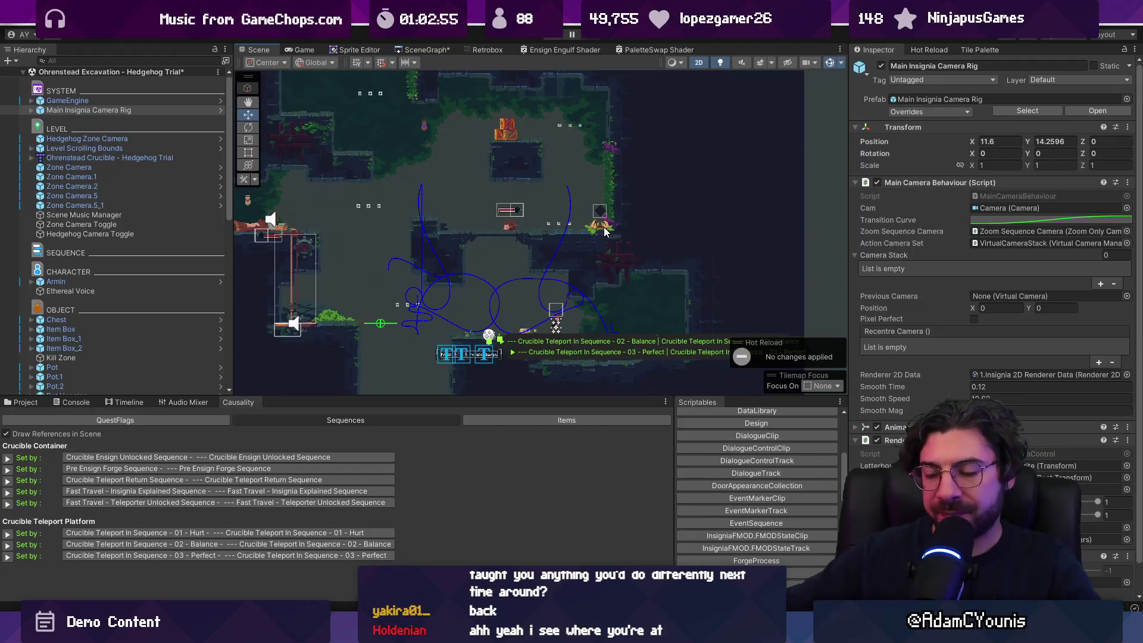
pyautogui.scroll(2, 432, 250)
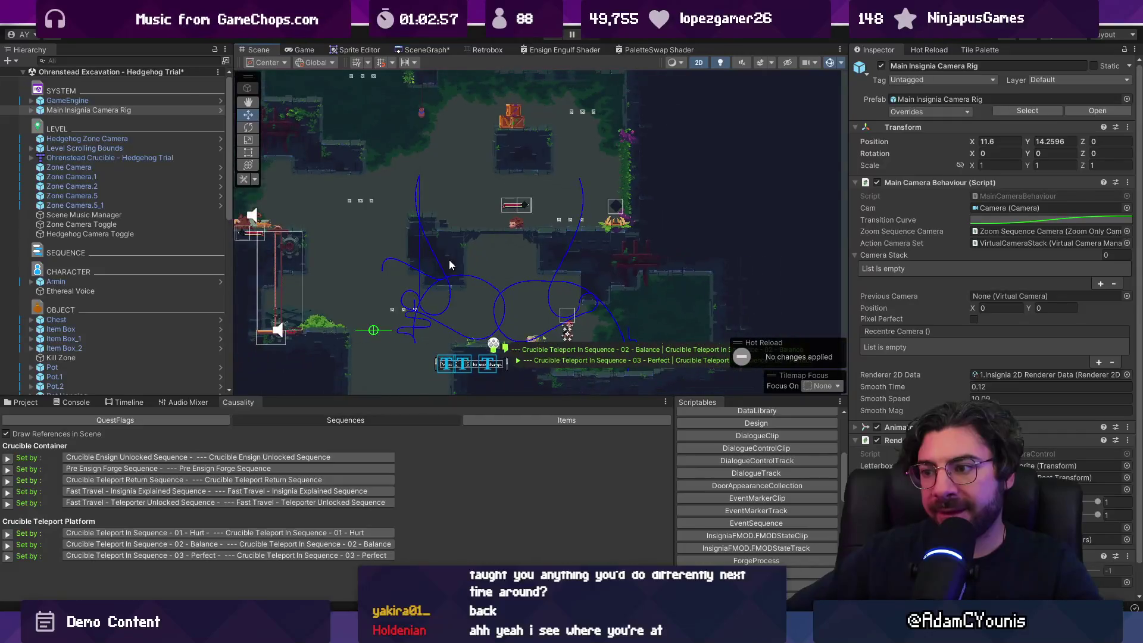
pyautogui.click(146, 222)
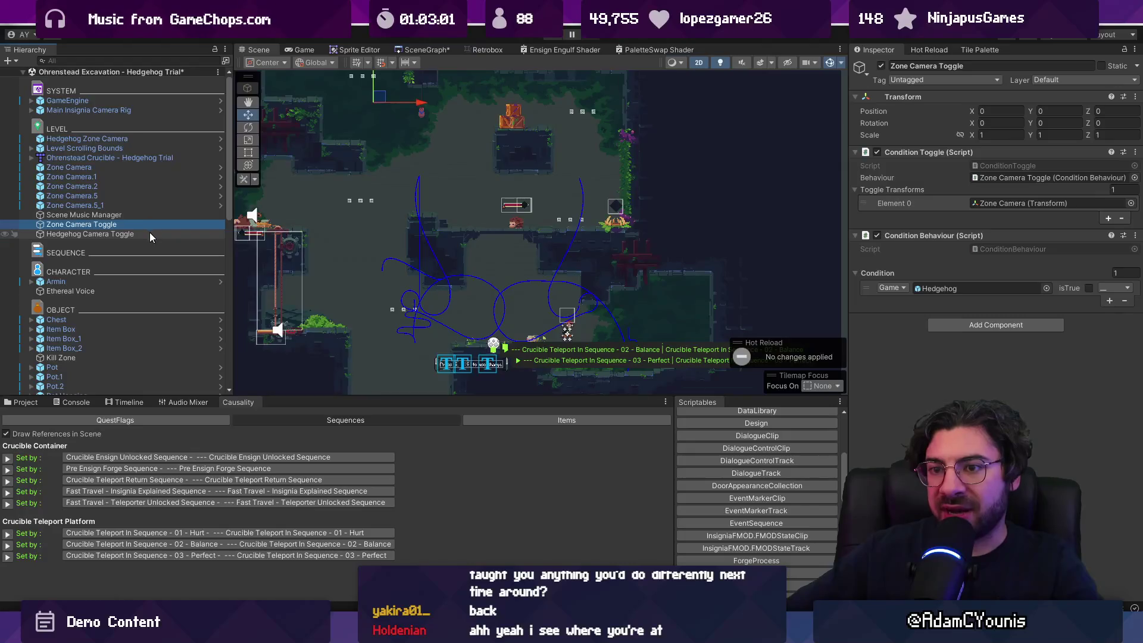
pyautogui.click(150, 233)
# Add a second condition to both camera toggles and compare their condition lists
pyautogui.keyDown('ctrl'); pyautogui.click(152, 225); pyautogui.keyUp('ctrl')
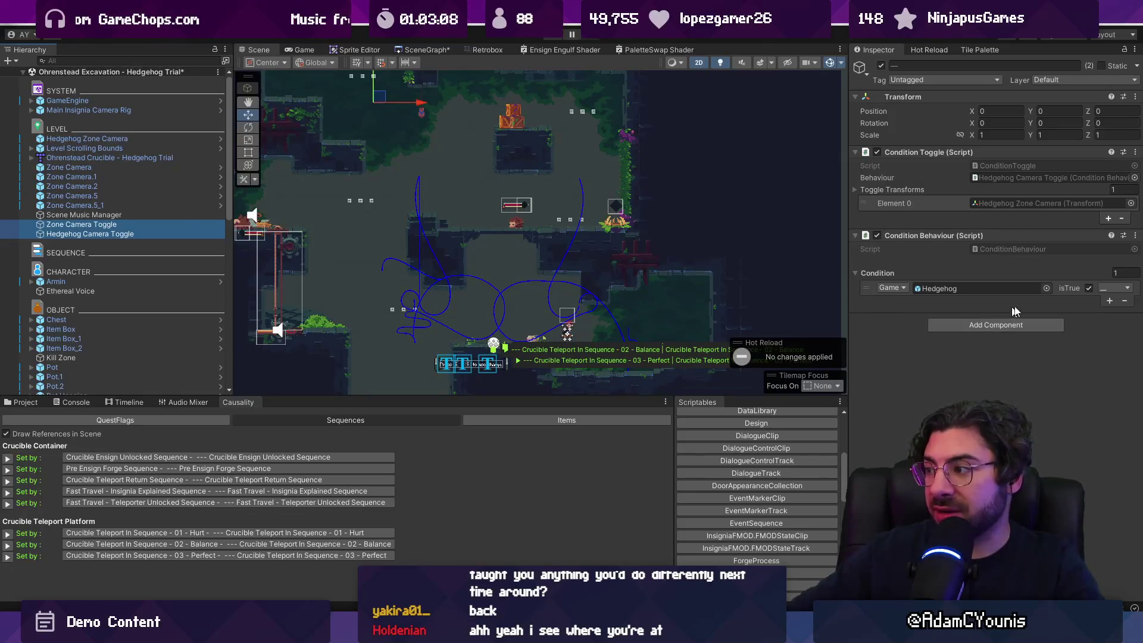
pyautogui.click(1110, 300)
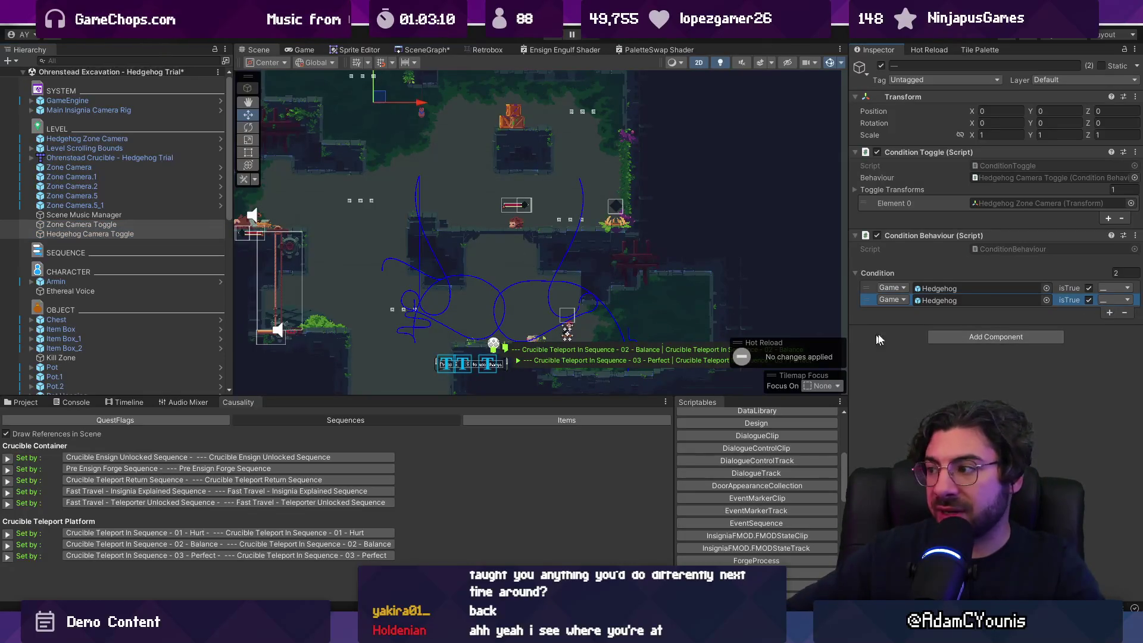
pyautogui.click(896, 300)
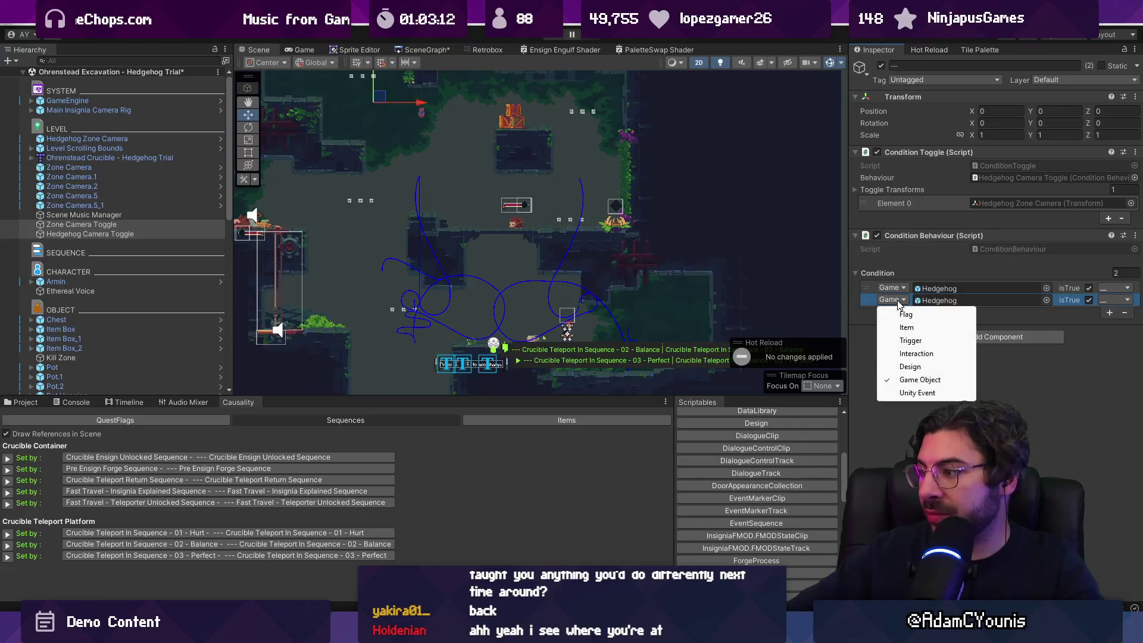
pyautogui.click(169, 222)
pyautogui.click(169, 230)
pyautogui.click(169, 224)
pyautogui.click(169, 230)
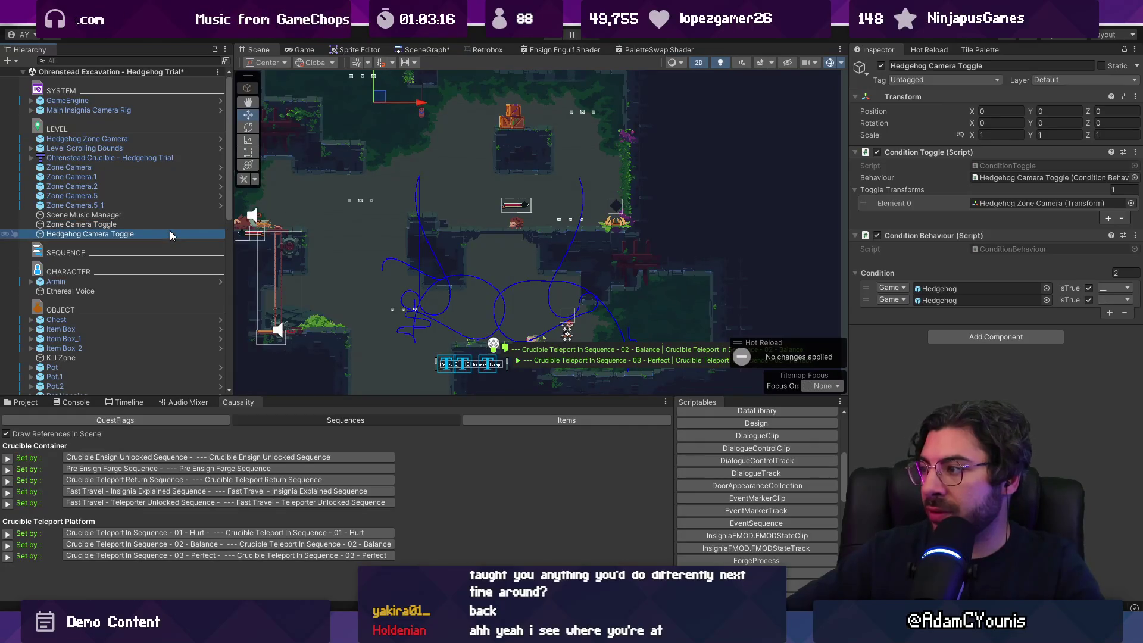
pyautogui.click(169, 226)
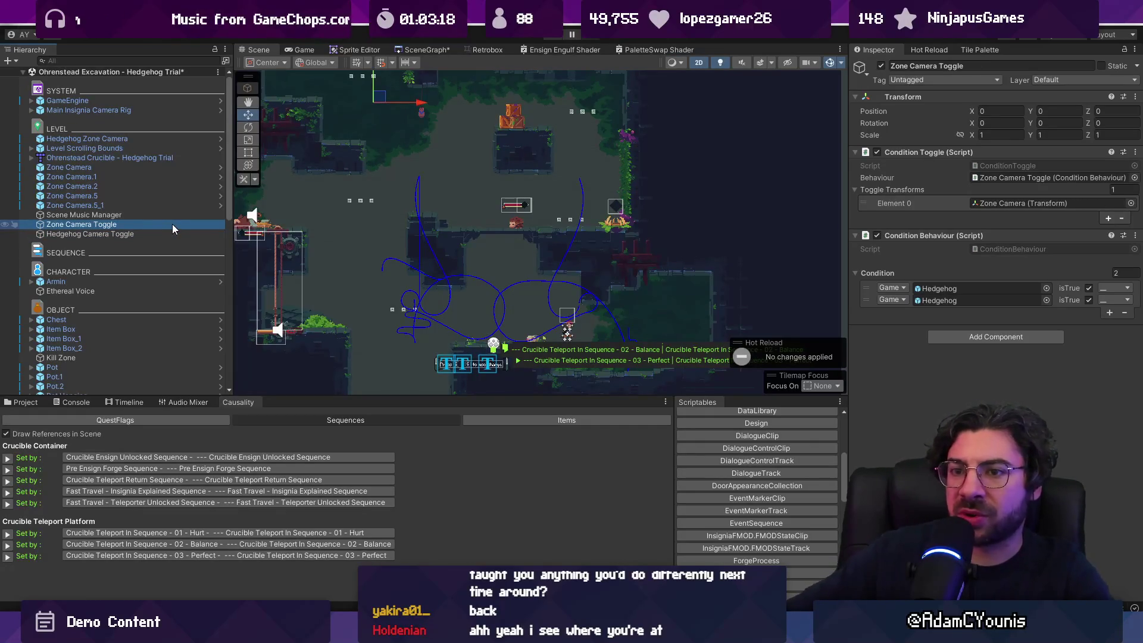
# Uncheck isTrue on the Zone Camera Toggle's first condition so it requires Hedgehog false
pyautogui.click(1089, 289)
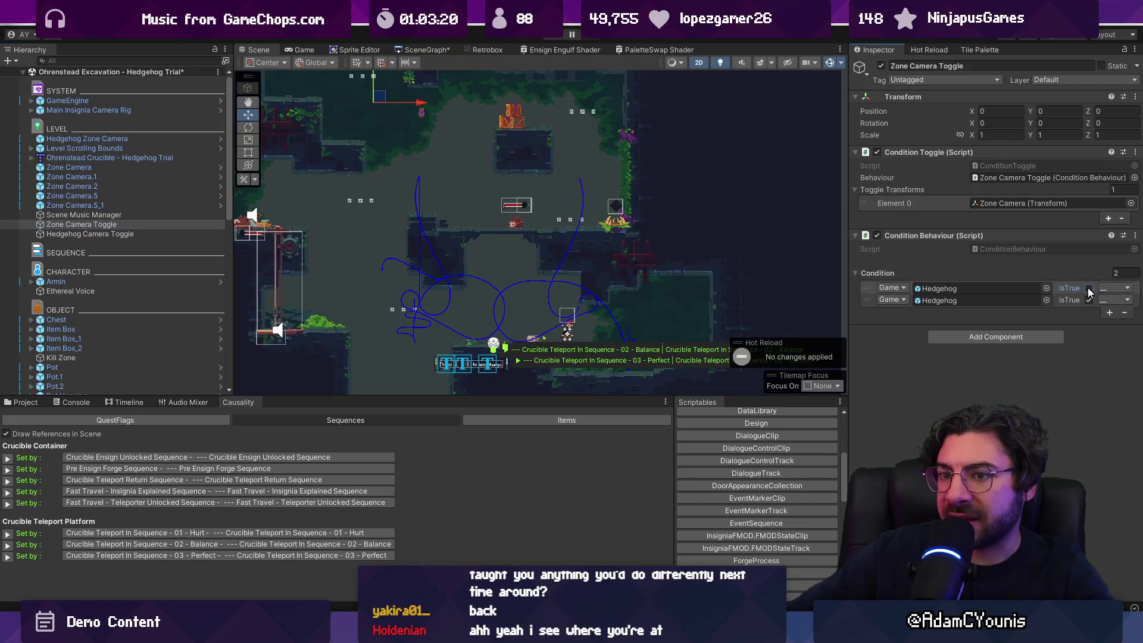
pyautogui.click(95, 235)
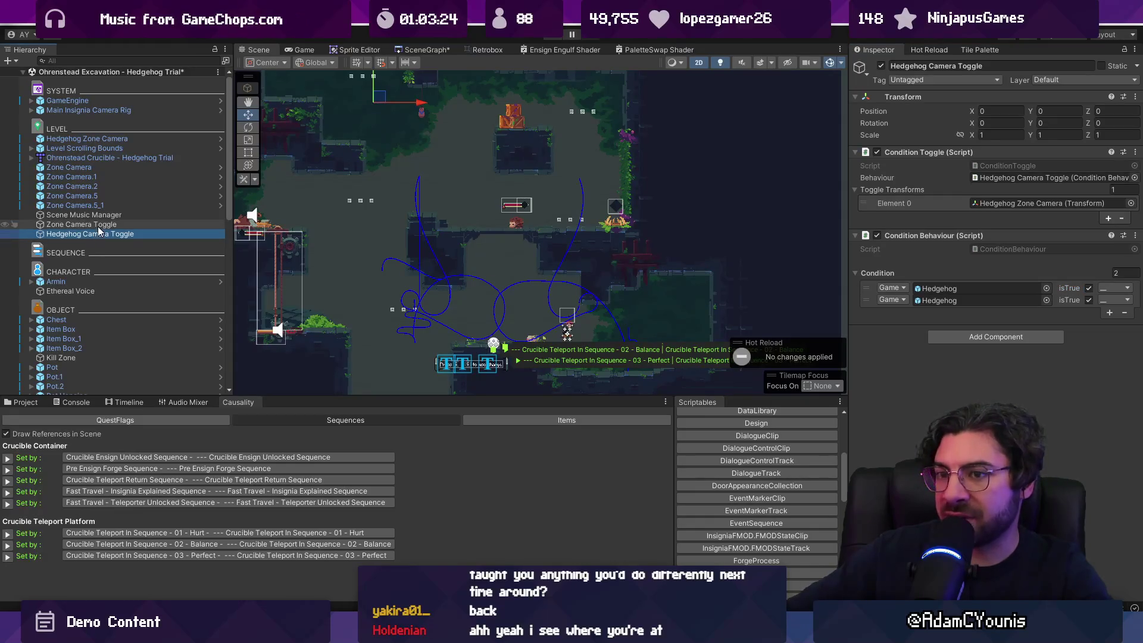
pyautogui.keyDown('ctrl'); pyautogui.click(103, 226); pyautogui.keyUp('ctrl')
pyautogui.click(113, 225)
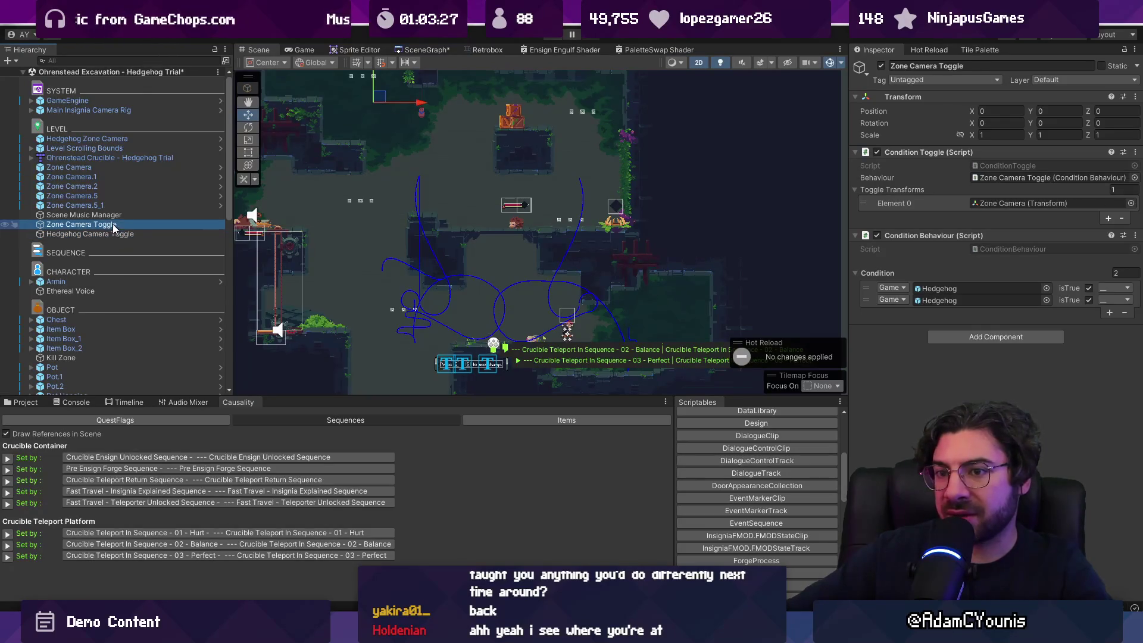
pyautogui.click(1089, 288)
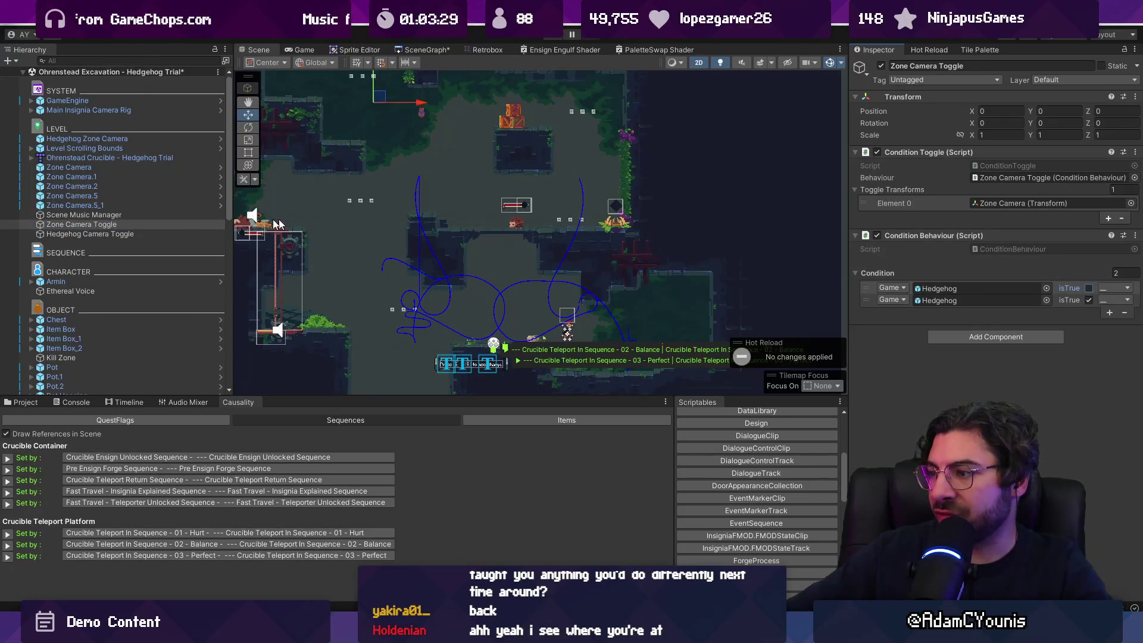
pyautogui.click(146, 234)
pyautogui.click(148, 224)
pyautogui.click(149, 234)
pyautogui.click(152, 226)
pyautogui.keyDown('ctrl'); pyautogui.click(153, 233); pyautogui.keyUp('ctrl')
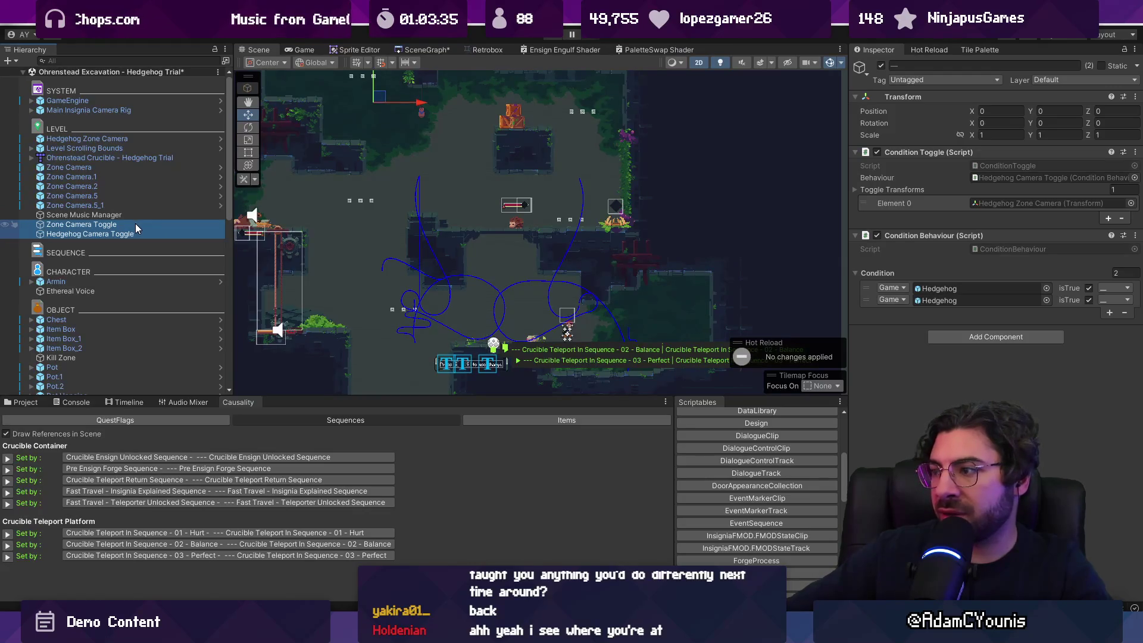
pyautogui.click(984, 382)
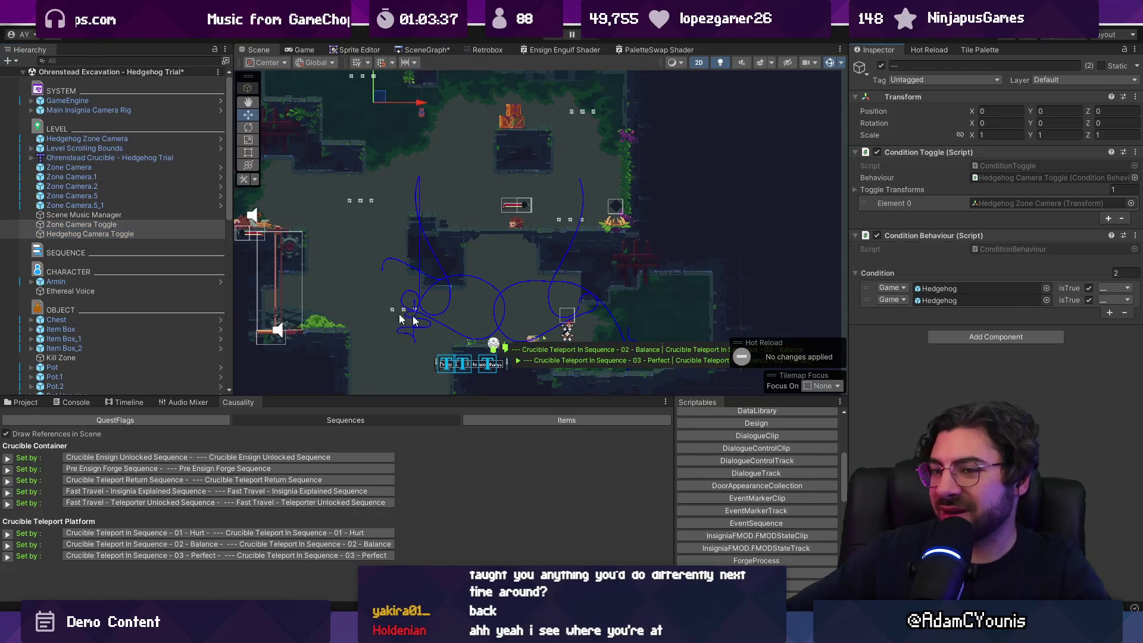
# Join the Zone Camera Toggle's Hedgehog-false condition to the second one with AND
pyautogui.click(169, 227)
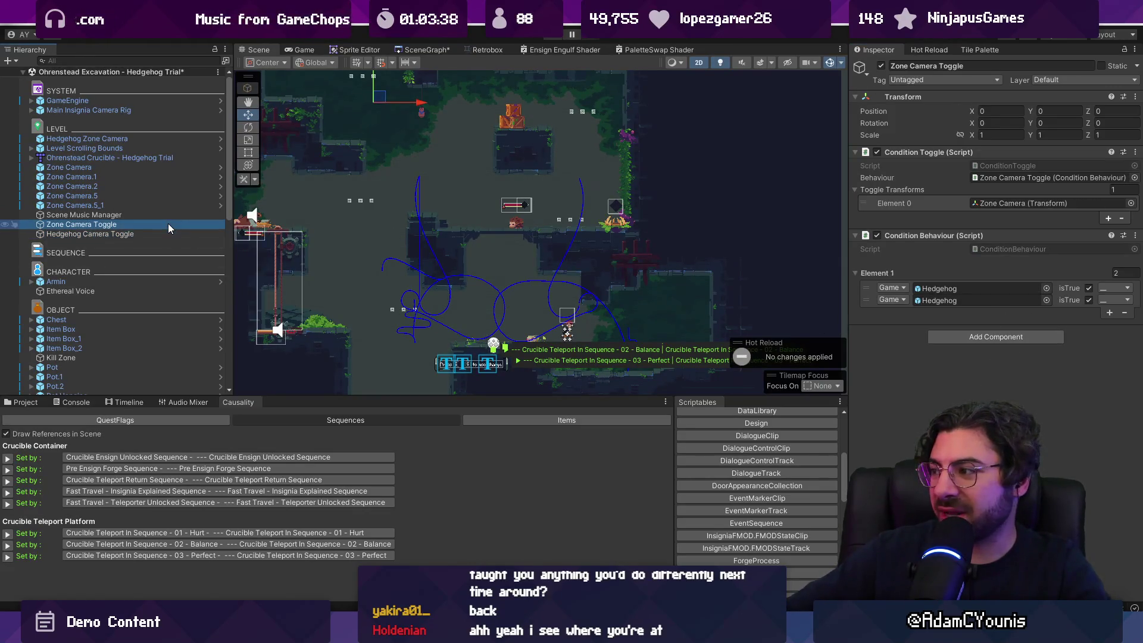
pyautogui.click(1090, 289)
pyautogui.click(1114, 288)
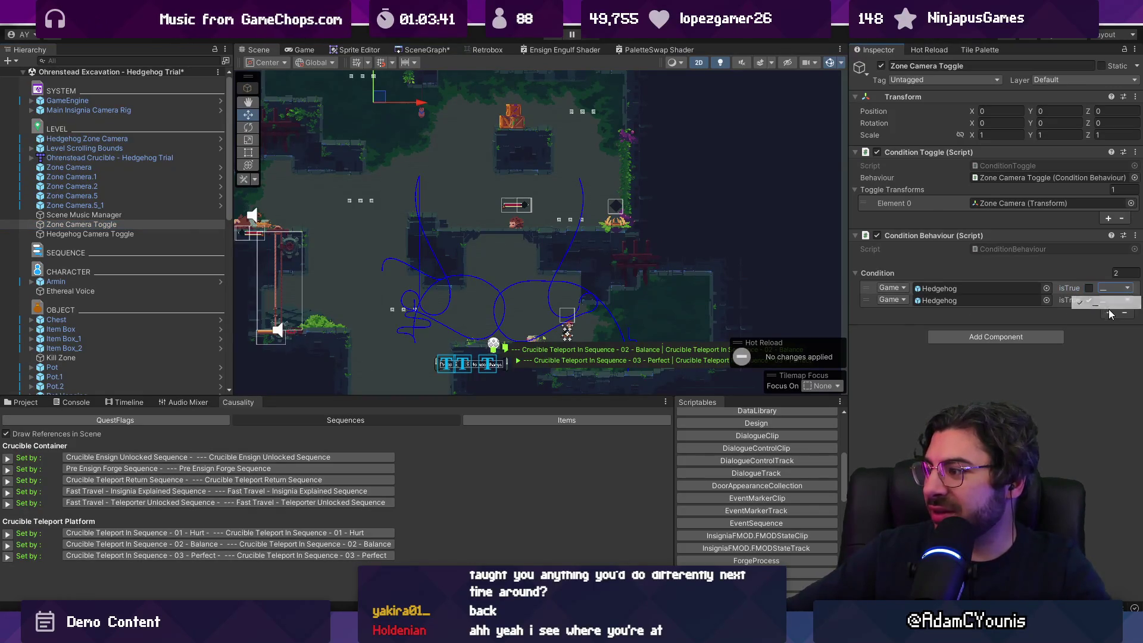
pyautogui.click(1100, 315)
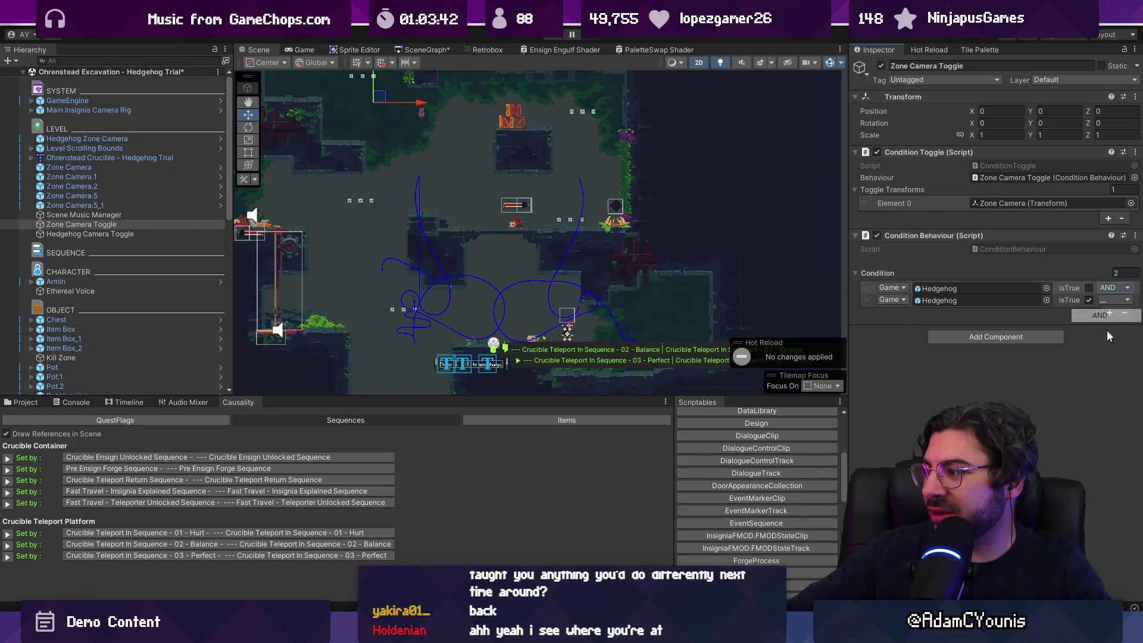
# Make the second condition a quest Flag, search 'balance', and select the Balance sequence
pyautogui.click(893, 301)
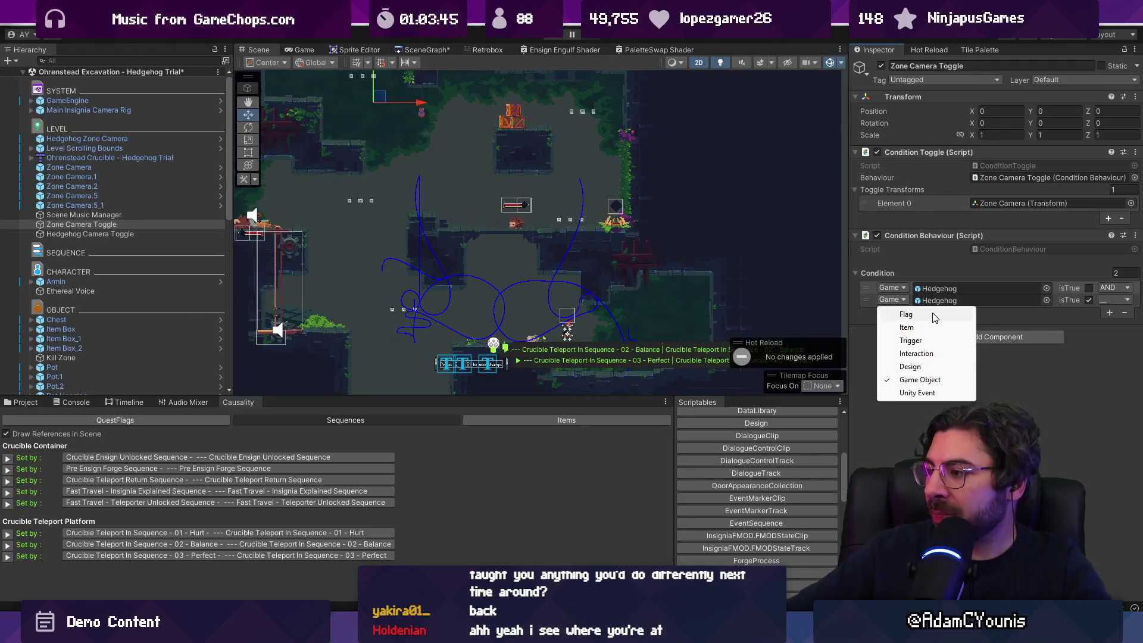
pyautogui.click(924, 315)
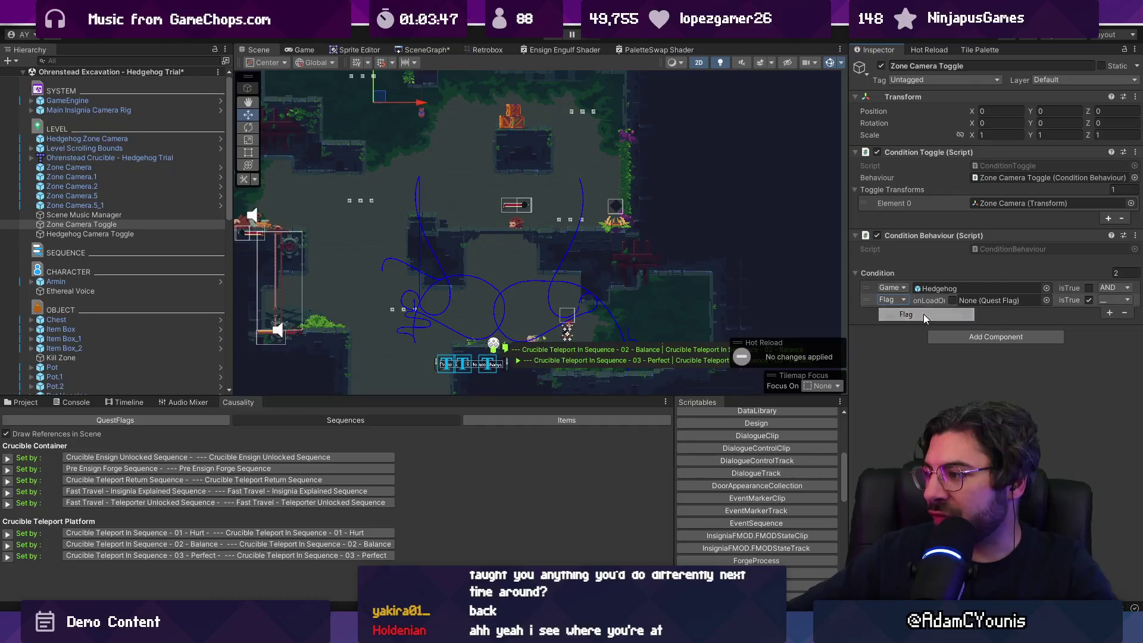
pyautogui.click(1044, 301)
pyautogui.write('balance')
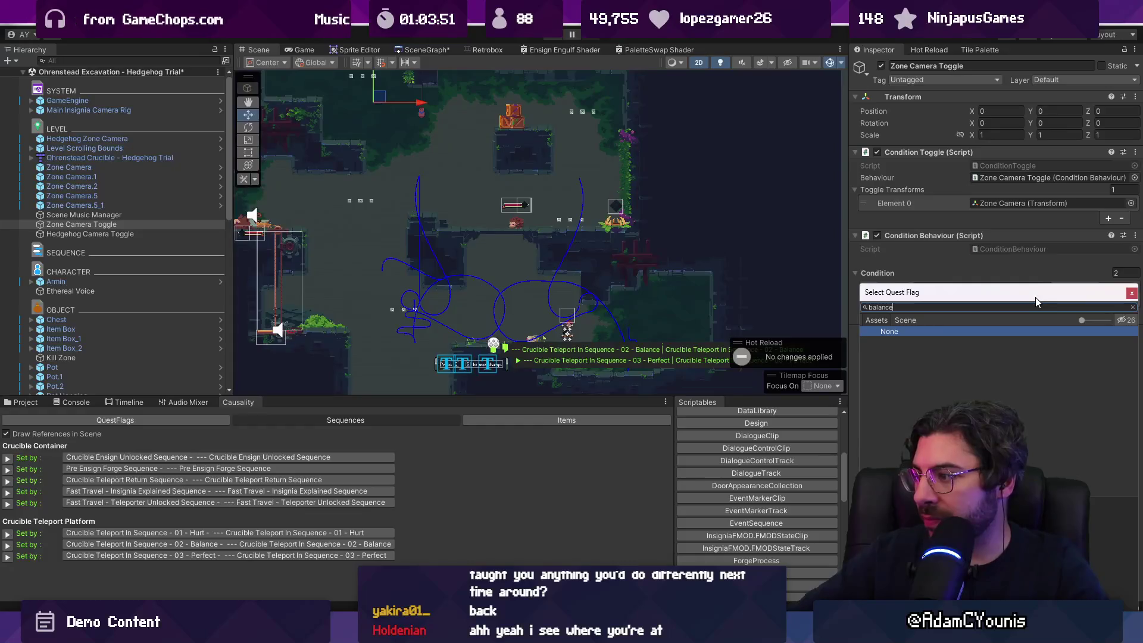
pyautogui.hotkey('ctrl', 'a')
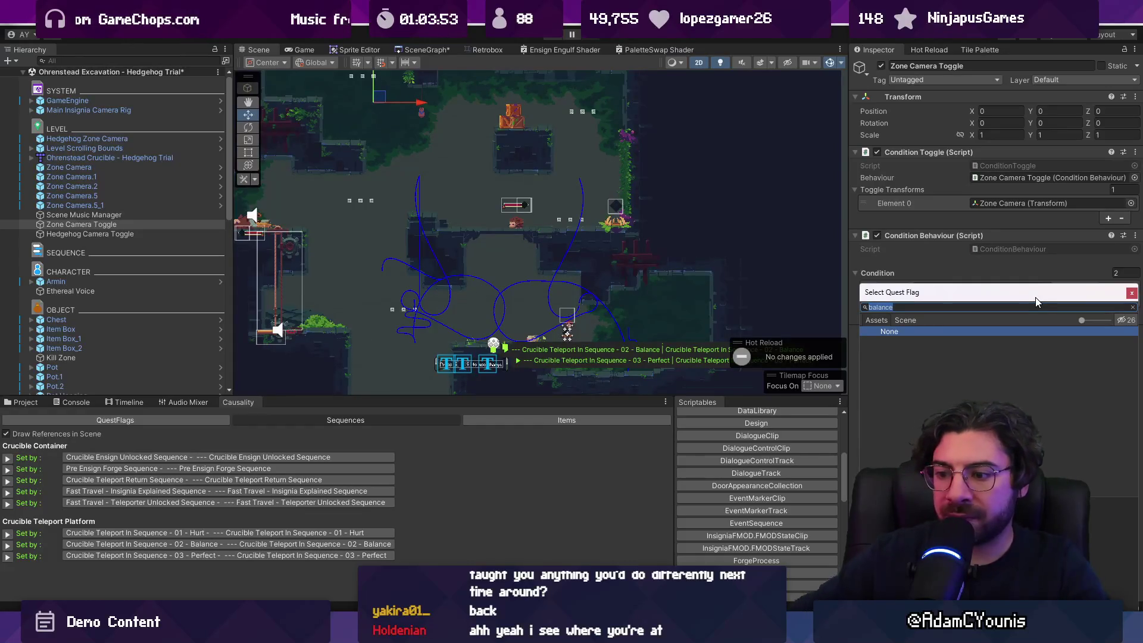
pyautogui.click(274, 544)
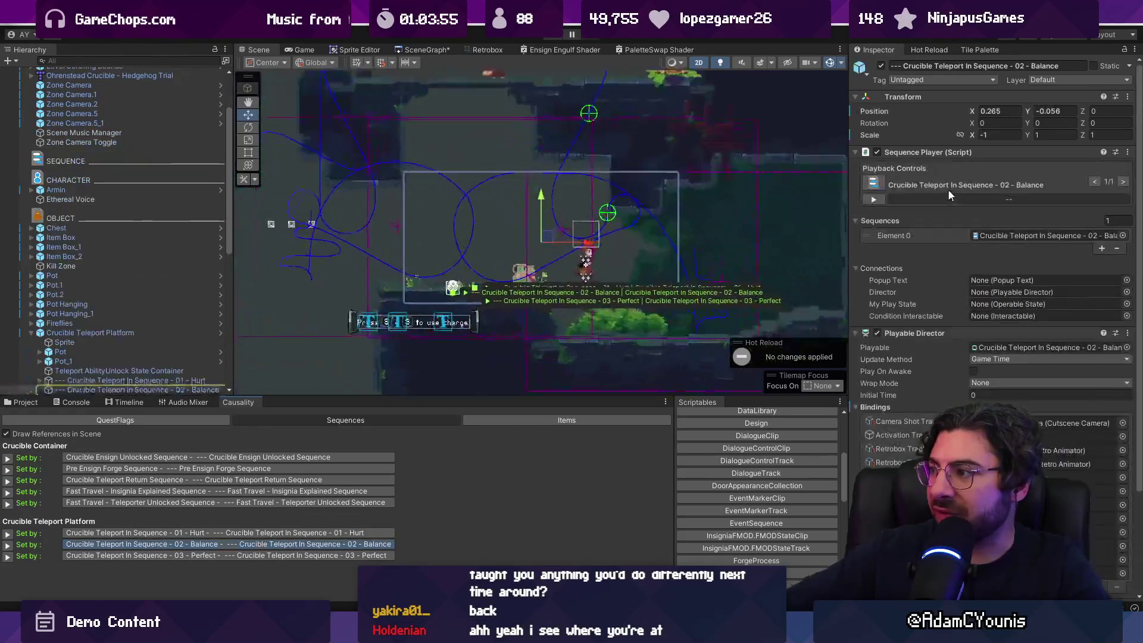
# Create a New Flag as the Balance event sequence's Given Quest Flag and let scripts recompile
pyautogui.doubleClick(950, 188)
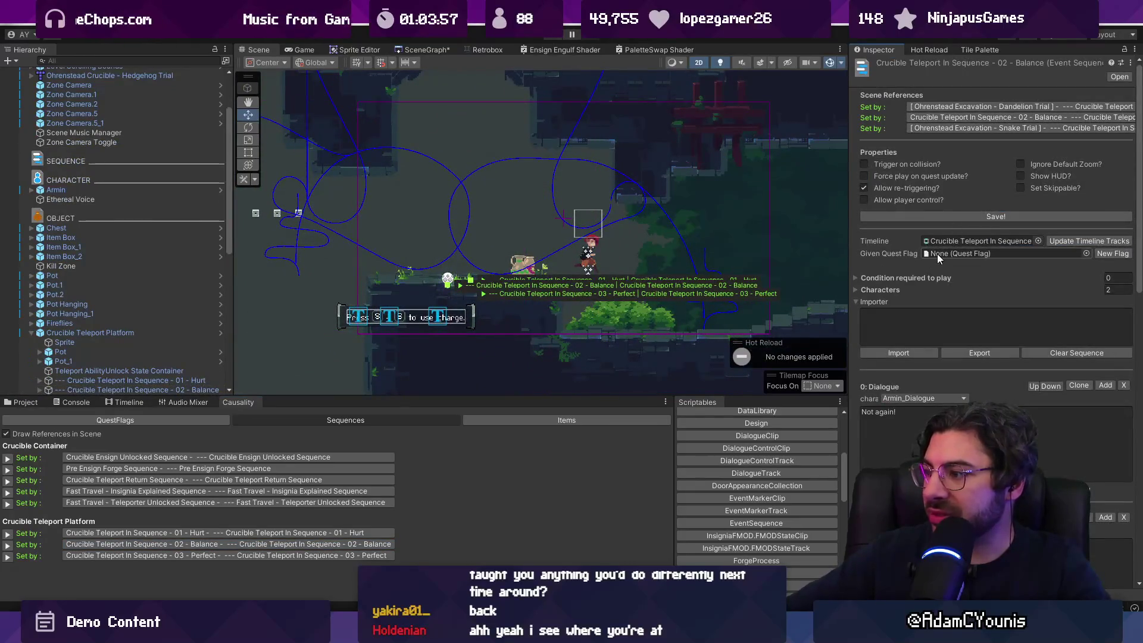
pyautogui.click(1105, 255)
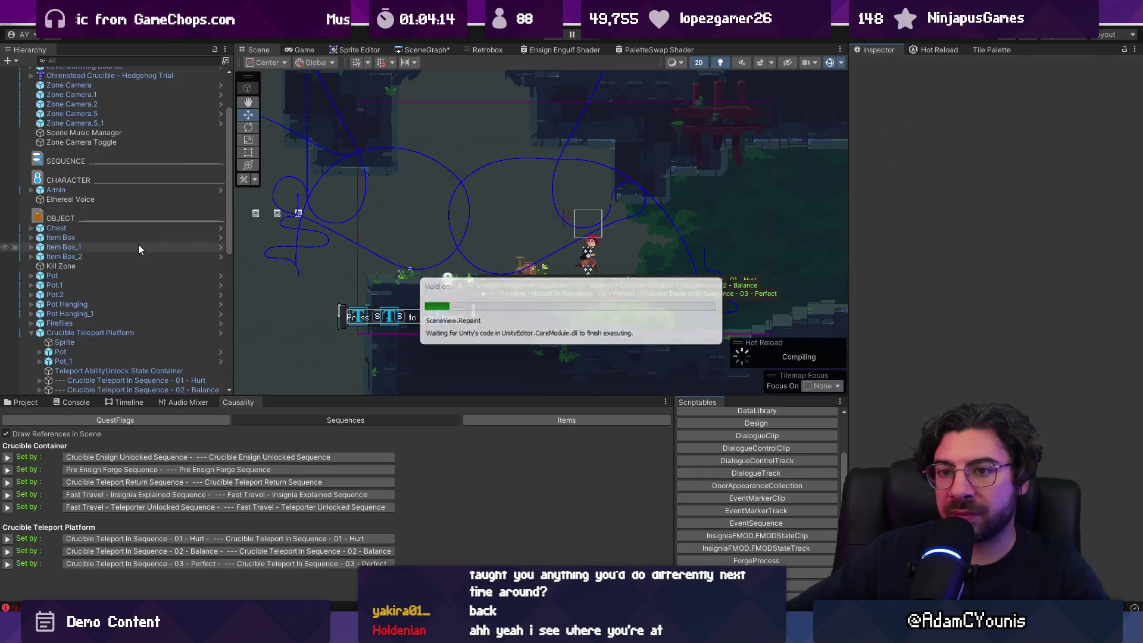
pyautogui.scroll(-5, 138, 244)
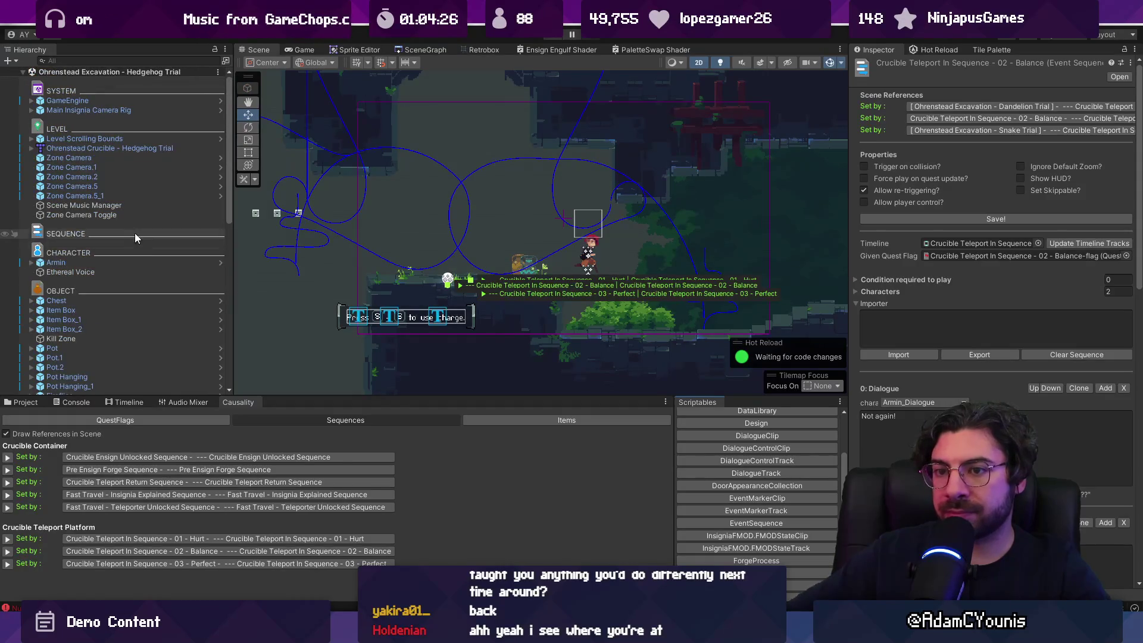
# Reselect the Zone Camera Toggle after the reload, using a 'toggle' Hierarchy search
pyautogui.click(139, 214)
pyautogui.click(139, 205)
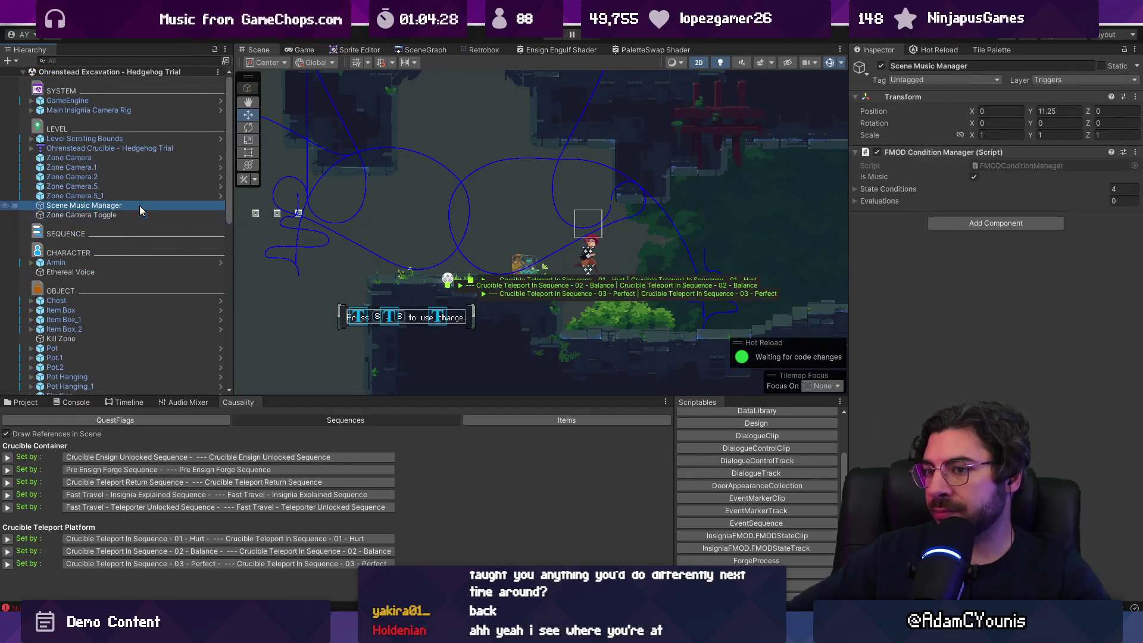
pyautogui.click(142, 214)
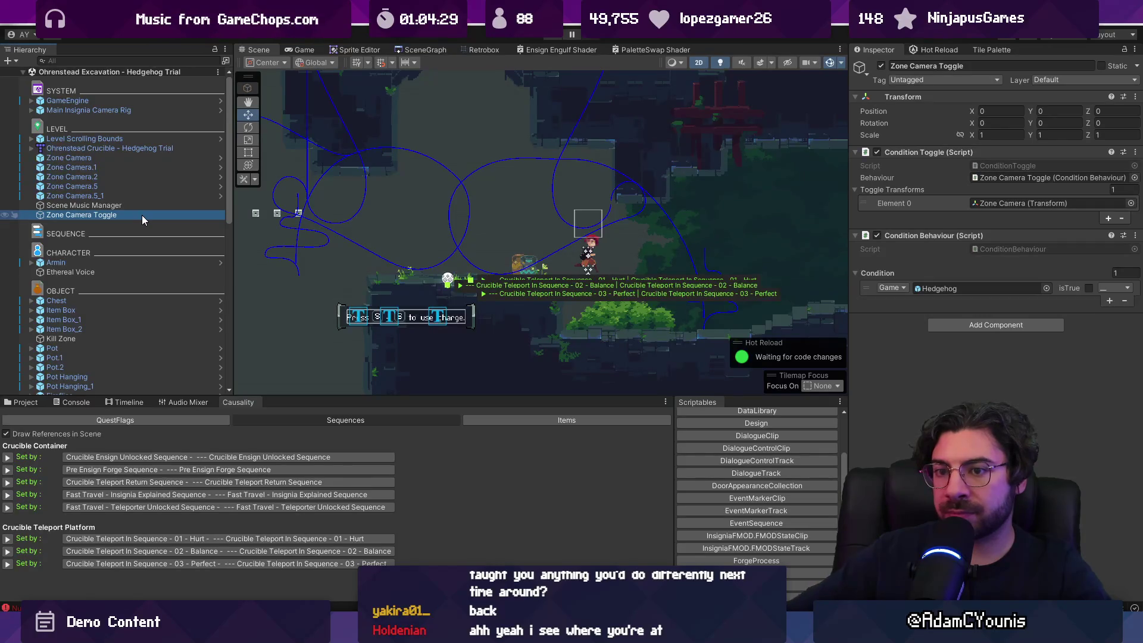
pyautogui.scroll(-10, 144, 238)
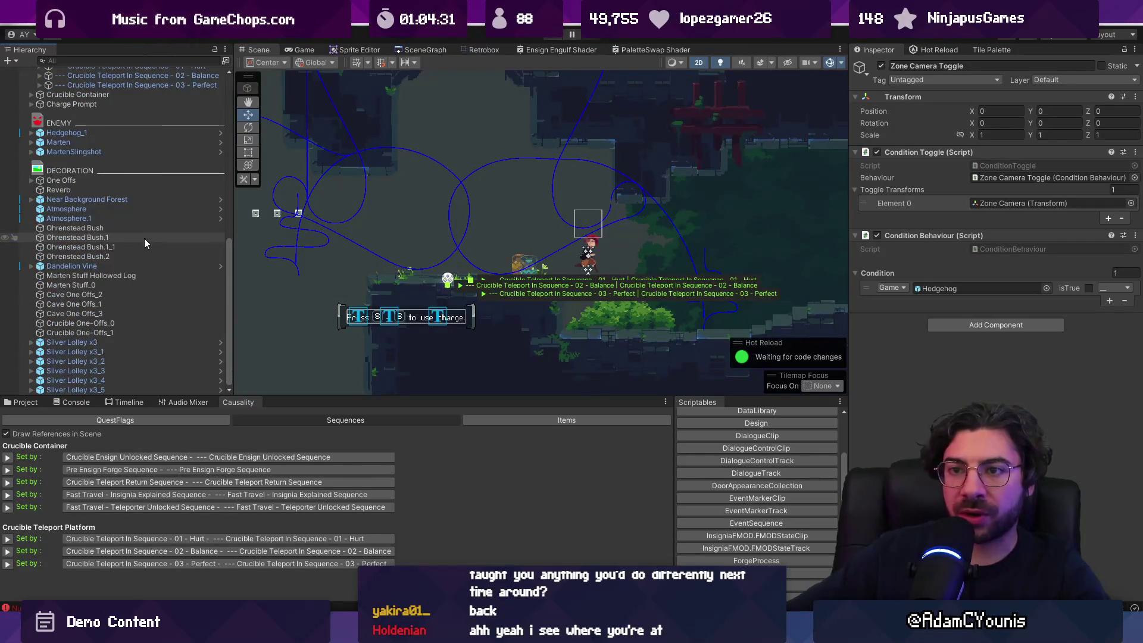
pyautogui.click(118, 60)
pyautogui.write('tog')
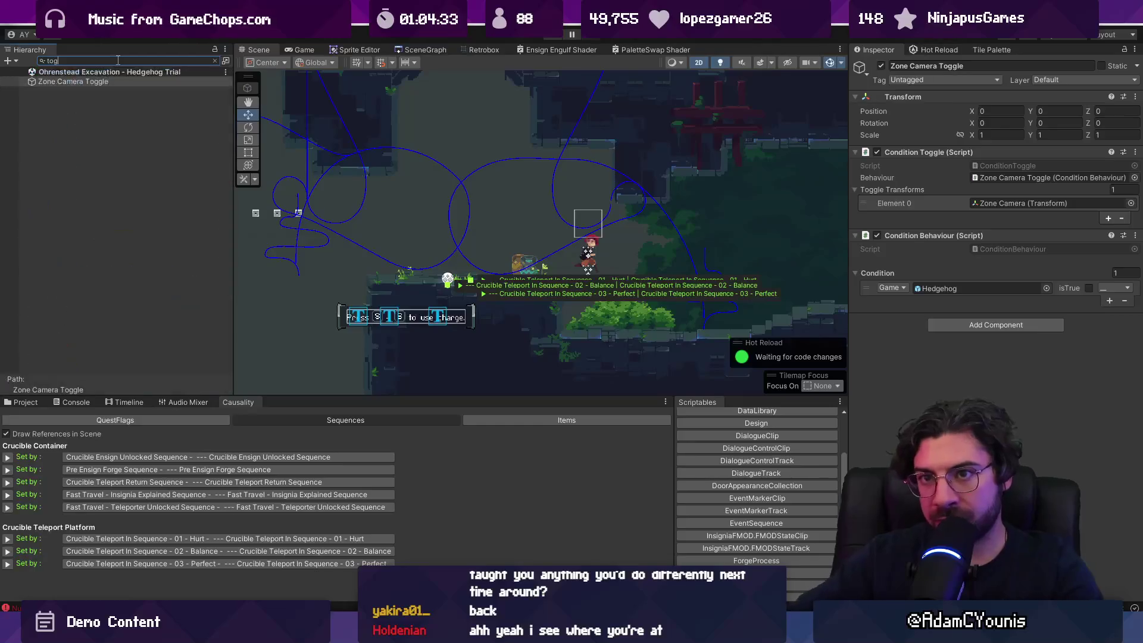
pyautogui.write('gle')
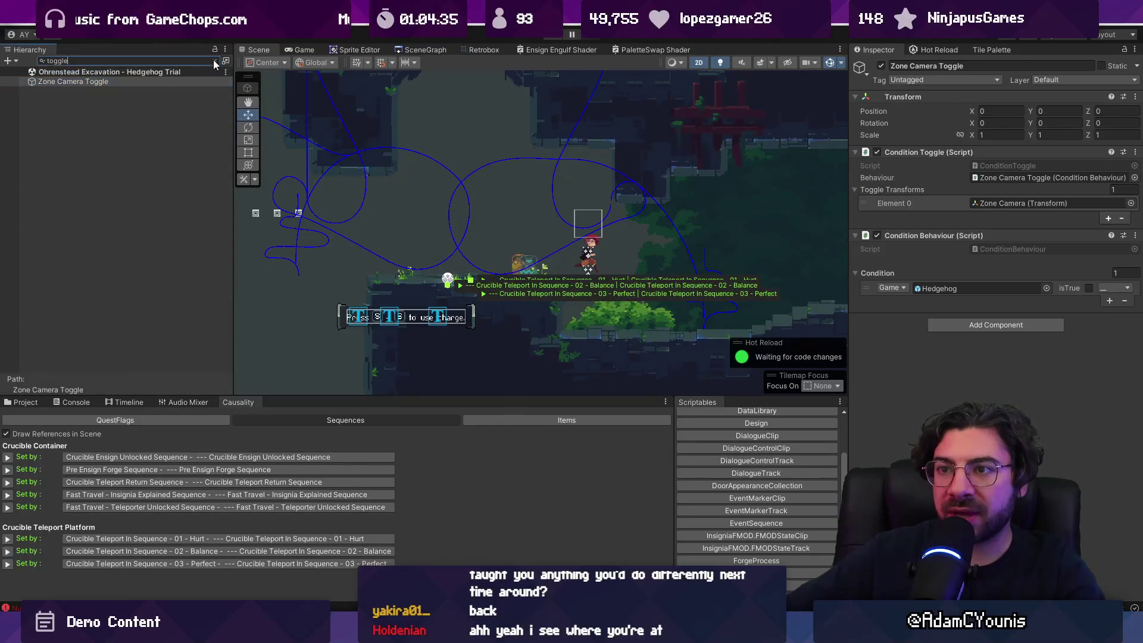
pyautogui.click(216, 60)
pyautogui.click(115, 214)
# Duplicate the Zone Camera Toggle, then delete the misnamed copy after a failed rename
pyautogui.hotkey('ctrl', 'd')
pyautogui.press('F2')
pyautogui.moveTo(93, 225); pyautogui.dragTo(151, 228)
pyautogui.hotkey('ctrl', 'a')
pyautogui.write('hedgeog')
pyautogui.hotkey('ctrl', 'a')
pyautogui.write('Hedgho')
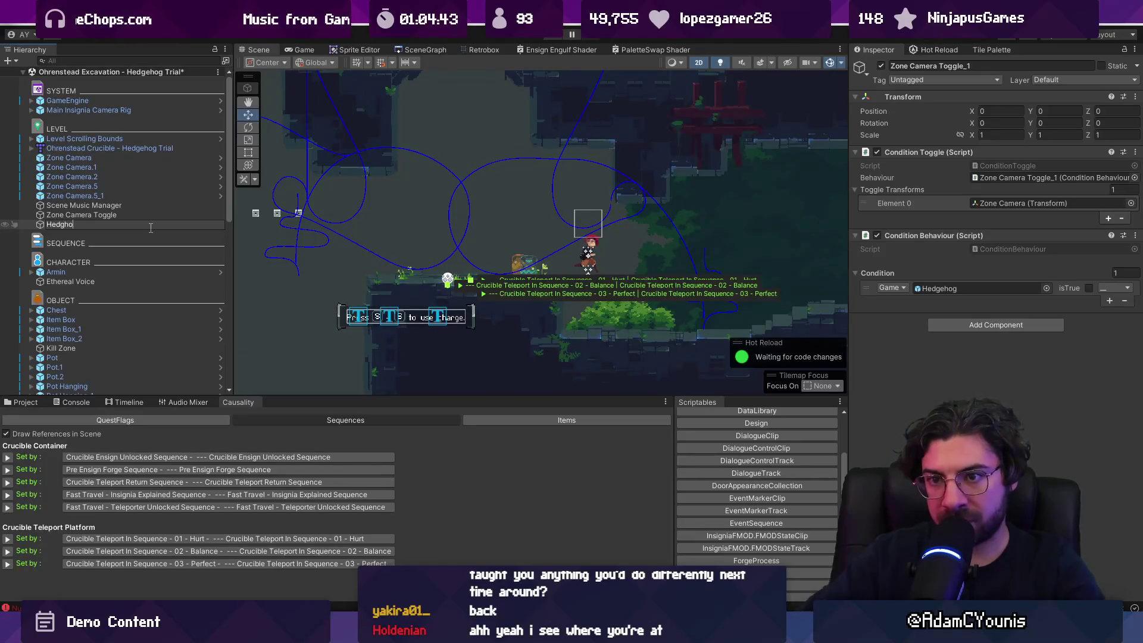
pyautogui.press('BackSpace')
pyautogui.press('BackSpace')
pyautogui.press('BackSpace')
pyautogui.write('ehog')
pyautogui.hotkey('ctrl', 'a')
pyautogui.press('Return')
pyautogui.press('Delete')
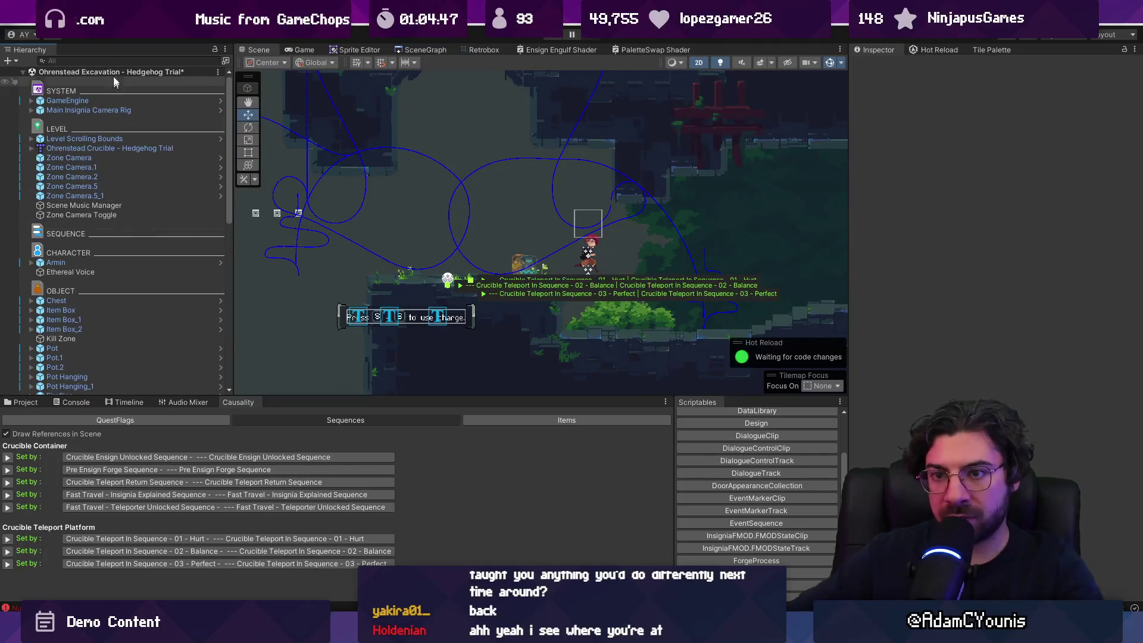
# Duplicate the Zone Camera Toggle again and name the copy 'Hedgehog Camera Toggle'
pyautogui.click(106, 62)
pyautogui.write('toggle')
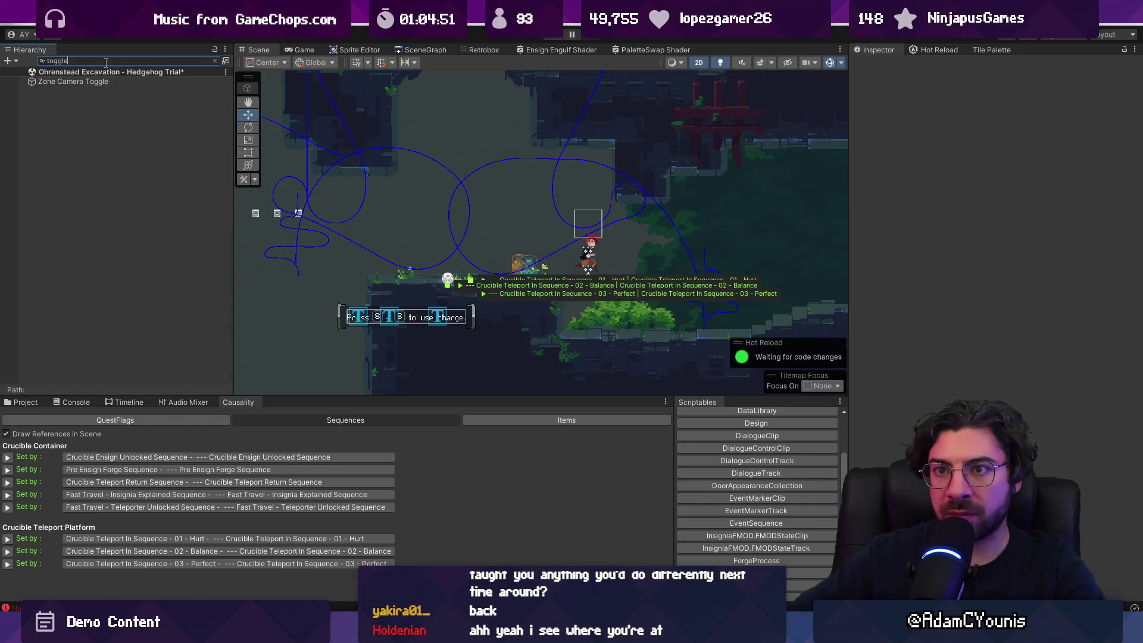
pyautogui.press('Escape')
pyautogui.click(84, 215)
pyautogui.hotkey('ctrl', 'd')
pyautogui.press('F2')
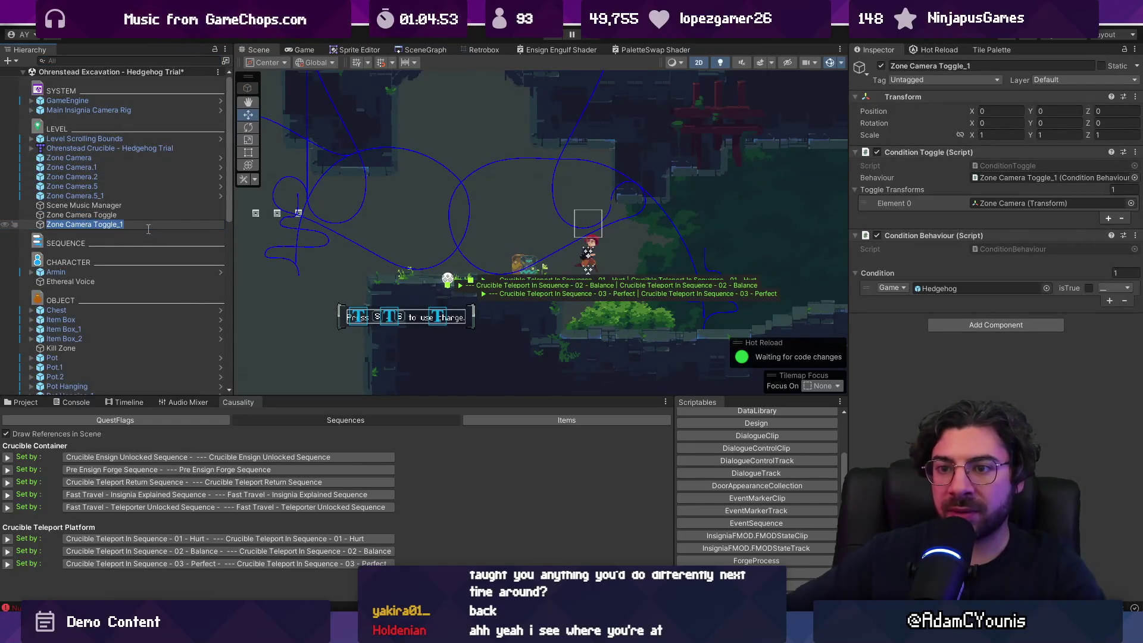
pyautogui.write('Hedgehog ')
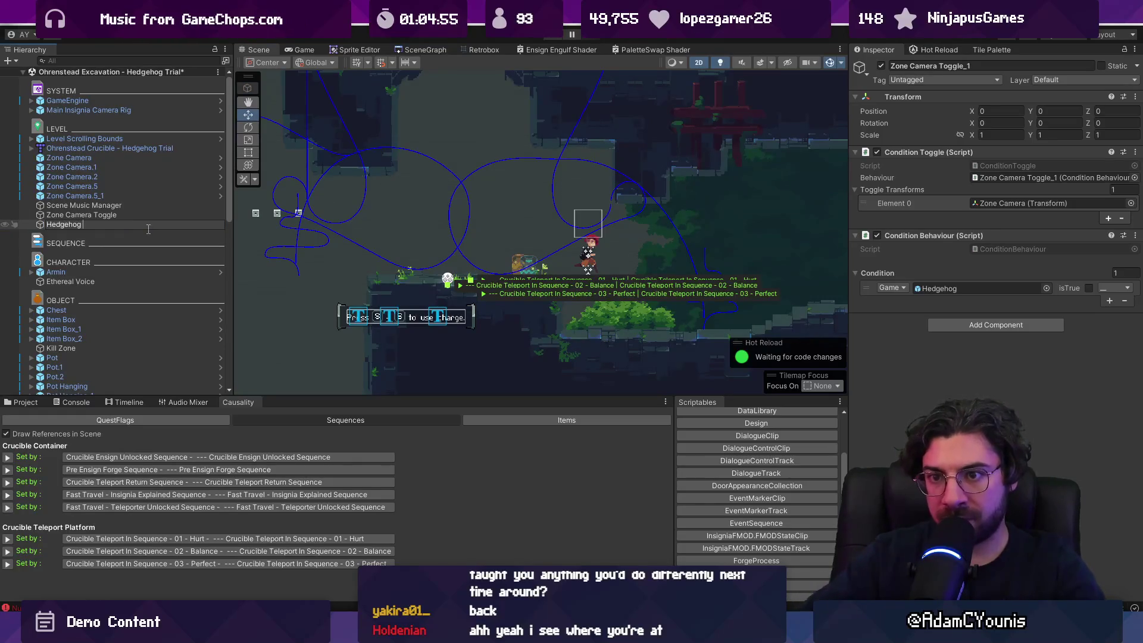
pyautogui.write('Camera Toggle')
pyautogui.press('Return')
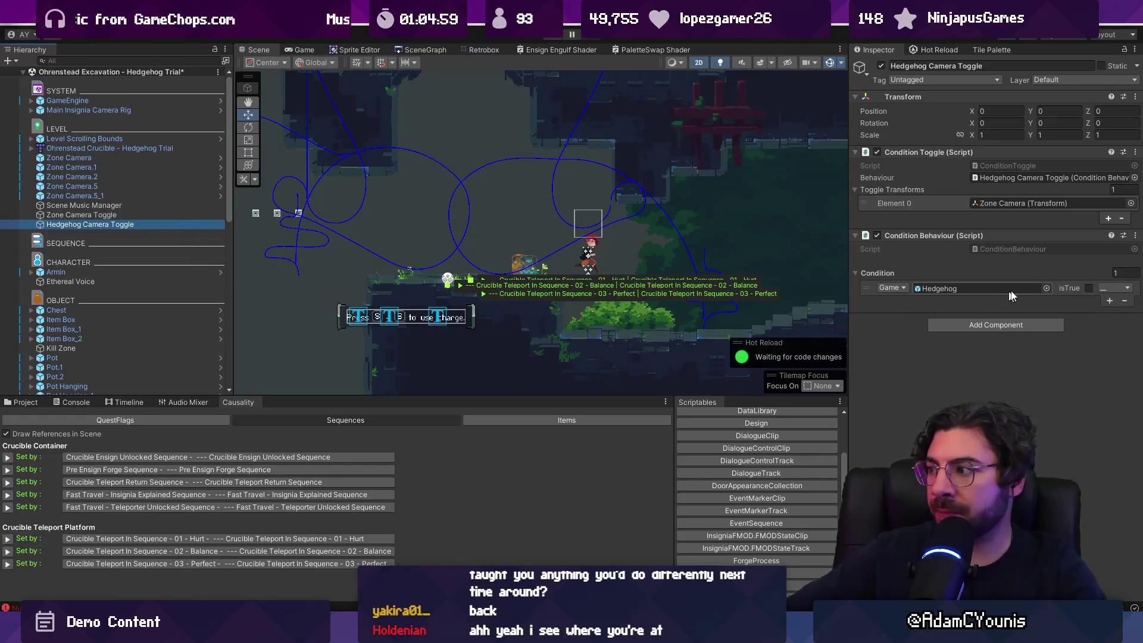
# Tick isTrue on the copy's Hedgehog condition, then reselect and frame the original Zone Camera Toggle
pyautogui.click(1089, 289)
pyautogui.click(1024, 203)
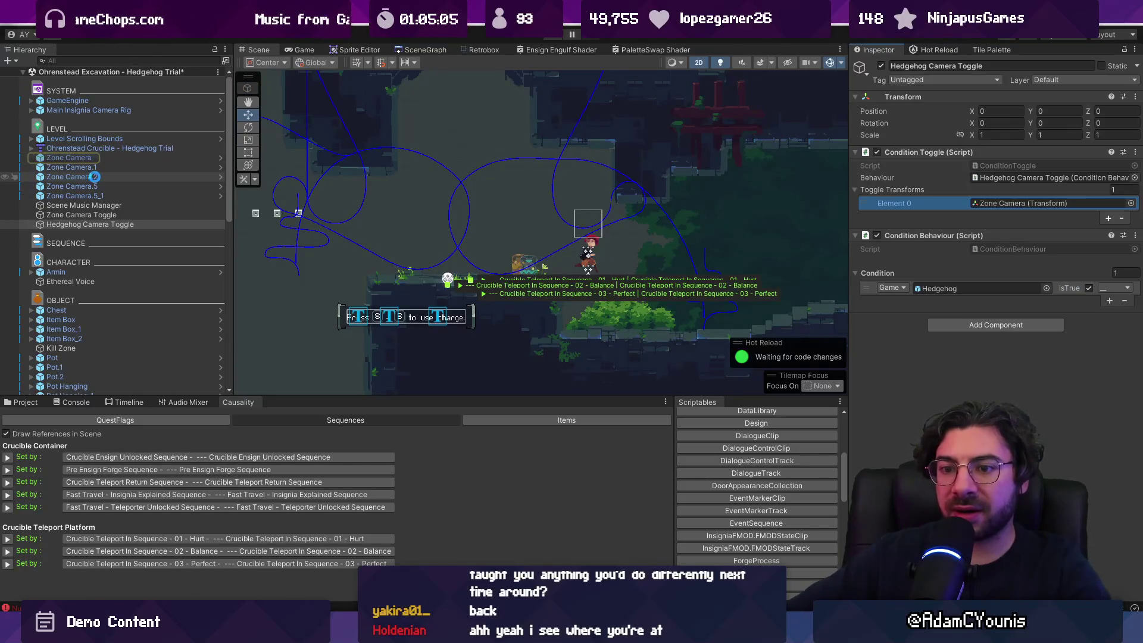
pyautogui.scroll(-10, 92, 178)
pyautogui.scroll(-3, 93, 179)
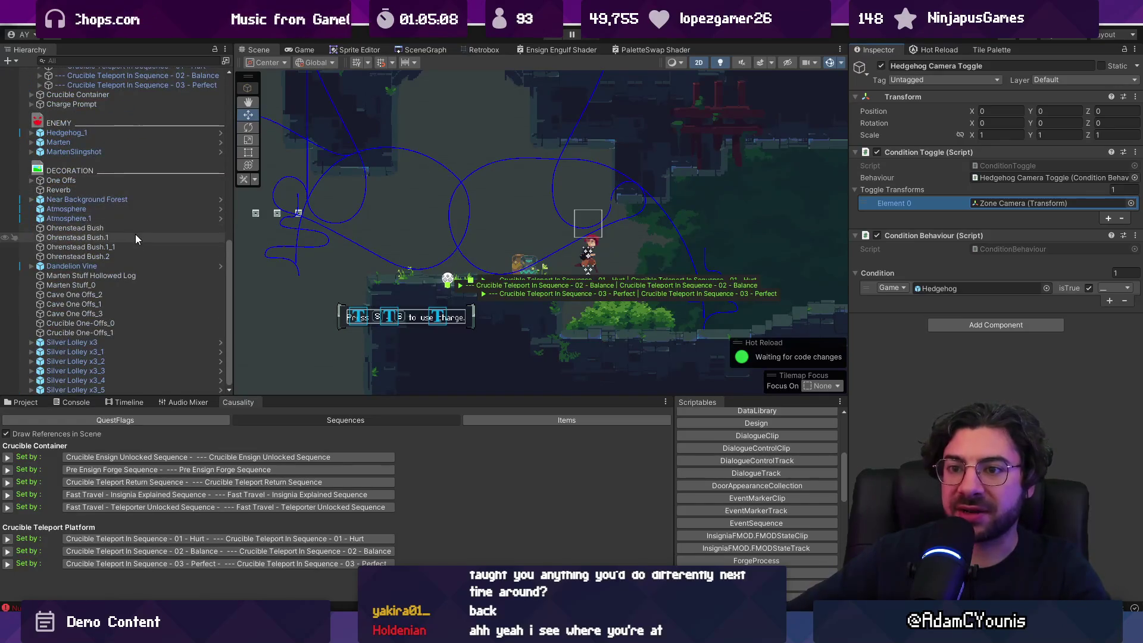
pyautogui.scroll(15, 135, 235)
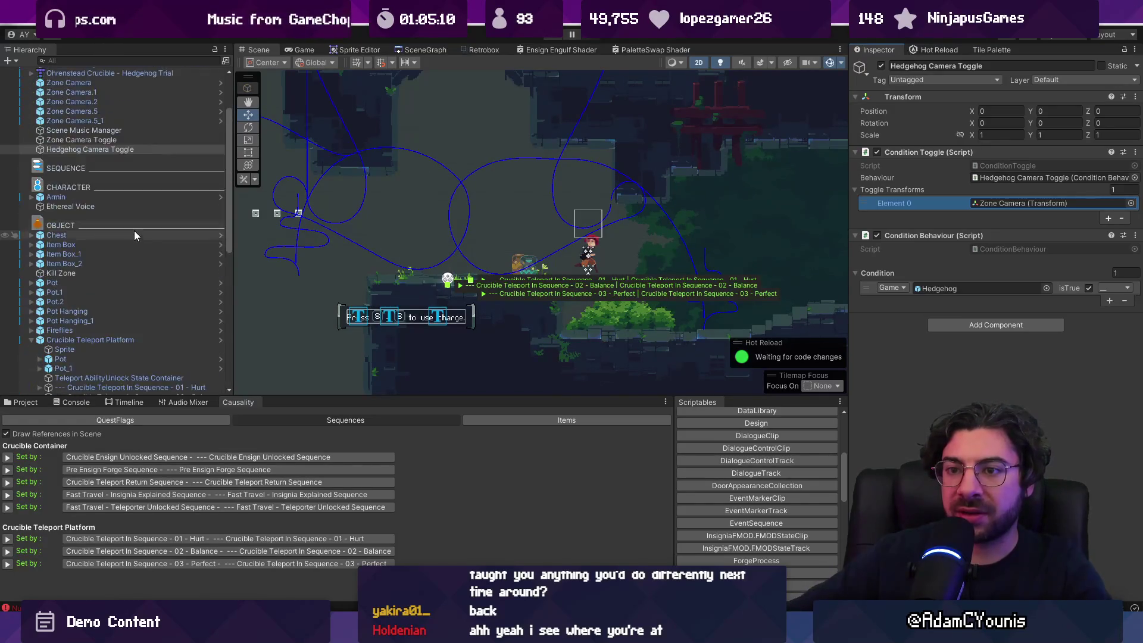
pyautogui.click(116, 215)
pyautogui.doubleClick(116, 215)
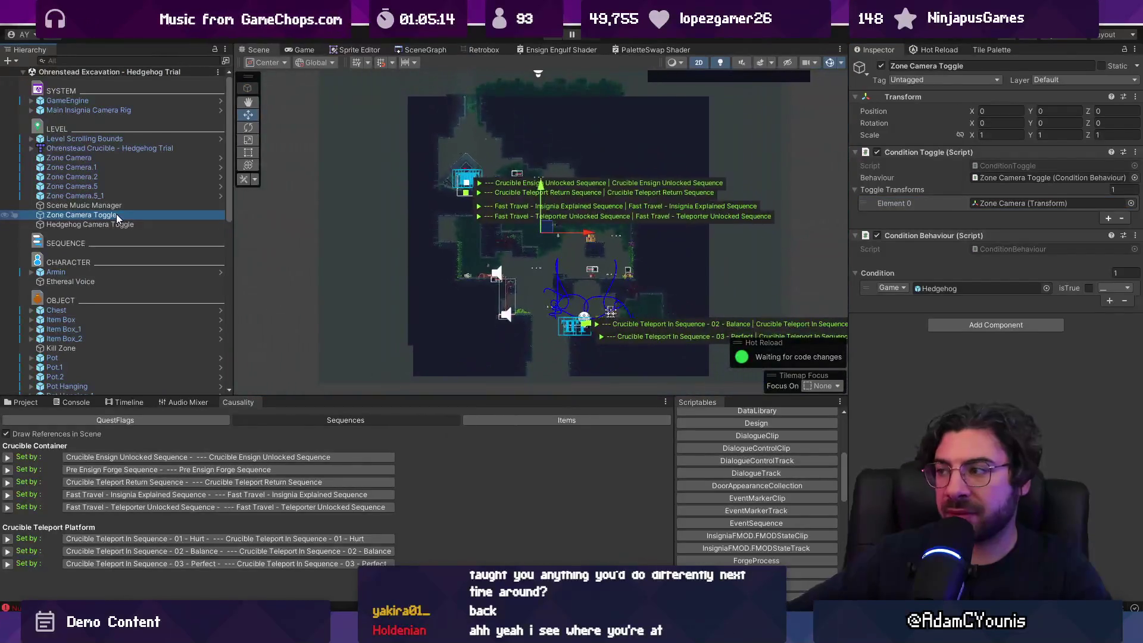
# Duplicate the Zone Camera as 'Hedgehog Camera' and drag it right to position 4.63, -4.96, 0
pyautogui.doubleClick(101, 157)
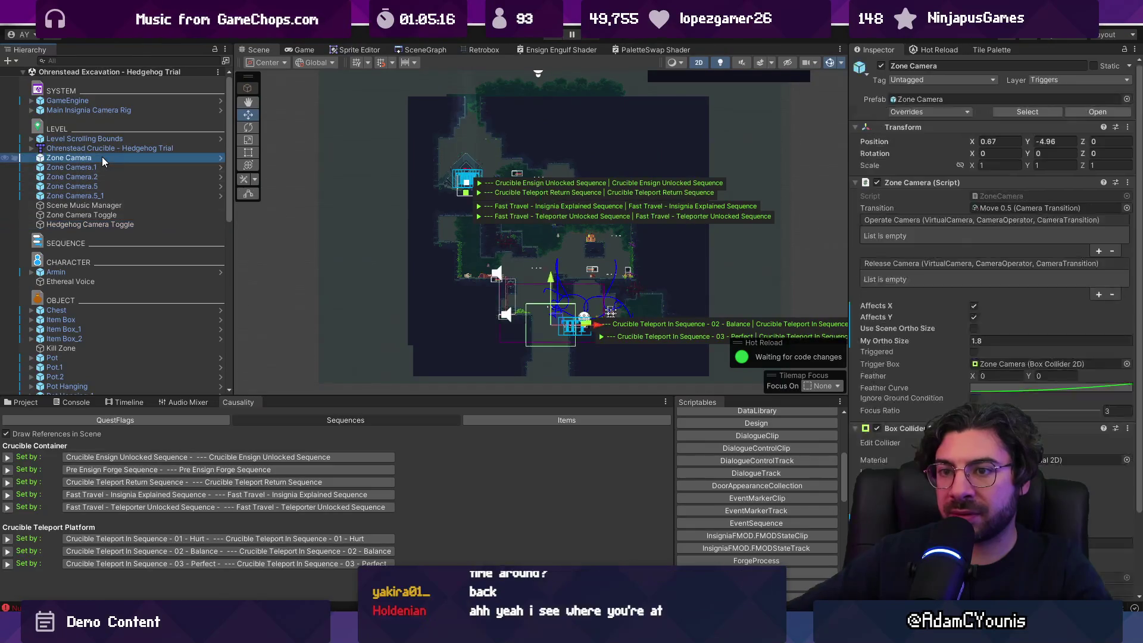
pyautogui.scroll(-5, 380, 287)
pyautogui.hotkey('ctrl', 'd')
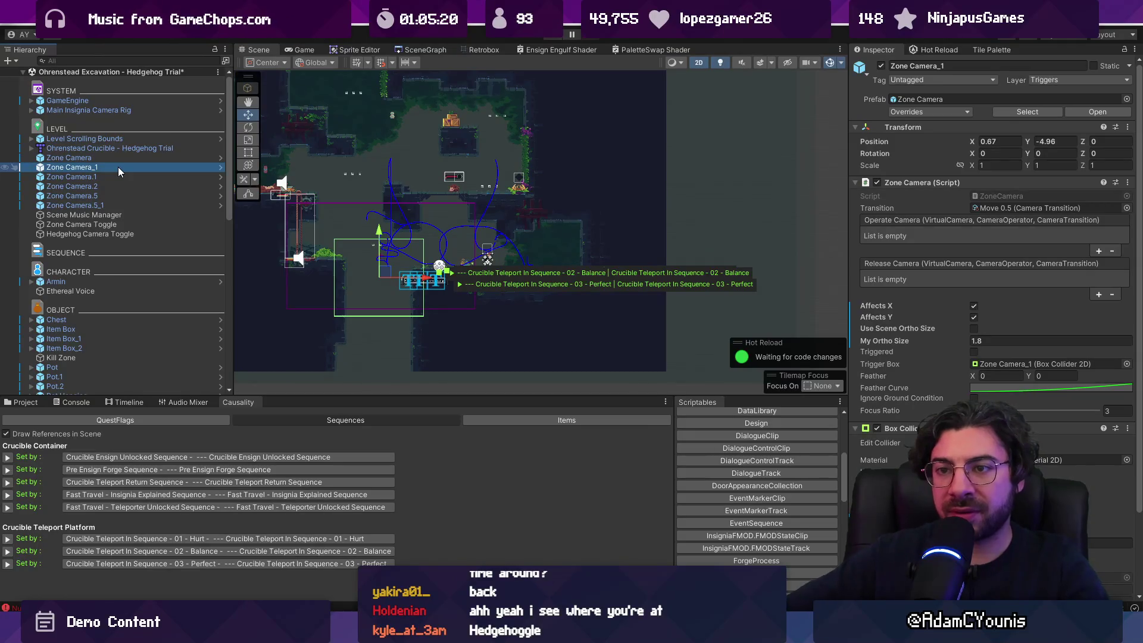
pyautogui.click(117, 167)
pyautogui.write('Hedg')
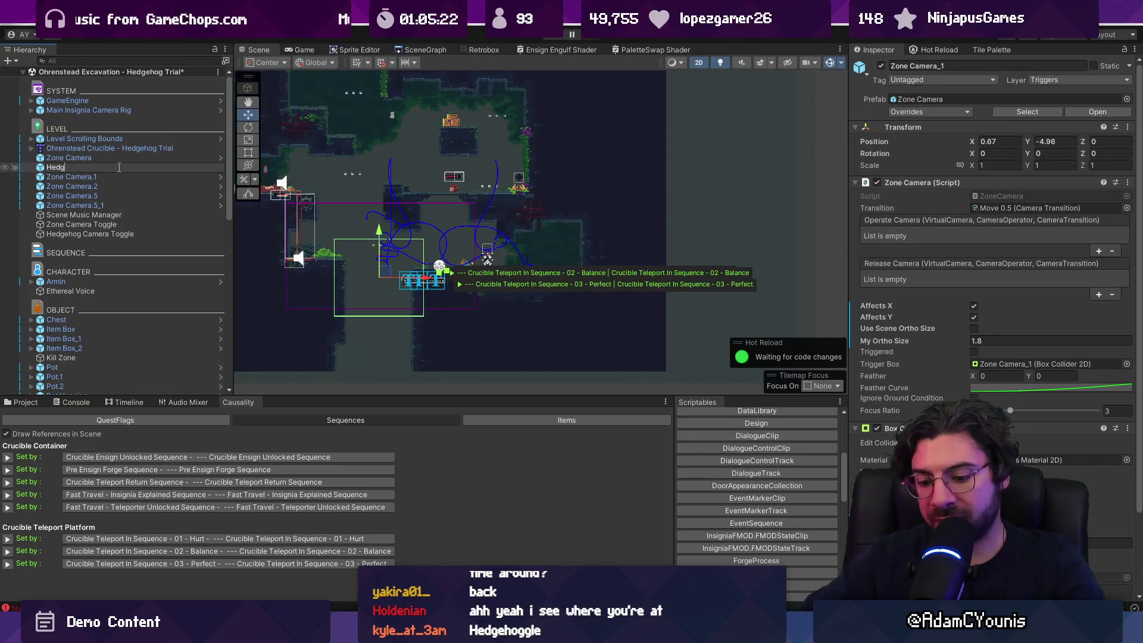
pyautogui.write('ehog Camer')
pyautogui.press('Return')
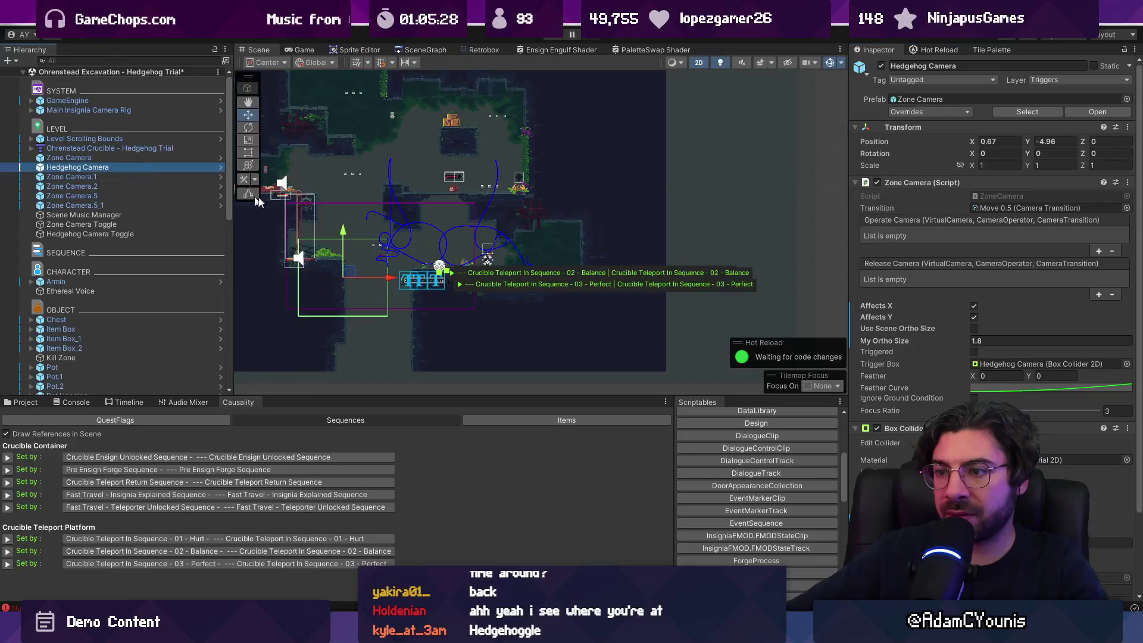
pyautogui.moveTo(387, 279); pyautogui.dragTo(522, 286)
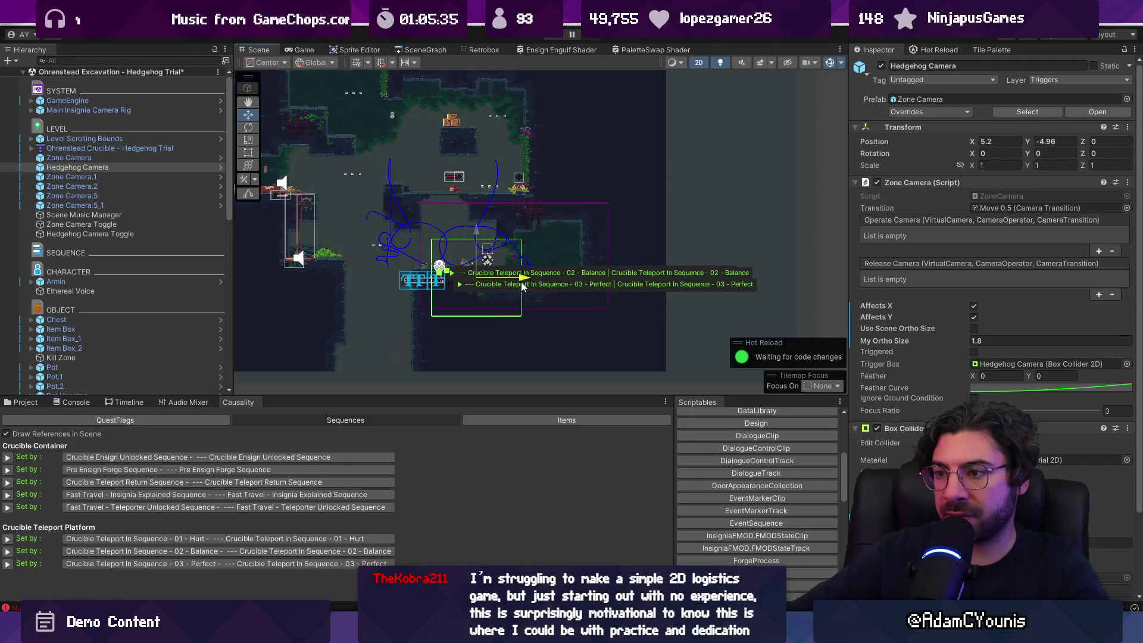
pyautogui.moveTo(521, 281); pyautogui.dragTo(505, 283)
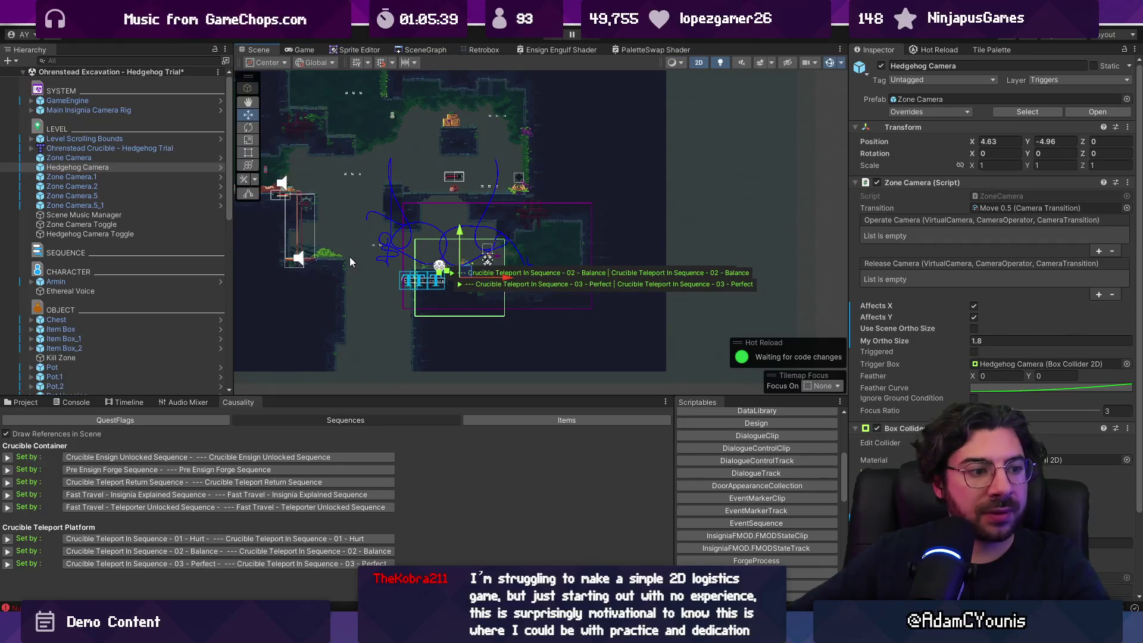
# Save the scene and put Hedgehog Camera in the Hedgehog Camera Toggle's Toggle Transforms Element 0
pyautogui.hotkey('ctrl', 's')
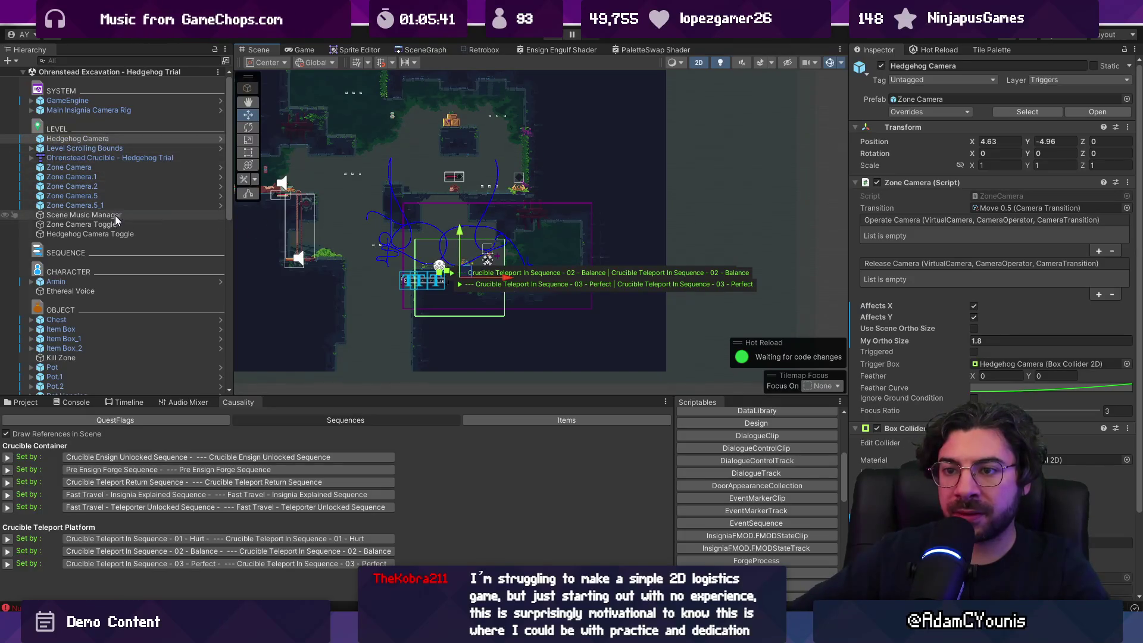
pyautogui.click(117, 236)
pyautogui.moveTo(84, 139); pyautogui.dragTo(999, 206)
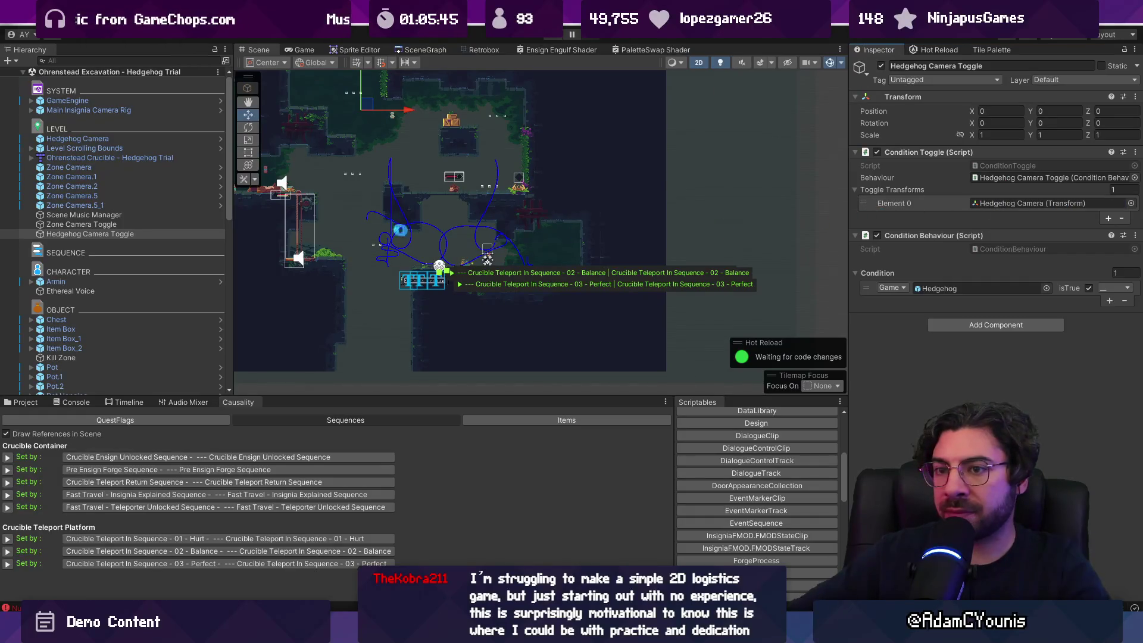
# Add a second condition to both toggles and join the Hedgehog toggle's conditions with AND
pyautogui.click(131, 224)
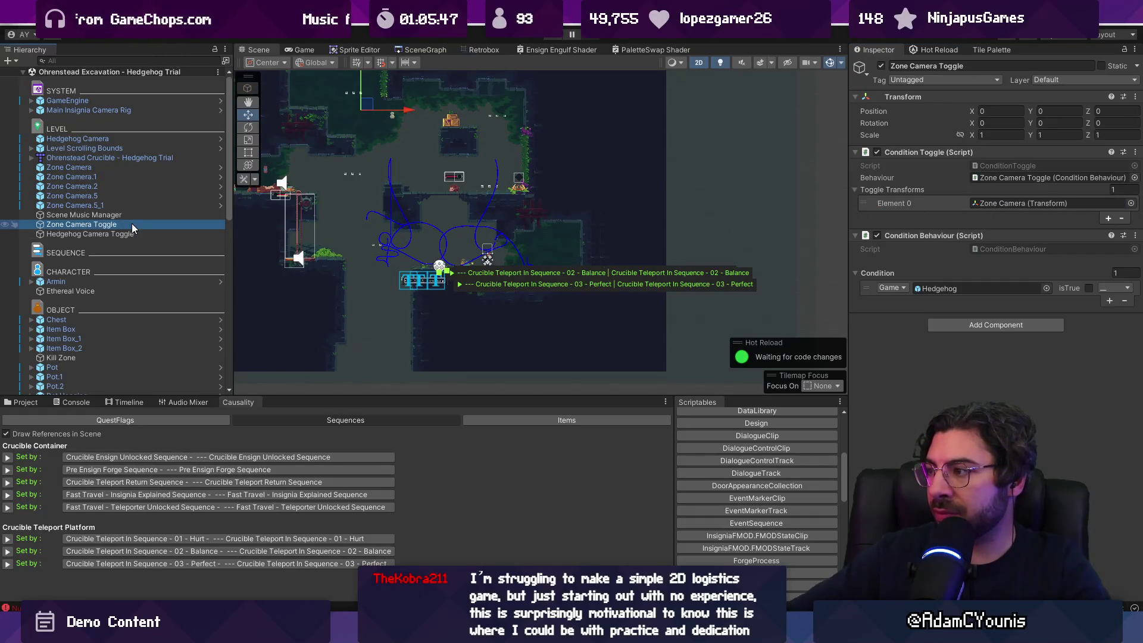
pyautogui.click(132, 234)
pyautogui.keyDown('ctrl'); pyautogui.click(130, 224); pyautogui.keyUp('ctrl')
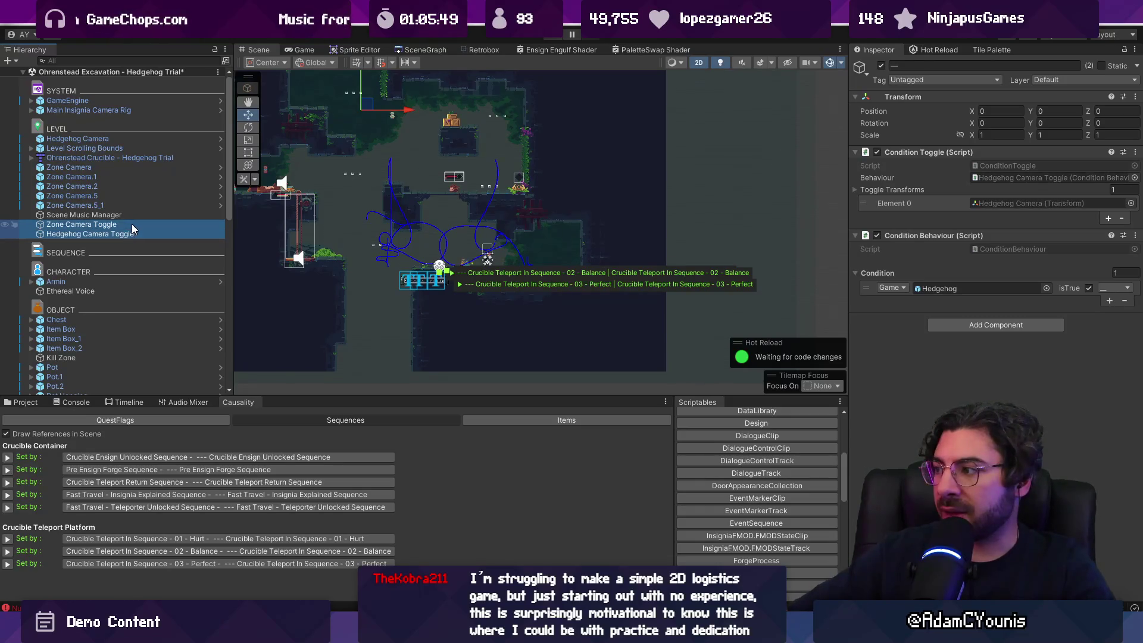
pyautogui.click(1109, 301)
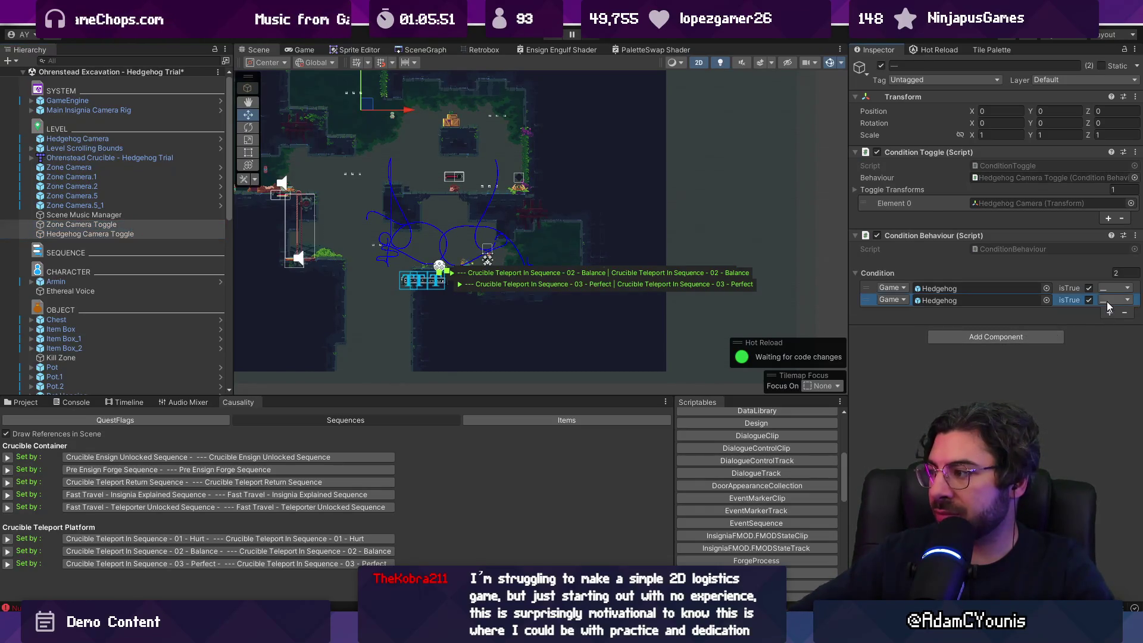
pyautogui.click(179, 233)
pyautogui.click(170, 224)
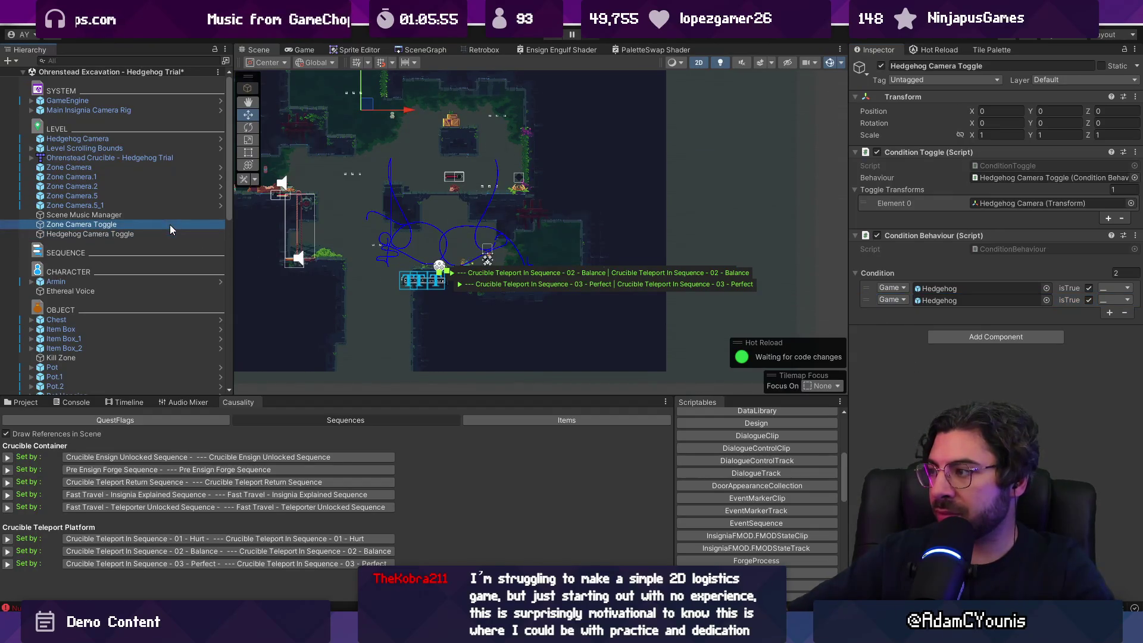
pyautogui.click(169, 234)
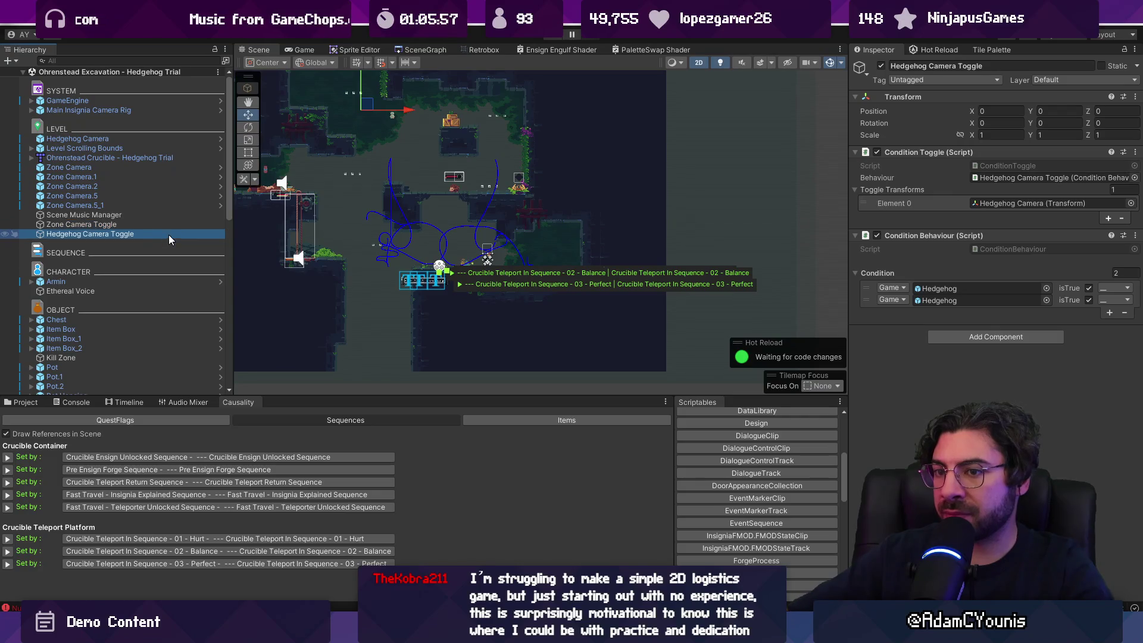
pyautogui.click(1106, 292)
pyautogui.click(1085, 300)
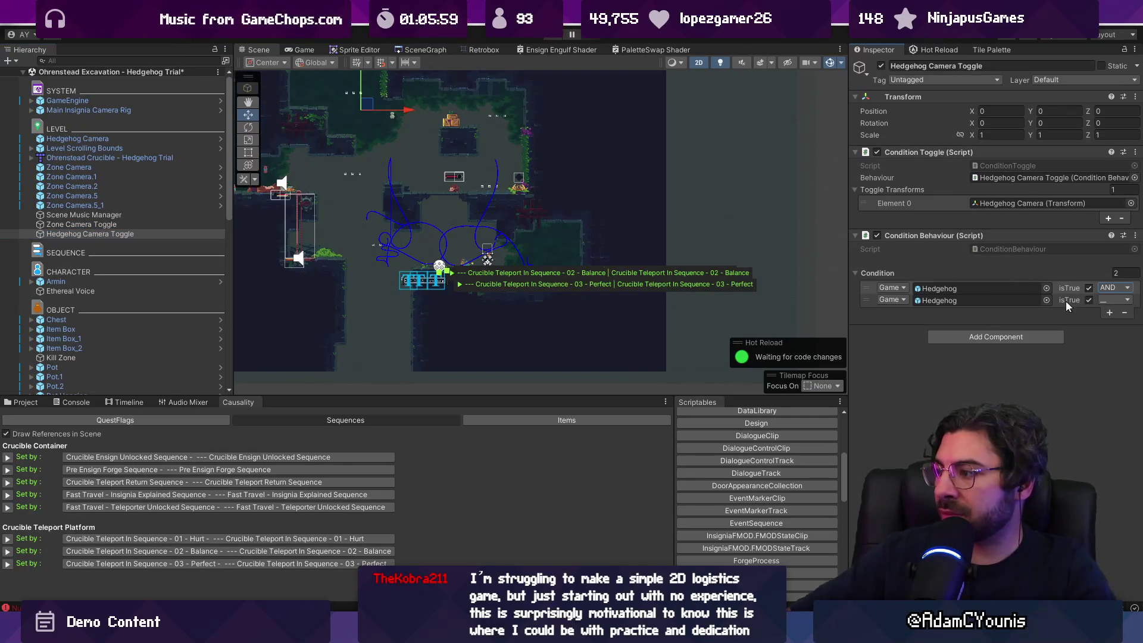
pyautogui.click(892, 299)
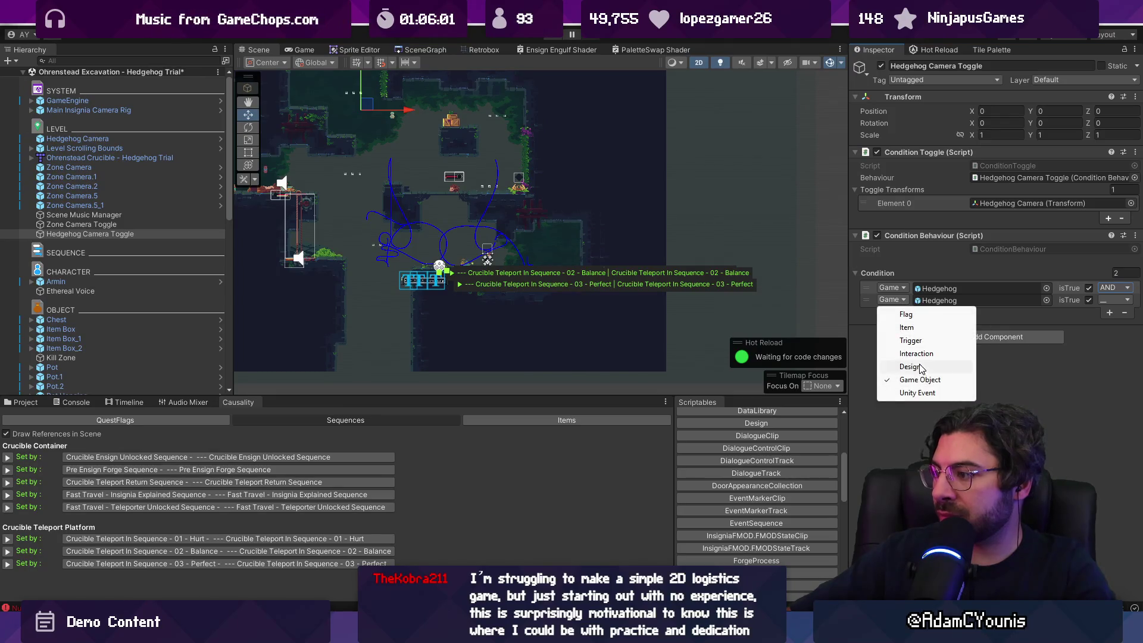
# Set the second condition to the Balance teleport sequence quest flag
pyautogui.click(906, 314)
pyautogui.click(1047, 301)
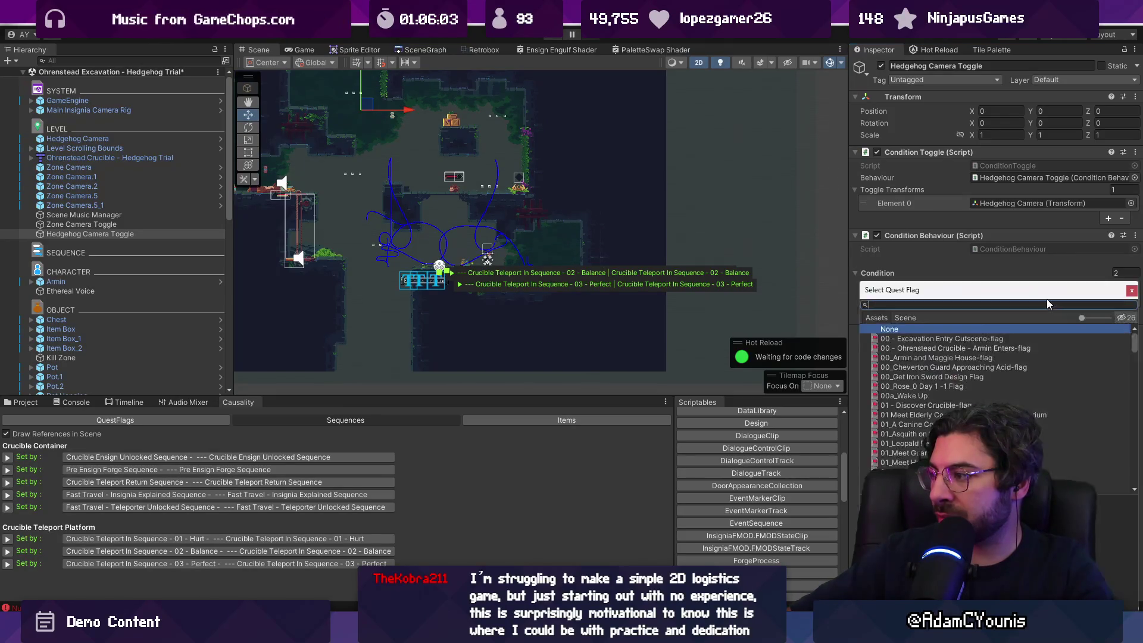
pyautogui.write('balance')
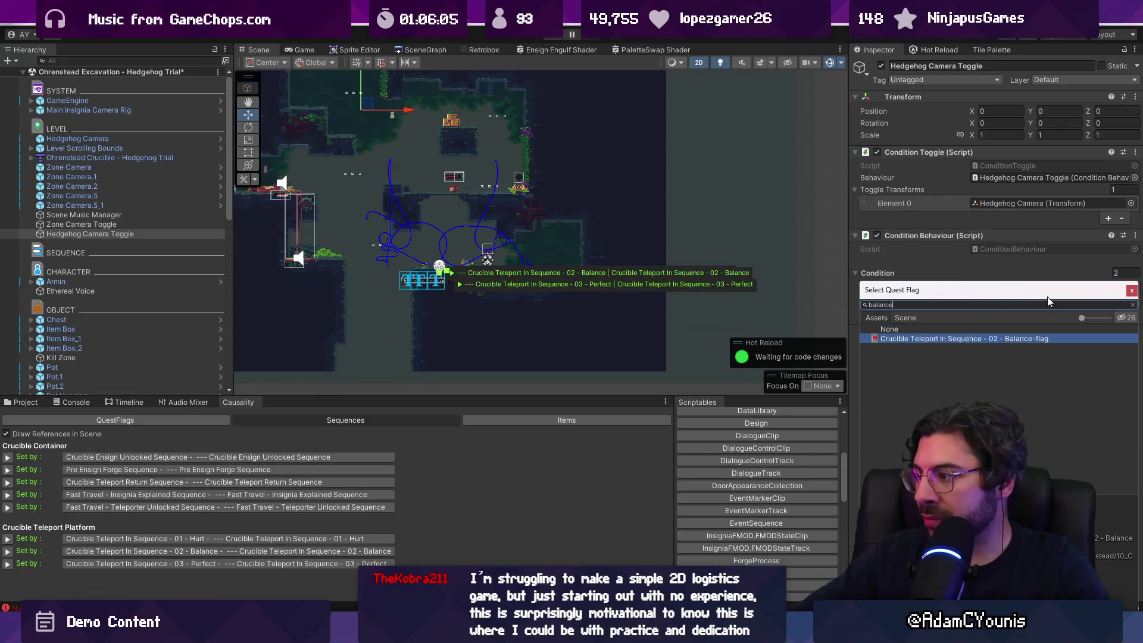
pyautogui.press('Return')
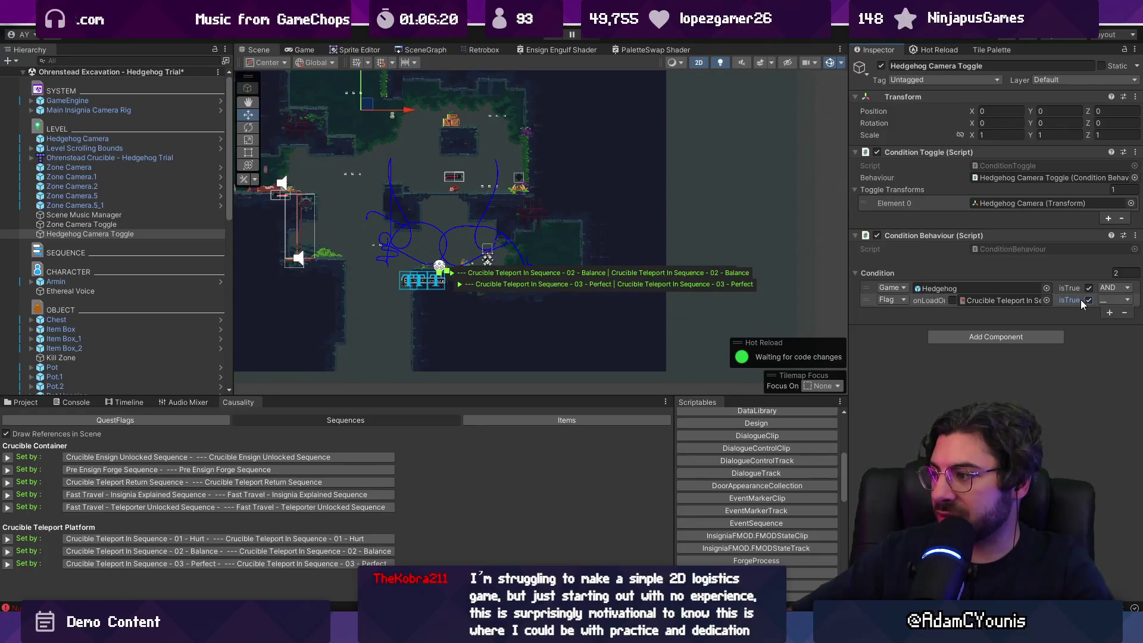
pyautogui.click(89, 224)
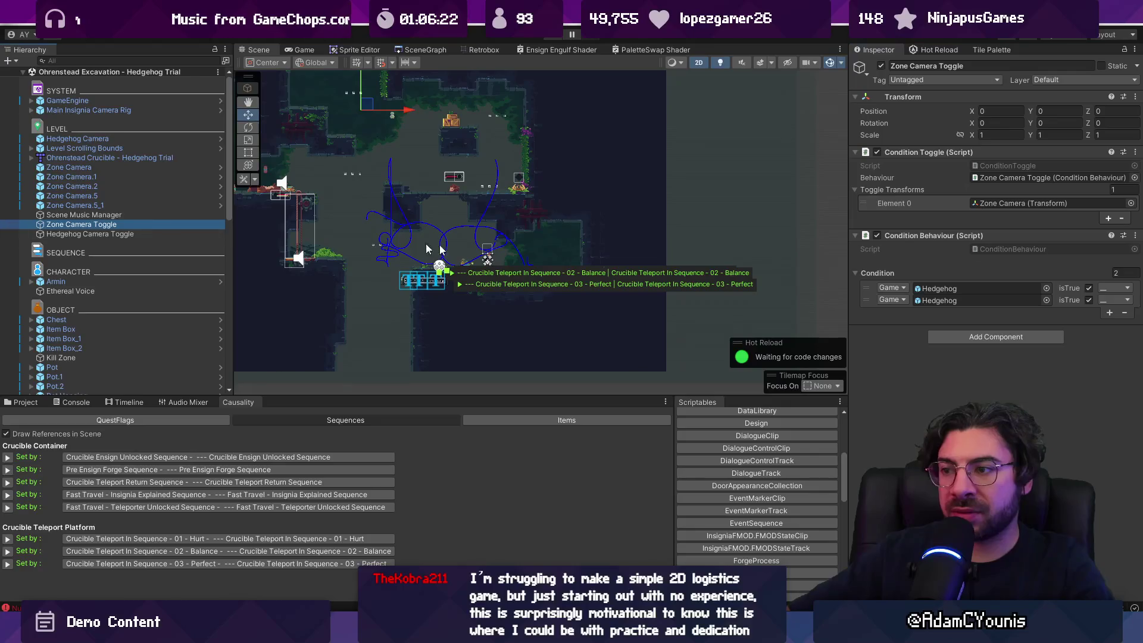
pyautogui.click(89, 234)
# Copy the Hedgehog Camera Toggle's condition list onto the Zone Camera Toggle, then enter Play mode
pyautogui.click(866, 300)
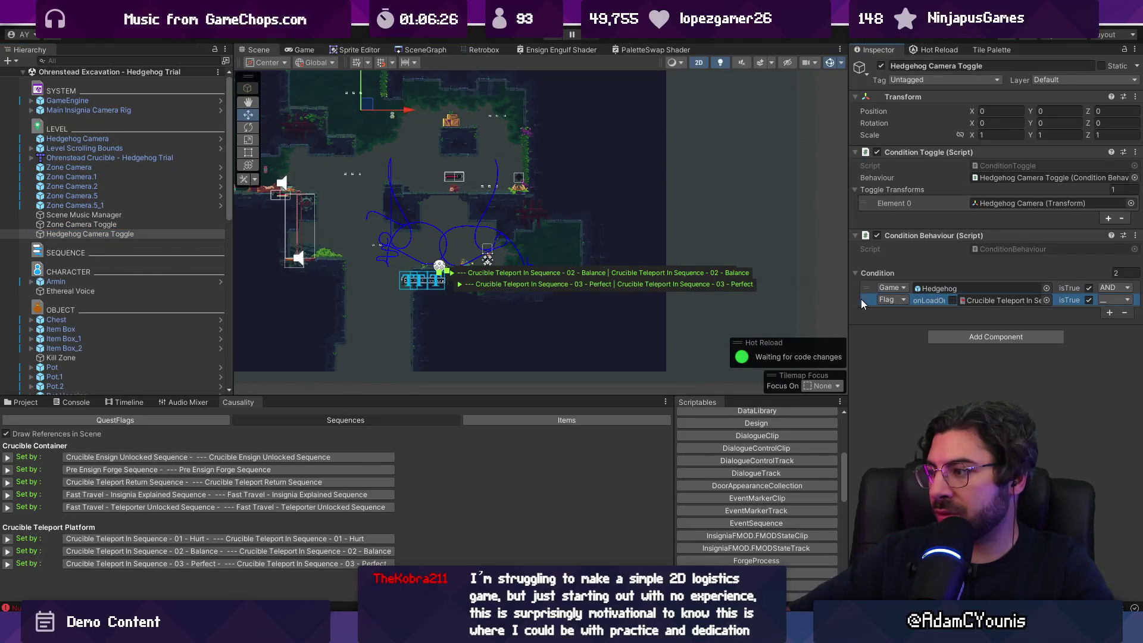
pyautogui.rightClick(873, 274)
pyautogui.click(139, 240)
pyautogui.click(89, 225)
pyautogui.rightClick(873, 274)
pyautogui.click(913, 310)
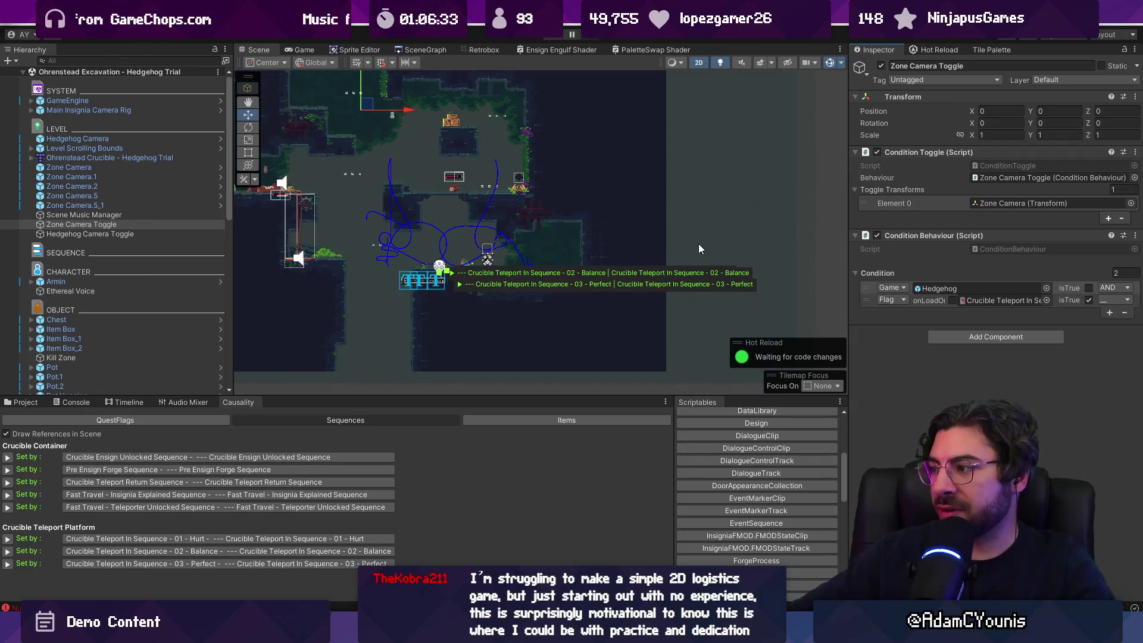
pyautogui.click(69, 234)
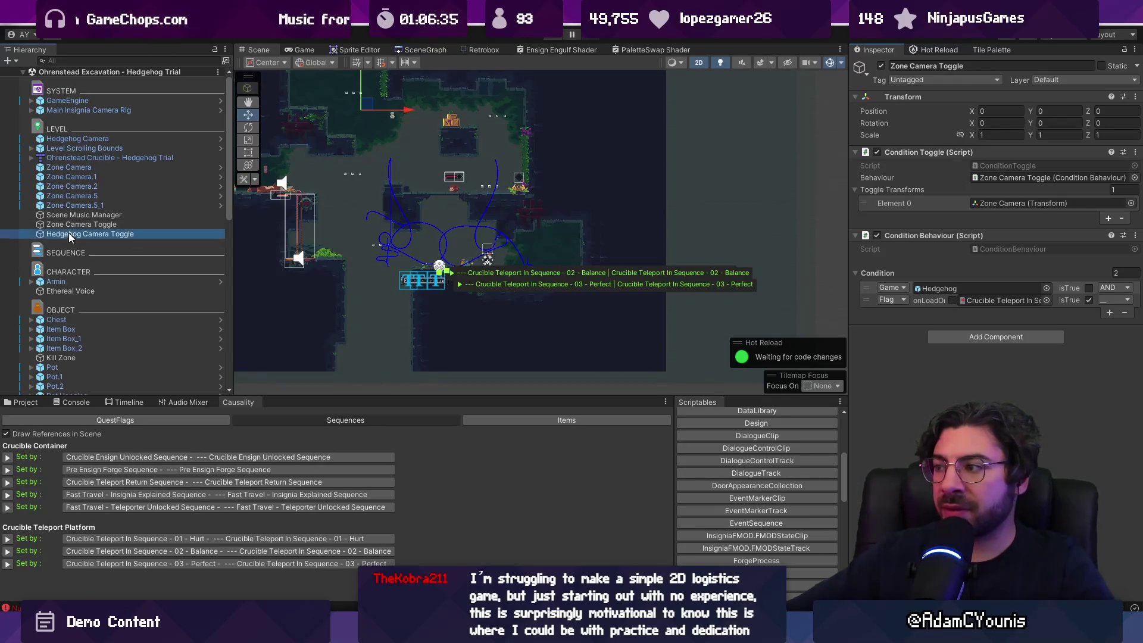
pyautogui.click(551, 39)
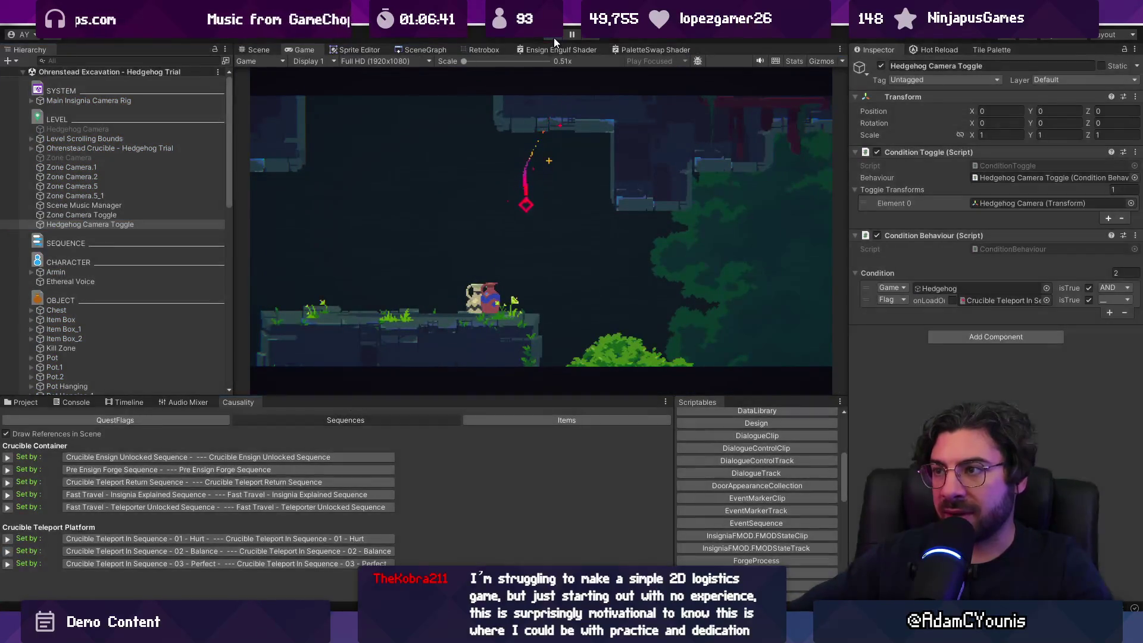
# Stop the game, inspect the DataLibrary asset, then replay with the Causality tab and maximized Game view
pyautogui.hotkey('ctrl', 'p')
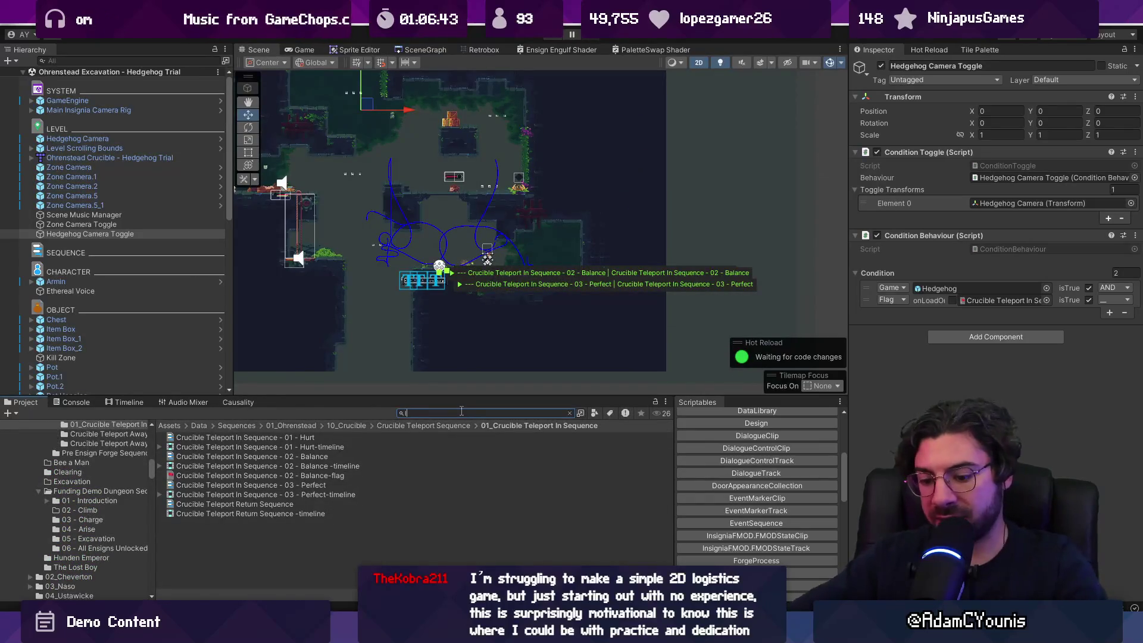
pyautogui.write('library')
pyautogui.click(201, 458)
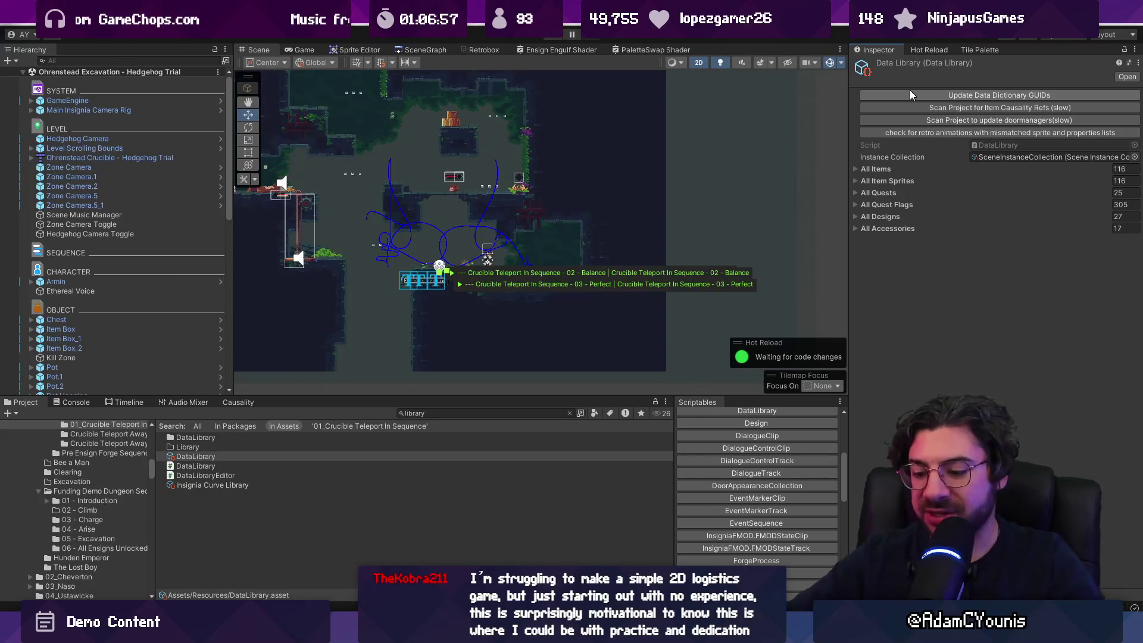
pyautogui.hotkey('ctrl', 'p')
pyautogui.click(236, 401)
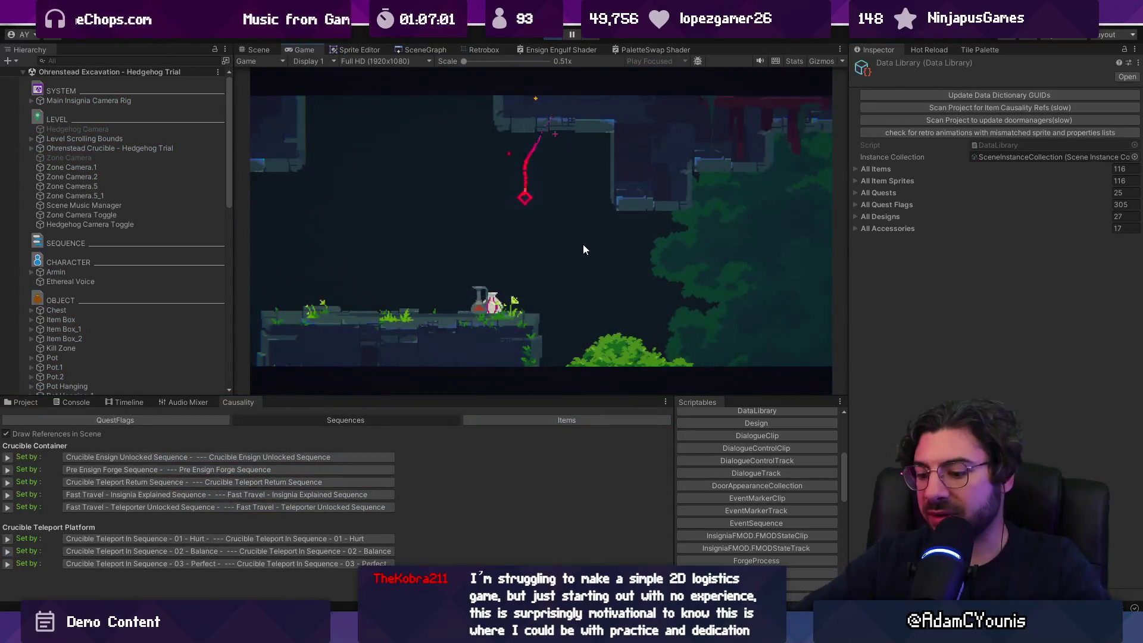
pyautogui.hotkey('shift', 'space')
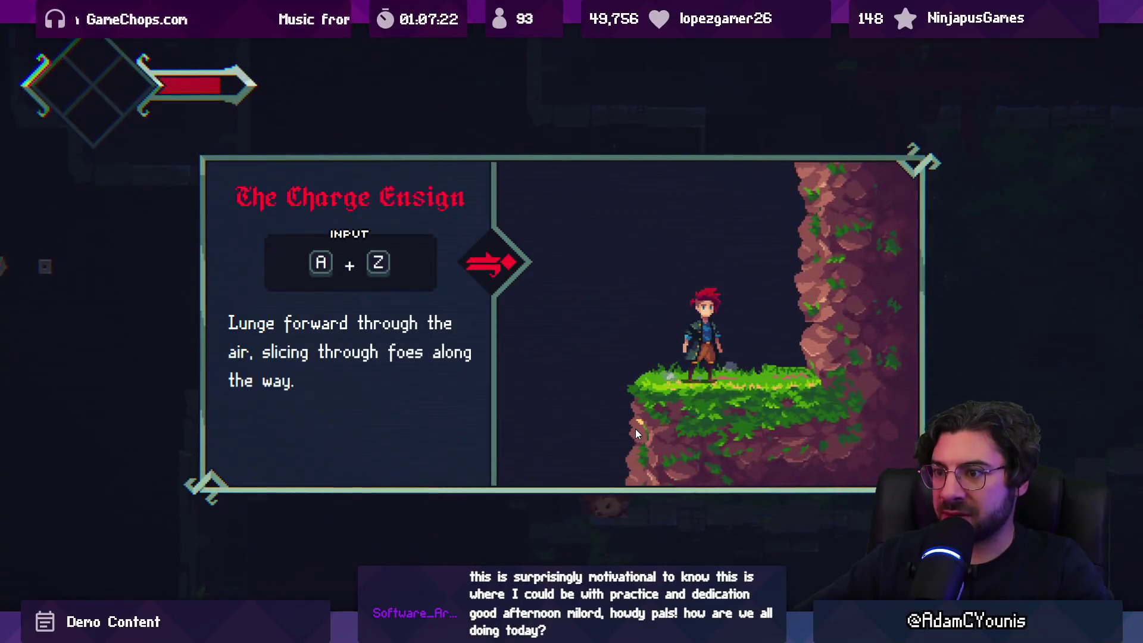
# Dismiss the Charge Ensign tutorial card, play through the level, then exit Play mode
pyautogui.press('Return')
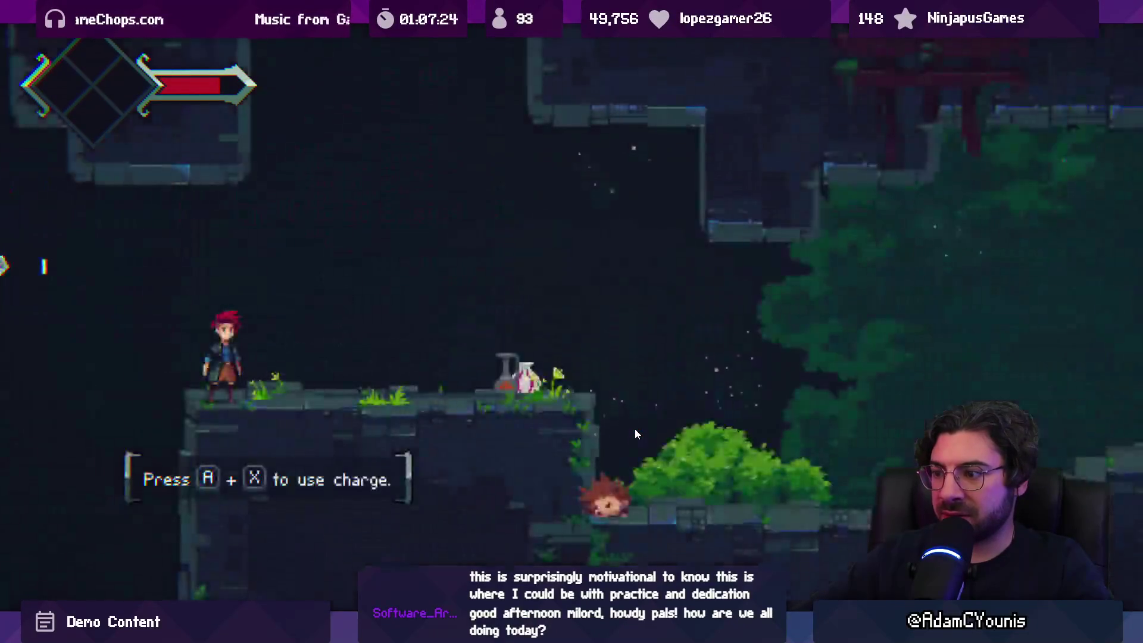
pyautogui.press('Right')
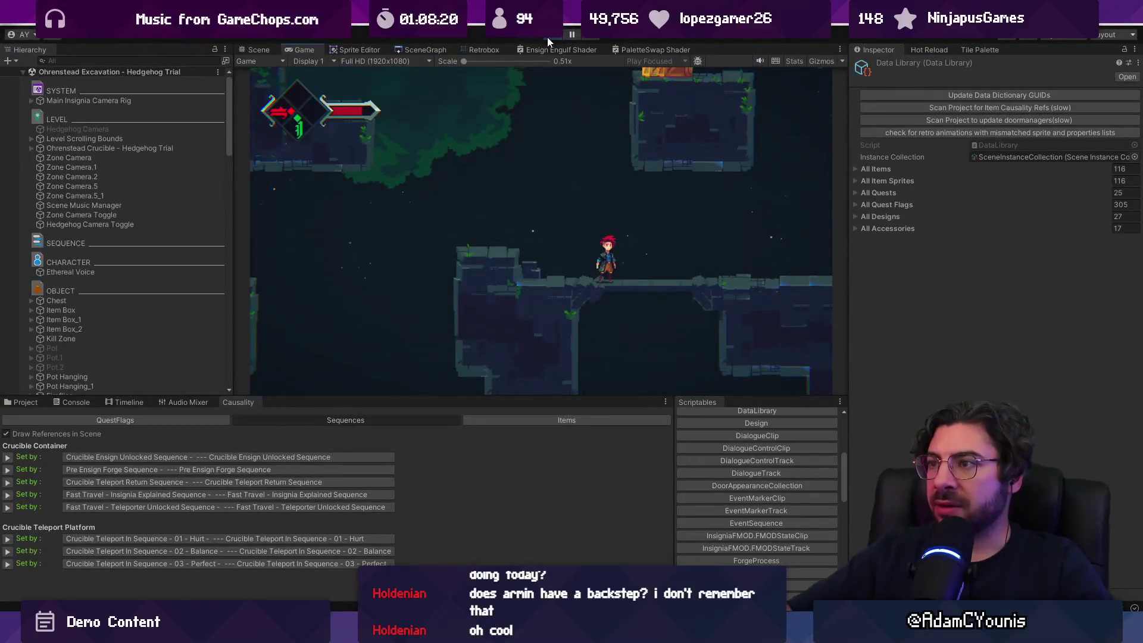
pyautogui.click(549, 37)
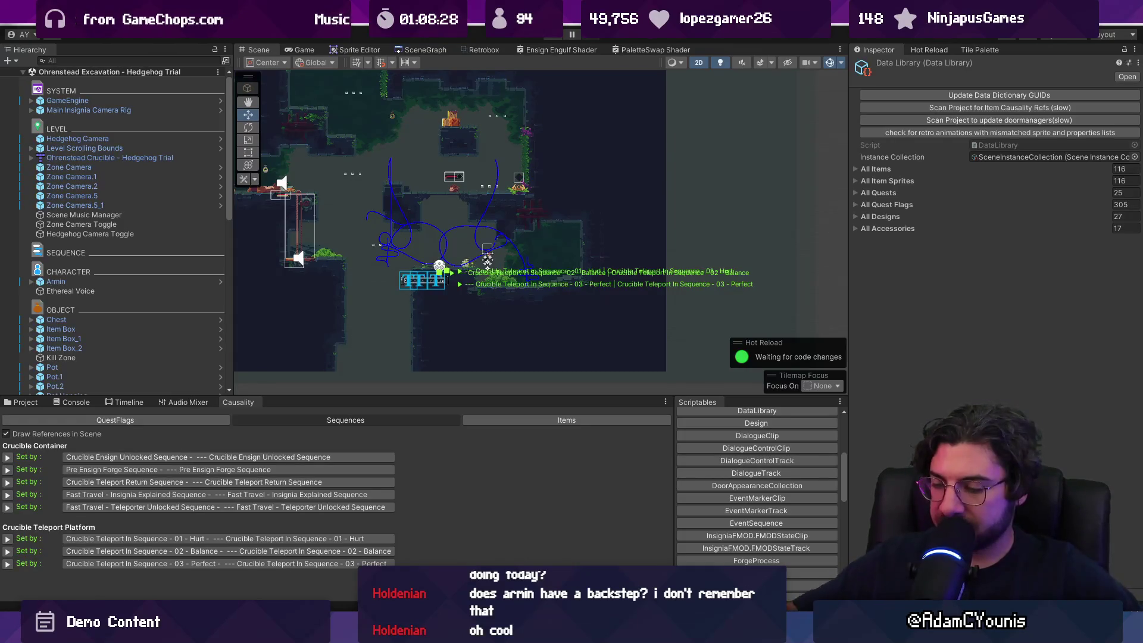
pyautogui.press('super')
# Launch Leonardo with the 'leo' search and pick a thinner 6.3 px brush after discarding a test stroke
pyautogui.write('leo')
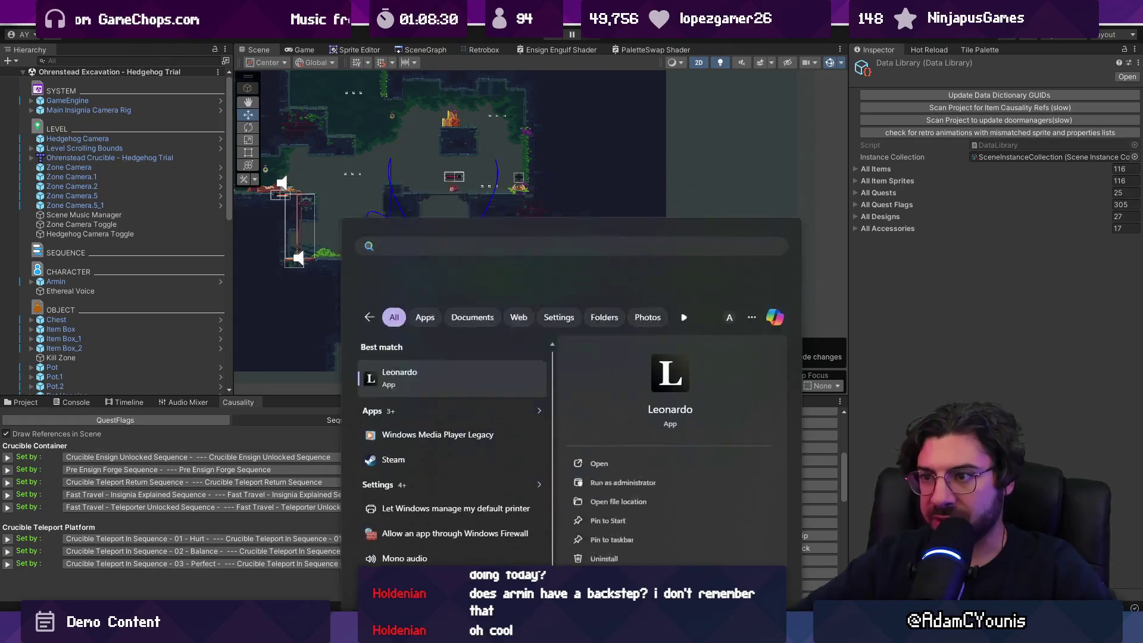
pyautogui.press('Return')
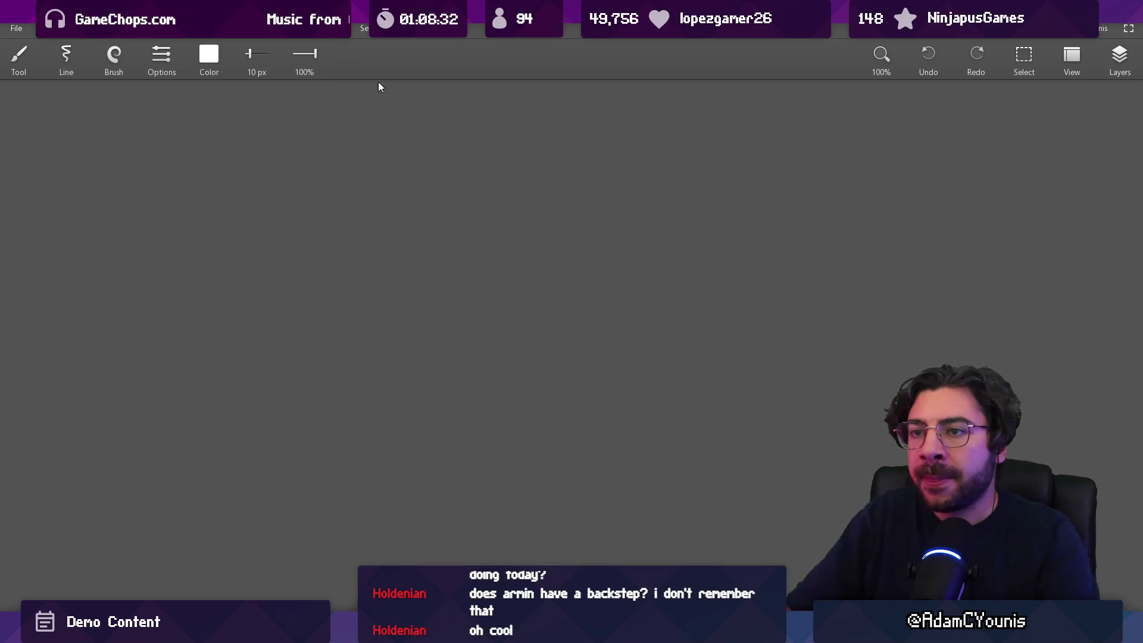
pyautogui.press('v')
pyautogui.press('b')
pyautogui.moveTo(393, 166)
pyautogui.mouseDown()
pyautogui.moveTo(396, 248)
pyautogui.moveTo(542, 166)
pyautogui.mouseUp()
pyautogui.hotkey('ctrl', 'z')
pyautogui.hotkey('ctrl', 'z')
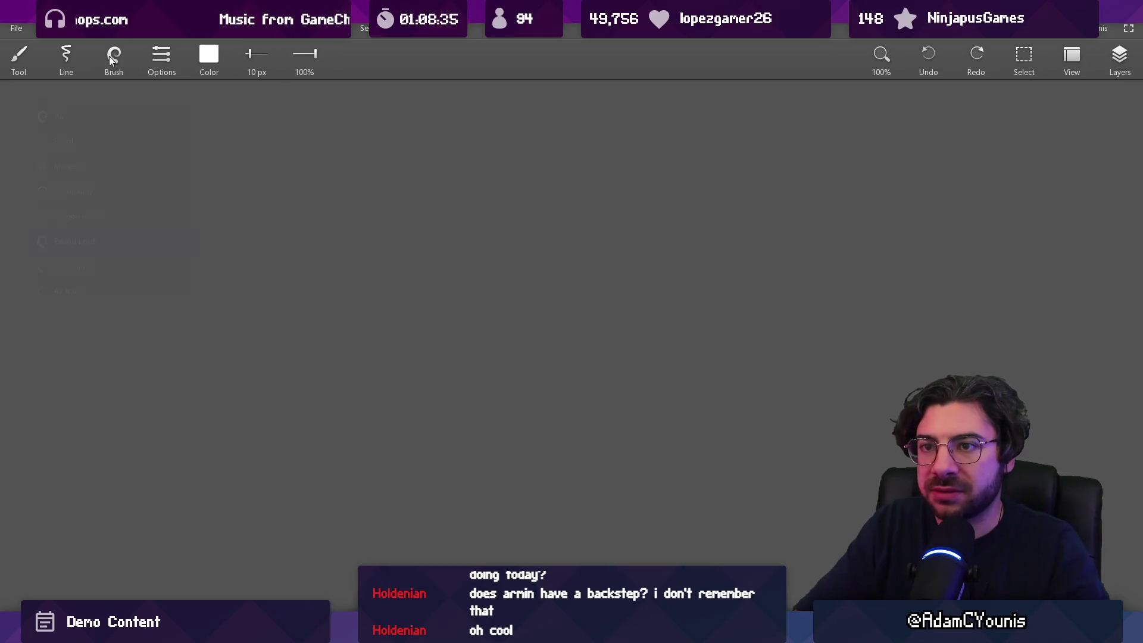
pyautogui.click(60, 116)
# Draw the film strip frame with its inner strip borders and sprocket holes
pyautogui.moveTo(392, 173); pyautogui.dragTo(392, 277)
pyautogui.moveTo(390, 268); pyautogui.dragTo(512, 268)
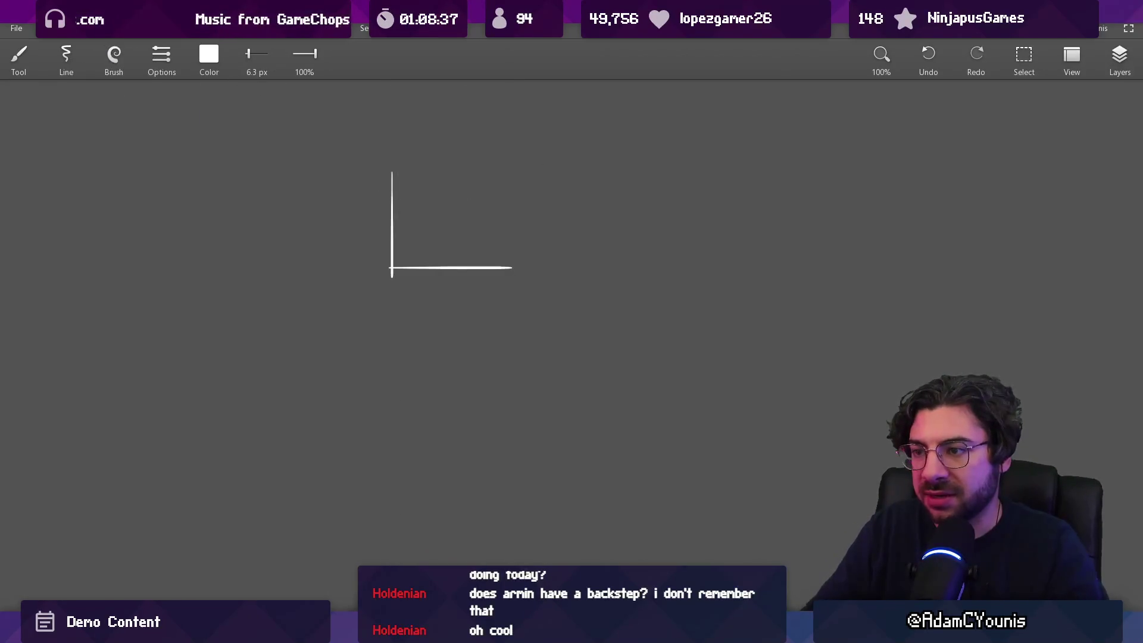
pyautogui.moveTo(399, 163); pyautogui.dragTo(550, 164)
pyautogui.moveTo(556, 157); pyautogui.dragTo(556, 258)
pyautogui.scroll(3, 506, 258)
pyautogui.moveTo(348, 103); pyautogui.dragTo(356, 243)
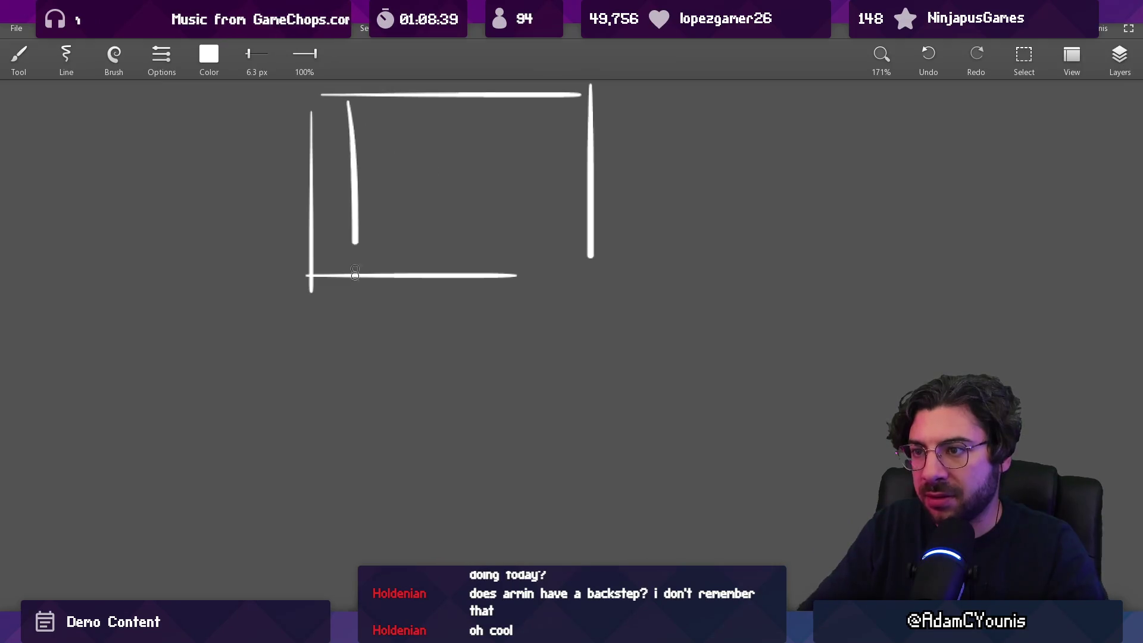
pyautogui.moveTo(536, 92); pyautogui.dragTo(525, 277)
pyautogui.moveTo(549, 119); pyautogui.dragTo(549, 137)
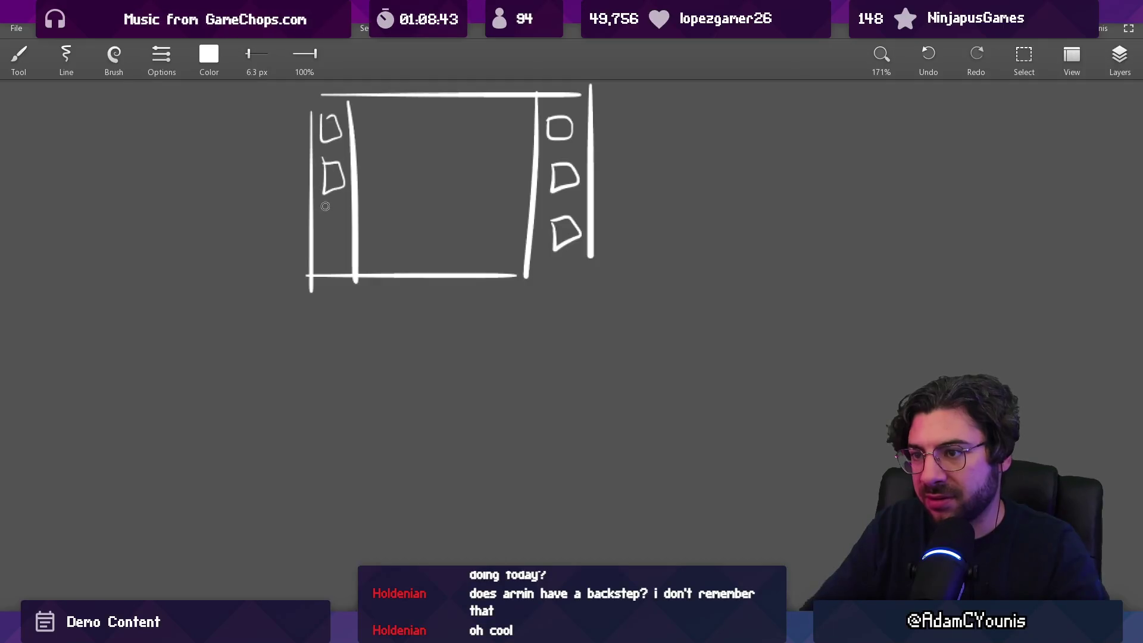
pyautogui.moveTo(526, 275); pyautogui.dragTo(603, 276)
# Add a lens to the second camera and draw a new box below the cameras
pyautogui.scroll(-3, 582, 366)
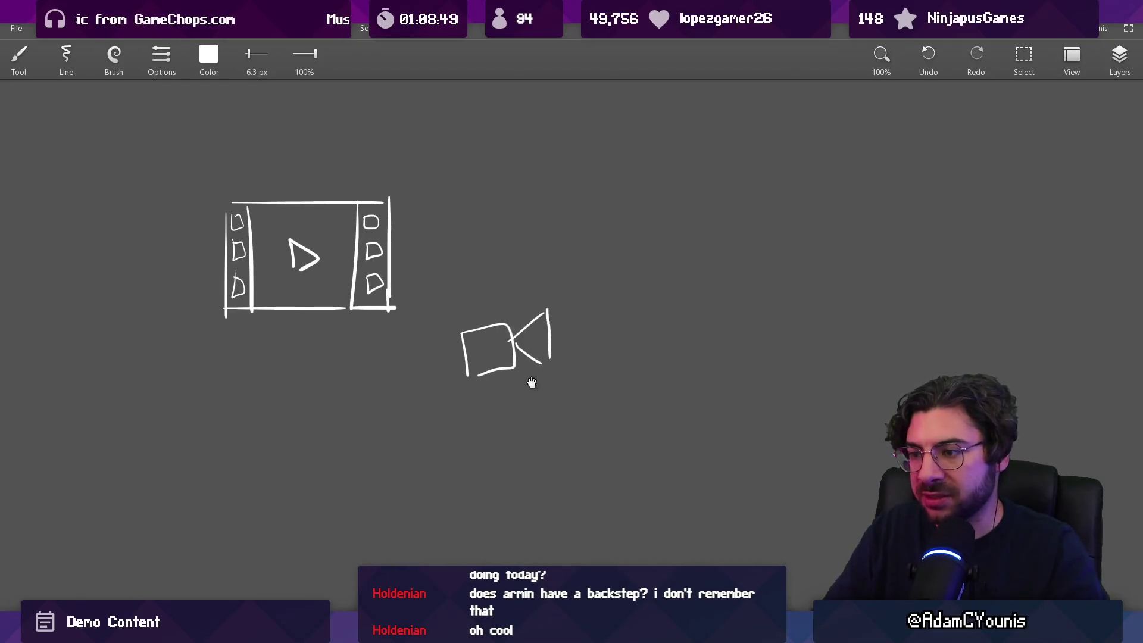
pyautogui.scroll(-2, 451, 318)
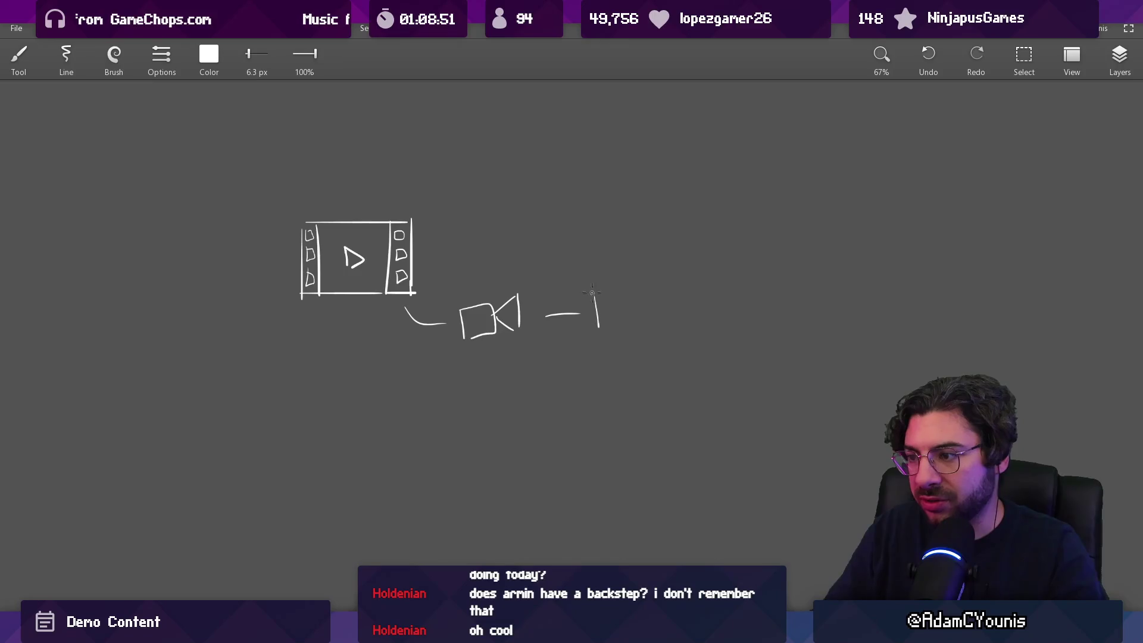
pyautogui.moveTo(642, 313); pyautogui.dragTo(627, 347)
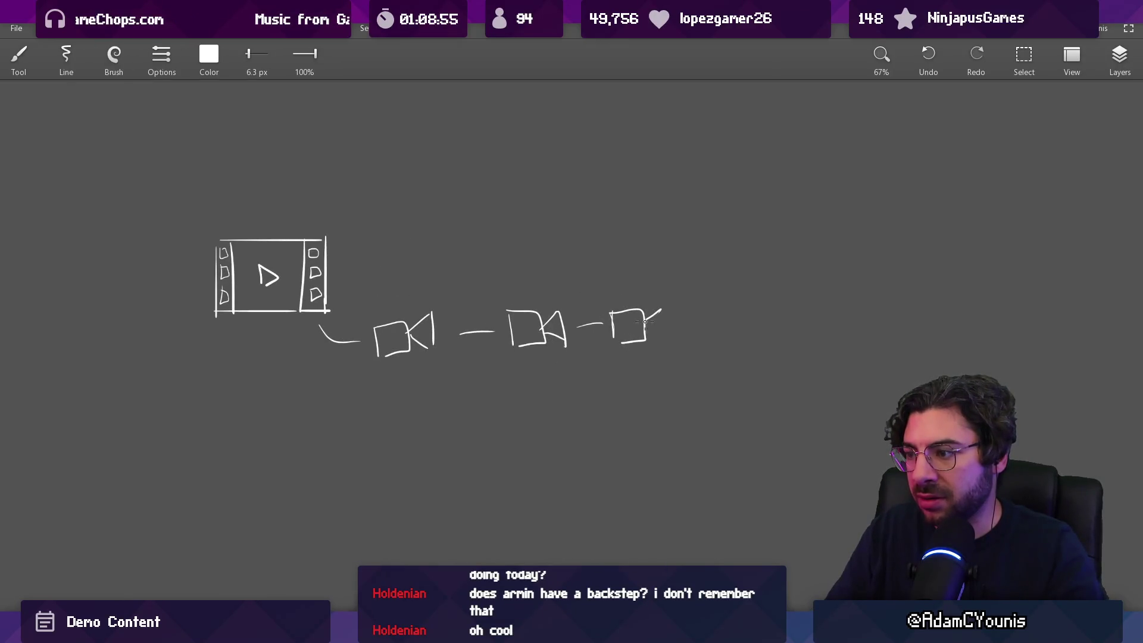
pyautogui.scroll(-1, 655, 339)
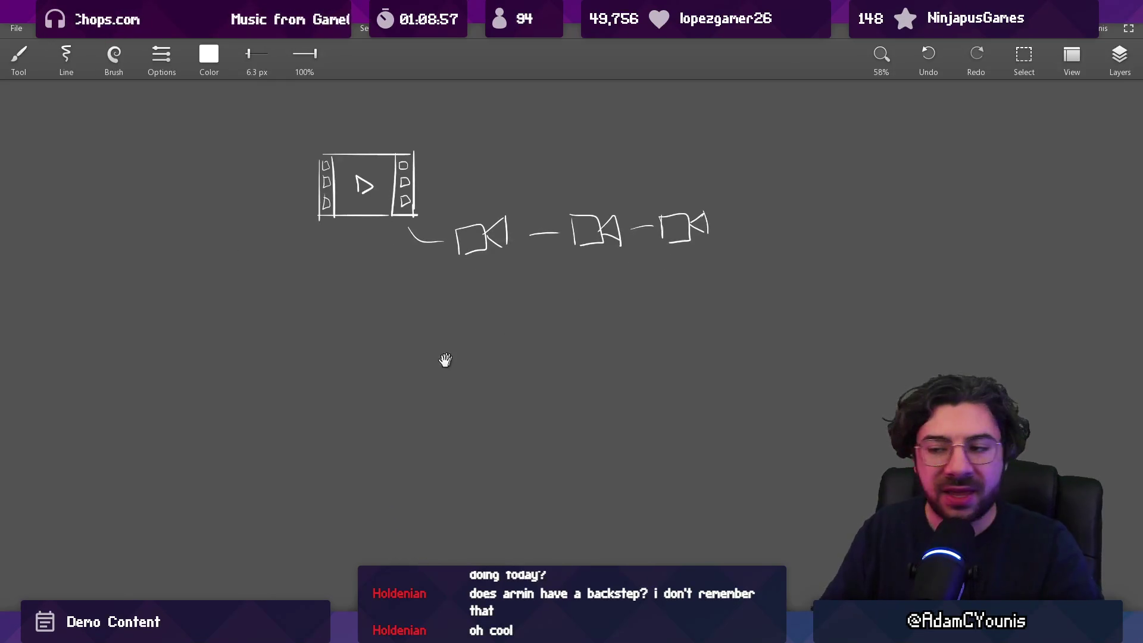
pyautogui.moveTo(318, 369); pyautogui.dragTo(323, 414)
pyautogui.moveTo(317, 359)
pyautogui.mouseDown()
pyautogui.moveTo(420, 359)
pyautogui.moveTo(420, 416)
pyautogui.mouseUp()
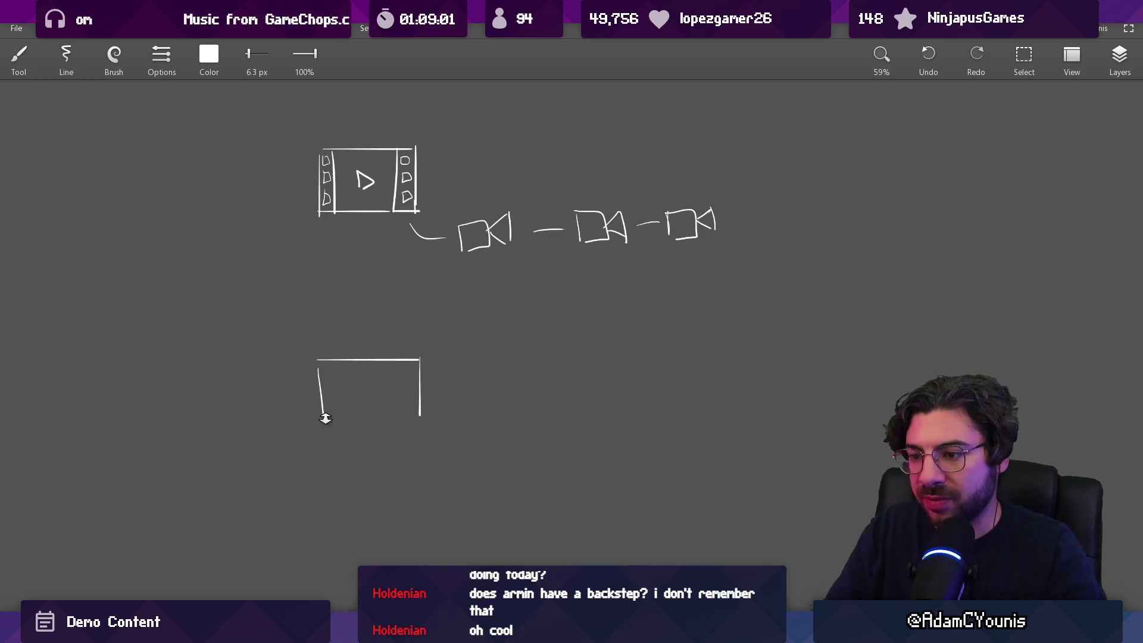
pyautogui.moveTo(326, 417); pyautogui.dragTo(419, 416)
# Draw the game controller's outline curve in the box and select the camera row
pyautogui.scroll(4, 376, 400)
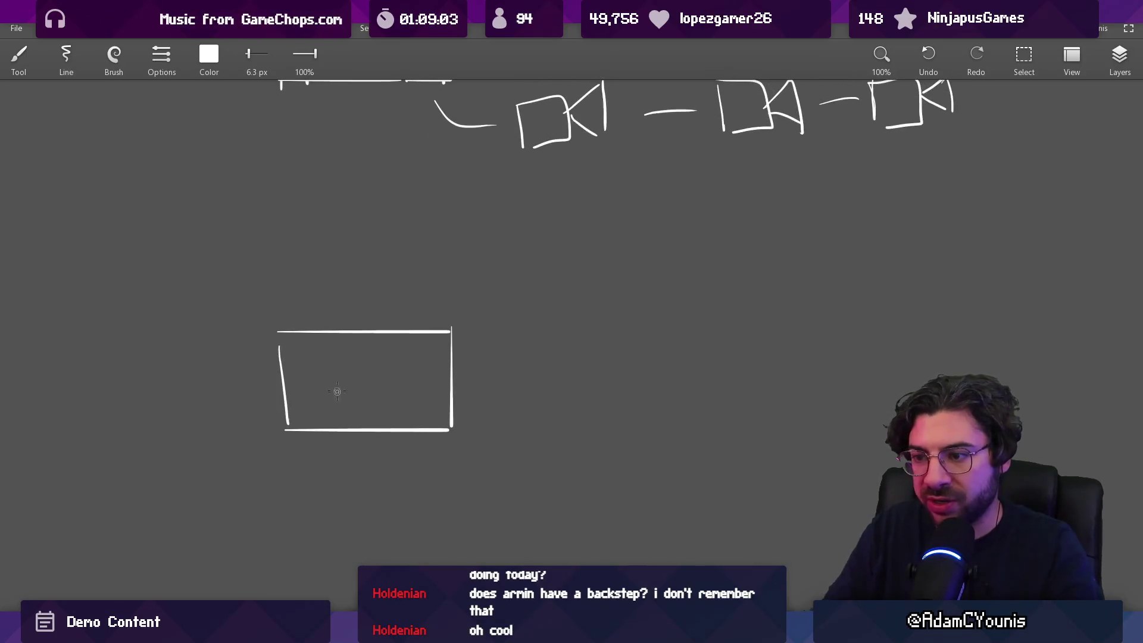
pyautogui.scroll(6, 368, 383)
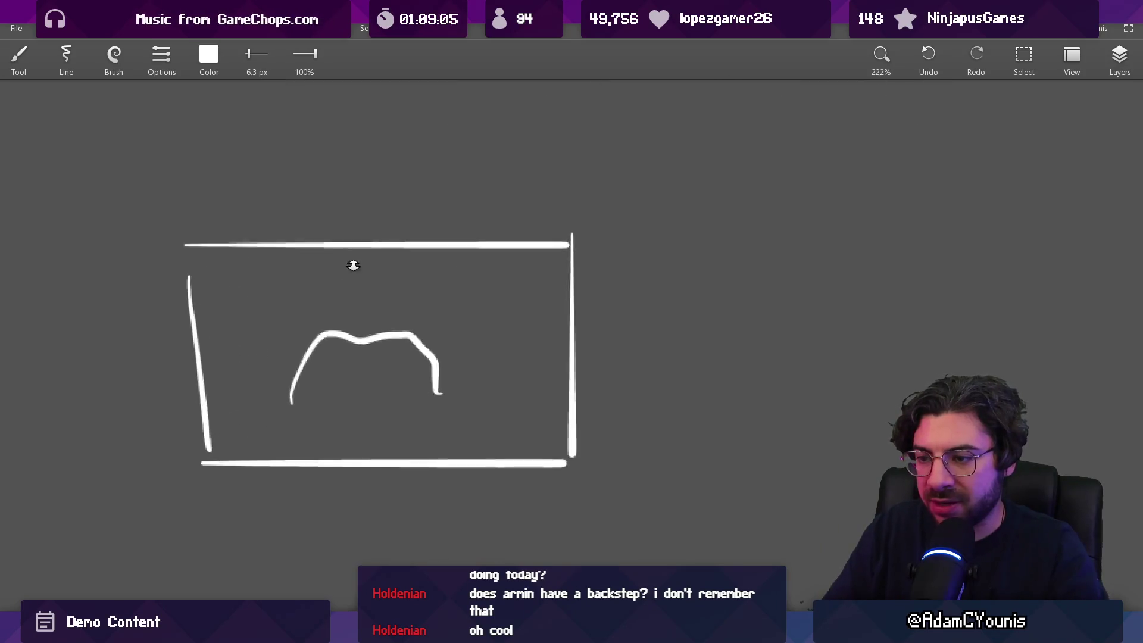
pyautogui.hotkey('ctrl', 'z')
pyautogui.moveTo(253, 411); pyautogui.dragTo(244, 373)
pyautogui.hotkey('ctrl', 'z')
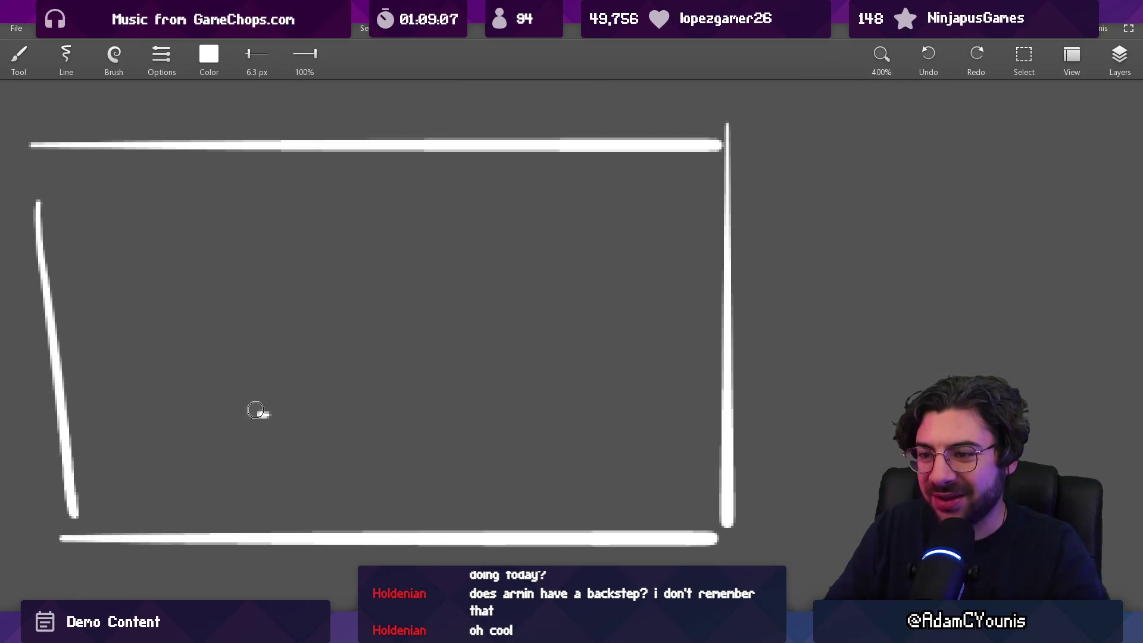
pyautogui.moveTo(267, 416); pyautogui.dragTo(351, 312)
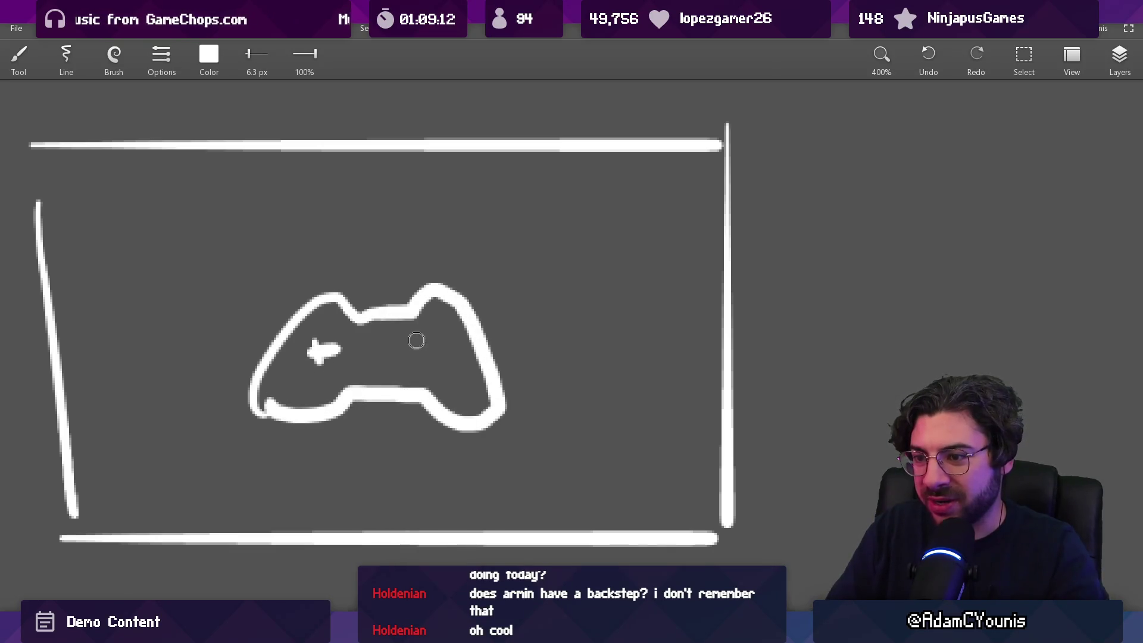
pyautogui.scroll(-10, 445, 377)
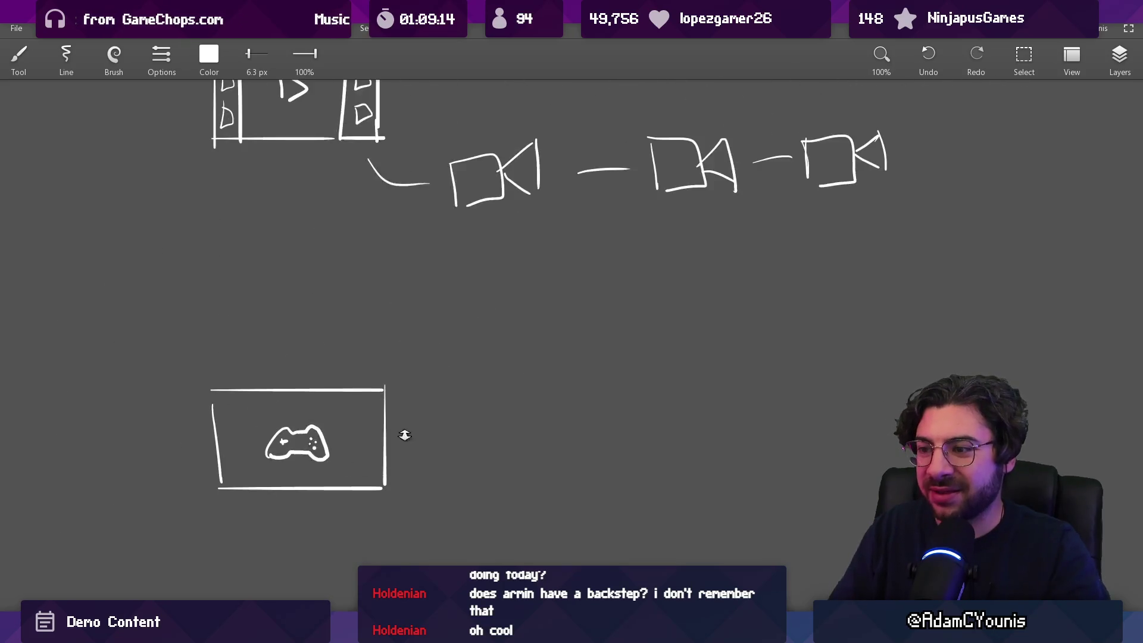
pyautogui.moveTo(334, 280); pyautogui.dragTo(271, 295)
# Place a copy of the three-camera row under the controller box
pyautogui.moveTo(382, 286); pyautogui.dragTo(387, 527)
pyautogui.click(452, 473)
pyautogui.scroll(-3, 434, 355)
pyautogui.scroll(-2, 488, 355)
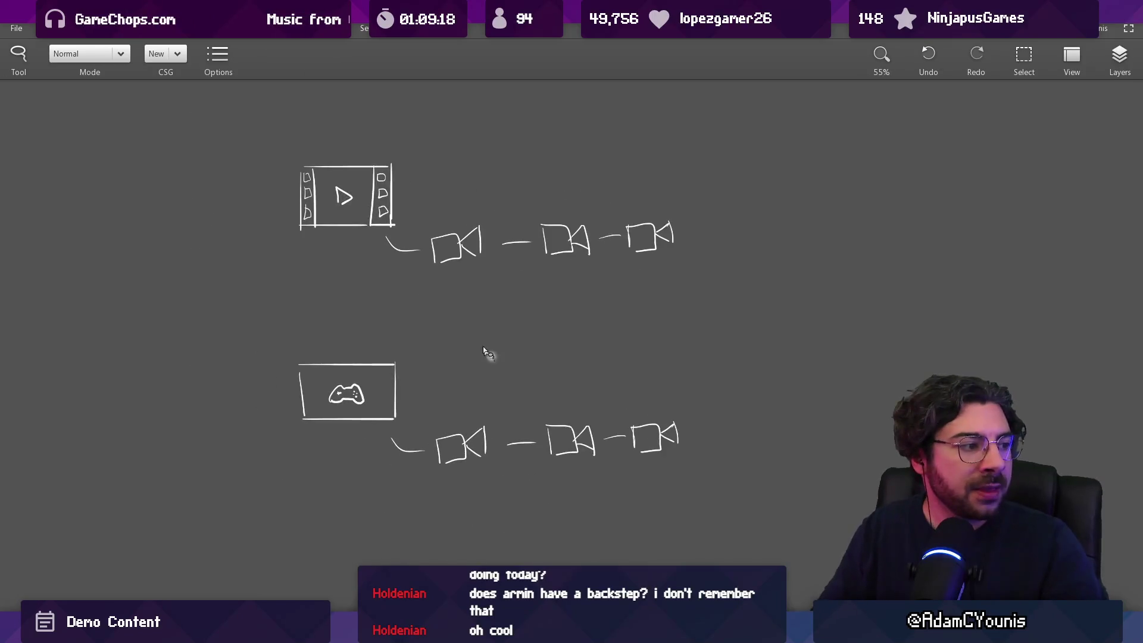
pyautogui.press('b')
pyautogui.scroll(2, 467, 373)
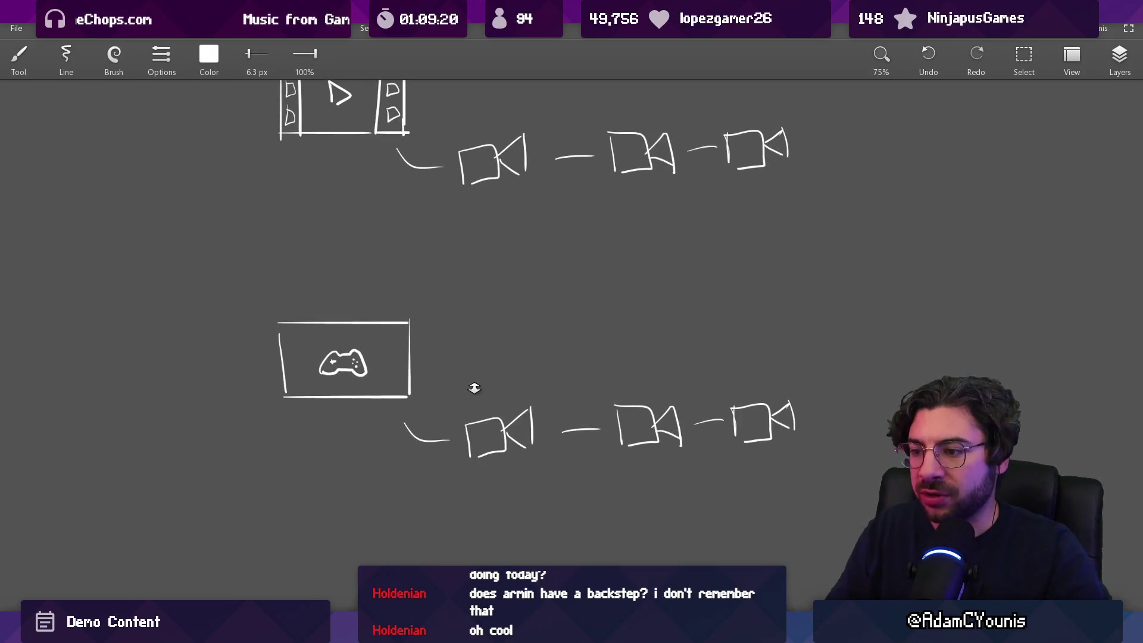
pyautogui.scroll(2, 475, 388)
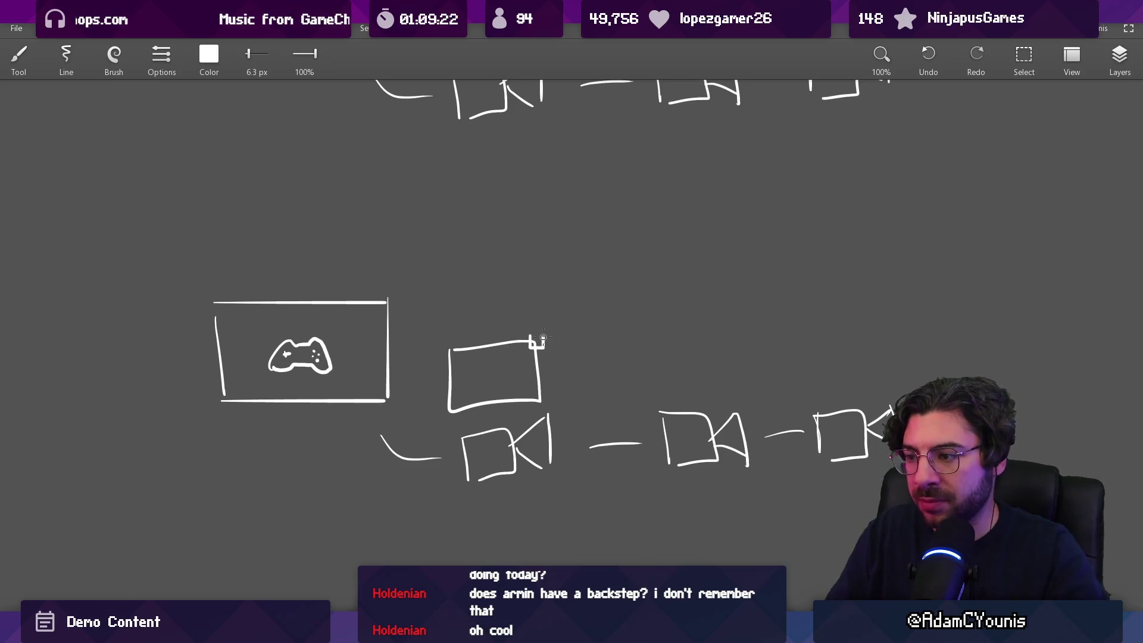
# Lasso the small rectangle and duplicate it above the middle and right cameras
pyautogui.press('l')
pyautogui.moveTo(441, 315); pyautogui.dragTo(419, 412)
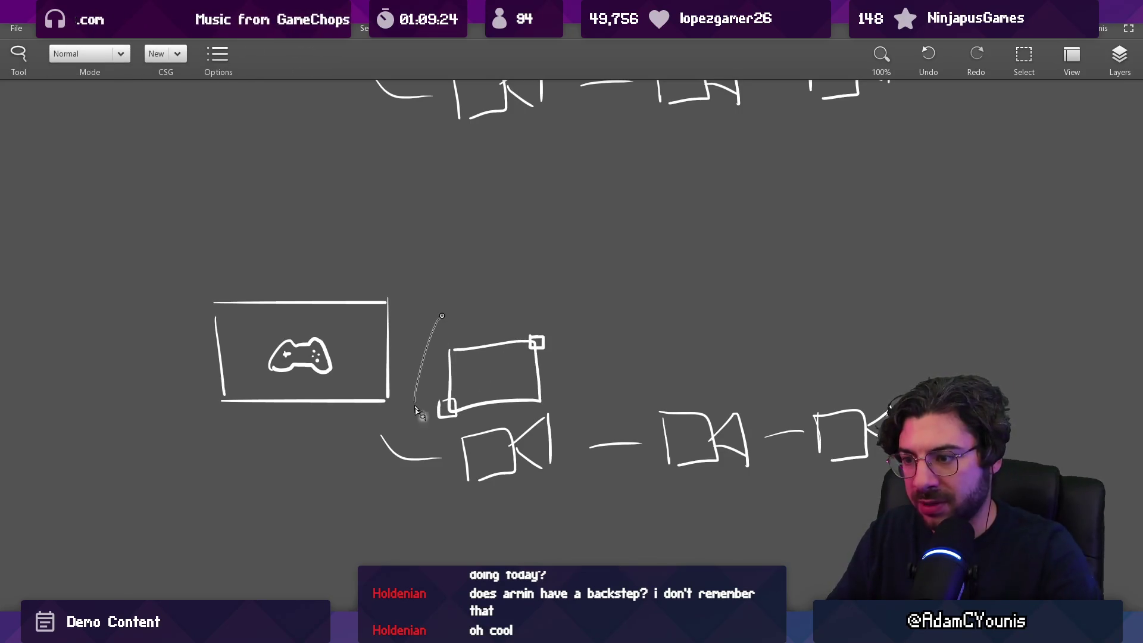
pyautogui.keyDown('alt'); pyautogui.moveTo(490, 327); pyautogui.dragTo(692, 309); pyautogui.keyUp('alt')
pyautogui.moveTo(660, 357)
pyautogui.keyDown('alt'); pyautogui.mouseDown()
pyautogui.moveTo(791, 343)
pyautogui.moveTo(809, 357)
pyautogui.mouseUp(); pyautogui.keyUp('alt')
pyautogui.moveTo(614, 436); pyautogui.dragTo(497, 481)
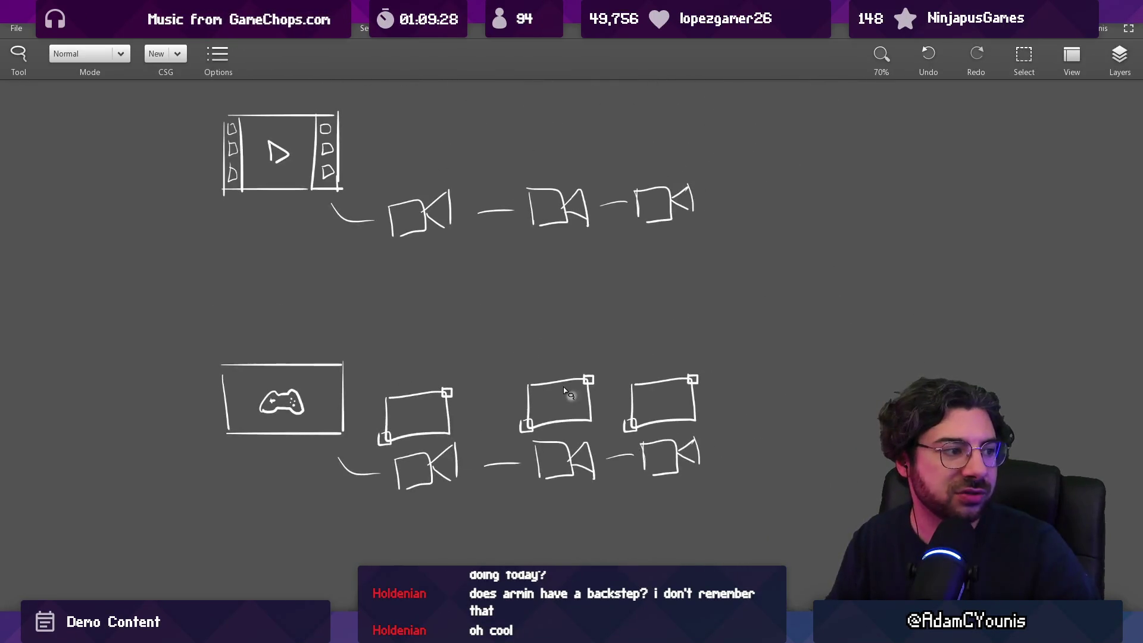
pyautogui.moveTo(603, 407); pyautogui.dragTo(533, 424)
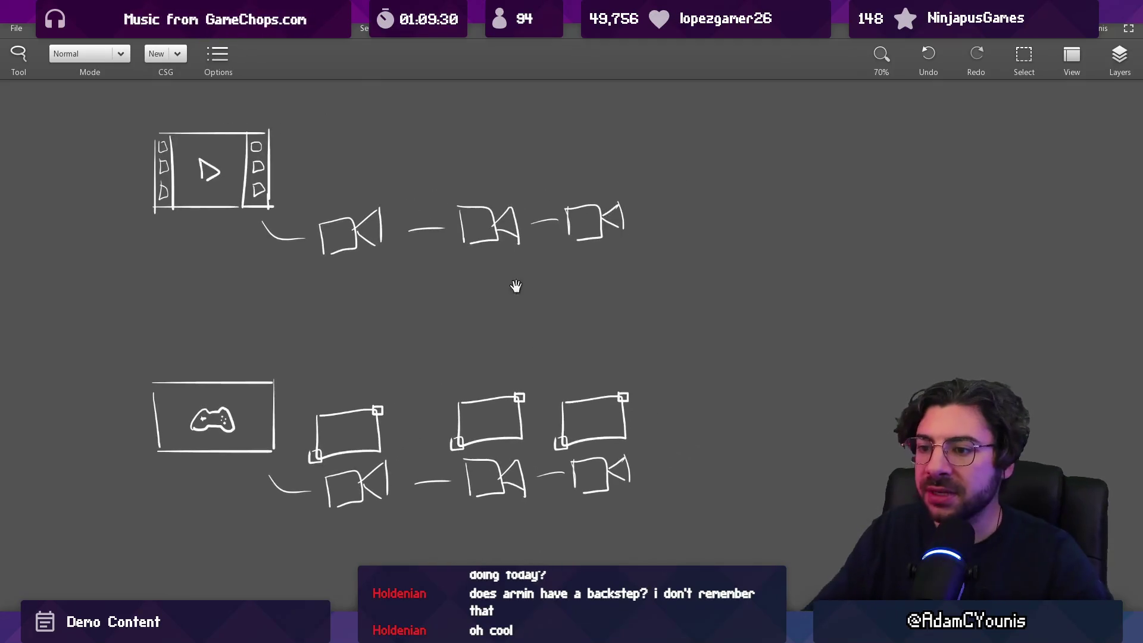
# Draw a large oval around the cutscene camera shots row
pyautogui.press('b')
pyautogui.moveTo(502, 140)
pyautogui.mouseDown()
pyautogui.moveTo(274, 250)
pyautogui.moveTo(494, 143)
pyautogui.mouseUp()
pyautogui.hotkey('ctrl', 'z')
pyautogui.moveTo(489, 323); pyautogui.dragTo(480, 320)
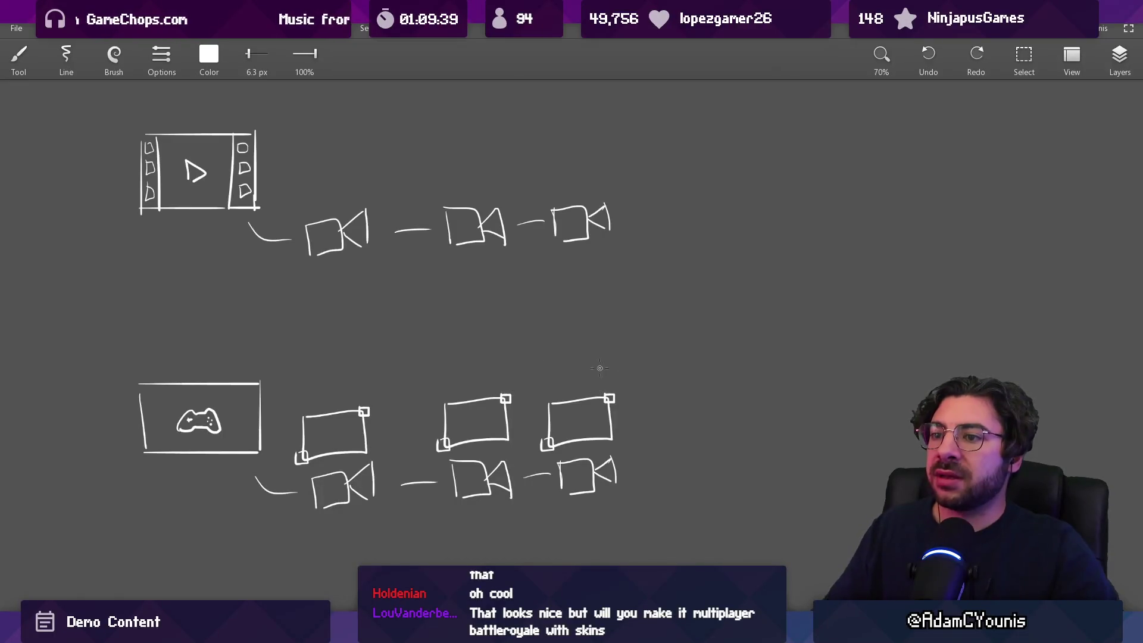
pyautogui.moveTo(600, 368); pyautogui.dragTo(598, 416)
pyautogui.moveTo(419, 167)
pyautogui.mouseDown()
pyautogui.moveTo(714, 227)
pyautogui.moveTo(332, 238)
pyautogui.mouseUp()
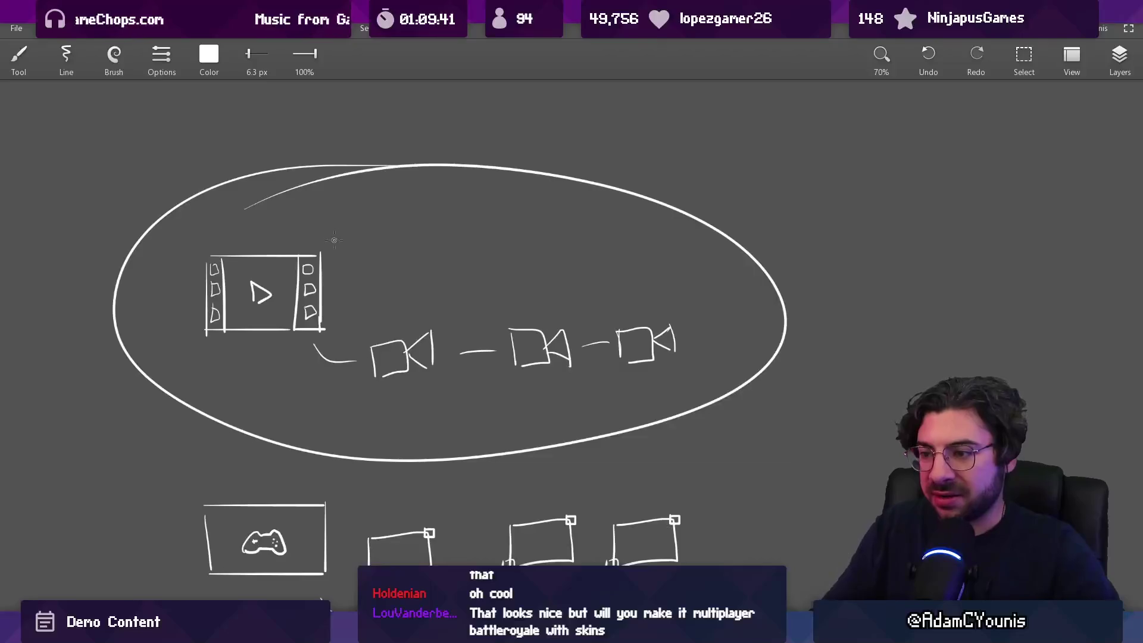
# Replace the oval with a long timeline under the camera shots and a short clip bar
pyautogui.hotkey('ctrl', 'z')
pyautogui.moveTo(602, 378); pyautogui.dragTo(429, 339)
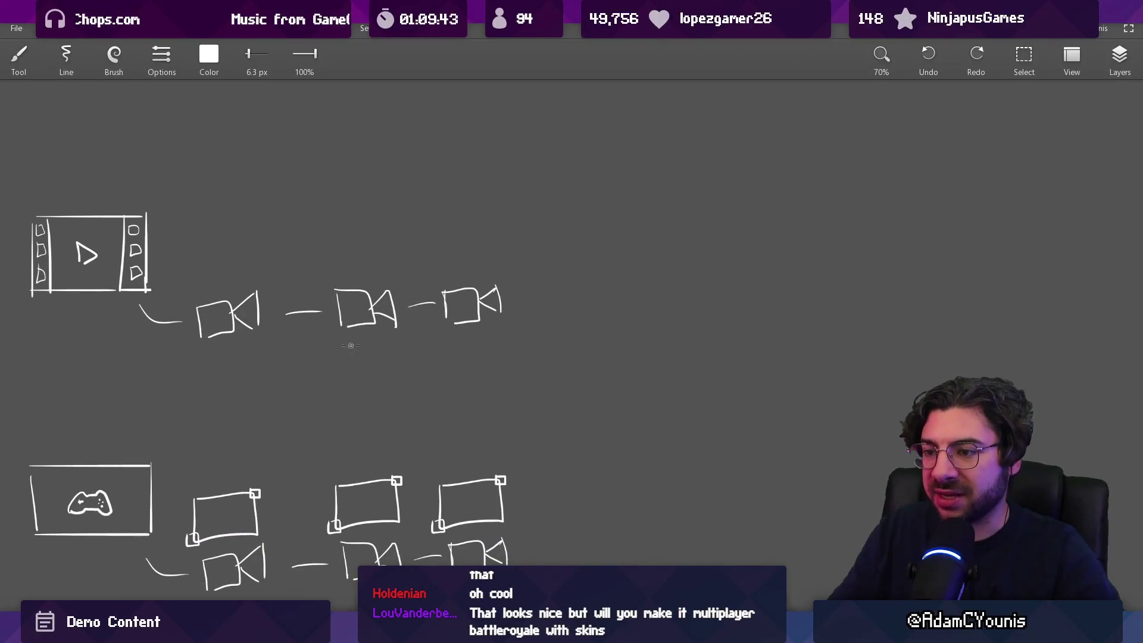
pyautogui.moveTo(136, 353); pyautogui.dragTo(611, 353)
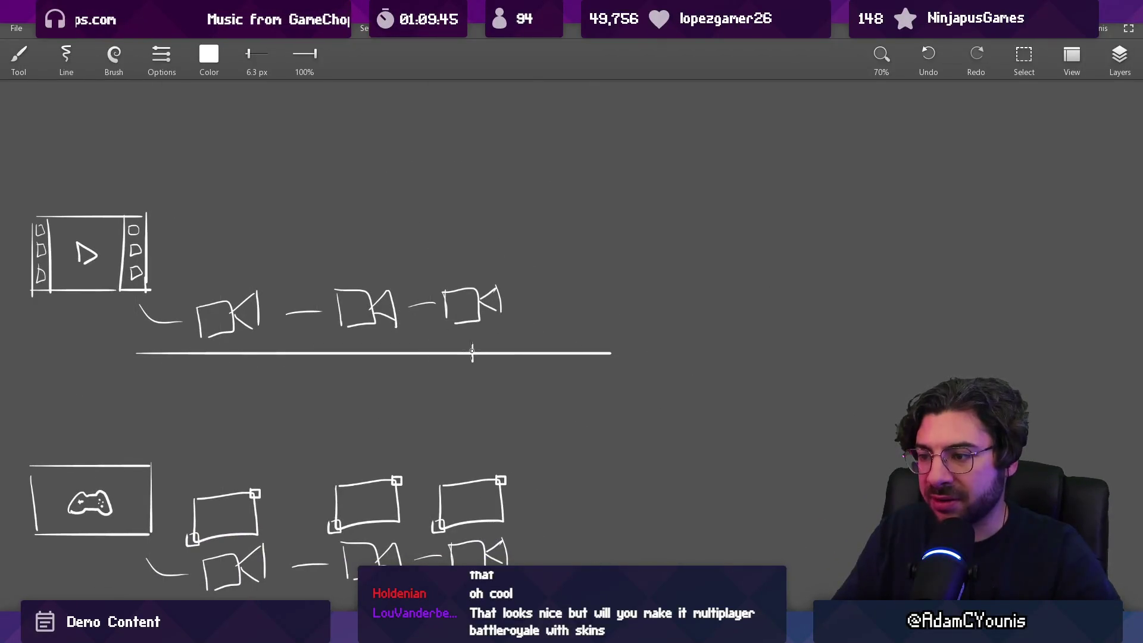
pyautogui.scroll(2, 465, 394)
pyautogui.moveTo(465, 378)
pyautogui.mouseDown()
pyautogui.moveTo(452, 345)
pyautogui.moveTo(618, 354)
pyautogui.mouseUp()
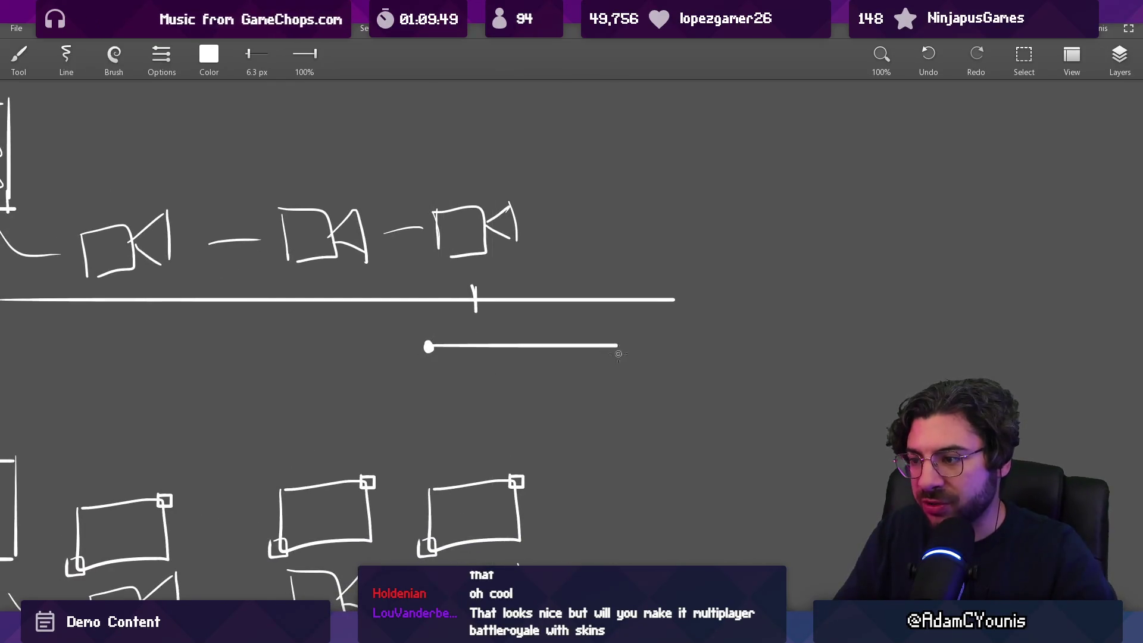
pyautogui.scroll(-3, 582, 377)
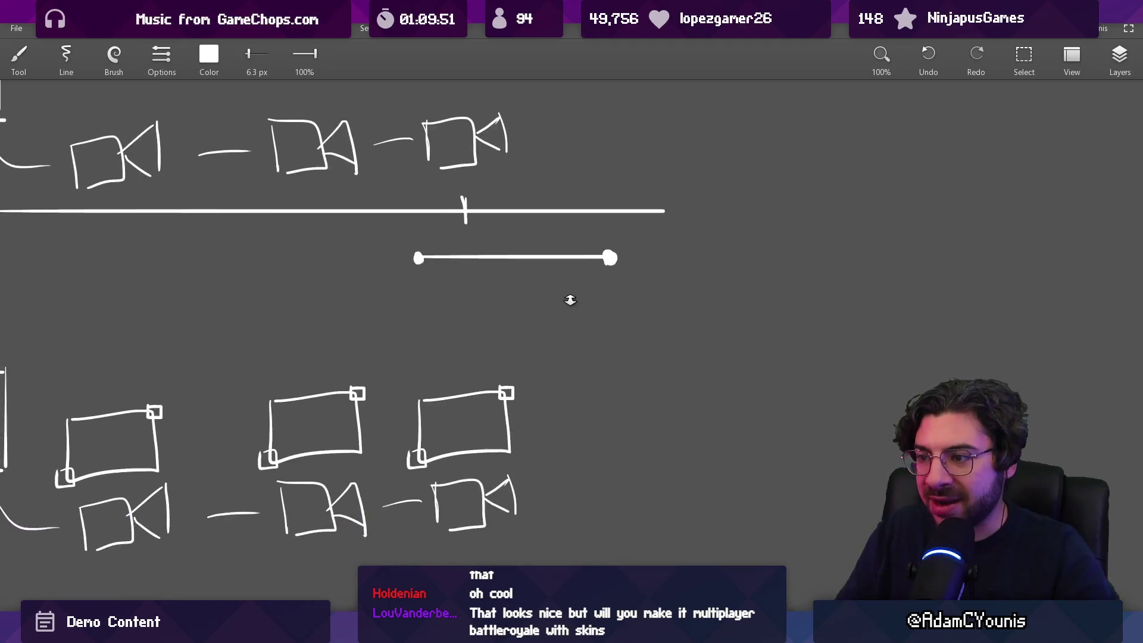
# Move the bottom-right camera frame onto the clip bar and erase the leftover frame
pyautogui.press('s')
pyautogui.moveTo(482, 357)
pyautogui.mouseDown()
pyautogui.moveTo(459, 470)
pyautogui.moveTo(545, 462)
pyautogui.moveTo(524, 388)
pyautogui.mouseUp()
pyautogui.moveTo(499, 427)
pyautogui.mouseDown()
pyautogui.moveTo(616, 302)
pyautogui.moveTo(556, 471)
pyautogui.mouseUp()
pyautogui.press('Escape')
pyautogui.press('e')
pyautogui.moveTo(490, 413); pyautogui.dragTo(503, 391)
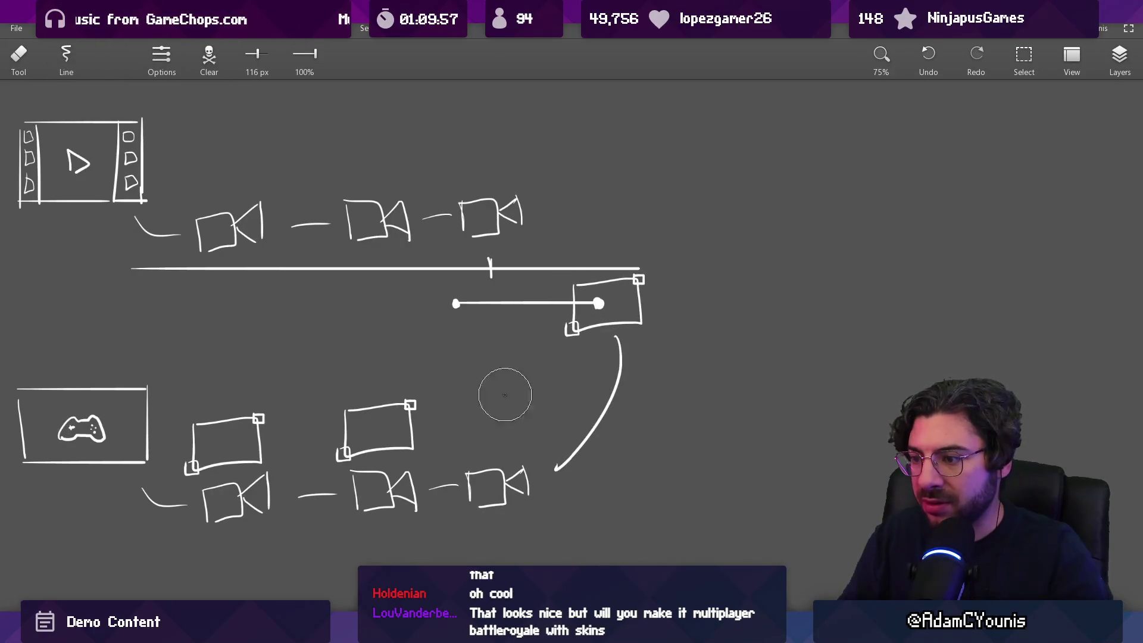
pyautogui.scroll(-2, 518, 417)
pyautogui.scroll(5, 533, 381)
# Brush a tiny running figure above the clip bar with the fine brush
pyautogui.press('b')
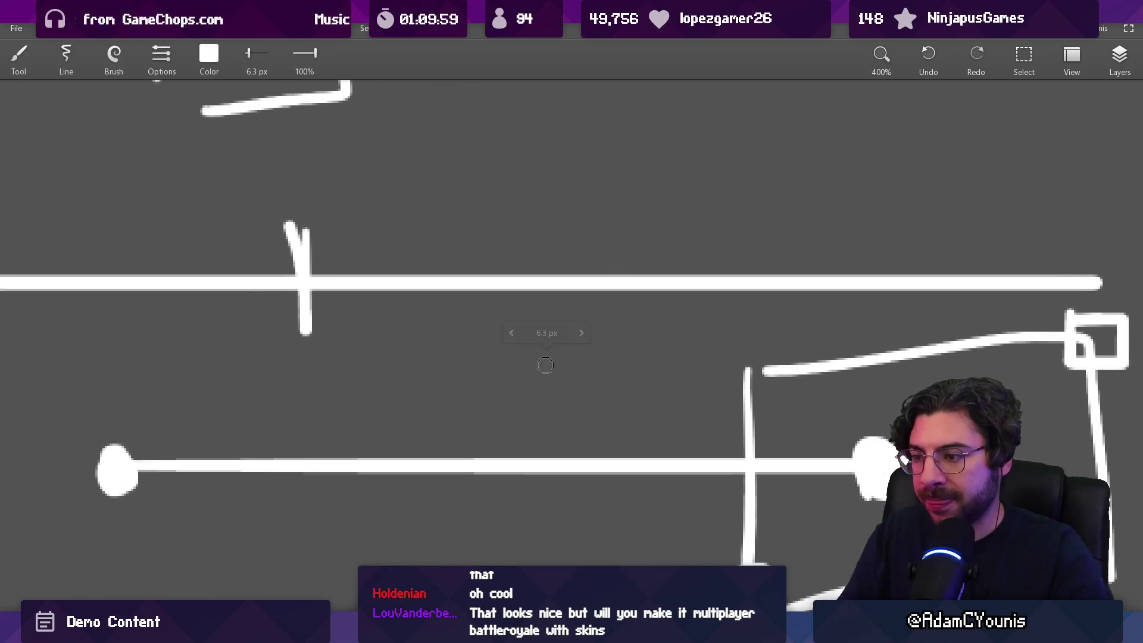
pyautogui.moveTo(533, 359)
pyautogui.mouseDown()
pyautogui.moveTo(506, 397)
pyautogui.moveTo(529, 409)
pyautogui.moveTo(523, 434)
pyautogui.moveTo(478, 400)
pyautogui.moveTo(495, 375)
pyautogui.moveTo(558, 395)
pyautogui.mouseUp()
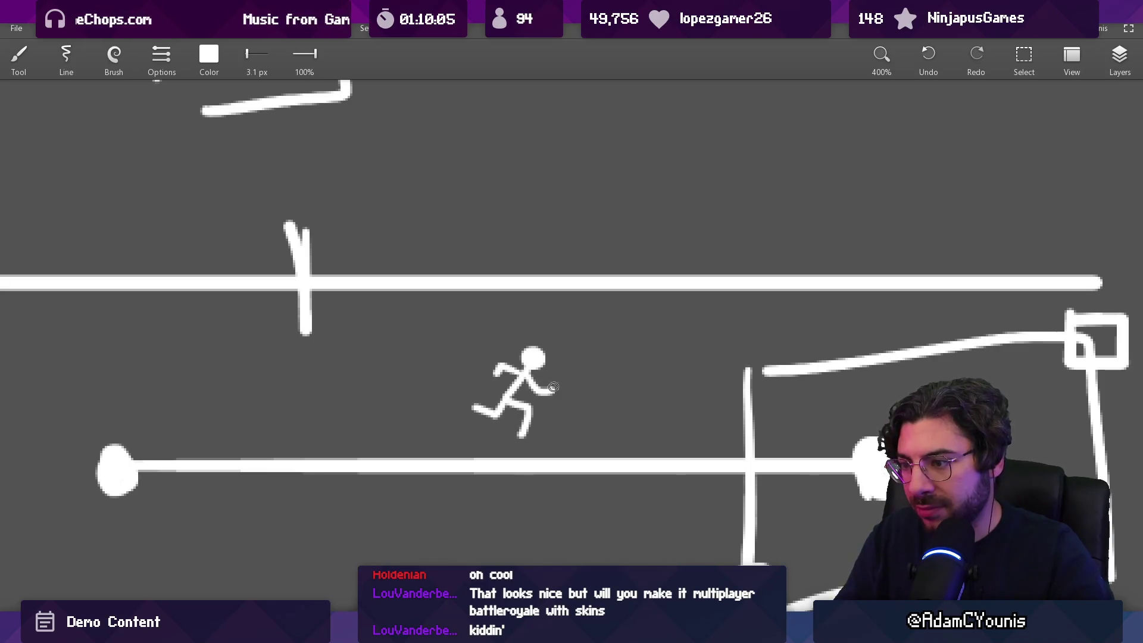
pyautogui.scroll(-4, 539, 381)
pyautogui.scroll(-2, 485, 368)
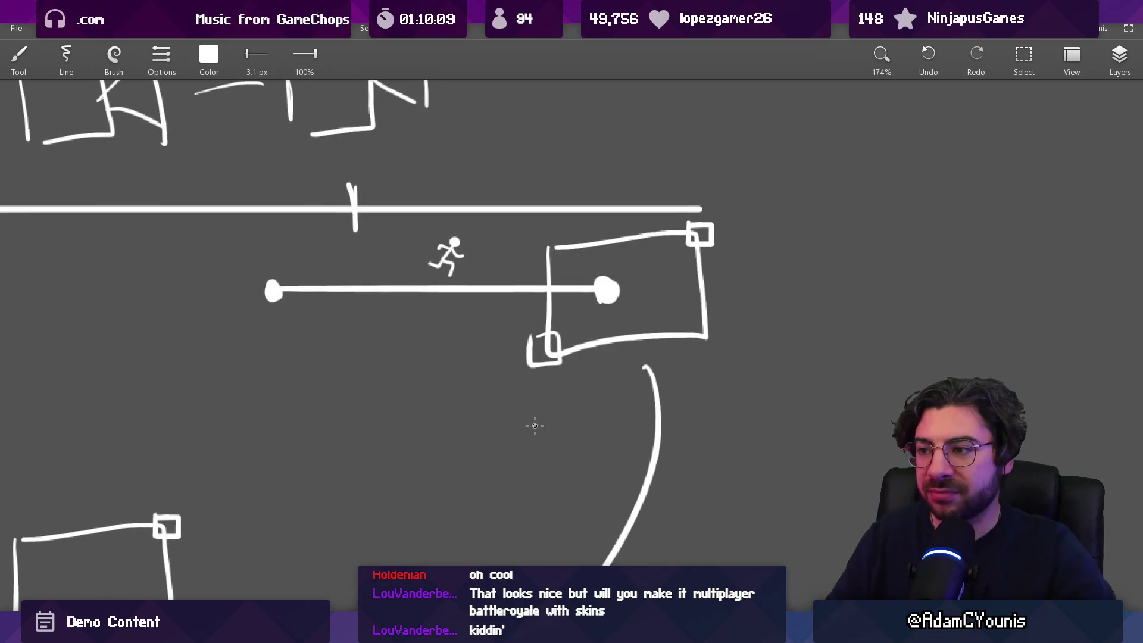
pyautogui.scroll(-6, 535, 426)
pyautogui.moveTo(722, 244)
pyautogui.mouseDown()
pyautogui.moveTo(723, 370)
pyautogui.moveTo(116, 370)
pyautogui.moveTo(122, 185)
pyautogui.moveTo(721, 185)
pyautogui.moveTo(664, 179)
pyautogui.moveTo(722, 184)
pyautogui.moveTo(723, 244)
pyautogui.mouseUp()
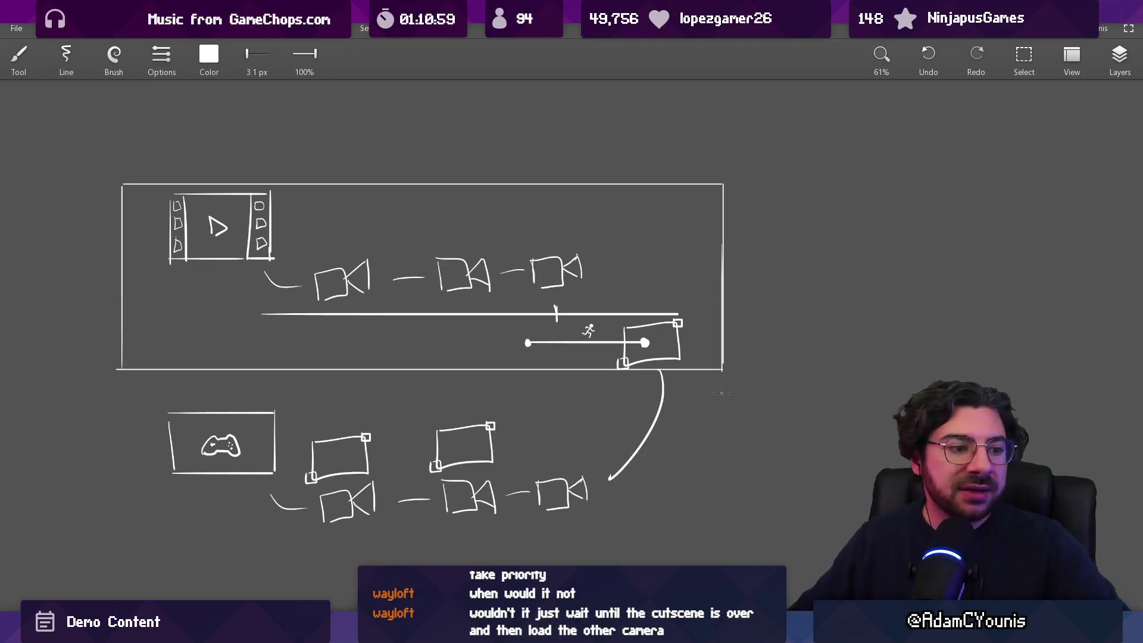
# Pan the canvas left and up to view the framed cutscene section
pyautogui.moveTo(631, 285)
pyautogui.mouseDown()
pyautogui.moveTo(612, 248)
pyautogui.moveTo(581, 246)
pyautogui.mouseUp()
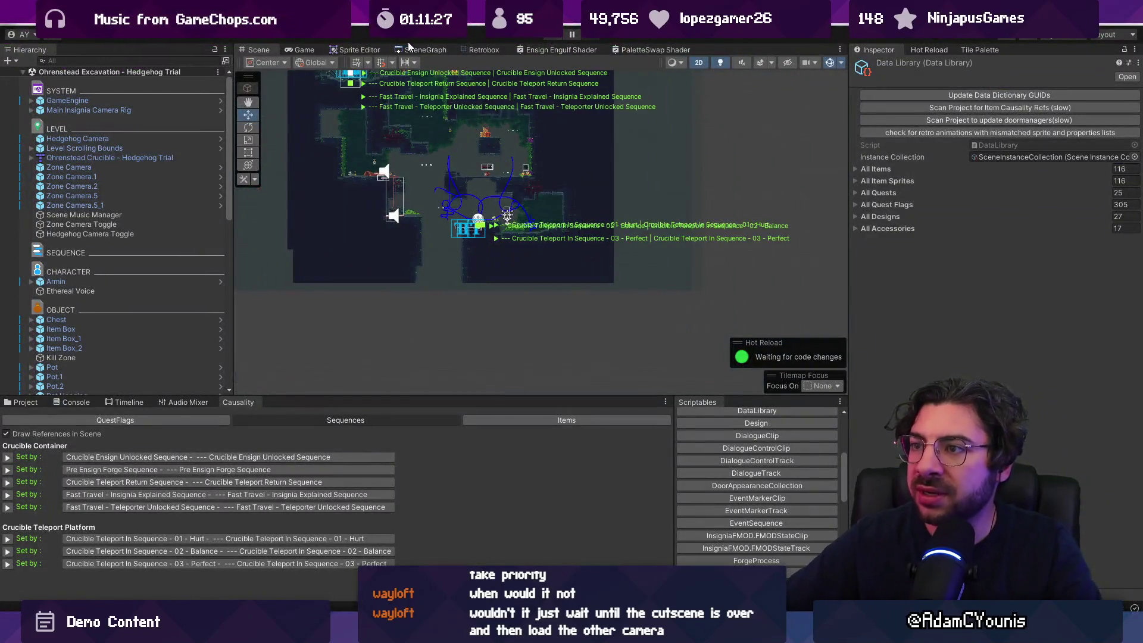
pyautogui.click(421, 50)
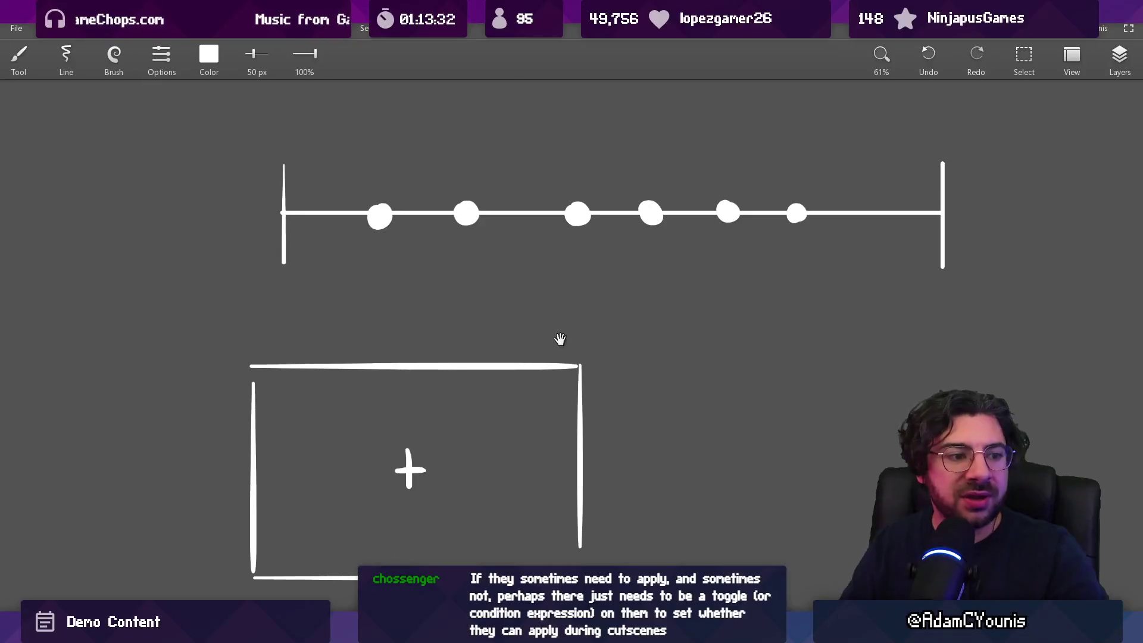
# Remove the plus box and draw a thin curve dropping from the second dot
pyautogui.hotkey('ctrl', 'z')
pyautogui.hotkey('ctrl', 'z')
pyautogui.hotkey('ctrl', 'z')
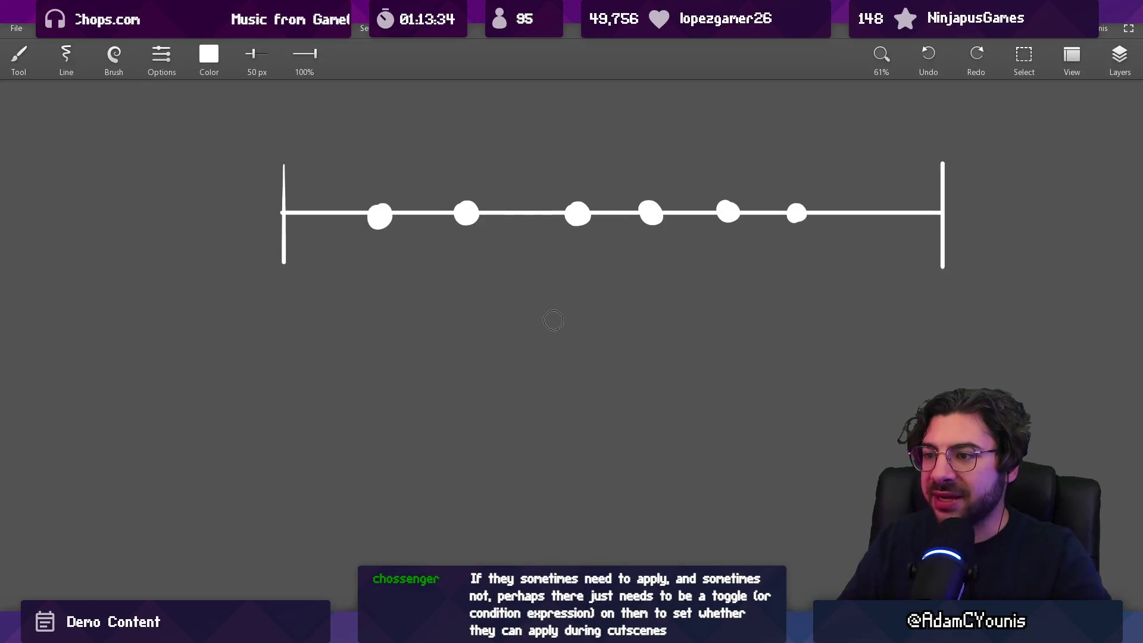
pyautogui.moveTo(385, 301)
pyautogui.mouseDown()
pyautogui.moveTo(459, 395)
pyautogui.moveTo(505, 395)
pyautogui.mouseUp()
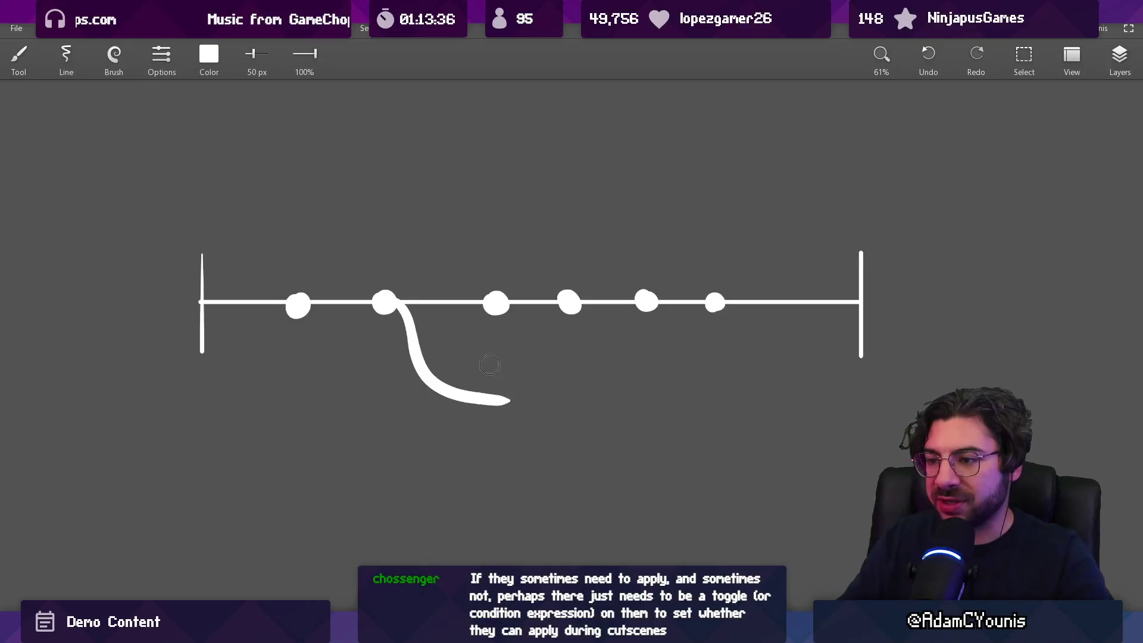
pyautogui.hotkey('ctrl', 'z')
pyautogui.moveTo(383, 304); pyautogui.dragTo(467, 390)
pyautogui.hotkey('ctrl', 'z')
pyautogui.moveTo(383, 303); pyautogui.dragTo(495, 406)
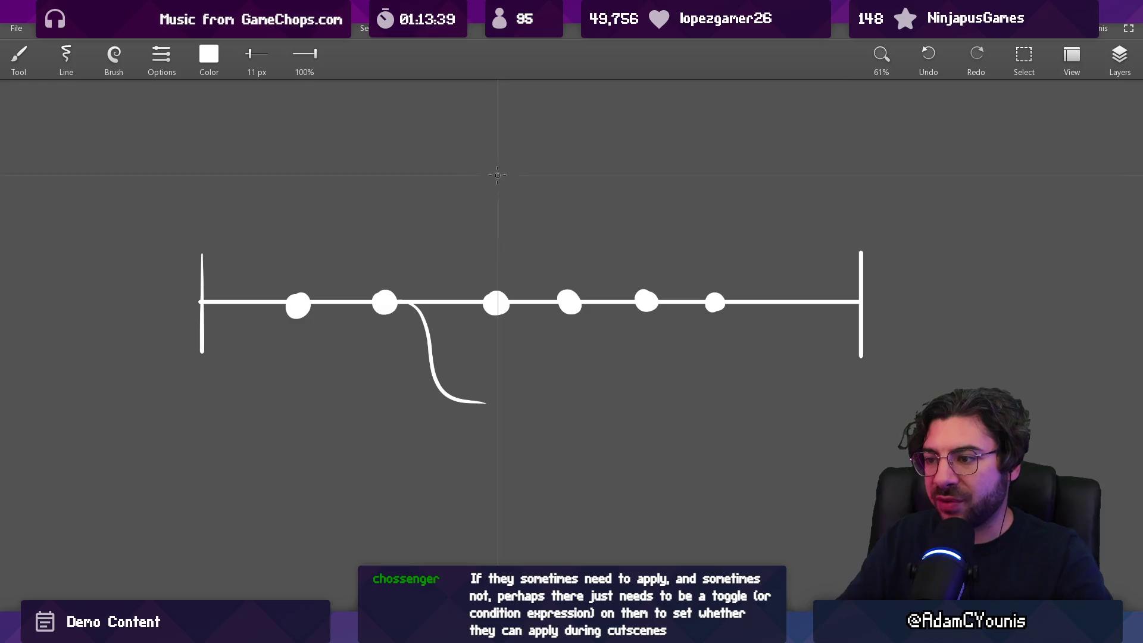
# Draw a vertical axis and curves from the second dot to its upper and lower ticks
pyautogui.moveTo(499, 129); pyautogui.dragTo(477, 534)
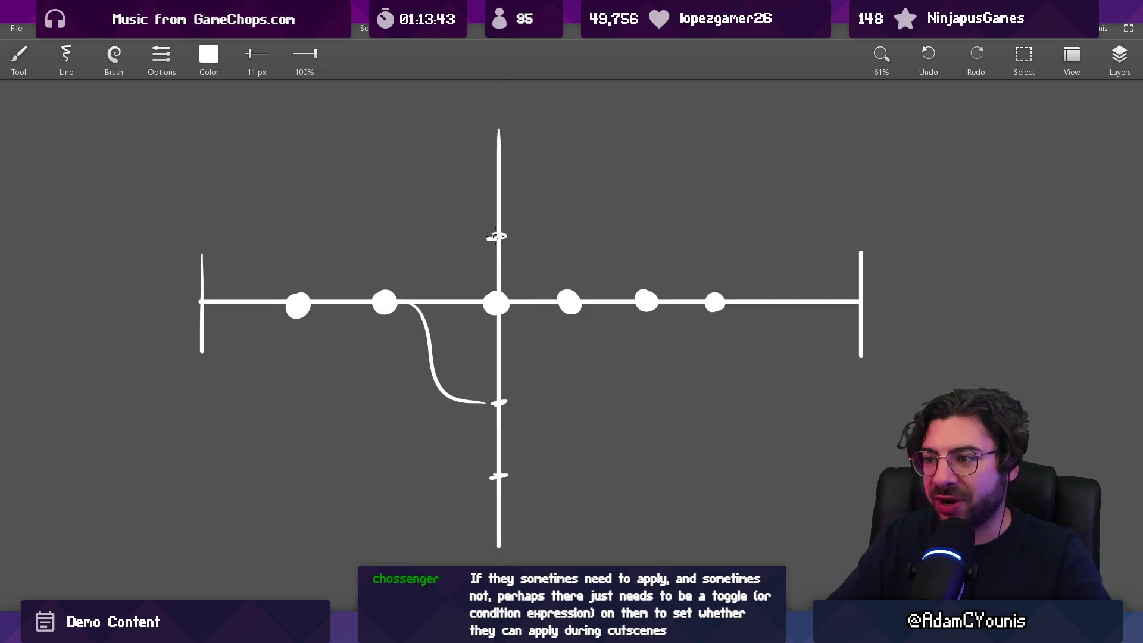
pyautogui.moveTo(526, 325); pyautogui.dragTo(498, 300)
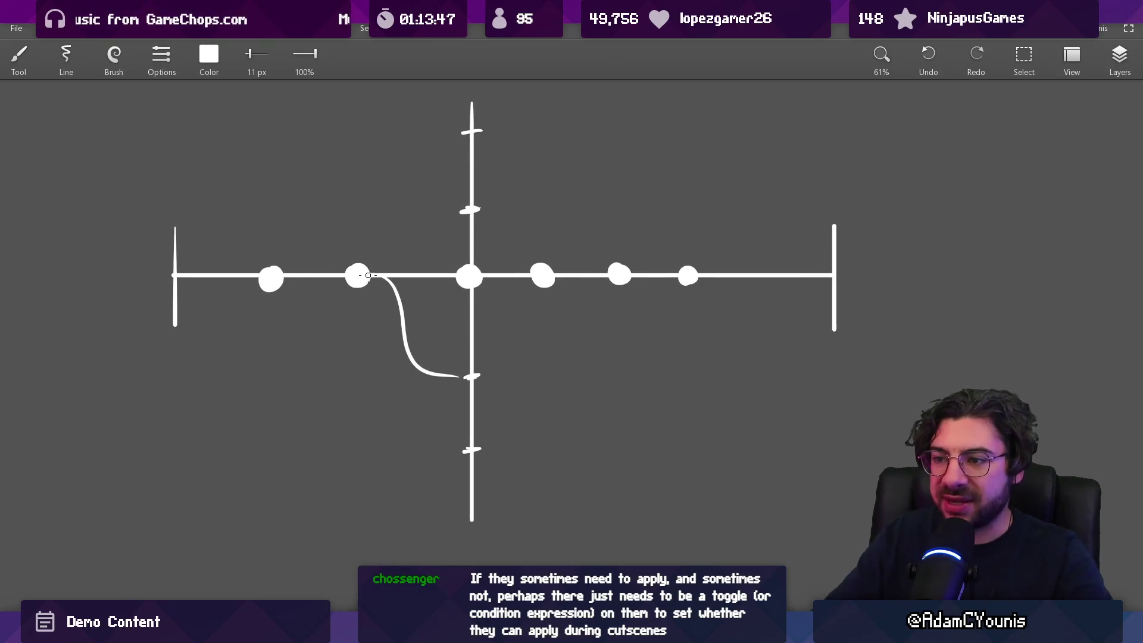
pyautogui.moveTo(367, 269)
pyautogui.mouseDown()
pyautogui.moveTo(432, 209)
pyautogui.moveTo(482, 202)
pyautogui.moveTo(406, 257)
pyautogui.moveTo(504, 211)
pyautogui.mouseUp()
pyautogui.hotkey('ctrl', 'z')
pyautogui.hotkey('ctrl', 'z')
pyautogui.moveTo(381, 273); pyautogui.dragTo(471, 218)
pyautogui.hotkey('ctrl', 'z')
pyautogui.moveTo(388, 271); pyautogui.dragTo(484, 209)
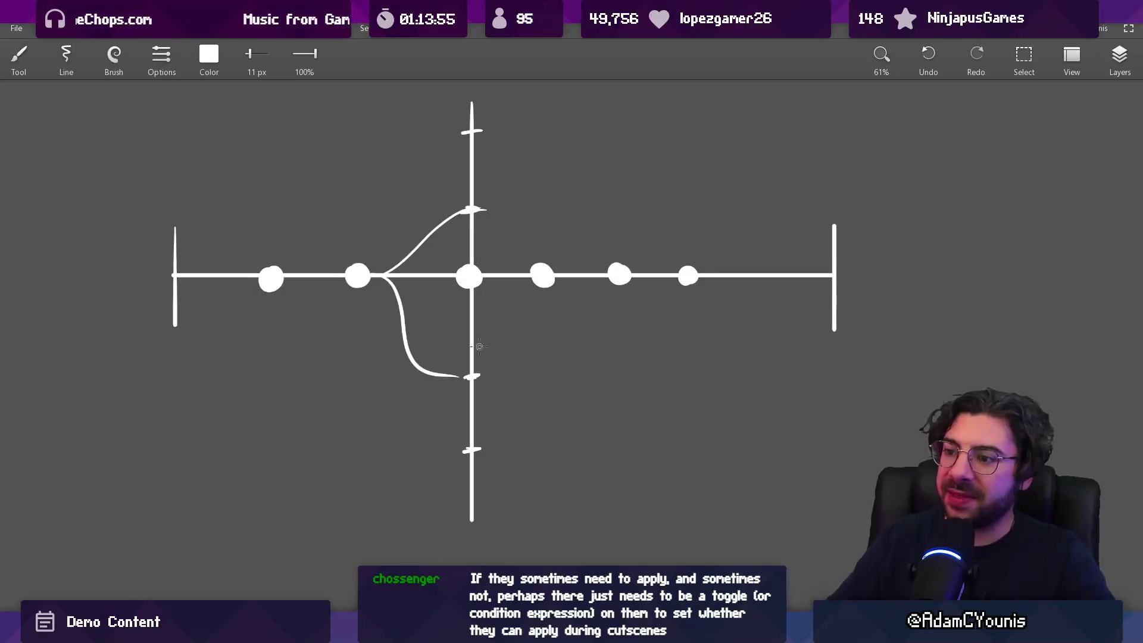
pyautogui.moveTo(432, 379); pyautogui.dragTo(492, 513)
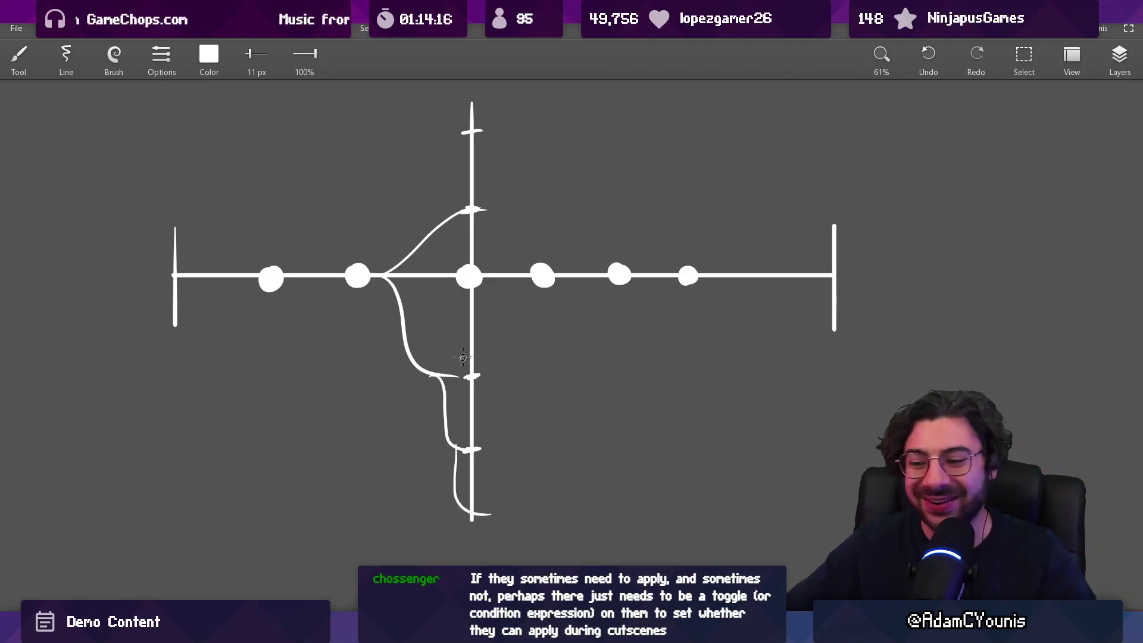
pyautogui.hotkey('alt', 'Tab')
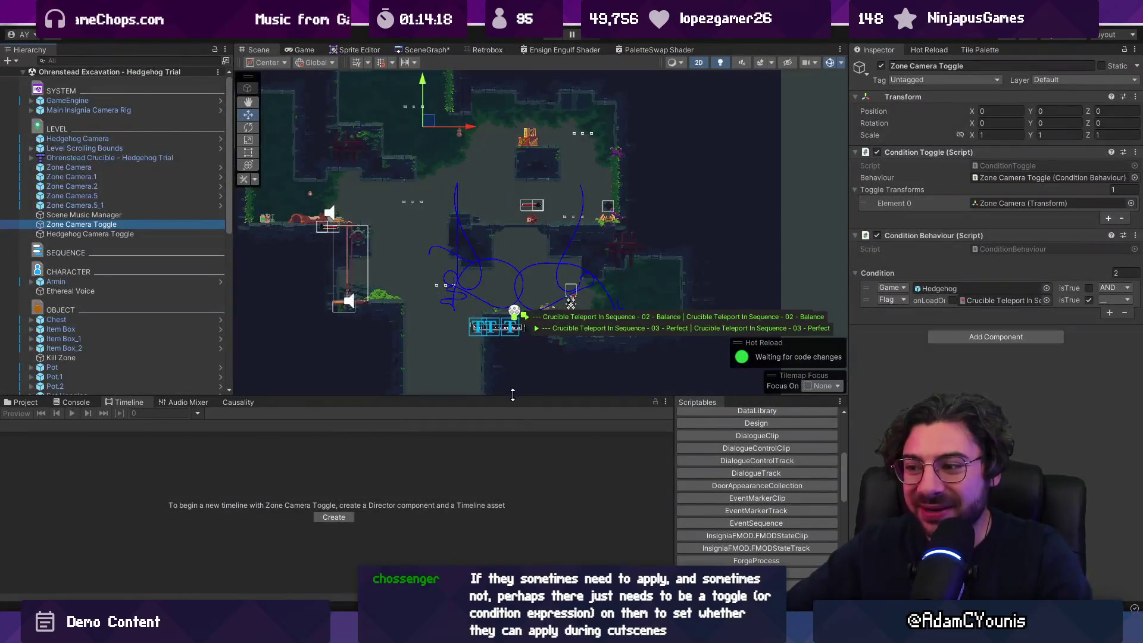
# Select Zone Camera Toggle in the Hierarchy and enlarge the Scene and bottom panels to review its conditions
pyautogui.moveTo(513, 394); pyautogui.dragTo(512, 434)
pyautogui.click(105, 215)
pyautogui.click(105, 225)
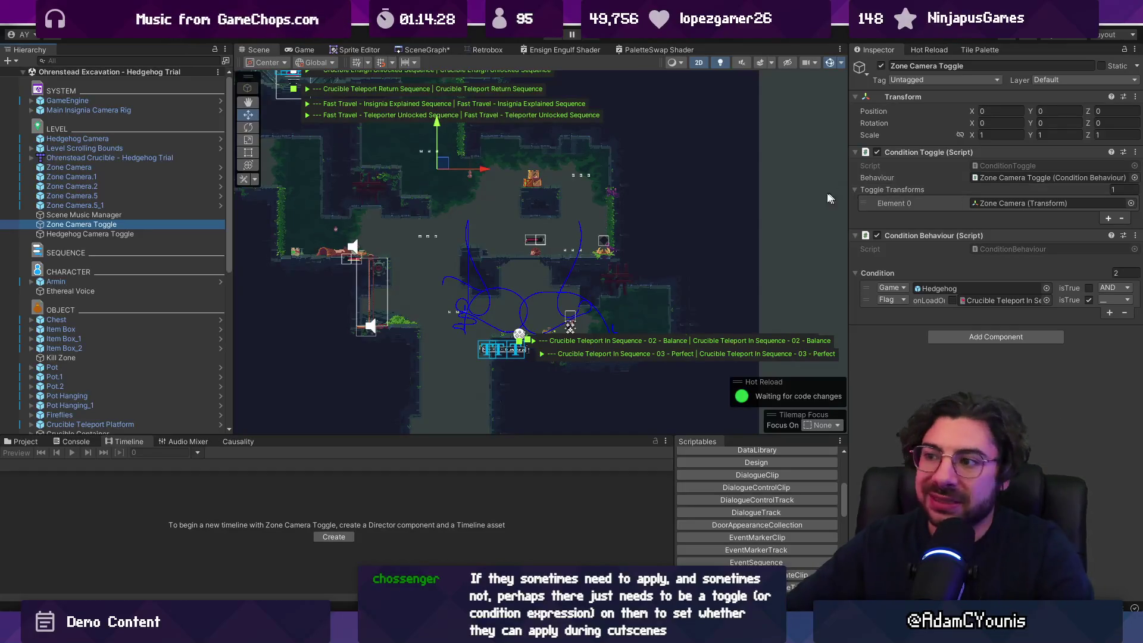
pyautogui.moveTo(616, 435); pyautogui.dragTo(616, 411)
pyautogui.scroll(2, 555, 233)
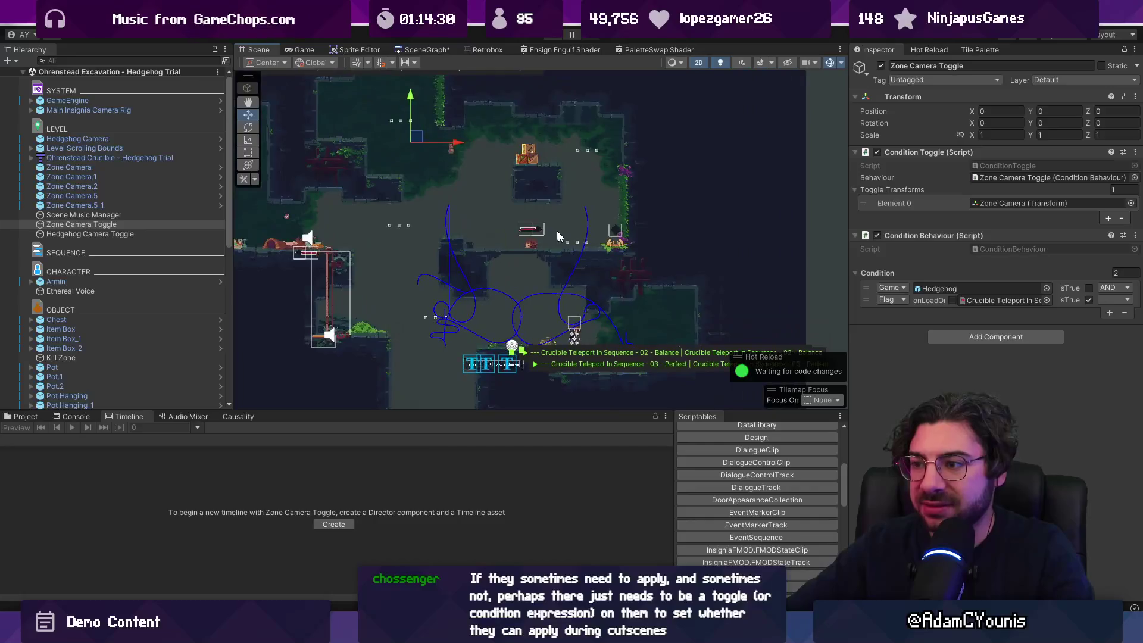
pyautogui.scroll(2, 648, 288)
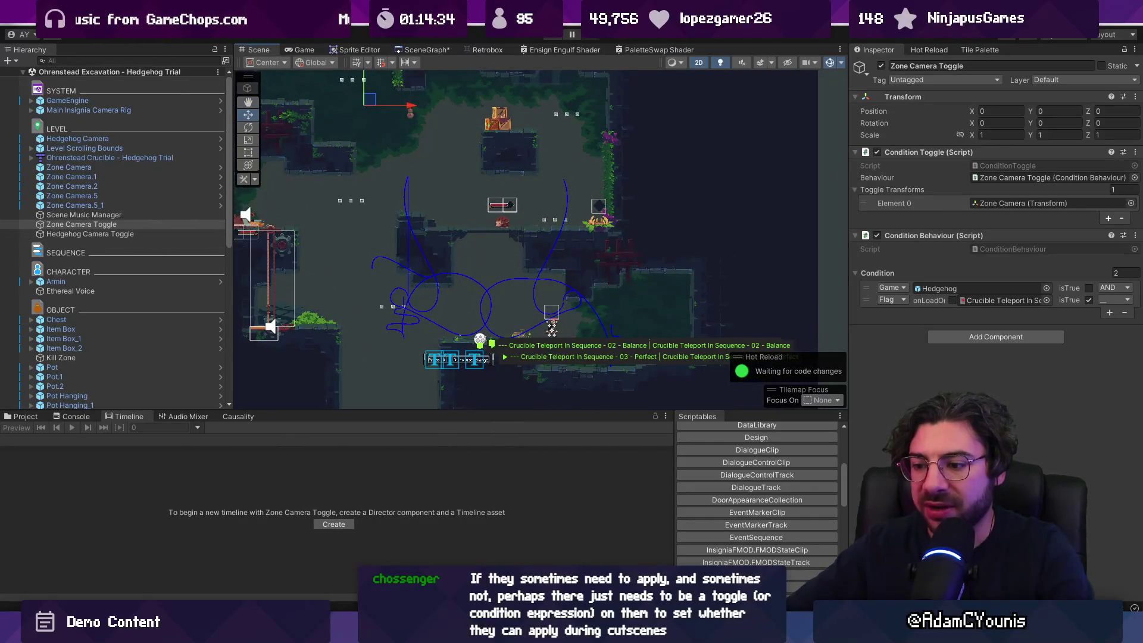
pyautogui.hotkey('alt', 'Tab')
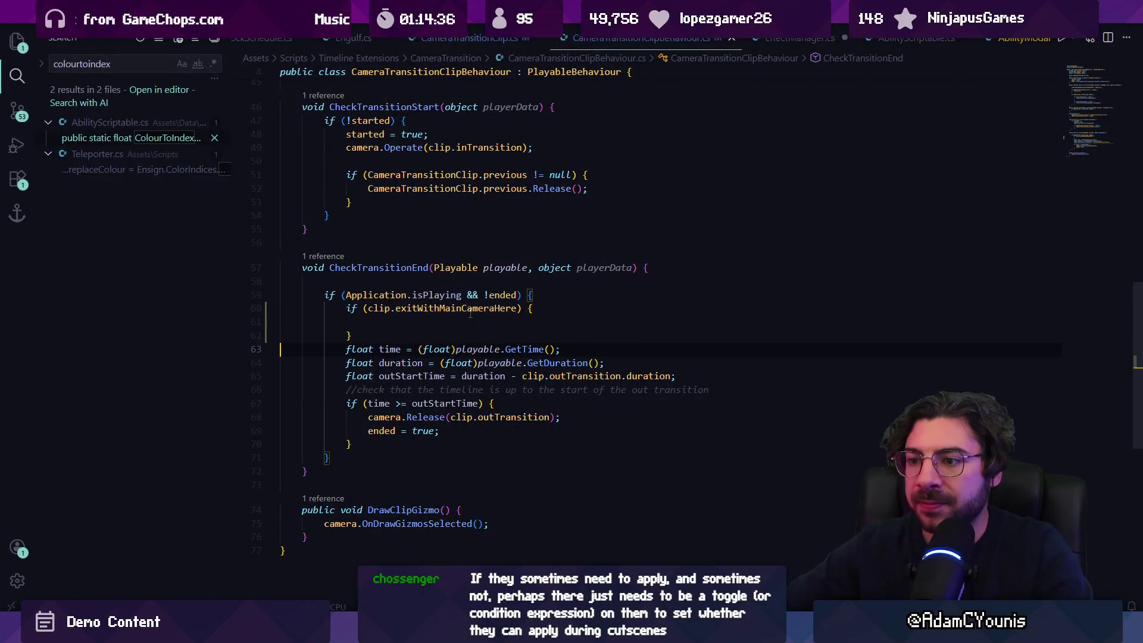
pyautogui.press('Down')
pyautogui.press('End')
pyautogui.hotkey('shift', 'Up')
pyautogui.hotkey('shift', 'Up')
pyautogui.hotkey('shift', 'Home')
pyautogui.hotkey('shift', 'Home')
pyautogui.press('BackSpace')
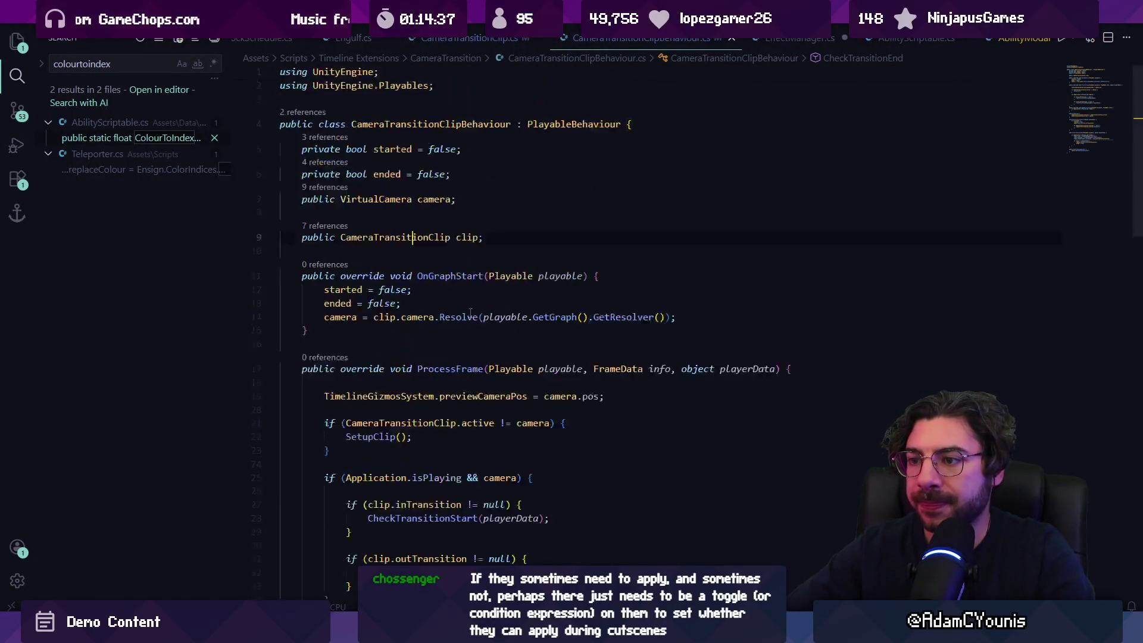
pyautogui.press('Down')
pyautogui.press('Down')
pyautogui.press('End')
pyautogui.hotkey('ctrl', 's')
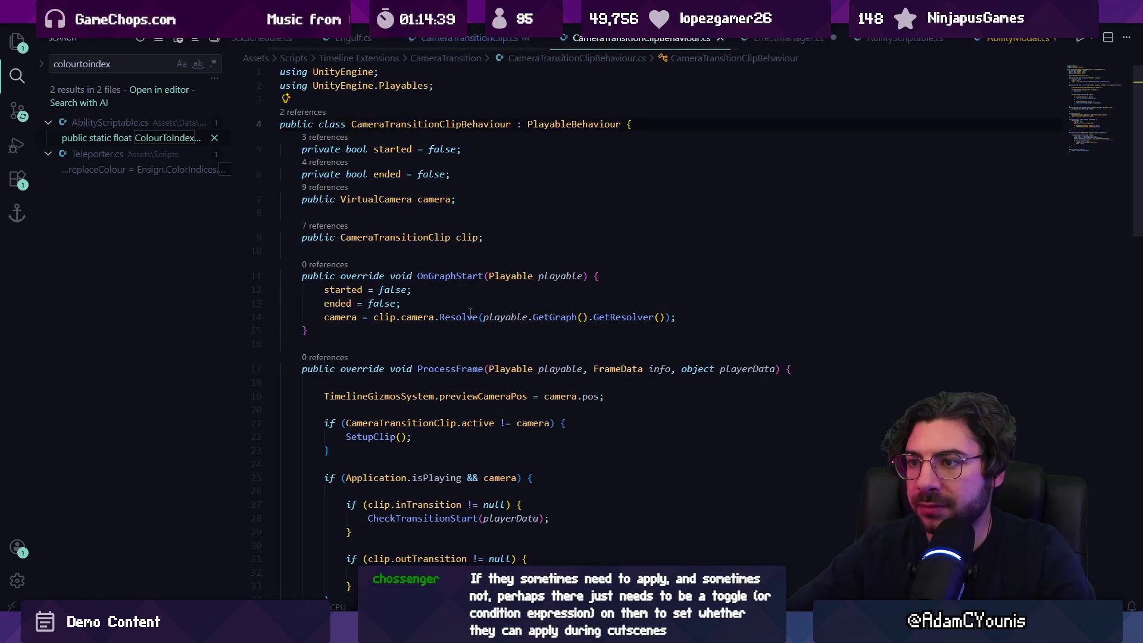
pyautogui.press('Down')
pyautogui.press('Down')
pyautogui.press('Down')
pyautogui.hotkey('alt', 'Left')
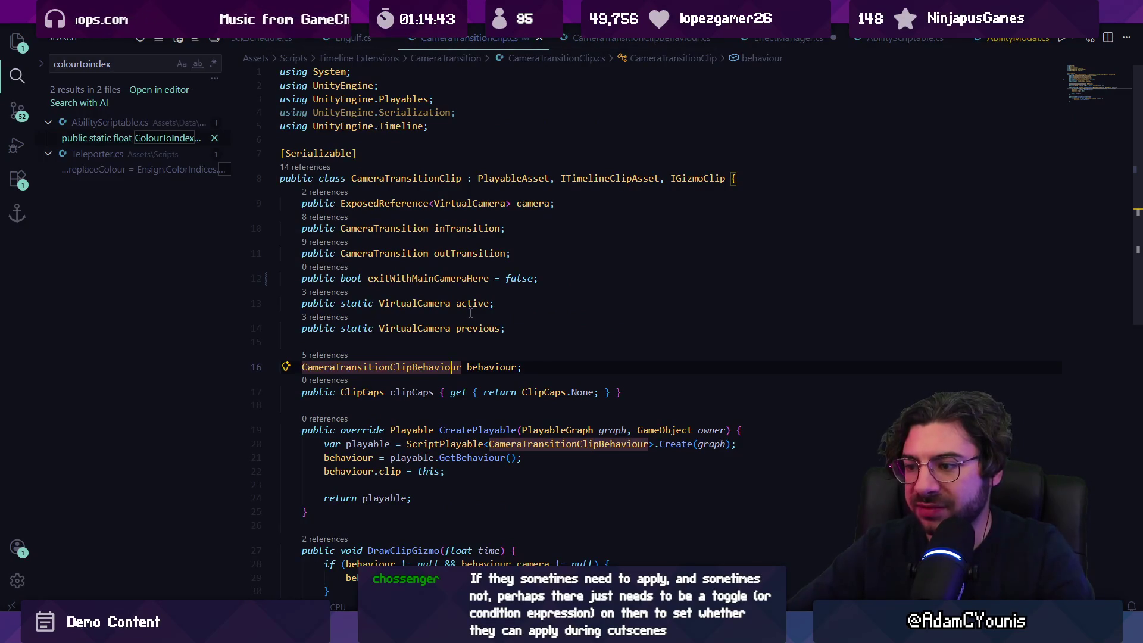
pyautogui.hotkey('alt', 'Left')
pyautogui.hotkey('alt', 'Left')
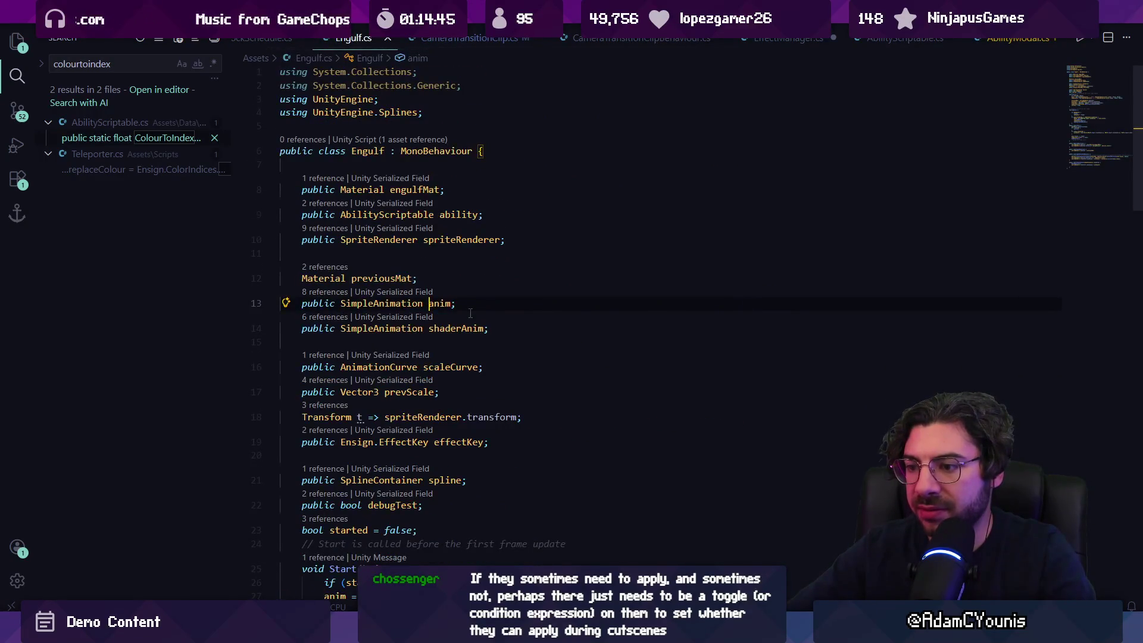
pyautogui.hotkey('alt', 'Right')
pyautogui.hotkey('alt', 'Right')
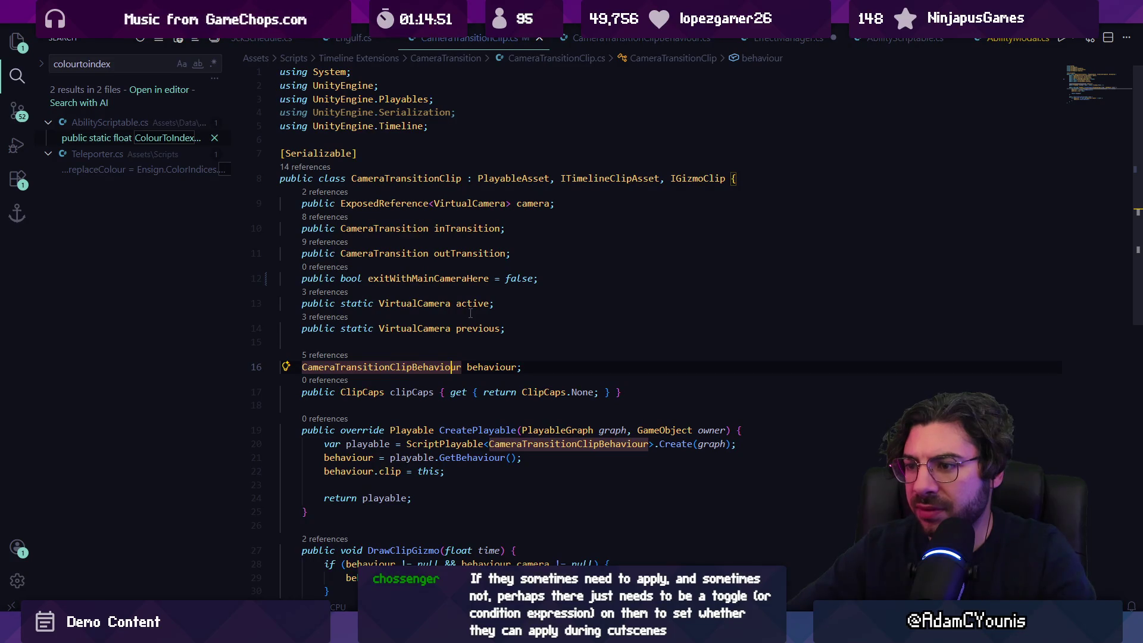
pyautogui.hotkey('ctrl', 'z')
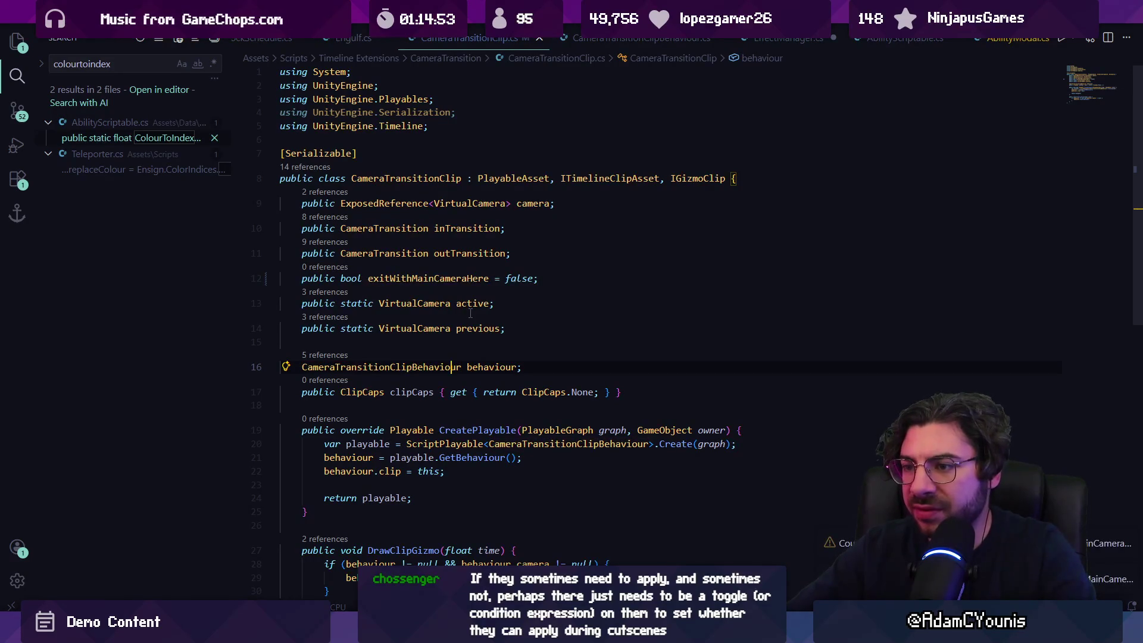
pyautogui.press('Up')
pyautogui.press('Up')
pyautogui.press('Up')
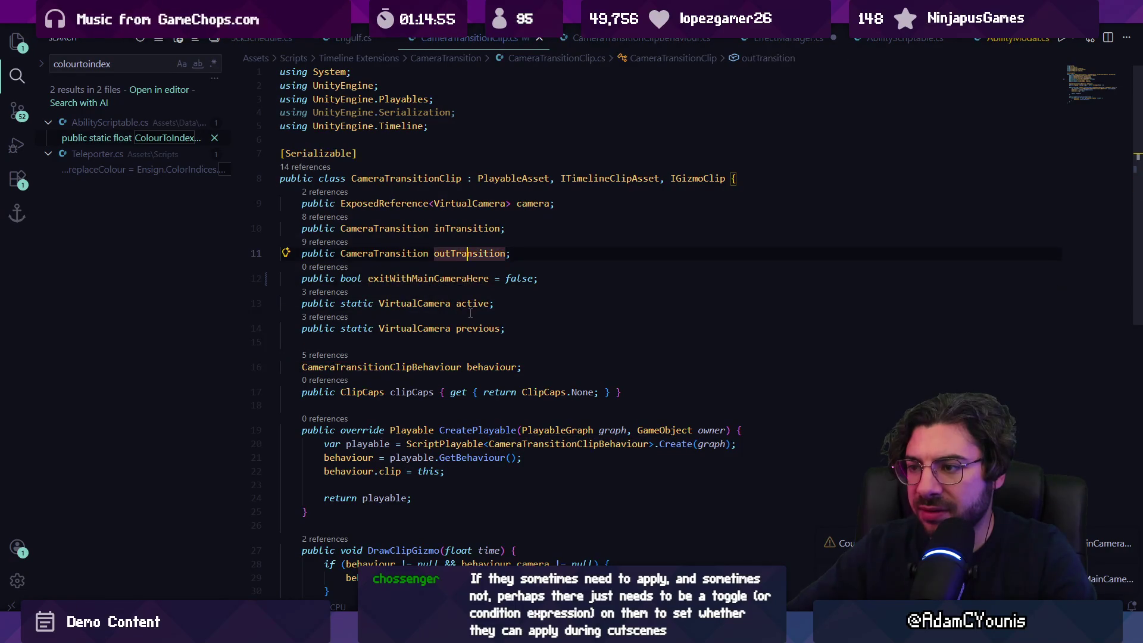
pyautogui.press('Down')
pyautogui.hotkey('ctrl', 'shift', 'k')
pyautogui.hotkey('ctrl', 'a')
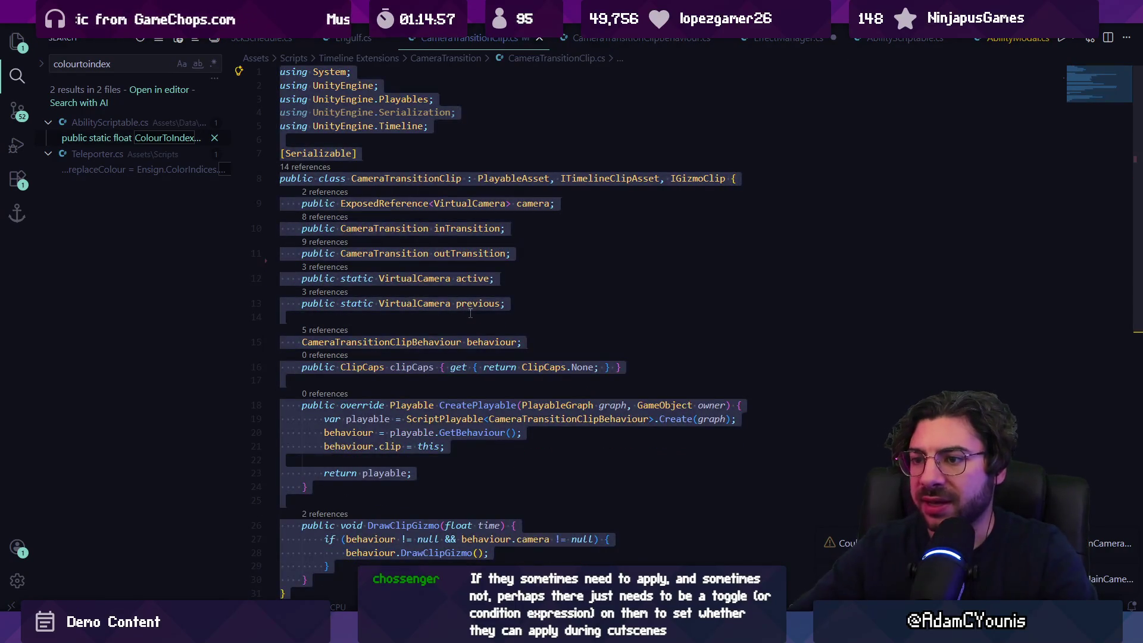
pyautogui.click(505, 287)
pyautogui.hotkey('alt', 'Tab')
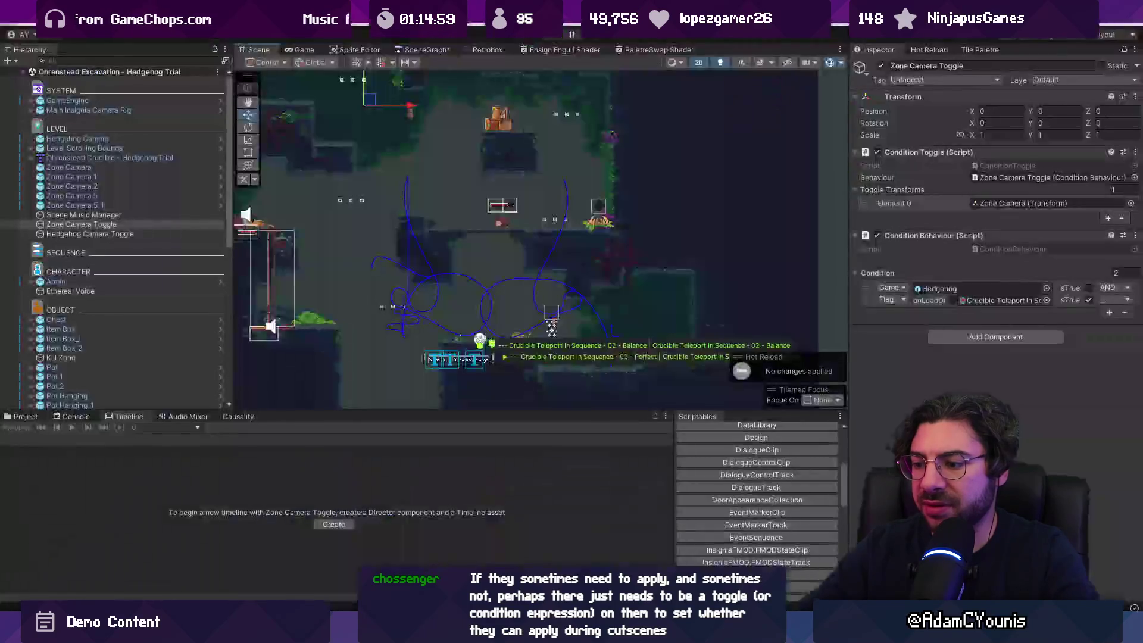
pyautogui.hotkey('alt', 'Tab')
pyautogui.hotkey('alt', 'Tab')
pyautogui.press('Tab')
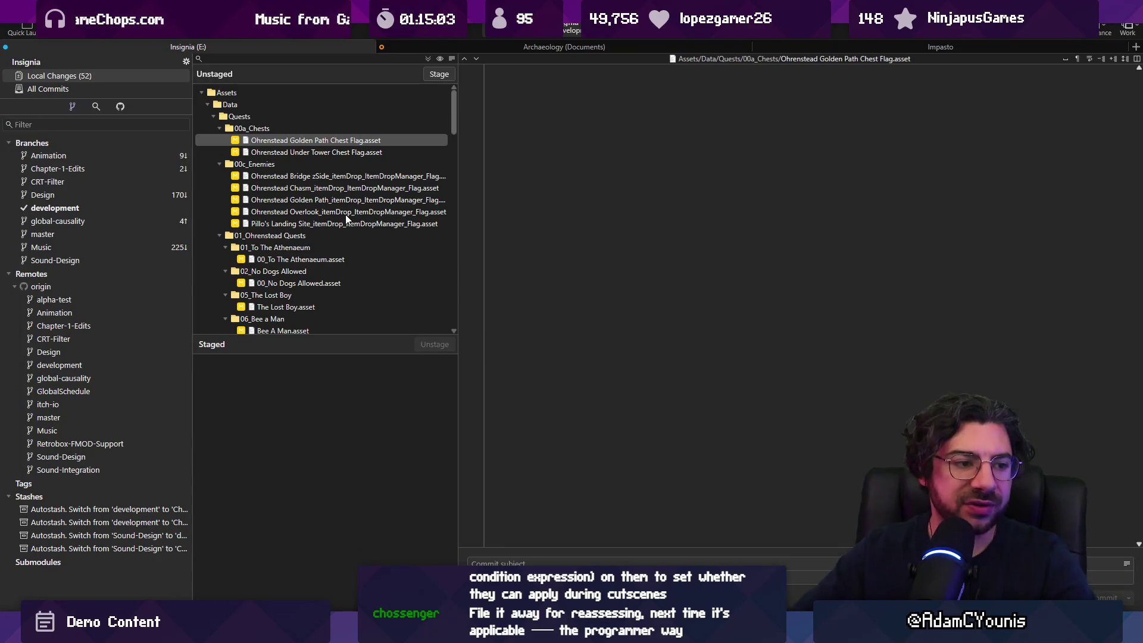
# Review the diffs of the flag assets and CameraTransitionClip.cs, then stage all unstaged changes
pyautogui.click(332, 164)
pyautogui.click(335, 152)
pyautogui.scroll(-15, 333, 202)
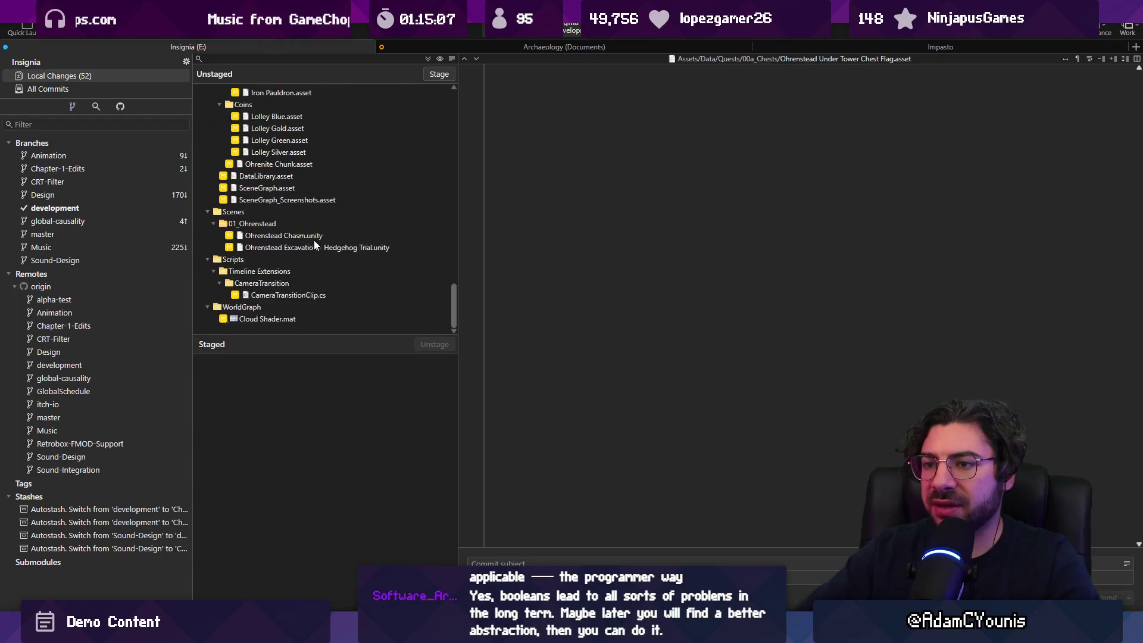
pyautogui.click(313, 238)
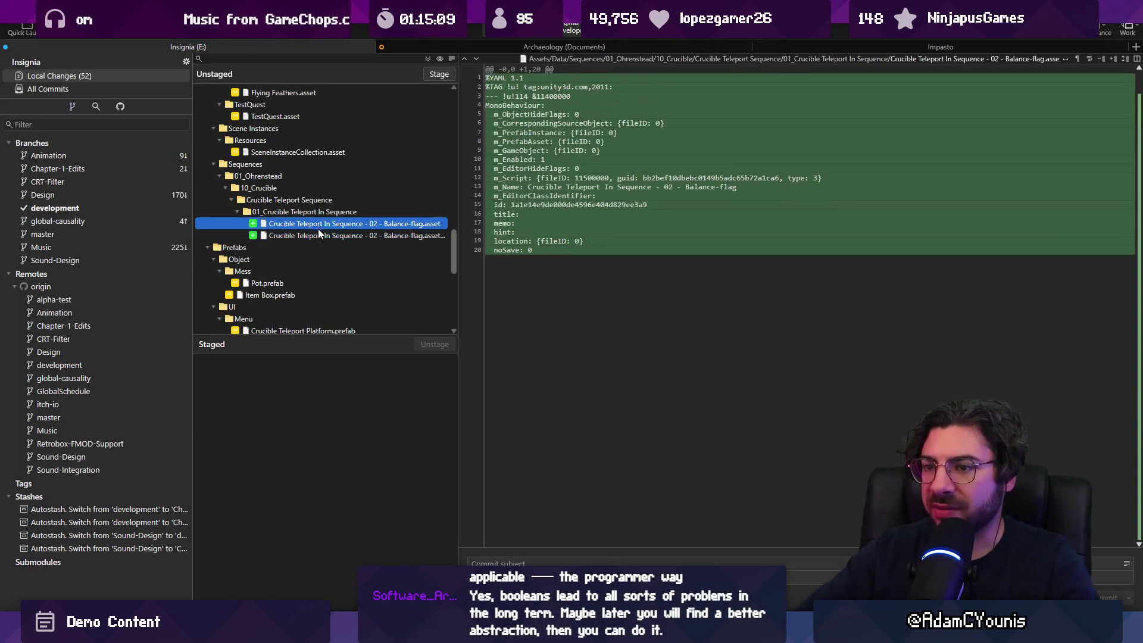
pyautogui.scroll(-5, 319, 228)
pyautogui.click(302, 296)
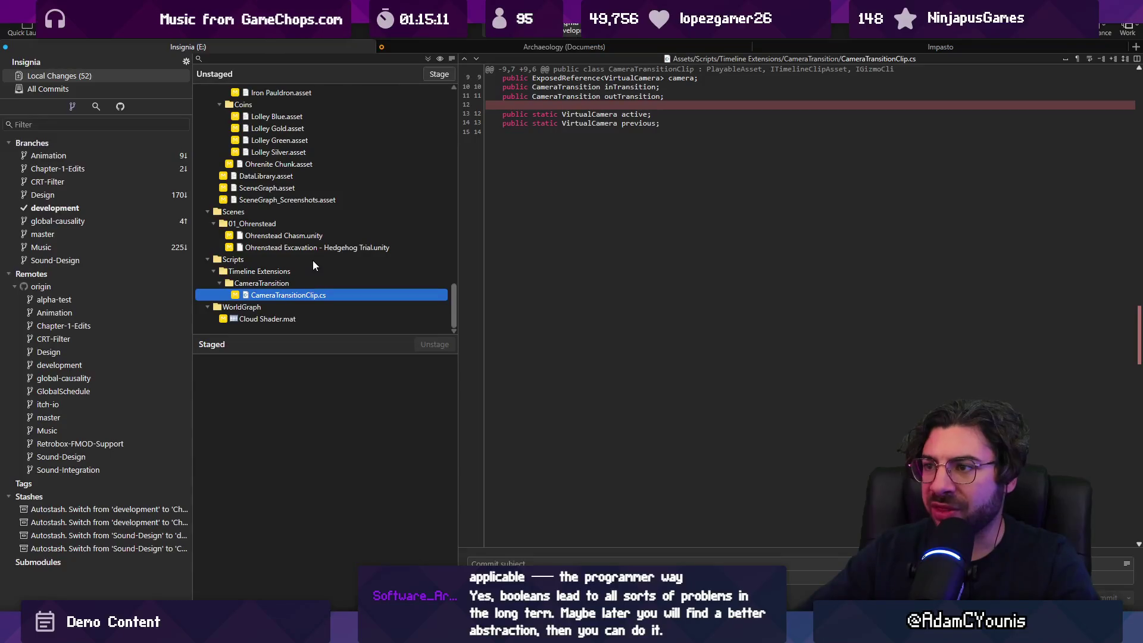
pyautogui.scroll(20, 316, 249)
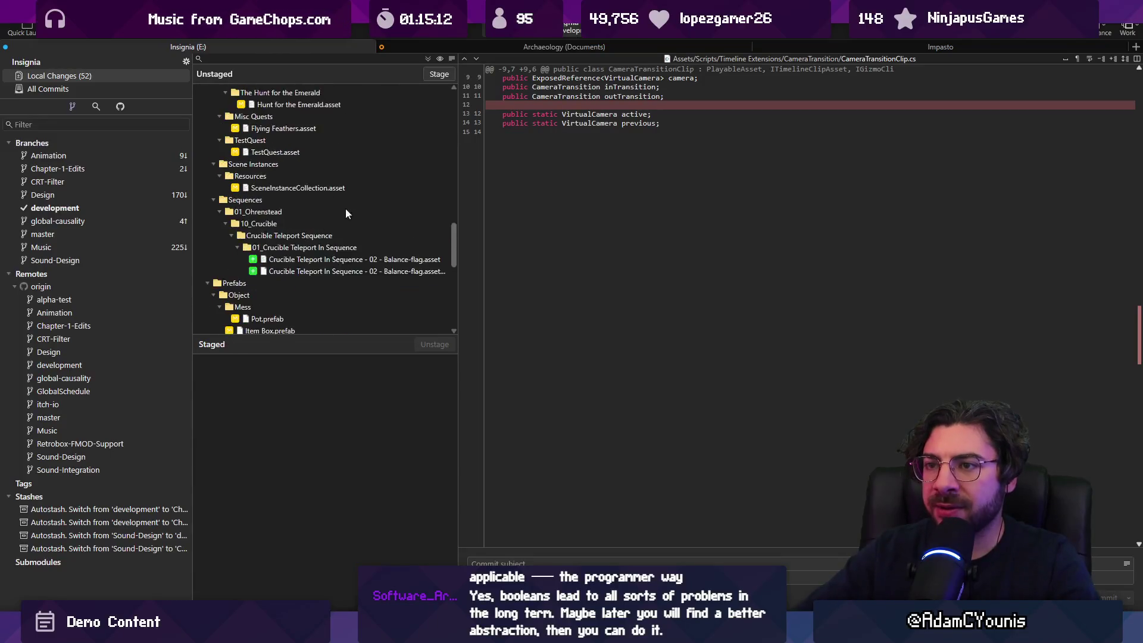
pyautogui.click(428, 59)
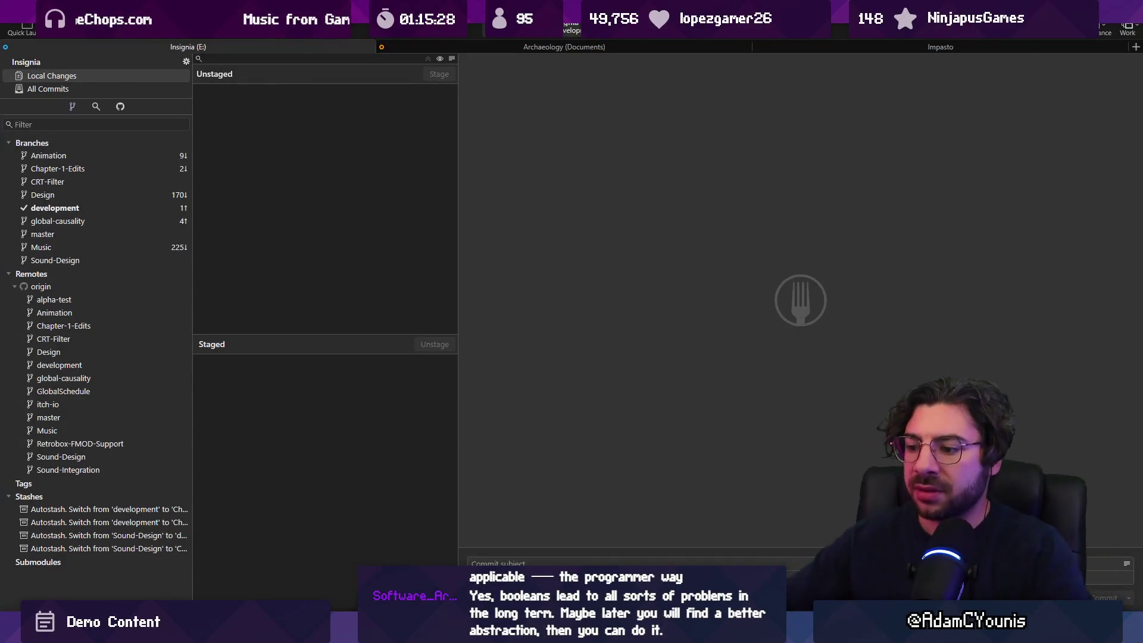
pyautogui.hotkey('alt', 'Tab')
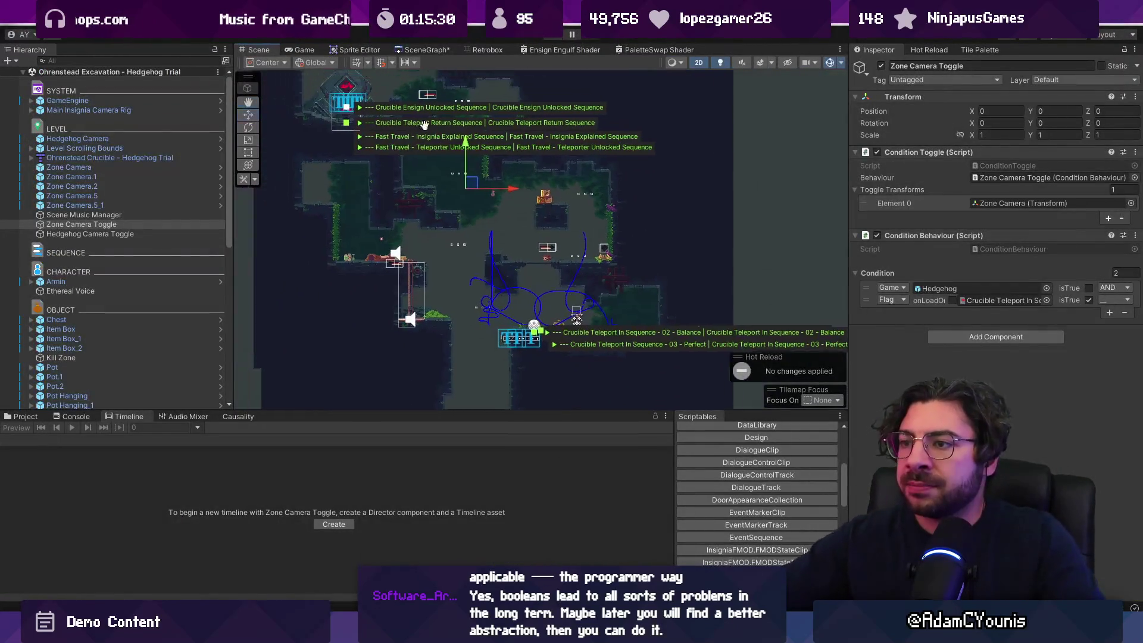
# Enlarge and pan the Scene view, then enter Play mode with Ctrl+P
pyautogui.moveTo(481, 410); pyautogui.dragTo(481, 433)
pyautogui.moveTo(613, 336); pyautogui.dragTo(572, 338)
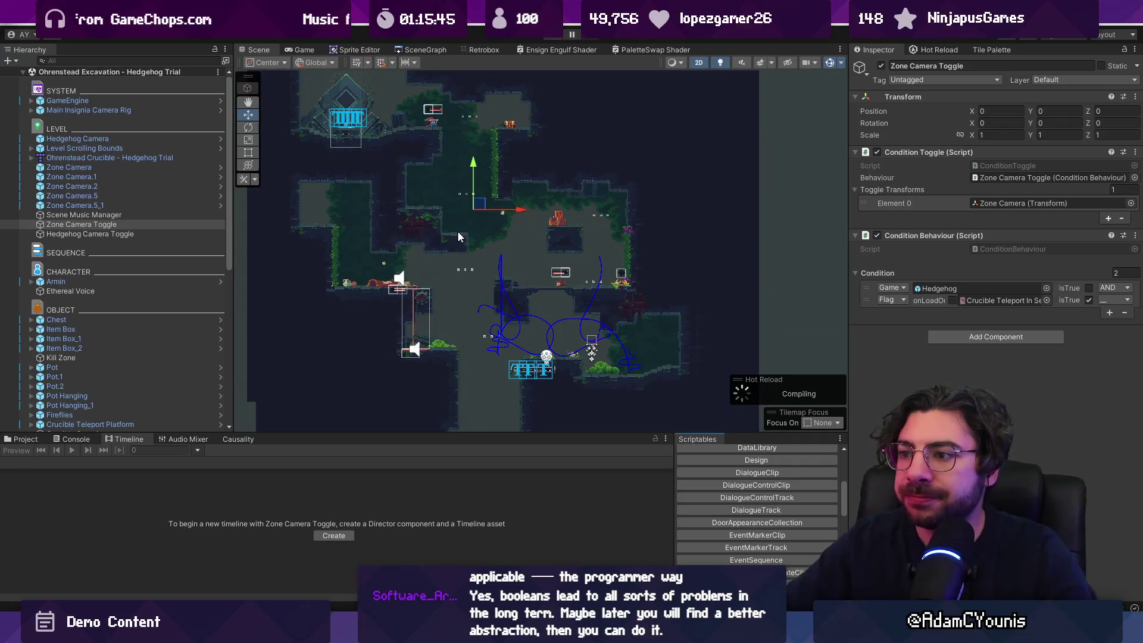
pyautogui.moveTo(484, 189); pyautogui.dragTo(528, 222)
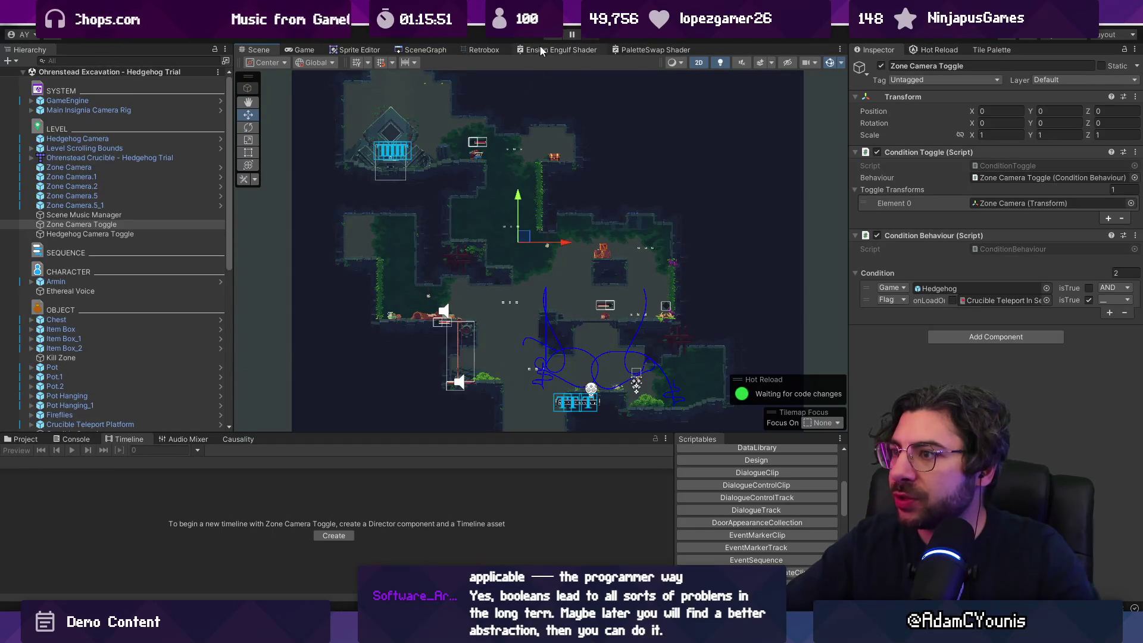
pyautogui.hotkey('ctrl', 'p')
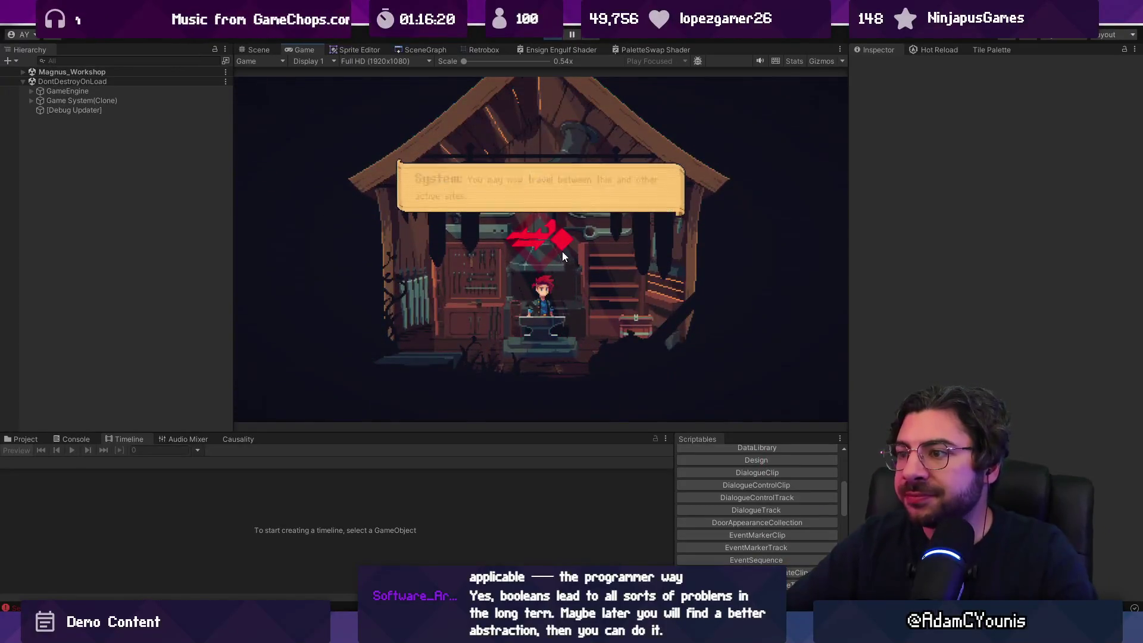
# Open the in-game world map in a maximized Game view, then return to the workshop
pyautogui.press('m')
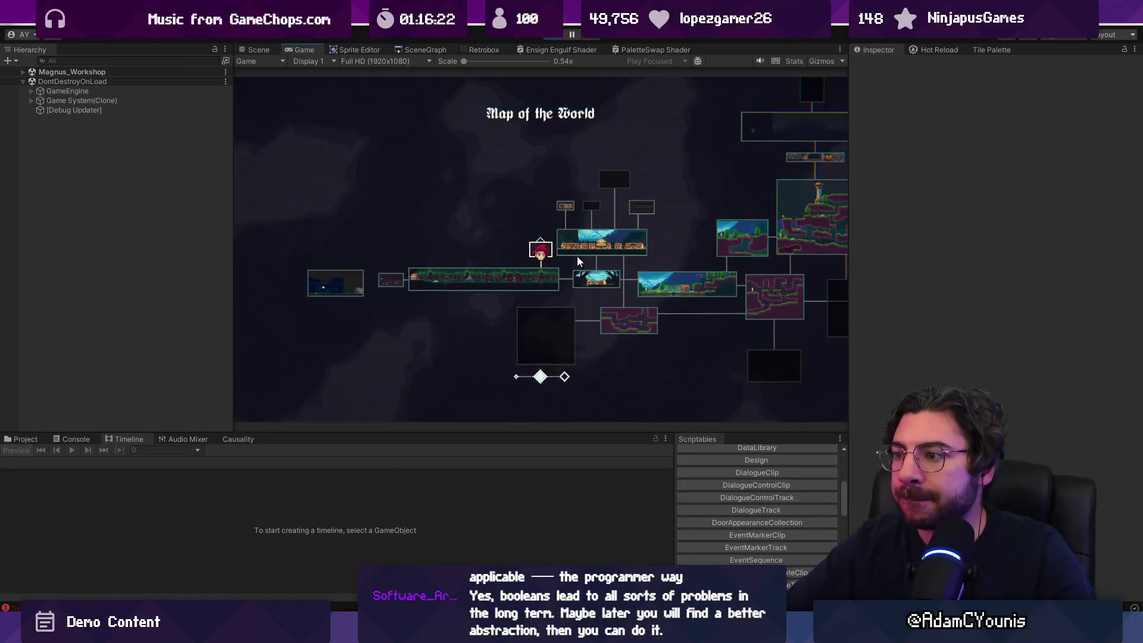
pyautogui.hotkey('shift', 'space')
pyautogui.scroll(2, 584, 245)
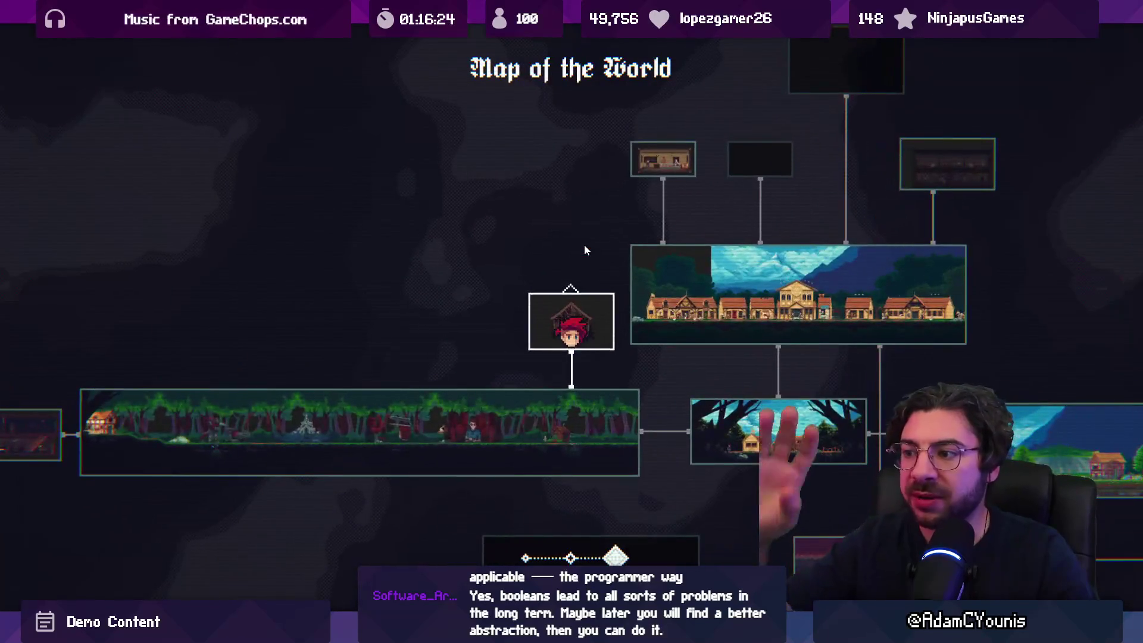
pyautogui.press('Return')
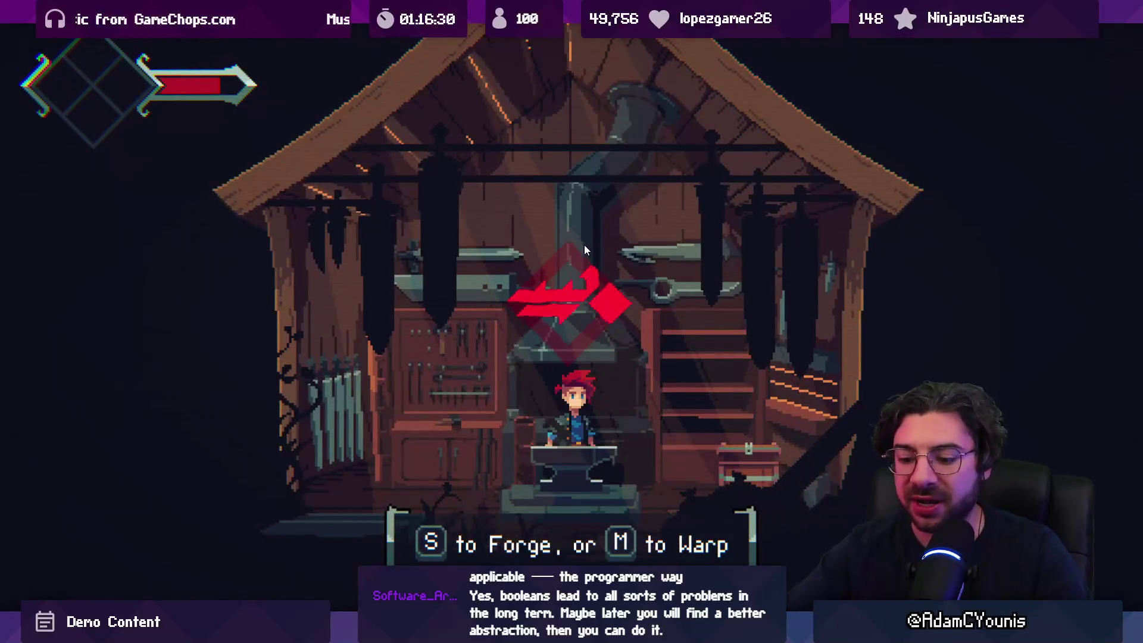
pyautogui.hotkey('shift', 'space')
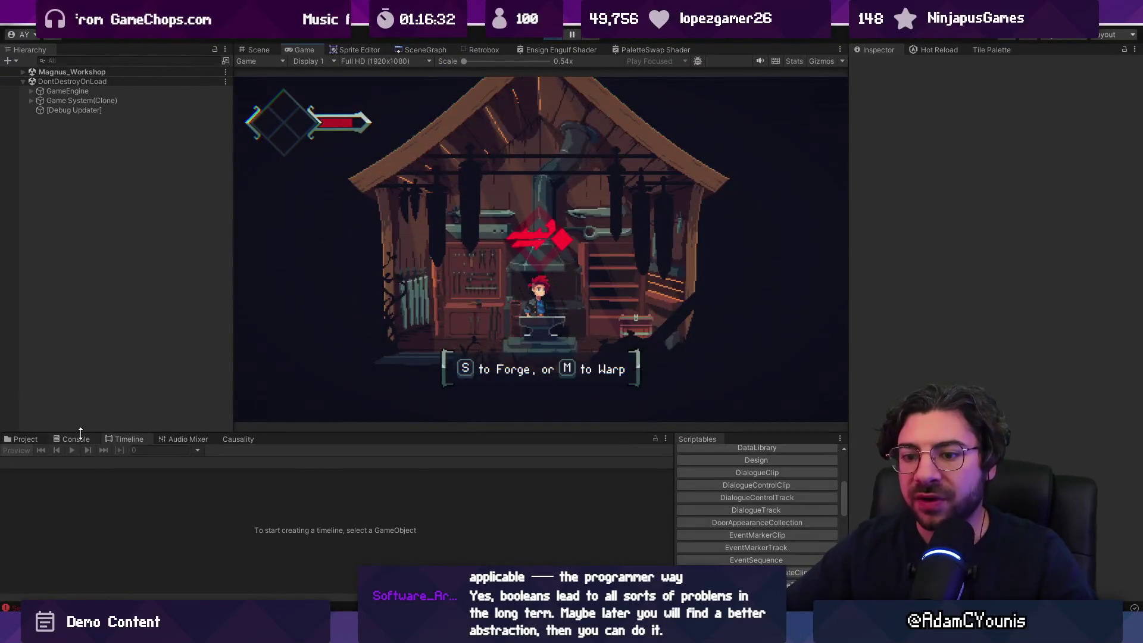
# Clear the Console, stop Play mode, and open the SceneGraph overview
pyautogui.click(75, 440)
pyautogui.click(12, 451)
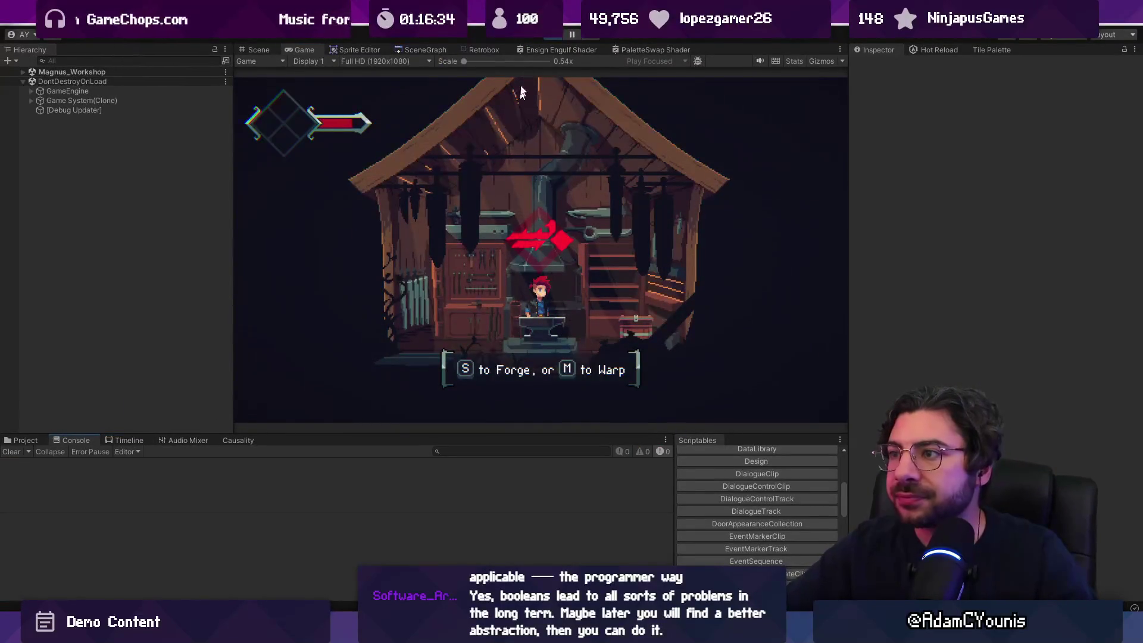
pyautogui.click(560, 37)
pyautogui.click(423, 51)
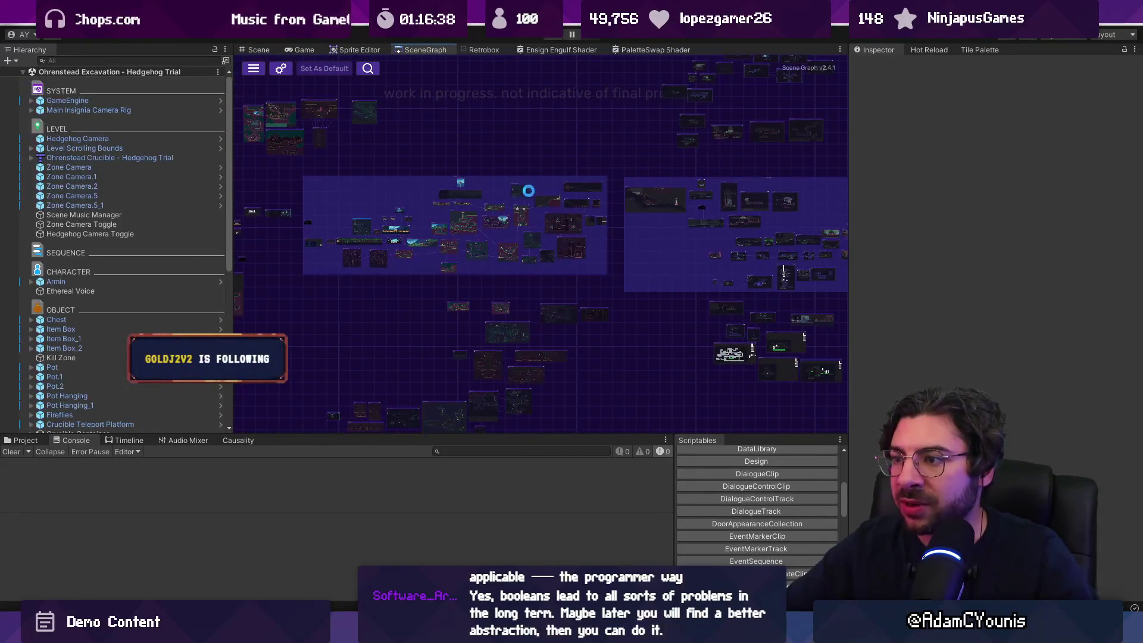
# Open the Ohrenstead Excavation - Snake Trial scene and locate 03 - Perfect via the Causality tab
pyautogui.doubleClick(522, 189)
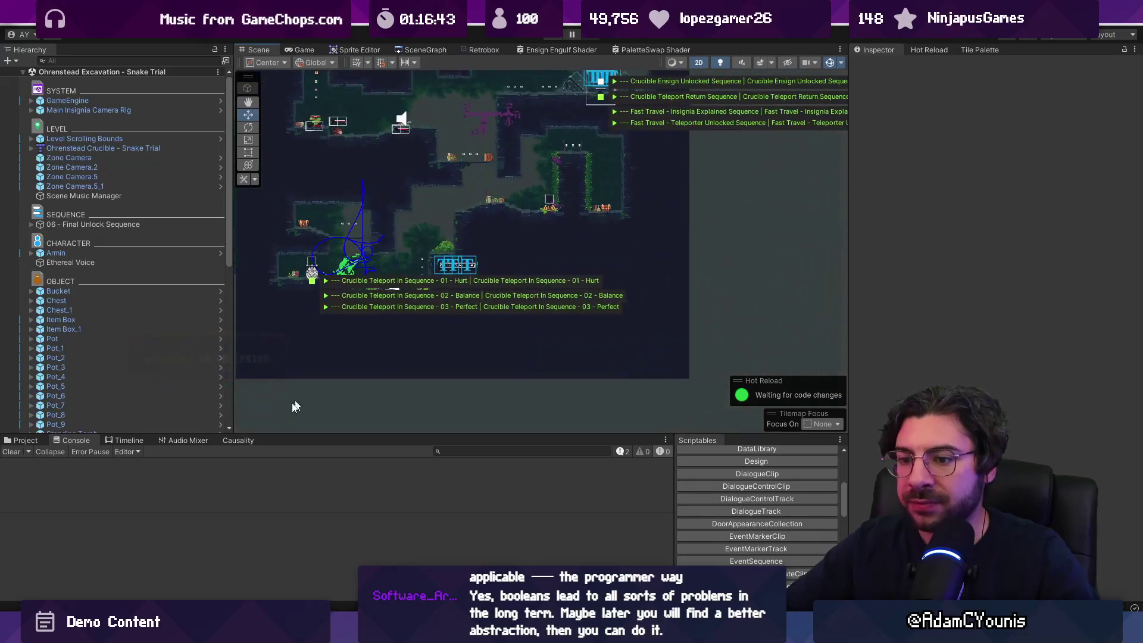
pyautogui.click(238, 440)
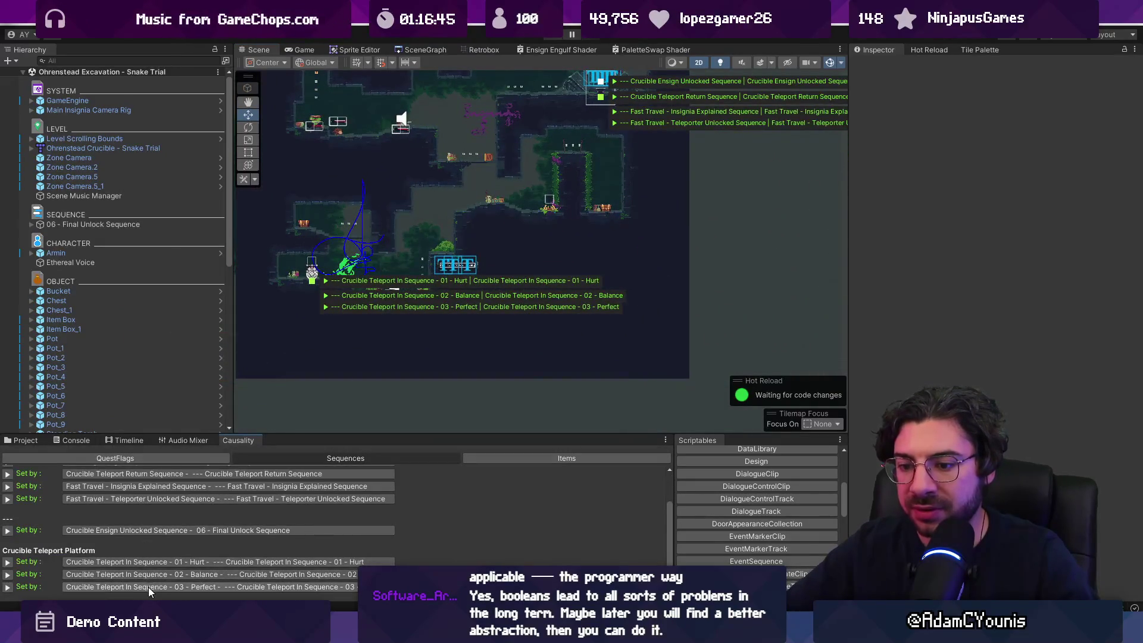
pyautogui.click(149, 588)
pyautogui.scroll(3, 609, 214)
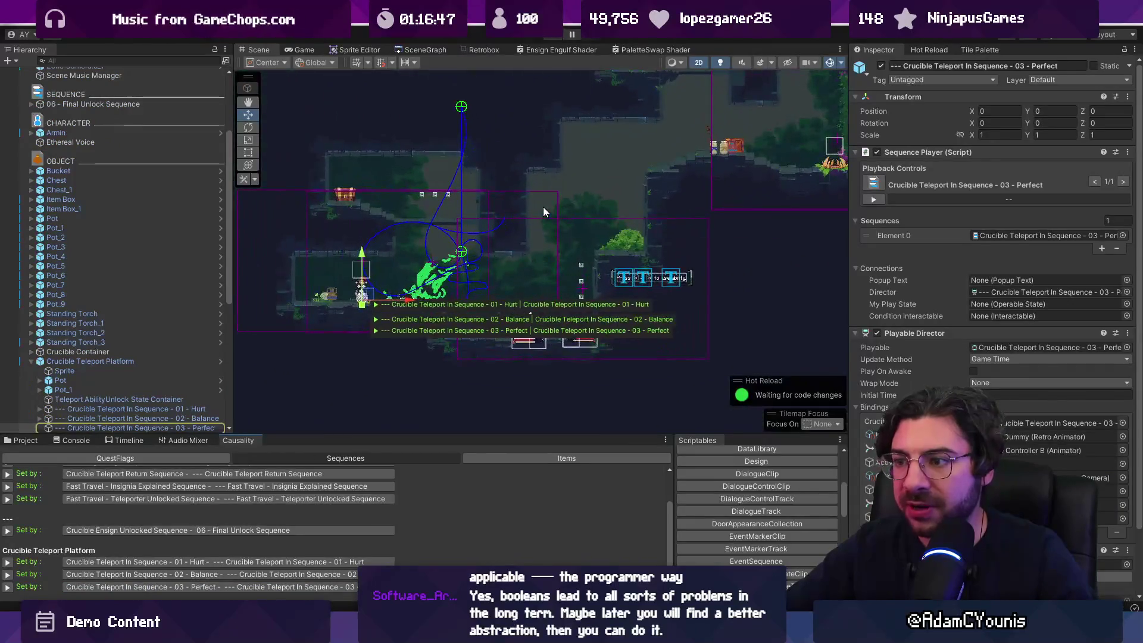
pyautogui.scroll(-2, 212, 328)
pyautogui.moveTo(229, 310); pyautogui.dragTo(225, 339)
# Select the 03 - Perfect sequence and load its tracks in the Timeline editor
pyautogui.click(40, 338)
pyautogui.scroll(-3, 107, 298)
pyautogui.click(120, 277)
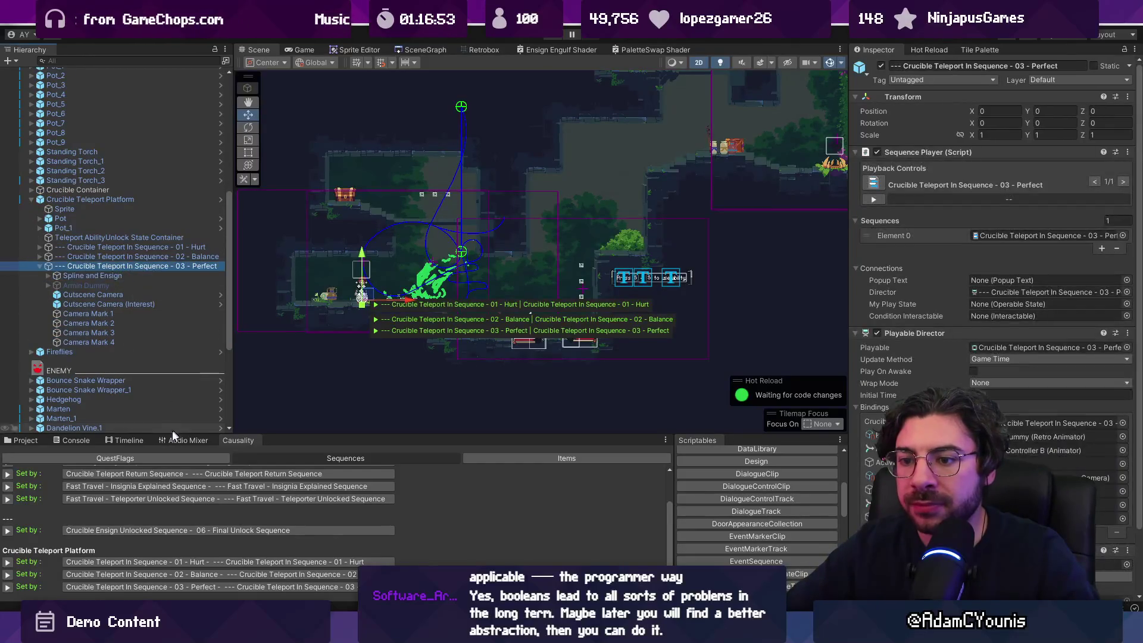
pyautogui.click(127, 442)
pyautogui.click(146, 275)
pyautogui.click(148, 268)
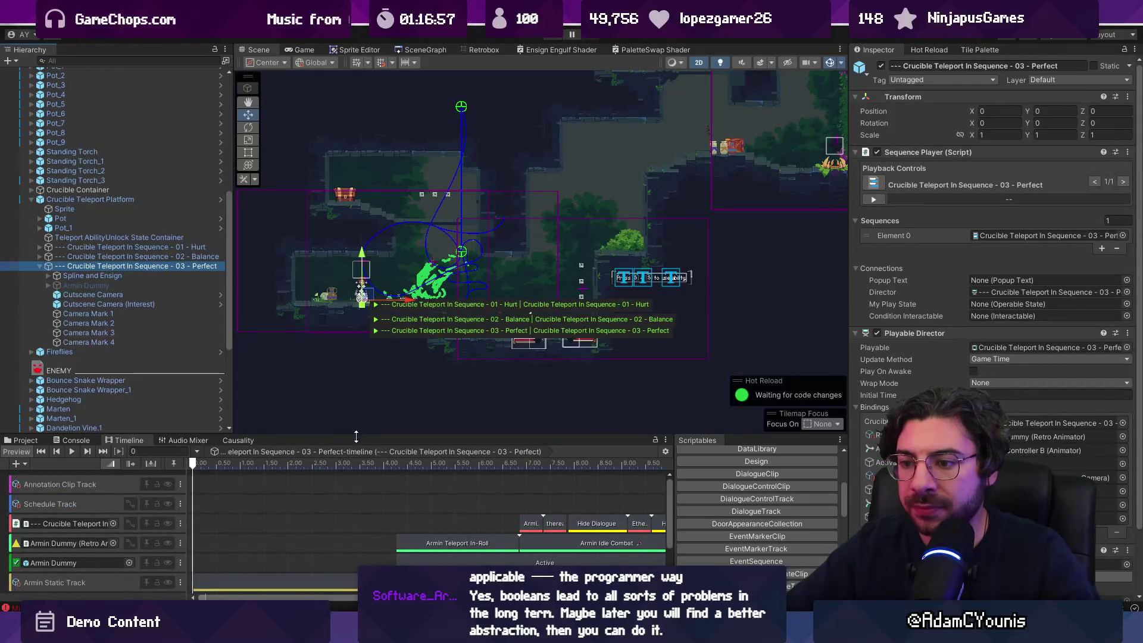
# Enlarge the Timeline panel and scrub the preview to about 3.5 s and 11.2 s
pyautogui.moveTo(238, 434); pyautogui.dragTo(239, 310)
pyautogui.scroll(-3, 275, 461)
pyautogui.scroll(5, 334, 447)
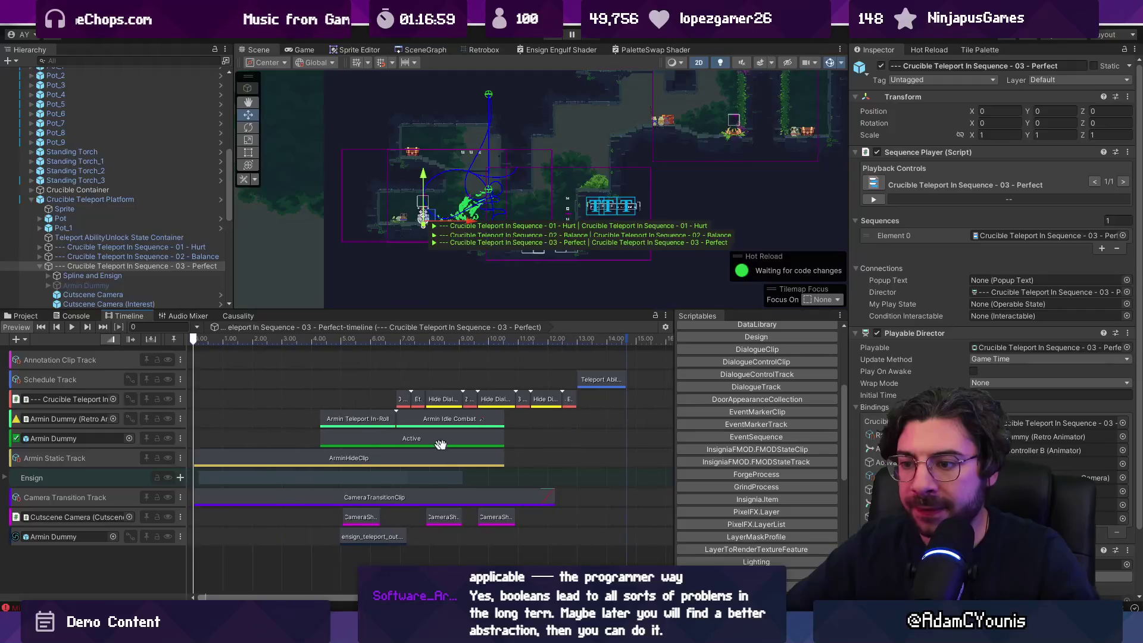
pyautogui.scroll(-3, 573, 423)
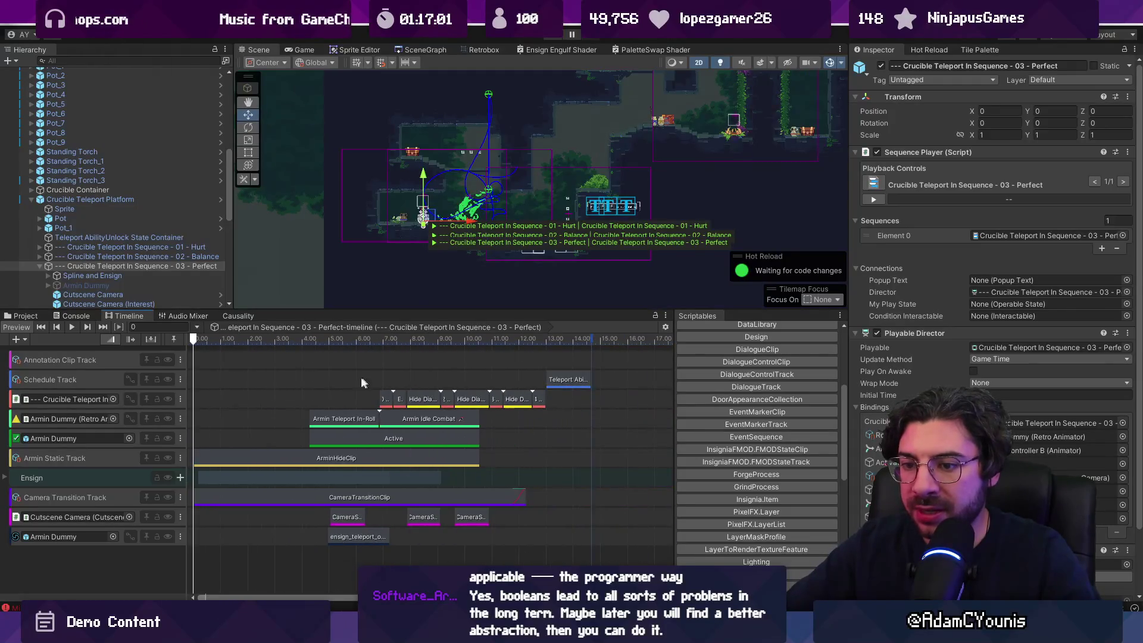
pyautogui.moveTo(216, 338)
pyautogui.mouseDown()
pyautogui.moveTo(363, 351)
pyautogui.moveTo(354, 354)
pyautogui.mouseUp()
pyautogui.scroll(4, 334, 423)
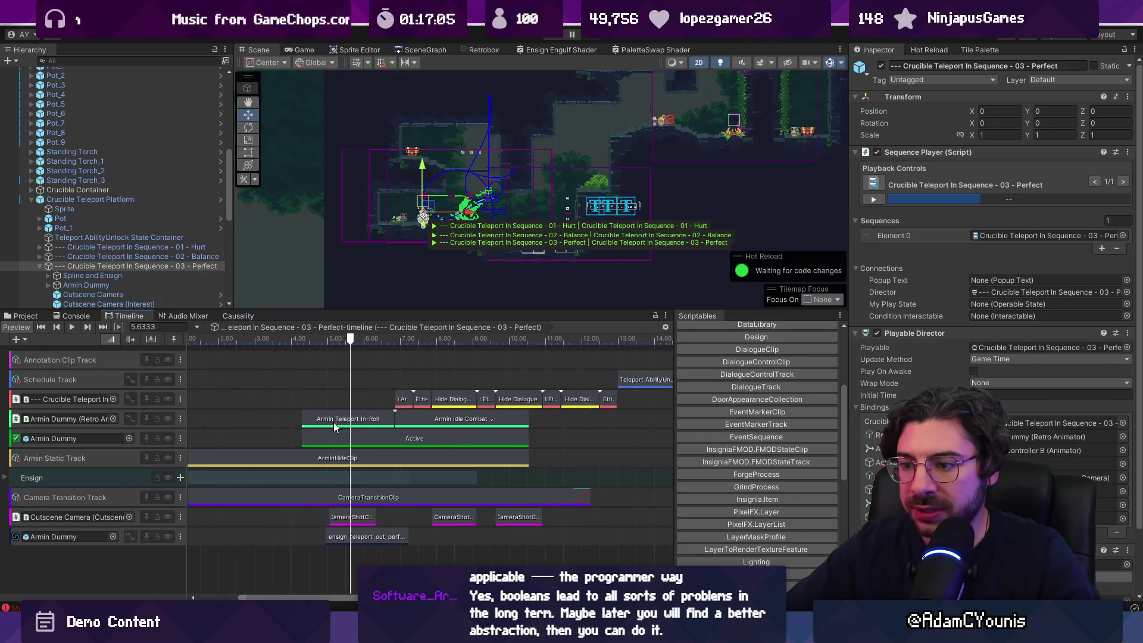
pyautogui.scroll(2, 420, 419)
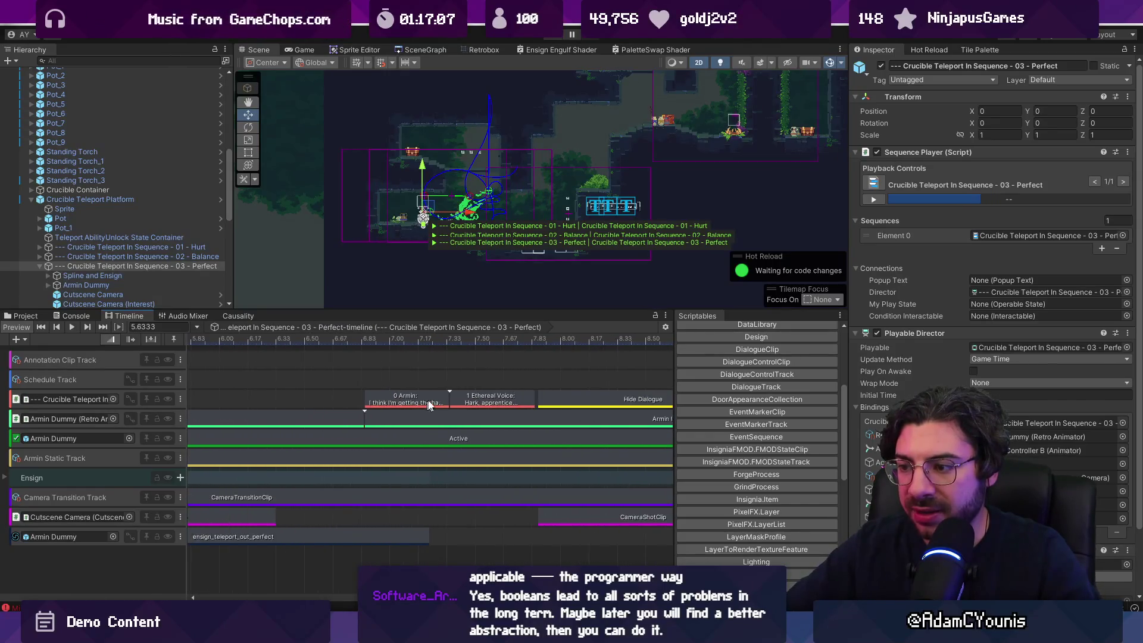
pyautogui.moveTo(555, 419)
pyautogui.mouseDown()
pyautogui.moveTo(372, 376)
pyautogui.moveTo(466, 346)
pyautogui.mouseUp()
pyautogui.scroll(6, 499, 411)
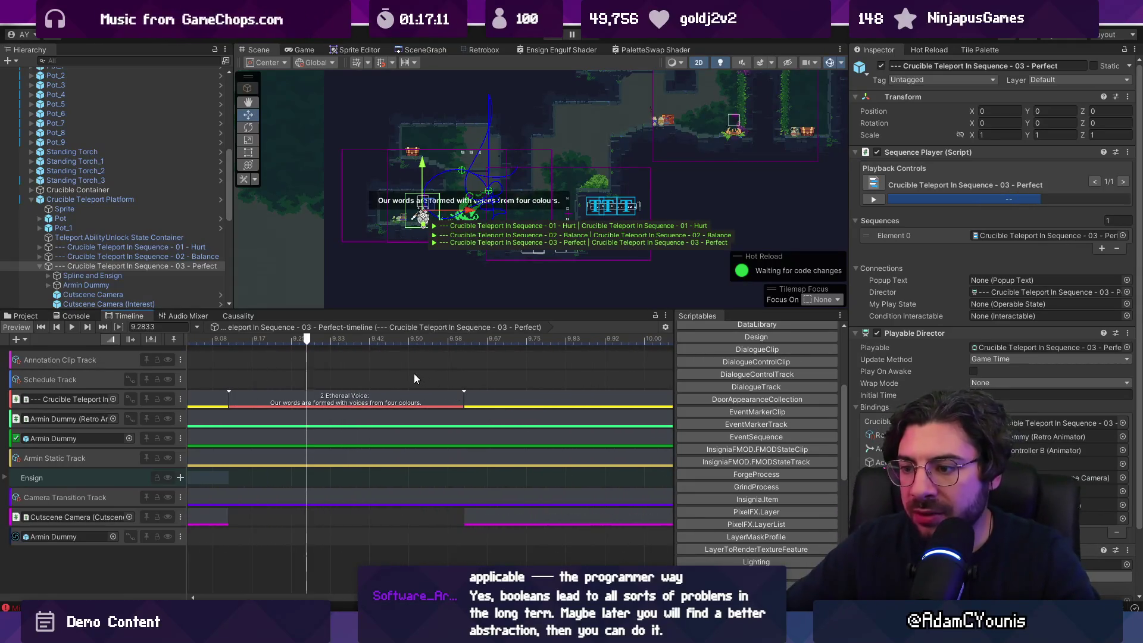
pyautogui.scroll(-4, 413, 373)
pyautogui.hscroll(5, 410, 370)
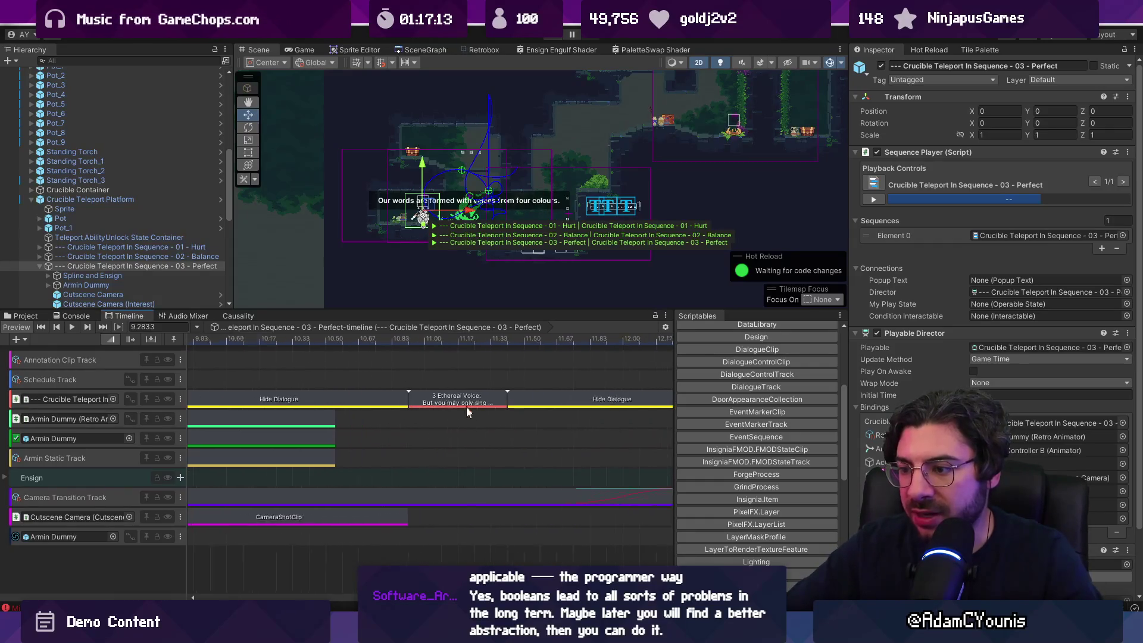
pyautogui.scroll(3, 465, 411)
pyautogui.scroll(-2, 445, 409)
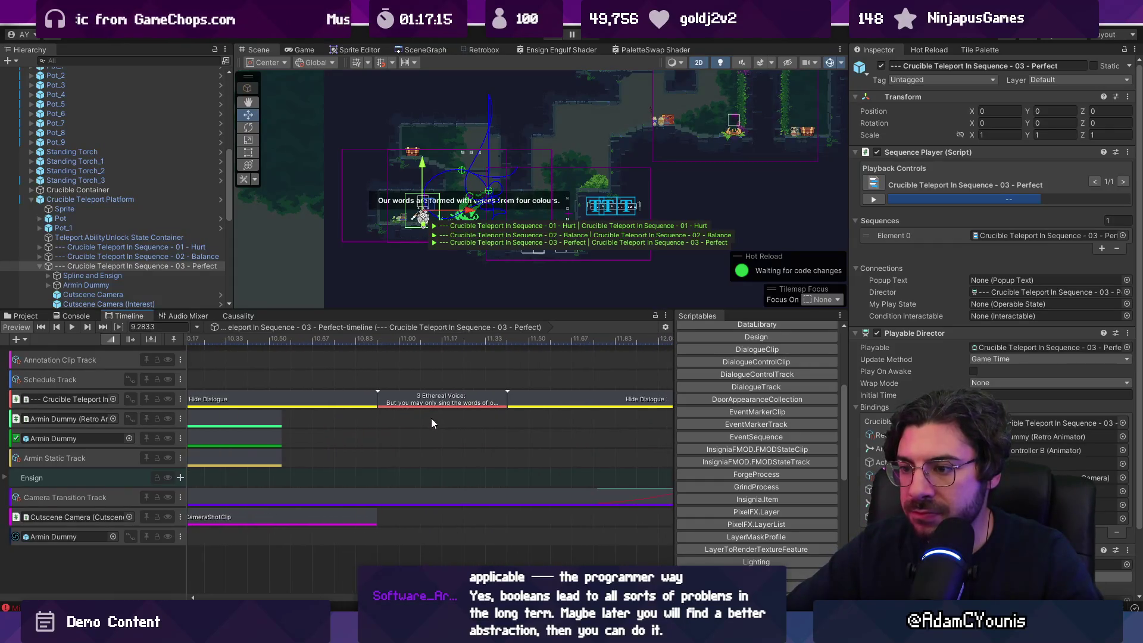
pyautogui.moveTo(394, 337); pyautogui.dragTo(447, 338)
pyautogui.scroll(-6, 441, 468)
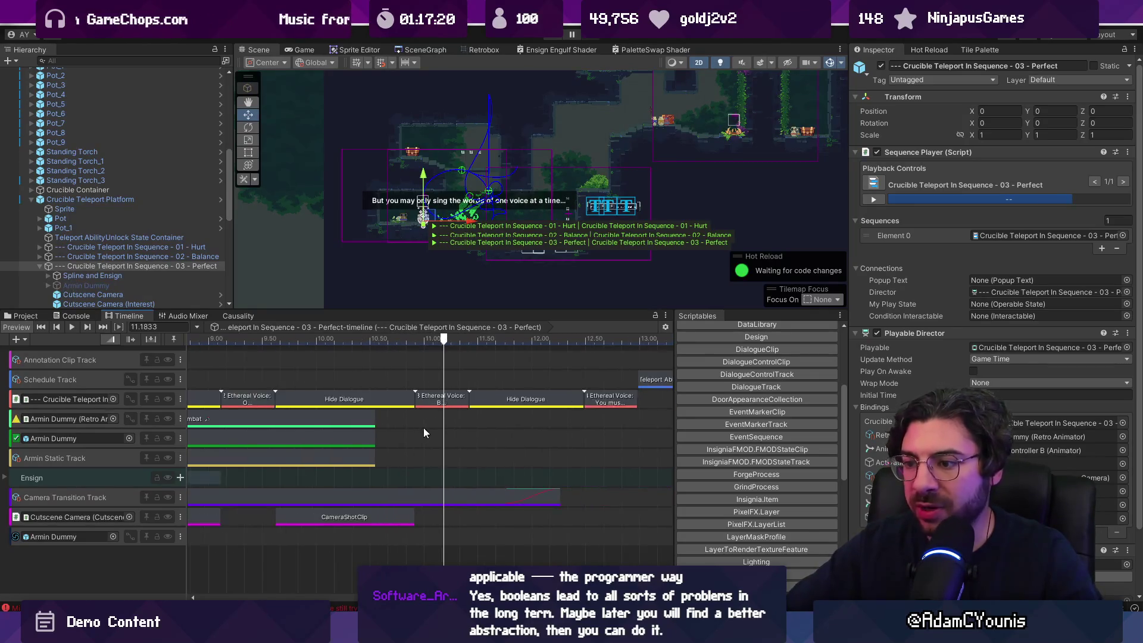
# Extend the CameraTransitionClip's right edge so its End reads 16.05 seconds
pyautogui.moveTo(521, 312); pyautogui.dragTo(521, 329)
pyautogui.moveTo(508, 386)
pyautogui.mouseDown()
pyautogui.moveTo(436, 386)
pyautogui.moveTo(456, 417)
pyautogui.mouseUp()
pyautogui.click(365, 518)
pyautogui.moveTo(420, 515); pyautogui.dragTo(641, 506)
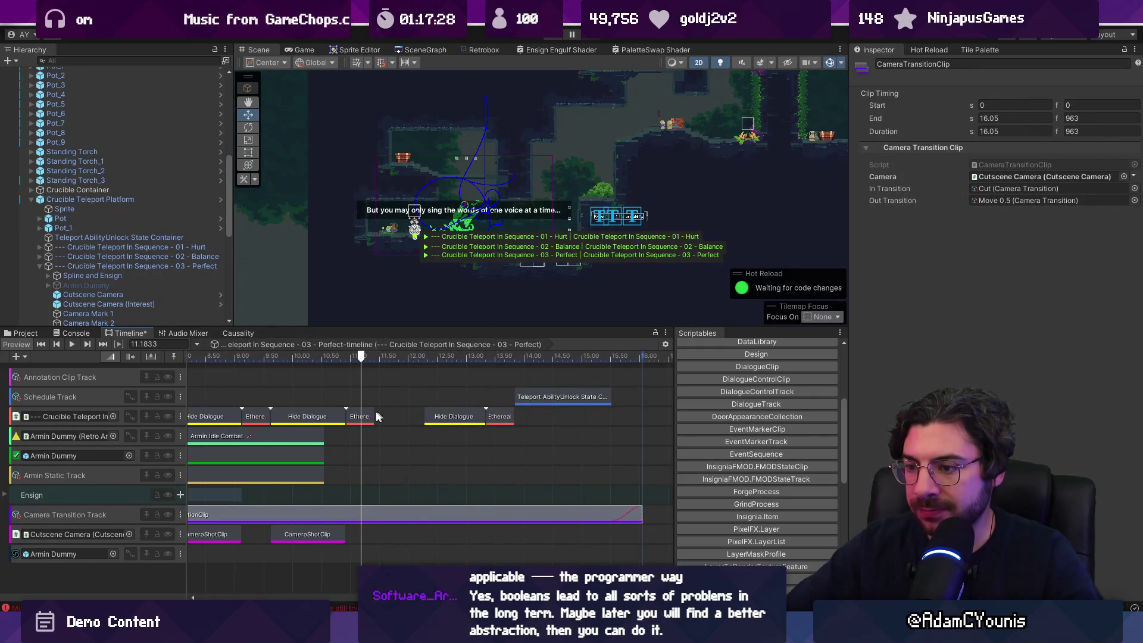
pyautogui.scroll(4, 393, 418)
pyautogui.scroll(4, 417, 248)
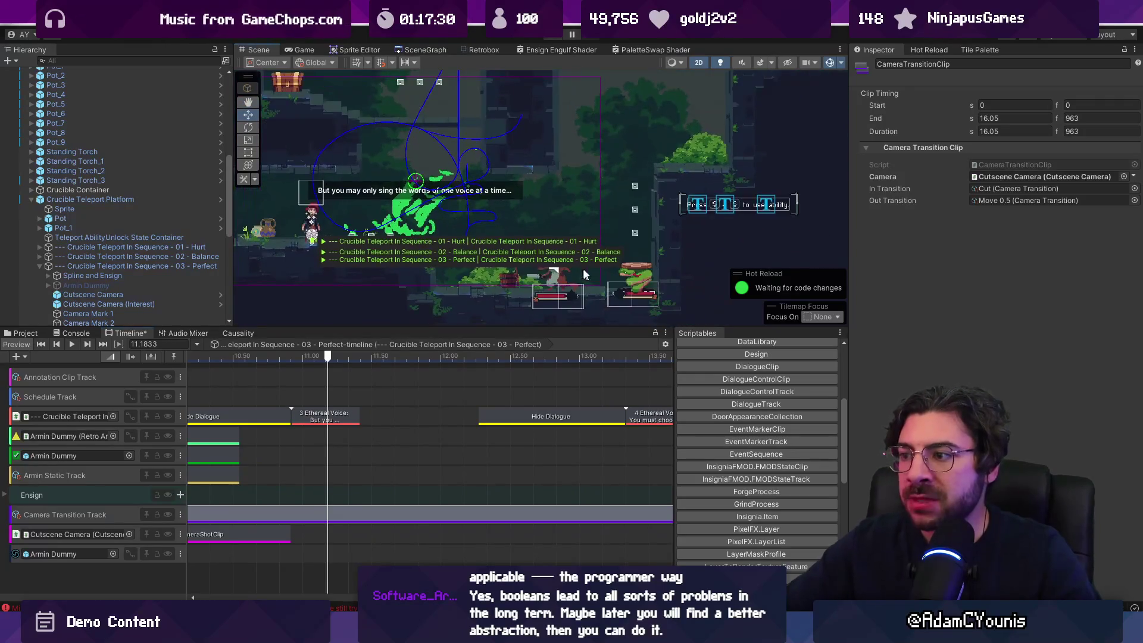
pyautogui.scroll(2, 577, 273)
pyautogui.click(643, 283)
pyautogui.scroll(-4, 104, 209)
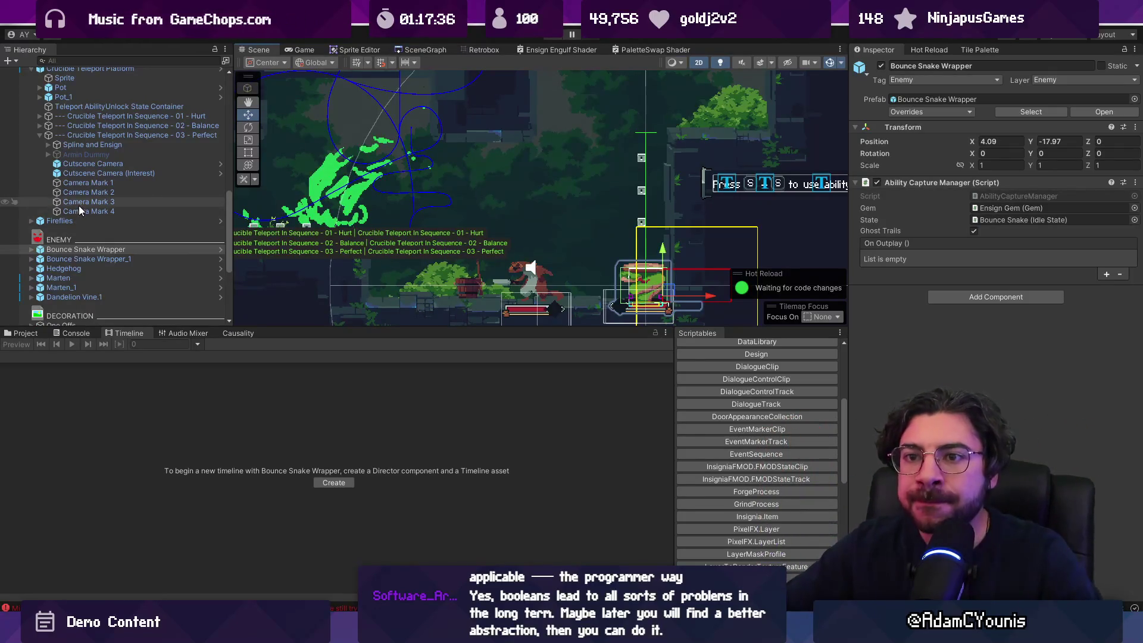
# Search the Project for engulf and place the Engulf prefab under 03 - Perfect
pyautogui.scroll(2, 79, 206)
pyautogui.click(25, 333)
pyautogui.click(465, 343)
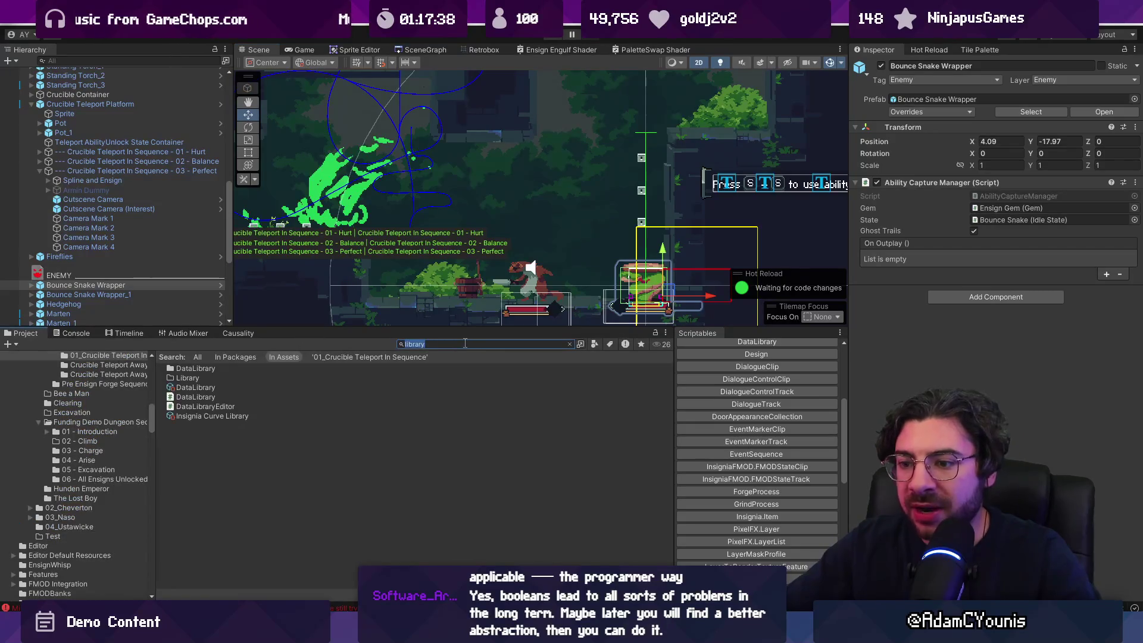
pyautogui.write('engulf')
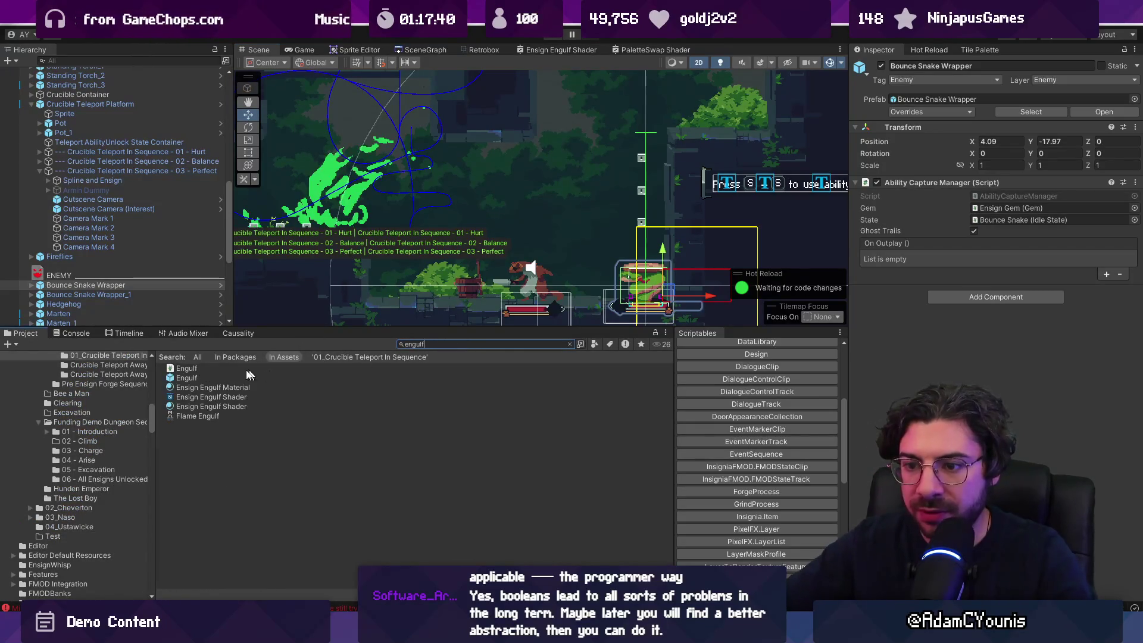
pyautogui.scroll(-1, 101, 122)
pyautogui.moveTo(101, 121)
pyautogui.mouseDown()
pyautogui.moveTo(103, 94)
pyautogui.moveTo(120, 153)
pyautogui.mouseUp()
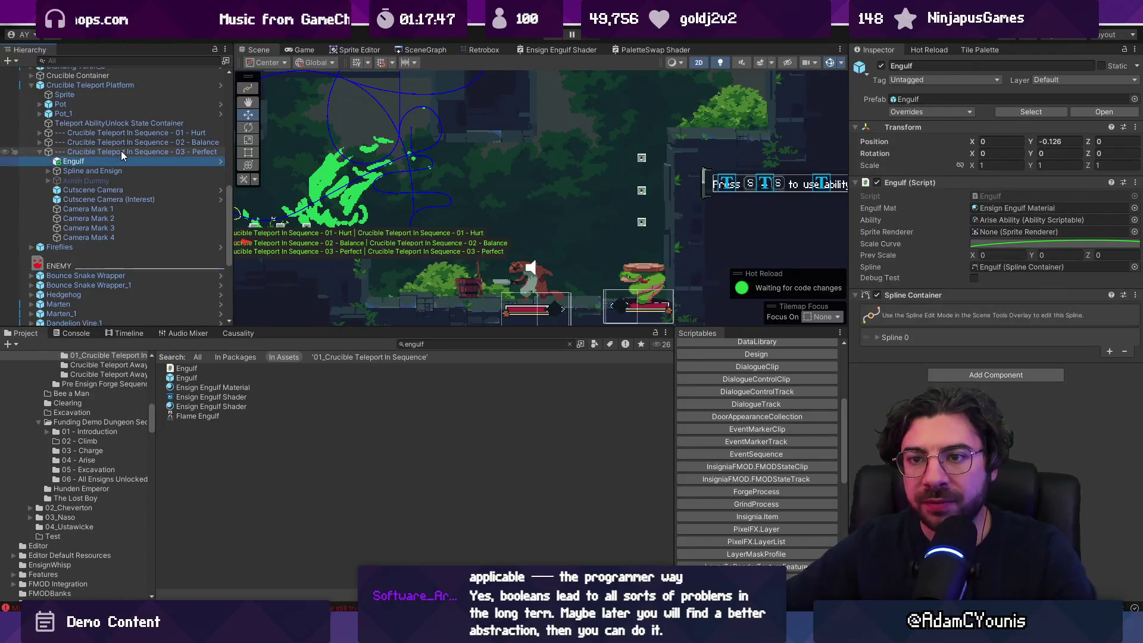
pyautogui.rightClick(120, 154)
pyautogui.click(106, 154)
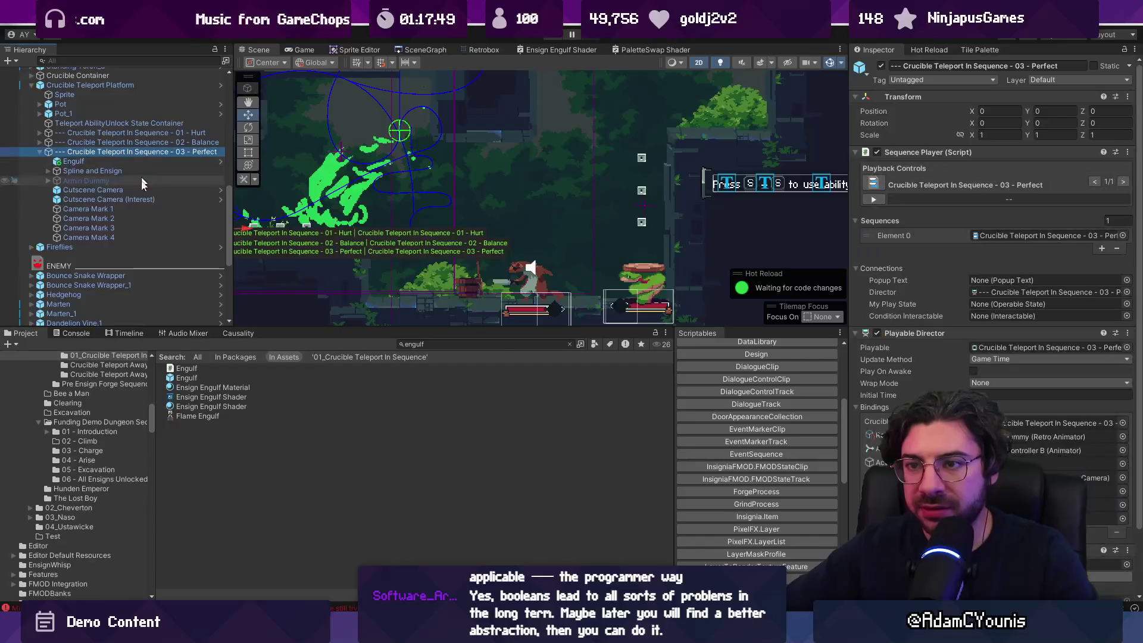
# Open the Perfect sequence's Timeline and add an Event Marker Track bound to Engulf
pyautogui.click(126, 333)
pyautogui.moveTo(299, 327); pyautogui.dragTo(299, 244)
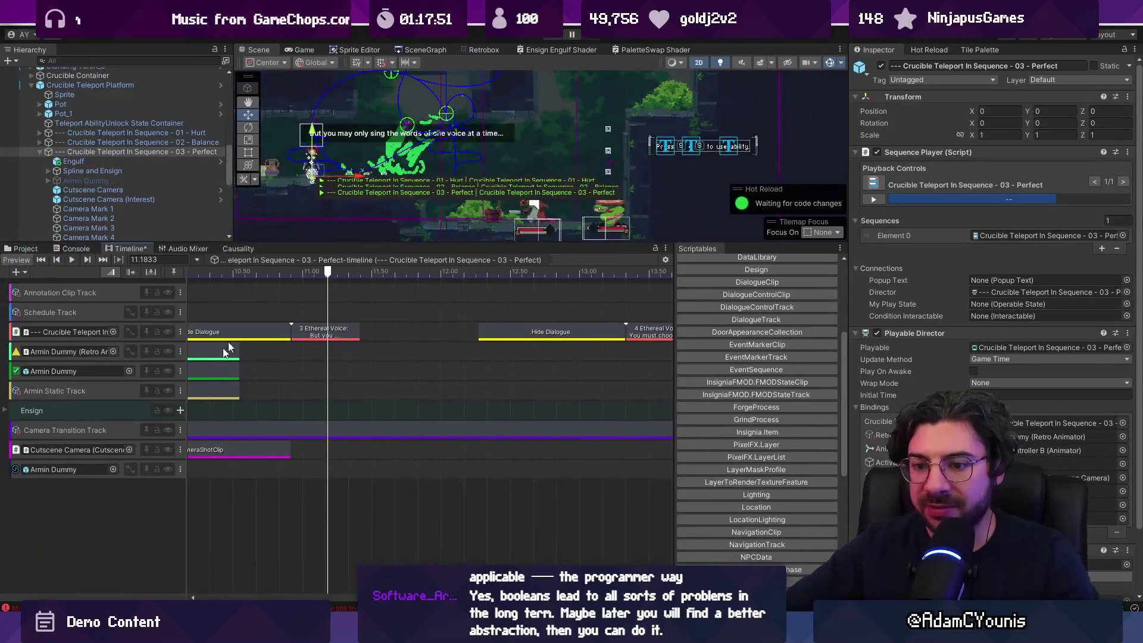
pyautogui.rightClick(78, 496)
pyautogui.click(100, 162)
pyautogui.click(99, 152)
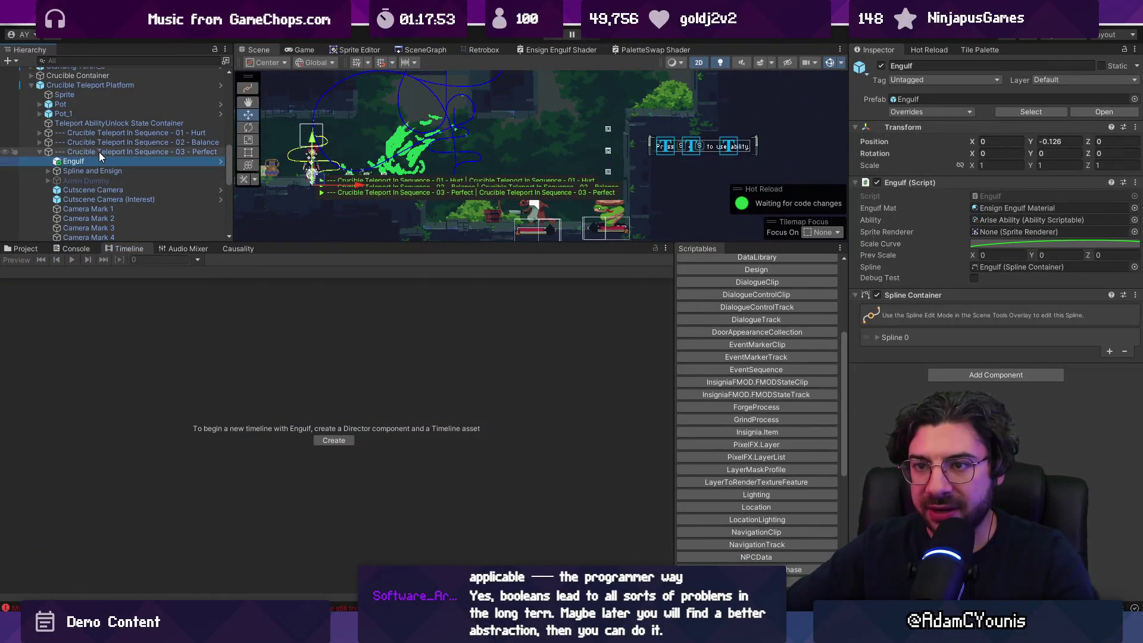
pyautogui.rightClick(101, 516)
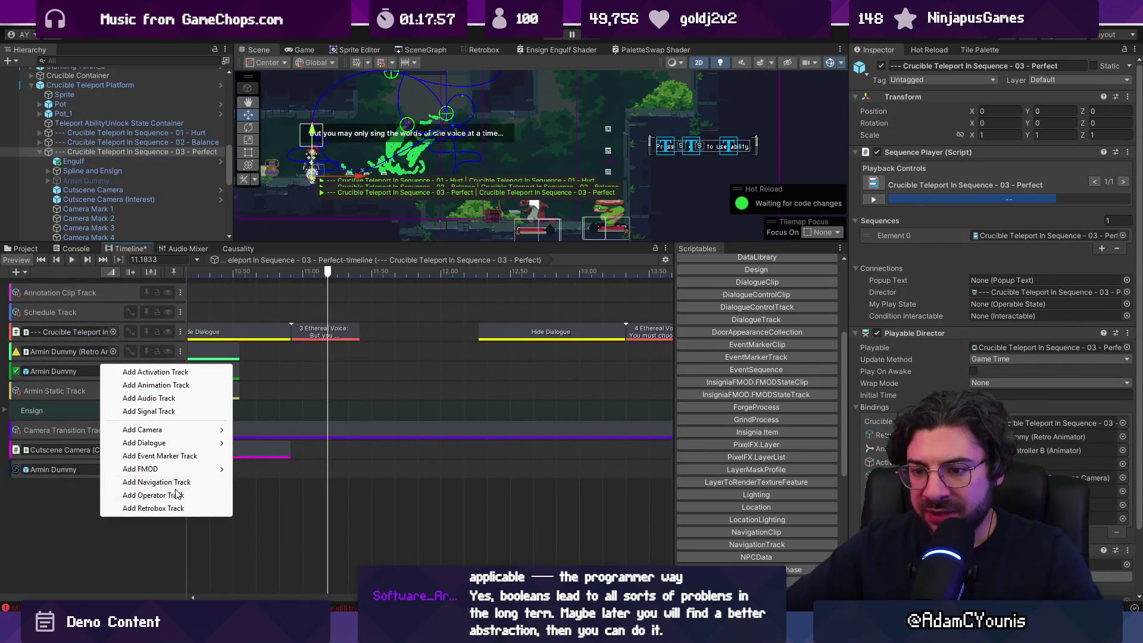
pyautogui.click(158, 456)
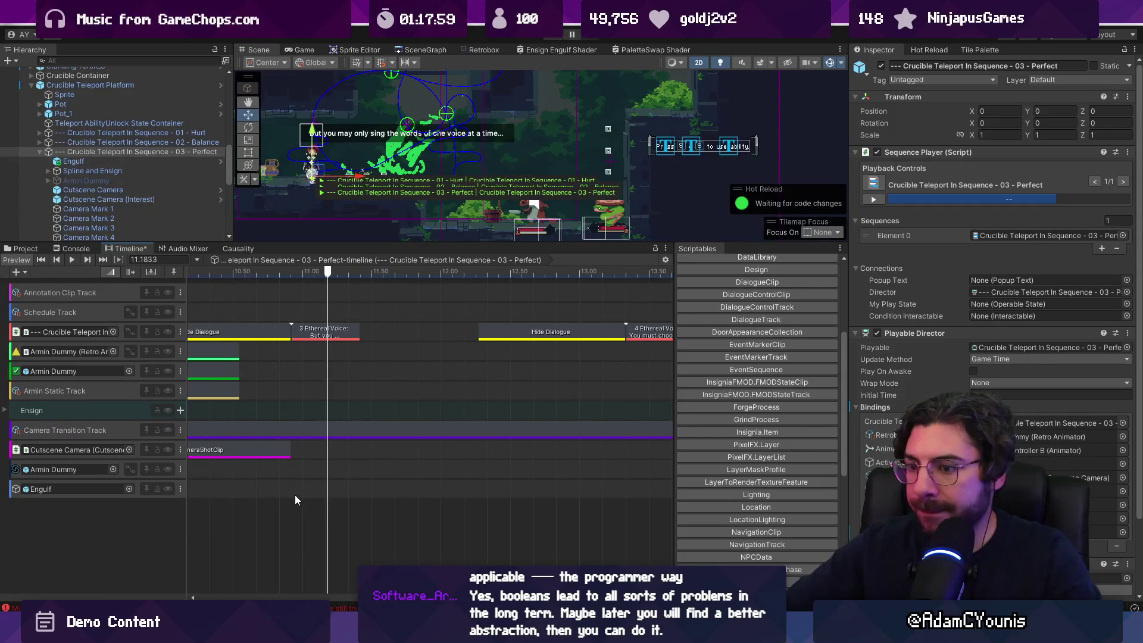
# Add an Event Marker Clip on the Engulf track that calls Engulf's Play function
pyautogui.click(295, 495)
pyautogui.moveTo(94, 159); pyautogui.dragTo(1015, 164)
pyautogui.rightClick(384, 481)
pyautogui.click(357, 453)
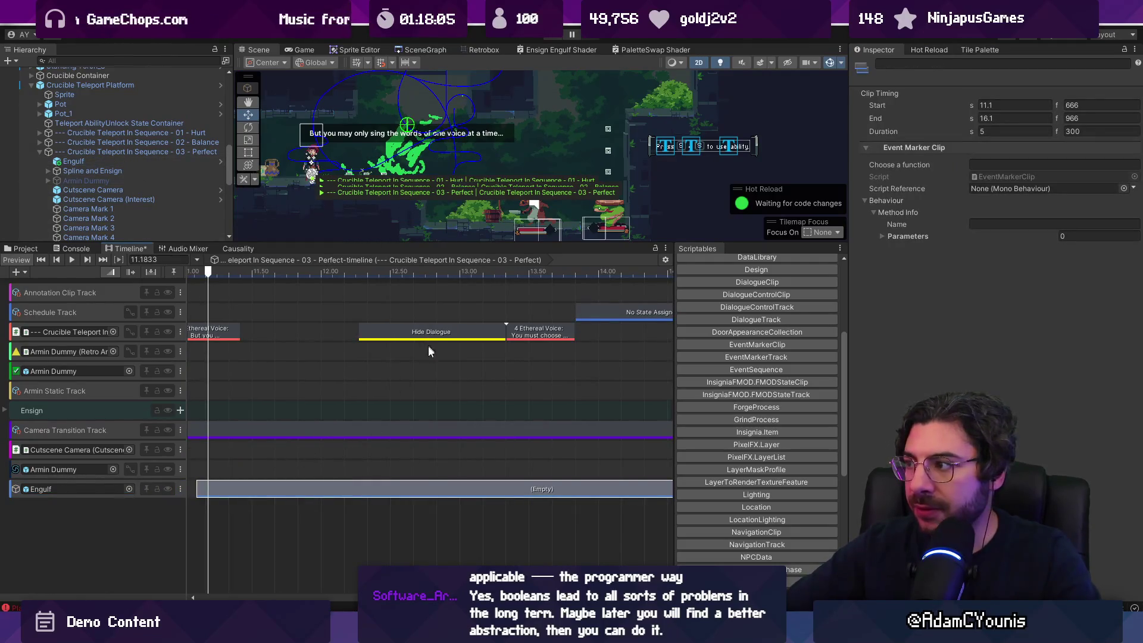
pyautogui.moveTo(89, 161)
pyautogui.mouseDown()
pyautogui.moveTo(1031, 220)
pyautogui.moveTo(1016, 189)
pyautogui.mouseUp()
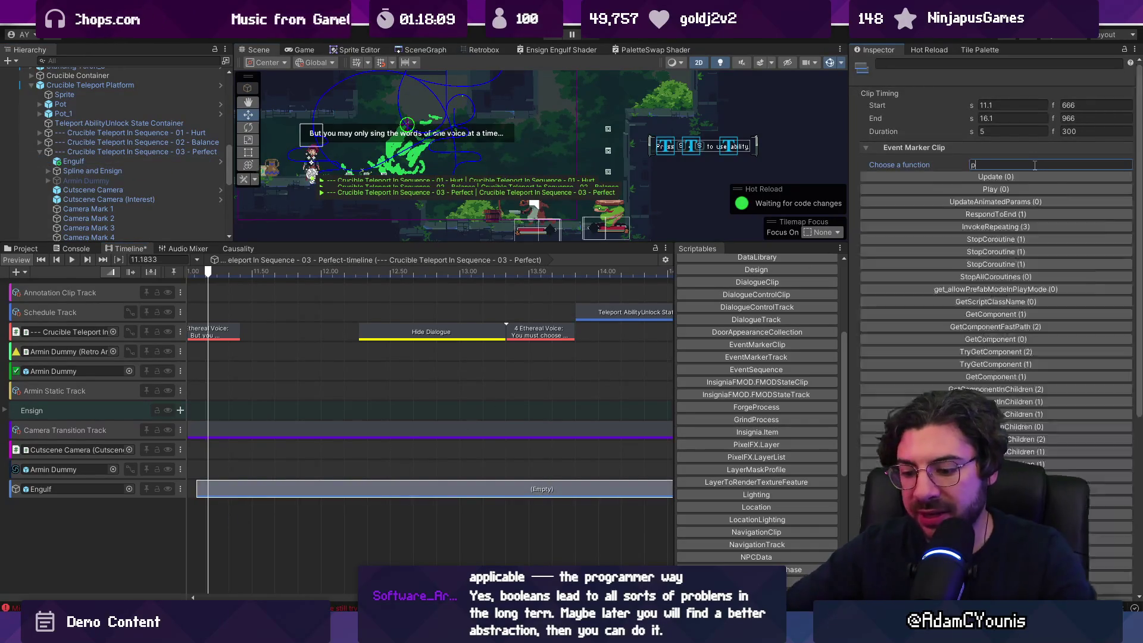
pyautogui.write('pla')
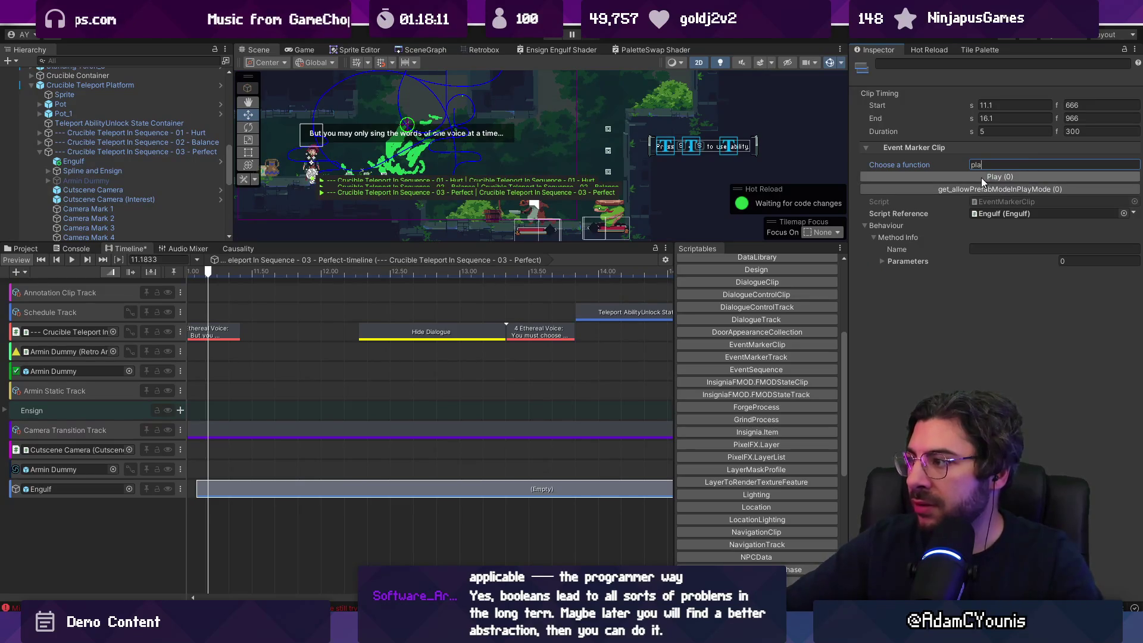
pyautogui.click(980, 177)
# Move the Play clip to start at 11.42 s and trim it to about 1.07 s
pyautogui.scroll(-5, 395, 475)
pyautogui.moveTo(416, 489); pyautogui.dragTo(431, 490)
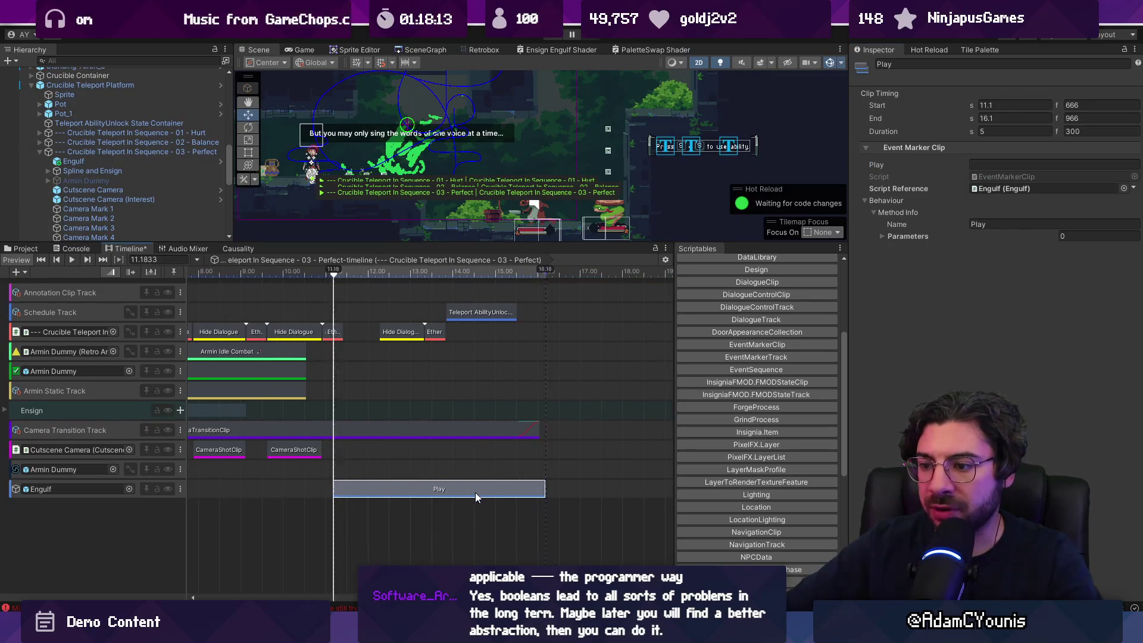
pyautogui.moveTo(553, 487); pyautogui.dragTo(371, 480)
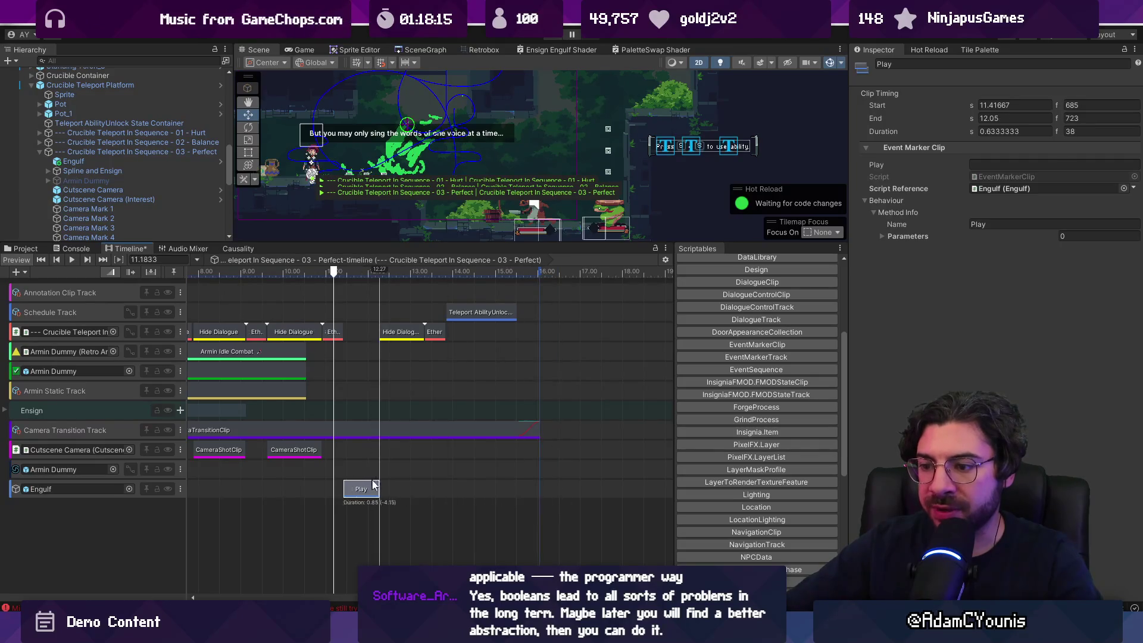
pyautogui.scroll(3, 338, 487)
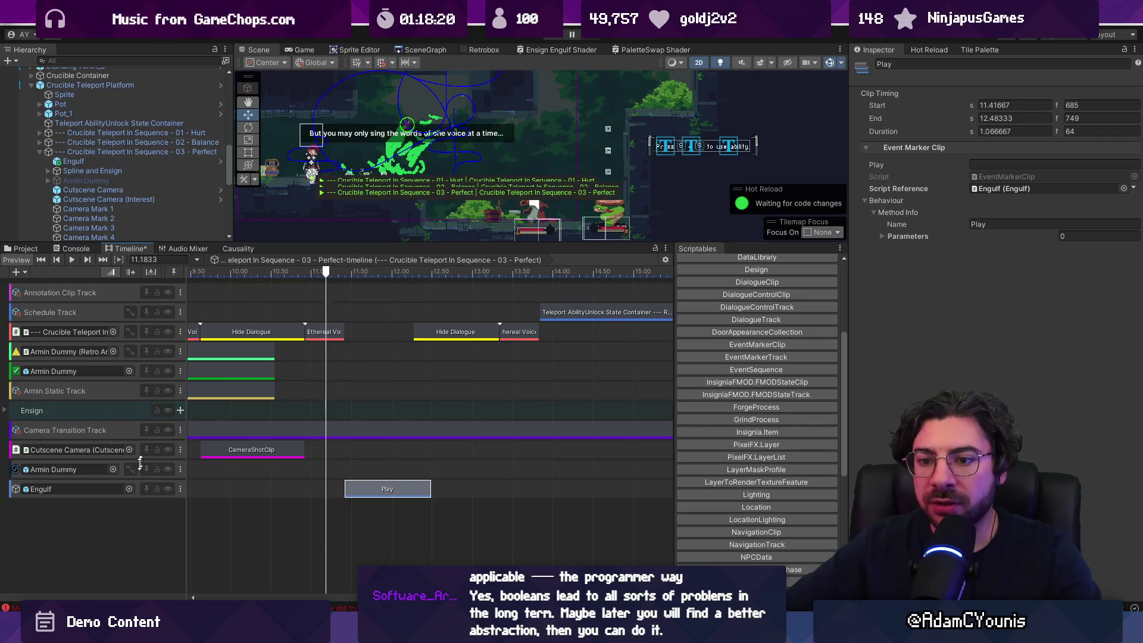
pyautogui.scroll(-3, 161, 173)
pyautogui.scroll(-3, 166, 170)
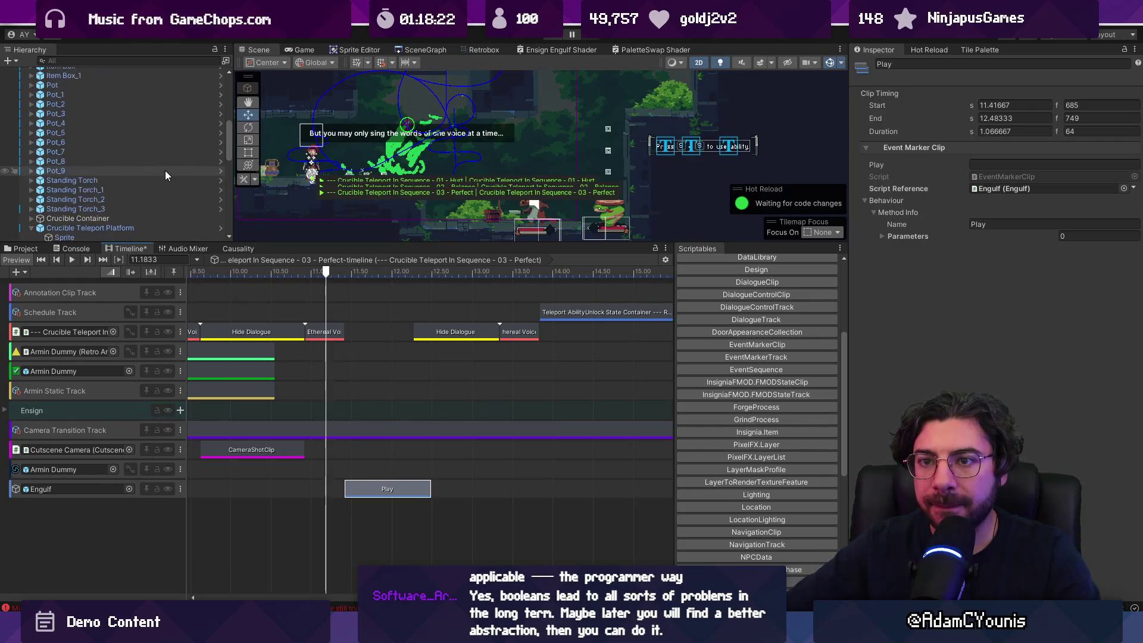
# Add a Bounce Snake Wrapper activation track with its Active clip starting at 11.42 s
pyautogui.scroll(1, 159, 172)
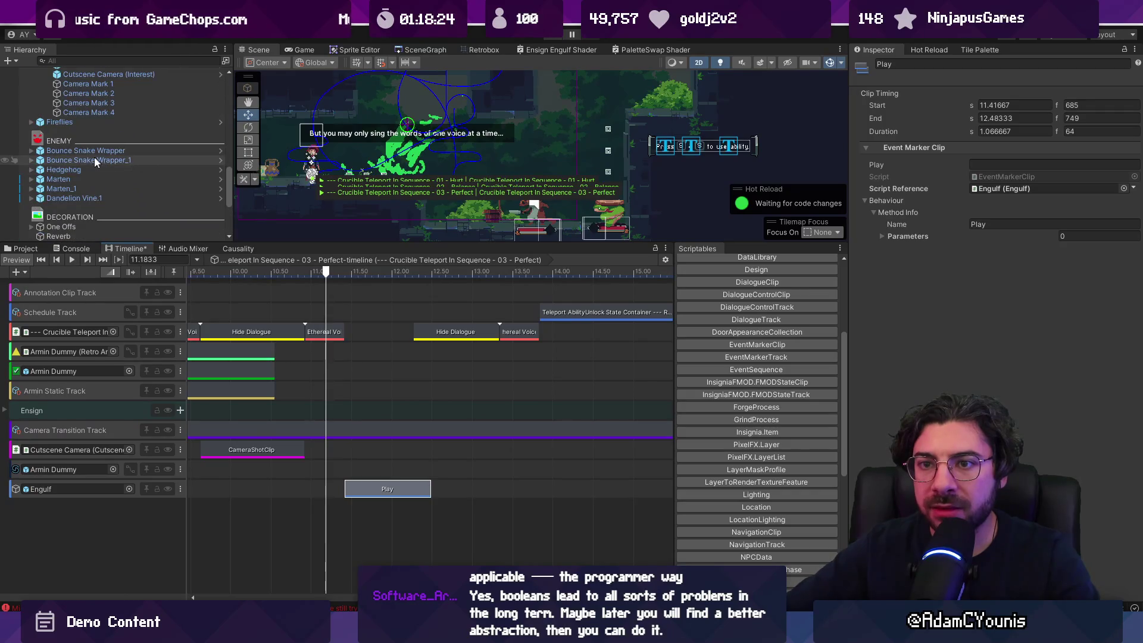
pyautogui.click(94, 150)
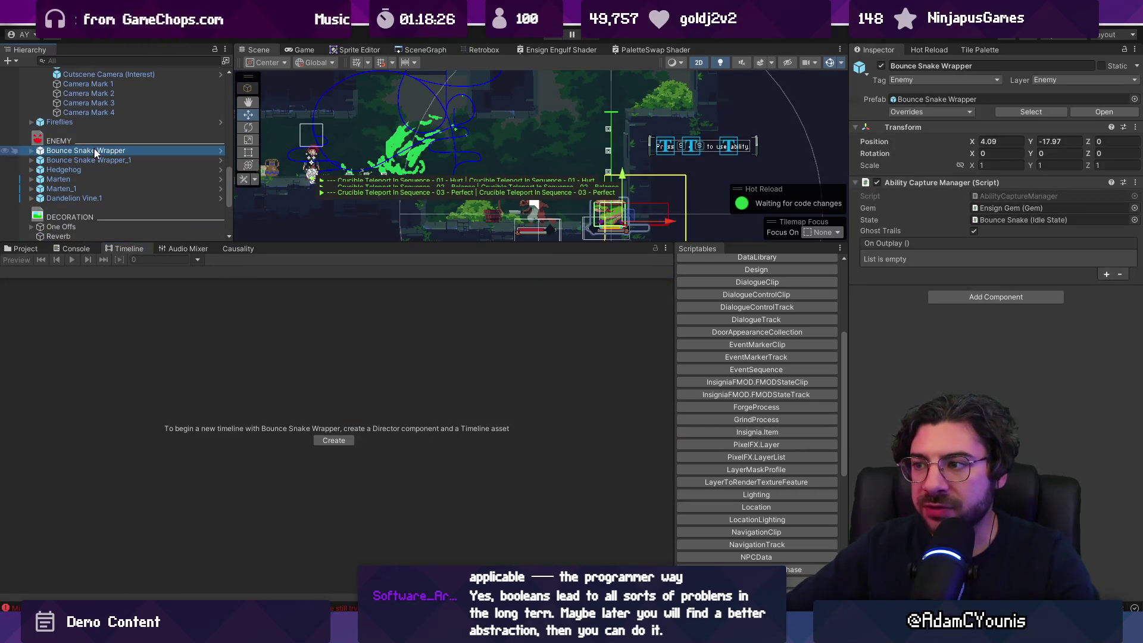
pyautogui.scroll(5, 98, 147)
pyautogui.click(99, 133)
pyautogui.scroll(-5, 118, 152)
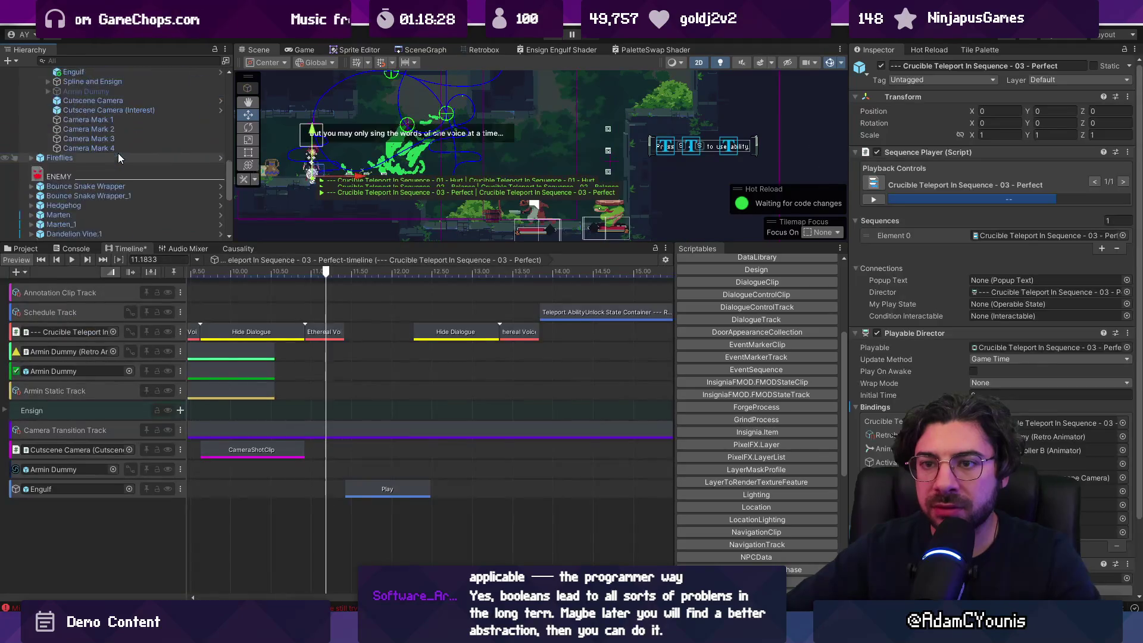
pyautogui.scroll(2, 111, 118)
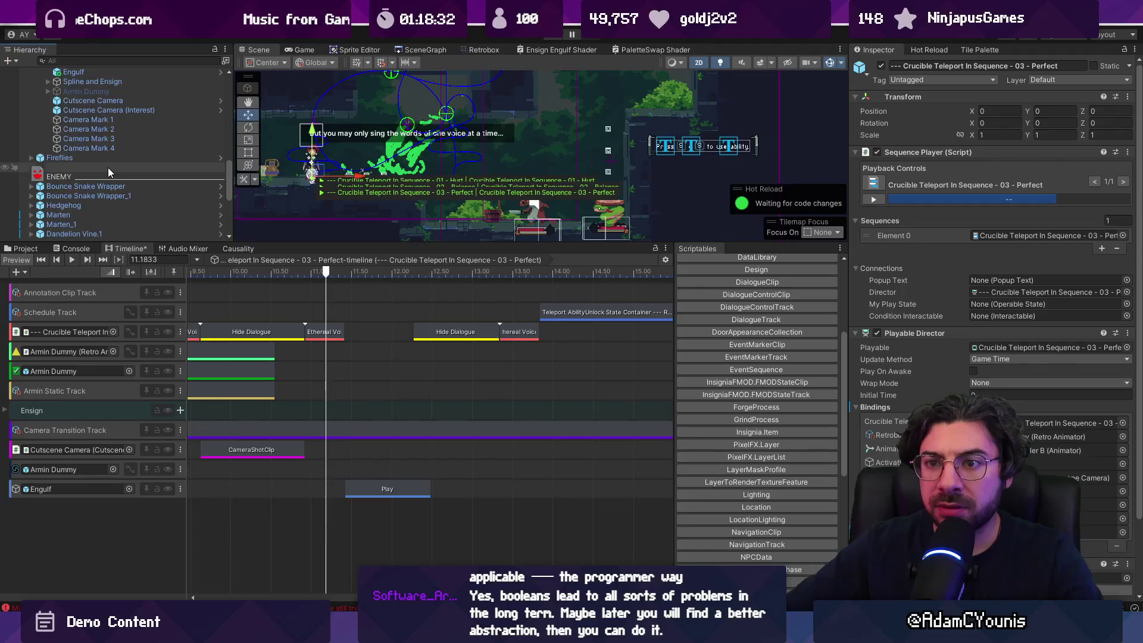
pyautogui.scroll(-2, 109, 169)
pyautogui.scroll(3, 108, 167)
pyautogui.scroll(-3, 108, 167)
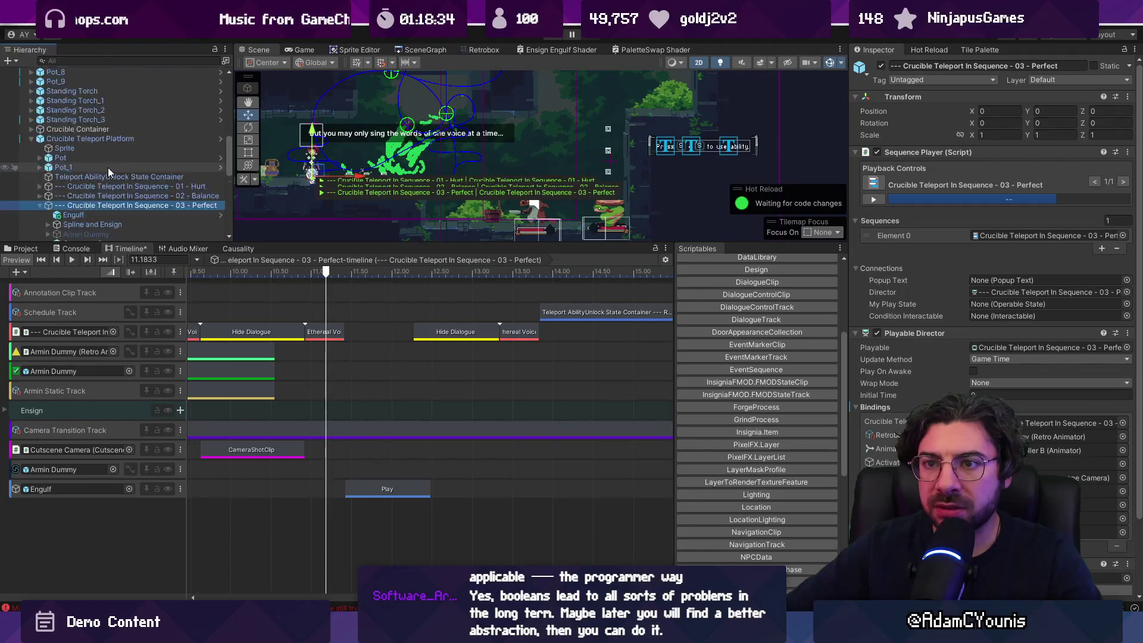
pyautogui.rightClick(96, 522)
pyautogui.click(153, 379)
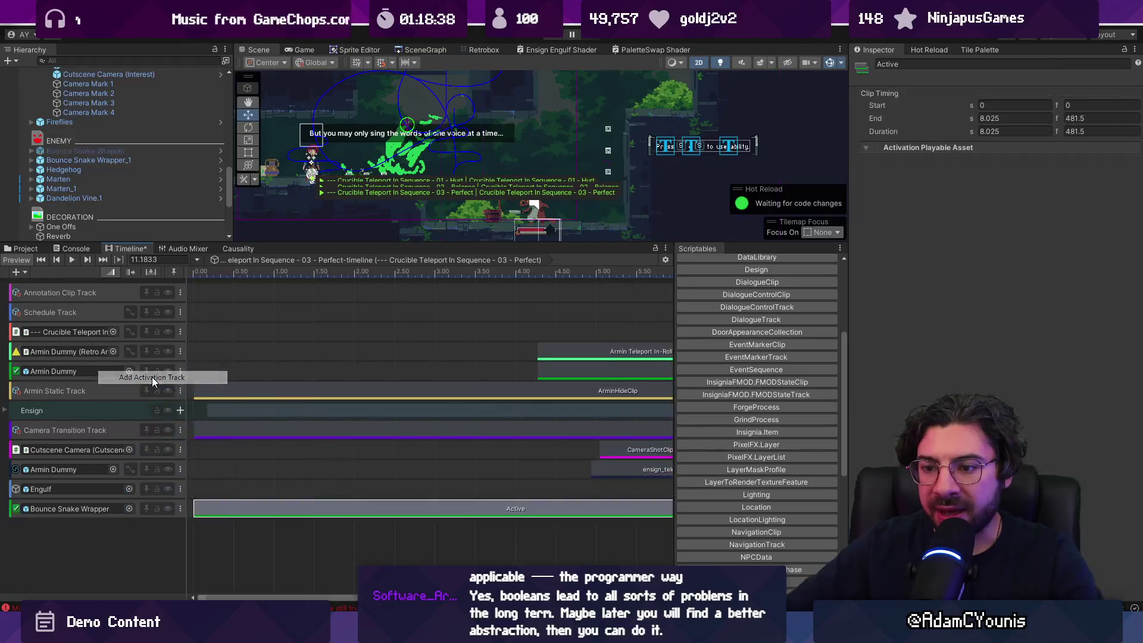
pyautogui.scroll(-5, 348, 505)
pyautogui.moveTo(295, 508)
pyautogui.mouseDown()
pyautogui.moveTo(573, 506)
pyautogui.moveTo(428, 506)
pyautogui.mouseUp()
# Keep the track's post-playback state as Leave As Is and preview around 11.37 s
pyautogui.scroll(-2, 566, 508)
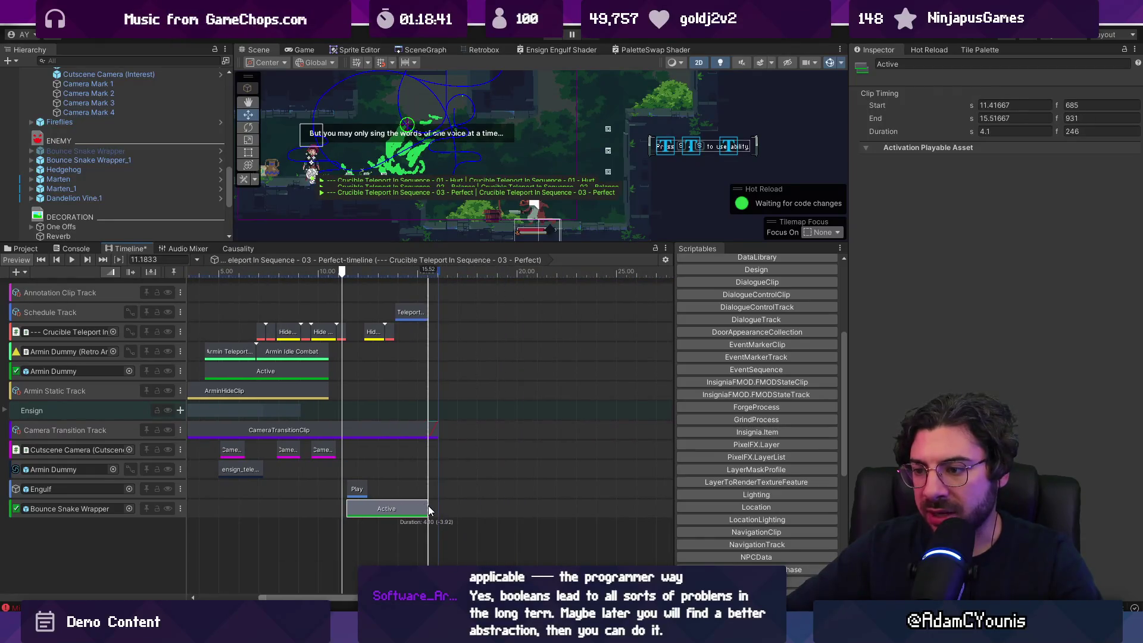
pyautogui.click(448, 515)
pyautogui.click(989, 93)
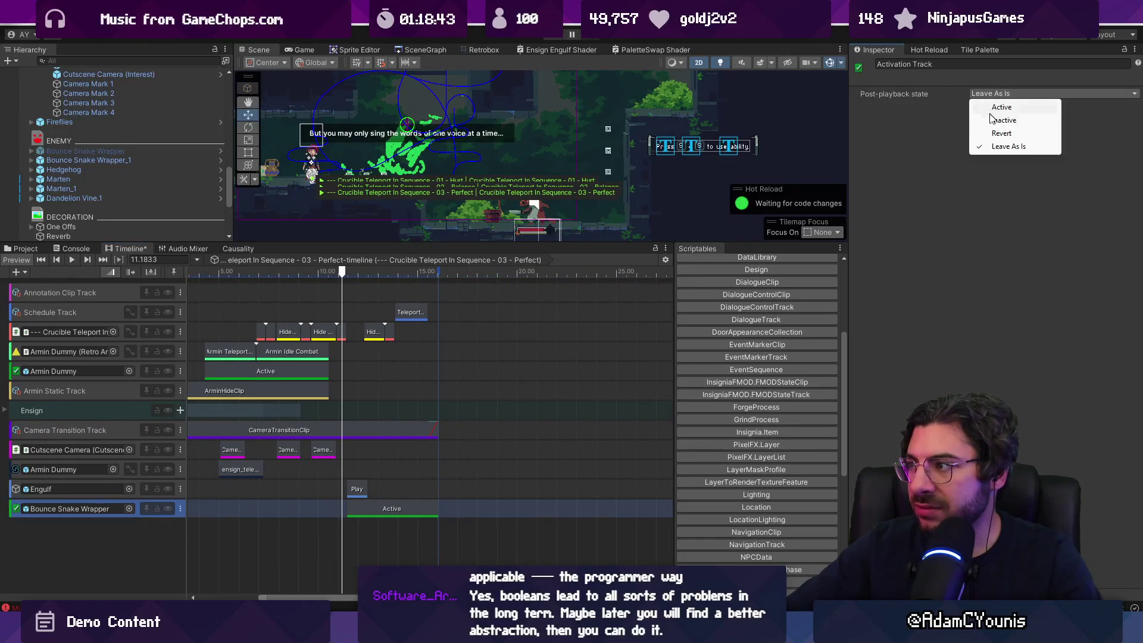
pyautogui.click(1009, 146)
pyautogui.scroll(5, 387, 488)
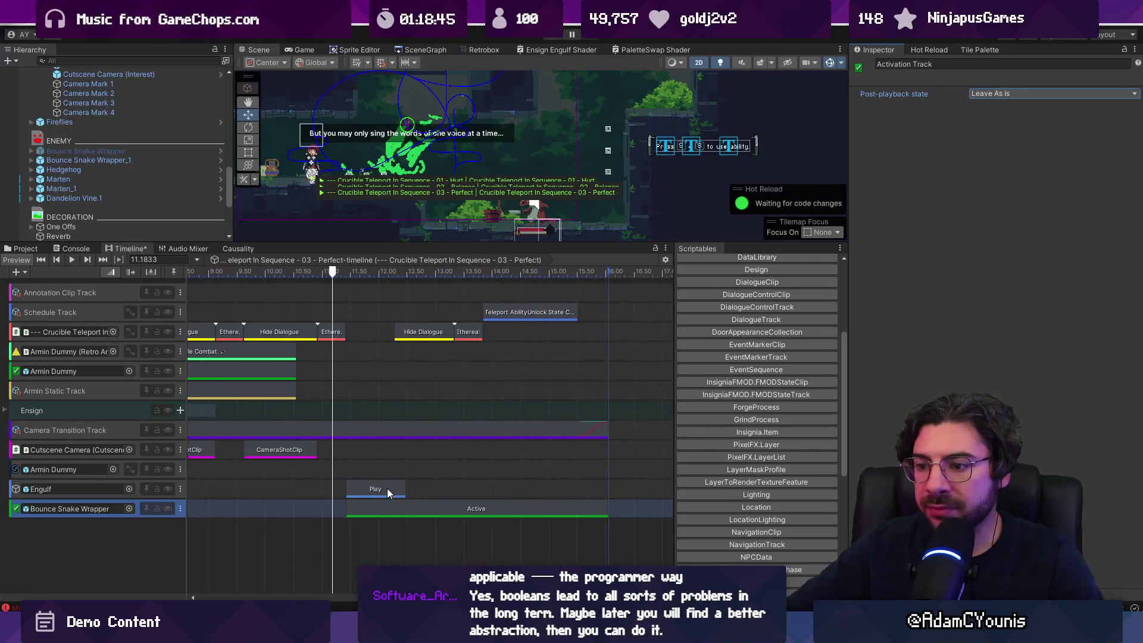
pyautogui.moveTo(333, 272)
pyautogui.mouseDown()
pyautogui.moveTo(319, 272)
pyautogui.moveTo(344, 271)
pyautogui.mouseUp()
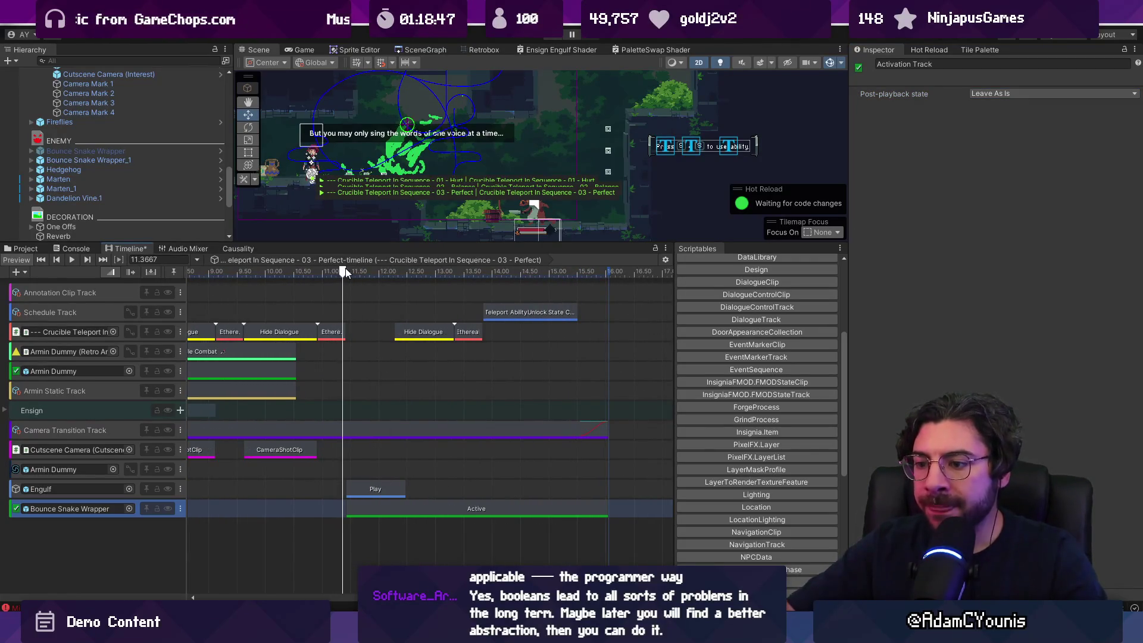
pyautogui.scroll(3, 95, 153)
pyautogui.click(95, 153)
pyautogui.scroll(-3, 135, 174)
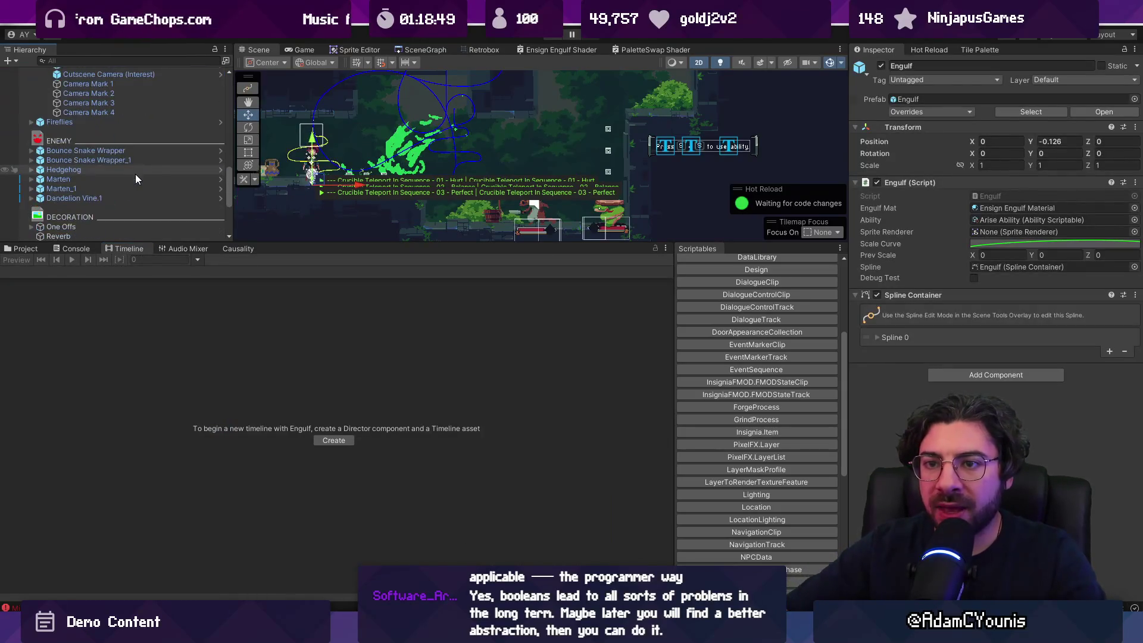
# Assign a Bounce Snake part to Engulf's settings and set its ability to Arise Ability
pyautogui.moveTo(49, 152); pyautogui.dragTo(827, 203)
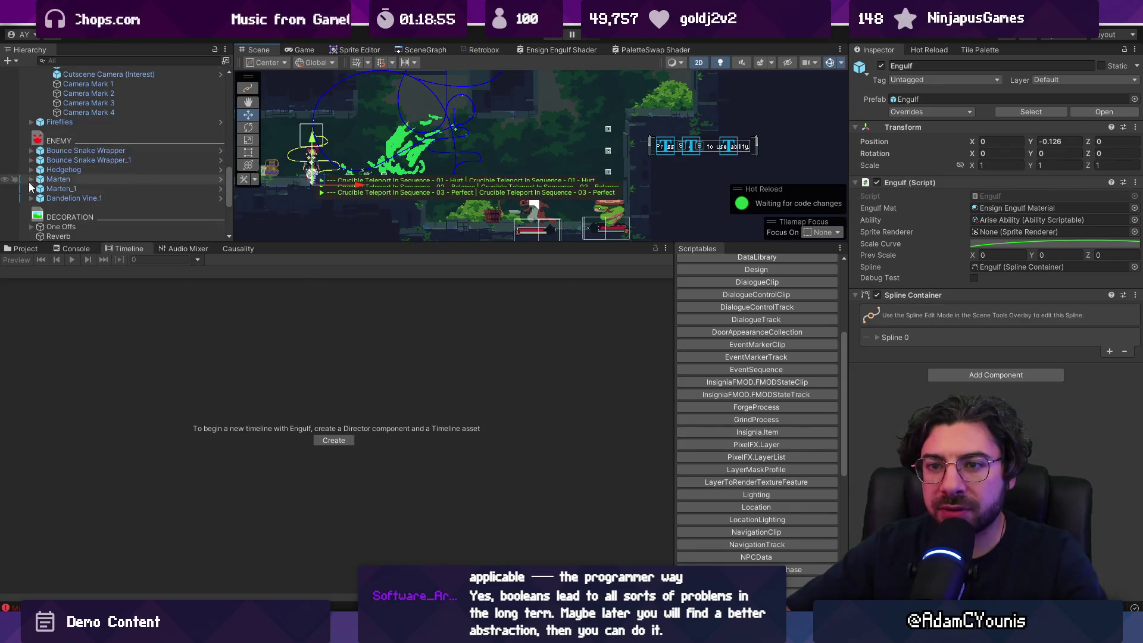
pyautogui.click(32, 152)
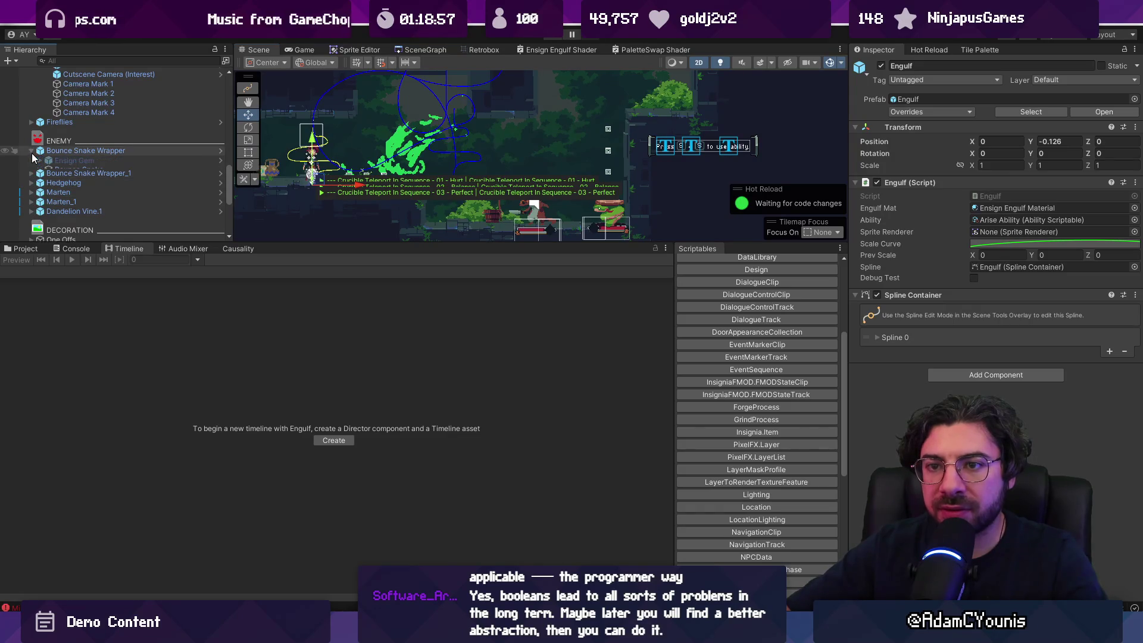
pyautogui.click(40, 170)
pyautogui.moveTo(69, 175)
pyautogui.mouseDown()
pyautogui.moveTo(63, 193)
pyautogui.moveTo(864, 213)
pyautogui.mouseUp()
pyautogui.moveTo(1001, 210); pyautogui.dragTo(1006, 233)
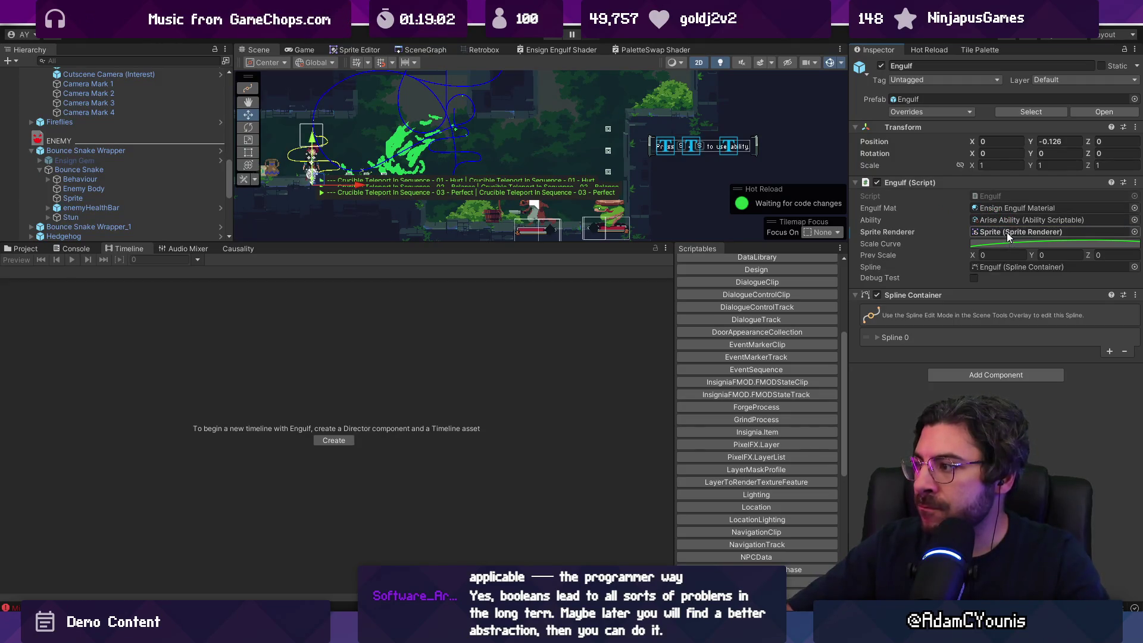
pyautogui.click(1134, 219)
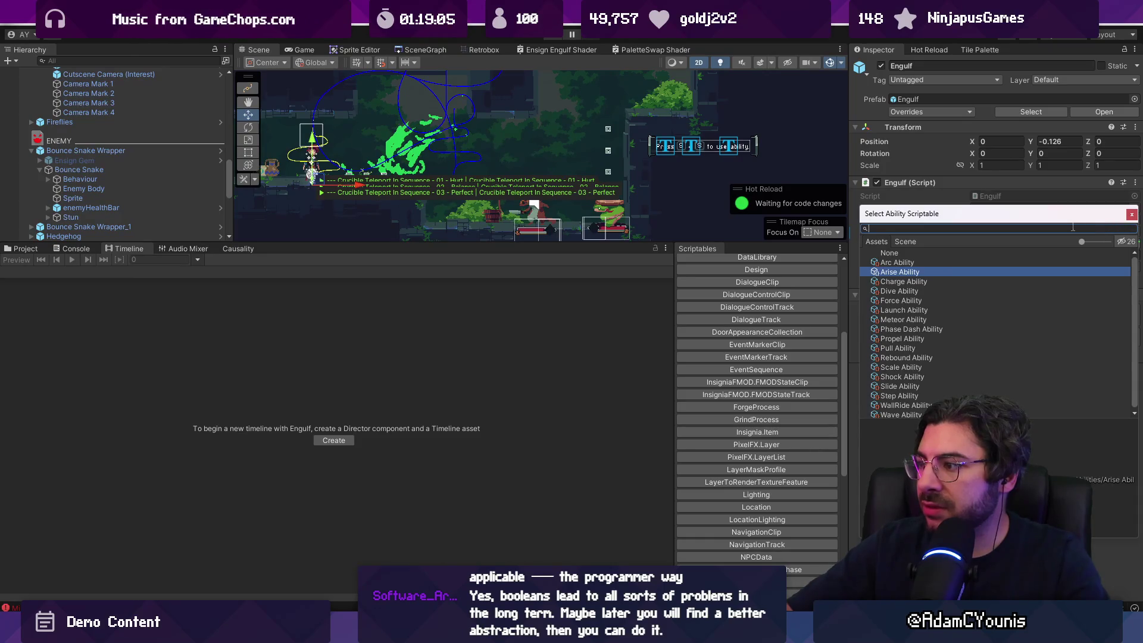
pyautogui.doubleClick(889, 273)
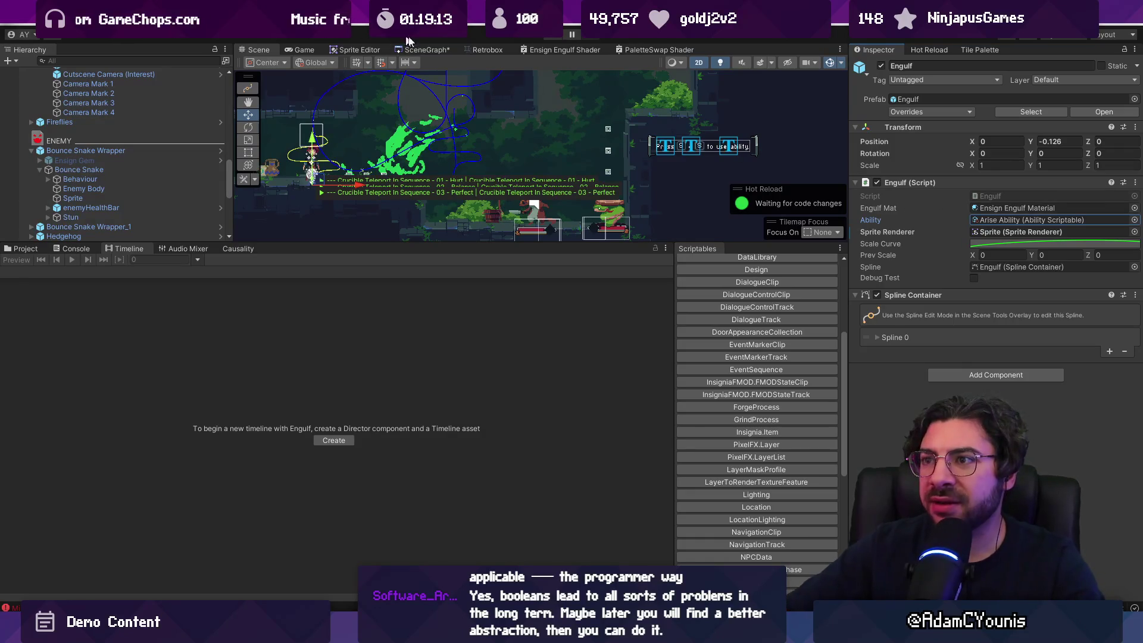
# Open the Ohrenstead Excavation Dandelion Trial scene and set Engulf's ability to Scale Ability
pyautogui.click(426, 50)
pyautogui.doubleClick(459, 119)
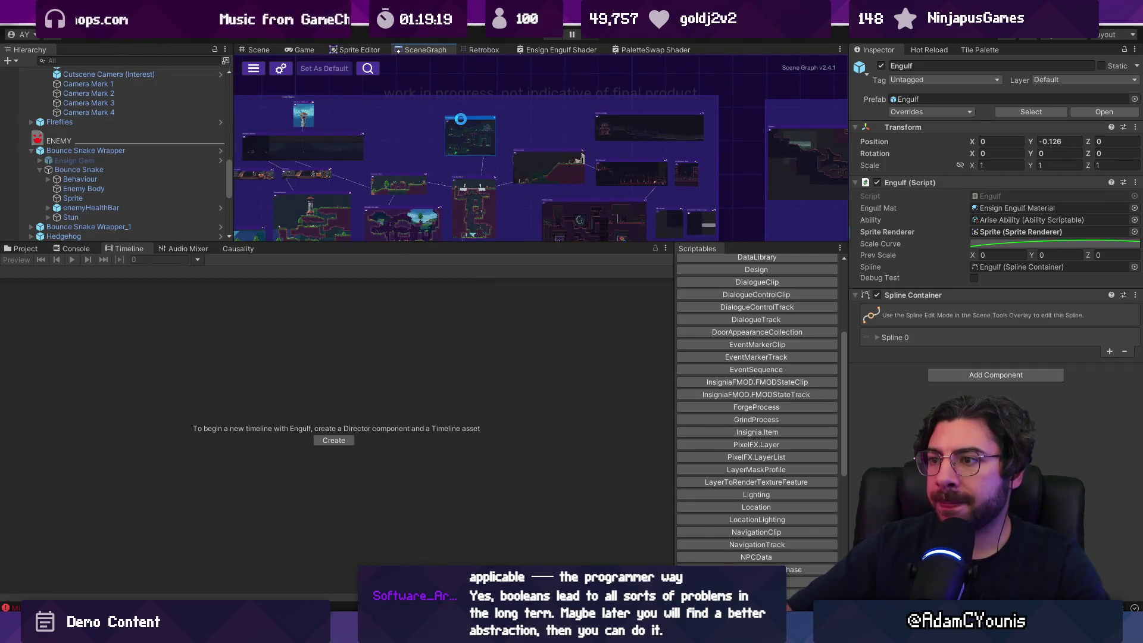
pyautogui.scroll(5, 464, 125)
pyautogui.doubleClick(495, 128)
pyautogui.write('engul')
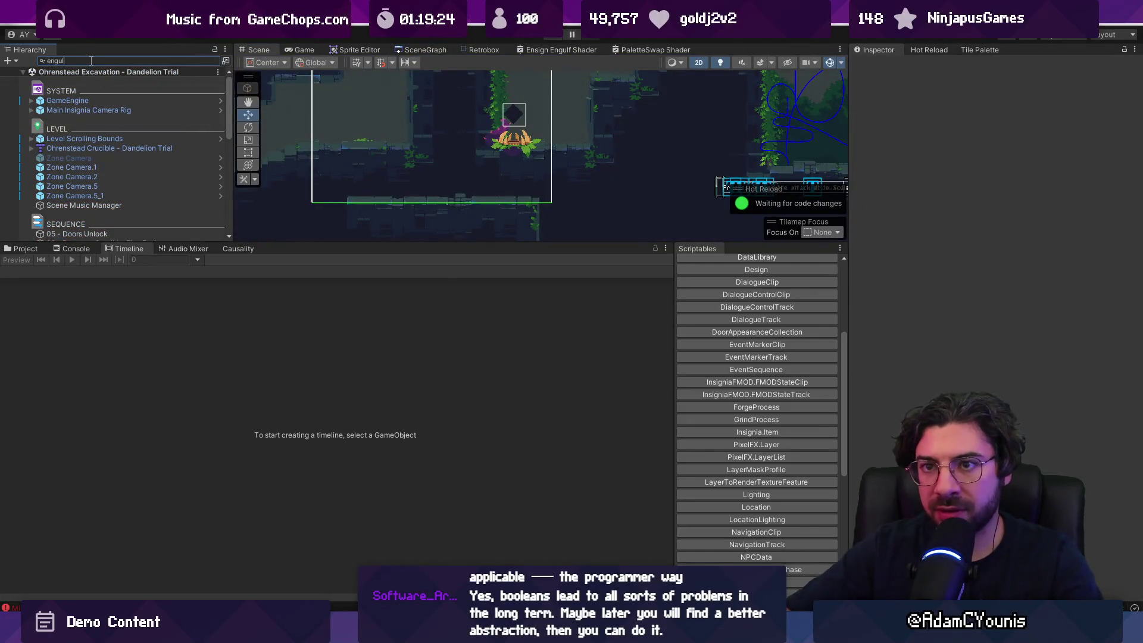
pyautogui.click(94, 80)
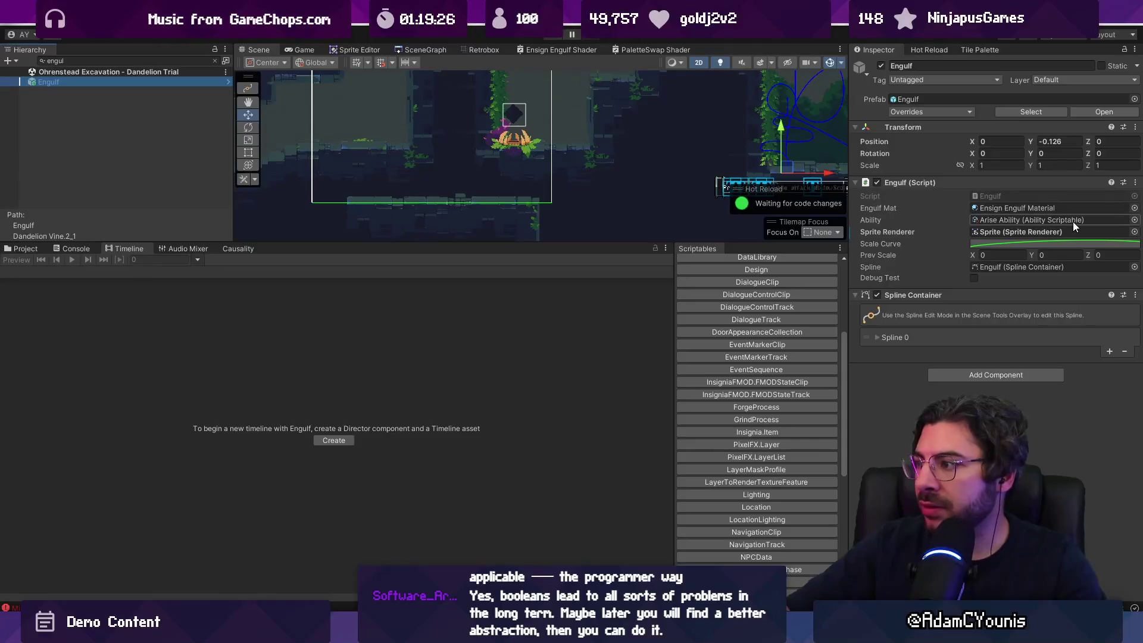
pyautogui.click(1135, 220)
pyautogui.write('scale')
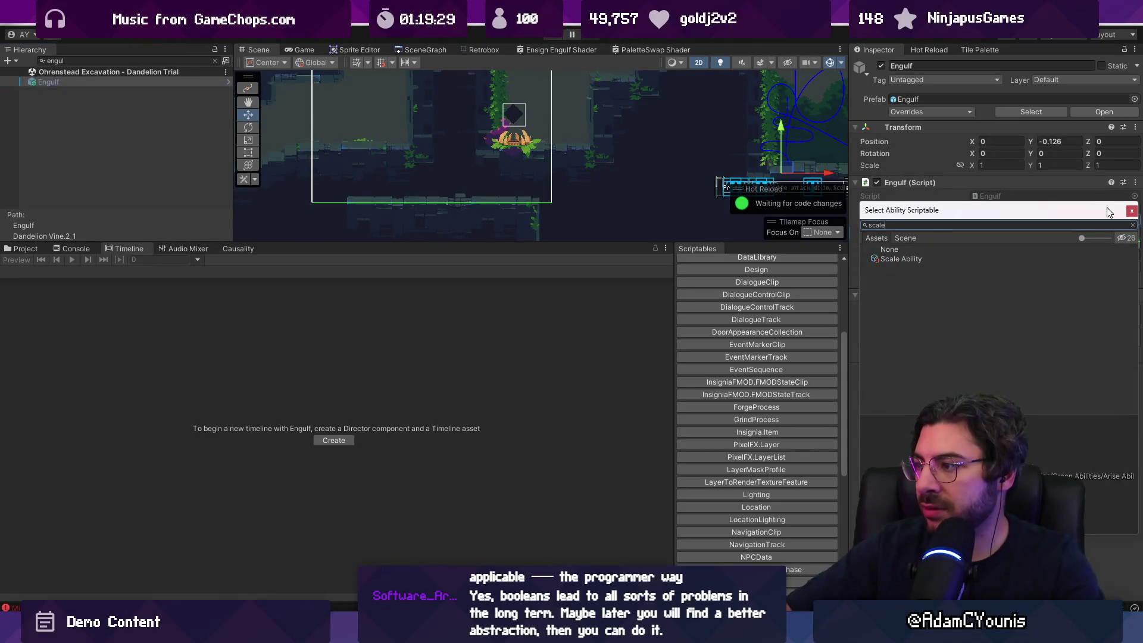
pyautogui.press('Down')
pyautogui.press('Return')
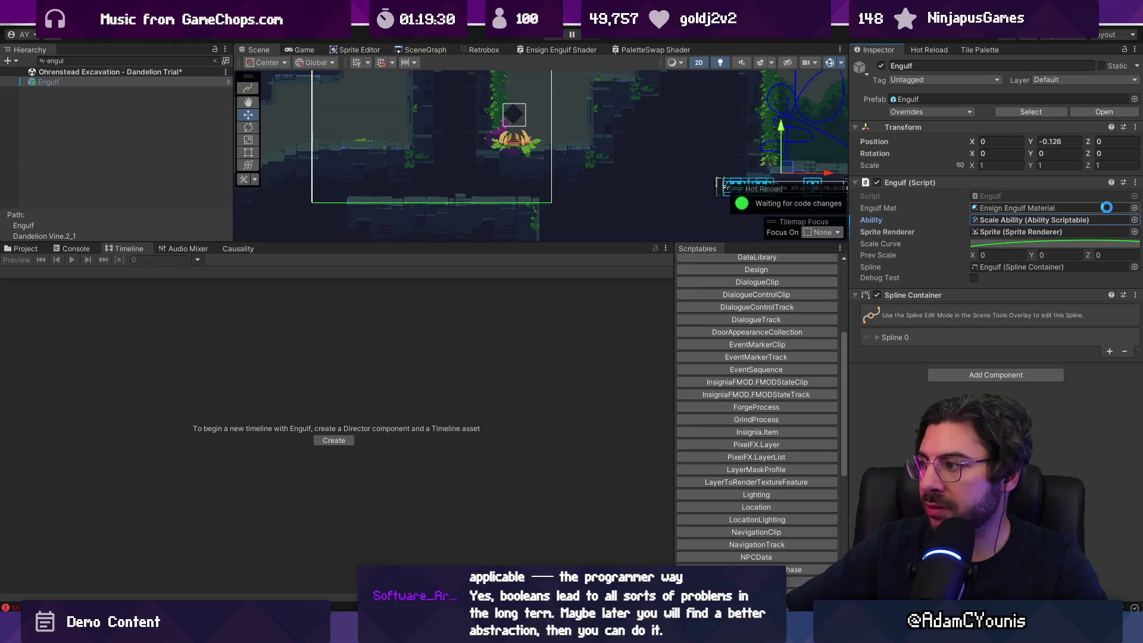
# Open the Snake Trial scene and select Crucible Teleport In Sequence - 03 - Perfect, previewing at 11.6 s
pyautogui.click(425, 50)
pyautogui.scroll(3, 482, 203)
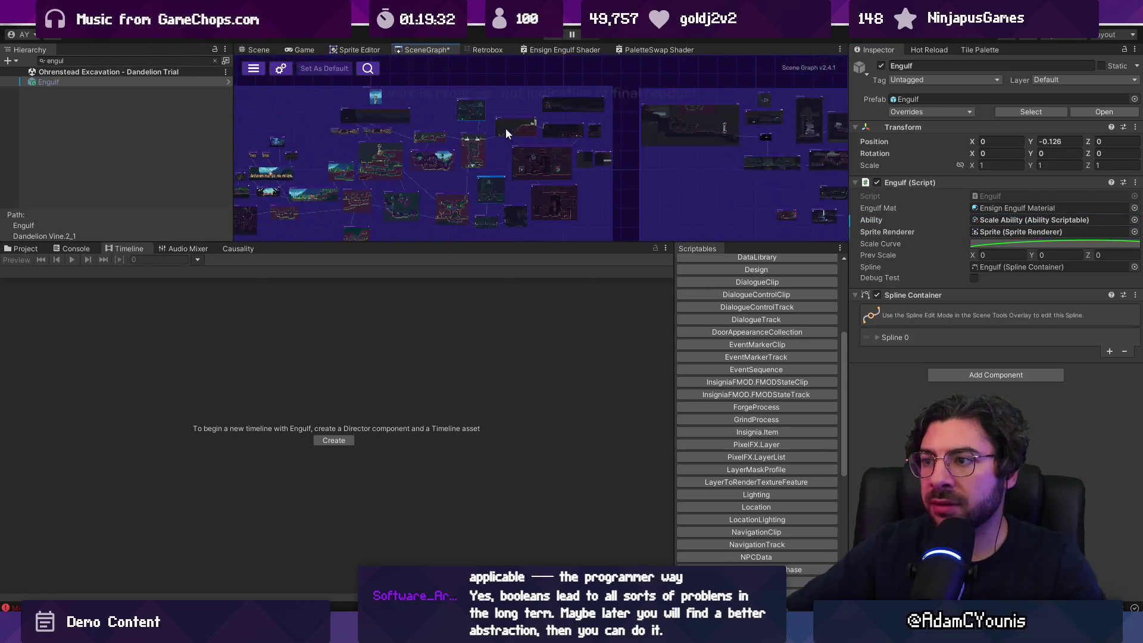
pyautogui.scroll(3, 485, 93)
pyautogui.doubleClick(485, 89)
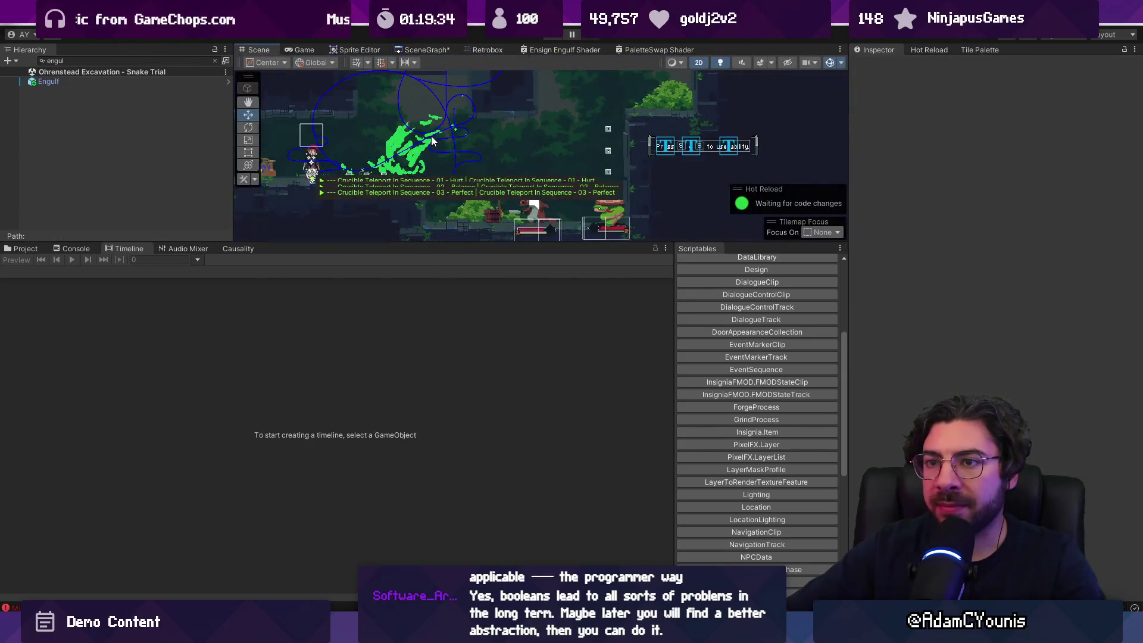
pyautogui.click(89, 81)
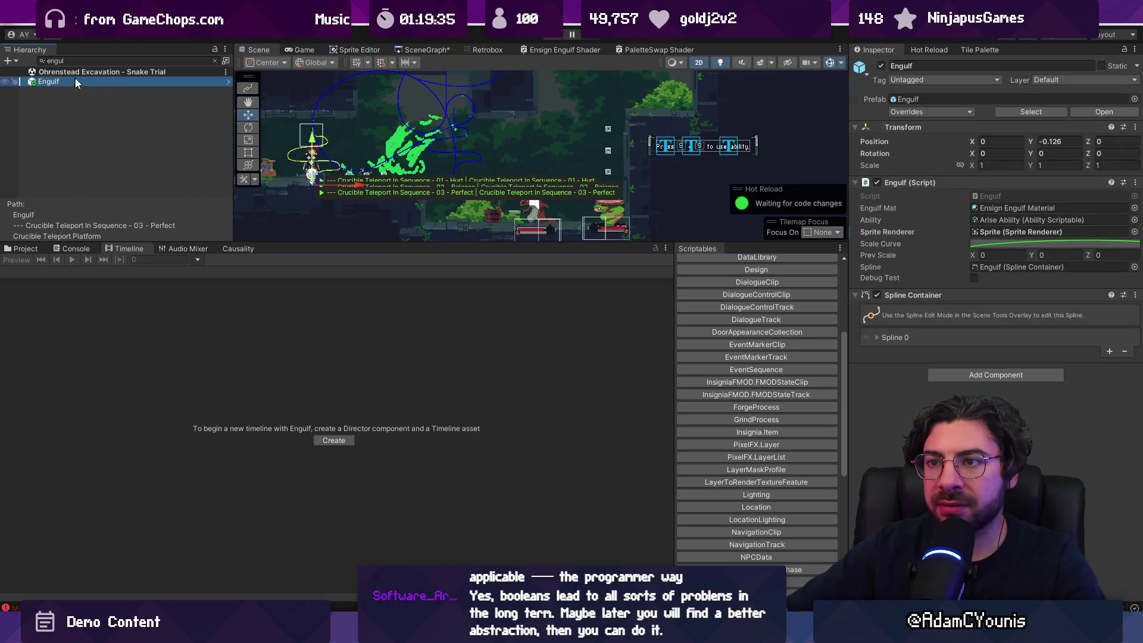
pyautogui.click(215, 60)
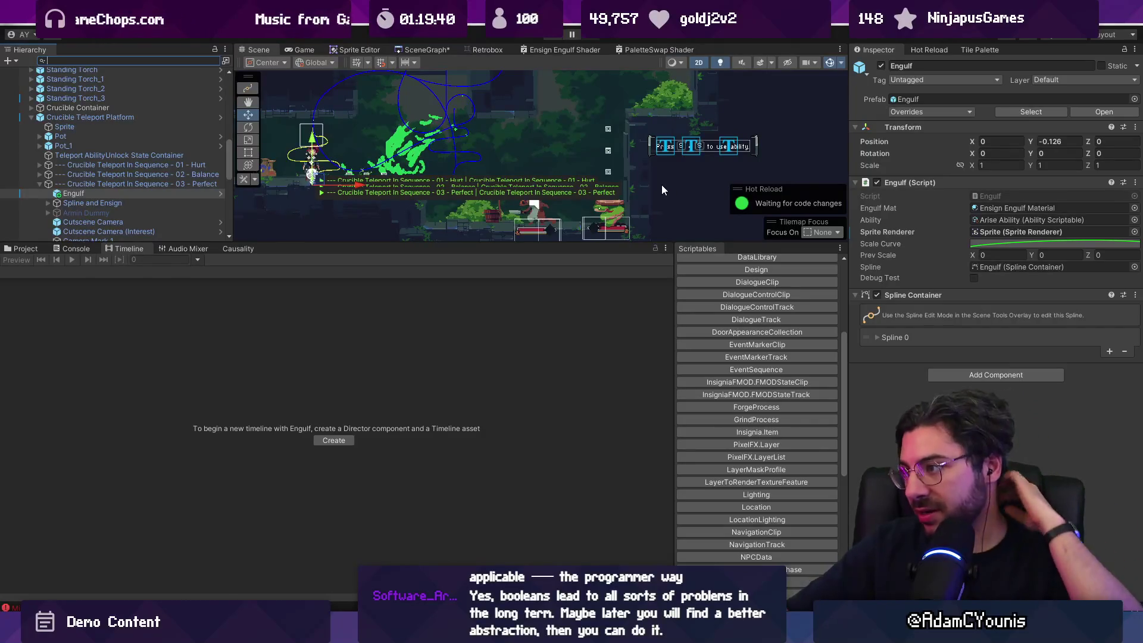
pyautogui.click(118, 184)
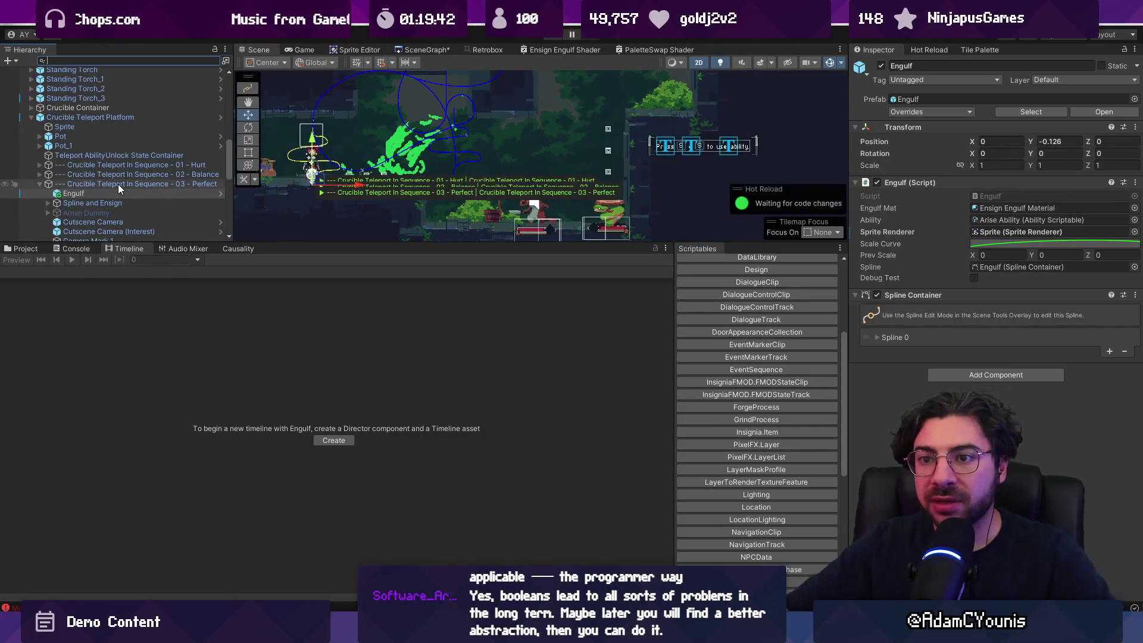
pyautogui.moveTo(339, 273)
pyautogui.mouseDown()
pyautogui.moveTo(377, 272)
pyautogui.moveTo(241, 273)
pyautogui.moveTo(369, 273)
pyautogui.moveTo(345, 273)
pyautogui.mouseUp()
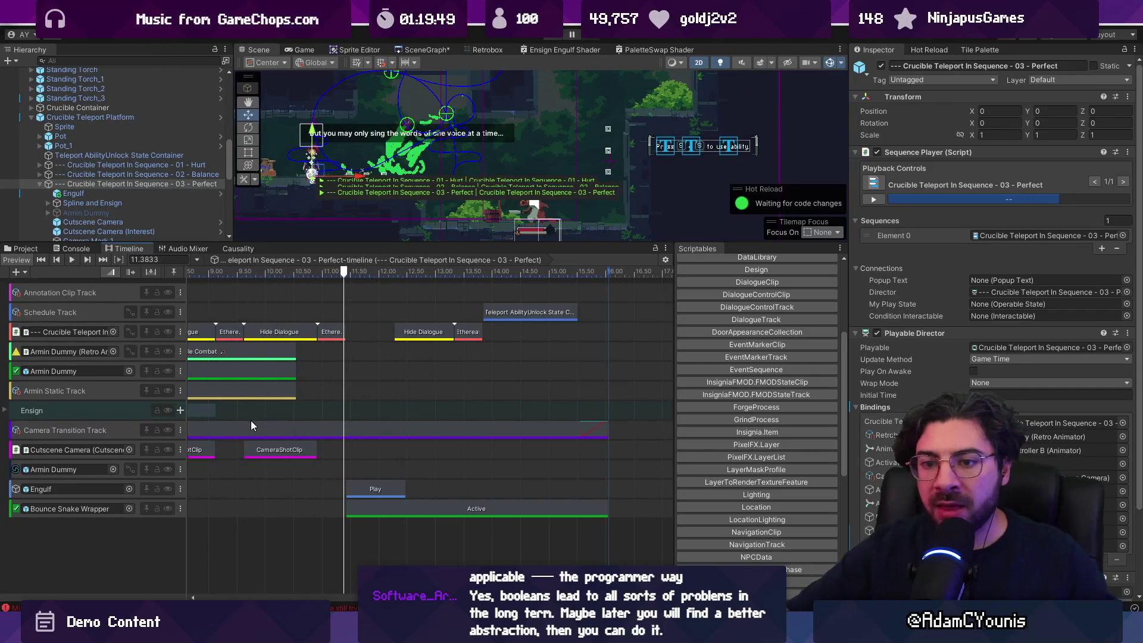
# Expand the Ensign group and lengthen the Recorded clip on Spline Controller B
pyautogui.hscroll(-5, 334, 411)
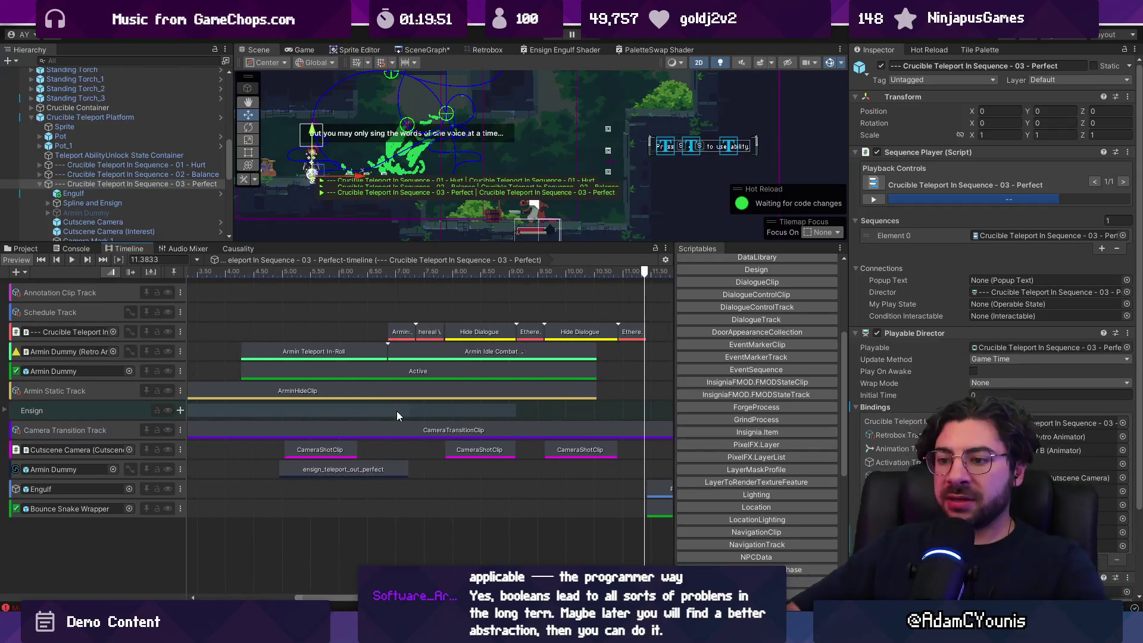
pyautogui.click(165, 417)
pyautogui.click(7, 411)
pyautogui.scroll(-5, 298, 420)
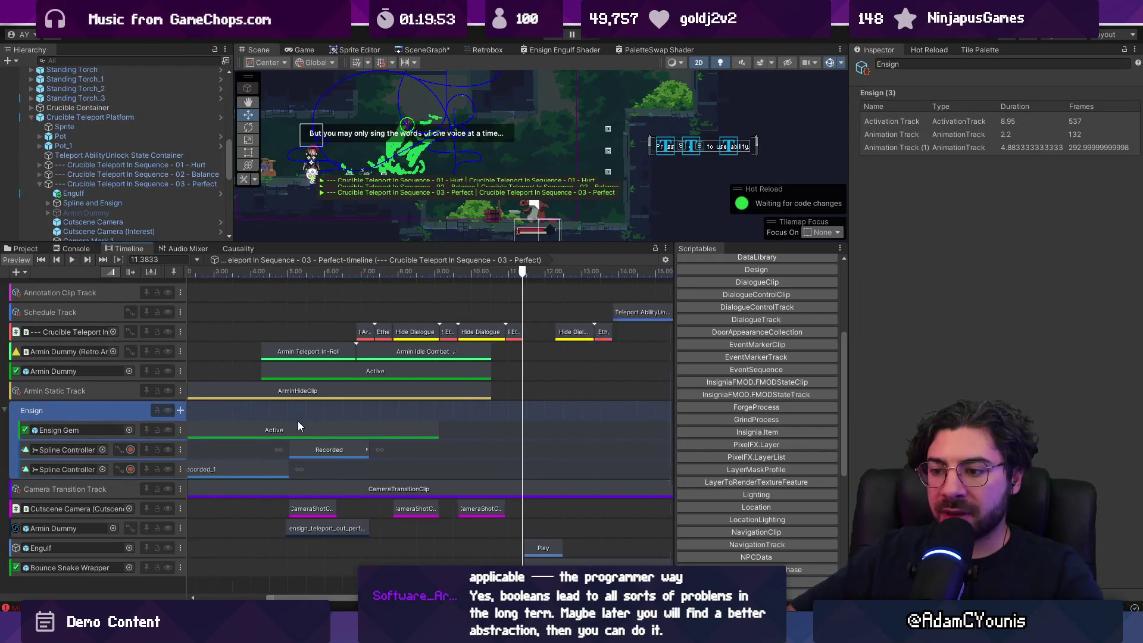
pyautogui.click(308, 450)
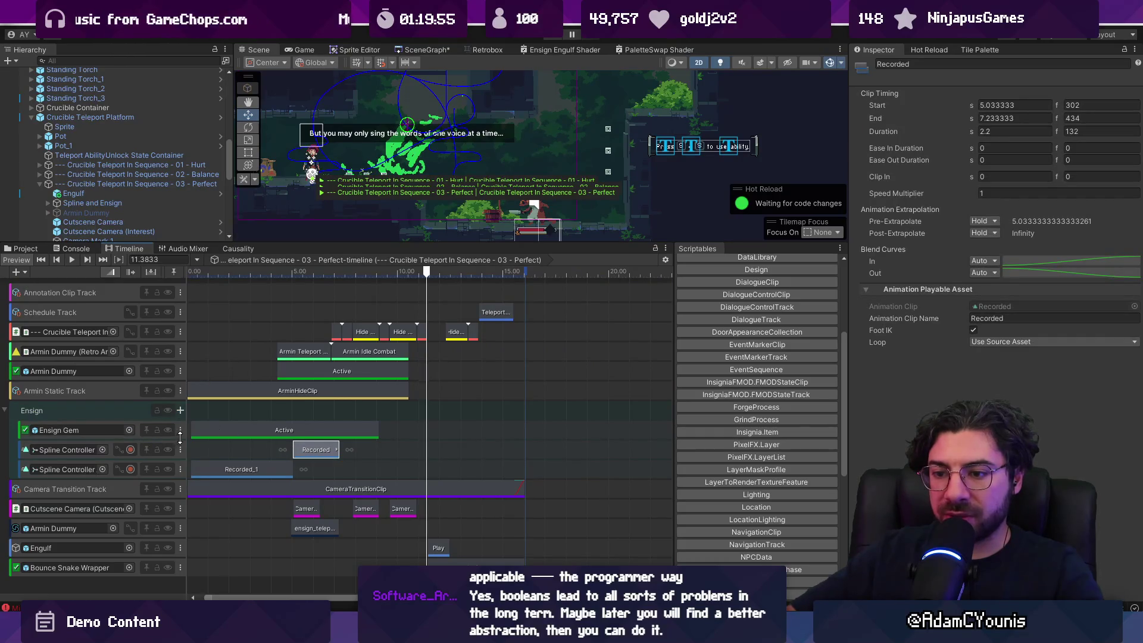
pyautogui.moveTo(186, 436); pyautogui.dragTo(243, 436)
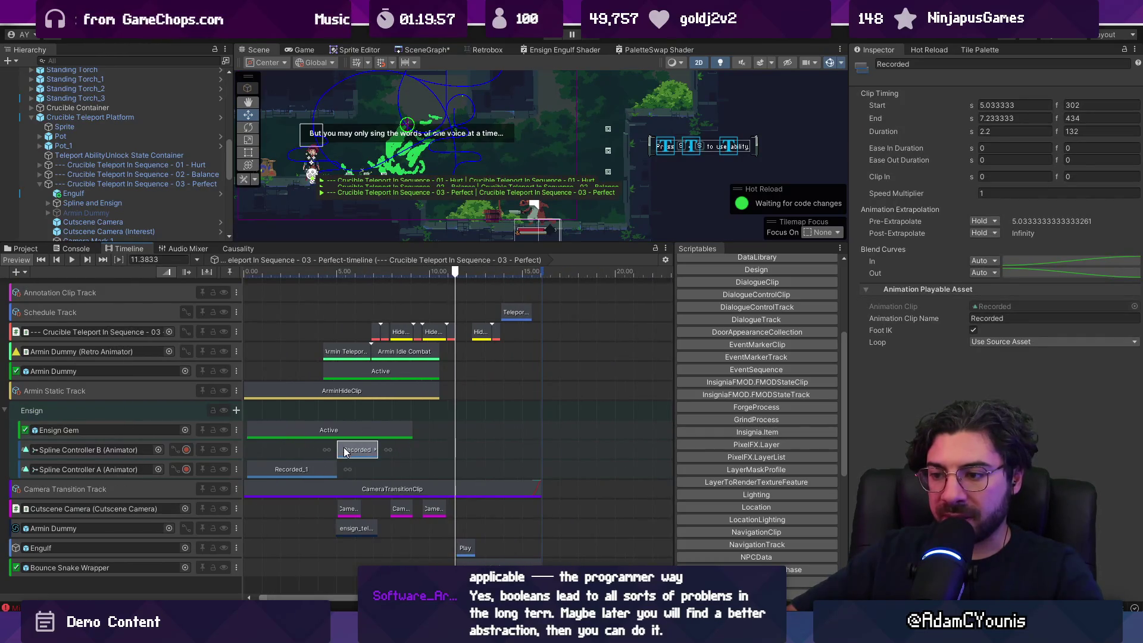
pyautogui.moveTo(338, 274)
pyautogui.mouseDown()
pyautogui.moveTo(309, 276)
pyautogui.moveTo(384, 282)
pyautogui.mouseUp()
pyautogui.click(107, 185)
pyautogui.moveTo(438, 109); pyautogui.dragTo(443, 132)
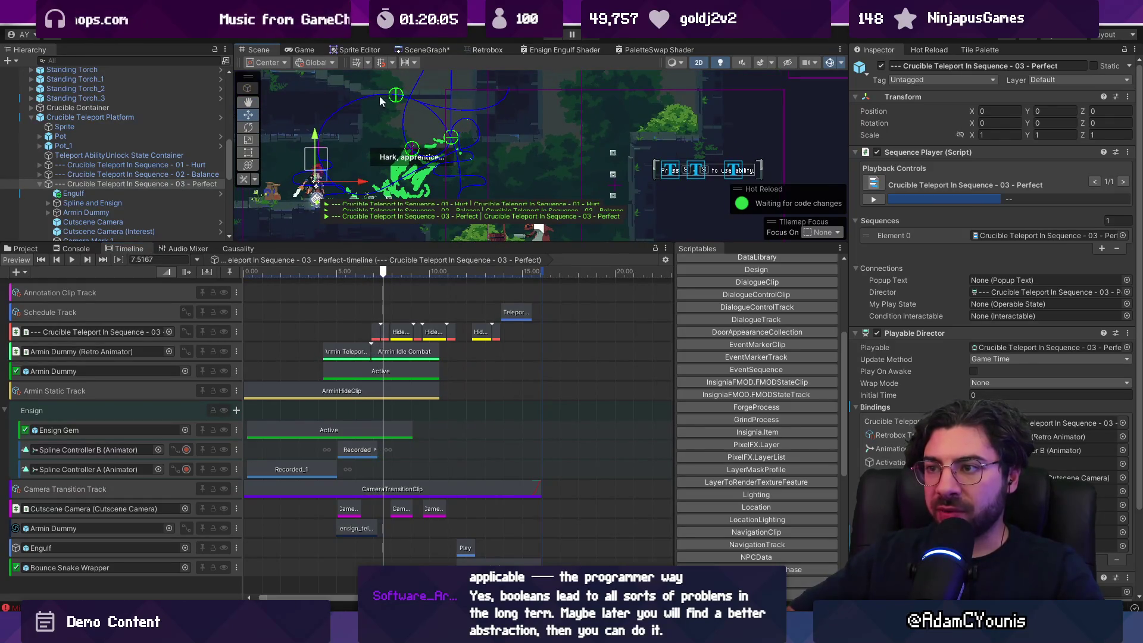
pyautogui.moveTo(375, 450)
pyautogui.mouseDown()
pyautogui.moveTo(492, 451)
pyautogui.moveTo(418, 447)
pyautogui.mouseUp()
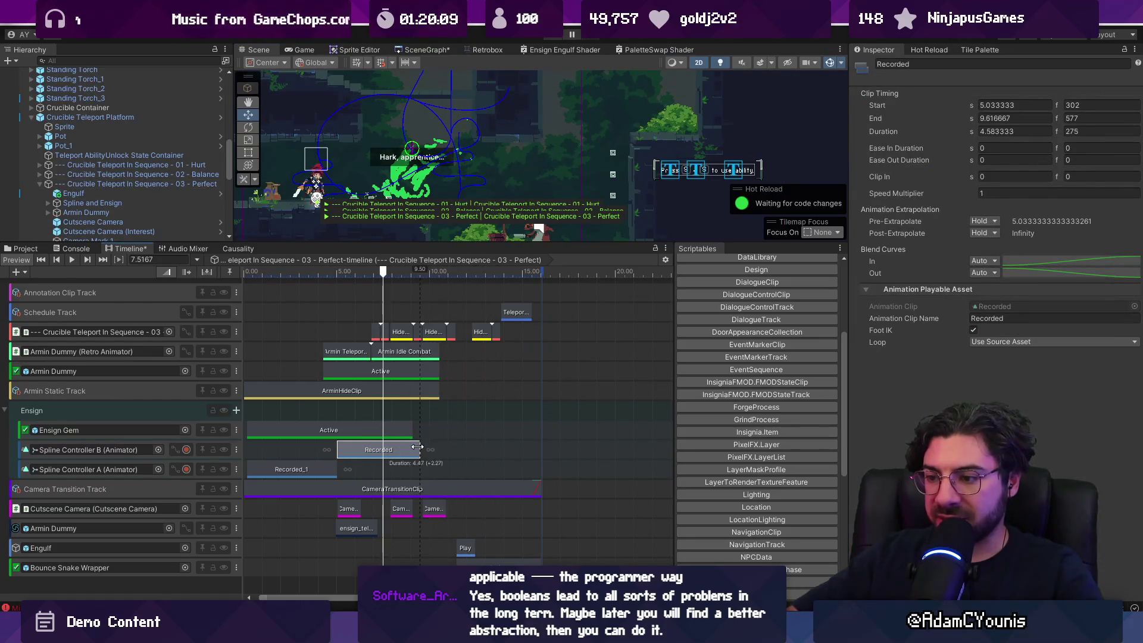
pyautogui.moveTo(383, 271)
pyautogui.mouseDown()
pyautogui.moveTo(411, 271)
pyautogui.moveTo(337, 272)
pyautogui.moveTo(440, 271)
pyautogui.moveTo(416, 271)
pyautogui.mouseUp()
pyautogui.click(133, 184)
# Show the Spline Controller B animation-time curve and add a key at 8.43 seconds
pyautogui.scroll(5, 424, 470)
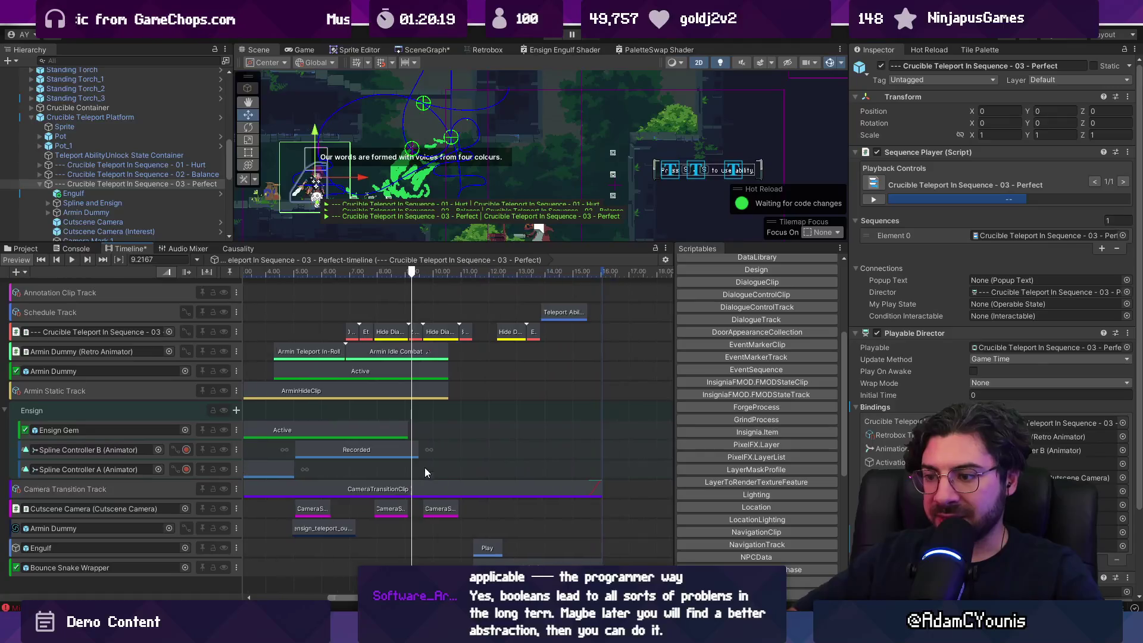
pyautogui.click(391, 449)
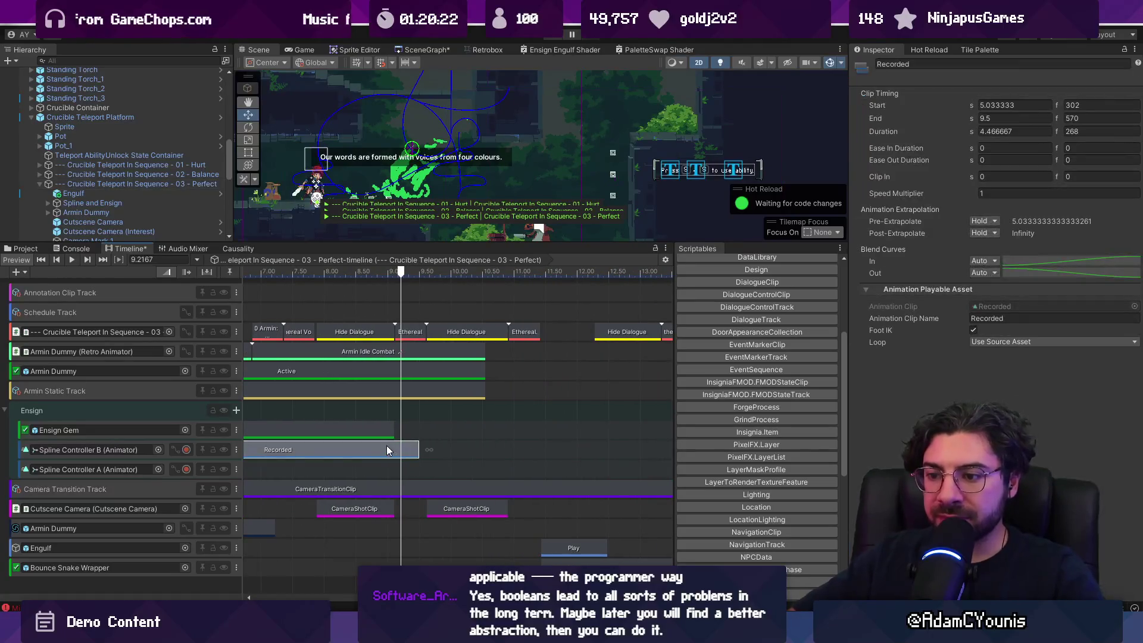
pyautogui.hscroll(-3, 375, 440)
pyautogui.click(171, 450)
pyautogui.click(173, 450)
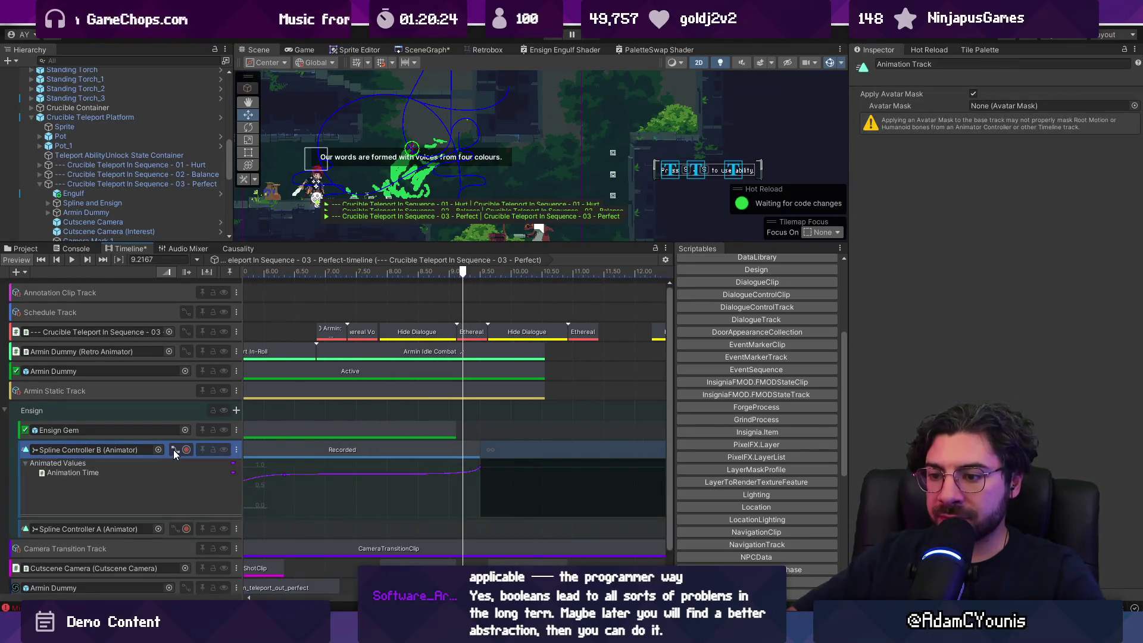
pyautogui.hscroll(-3, 433, 456)
pyautogui.scroll(-5, 432, 456)
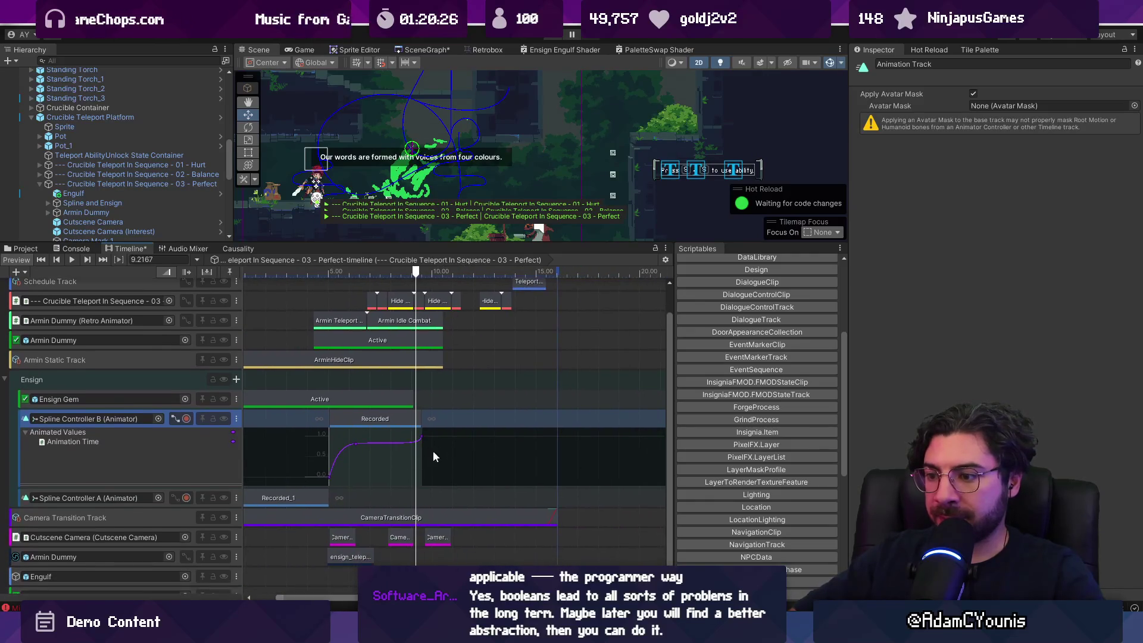
pyautogui.click(387, 445)
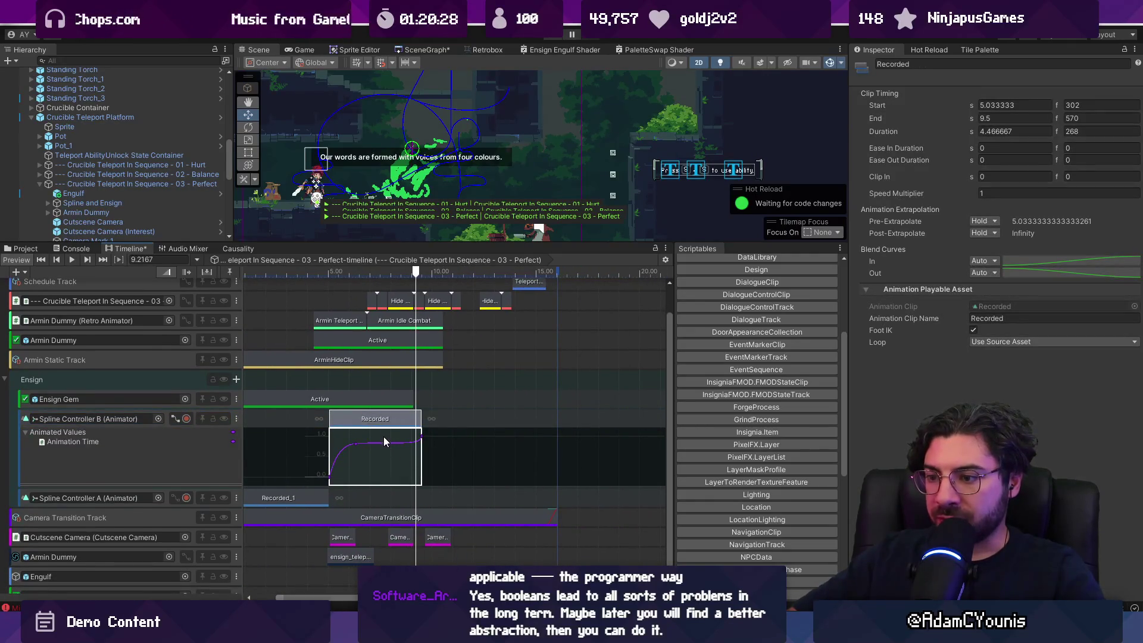
pyautogui.click(384, 273)
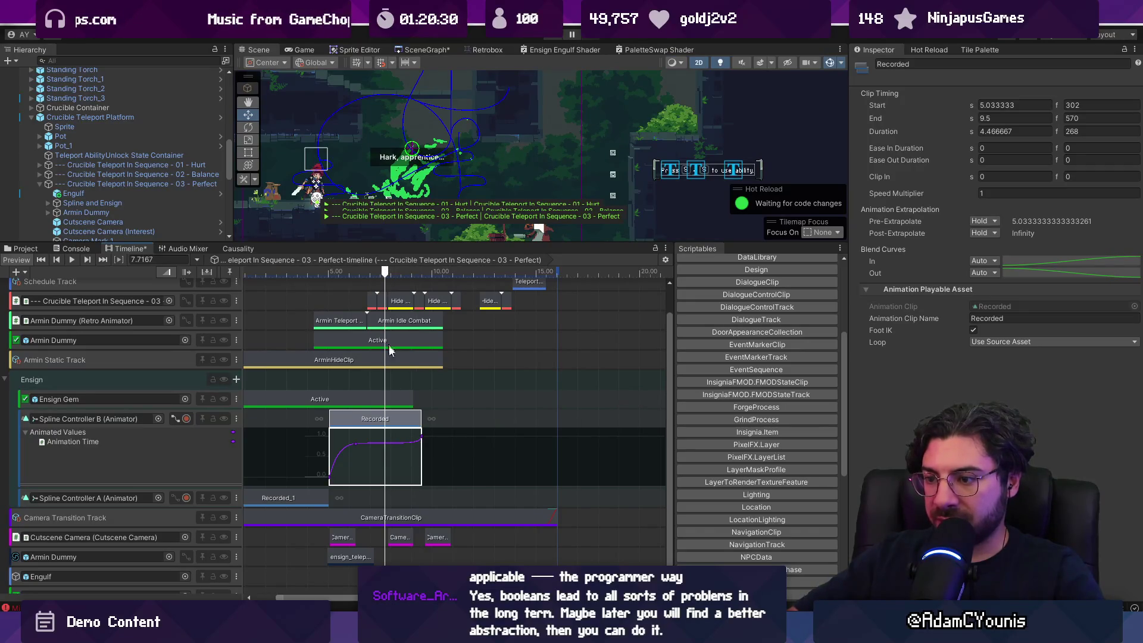
pyautogui.rightClick(386, 451)
pyautogui.click(413, 457)
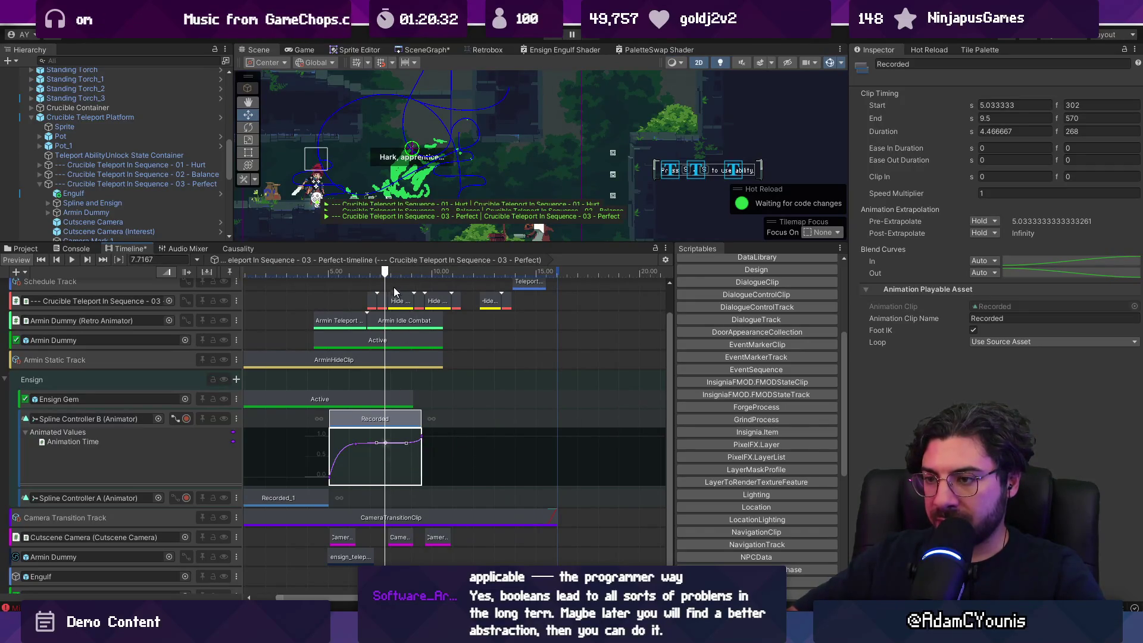
pyautogui.moveTo(386, 274); pyautogui.dragTo(400, 275)
pyautogui.moveTo(391, 441); pyautogui.dragTo(399, 444)
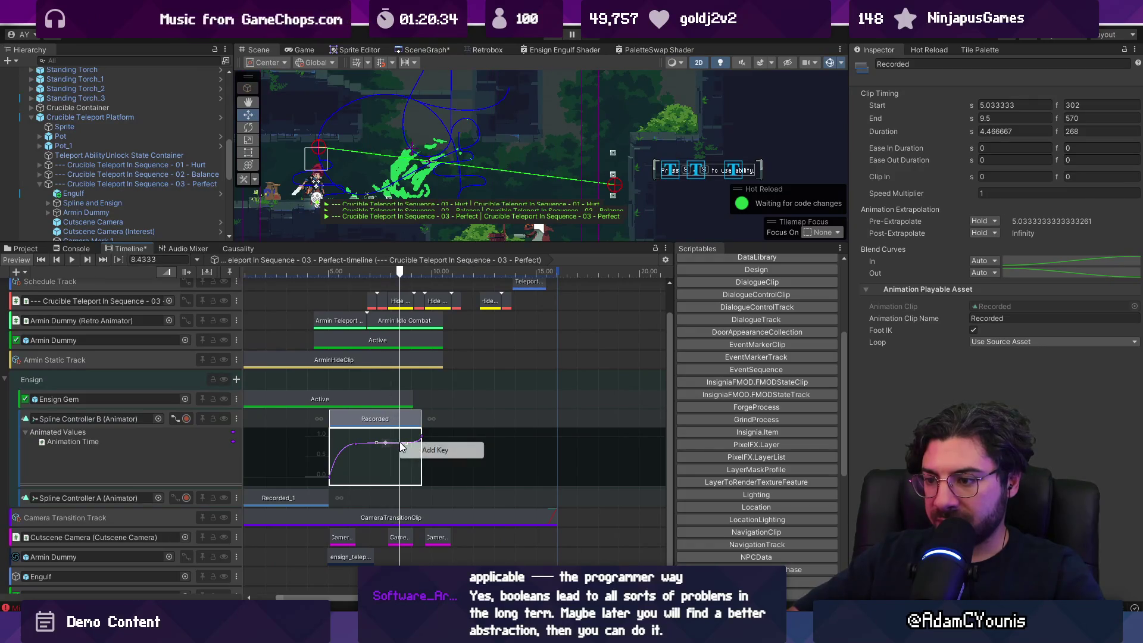
# Extend the Recorded clip to end at 11.43 s, a 6.4-second duration
pyautogui.scroll(3, 399, 449)
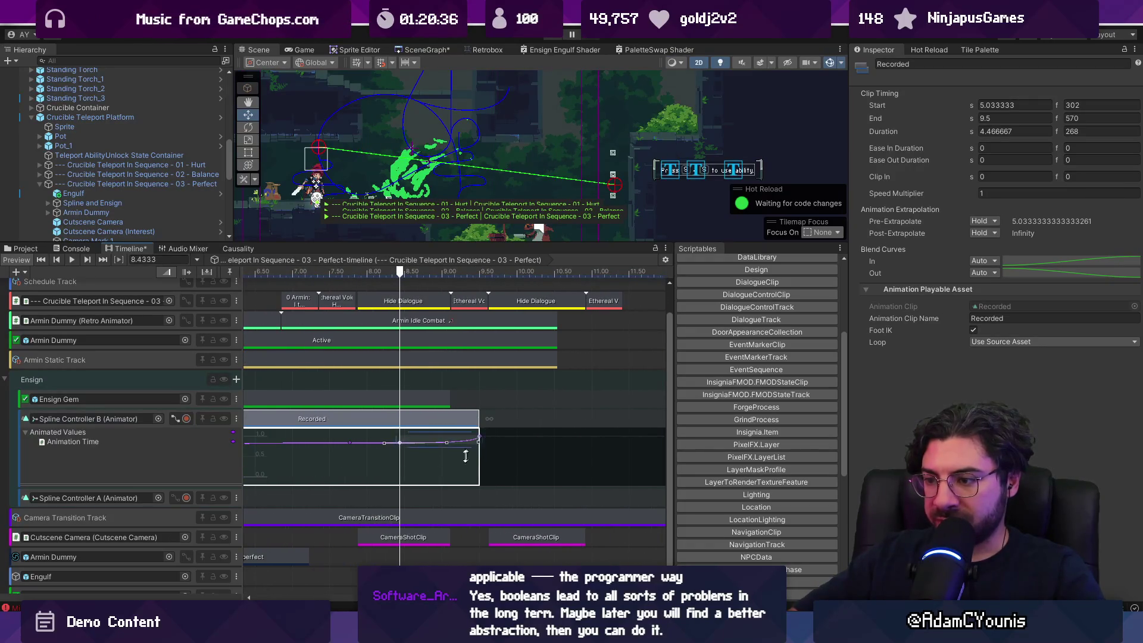
pyautogui.scroll(-4, 429, 443)
pyautogui.moveTo(449, 424)
pyautogui.mouseDown()
pyautogui.moveTo(552, 441)
pyautogui.moveTo(560, 480)
pyautogui.mouseUp()
pyautogui.scroll(2, 465, 471)
pyautogui.scroll(2, 461, 471)
pyautogui.scroll(-2, 548, 441)
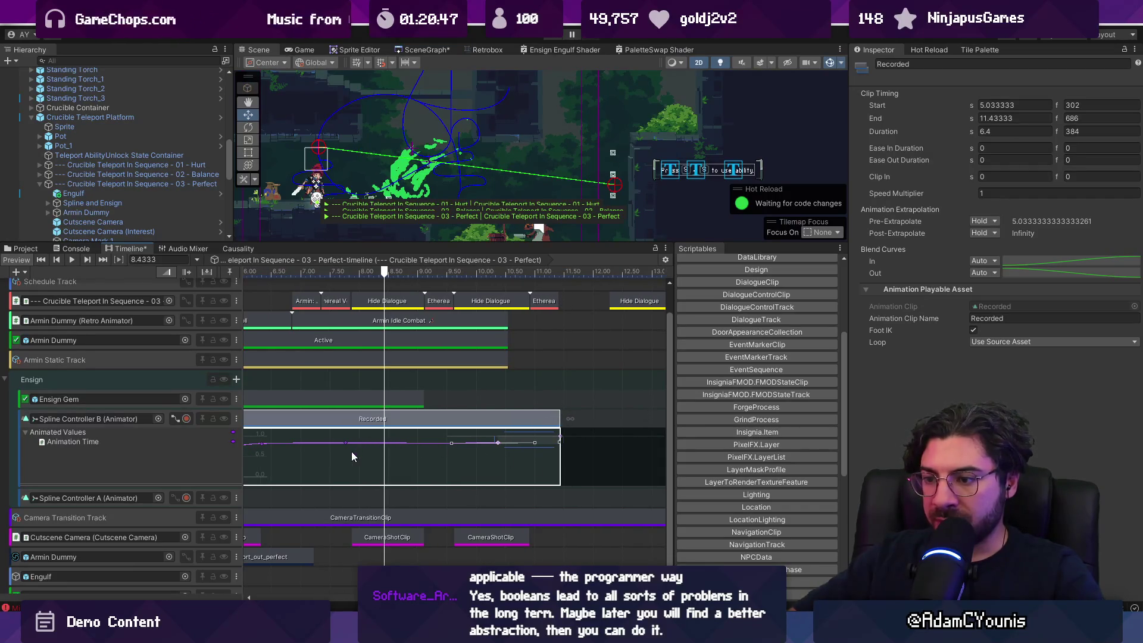
pyautogui.hscroll(-3, 345, 460)
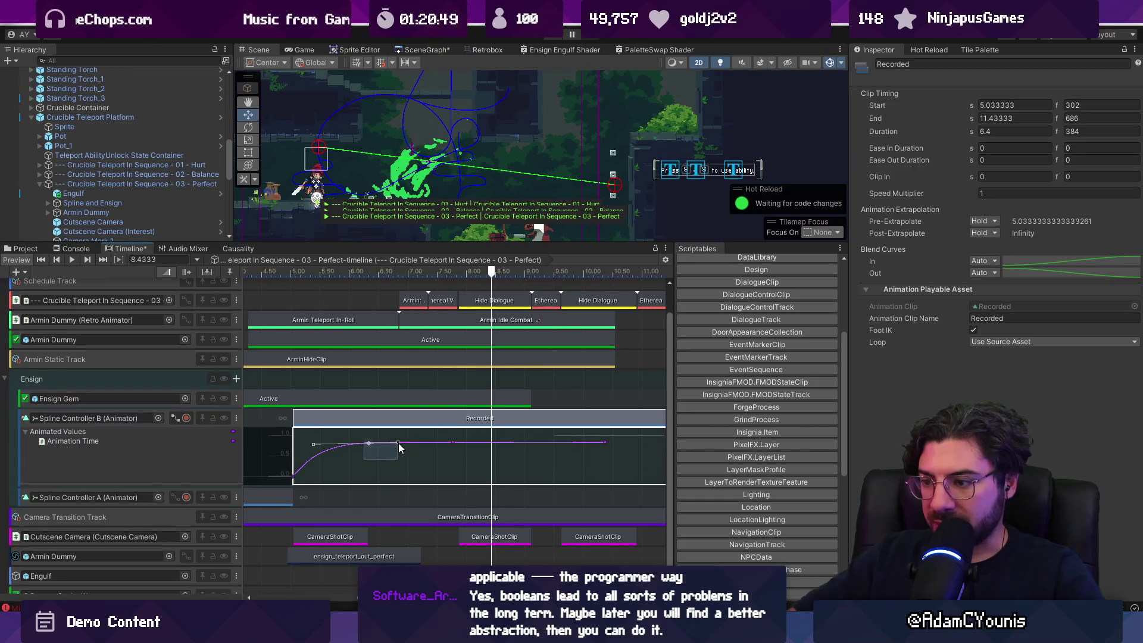
pyautogui.click(468, 455)
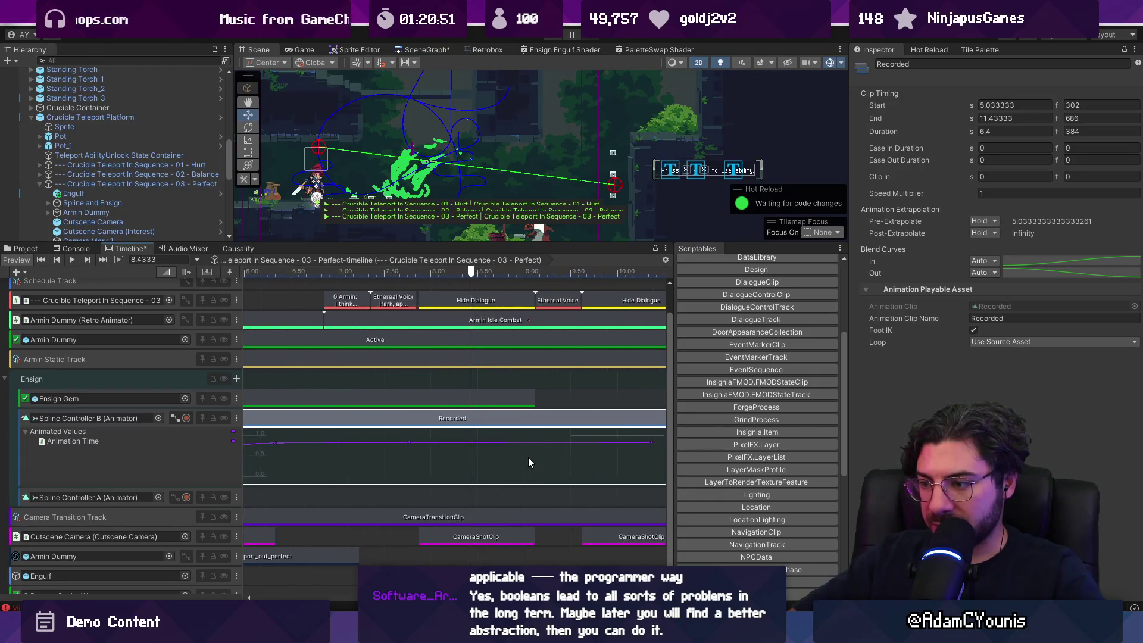
pyautogui.scroll(-1, 489, 451)
# Open the Recorded clip's animation as curves and change both tangents of the flat-section keys
pyautogui.doubleClick(367, 424)
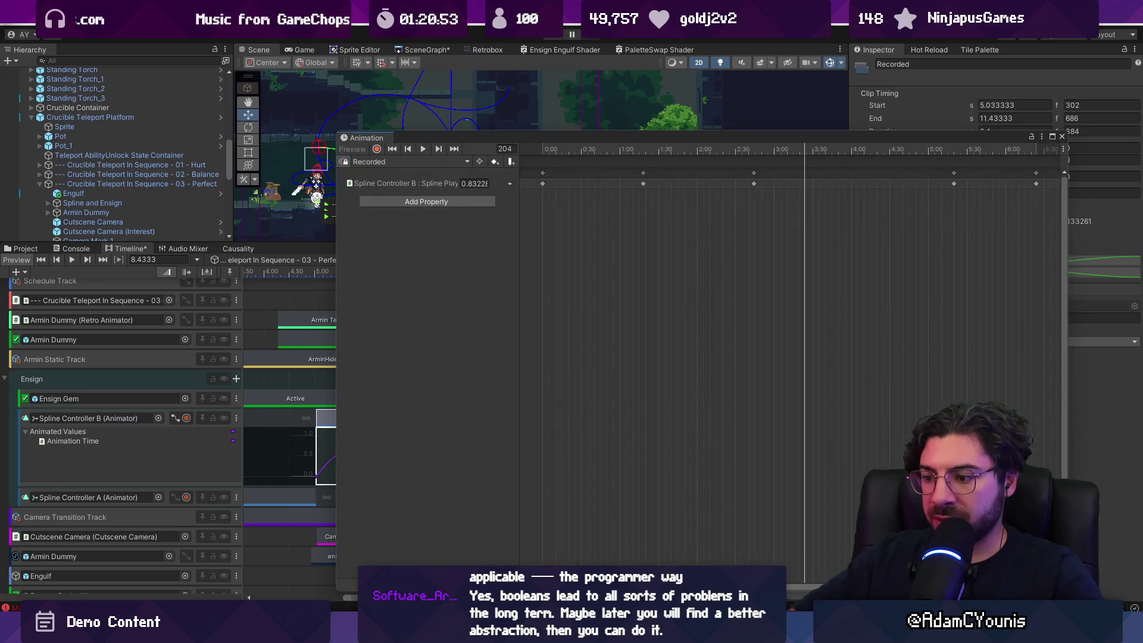
pyautogui.hotkey('ctrl', 'Tab')
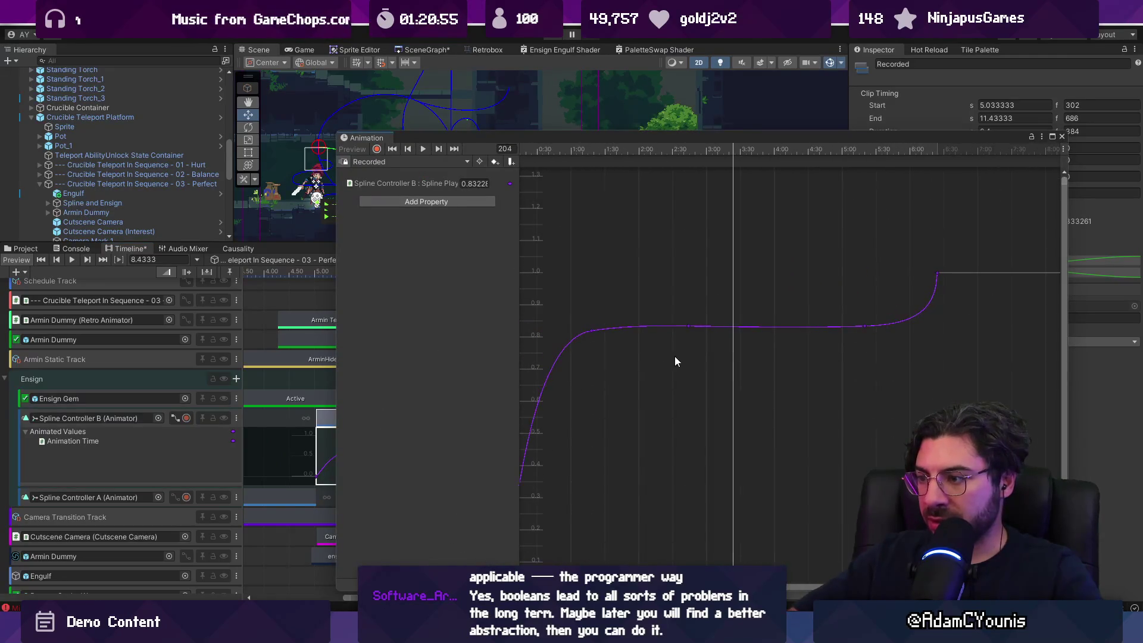
pyautogui.moveTo(684, 314)
pyautogui.mouseDown()
pyautogui.moveTo(706, 340)
pyautogui.moveTo(863, 330)
pyautogui.moveTo(686, 332)
pyautogui.mouseUp()
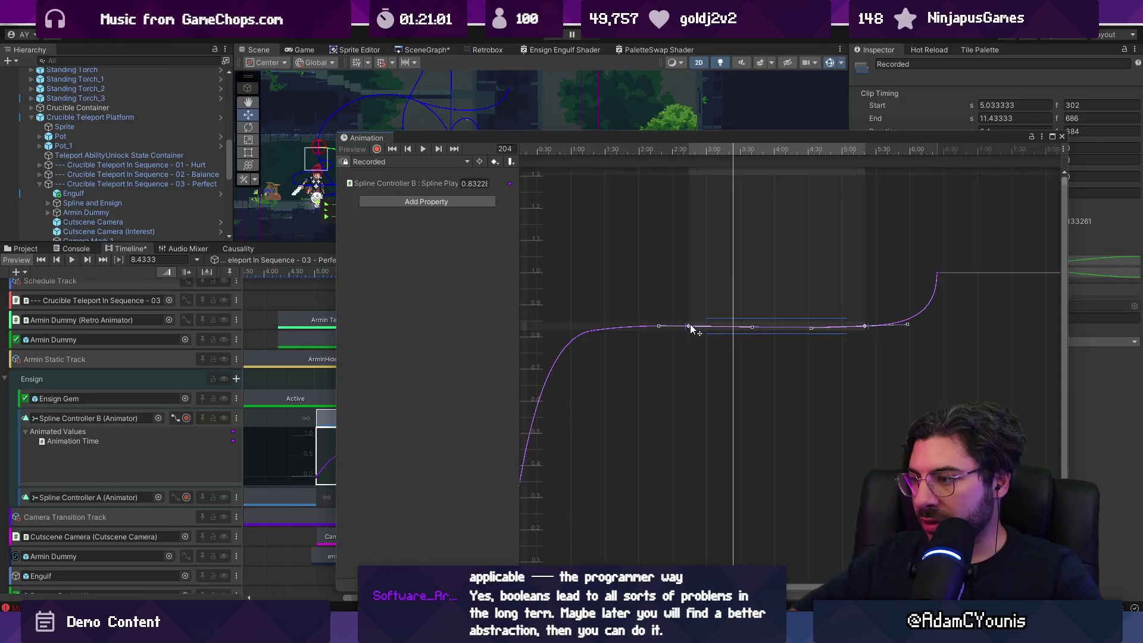
pyautogui.rightClick(691, 325)
pyautogui.moveTo(715, 459)
pyautogui.click(810, 472)
# Set the middle key's right tangent to Linear, frame the whole curve, and close the curve editor
pyautogui.click(689, 327)
pyautogui.rightClick(691, 326)
pyautogui.click(828, 462)
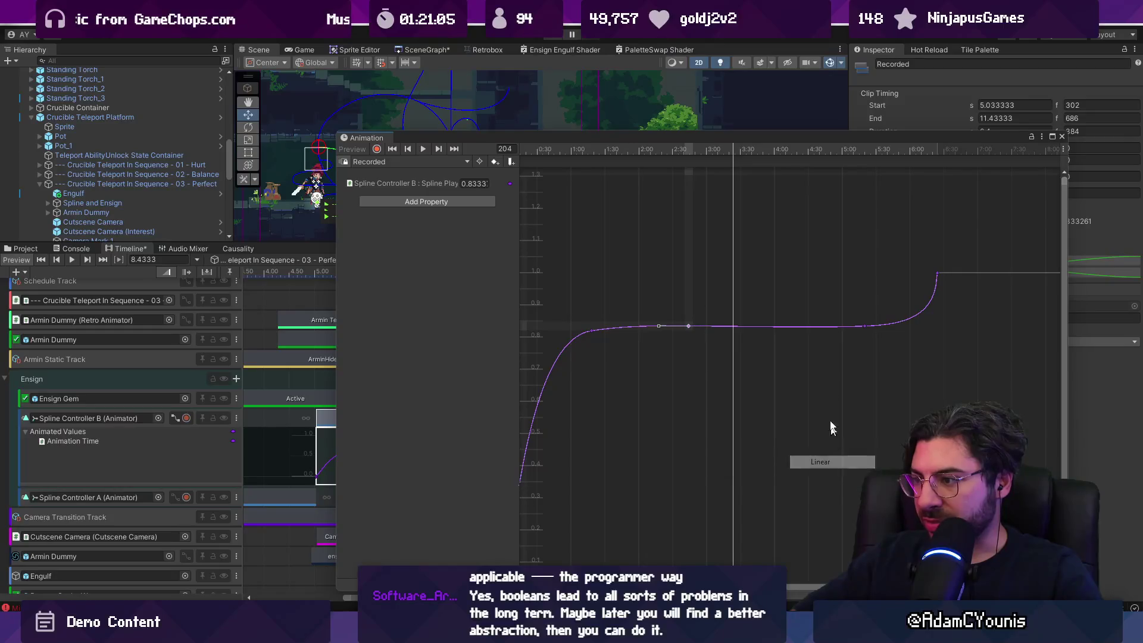
pyautogui.rightClick(867, 326)
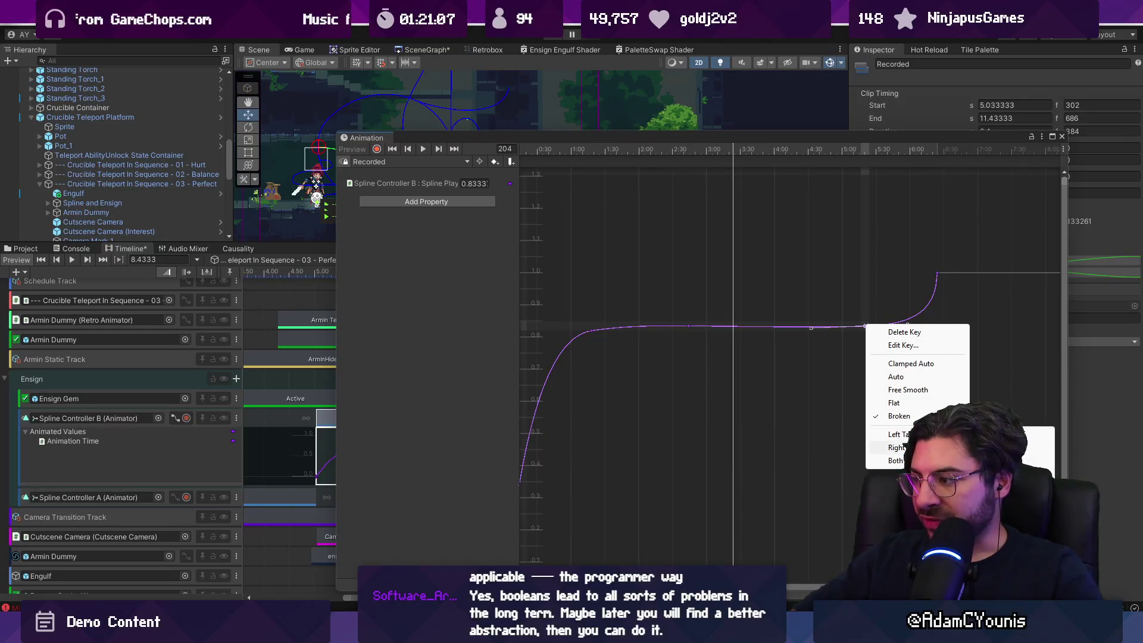
pyautogui.click(1039, 447)
pyautogui.press('f')
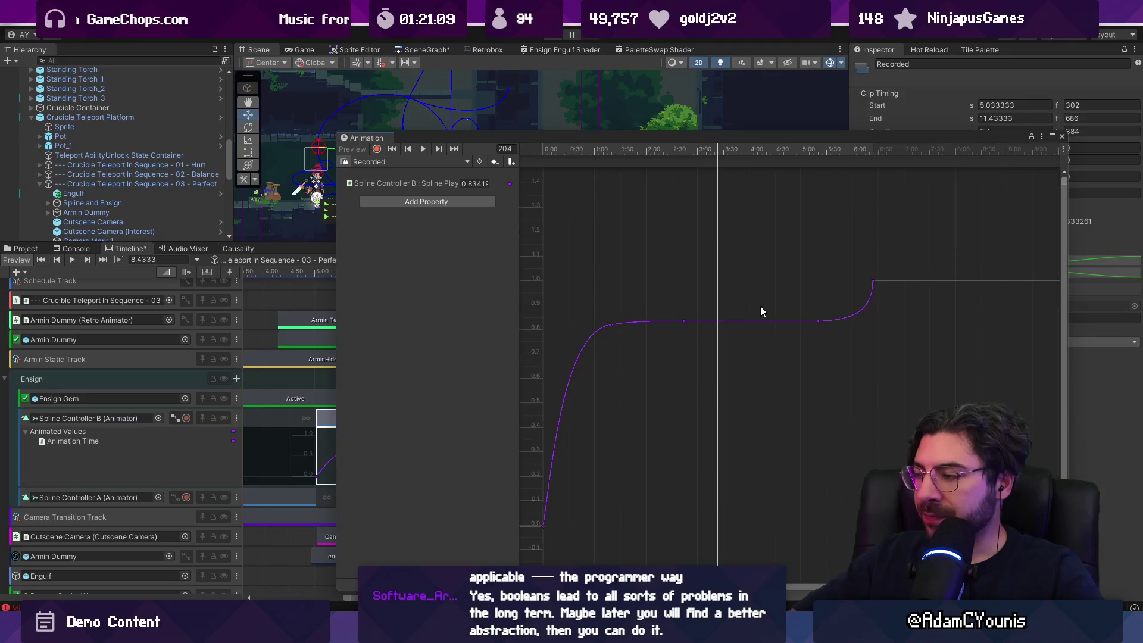
pyautogui.click(1063, 137)
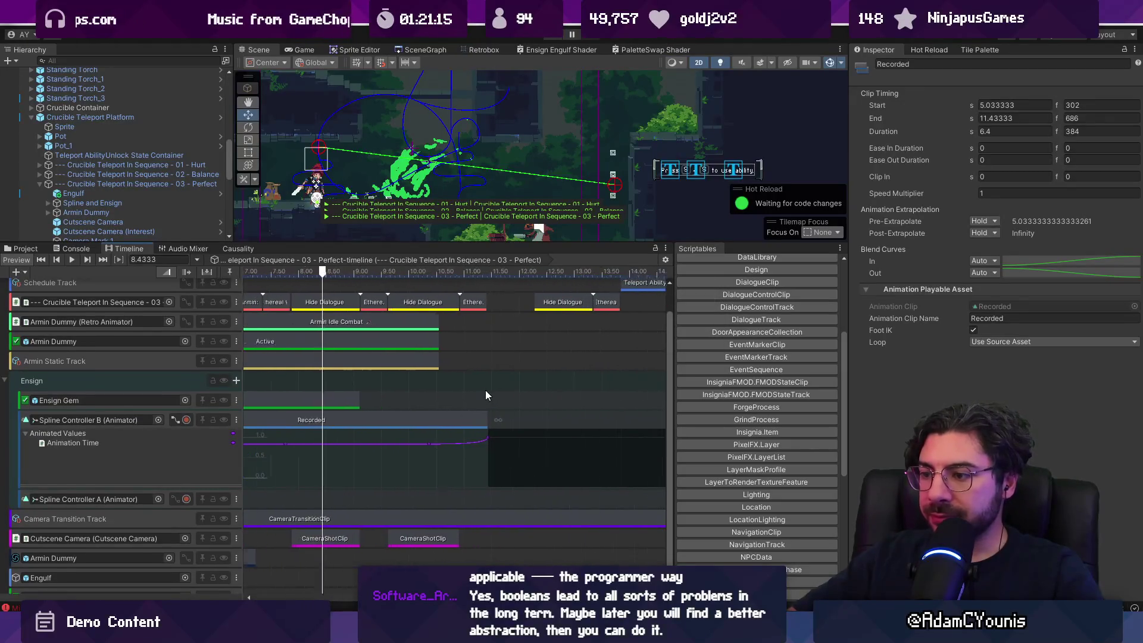
# Scrub the Perfect sequence from about 7.15 to 10.58 seconds to preview the middle shot
pyautogui.scroll(-5, 457, 275)
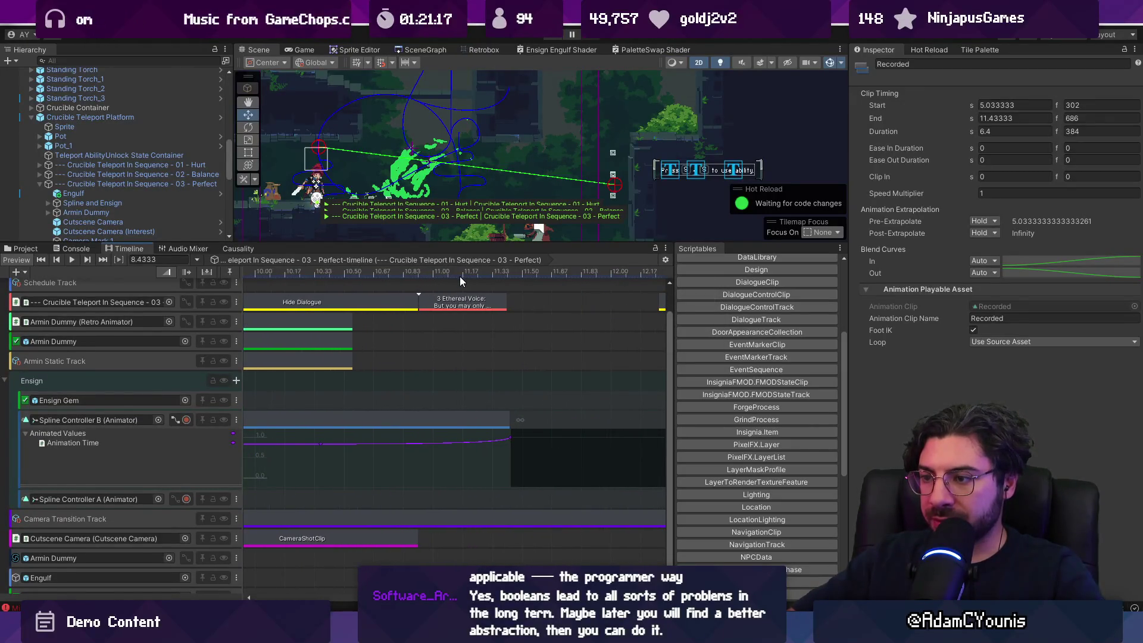
pyautogui.scroll(-3, 473, 289)
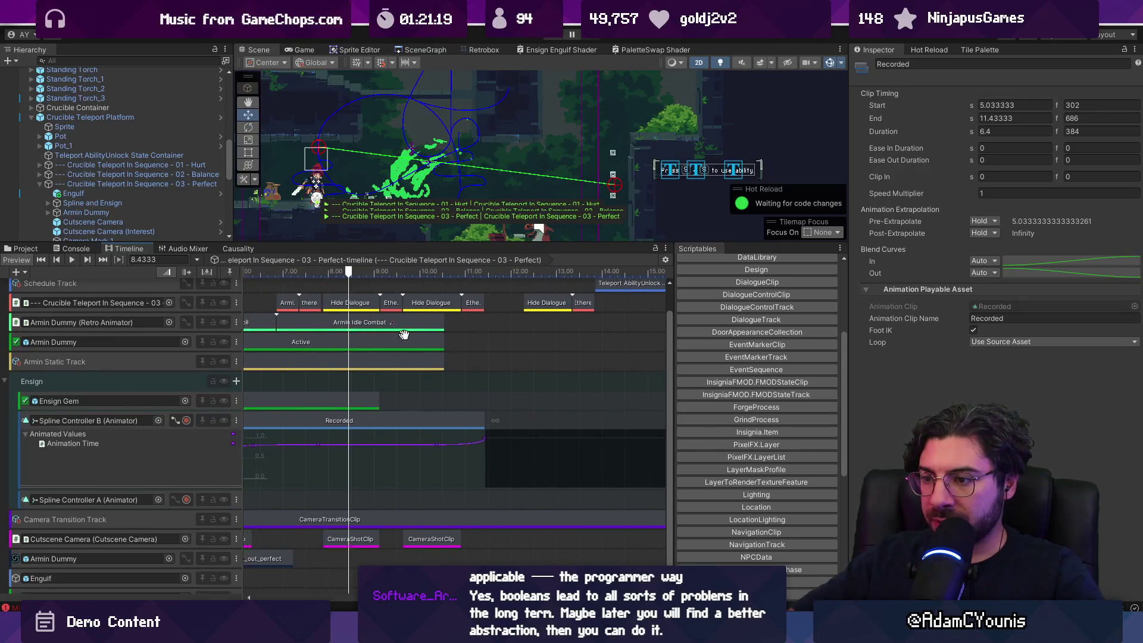
pyautogui.click(357, 272)
pyautogui.moveTo(358, 271)
pyautogui.mouseDown()
pyautogui.moveTo(456, 278)
pyautogui.moveTo(399, 286)
pyautogui.moveTo(442, 289)
pyautogui.mouseUp()
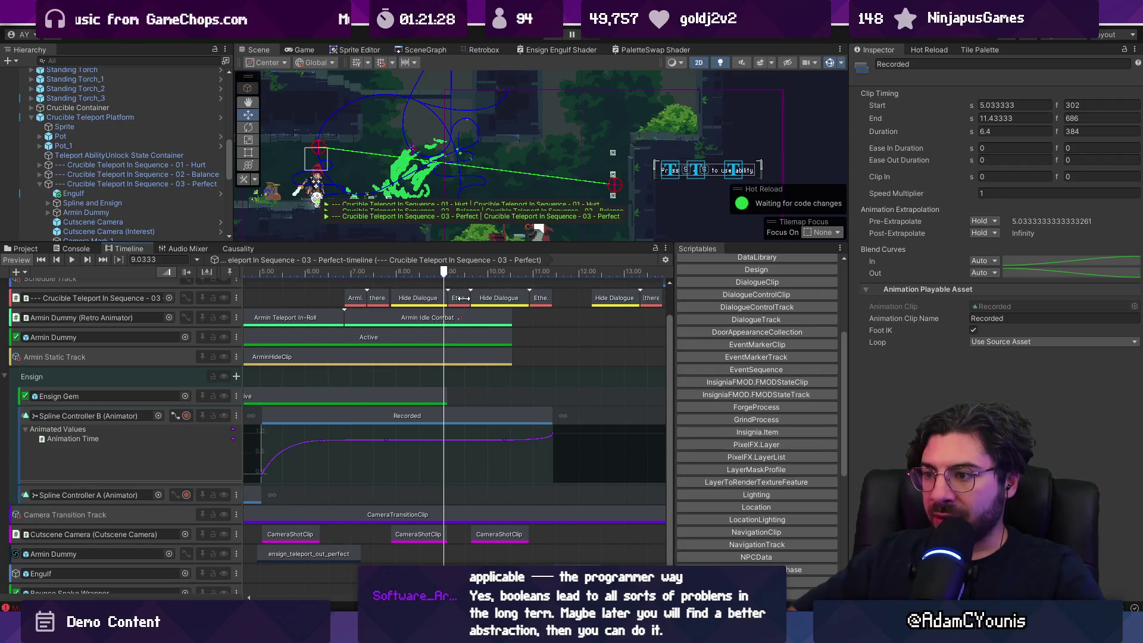
pyautogui.scroll(-3, 538, 187)
pyautogui.moveTo(722, 102); pyautogui.dragTo(577, 142)
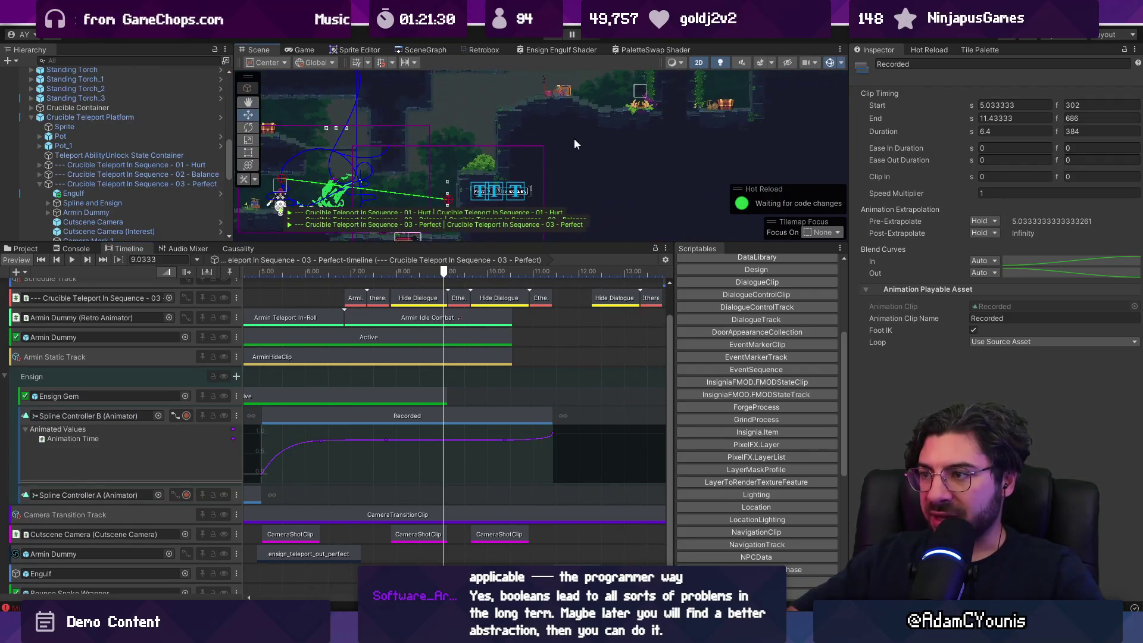
pyautogui.moveTo(441, 276); pyautogui.dragTo(516, 273)
# Move the middle camera shot to start at 7.8667 s and bring up its start-camera choice
pyautogui.moveTo(420, 534)
pyautogui.mouseDown()
pyautogui.moveTo(559, 528)
pyautogui.moveTo(431, 534)
pyautogui.mouseUp()
pyautogui.moveTo(538, 535); pyautogui.dragTo(419, 539)
pyautogui.moveTo(379, 282); pyautogui.dragTo(432, 281)
pyautogui.click(1124, 176)
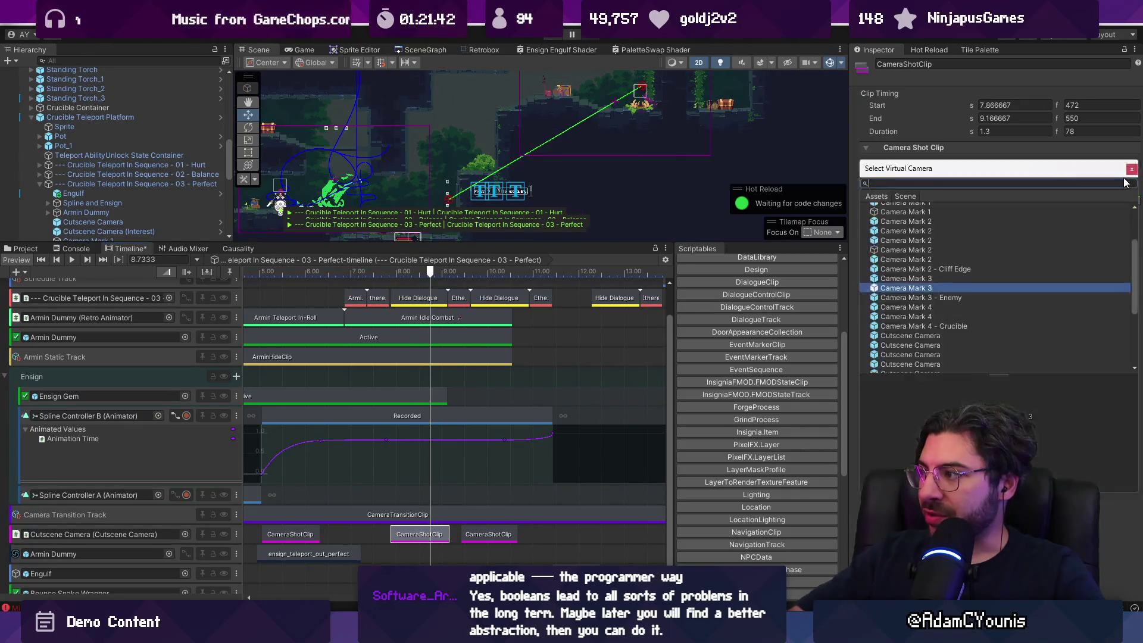
# Choose Camera Mark 2 as the middle camera shot's start camera
pyautogui.press('Up')
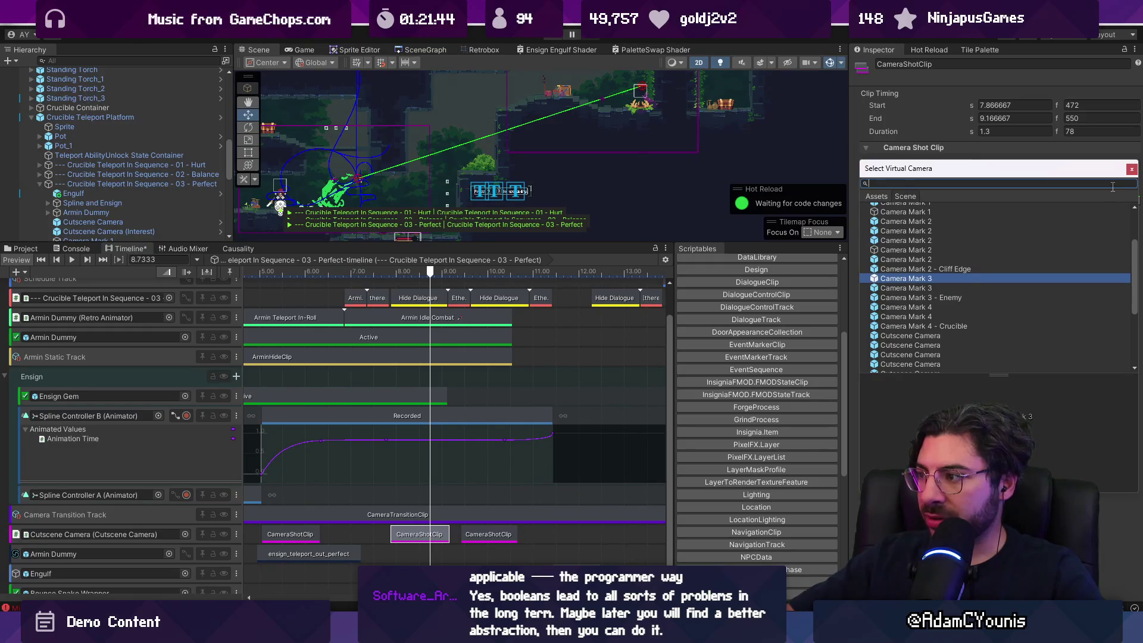
pyautogui.press('Up')
pyautogui.press('Up')
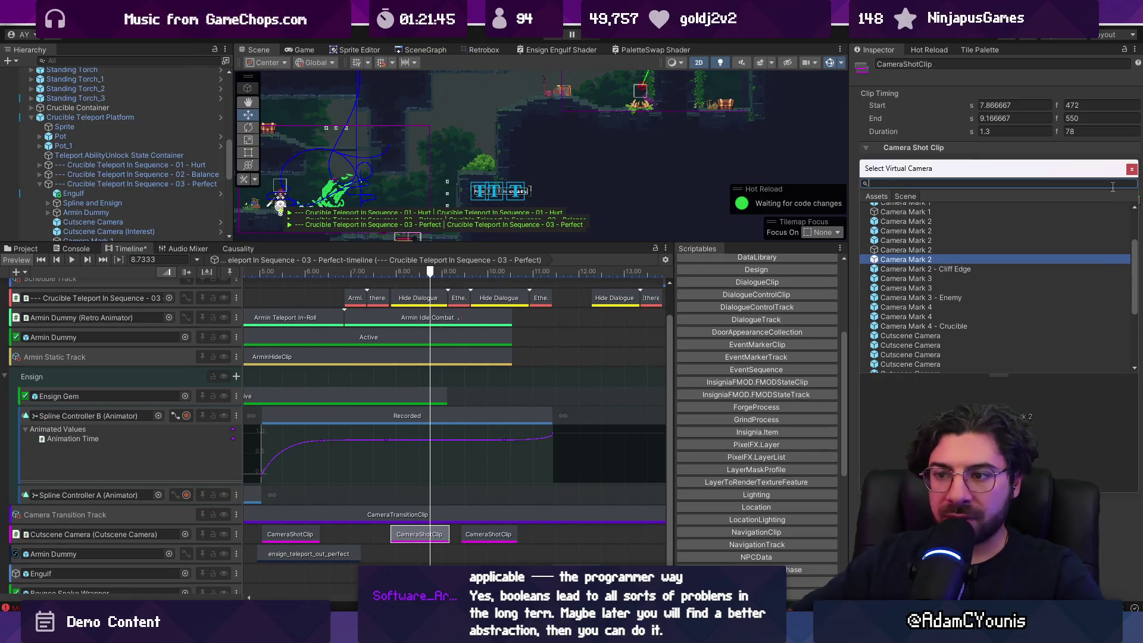
pyautogui.press('Return')
pyautogui.scroll(-4, 140, 149)
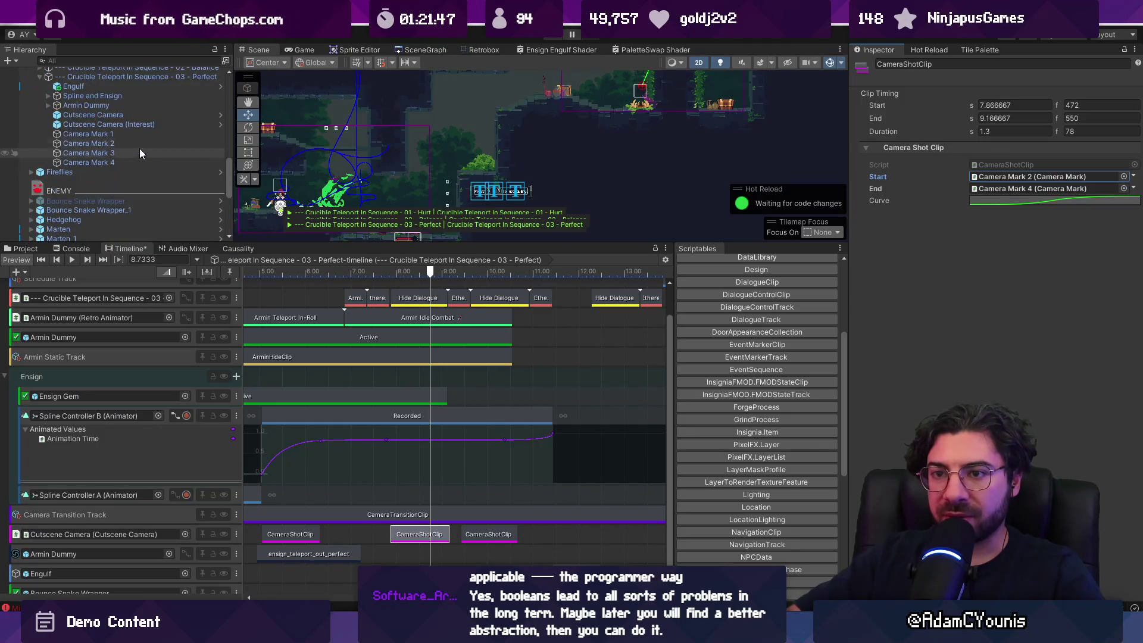
pyautogui.scroll(2, 131, 135)
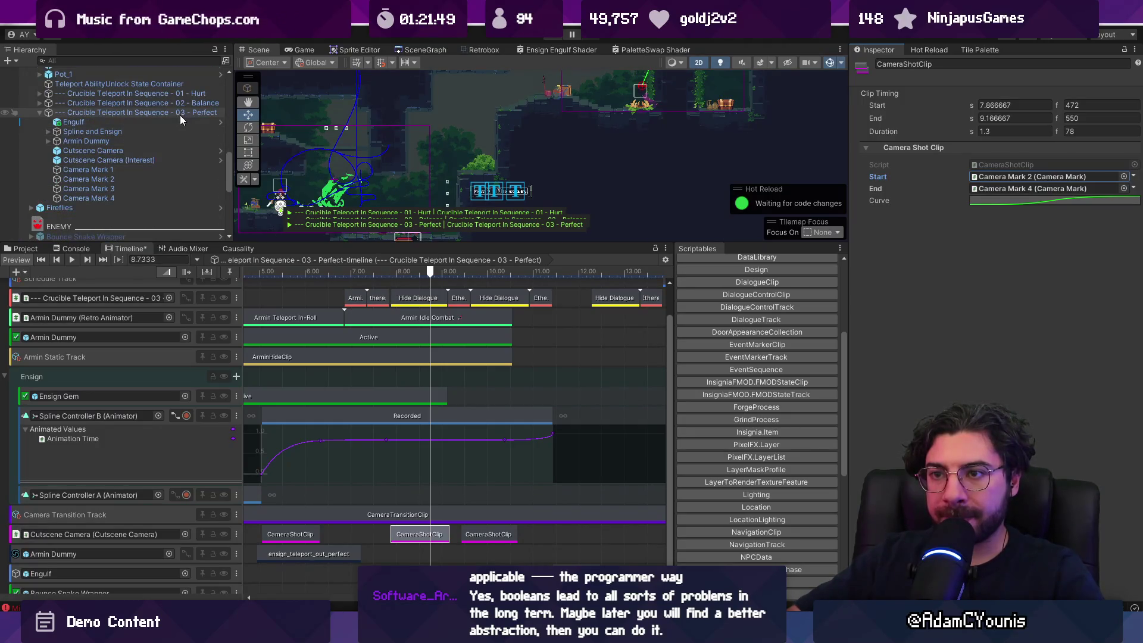
pyautogui.scroll(2, 181, 116)
# Open the Crucible Teleport Platform prefab and review the Balance sequence's camera shots
pyautogui.click(222, 82)
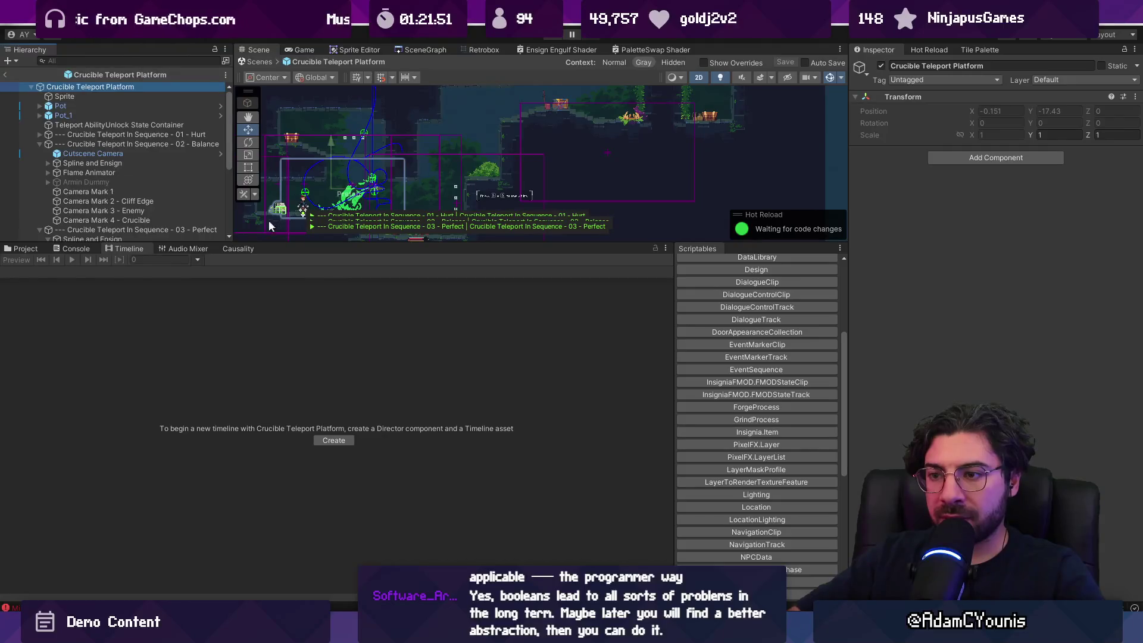
pyautogui.click(147, 145)
pyautogui.scroll(-6, 301, 377)
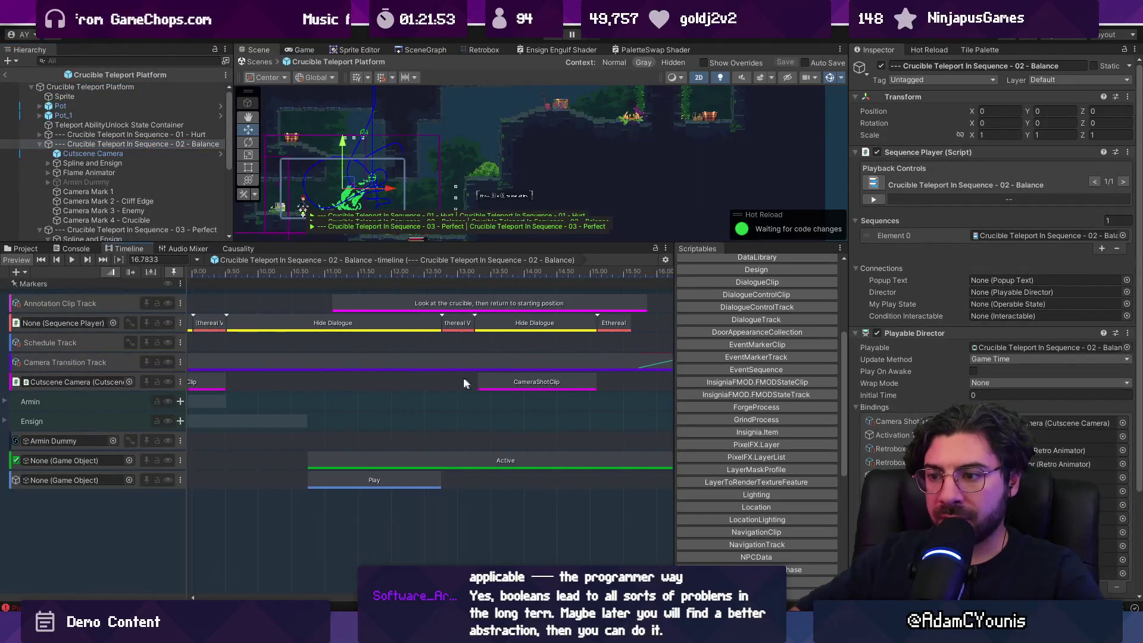
pyautogui.click(363, 380)
pyautogui.moveTo(339, 272); pyautogui.dragTo(360, 269)
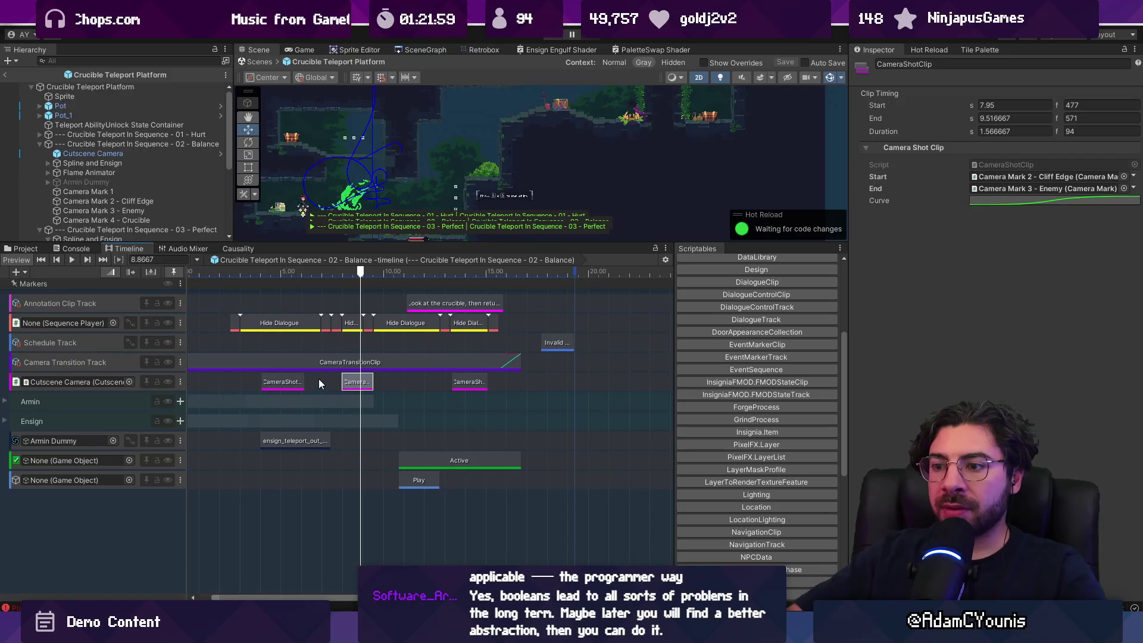
pyautogui.moveTo(283, 270)
pyautogui.mouseDown()
pyautogui.moveTo(260, 272)
pyautogui.moveTo(388, 272)
pyautogui.moveTo(159, 260)
pyautogui.moveTo(377, 274)
pyautogui.mouseUp()
pyautogui.click(128, 145)
pyautogui.click(282, 382)
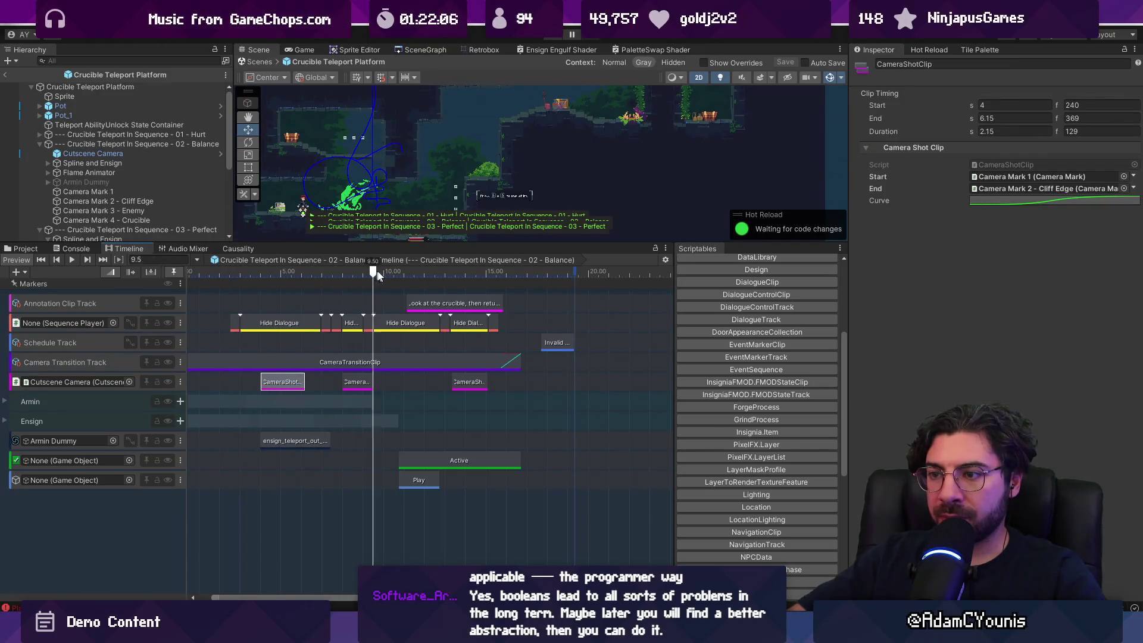
pyautogui.click(356, 382)
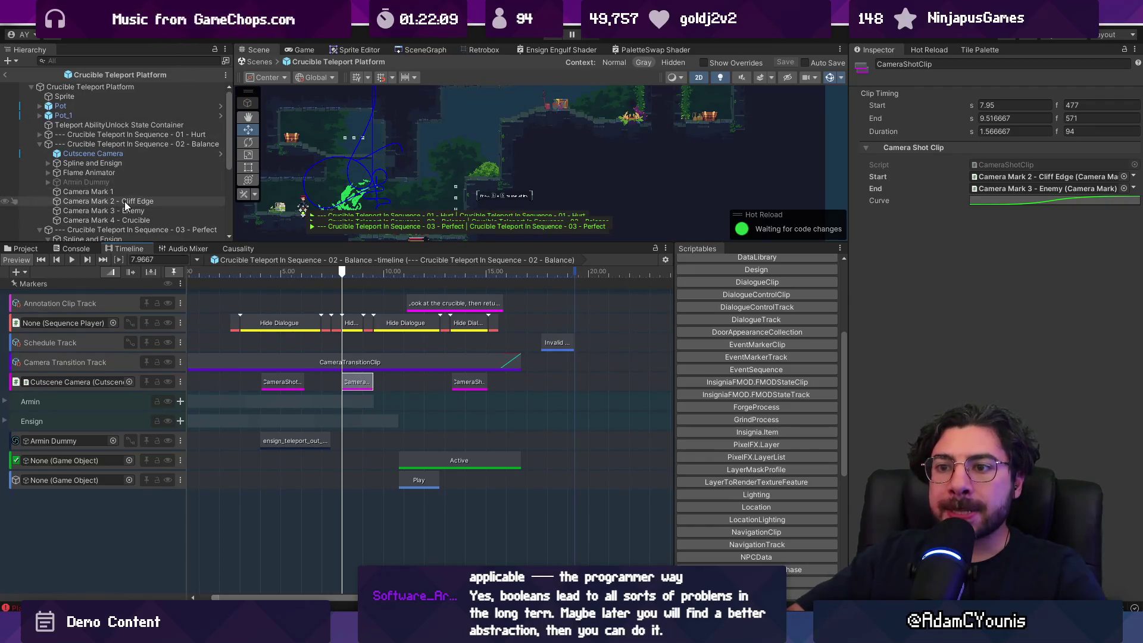
# Switch to the Perfect sequence's timeline with the playhead at 5.28 seconds
pyautogui.click(39, 144)
pyautogui.click(90, 153)
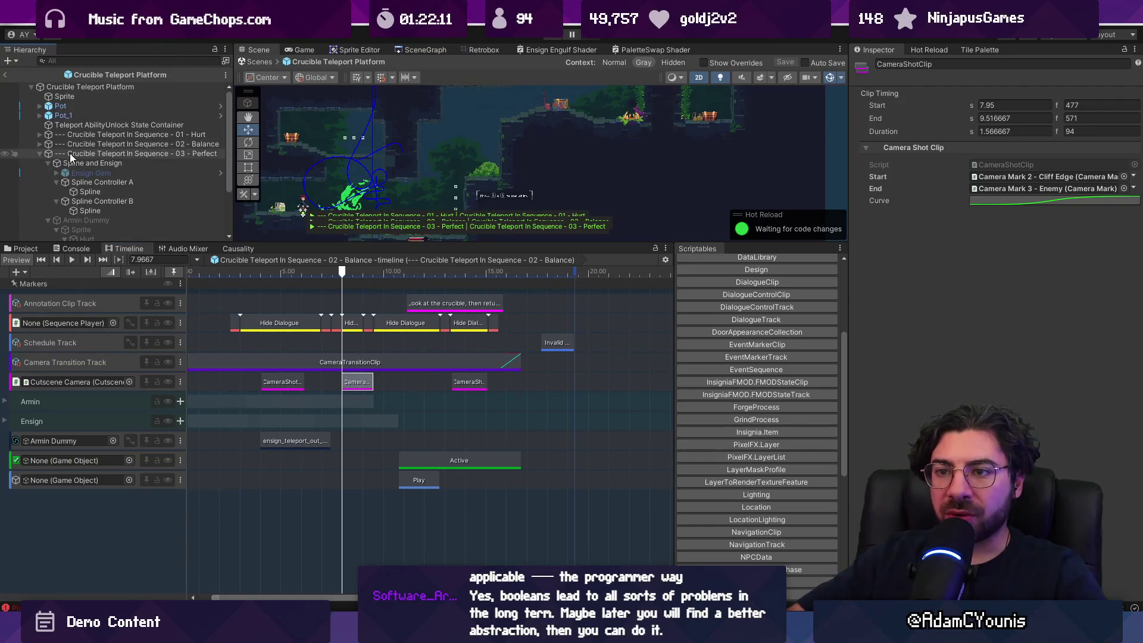
pyautogui.moveTo(351, 273)
pyautogui.mouseDown()
pyautogui.moveTo(432, 272)
pyautogui.moveTo(273, 269)
pyautogui.mouseUp()
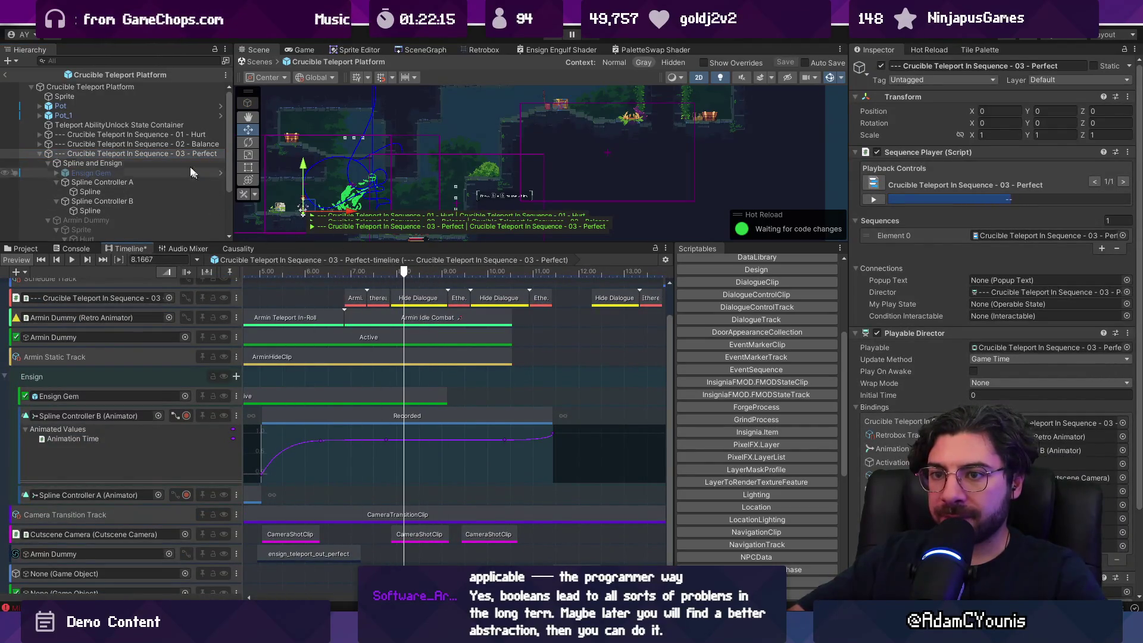
# Scrub the Perfect sequence to 8.2167 and check the middle shot's start camera against Camera Marks 3 and 4
pyautogui.click(157, 156)
pyautogui.moveTo(351, 280)
pyautogui.mouseDown()
pyautogui.moveTo(524, 273)
pyautogui.moveTo(282, 272)
pyautogui.moveTo(424, 279)
pyautogui.mouseUp()
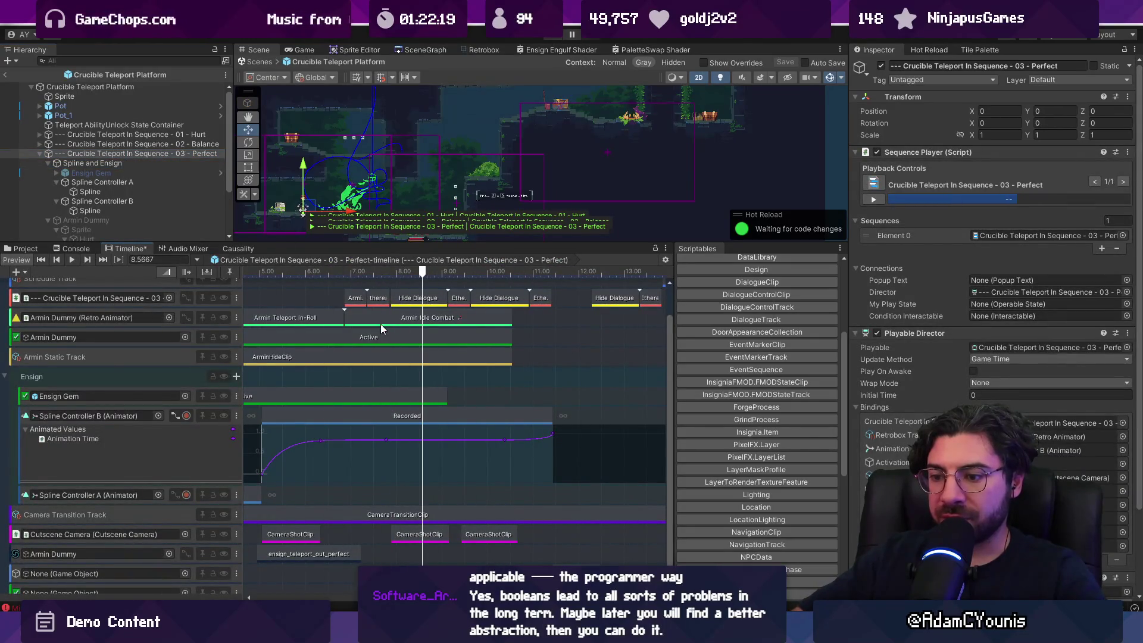
pyautogui.scroll(-3, 341, 394)
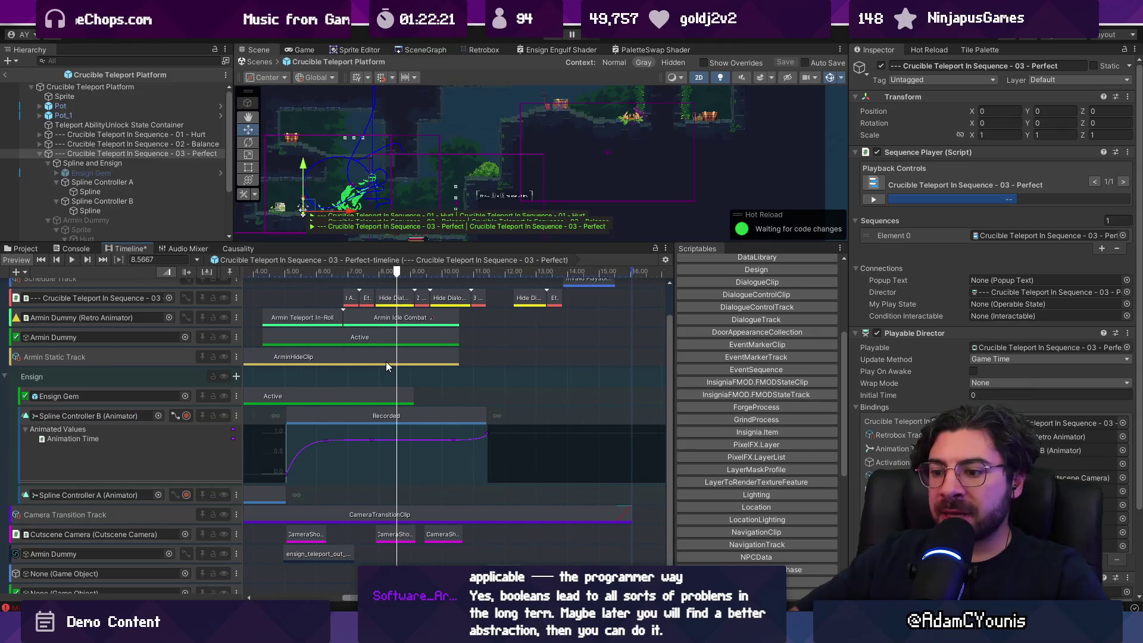
pyautogui.click(387, 273)
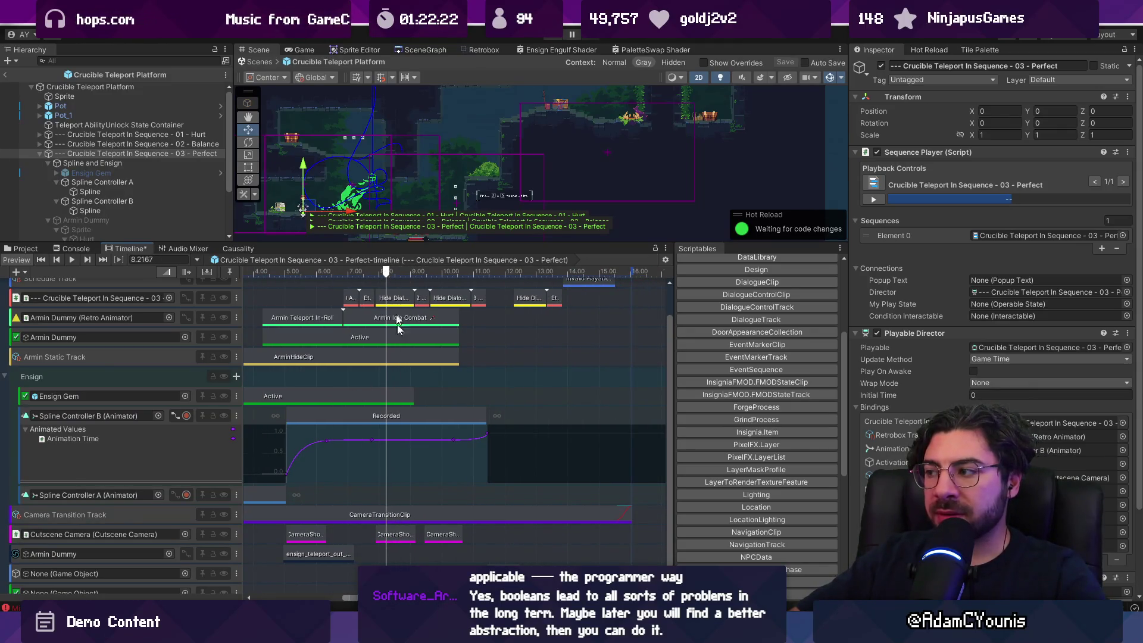
pyautogui.click(400, 539)
pyautogui.click(999, 177)
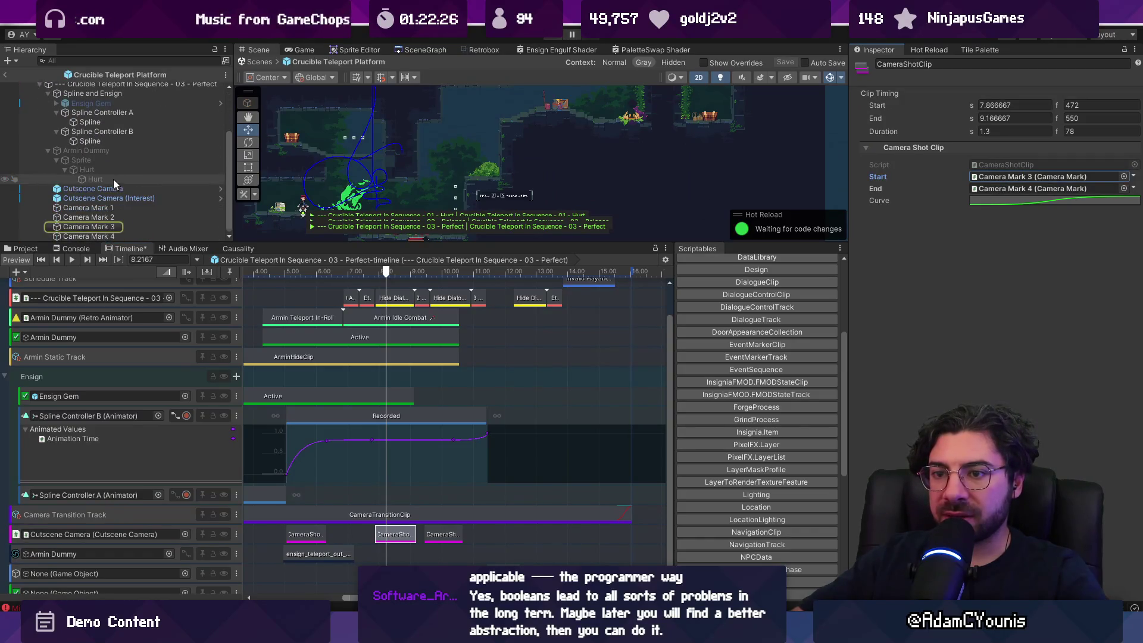
pyautogui.click(105, 224)
pyautogui.click(107, 237)
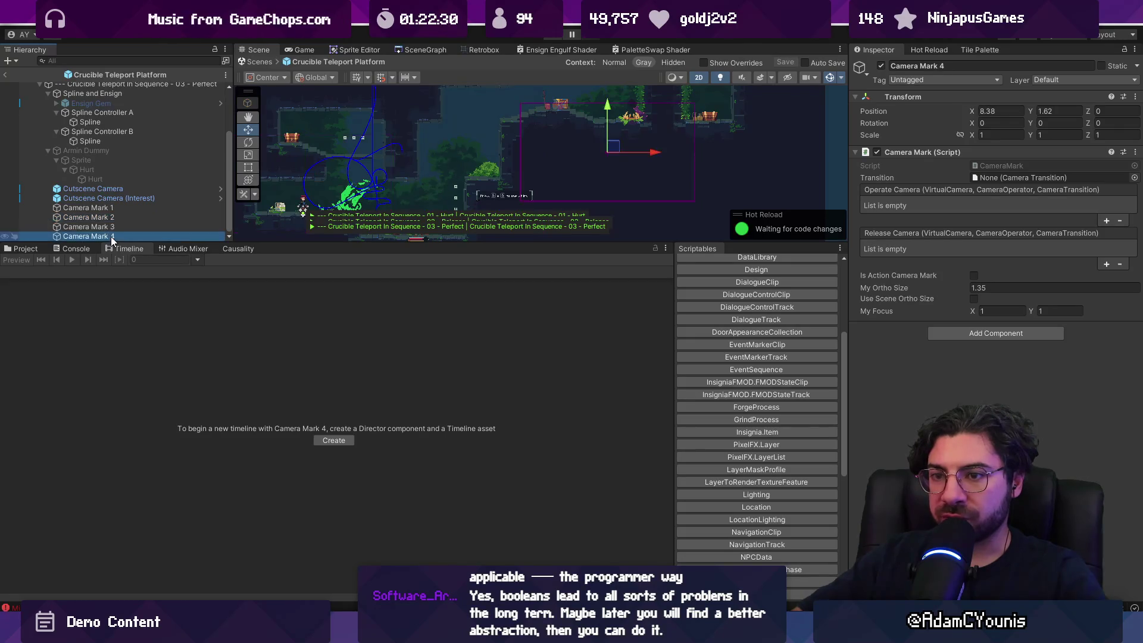
# Assign Camera Mark 2 as the middle camera shot's start camera
pyautogui.scroll(3, 107, 176)
pyautogui.click(103, 152)
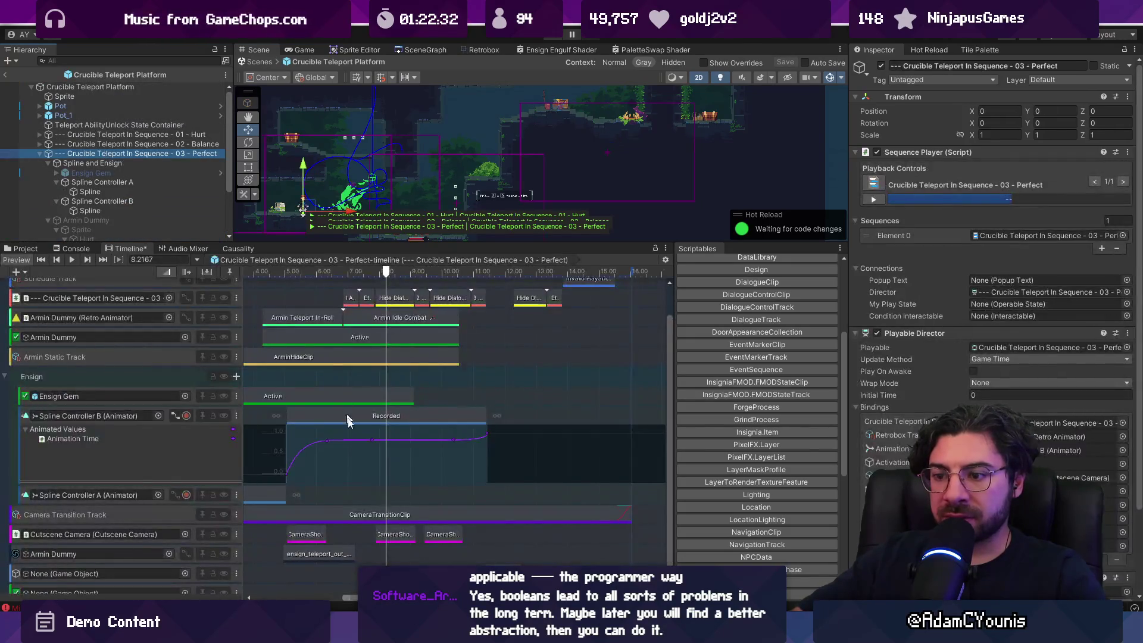
pyautogui.click(396, 534)
pyautogui.scroll(-3, 130, 161)
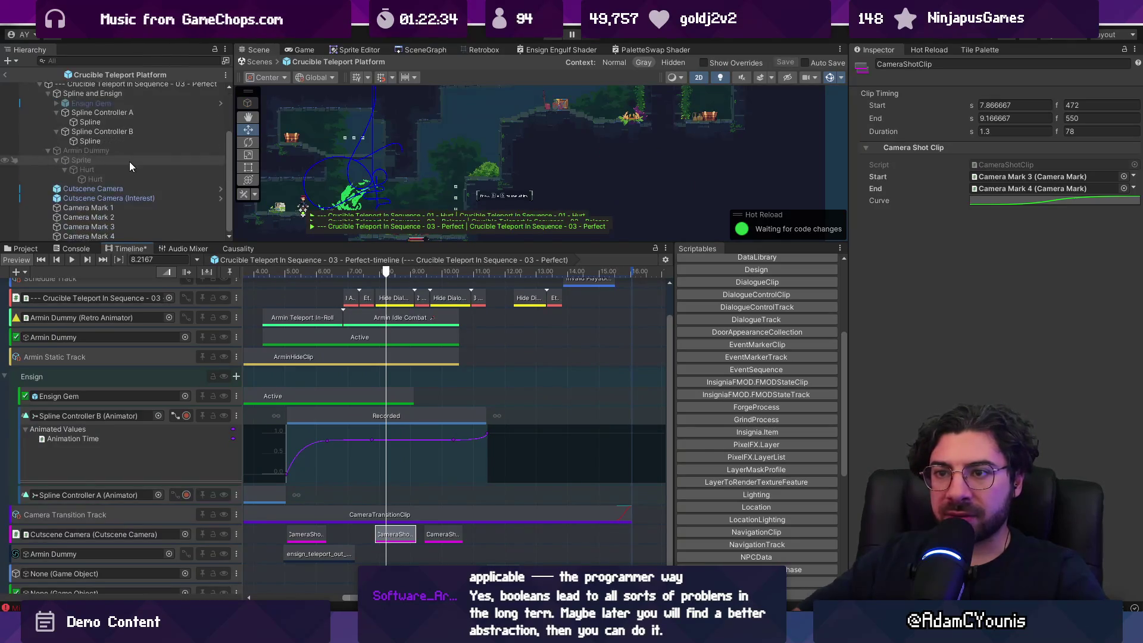
pyautogui.moveTo(118, 217); pyautogui.dragTo(981, 178)
# Assign Camera Mark 4 as the last camera shot's start camera
pyautogui.moveTo(401, 276)
pyautogui.mouseDown()
pyautogui.moveTo(329, 274)
pyautogui.moveTo(384, 274)
pyautogui.mouseUp()
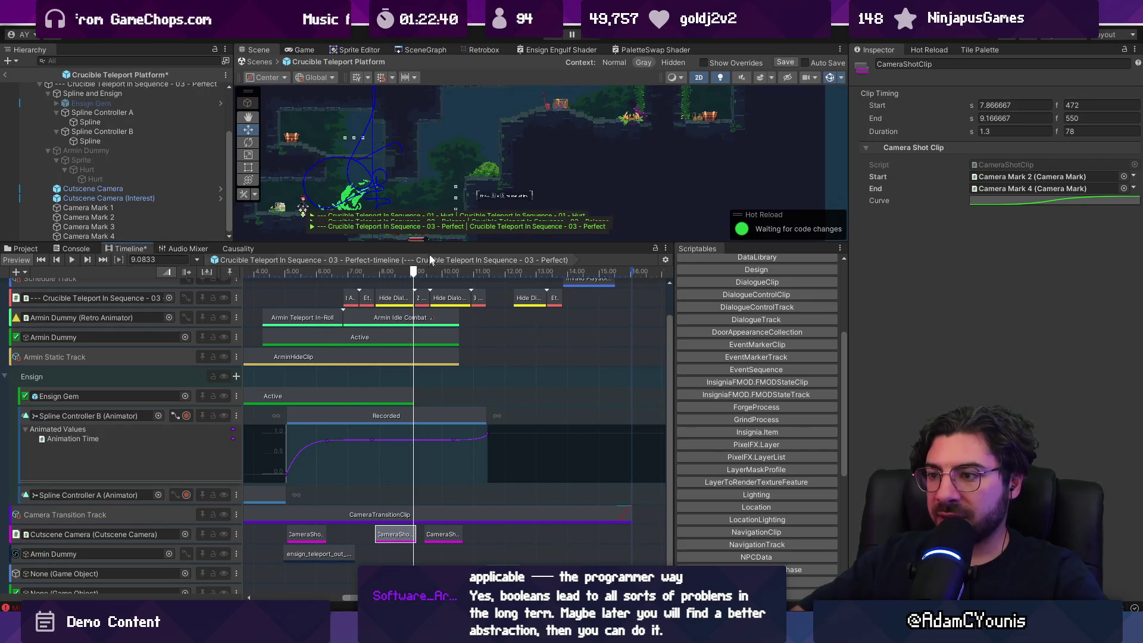
pyautogui.moveTo(437, 273)
pyautogui.mouseDown()
pyautogui.moveTo(417, 276)
pyautogui.moveTo(433, 274)
pyautogui.mouseUp()
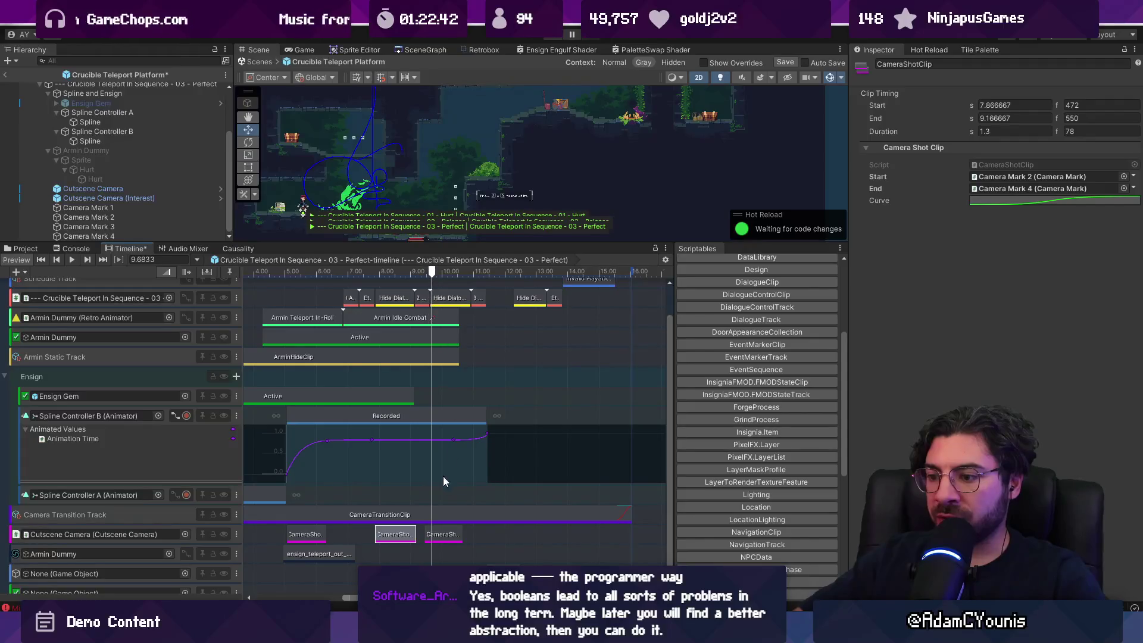
pyautogui.click(443, 534)
pyautogui.click(1124, 176)
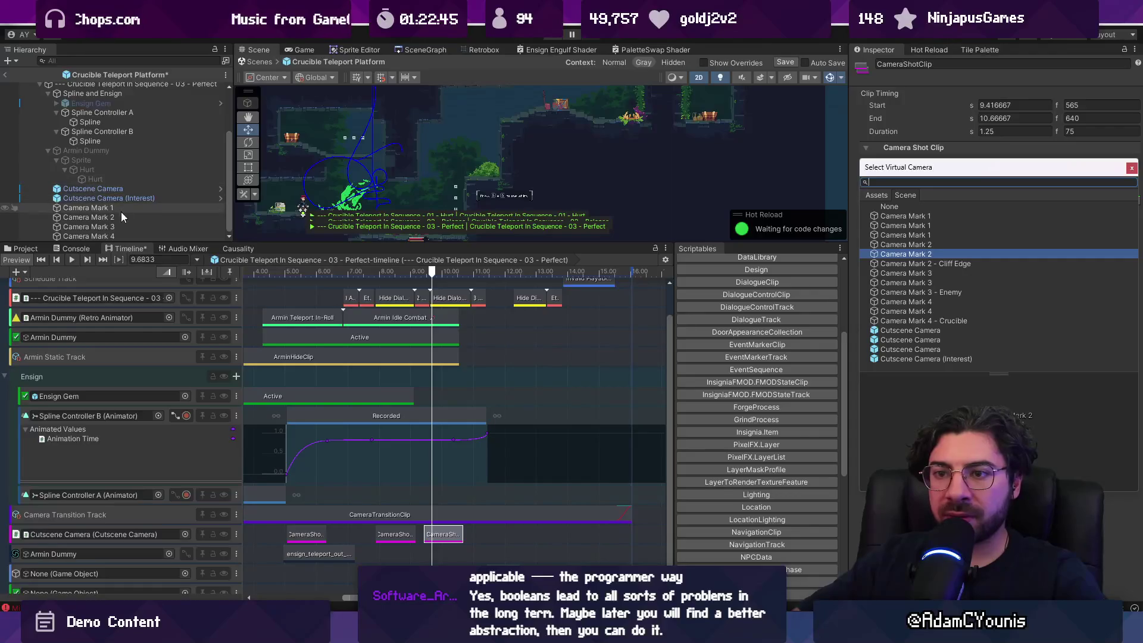
pyautogui.press('Escape')
pyautogui.moveTo(89, 236); pyautogui.dragTo(1034, 177)
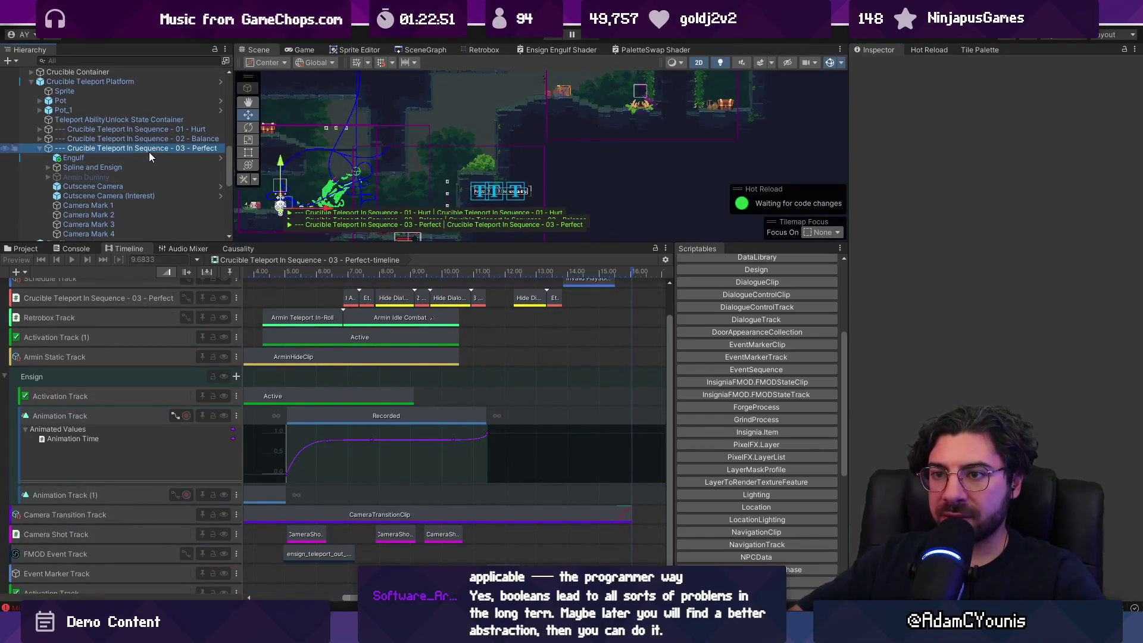
# Select the middle camera shot and scrub the Perfect sequence between about 8.0 and 10.18 seconds
pyautogui.click(150, 149)
pyautogui.click(393, 273)
pyautogui.click(391, 537)
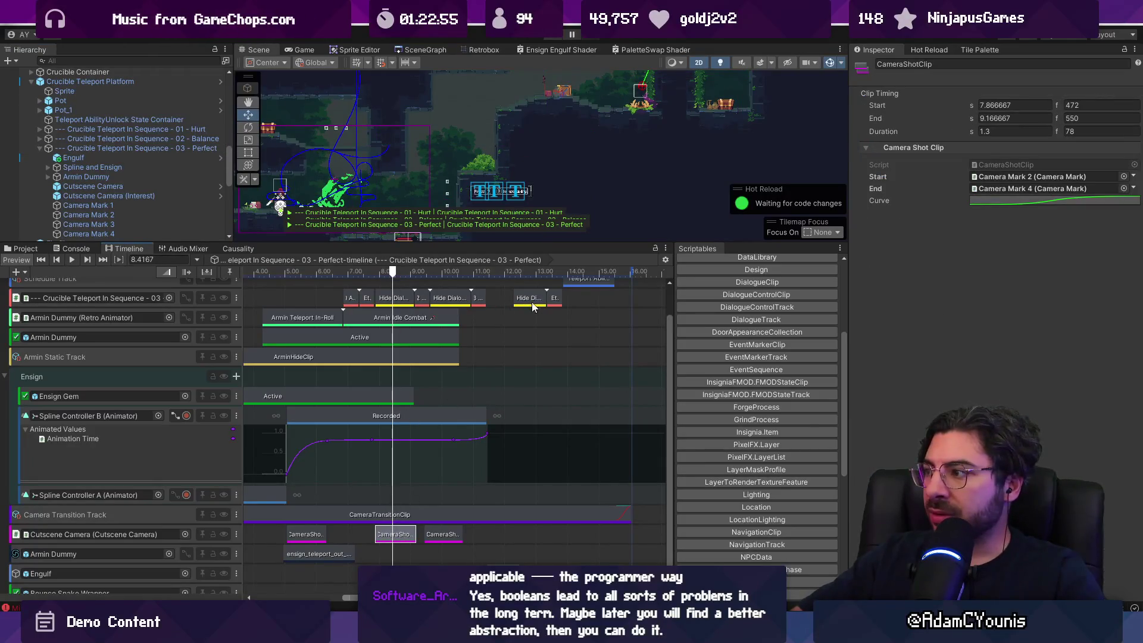
pyautogui.moveTo(398, 269)
pyautogui.mouseDown()
pyautogui.moveTo(449, 271)
pyautogui.moveTo(300, 271)
pyautogui.moveTo(397, 271)
pyautogui.moveTo(385, 271)
pyautogui.mouseUp()
pyautogui.scroll(-3, 502, 124)
pyautogui.moveTo(501, 124); pyautogui.dragTo(491, 183)
pyautogui.moveTo(384, 272)
pyautogui.mouseDown()
pyautogui.moveTo(374, 274)
pyautogui.moveTo(408, 275)
pyautogui.moveTo(384, 274)
pyautogui.mouseUp()
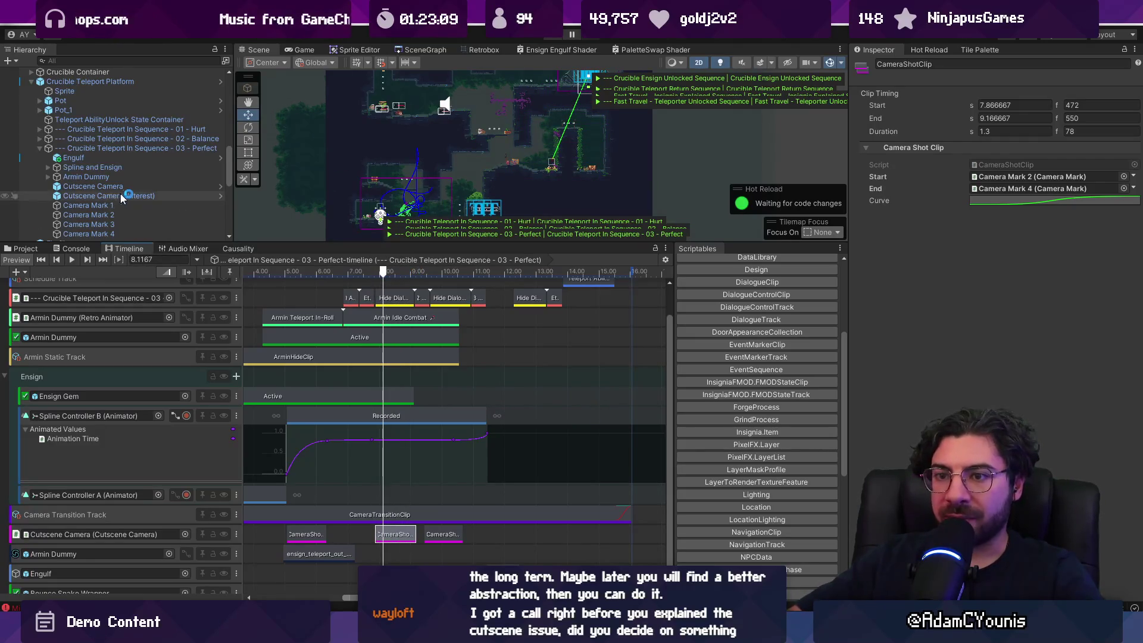
pyautogui.scroll(-3, 137, 182)
# Check Camera Mark 2 as the shot's start mark, then preview the sequence near 5.9 seconds
pyautogui.click(140, 179)
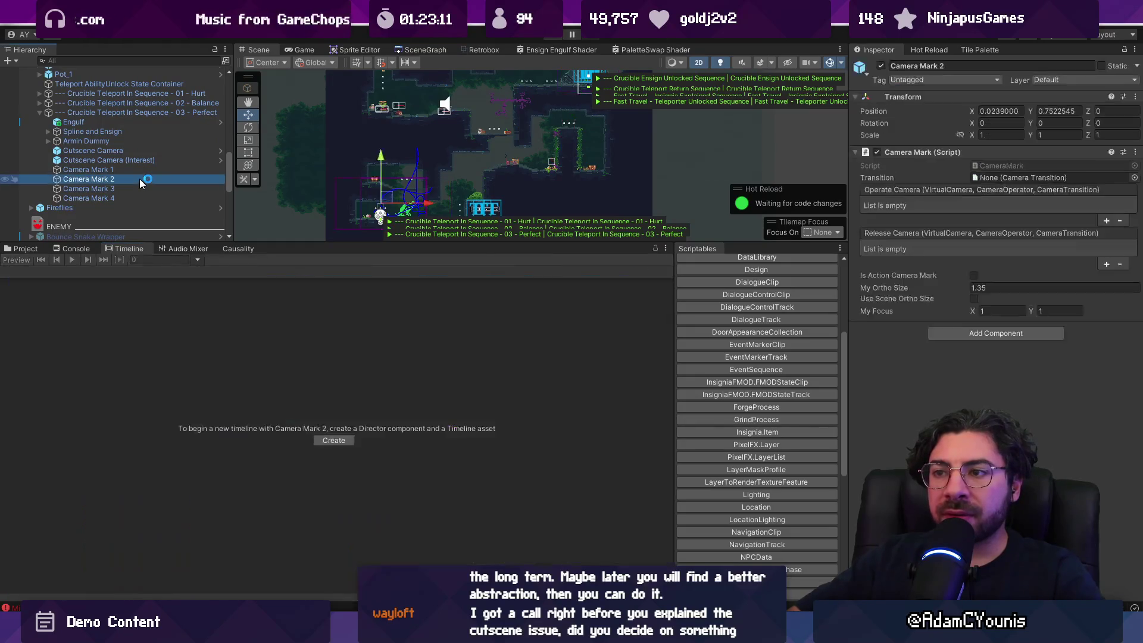
pyautogui.click(123, 113)
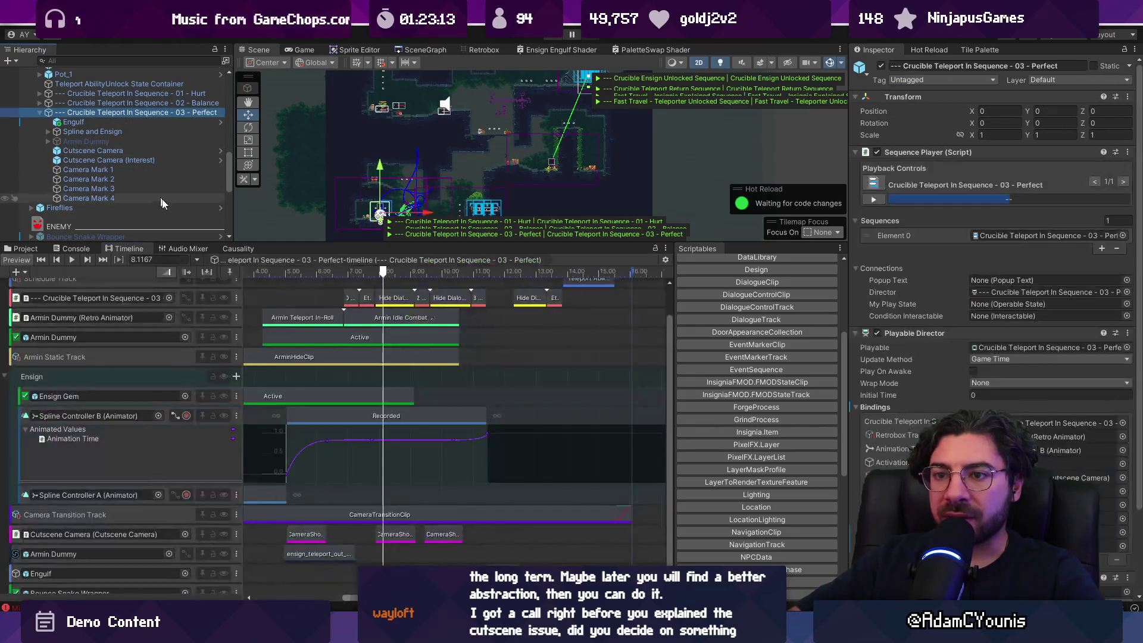
pyautogui.click(403, 536)
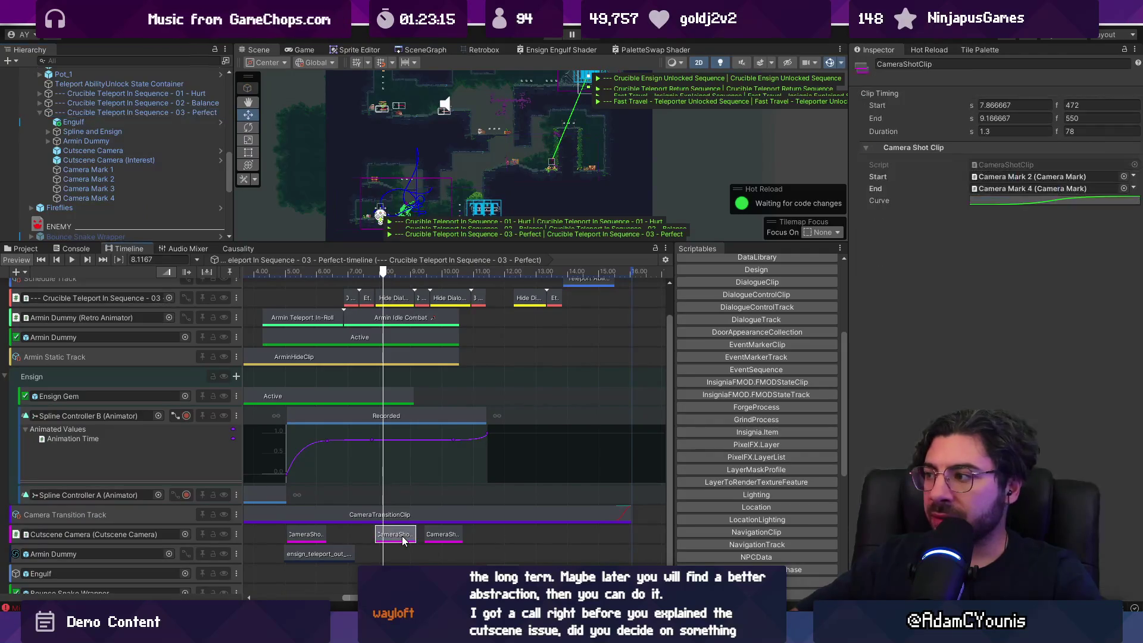
pyautogui.click(1024, 179)
pyautogui.moveTo(313, 273); pyautogui.dragTo(539, 270)
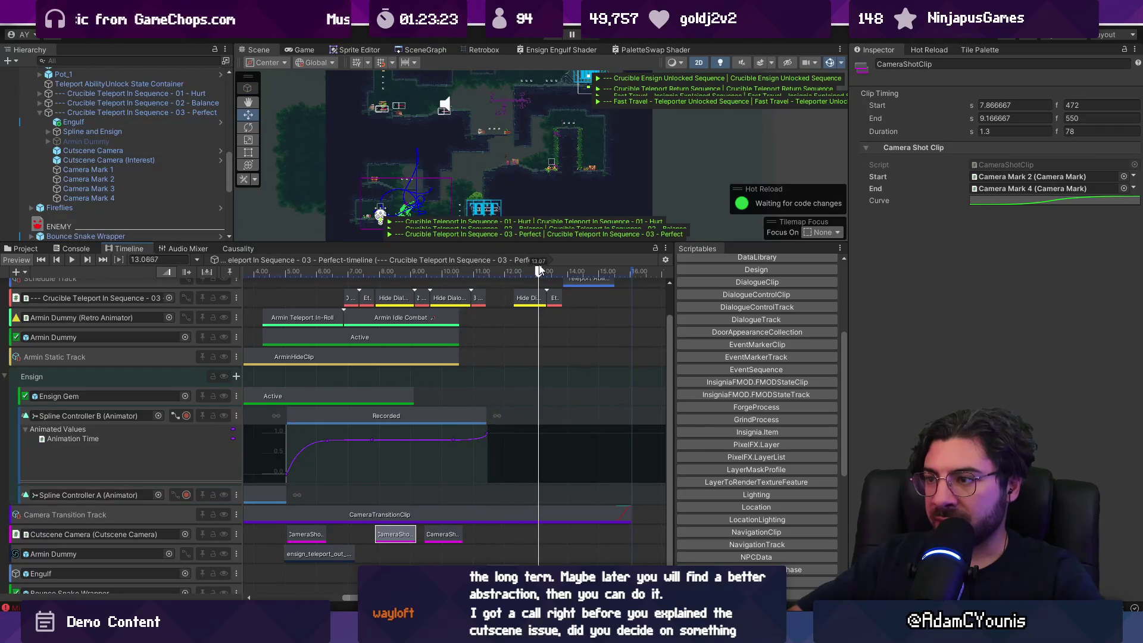
pyautogui.hscroll(5, 538, 415)
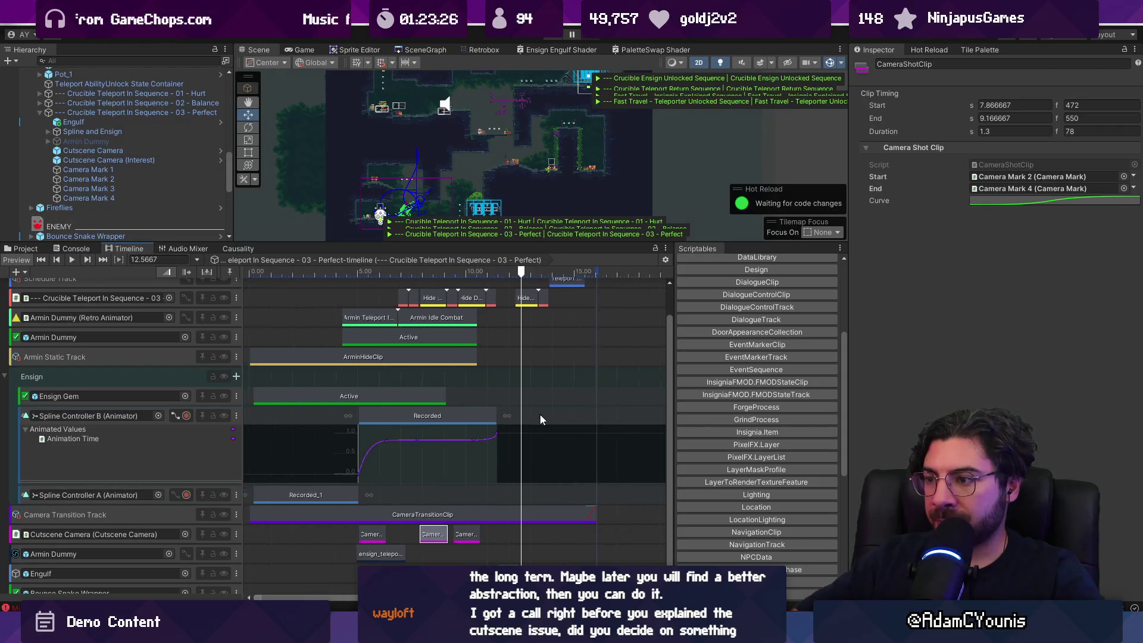
pyautogui.scroll(2, 542, 477)
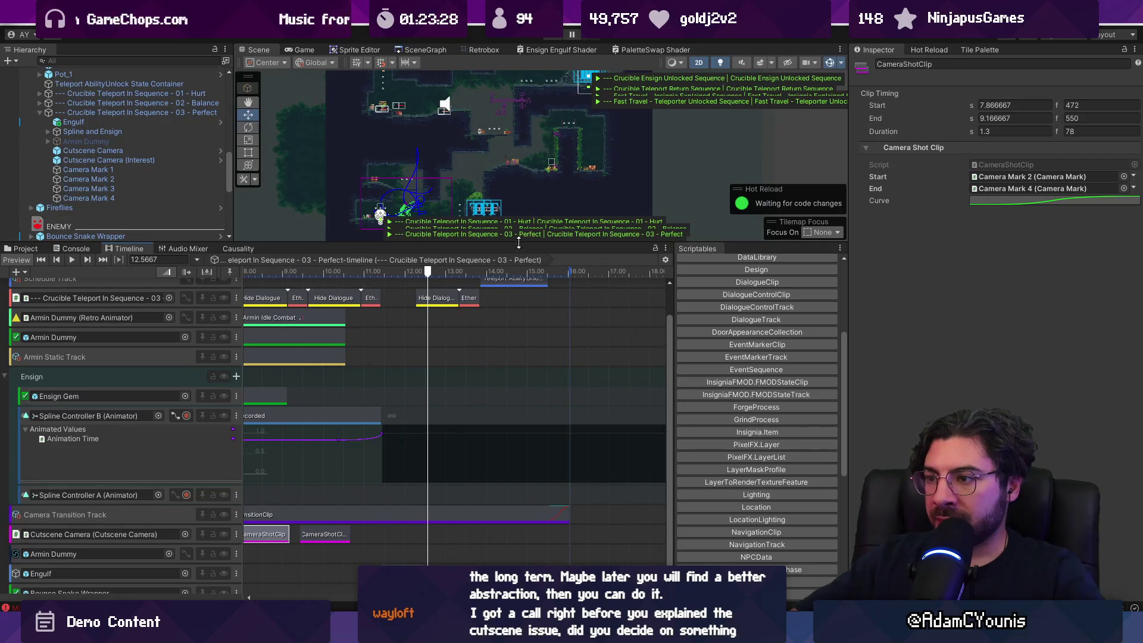
pyautogui.moveTo(506, 244); pyautogui.dragTo(506, 179)
pyautogui.scroll(6, 487, 295)
pyautogui.scroll(-5, 486, 292)
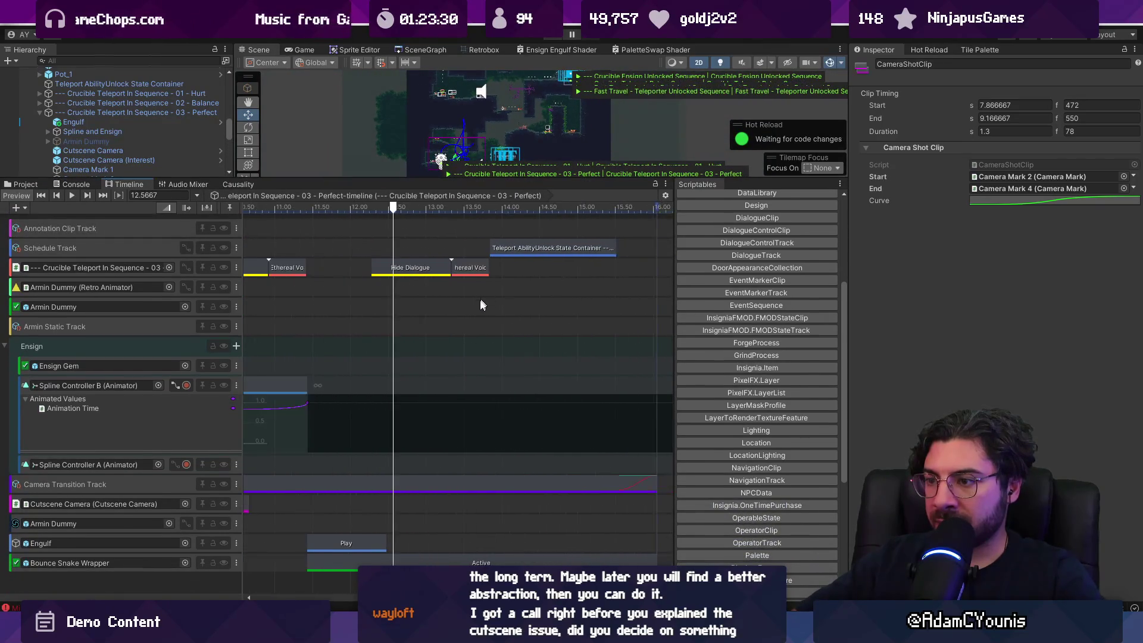
pyautogui.click(304, 510)
pyautogui.click(462, 208)
pyautogui.hotkey('ctrl', 'v')
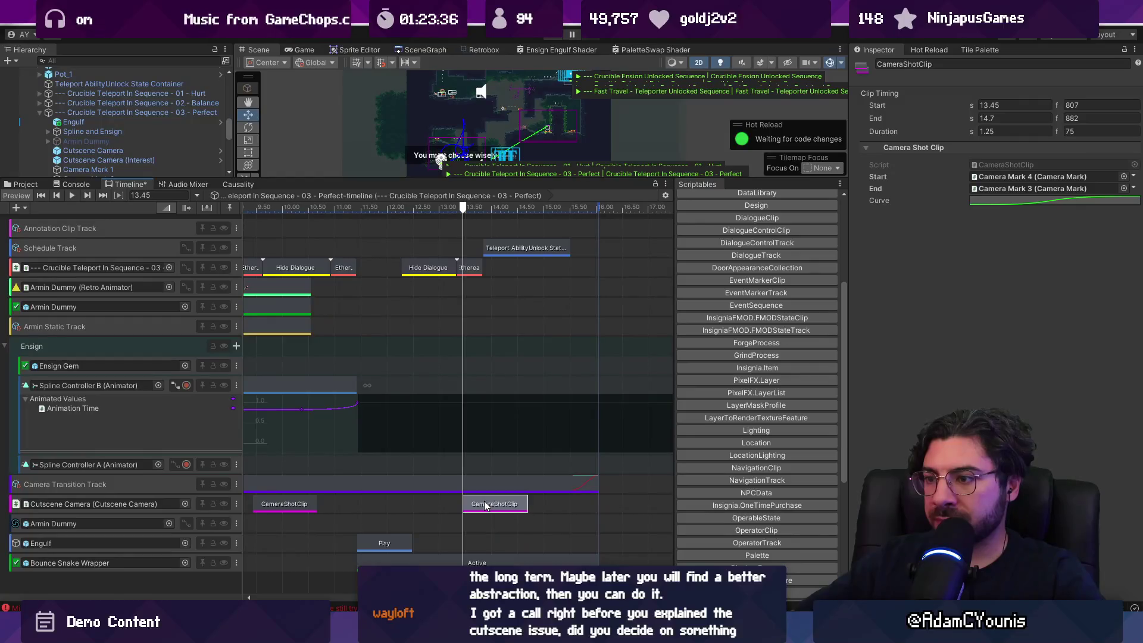
pyautogui.moveTo(485, 506); pyautogui.dragTo(509, 504)
pyautogui.moveTo(516, 256); pyautogui.dragTo(577, 249)
pyautogui.scroll(-5, 536, 414)
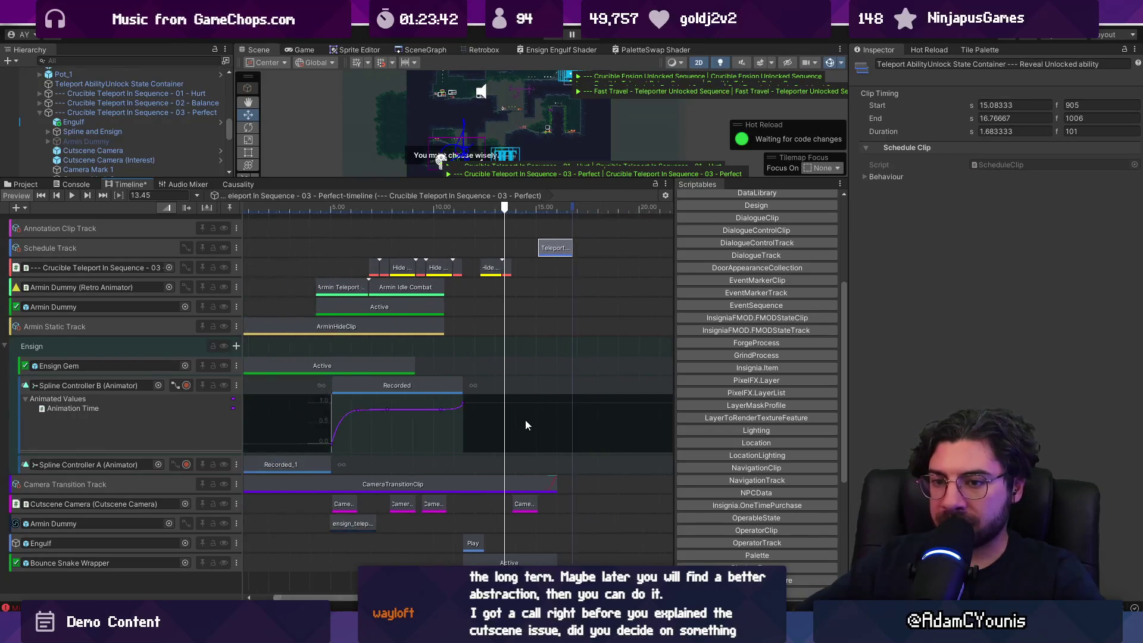
pyautogui.scroll(5, 526, 420)
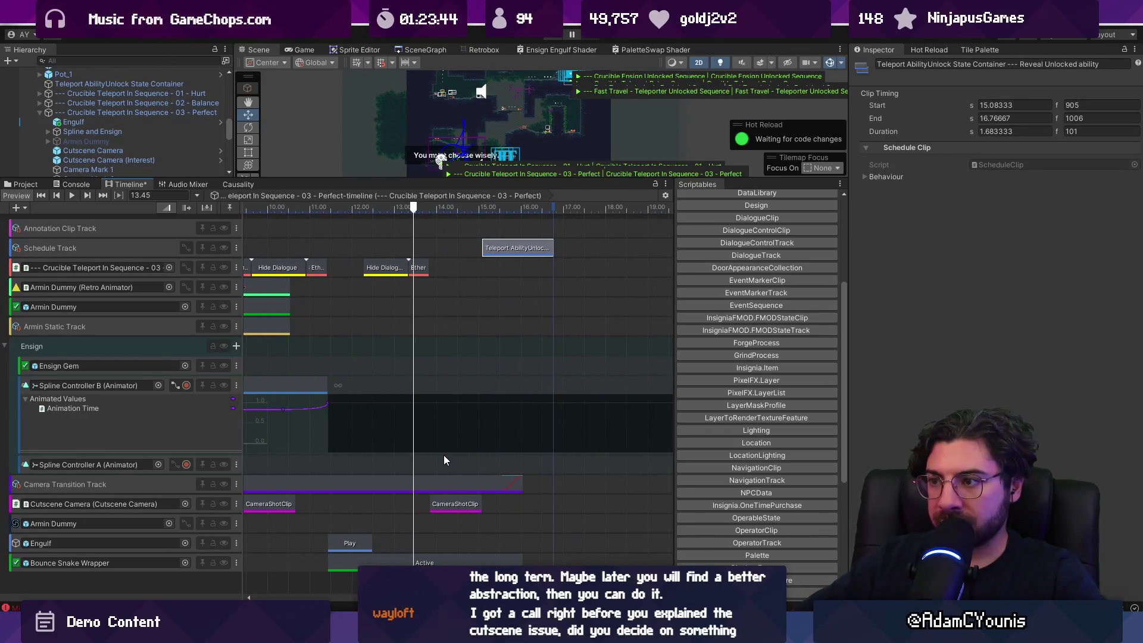
pyautogui.hotkey('ctrl', 'z')
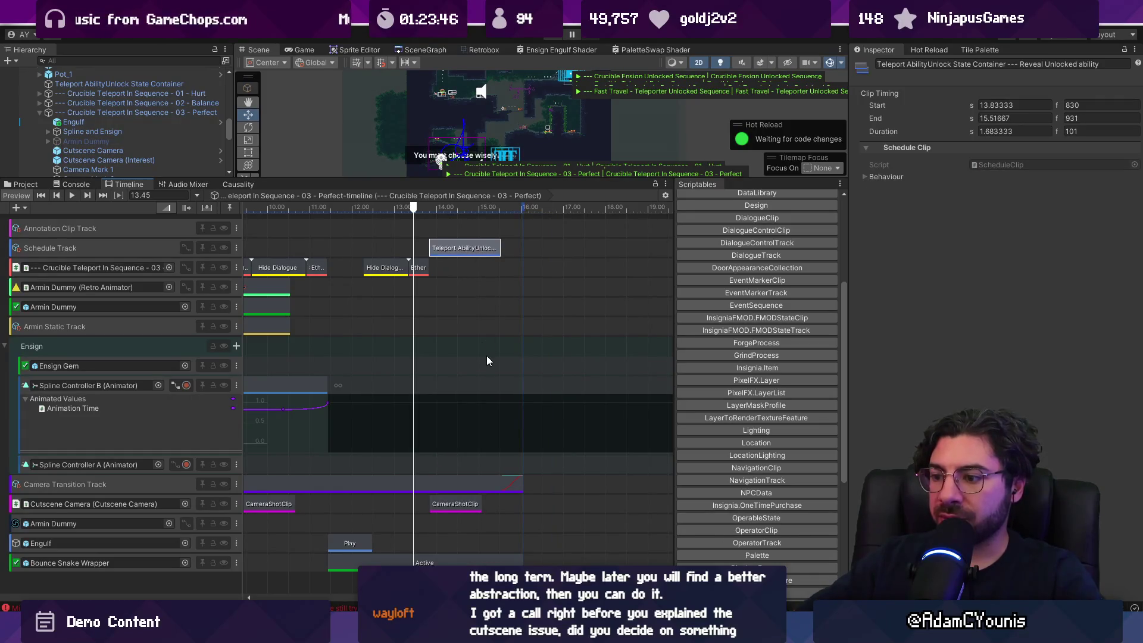
pyautogui.hotkey('ctrl', 'z')
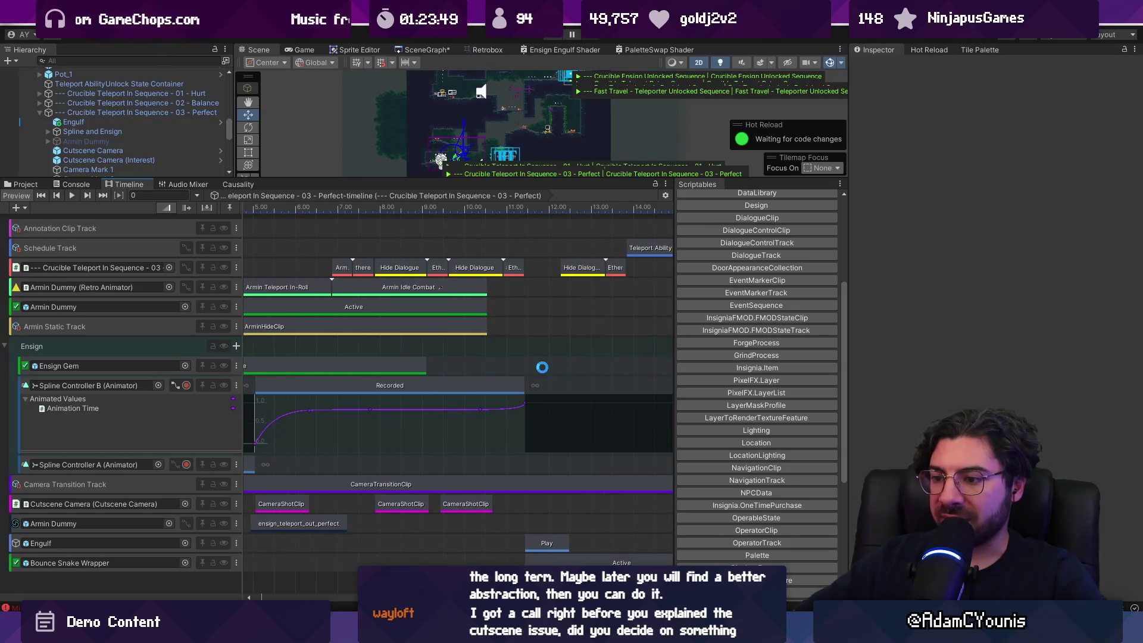
pyautogui.scroll(-3, 471, 420)
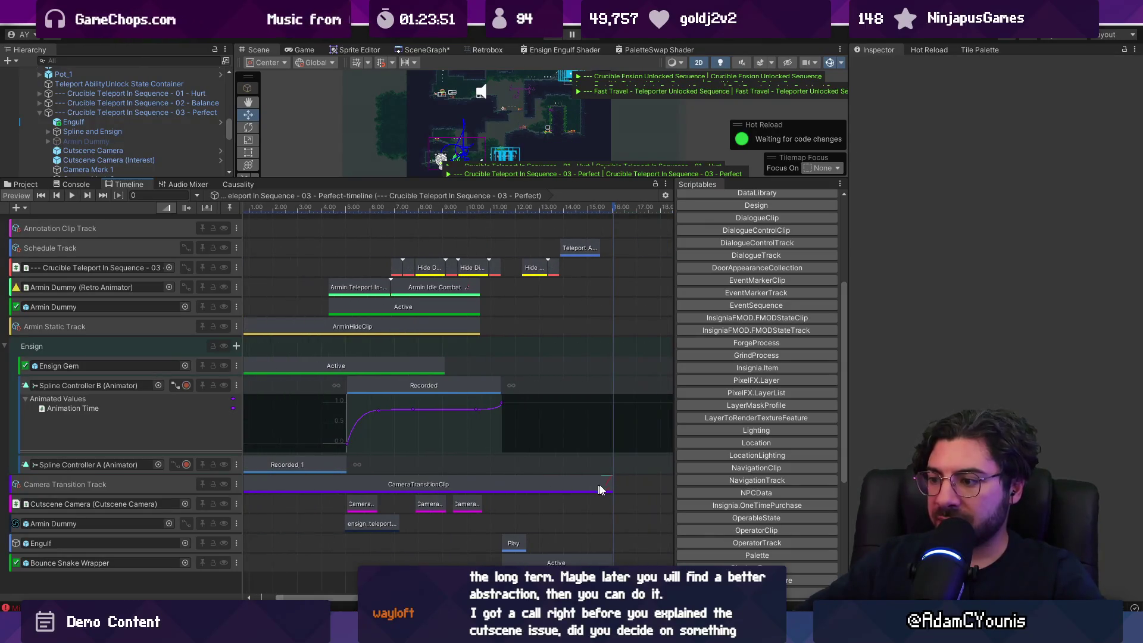
pyautogui.moveTo(603, 484)
pyautogui.mouseDown()
pyautogui.moveTo(500, 480)
pyautogui.moveTo(613, 481)
pyautogui.mouseUp()
pyautogui.scroll(3, 369, 336)
pyautogui.scroll(-4, 293, 214)
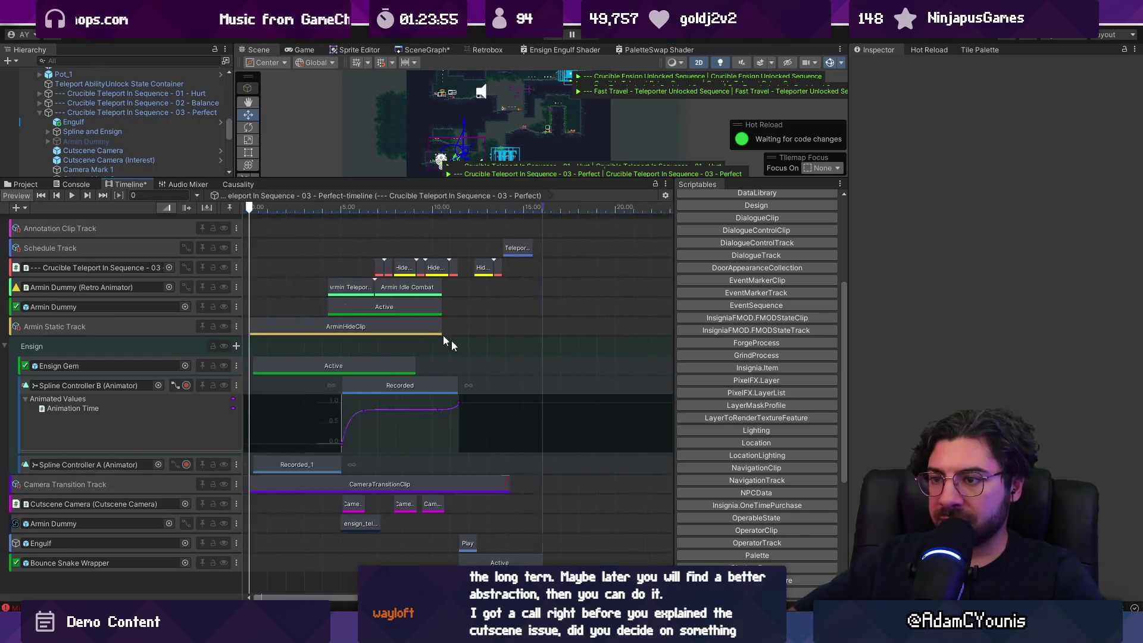
pyautogui.moveTo(329, 215); pyautogui.dragTo(384, 213)
pyautogui.moveTo(478, 190); pyautogui.dragTo(477, 328)
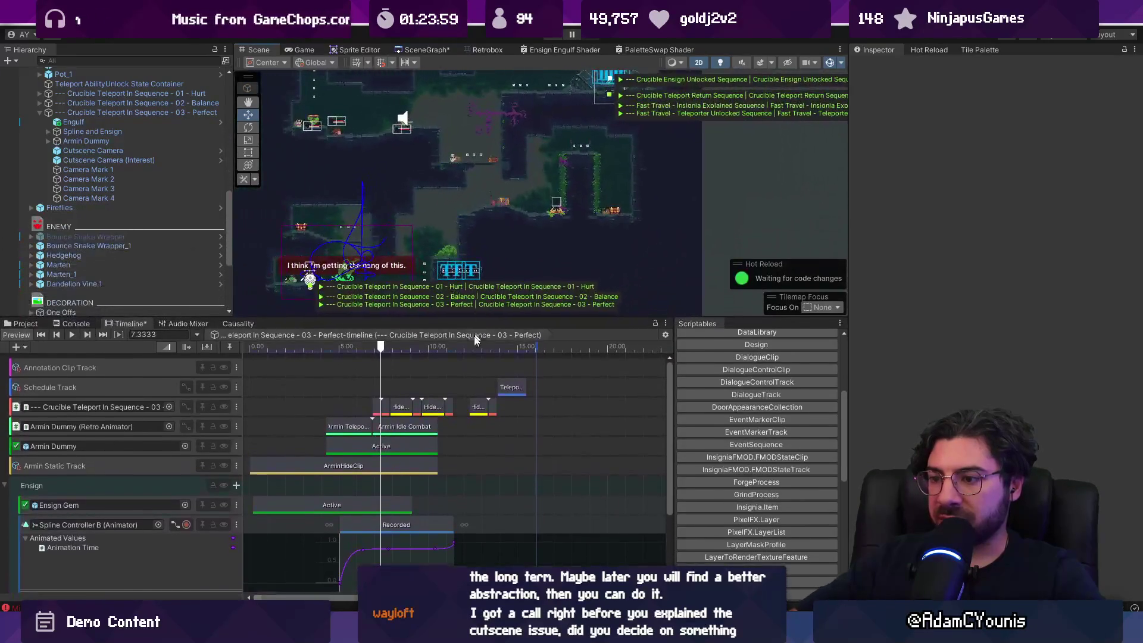
# Collapse the Spline Controller B curve view and start the Camera Mark 4→3 shot at 9.58 seconds
pyautogui.click(174, 525)
pyautogui.click(381, 336)
pyautogui.moveTo(396, 346); pyautogui.dragTo(423, 345)
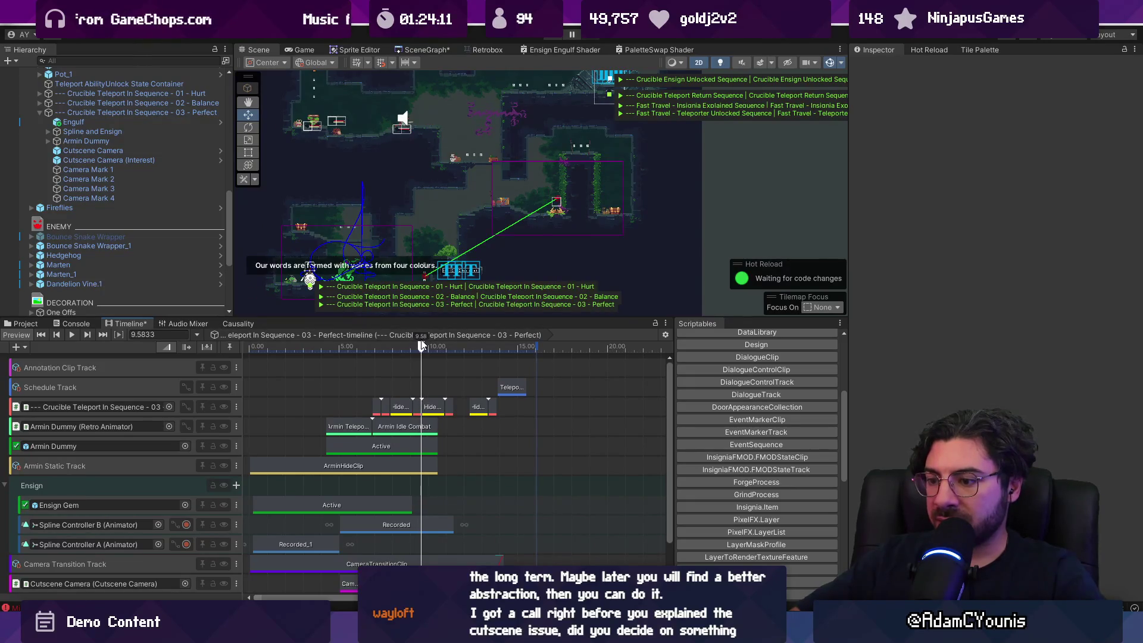
pyautogui.scroll(10, 420, 370)
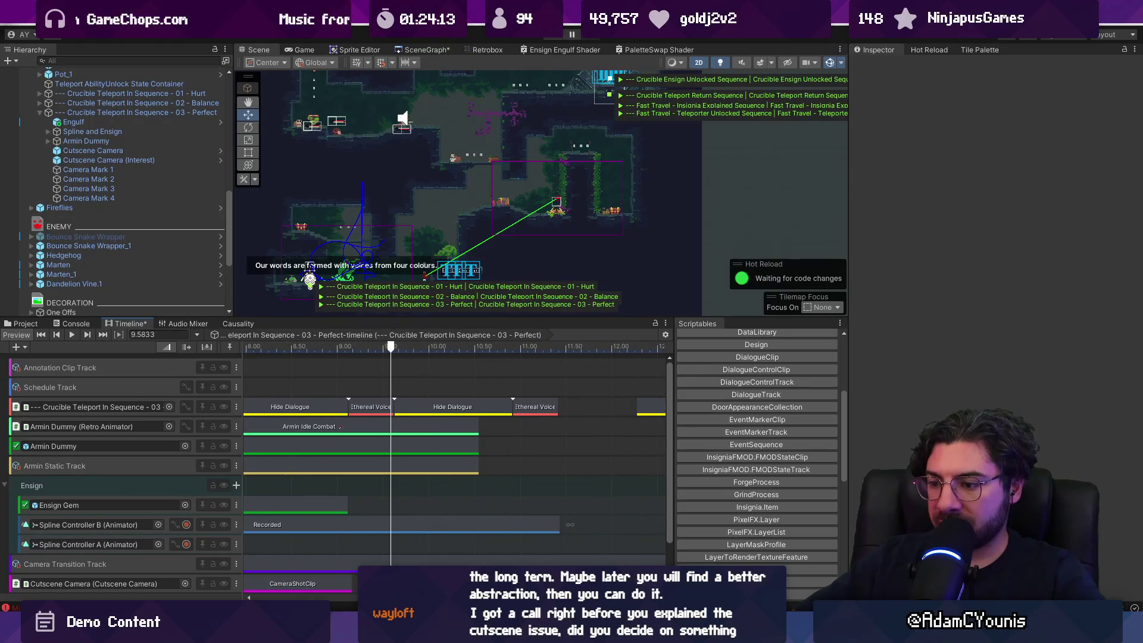
pyautogui.click(447, 583)
pyautogui.moveTo(444, 584); pyautogui.dragTo(441, 575)
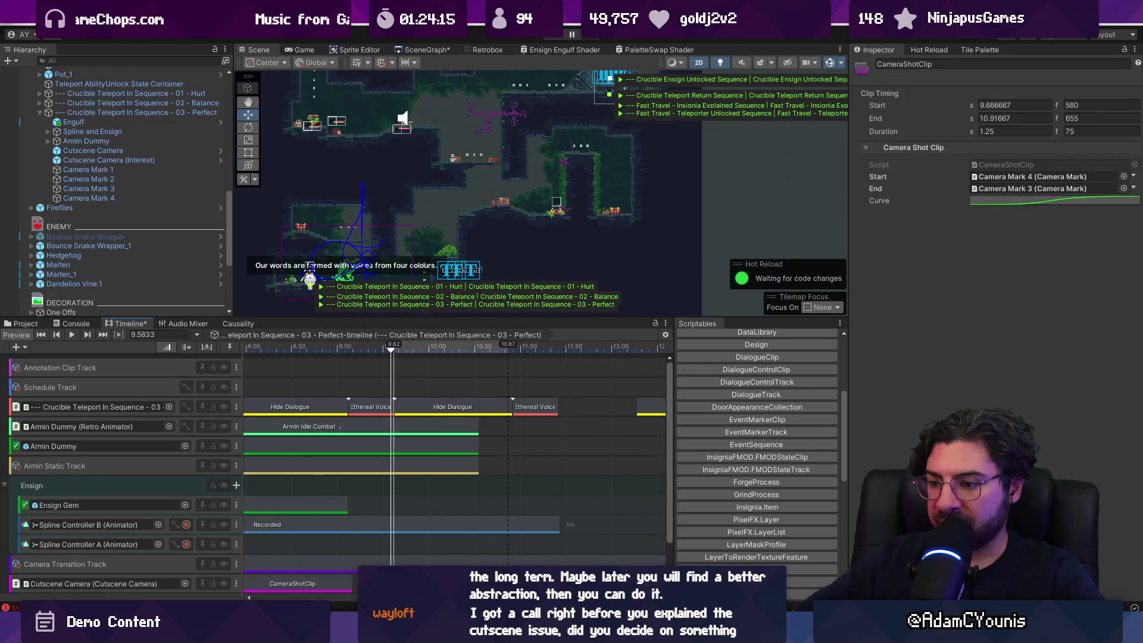
pyautogui.moveTo(391, 347); pyautogui.dragTo(524, 350)
# Move the fourth Ethereal Voice line earlier to start at 13.17 s and preview through 15.3 seconds
pyautogui.scroll(-5, 453, 416)
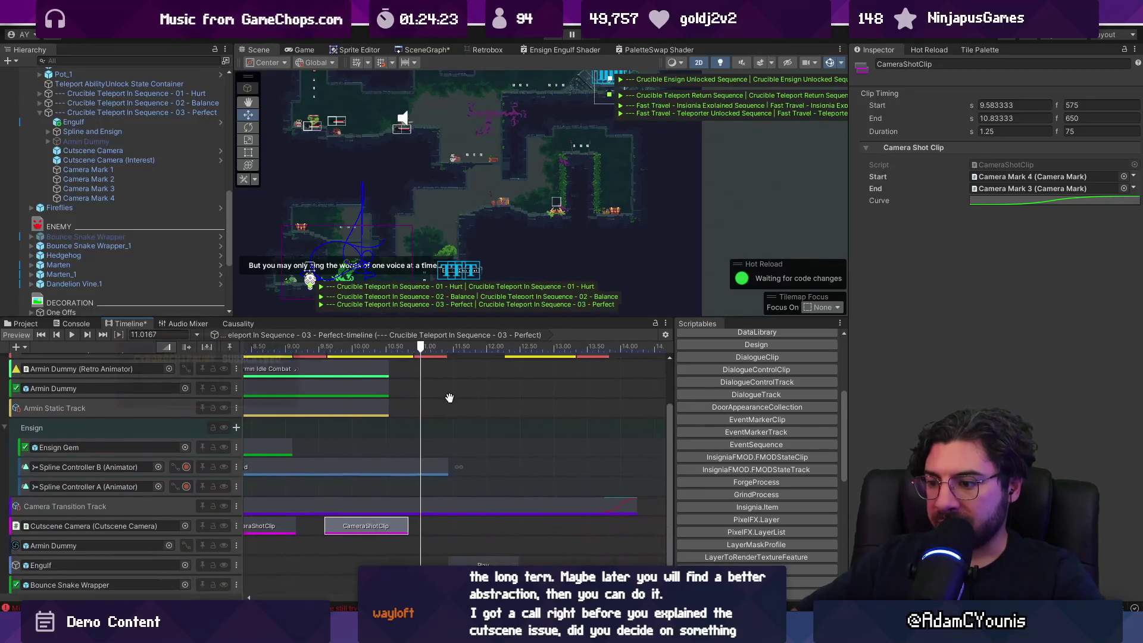
pyautogui.scroll(-1, 441, 417)
pyautogui.click(424, 383)
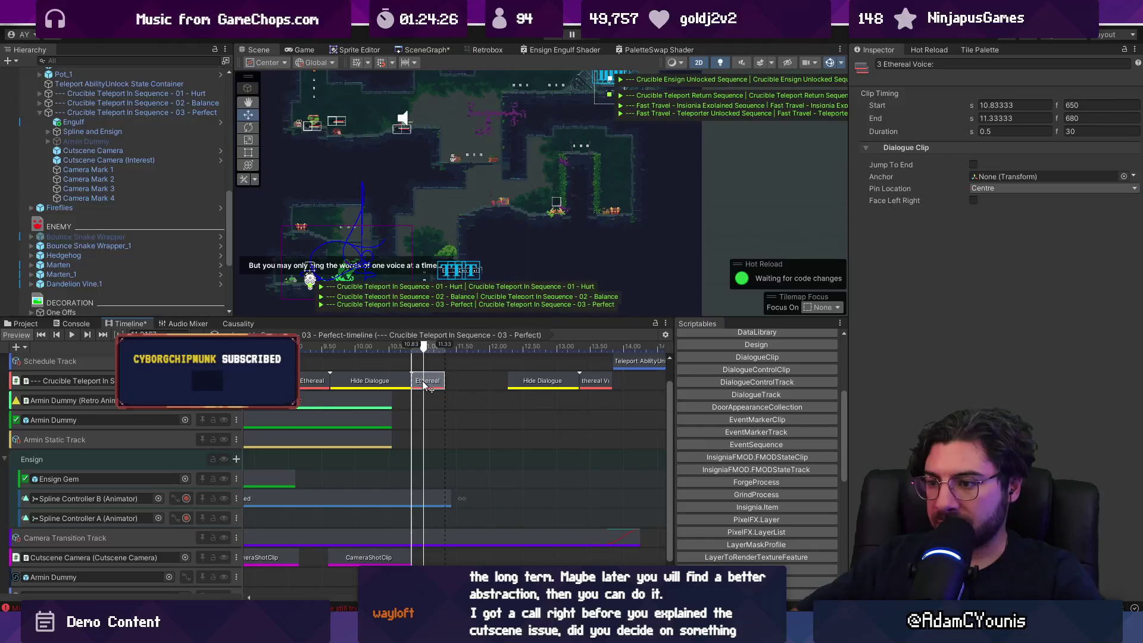
pyautogui.moveTo(415, 351)
pyautogui.mouseDown()
pyautogui.moveTo(375, 349)
pyautogui.moveTo(445, 349)
pyautogui.moveTo(432, 404)
pyautogui.mouseUp()
pyautogui.scroll(1, 470, 445)
pyautogui.moveTo(407, 348); pyautogui.dragTo(511, 349)
pyautogui.moveTo(509, 407)
pyautogui.mouseDown()
pyautogui.moveTo(450, 386)
pyautogui.moveTo(441, 356)
pyautogui.moveTo(476, 347)
pyautogui.mouseUp()
pyautogui.moveTo(477, 406); pyautogui.dragTo(477, 423)
pyautogui.moveTo(486, 371)
pyautogui.mouseDown()
pyautogui.moveTo(475, 370)
pyautogui.moveTo(613, 350)
pyautogui.mouseUp()
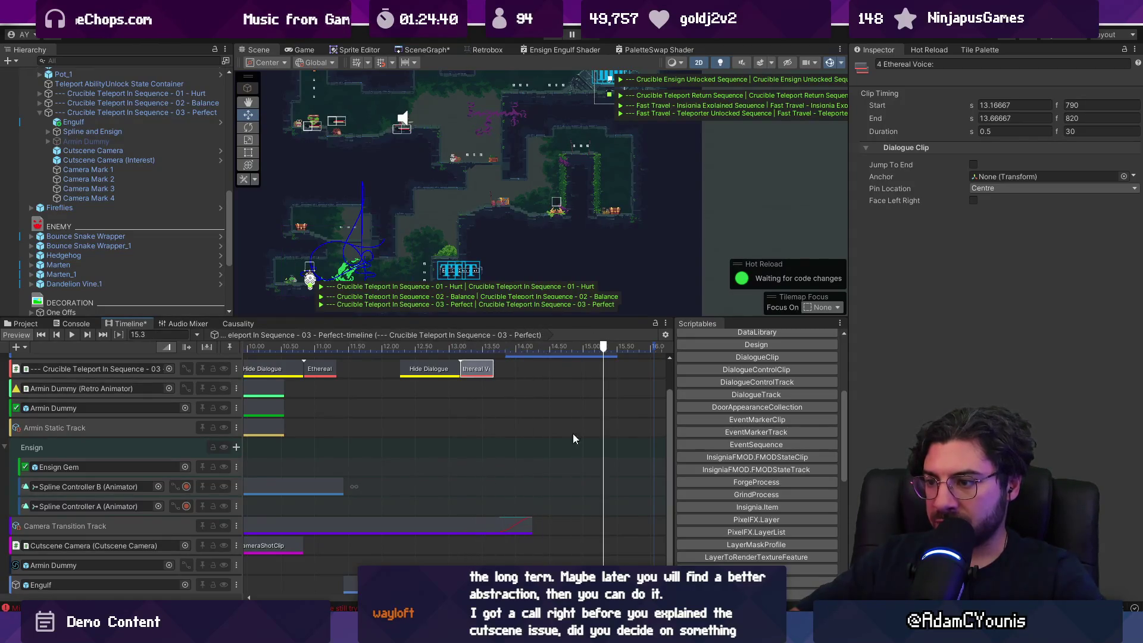
pyautogui.scroll(-5, 541, 488)
pyautogui.moveTo(510, 462); pyautogui.dragTo(509, 504)
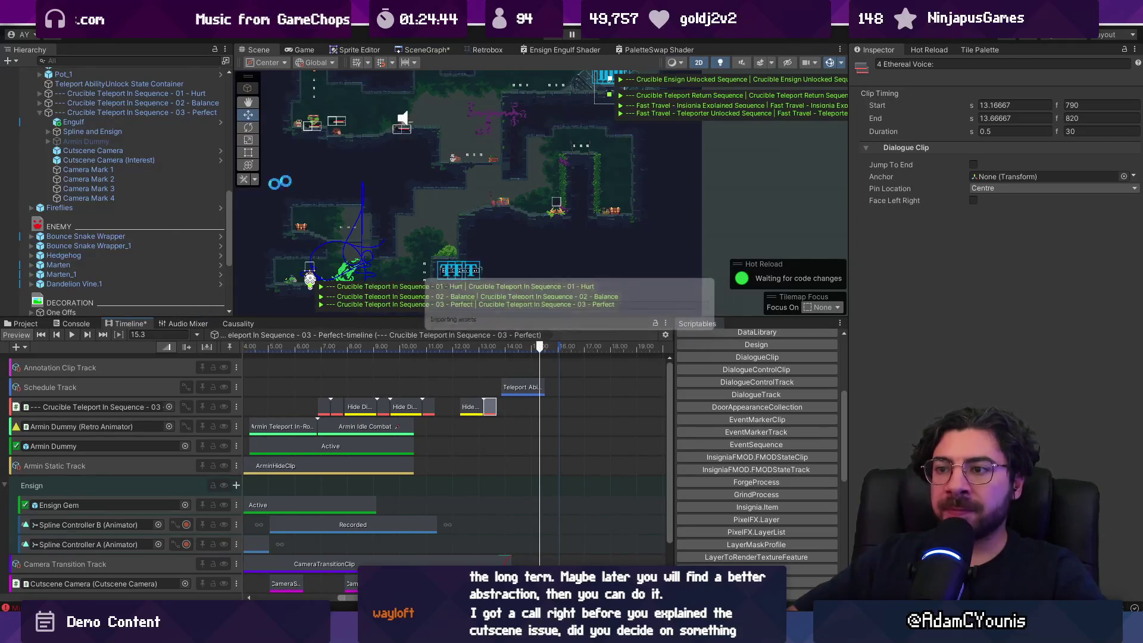
pyautogui.click(142, 168)
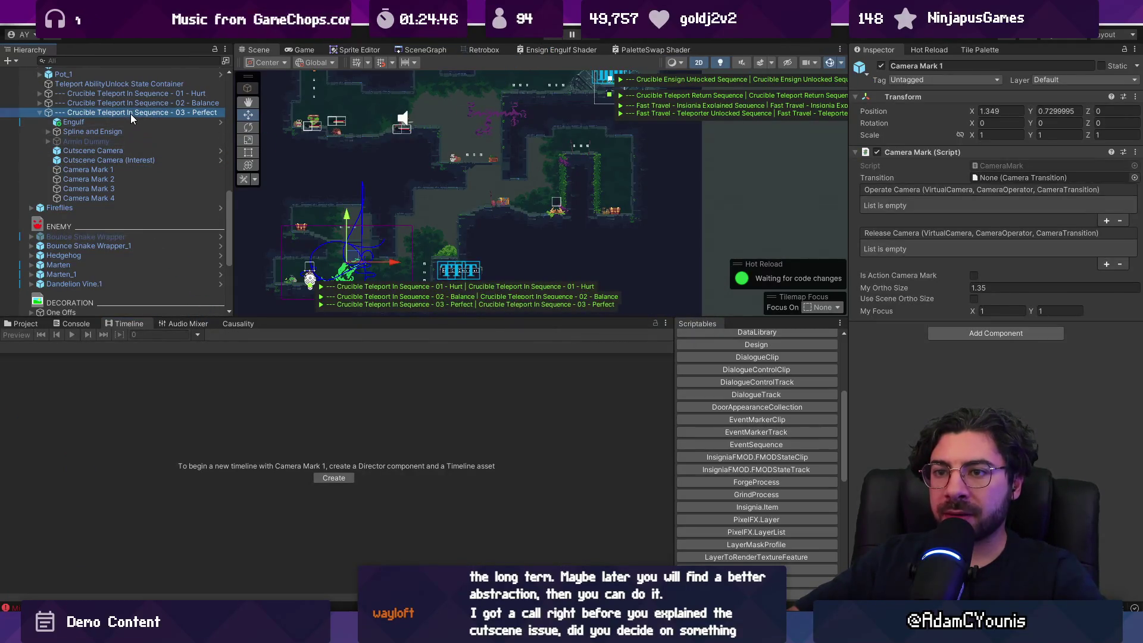
# Review the Bounce Snake Wrapper activation track's post-playback state, leaving it unchanged
pyautogui.click(131, 113)
pyautogui.click(120, 114)
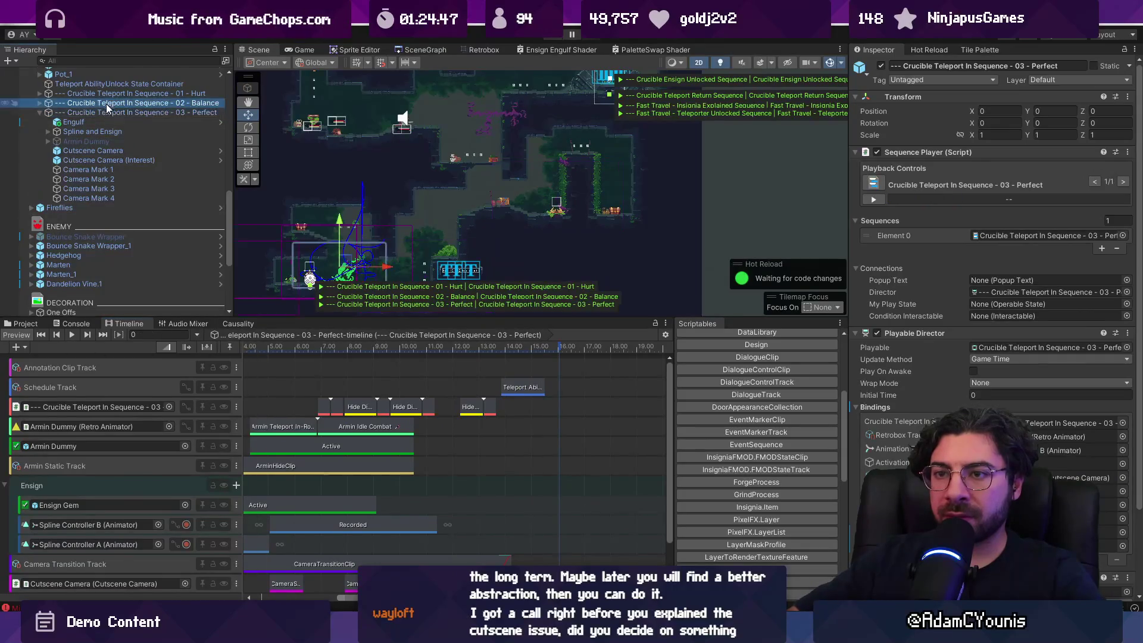
pyautogui.click(282, 590)
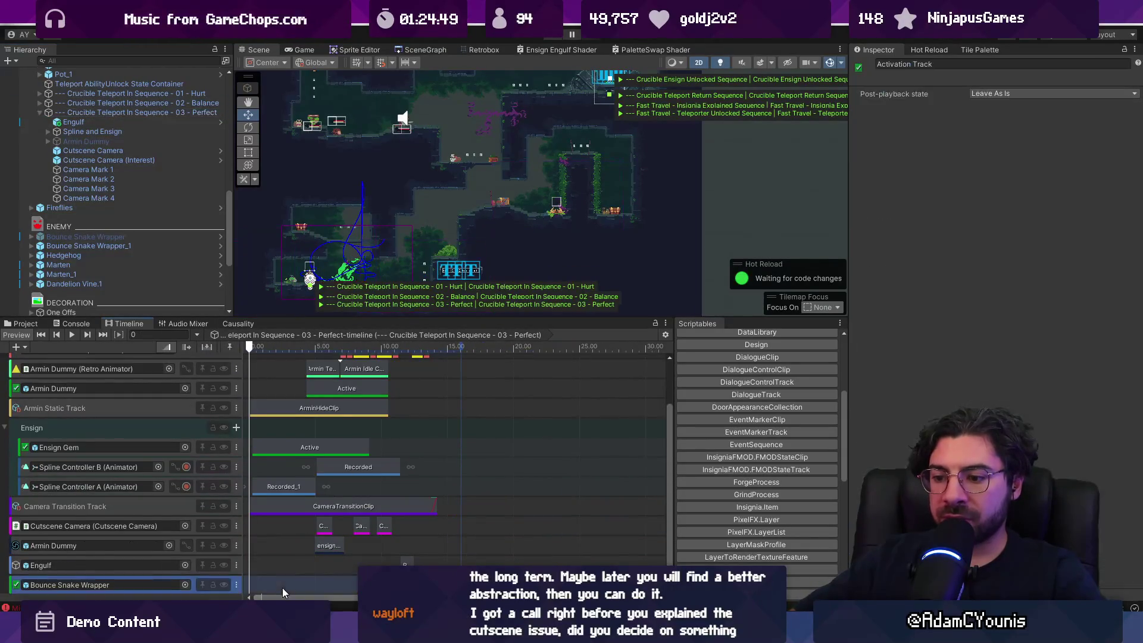
pyautogui.click(1033, 95)
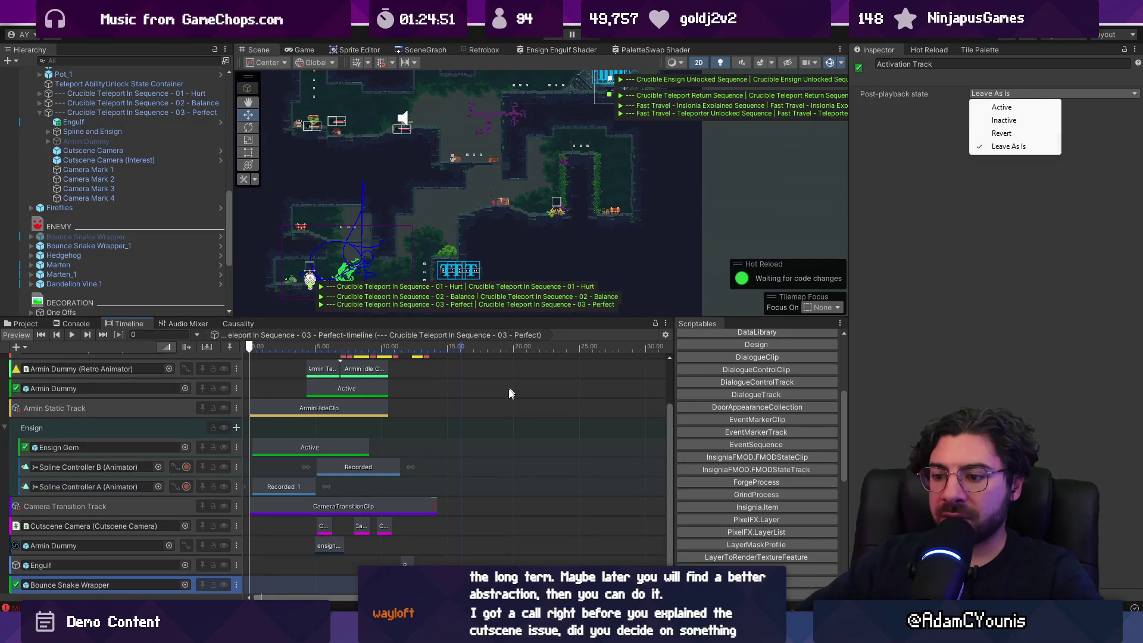
pyautogui.press('Escape')
# Inspect Armin Dummy and Bounce Snake Wrapper, then trigger Crucible Teleport In Sequence 03 in the Game view
pyautogui.click(181, 143)
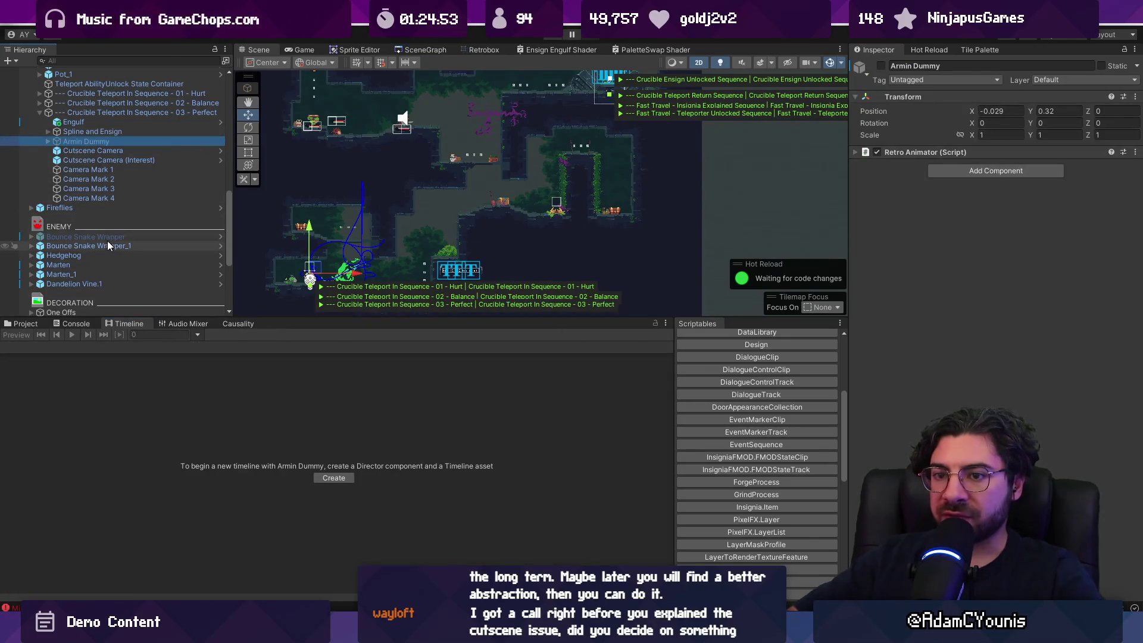
pyautogui.click(95, 237)
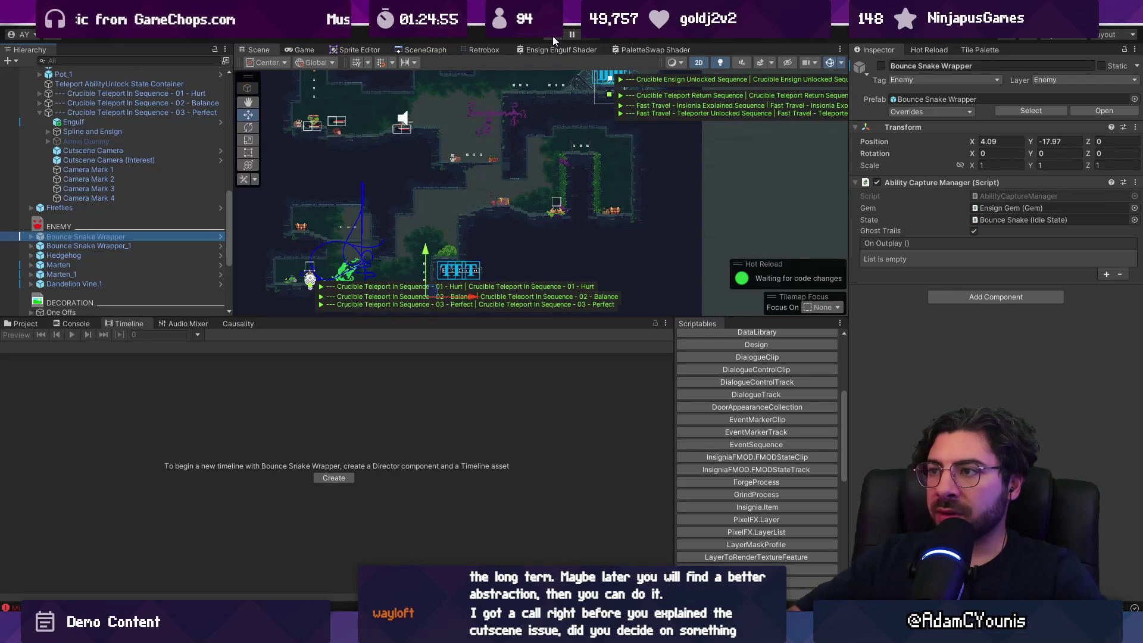
pyautogui.click(319, 237)
pyautogui.click(240, 323)
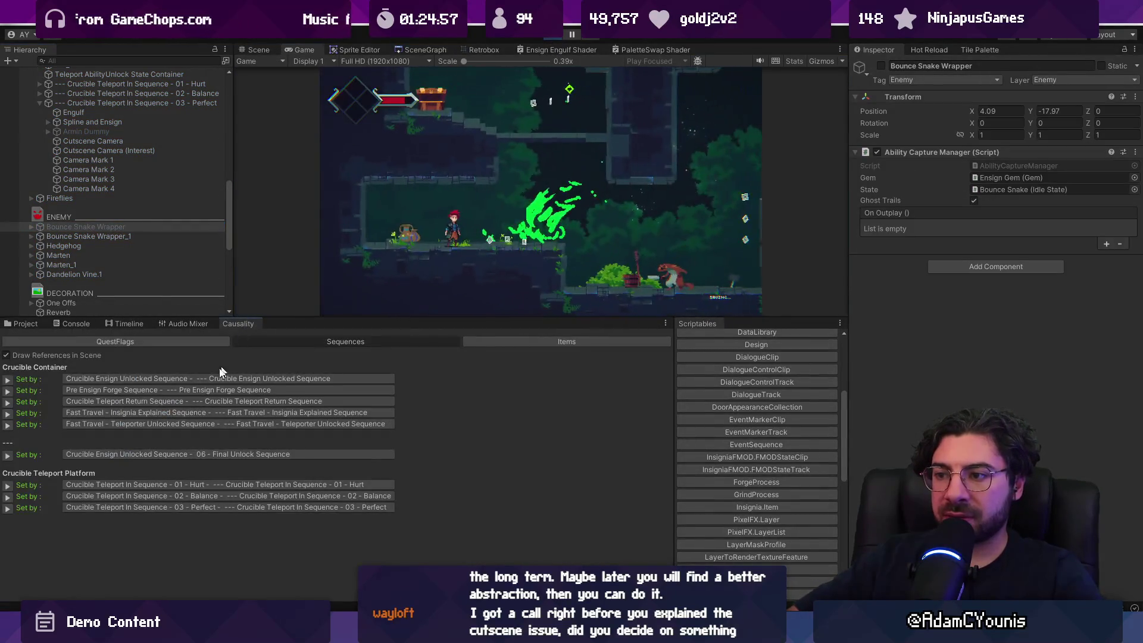
pyautogui.click(12, 507)
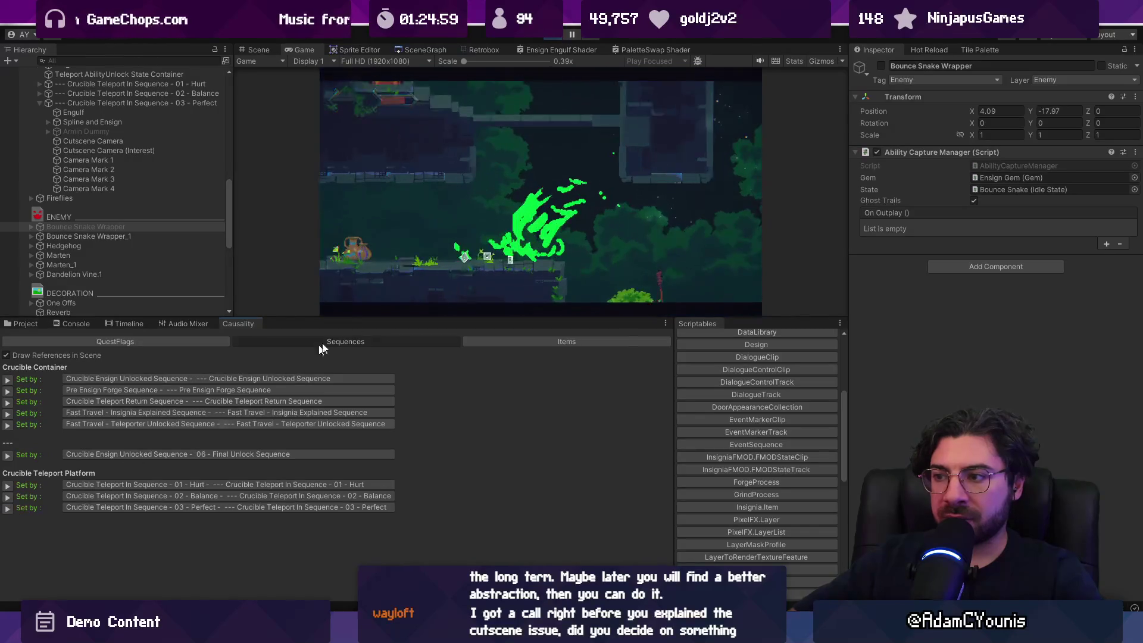
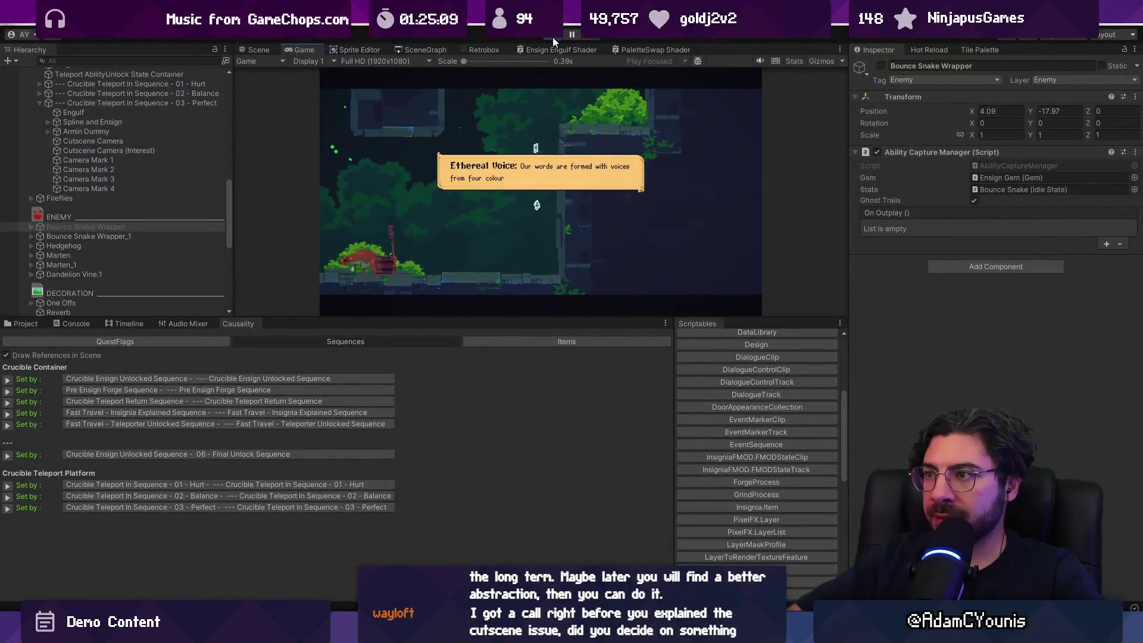
# Stop the play-test, then frame the 03 - Perfect sequence and expand its children beside the Timeline
pyautogui.click(552, 35)
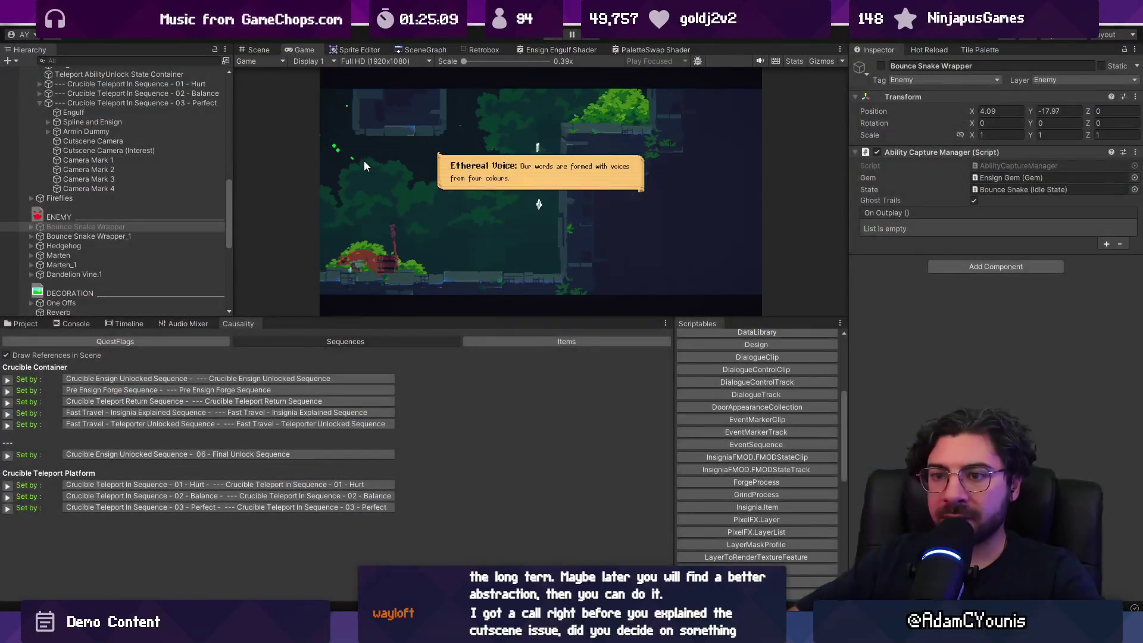
pyautogui.click(166, 507)
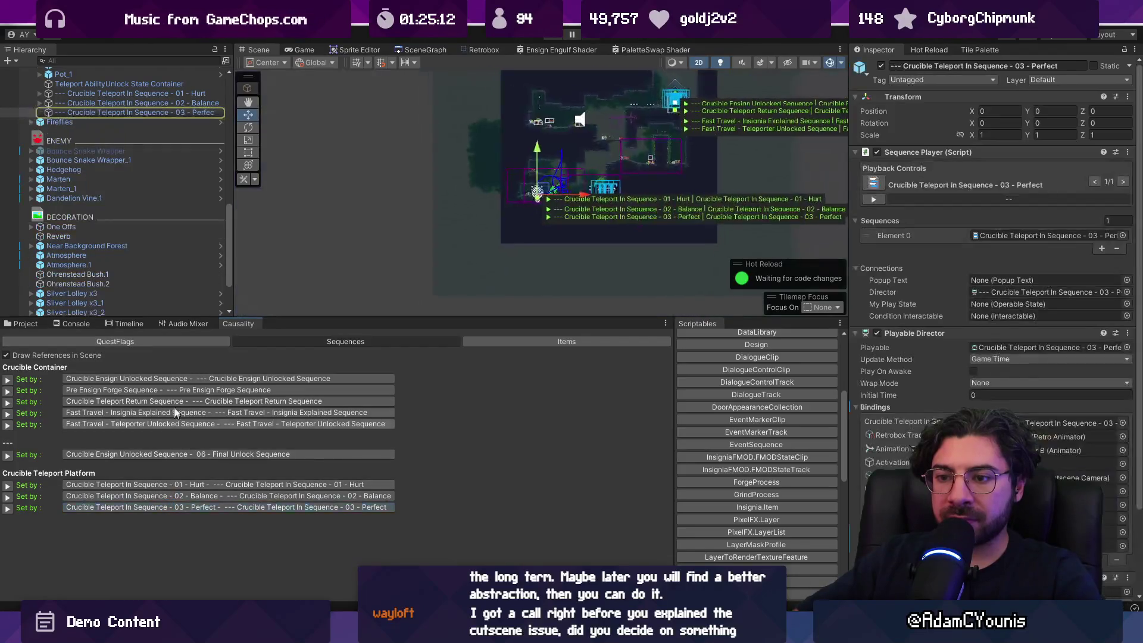
pyautogui.doubleClick(122, 113)
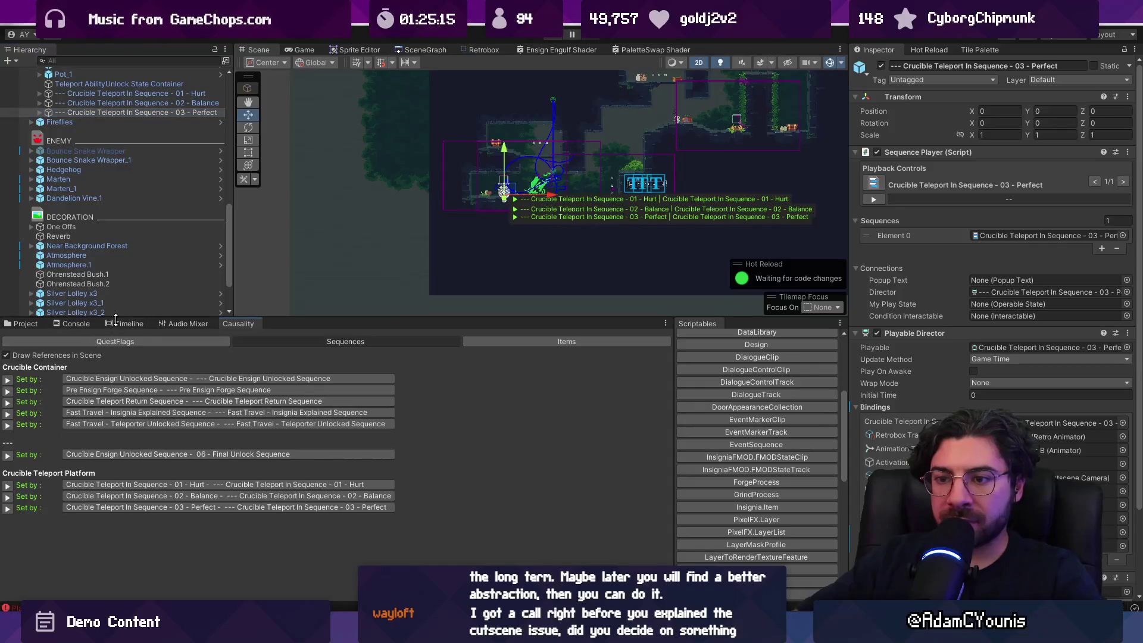
pyautogui.click(128, 324)
pyautogui.click(38, 112)
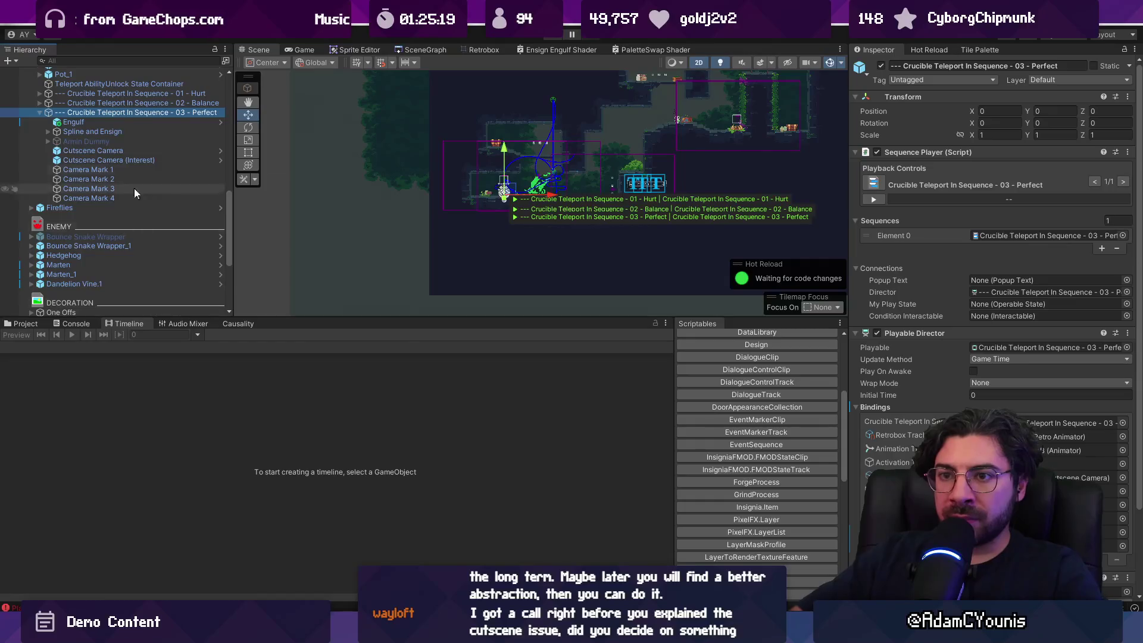
# Trace a sprite error from the Console to its failing line in RetroboxEditor.cs
pyautogui.click(129, 113)
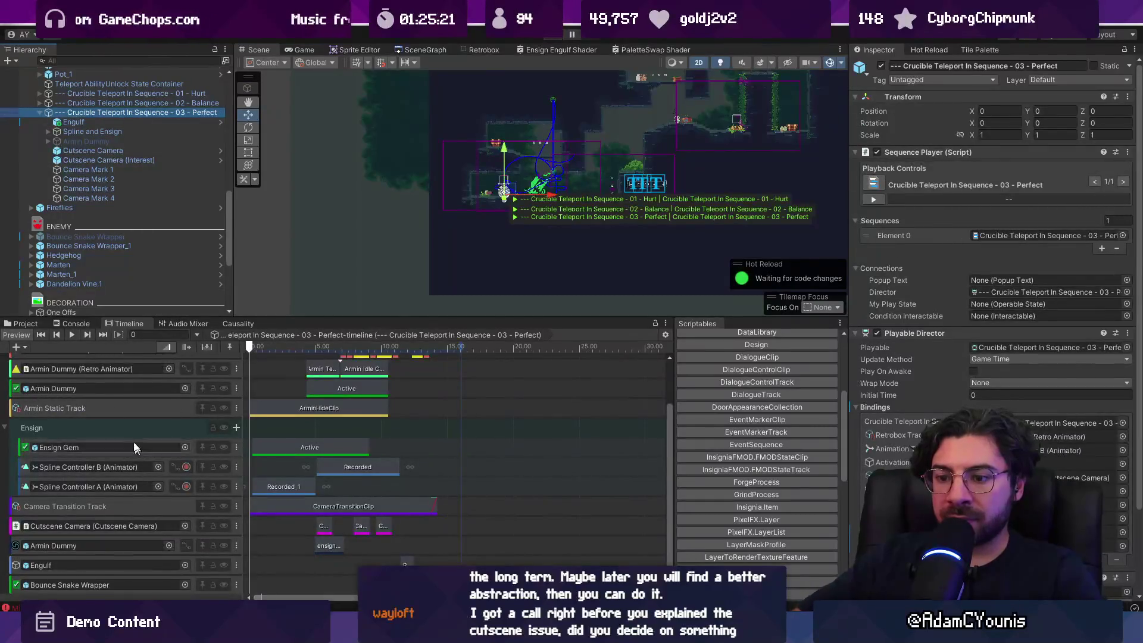
pyautogui.click(78, 324)
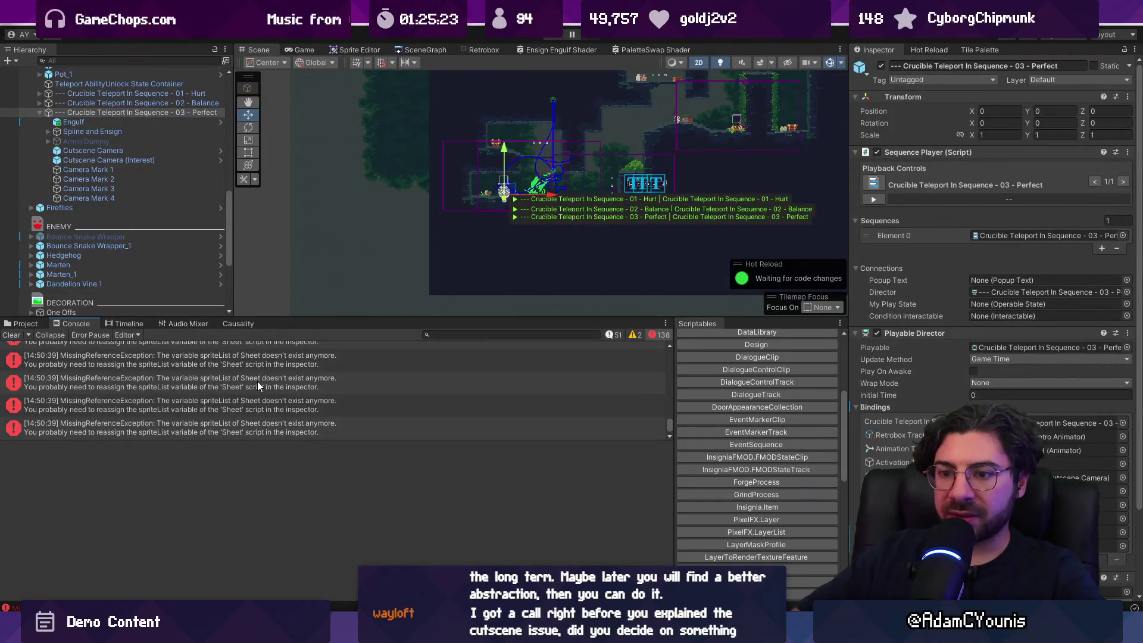
pyautogui.click(258, 386)
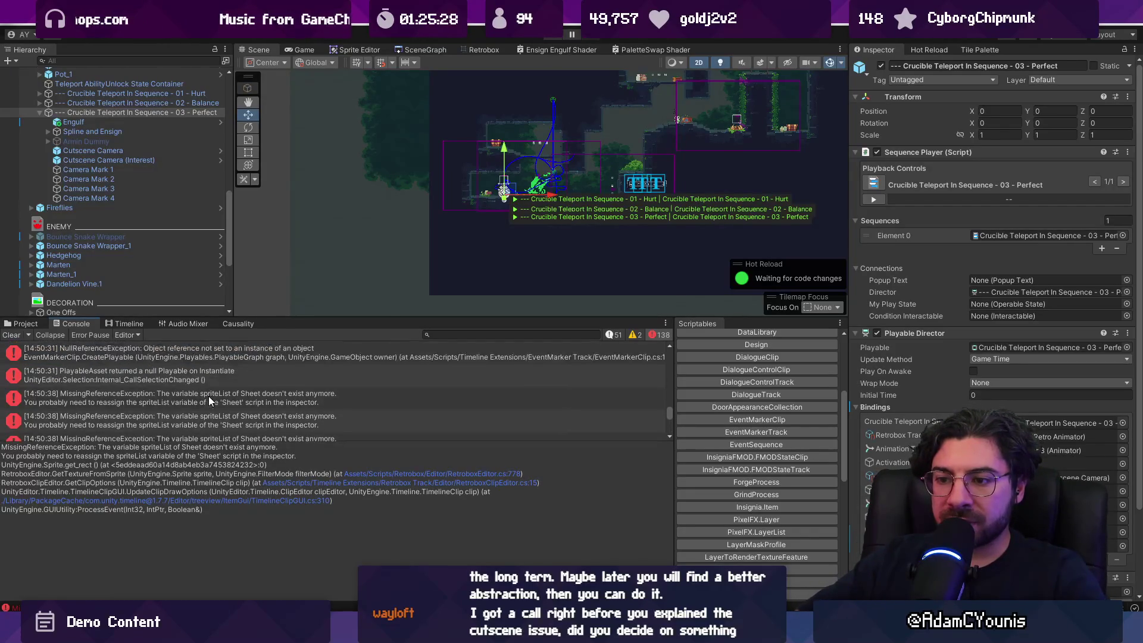
pyautogui.click(376, 474)
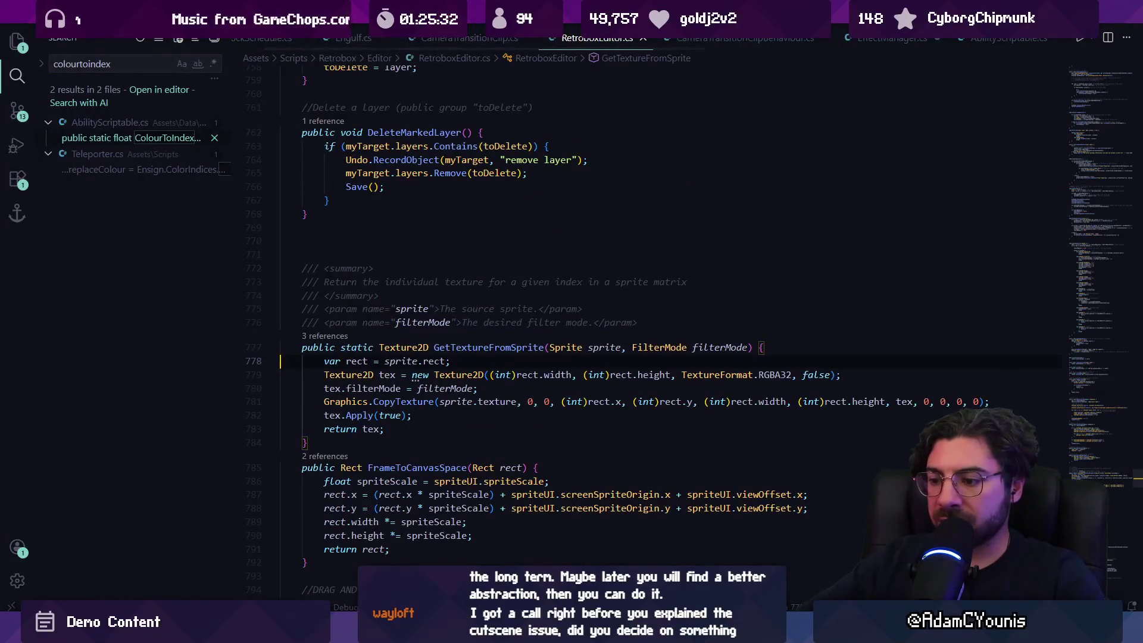
pyautogui.hotkey('alt', 'Tab')
# Clear the Console errors and reselect the 03 - Perfect sequence in the Timeline
pyautogui.click(18, 337)
pyautogui.click(117, 121)
pyautogui.click(116, 112)
pyautogui.click(124, 324)
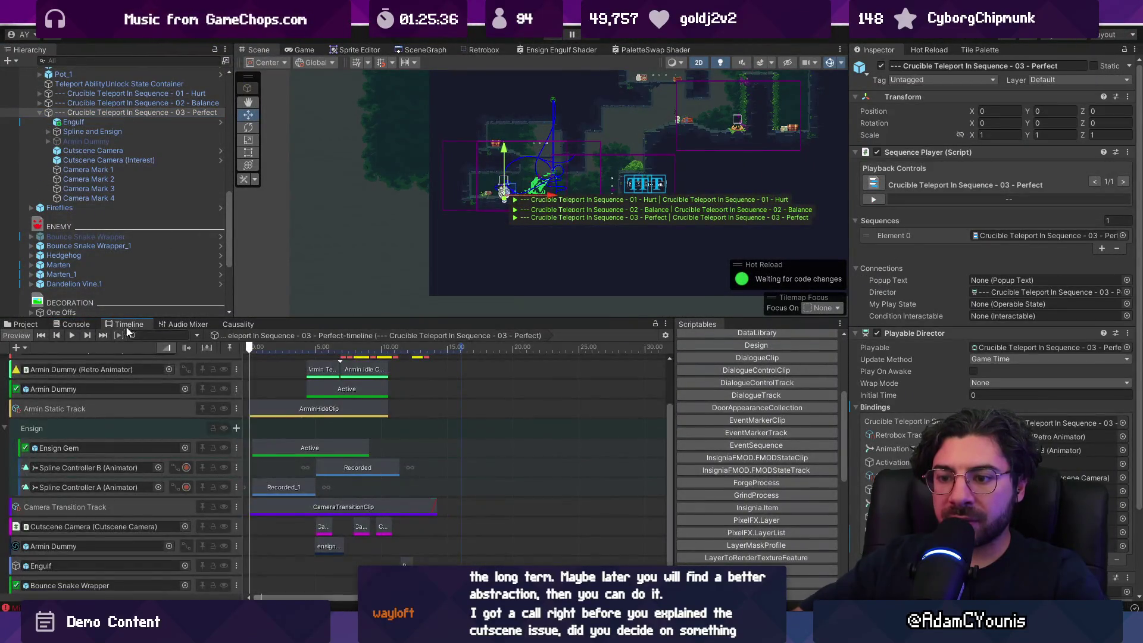
# Move the playhead to about 4.77 s, clear new errors, and scrub to about 5.37 s
pyautogui.scroll(3, 386, 506)
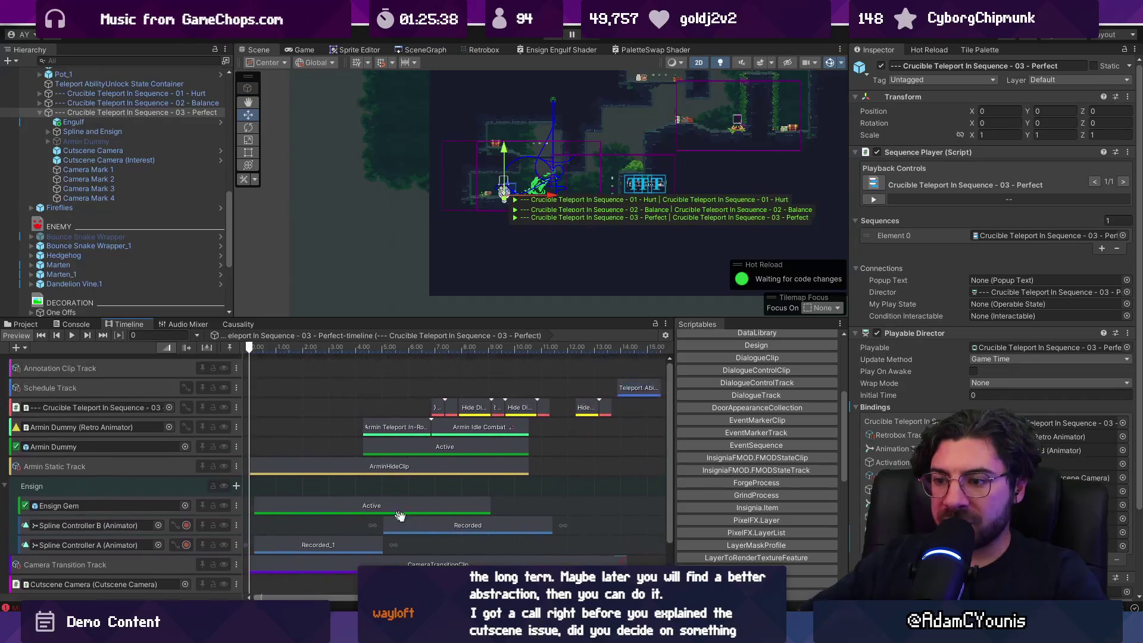
pyautogui.scroll(2, 384, 430)
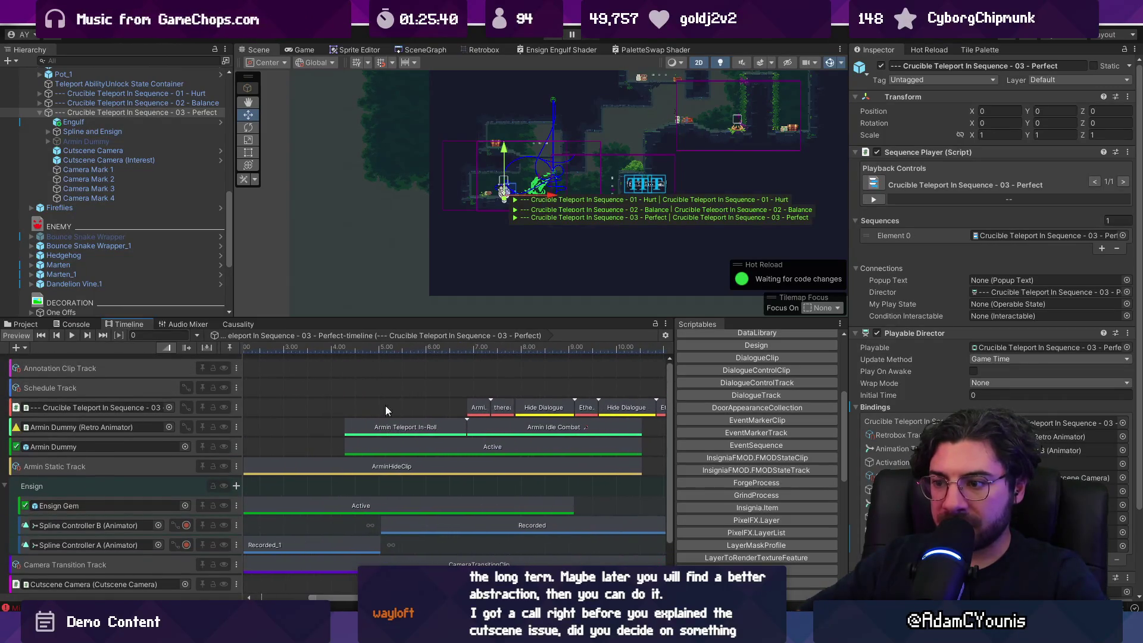
pyautogui.click(368, 346)
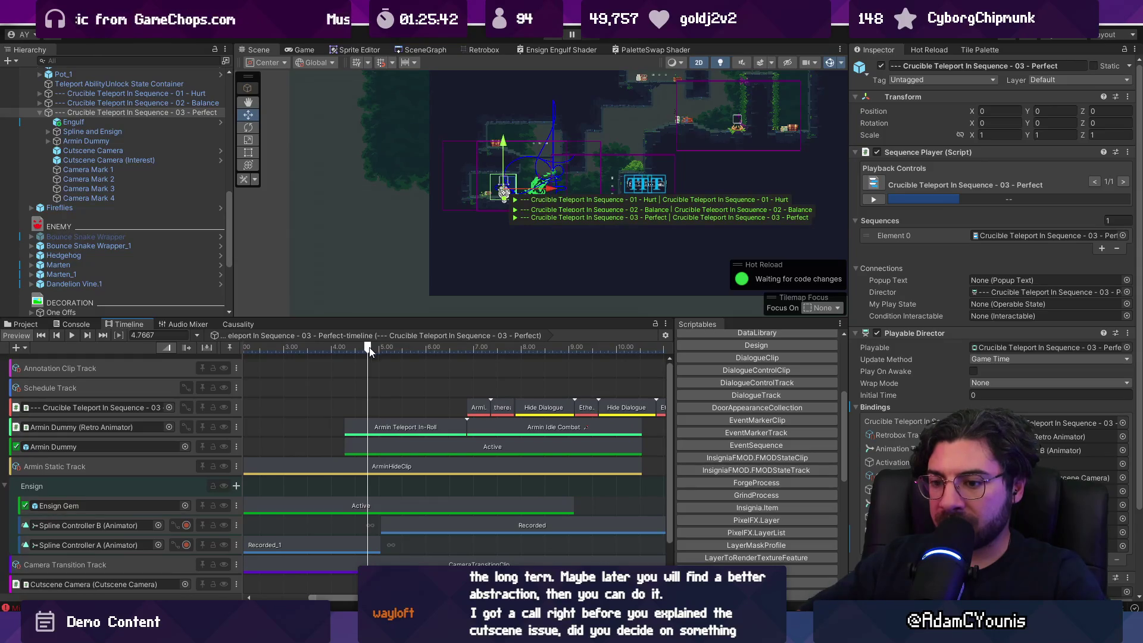
pyautogui.click(77, 325)
pyautogui.click(12, 336)
pyautogui.click(125, 324)
pyautogui.moveTo(365, 350); pyautogui.dragTo(397, 349)
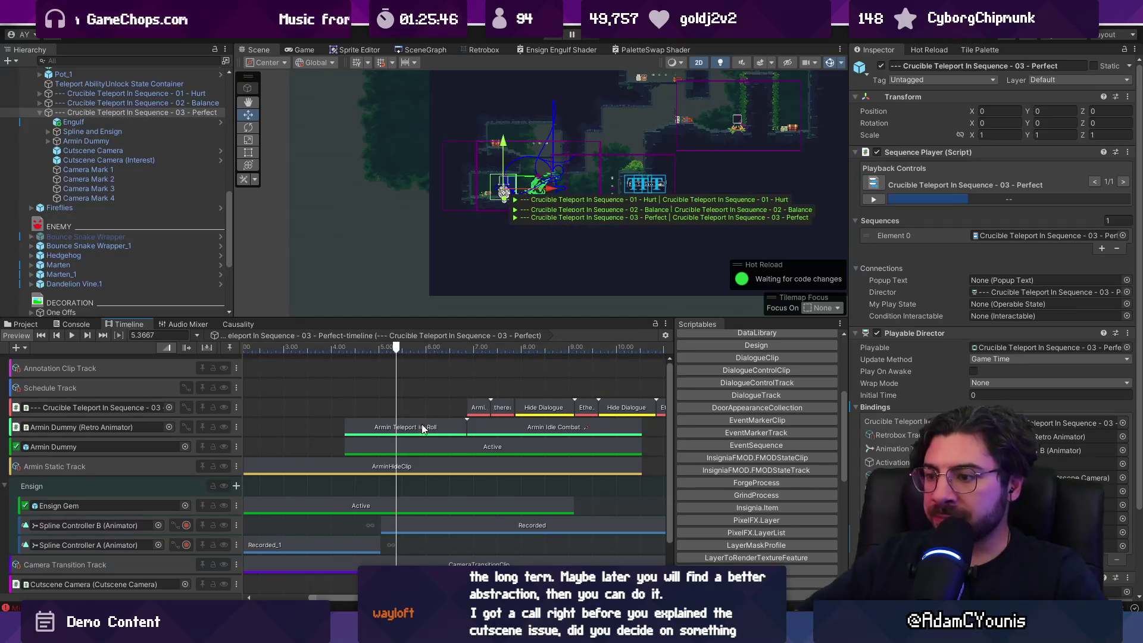
# Pan across the timeline tracks and scrub the preview back to 5.03 seconds
pyautogui.moveTo(455, 427)
pyautogui.mouseDown()
pyautogui.moveTo(547, 334)
pyautogui.moveTo(462, 302)
pyautogui.moveTo(488, 360)
pyautogui.mouseUp()
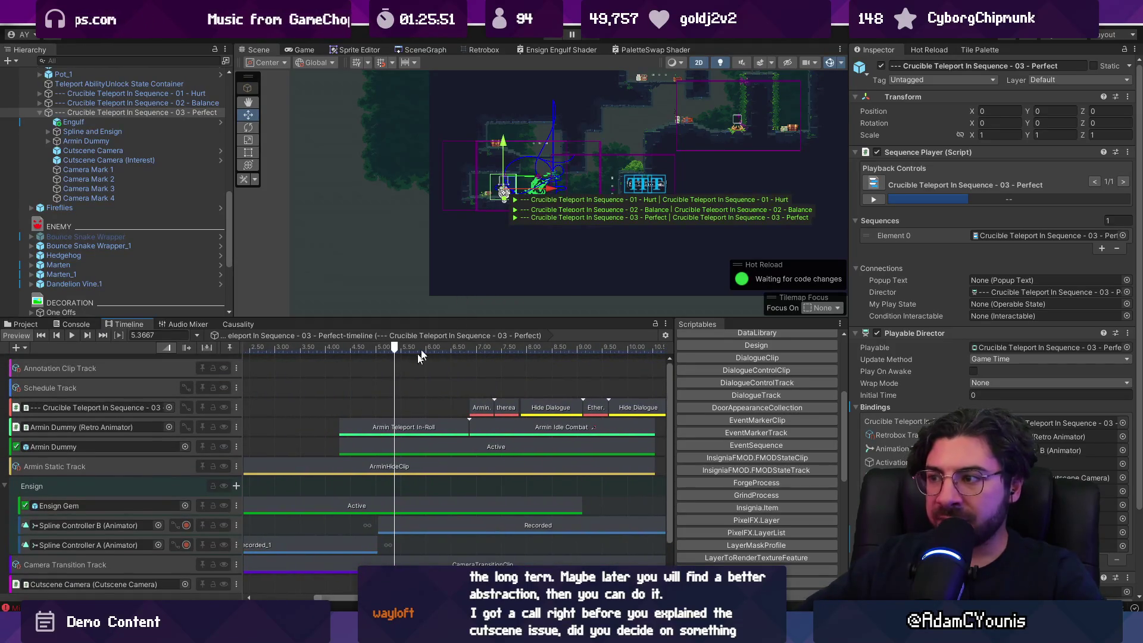
pyautogui.scroll(5, 565, 153)
pyautogui.moveTo(394, 349)
pyautogui.mouseDown()
pyautogui.moveTo(492, 349)
pyautogui.moveTo(250, 349)
pyautogui.moveTo(450, 349)
pyautogui.moveTo(377, 349)
pyautogui.mouseUp()
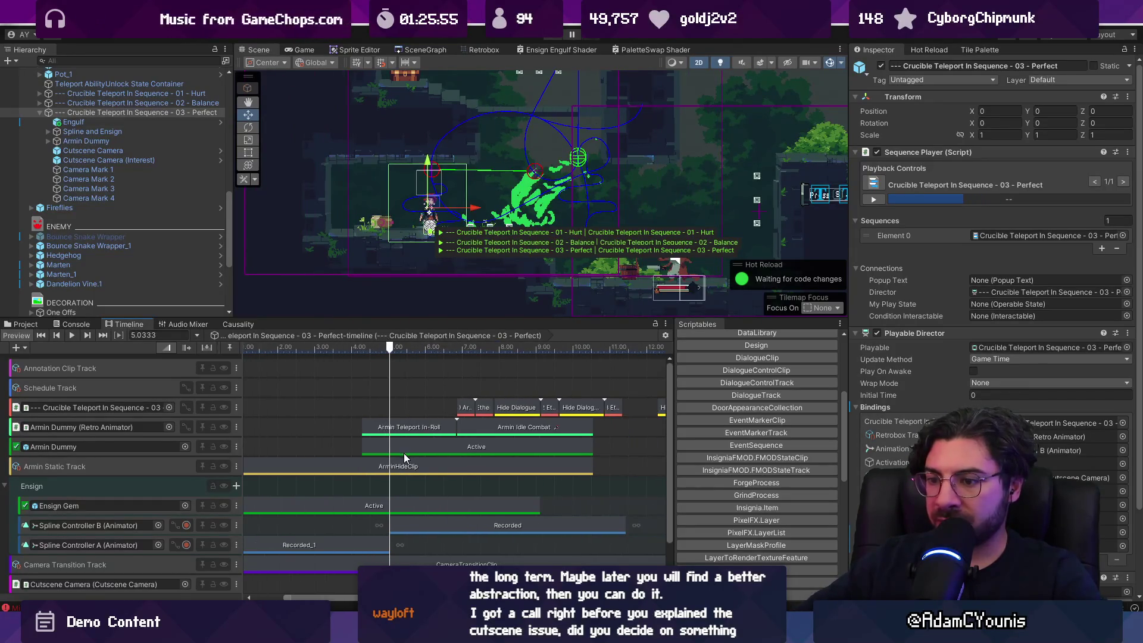
pyautogui.scroll(-3, 405, 453)
pyautogui.scroll(-3, 405, 416)
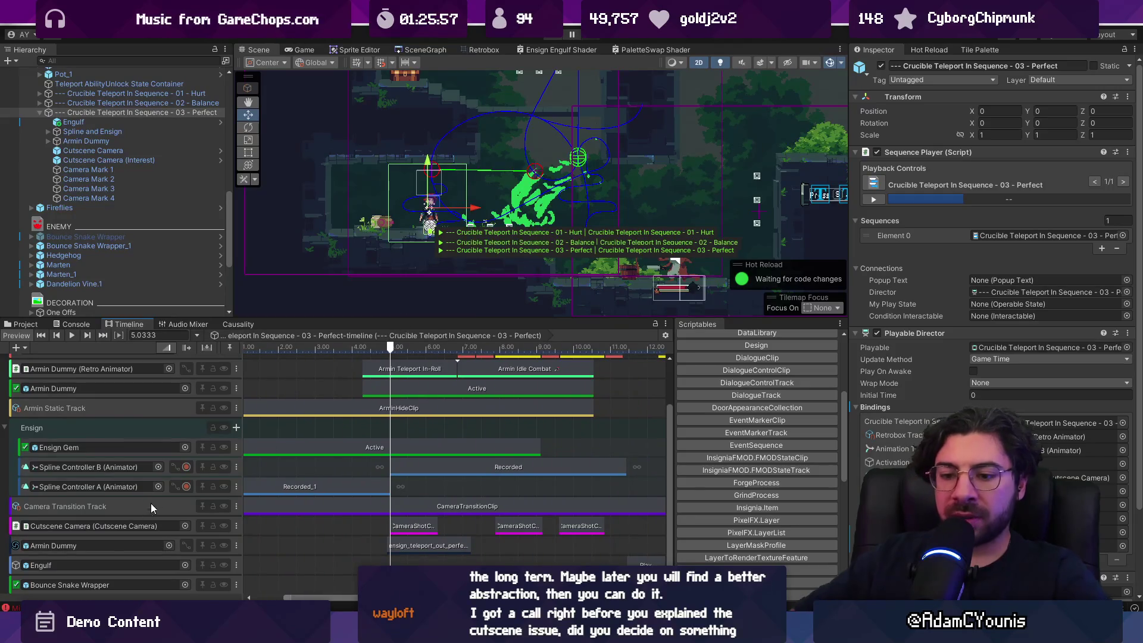
# Inspect the Armin Dummy FMOD track, the ArminHideClip, and the Armin Teleport In-Roll clip timing
pyautogui.click(344, 549)
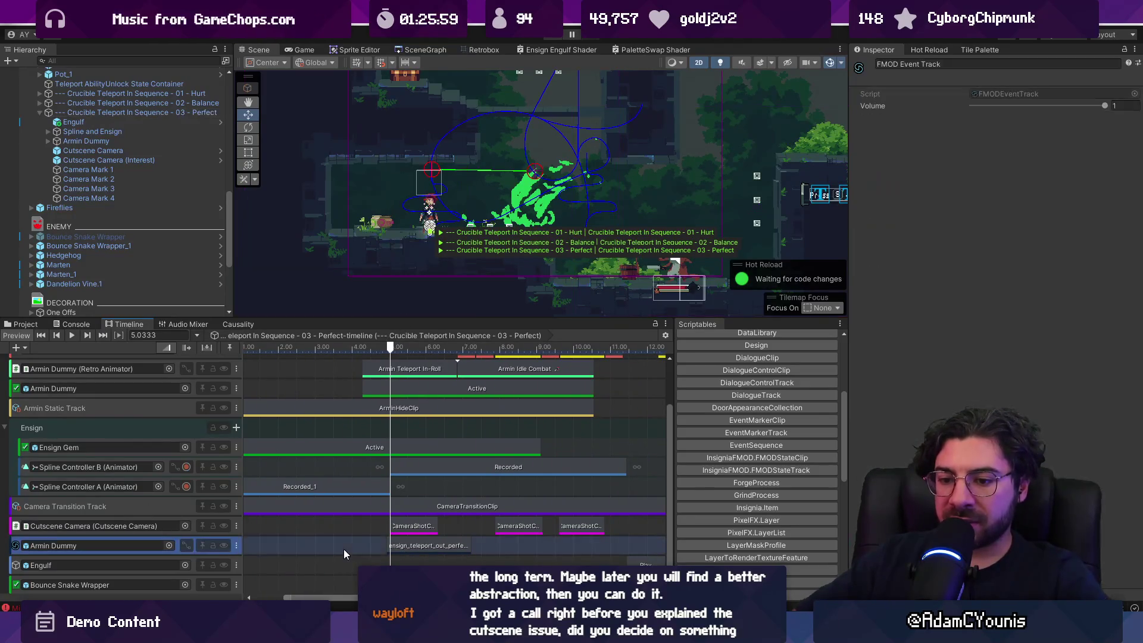
pyautogui.scroll(2, 424, 555)
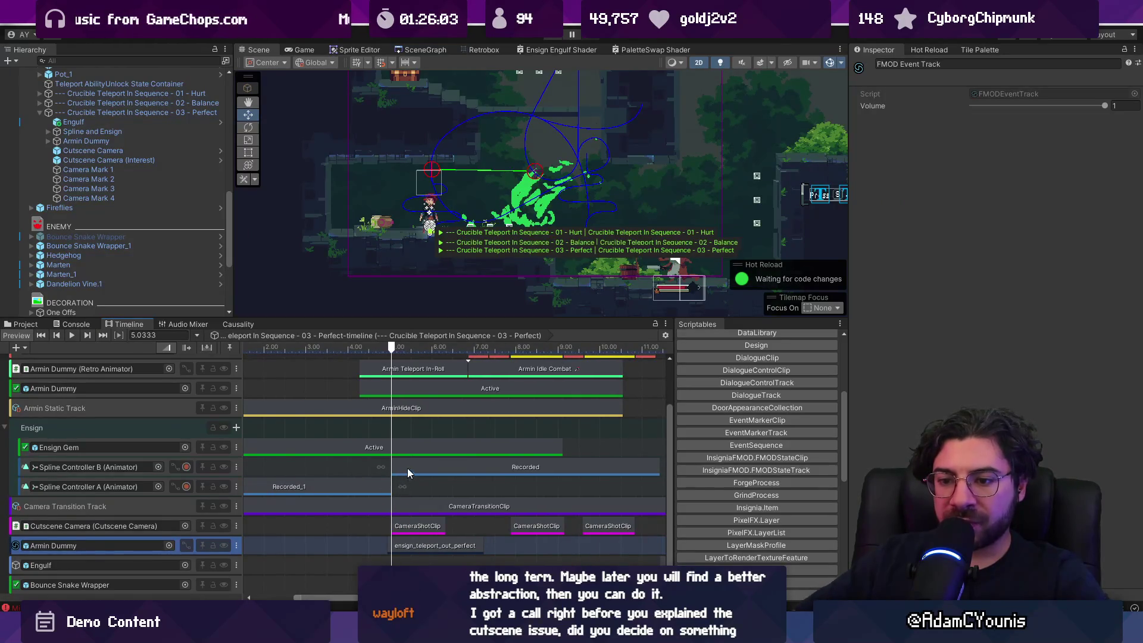
pyautogui.click(399, 408)
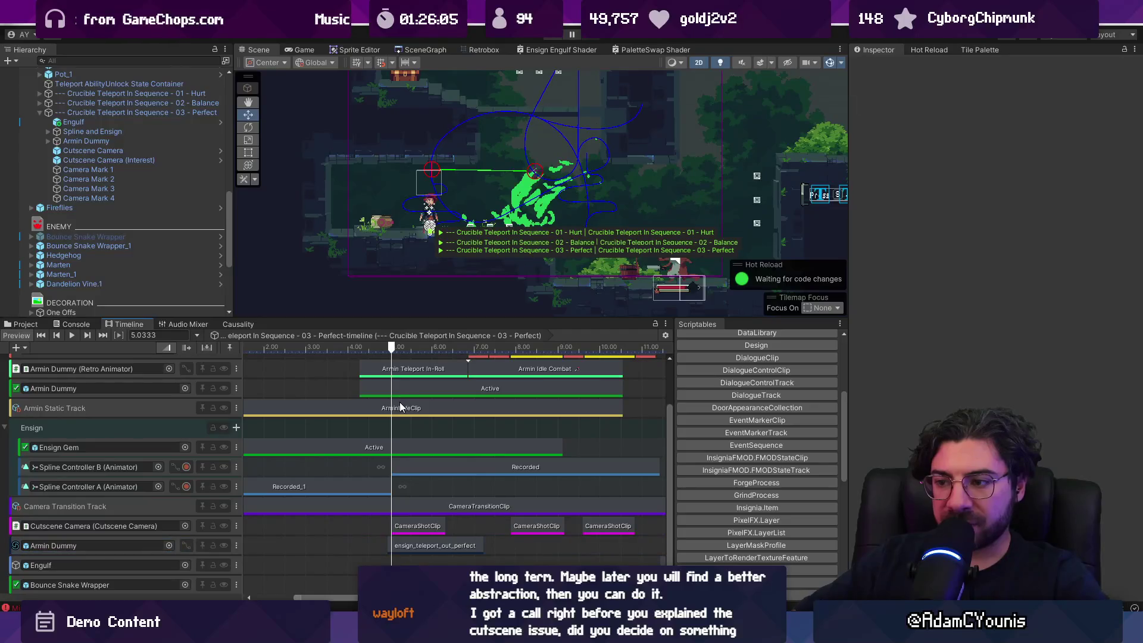
pyautogui.scroll(3, 399, 410)
pyautogui.click(405, 432)
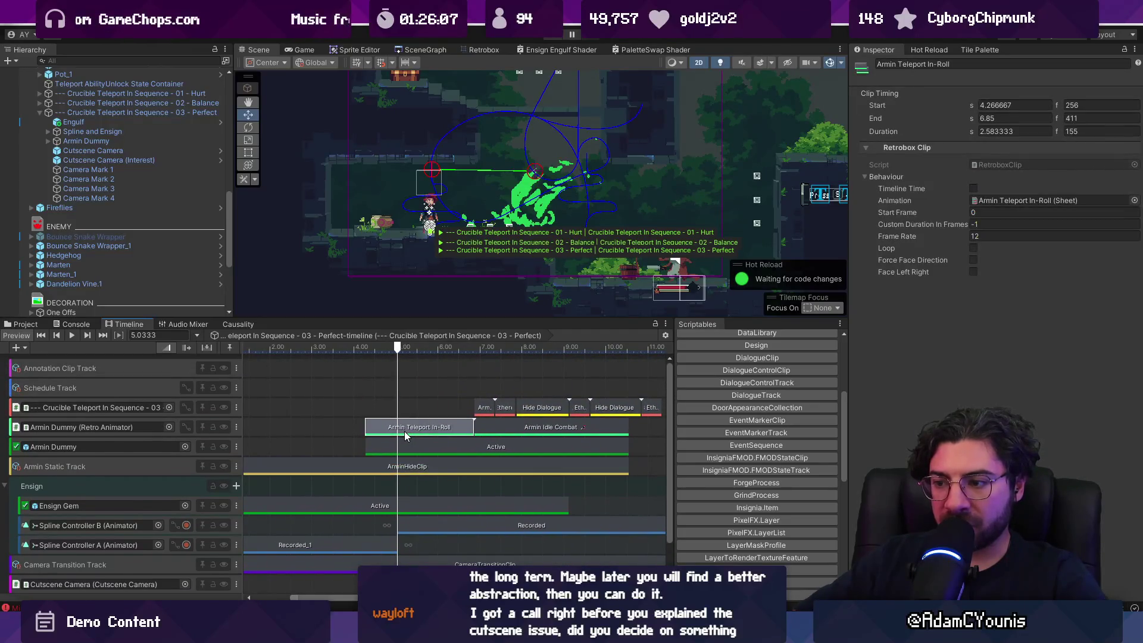
pyautogui.scroll(-3, 394, 481)
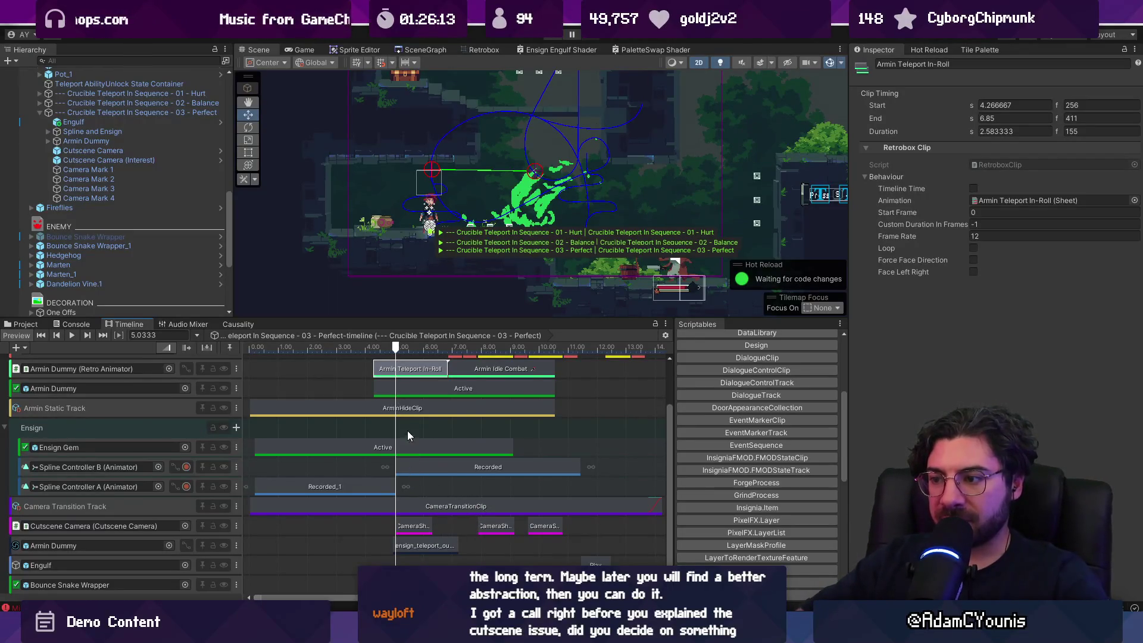
# Scrub the cutscene from 4.7 to about 5.48 seconds, then select Armin Dummy
pyautogui.scroll(3, 413, 369)
pyautogui.moveTo(371, 348)
pyautogui.mouseDown()
pyautogui.moveTo(359, 348)
pyautogui.moveTo(368, 352)
pyautogui.mouseUp()
pyautogui.scroll(3, 378, 373)
pyautogui.click(406, 351)
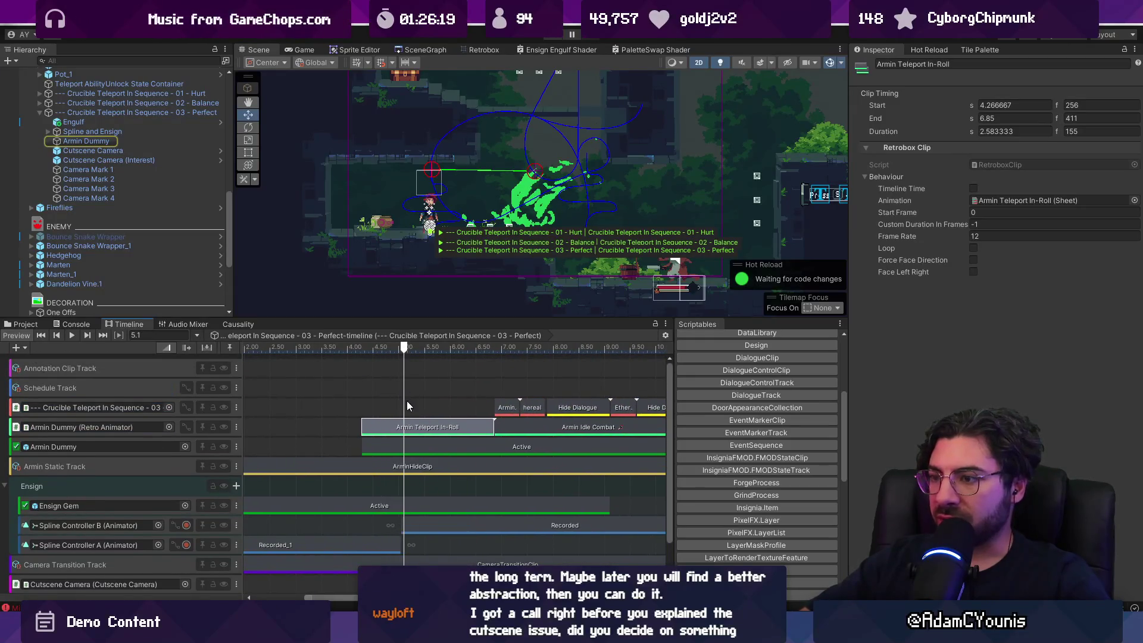
pyautogui.moveTo(418, 349)
pyautogui.mouseDown()
pyautogui.moveTo(398, 350)
pyautogui.moveTo(424, 349)
pyautogui.mouseUp()
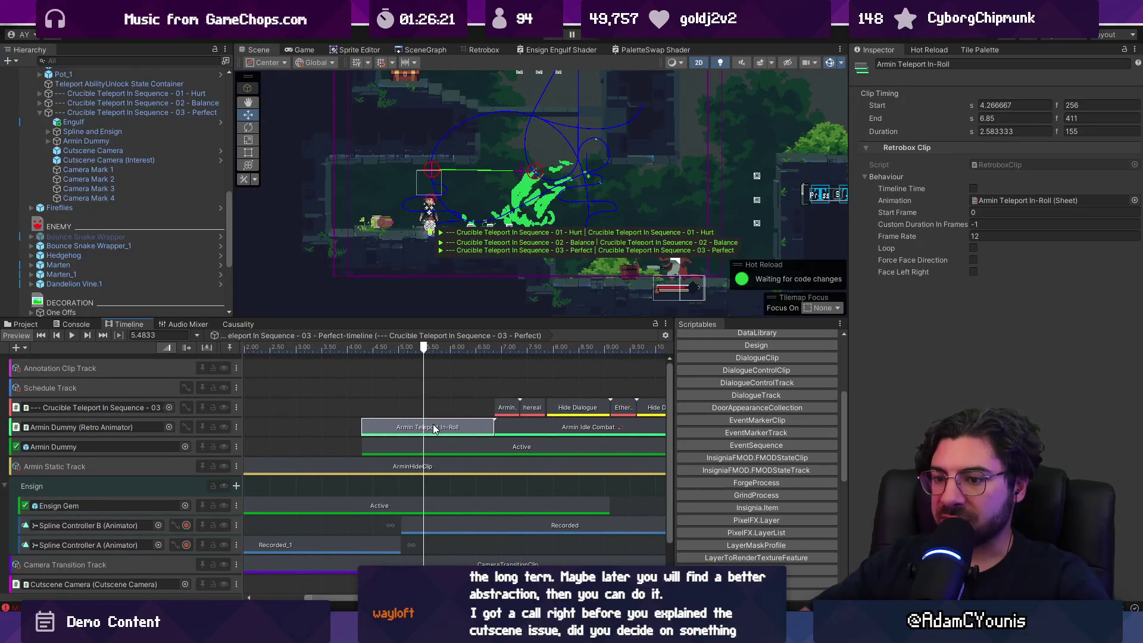
pyautogui.click(147, 428)
pyautogui.click(77, 141)
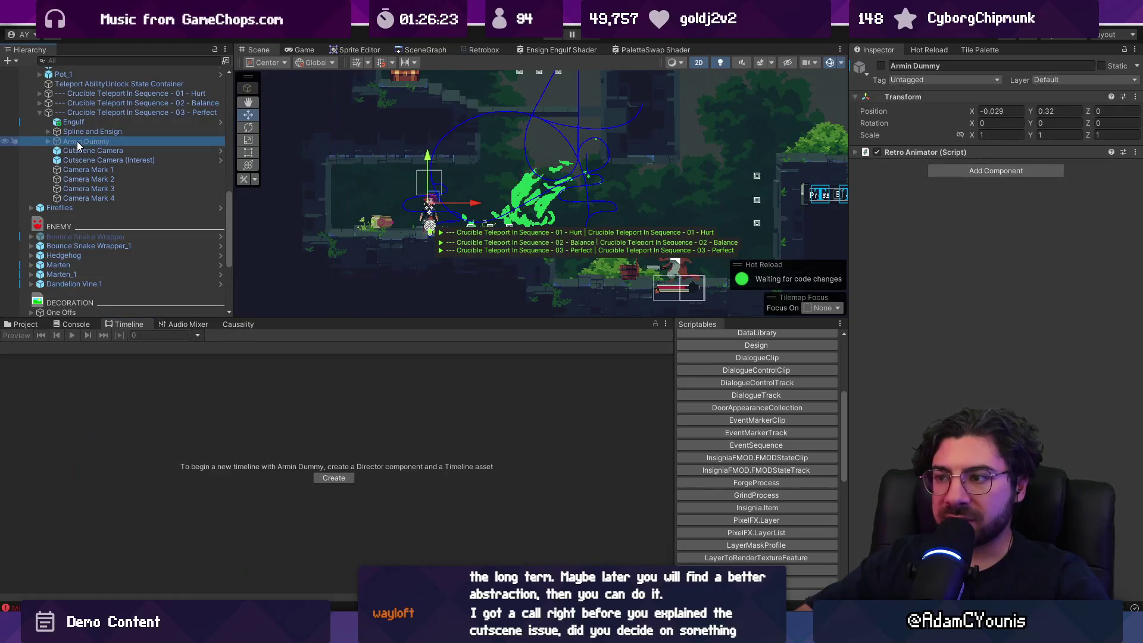
# View Armin Dummy's Retro Animator settings, then reopen 03 - Perfect and preview at 5.5 s, checking errors
pyautogui.click(899, 152)
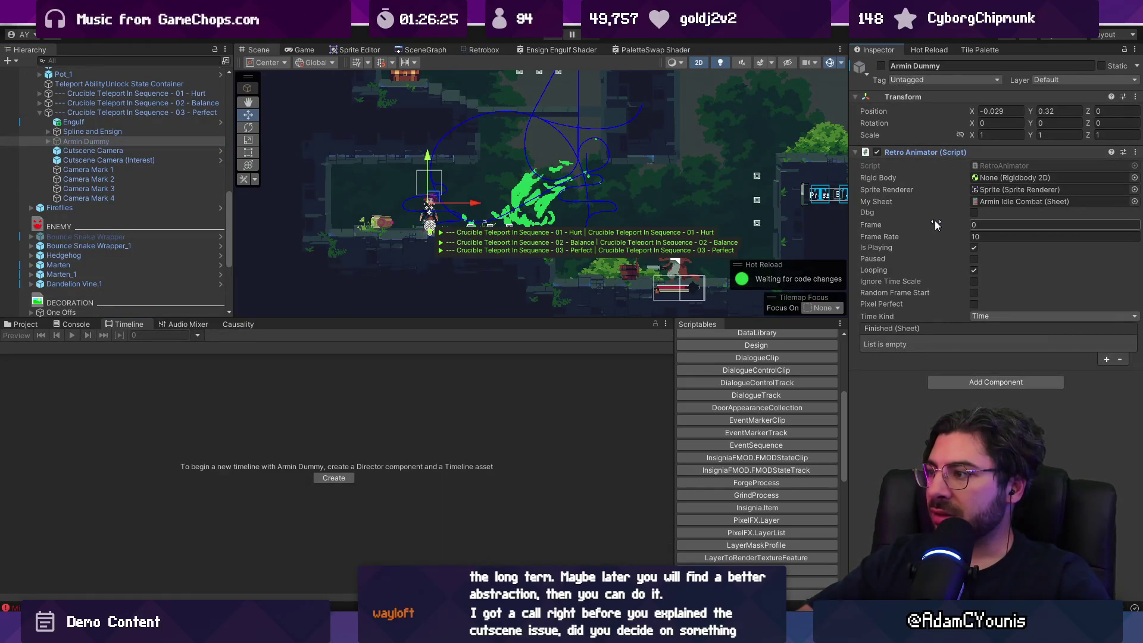
pyautogui.click(128, 113)
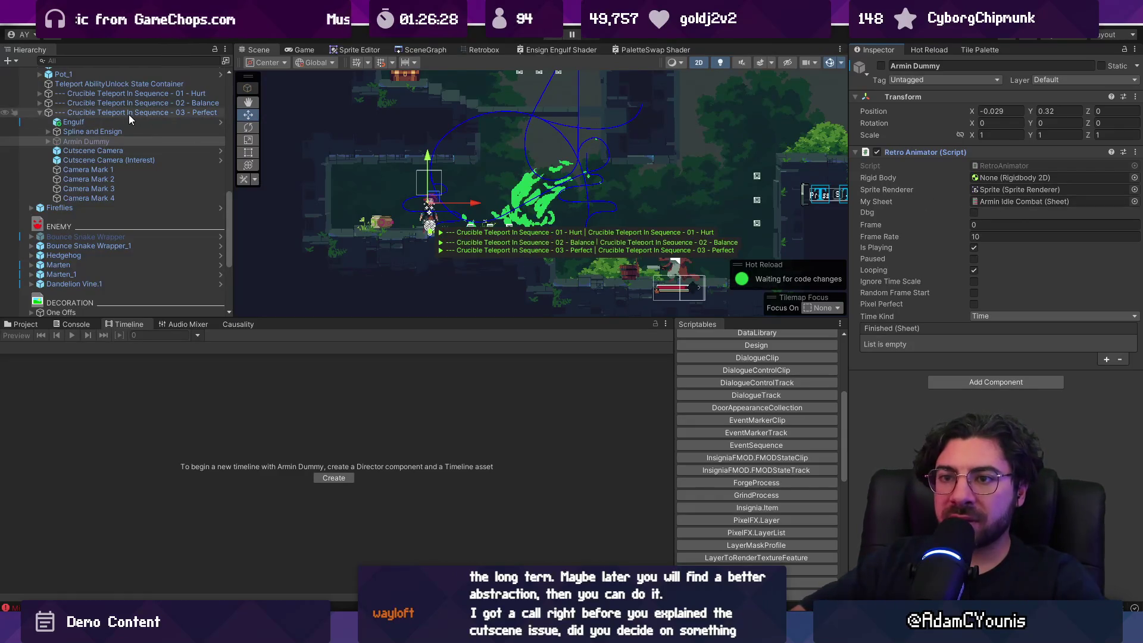
pyautogui.moveTo(426, 350)
pyautogui.mouseDown()
pyautogui.moveTo(343, 350)
pyautogui.moveTo(445, 350)
pyautogui.moveTo(432, 350)
pyautogui.mouseUp()
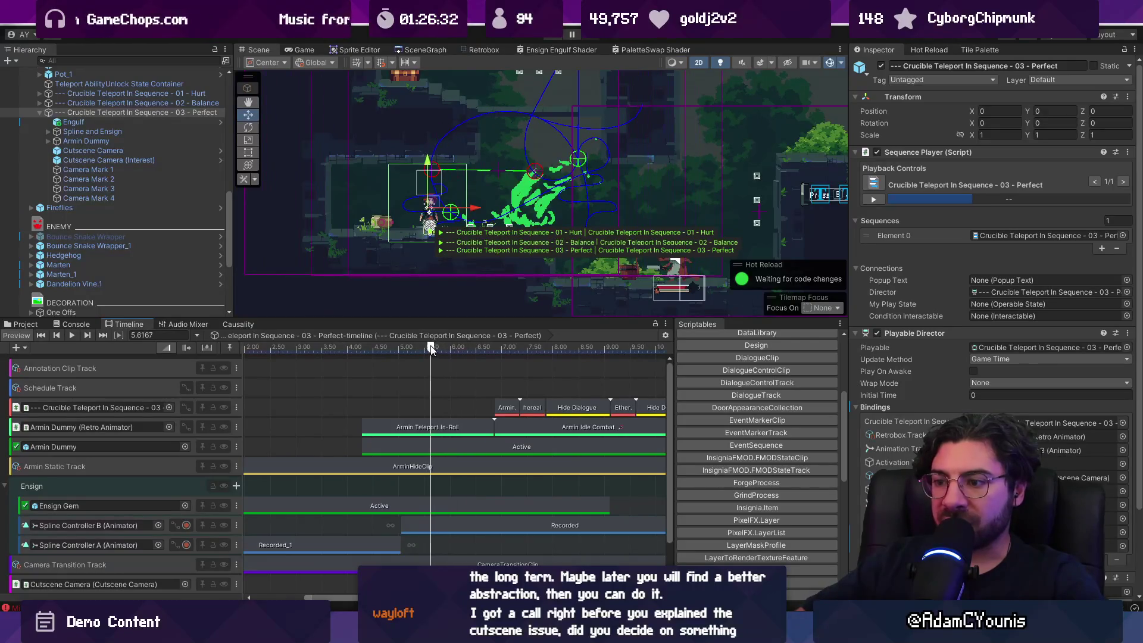
pyautogui.click(72, 324)
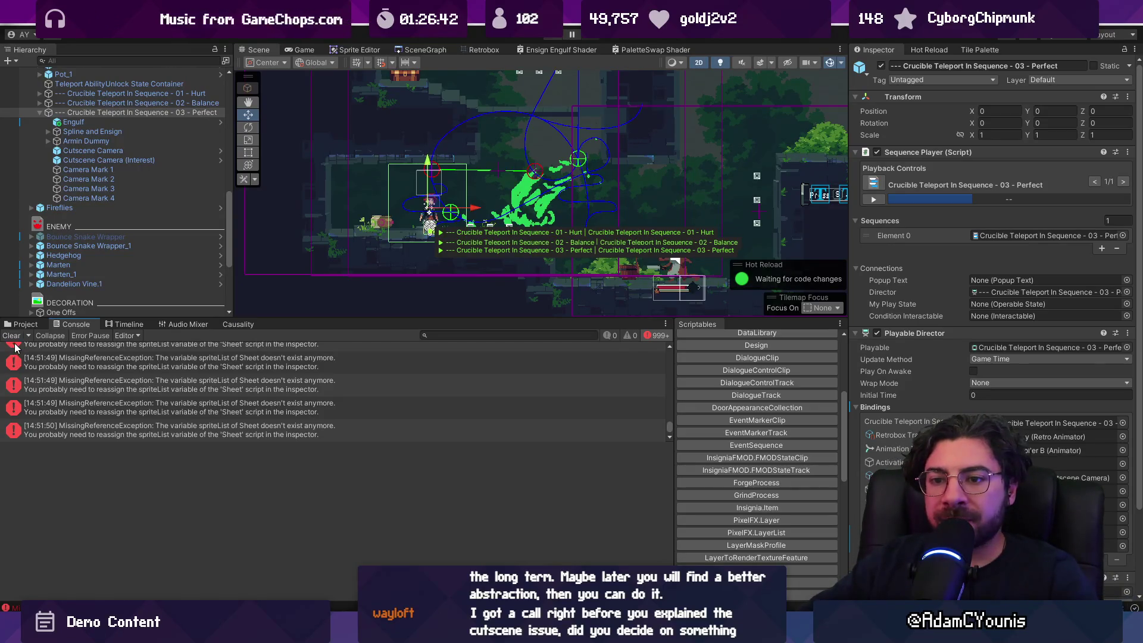
pyautogui.click(125, 324)
# Scrub to about 5.37 s, select the Armin Teleport In-Roll clip, and leave its animator binding unchanged
pyautogui.click(400, 348)
pyautogui.moveTo(400, 348)
pyautogui.mouseDown()
pyautogui.moveTo(434, 349)
pyautogui.moveTo(409, 350)
pyautogui.mouseUp()
pyautogui.click(416, 425)
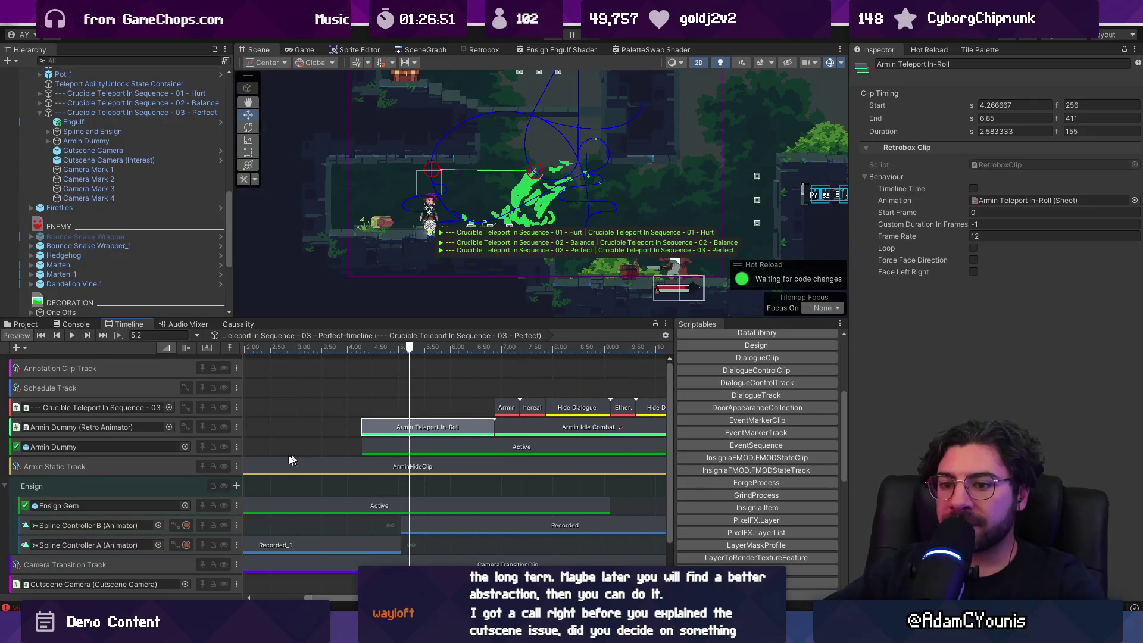
pyautogui.click(170, 427)
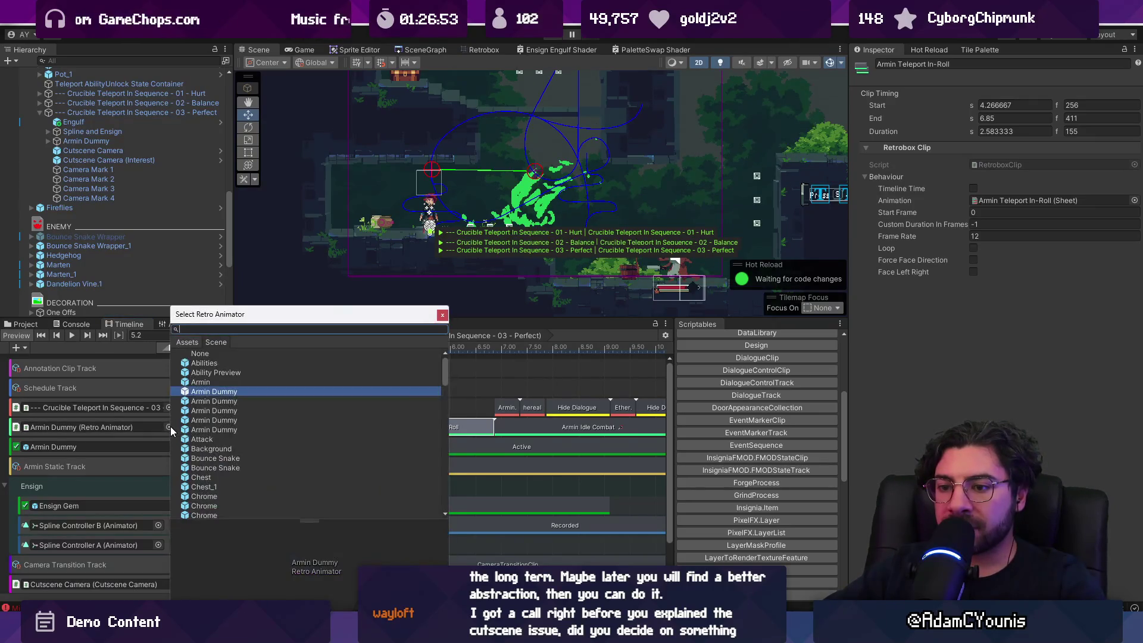
pyautogui.click(132, 429)
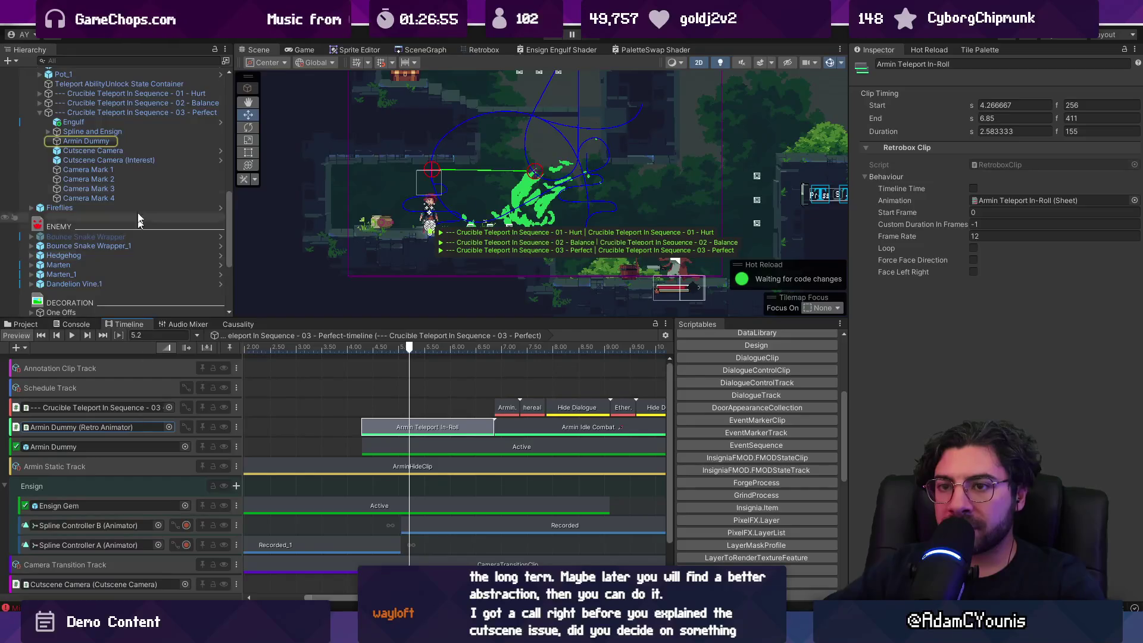
# Return from Armin Dummy to the 03 - Perfect sequence and scrub to about 5.85 seconds
pyautogui.click(85, 141)
pyautogui.click(88, 122)
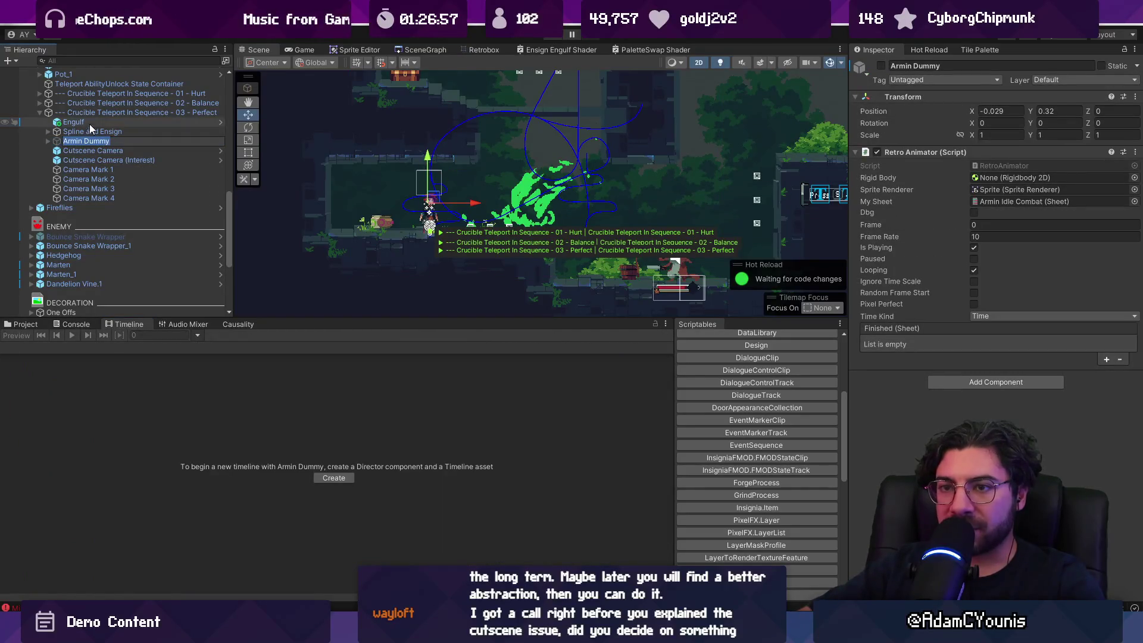
pyautogui.click(95, 113)
pyautogui.moveTo(374, 350)
pyautogui.mouseDown()
pyautogui.moveTo(447, 350)
pyautogui.moveTo(427, 350)
pyautogui.mouseUp()
# Load another level from the SceneGraph without saving, then select 02 - Balance in Causality
pyautogui.scroll(-5, 401, 439)
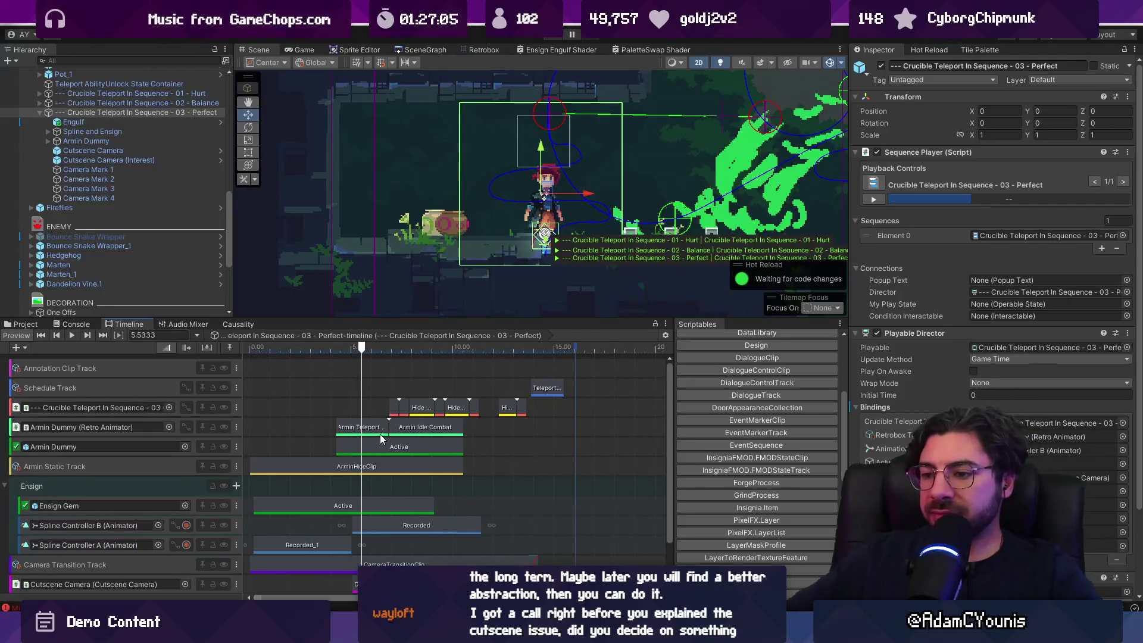
pyautogui.scroll(5, 367, 438)
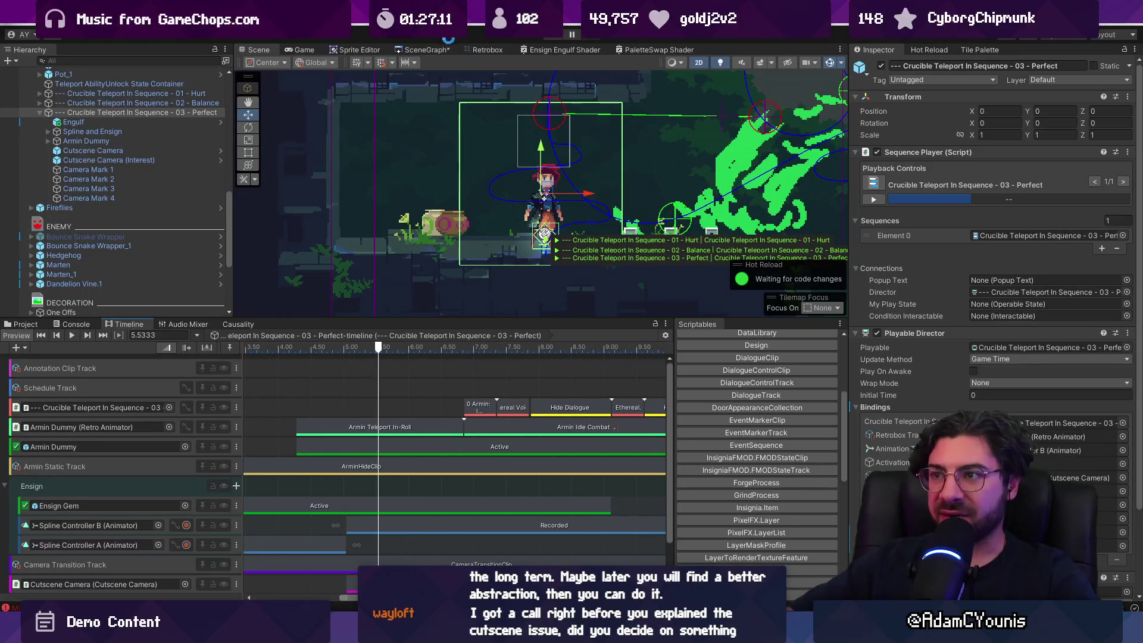
pyautogui.click(434, 49)
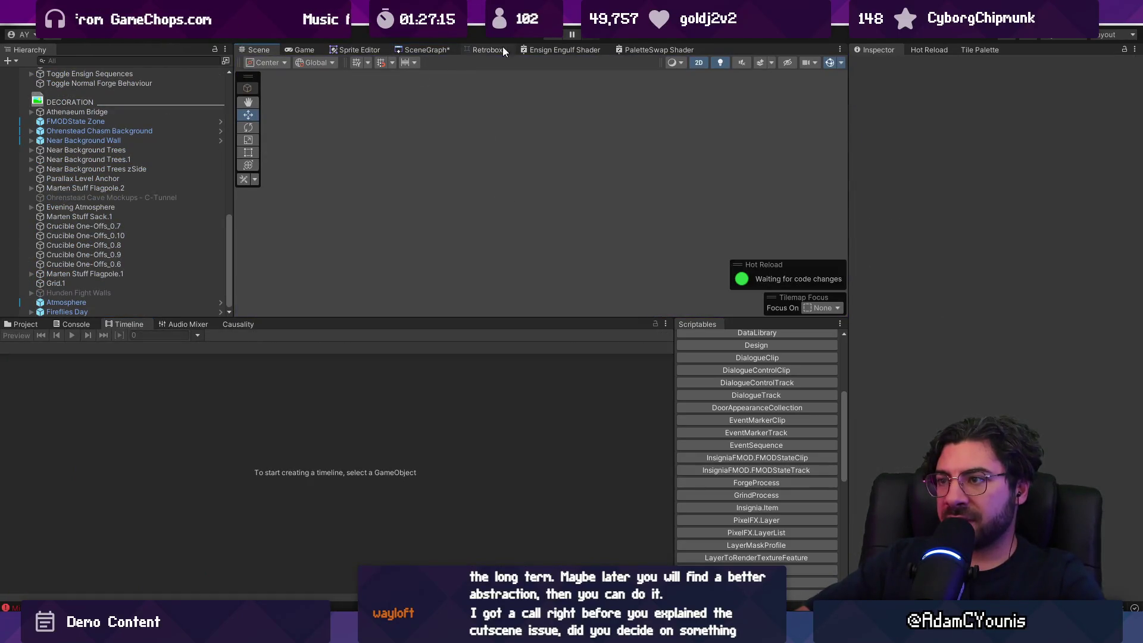
pyautogui.doubleClick(503, 99)
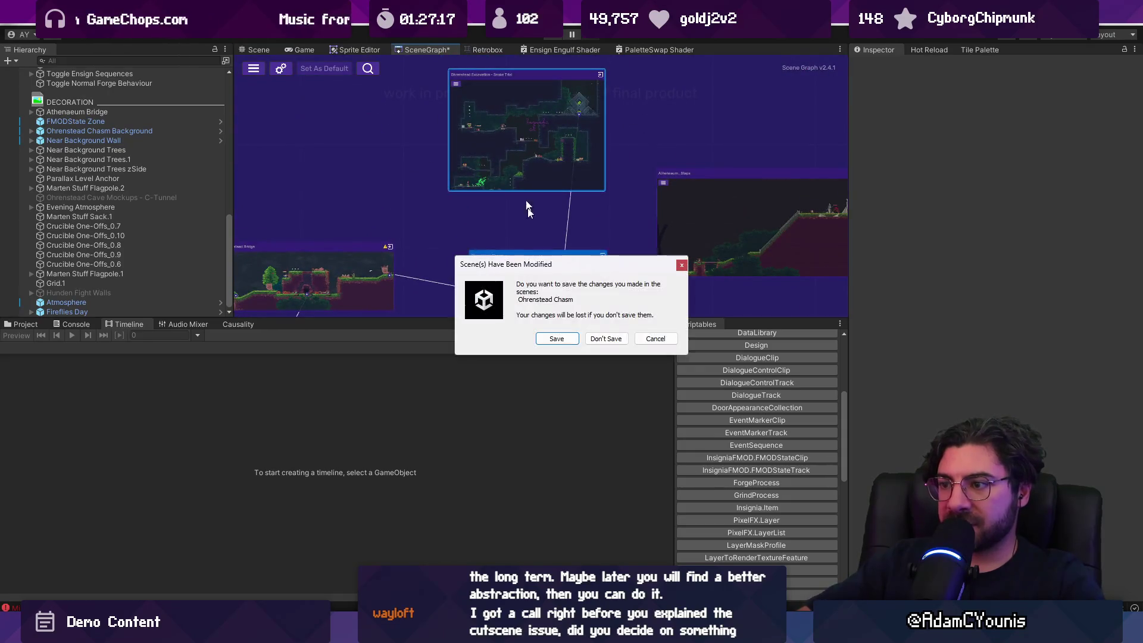
pyautogui.click(606, 339)
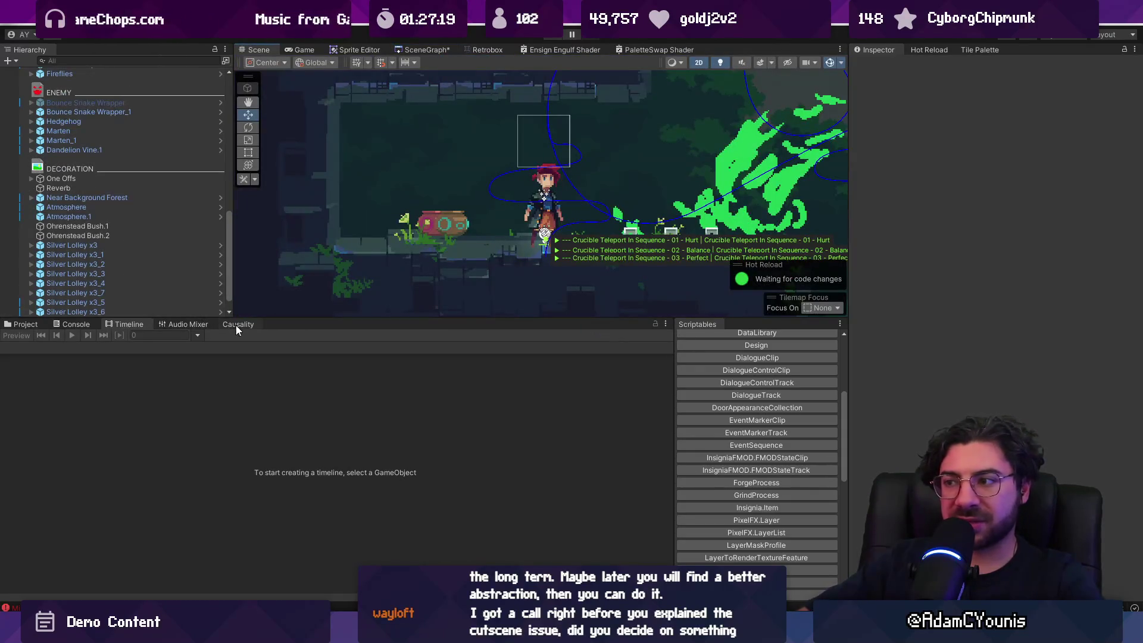
pyautogui.click(236, 326)
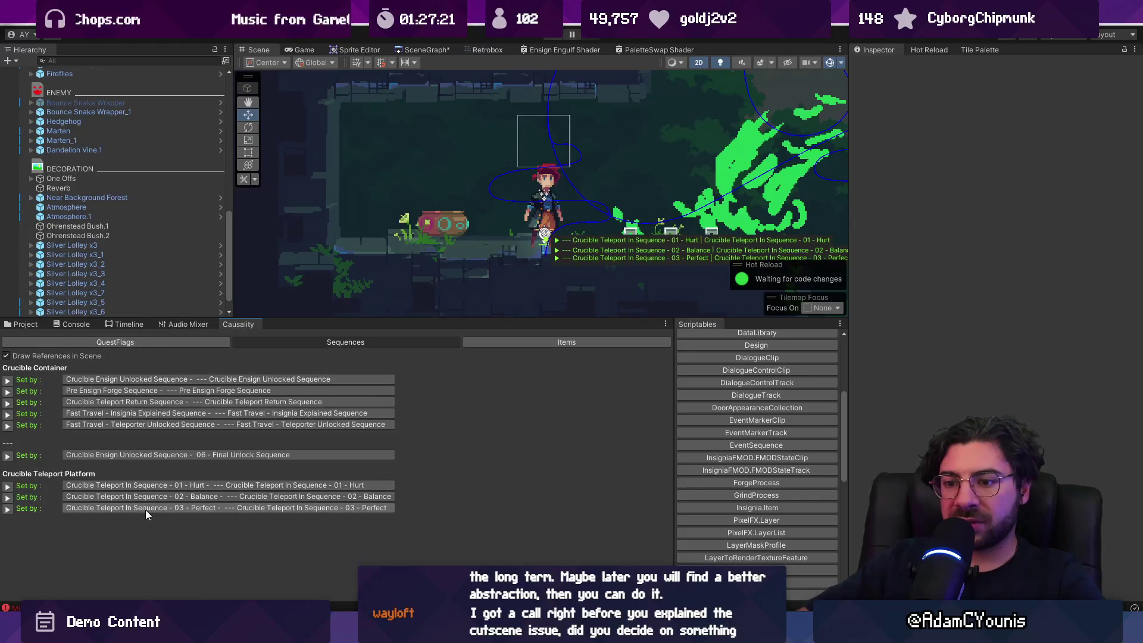
pyautogui.click(156, 497)
# Load 03 - Perfect into the timeline, scrub around 6.77 s, and select the Armin Teleport In-Roll clip
pyautogui.click(148, 130)
pyautogui.click(132, 324)
pyautogui.click(113, 131)
pyautogui.moveTo(367, 347)
pyautogui.mouseDown()
pyautogui.moveTo(459, 348)
pyautogui.moveTo(359, 350)
pyautogui.moveTo(445, 351)
pyautogui.moveTo(390, 351)
pyautogui.moveTo(404, 356)
pyautogui.mouseUp()
pyautogui.click(373, 428)
pyautogui.scroll(-3, 427, 440)
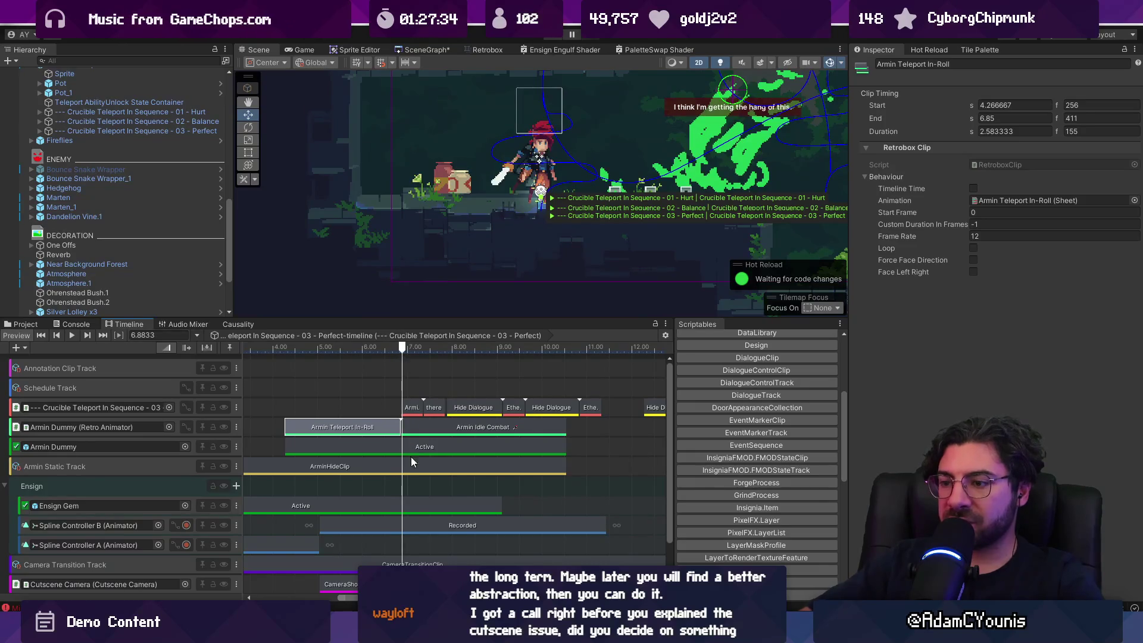
# Compare the Idle Combat and In-Roll clips and turn off looping on the teleport roll clip
pyautogui.click(414, 432)
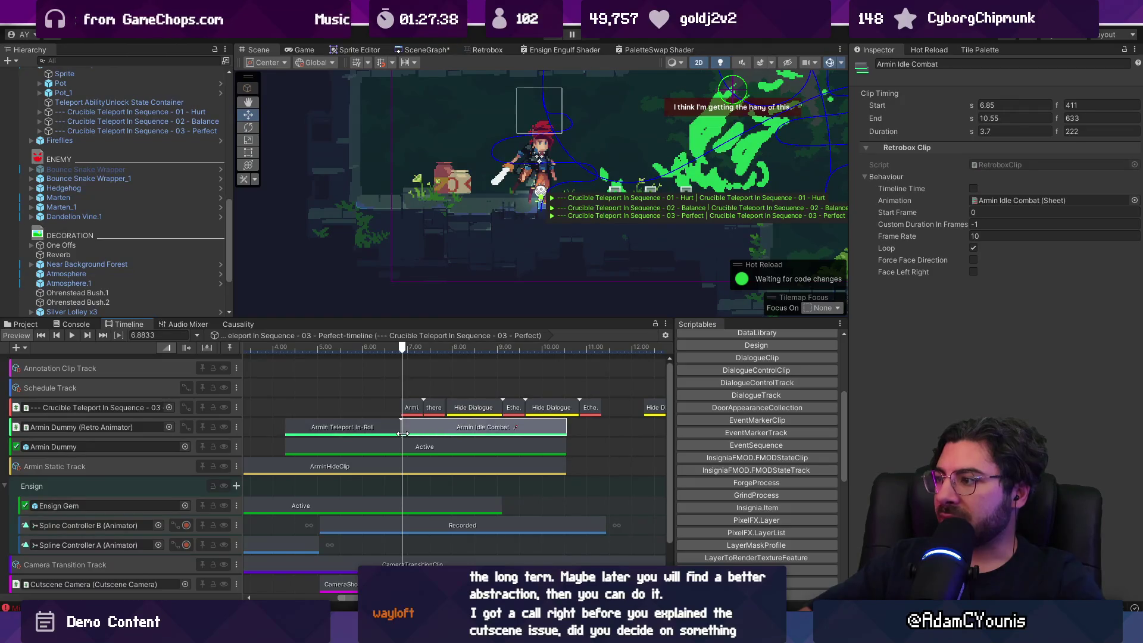
pyautogui.click(394, 431)
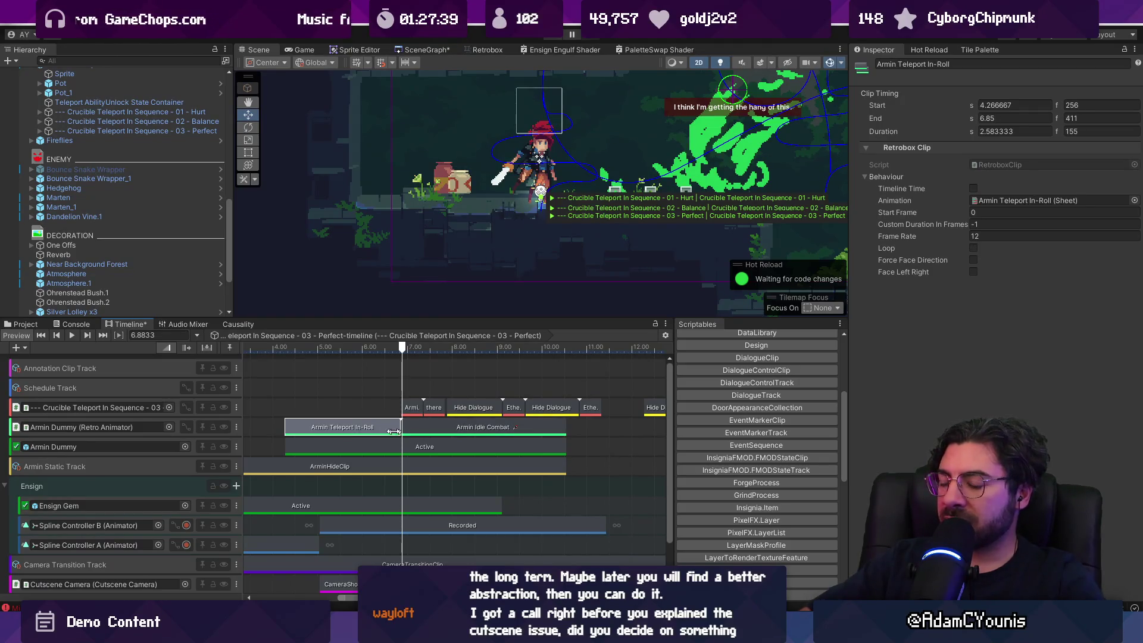
pyautogui.click(327, 351)
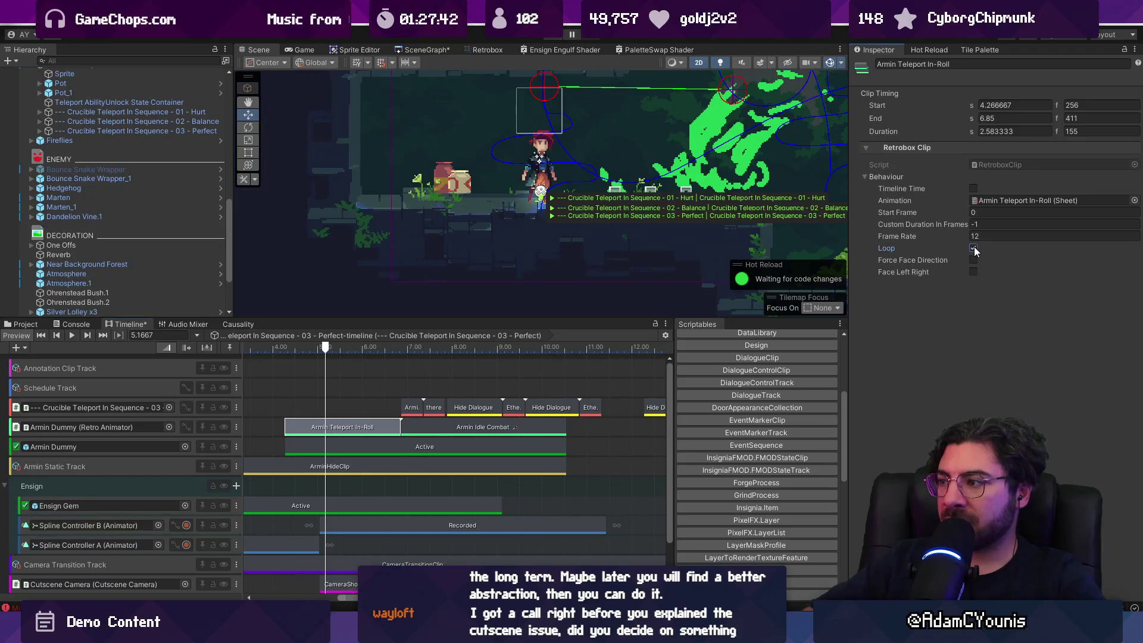
pyautogui.click(335, 347)
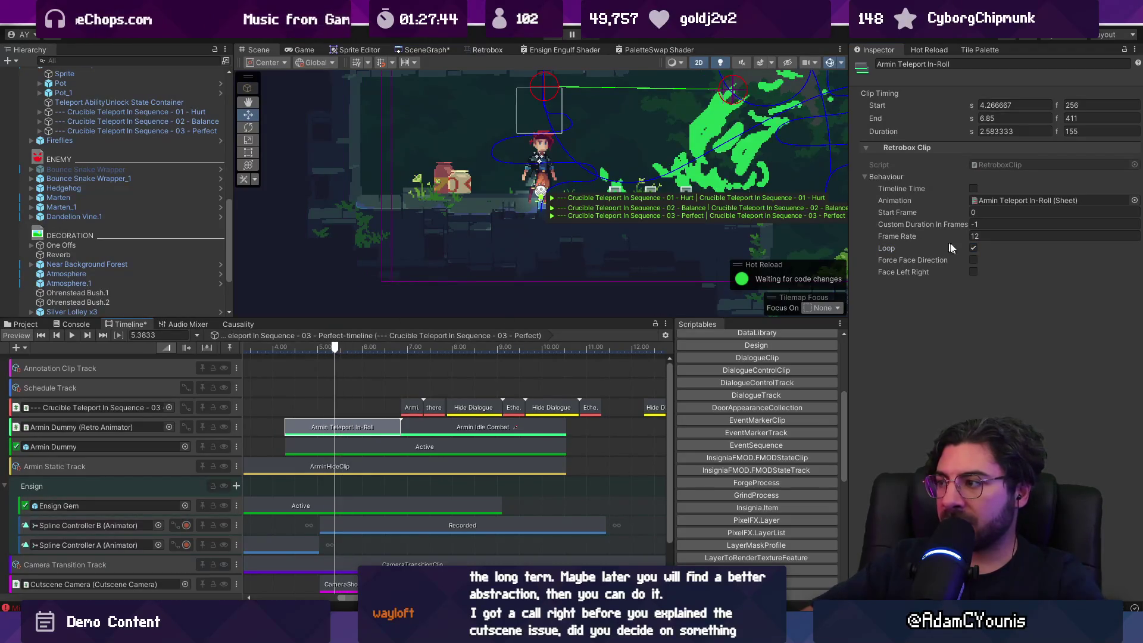
pyautogui.click(974, 248)
pyautogui.click(377, 350)
pyautogui.moveTo(377, 351); pyautogui.dragTo(363, 352)
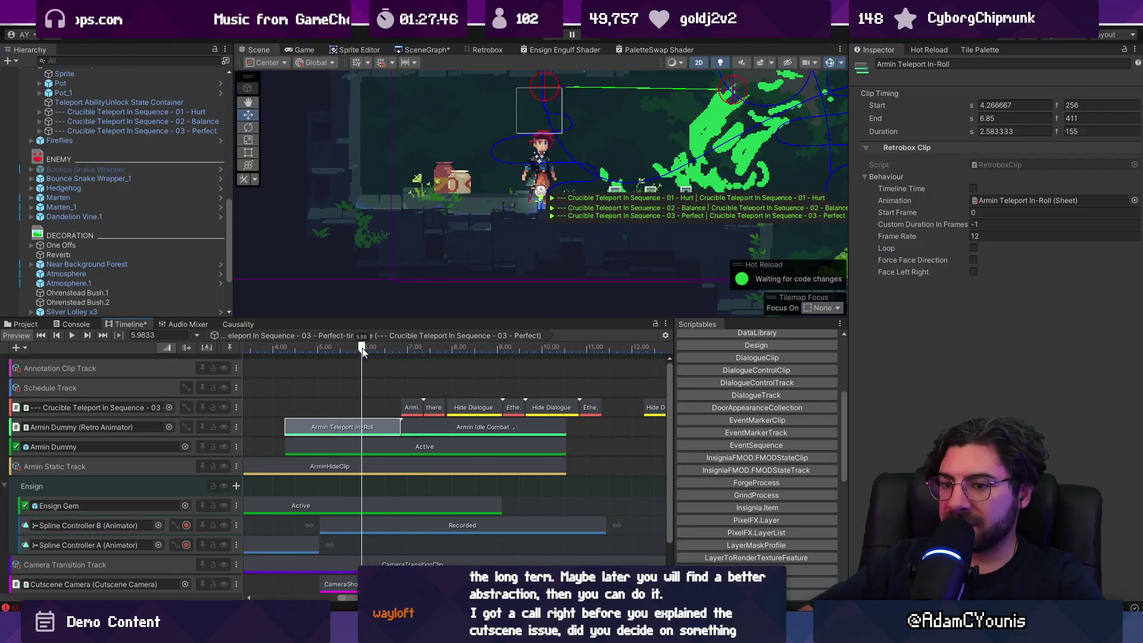
# Duplicate the Armin Idle Combat clip, slide it earlier, and trim it to start at 4.27 s
pyautogui.click(380, 402)
pyautogui.click(428, 427)
pyautogui.moveTo(310, 351); pyautogui.dragTo(259, 349)
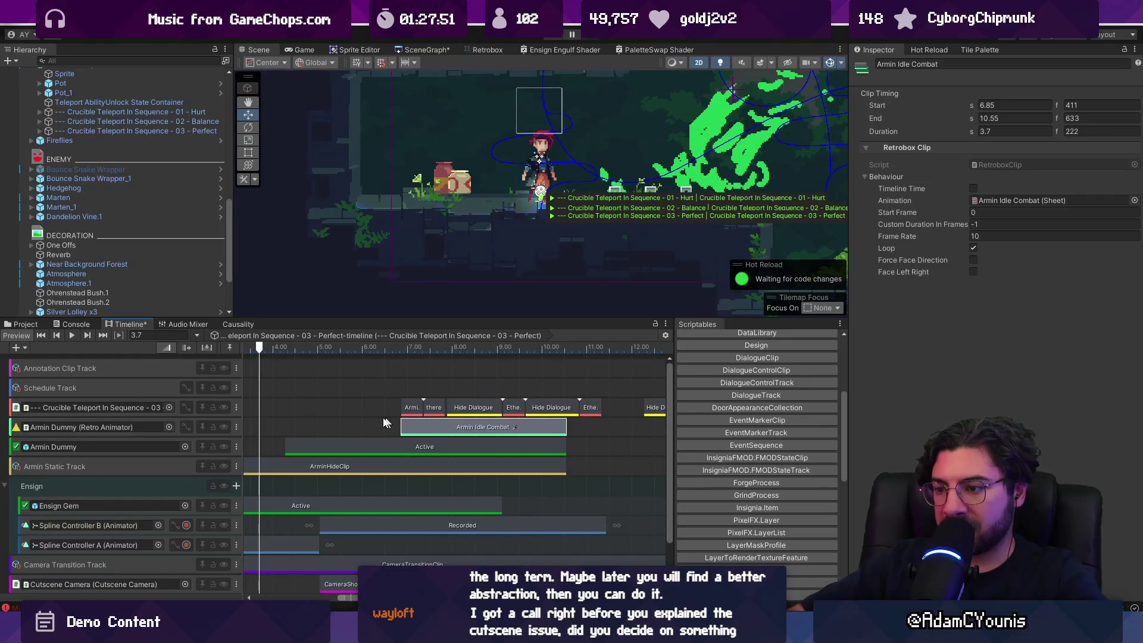
pyautogui.hotkey('ctrl', 'd')
pyautogui.scroll(-2, 486, 441)
pyautogui.click(483, 349)
pyautogui.moveTo(483, 349); pyautogui.dragTo(428, 349)
pyautogui.moveTo(524, 428)
pyautogui.mouseDown()
pyautogui.moveTo(259, 424)
pyautogui.moveTo(357, 423)
pyautogui.mouseUp()
pyautogui.moveTo(370, 349)
pyautogui.mouseDown()
pyautogui.moveTo(464, 353)
pyautogui.moveTo(437, 351)
pyautogui.mouseUp()
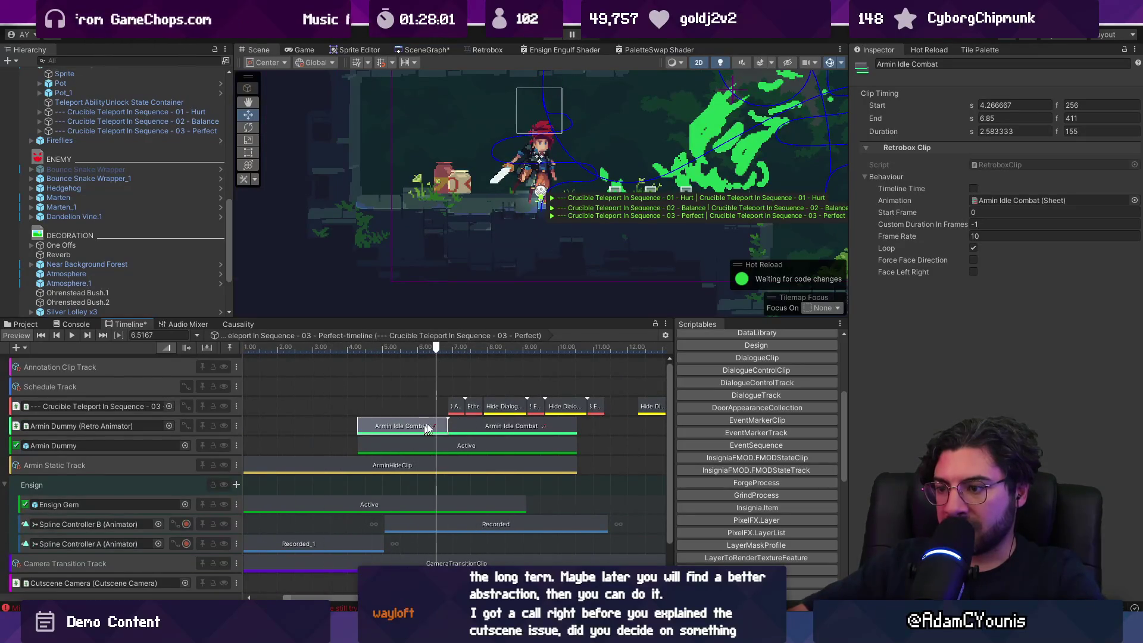
# Assign the Armin Teleport In-Roll (Sheet) animation to the duplicate clip and reveal that asset
pyautogui.click(1135, 200)
pyautogui.write('teleport in roll')
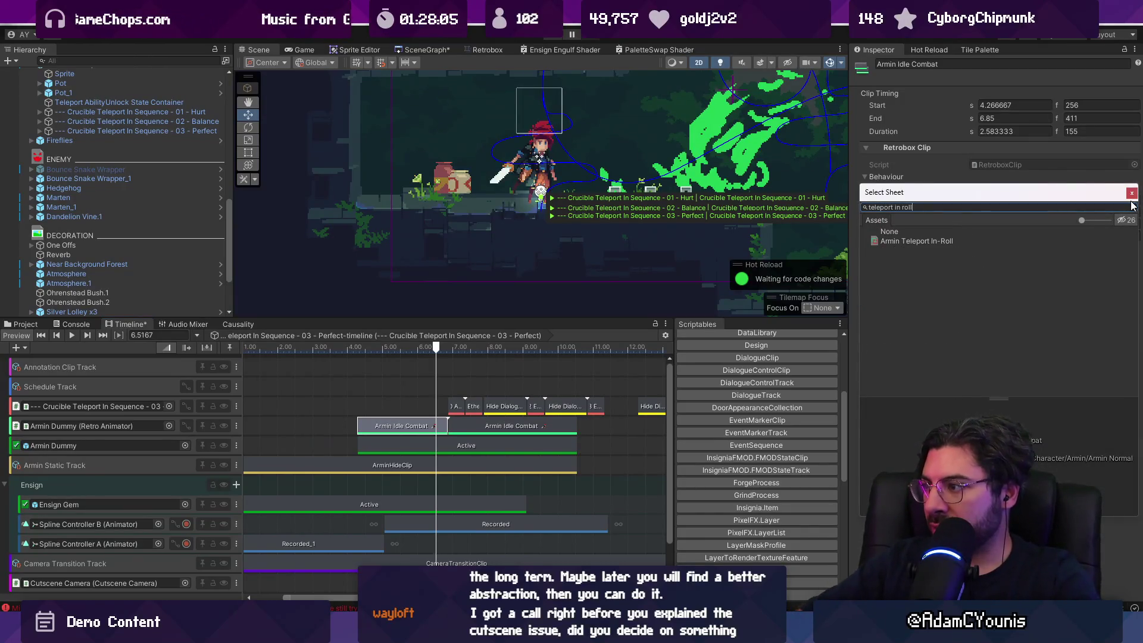
pyautogui.doubleClick(1048, 241)
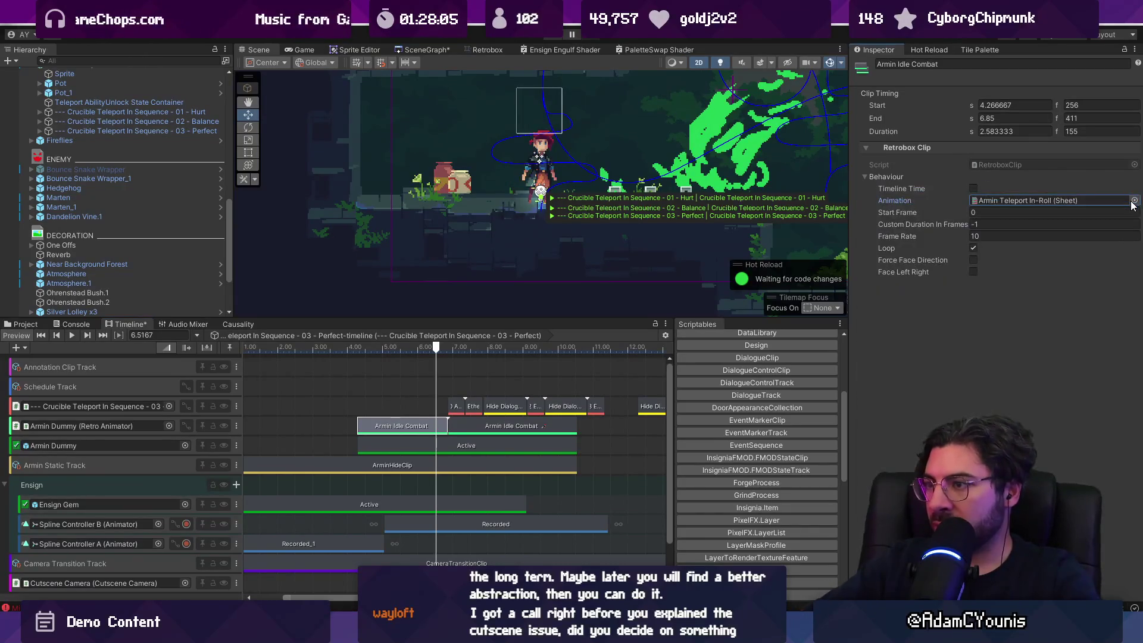
pyautogui.moveTo(414, 349); pyautogui.dragTo(430, 346)
pyautogui.click(1049, 201)
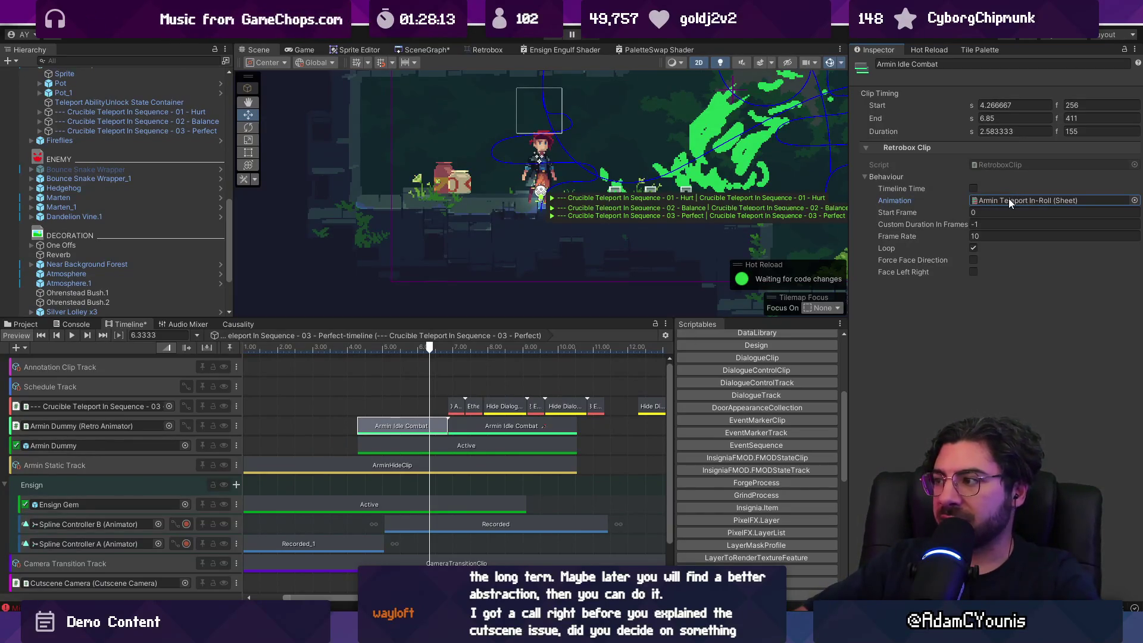
pyautogui.click(362, 48)
pyautogui.click(430, 51)
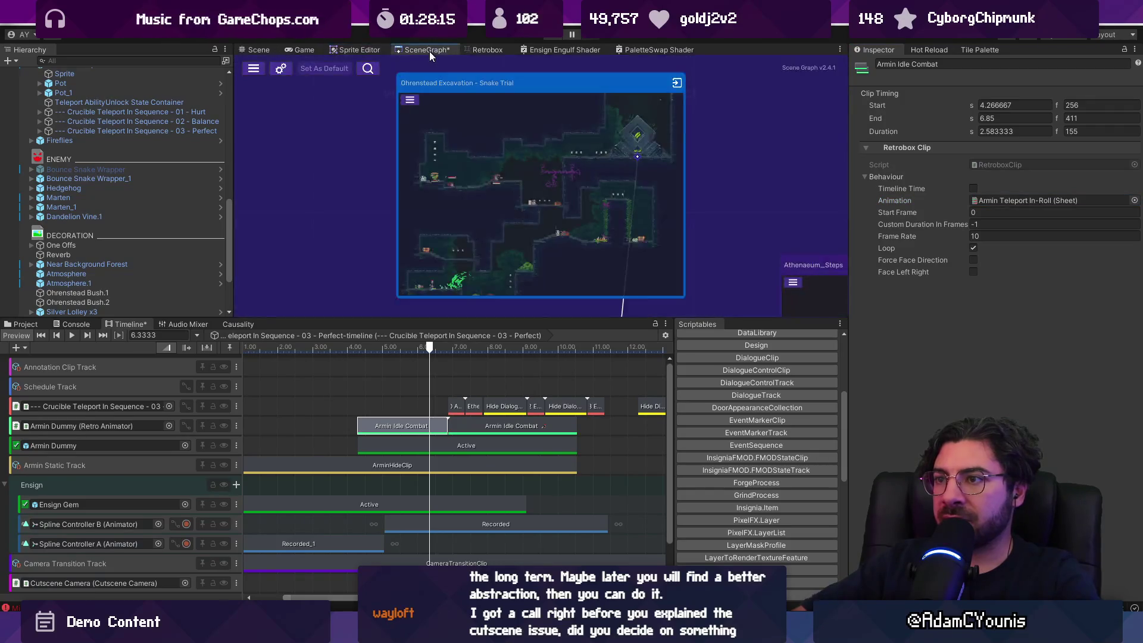
# Open the Armin Teleport In-Roll texture in the Sprite Editor and dismiss two out-of-bounds warnings
pyautogui.click(484, 49)
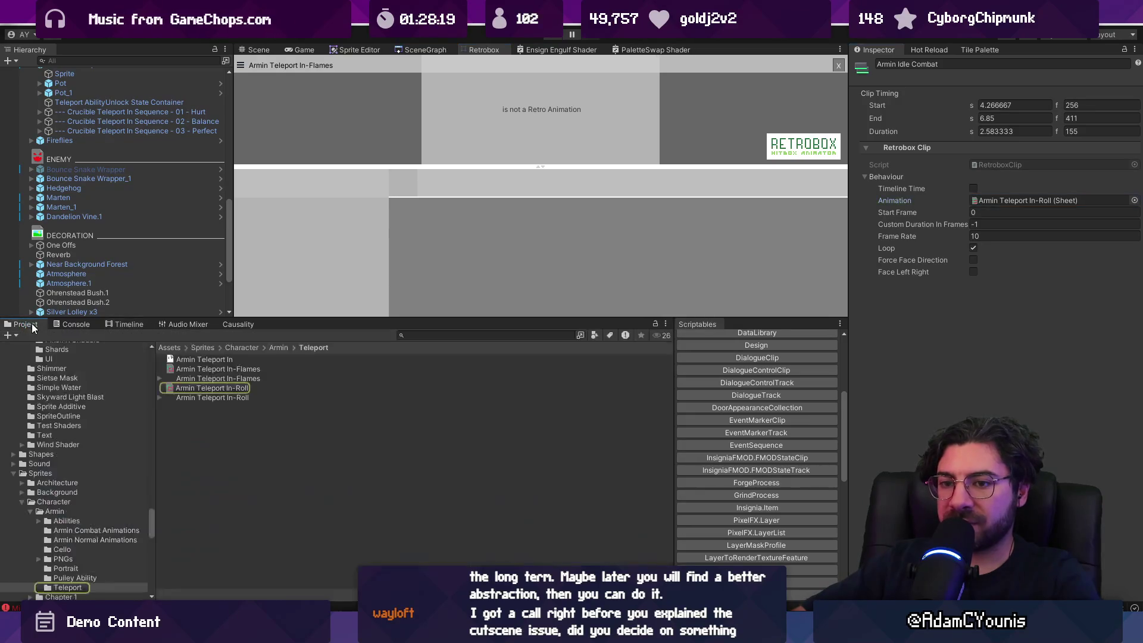
pyautogui.click(210, 388)
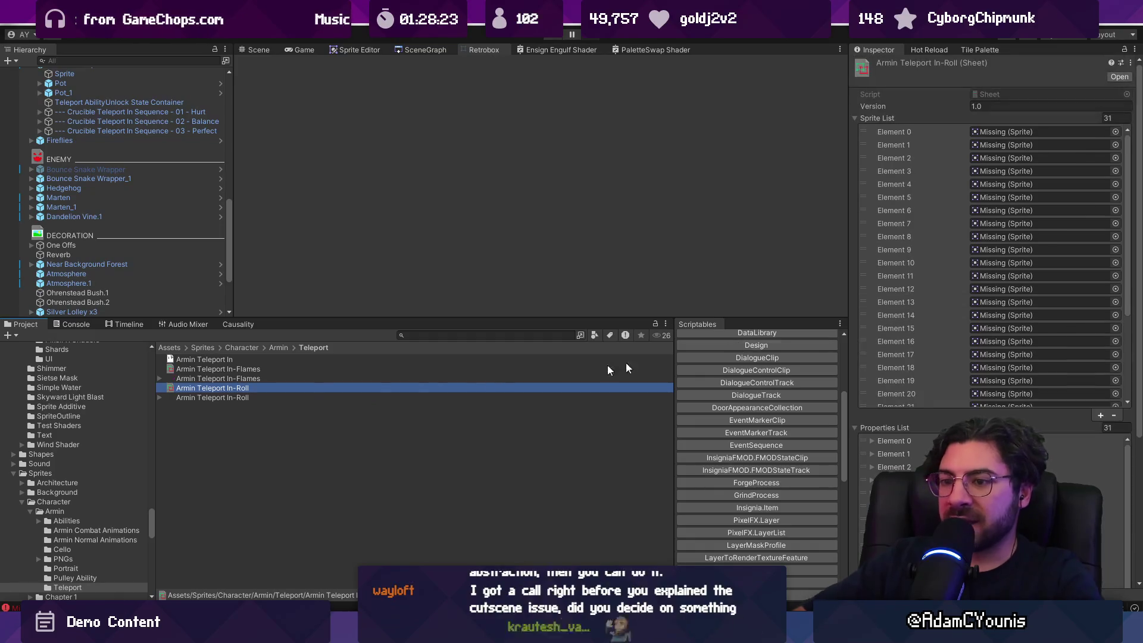
pyautogui.click(203, 397)
pyautogui.click(159, 398)
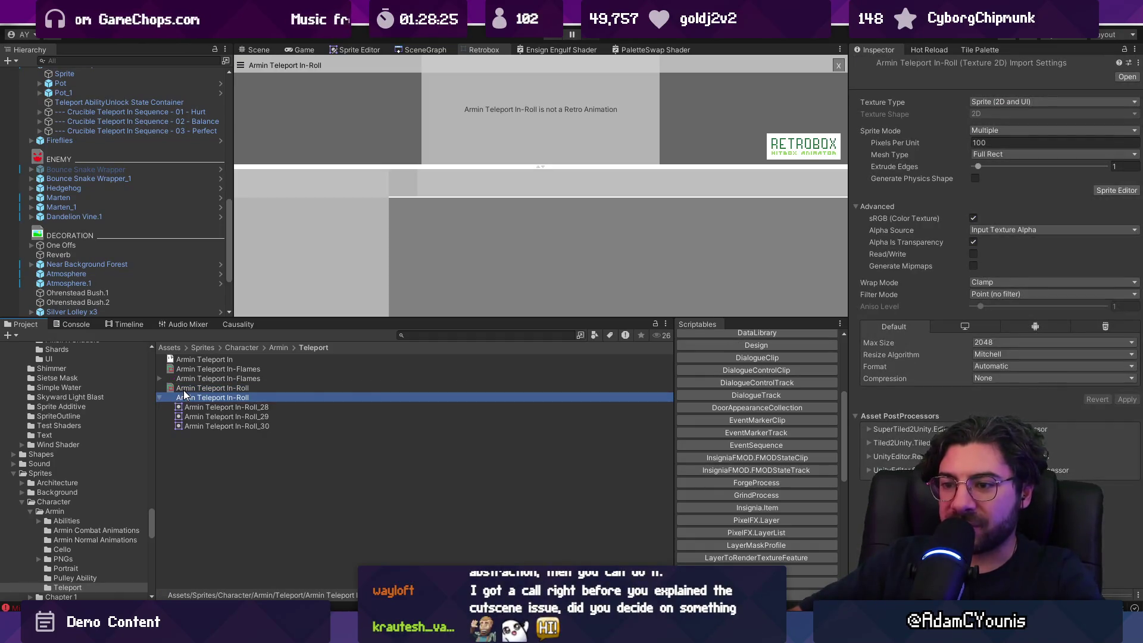
pyautogui.click(185, 391)
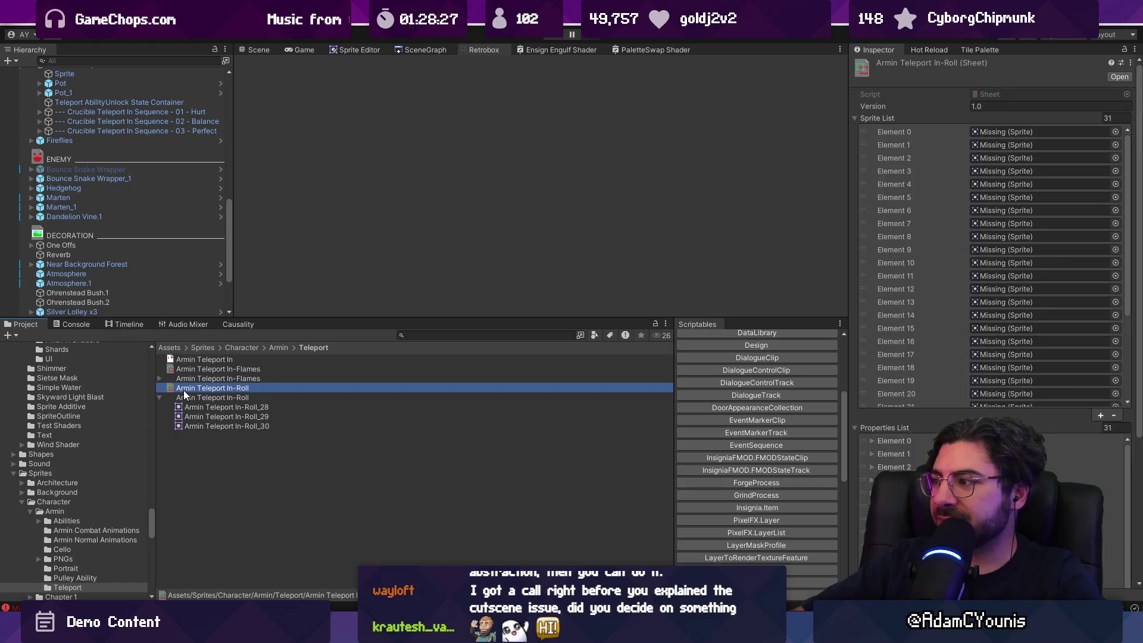
pyautogui.doubleClick(185, 397)
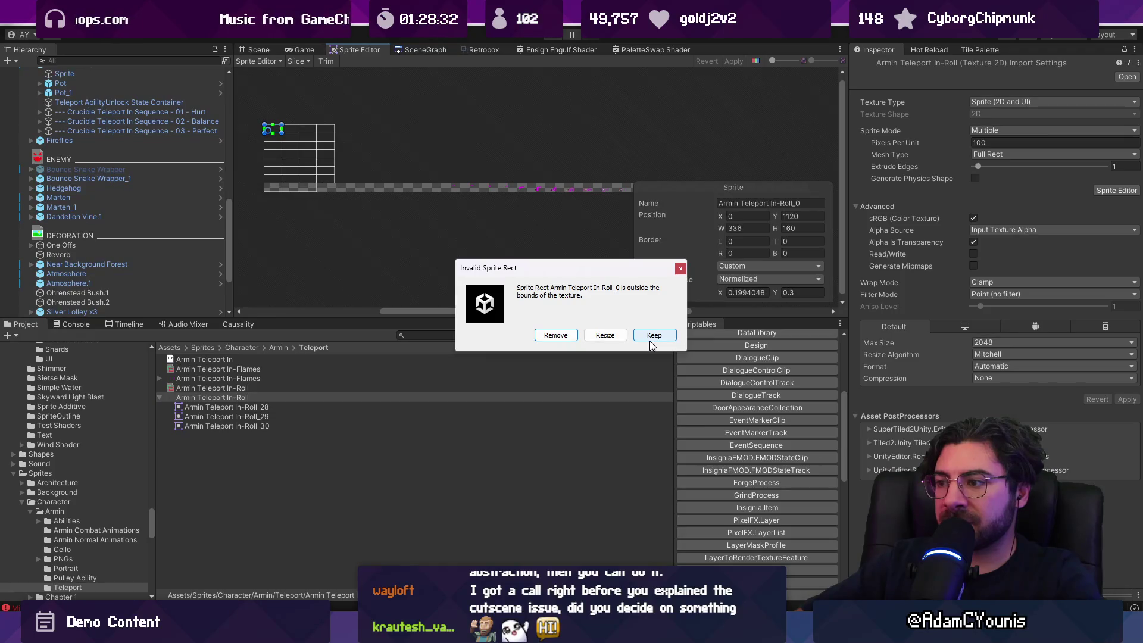
pyautogui.press('Return')
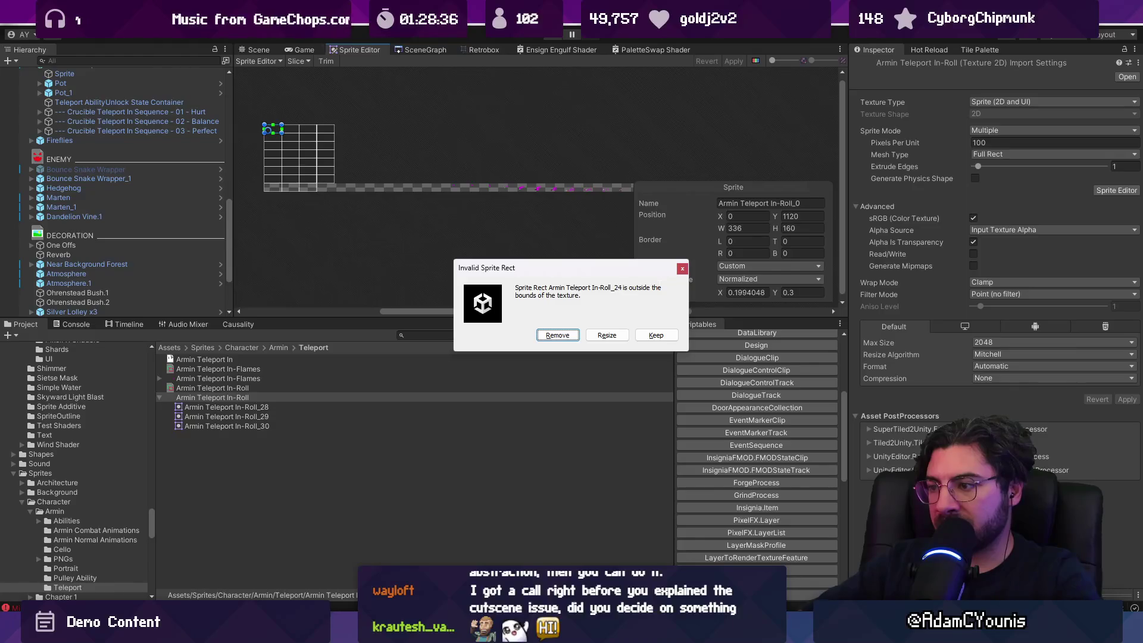
pyautogui.press('Return')
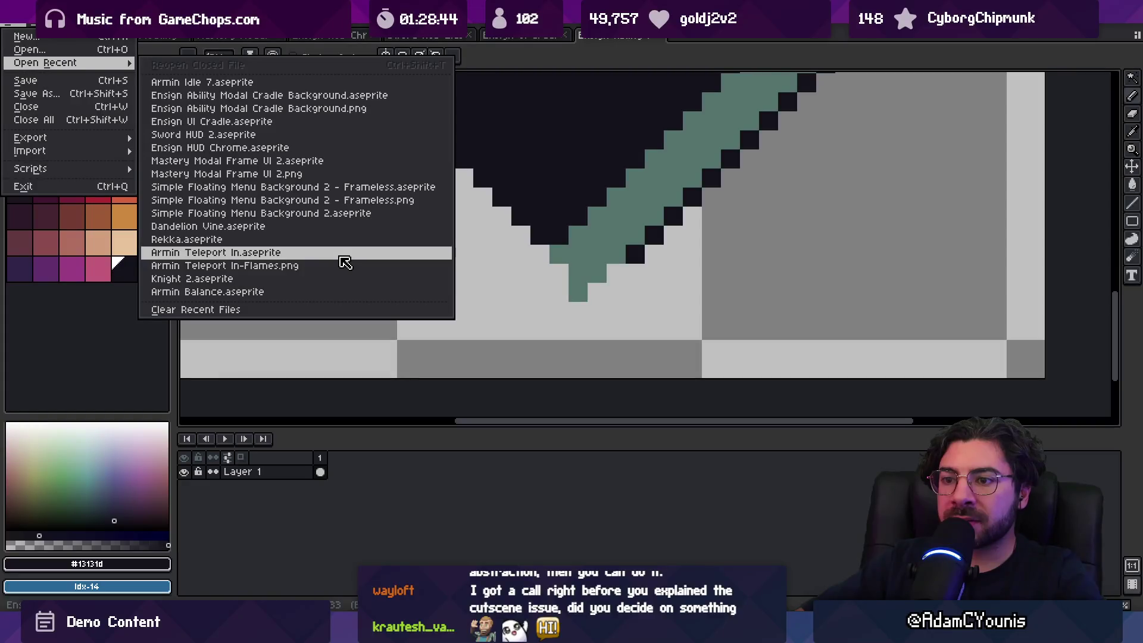
# Close the open sprite document and reopen Armin Teleport In.aseprite via desktop search 'teleport in .ase'
pyautogui.click(340, 258)
pyautogui.scroll(-3, 441, 251)
pyautogui.scroll(3, 441, 251)
pyautogui.hotkey('ctrl', 'w')
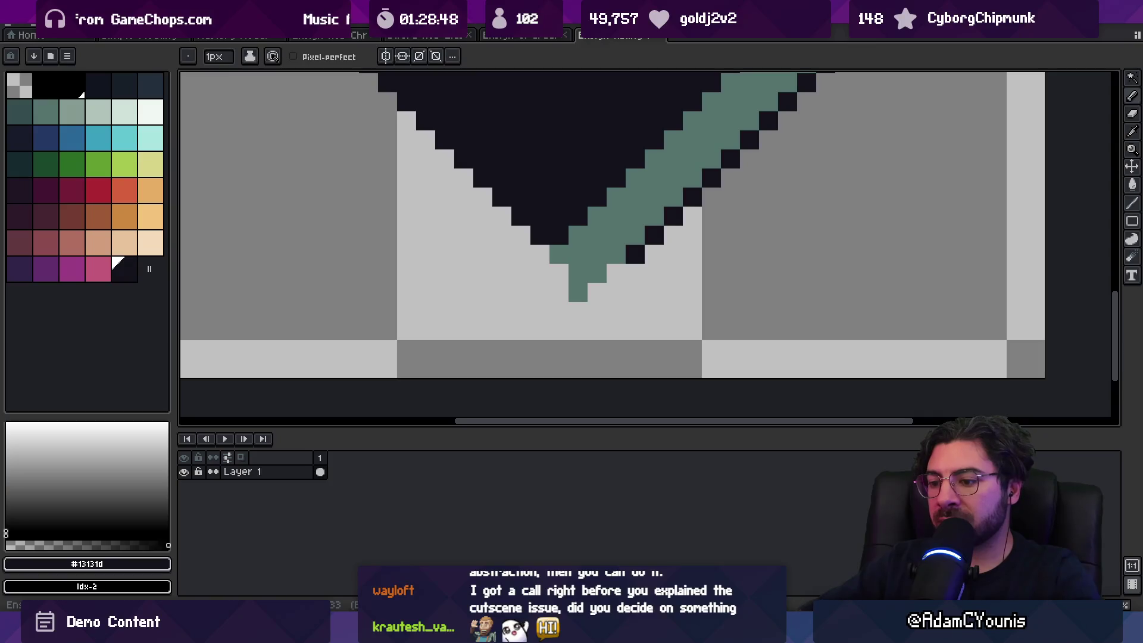
pyautogui.hotkey('ctrl', 'alt', 'space')
pyautogui.write('teleport in .ase')
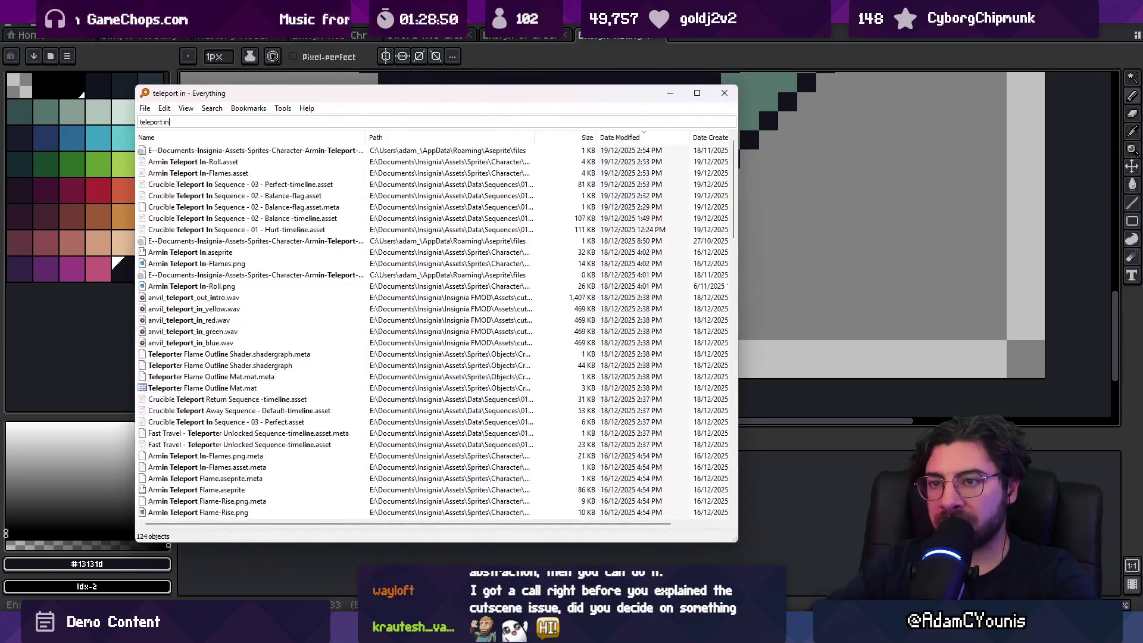
pyautogui.press('Down')
pyautogui.press('Down')
pyautogui.press('Down')
pyautogui.press('Down')
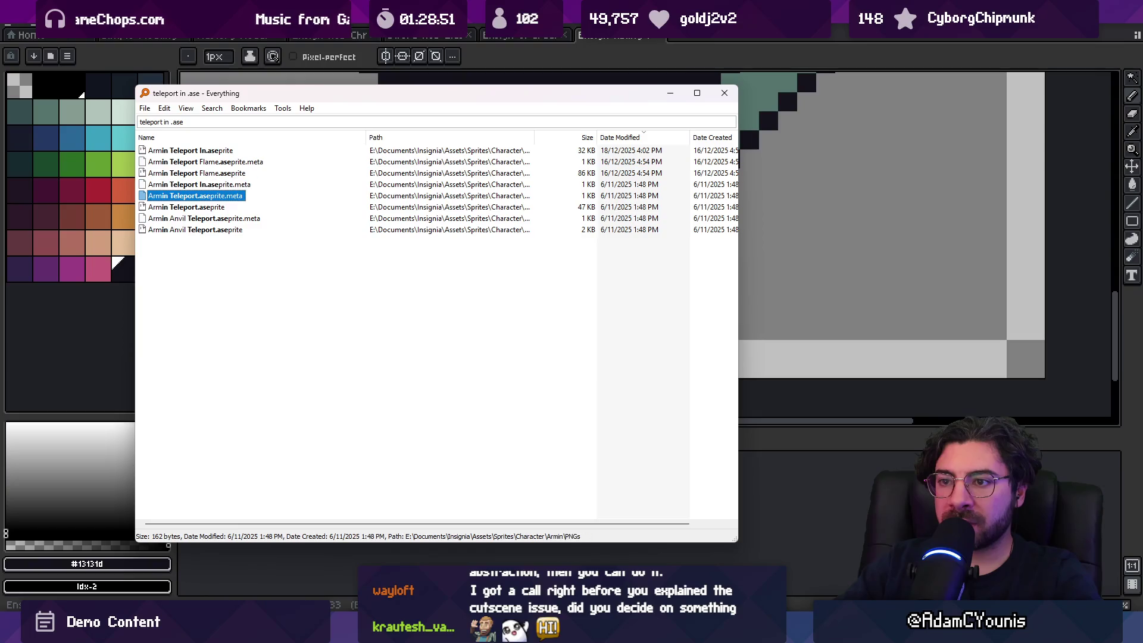
pyautogui.press('Up')
pyautogui.press('Up')
pyautogui.press('Up')
pyautogui.press('Return')
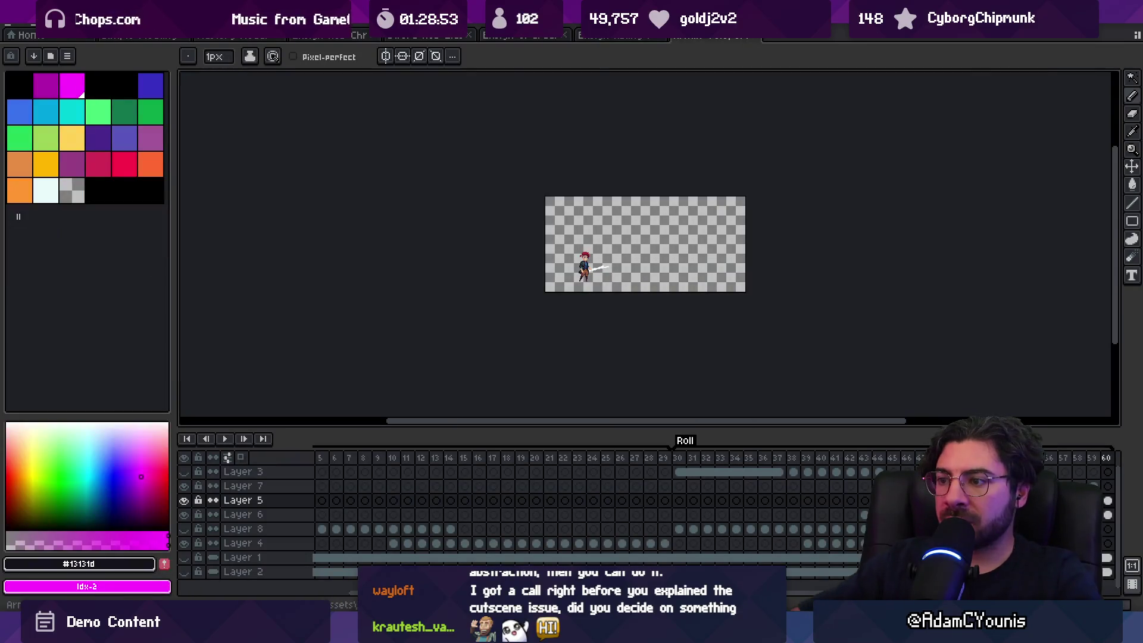
# Export only the Roll-tagged frames as the In-Roll sprite sheet and view it back in Unity
pyautogui.moveTo(537, 464)
pyautogui.mouseDown()
pyautogui.moveTo(301, 461)
pyautogui.moveTo(750, 466)
pyautogui.moveTo(881, 462)
pyautogui.moveTo(721, 462)
pyautogui.moveTo(1082, 448)
pyautogui.moveTo(434, 462)
pyautogui.moveTo(917, 464)
pyautogui.mouseUp()
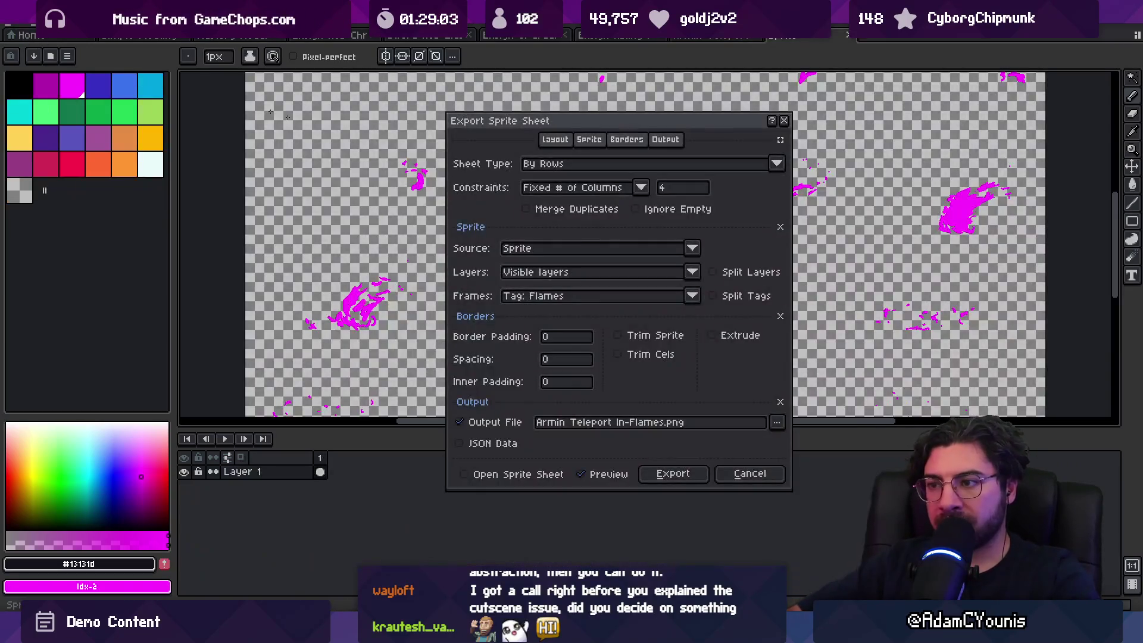
pyautogui.click(593, 296)
pyautogui.click(572, 348)
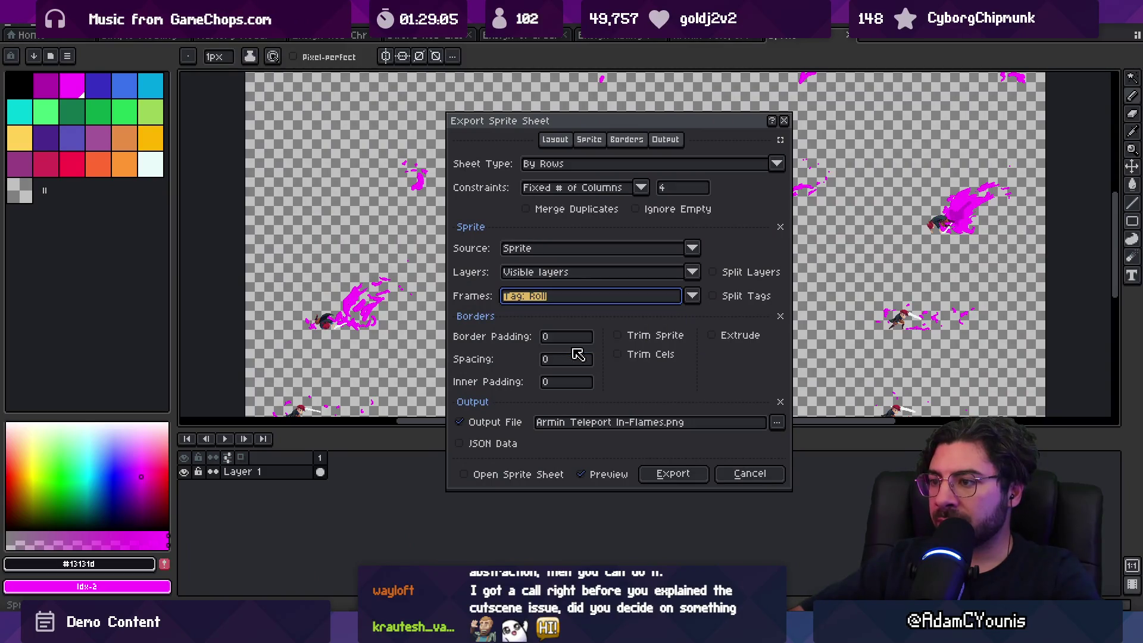
pyautogui.click(636, 424)
pyautogui.press('BackSpace')
pyautogui.write('Roll')
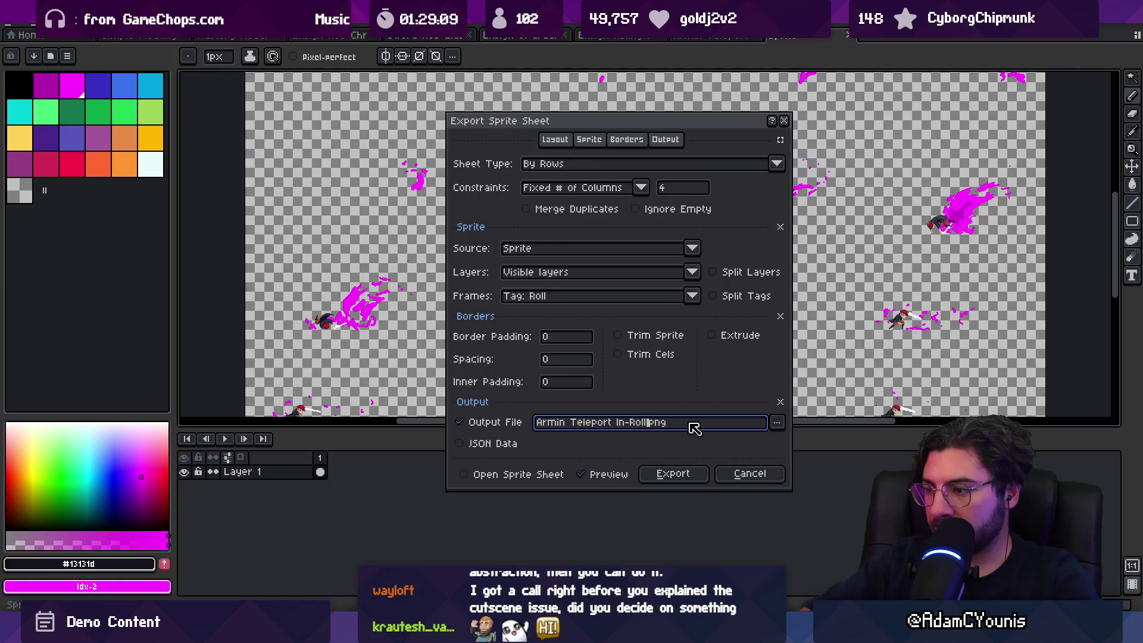
pyautogui.click(673, 473)
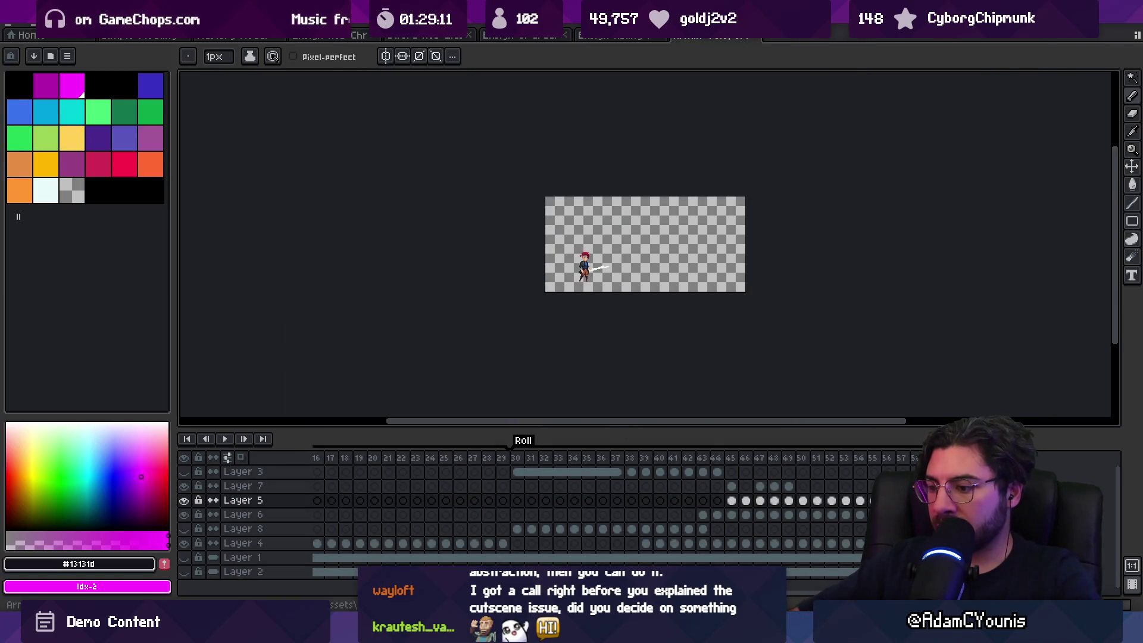
pyautogui.hotkey('alt', 'Tab')
pyautogui.click(702, 126)
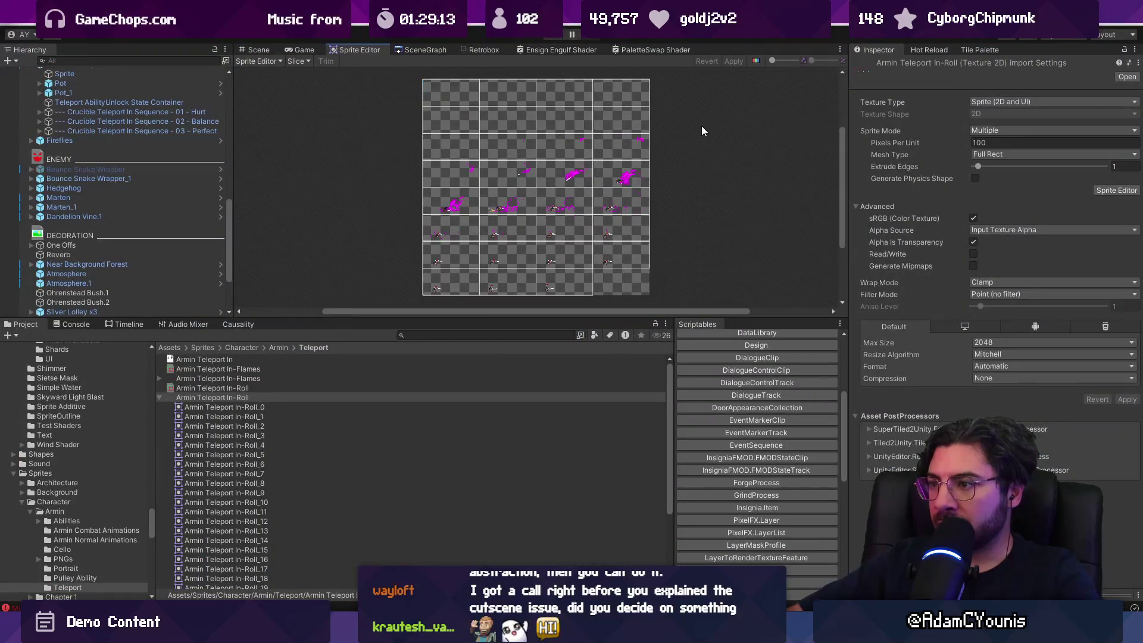
# Preview the new Armin Teleport In-Roll sheet in the retro animation preview, then return to Scene
pyautogui.moveTo(699, 127); pyautogui.dragTo(678, 116)
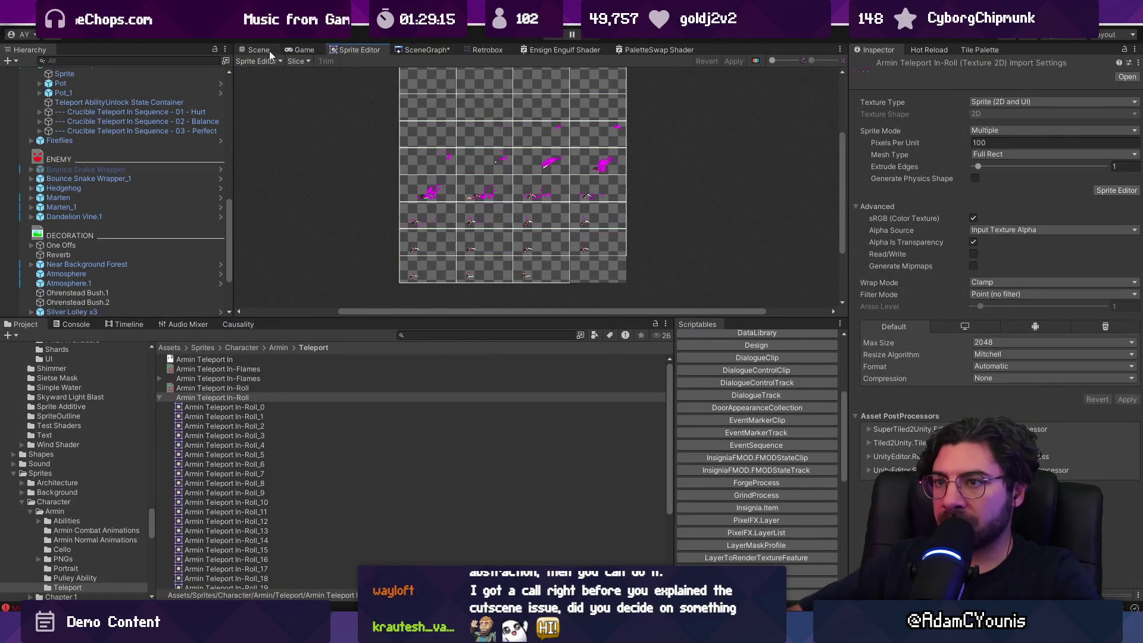
pyautogui.click(487, 51)
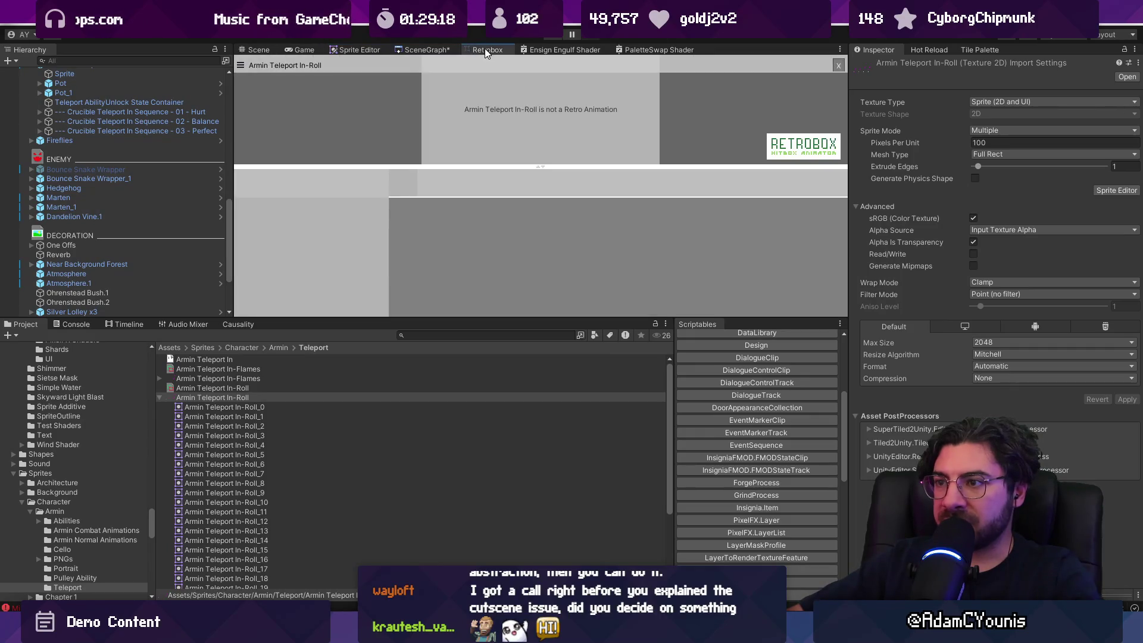
pyautogui.click(255, 389)
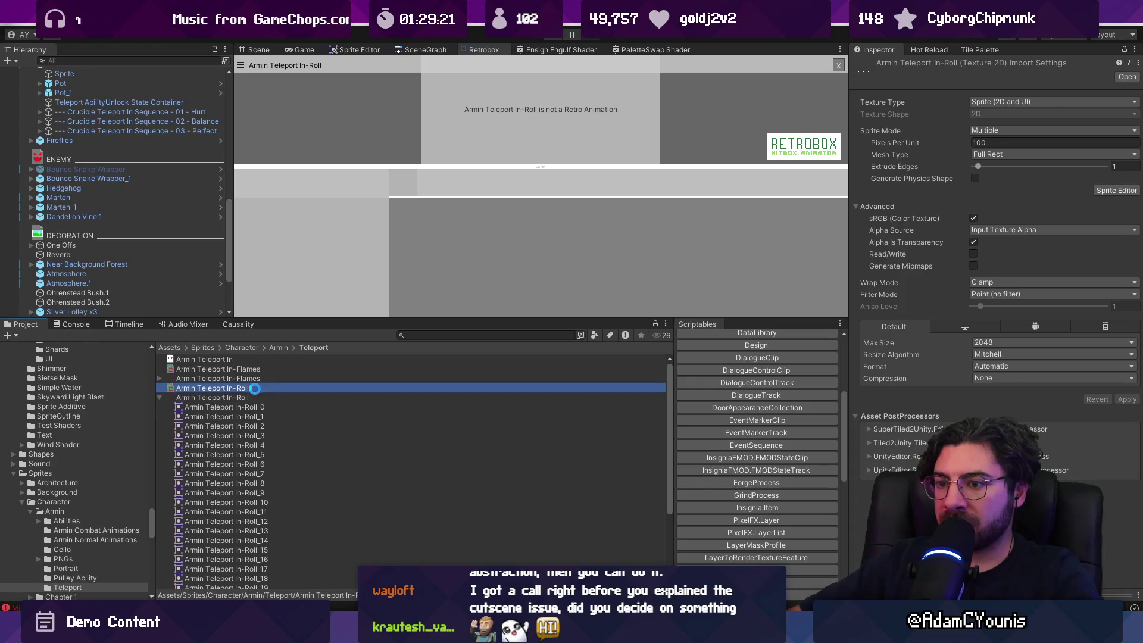
pyautogui.click(259, 50)
# Scrub the Perfect cutscene from 7.4 s back to 0, then open the Causality sequence list
pyautogui.click(128, 325)
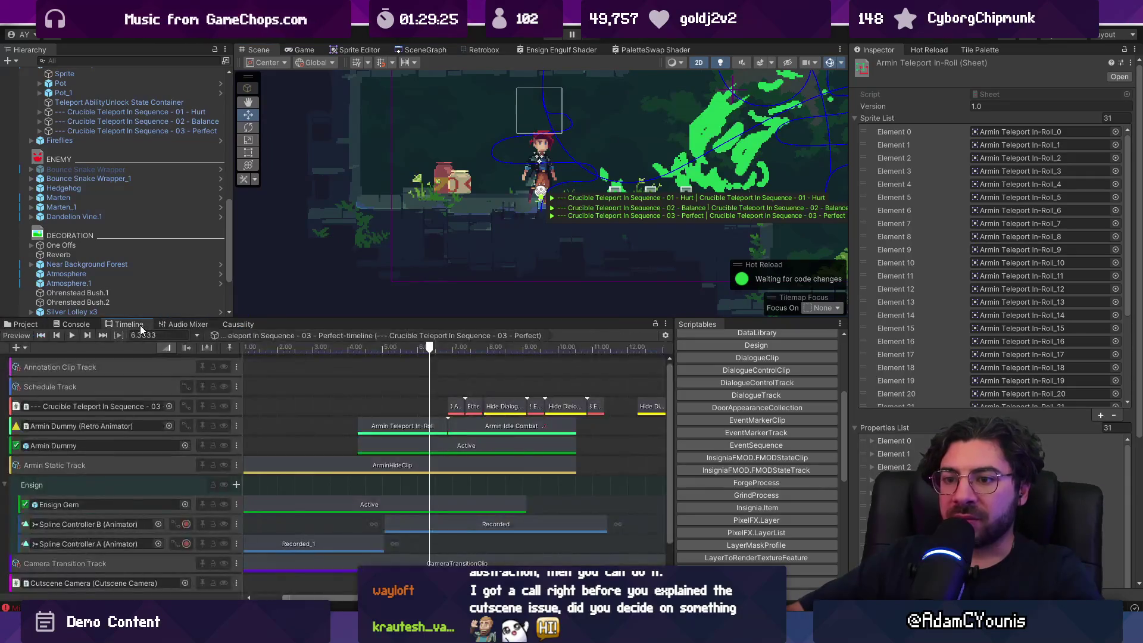
pyautogui.moveTo(402, 345)
pyautogui.mouseDown()
pyautogui.moveTo(371, 343)
pyautogui.moveTo(468, 342)
pyautogui.moveTo(247, 343)
pyautogui.mouseUp()
pyautogui.scroll(-3, 379, 435)
pyautogui.scroll(-2, 379, 434)
pyautogui.click(417, 446)
pyautogui.moveTo(412, 345); pyautogui.dragTo(320, 344)
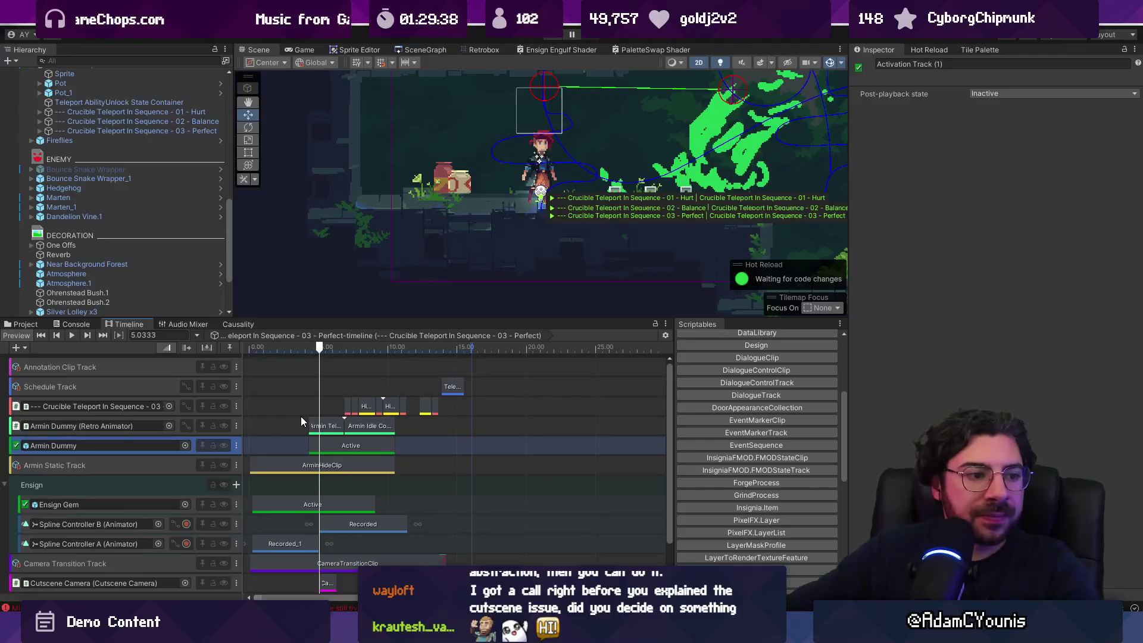
pyautogui.scroll(-2, 350, 406)
pyautogui.click(440, 335)
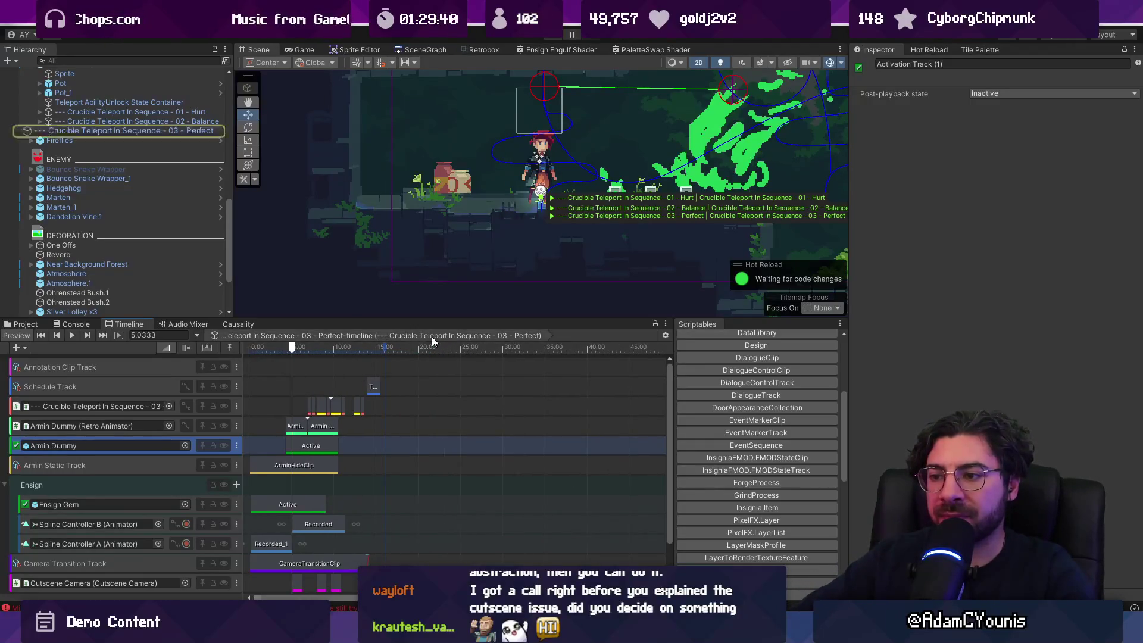
pyautogui.moveTo(291, 347); pyautogui.dragTo(233, 348)
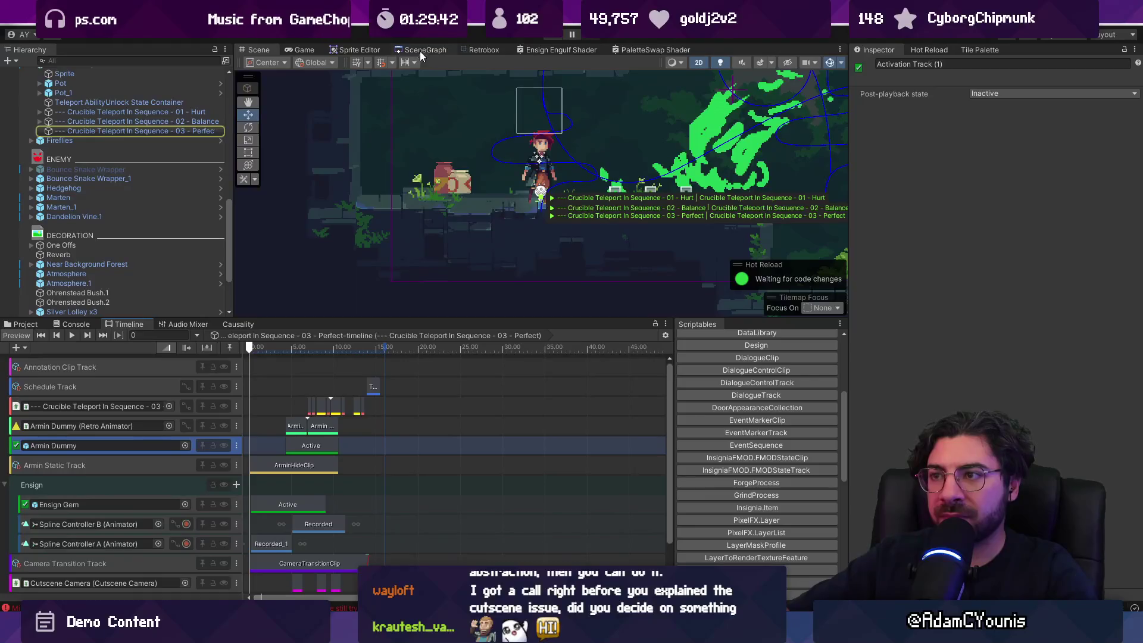
pyautogui.click(234, 324)
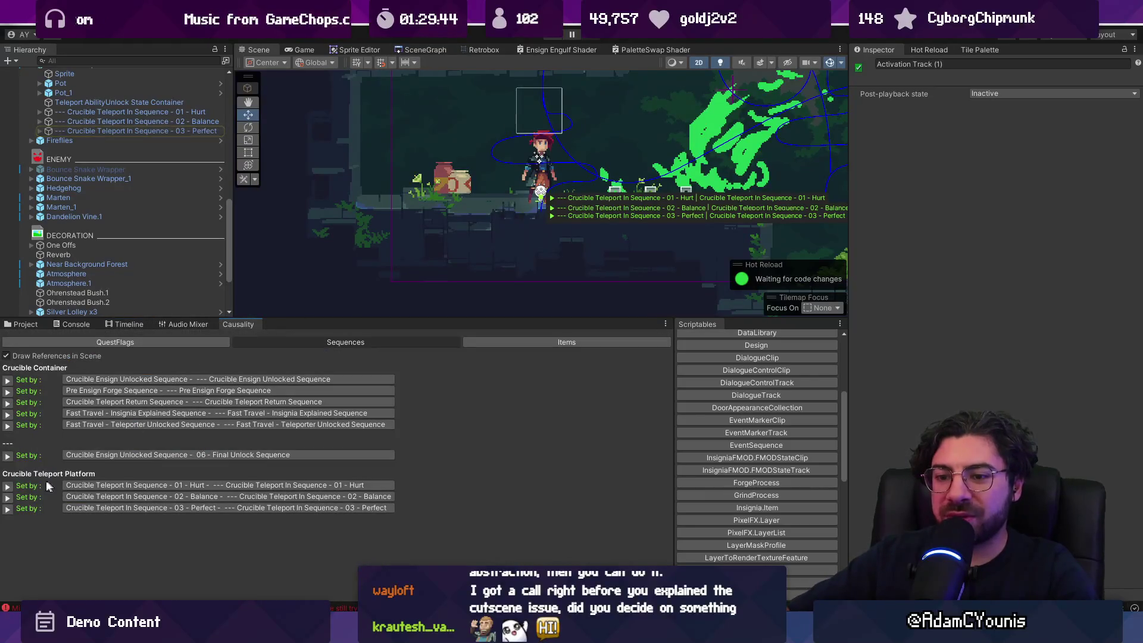
# Briefly run and stop the game, then select the 03 - Perfect sequence and inspect its children
pyautogui.click(7, 510)
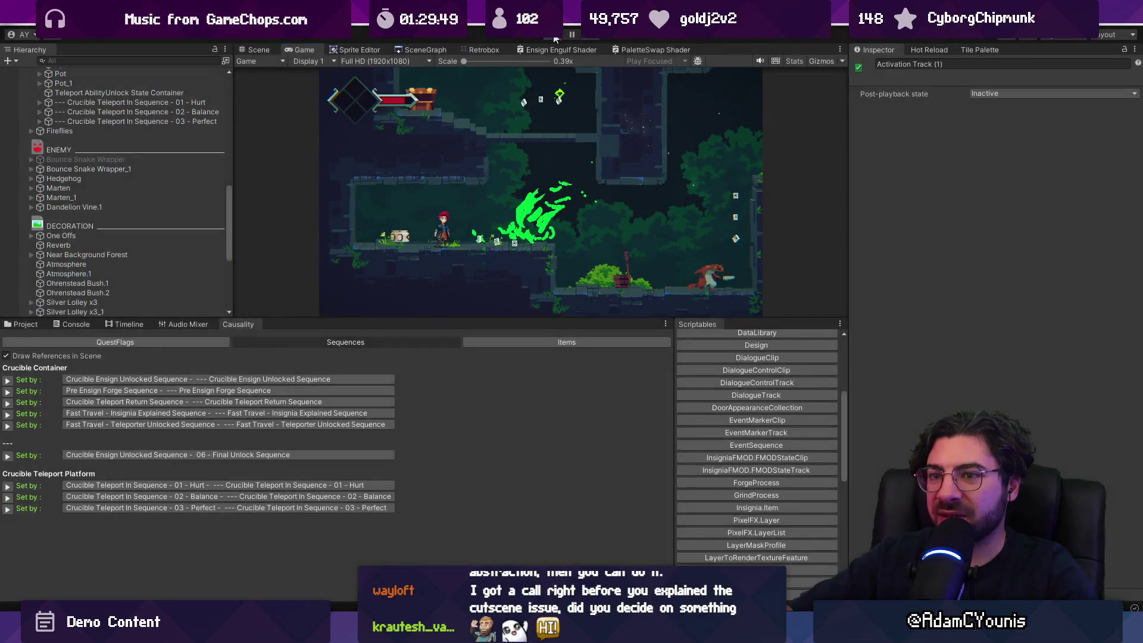
pyautogui.click(555, 37)
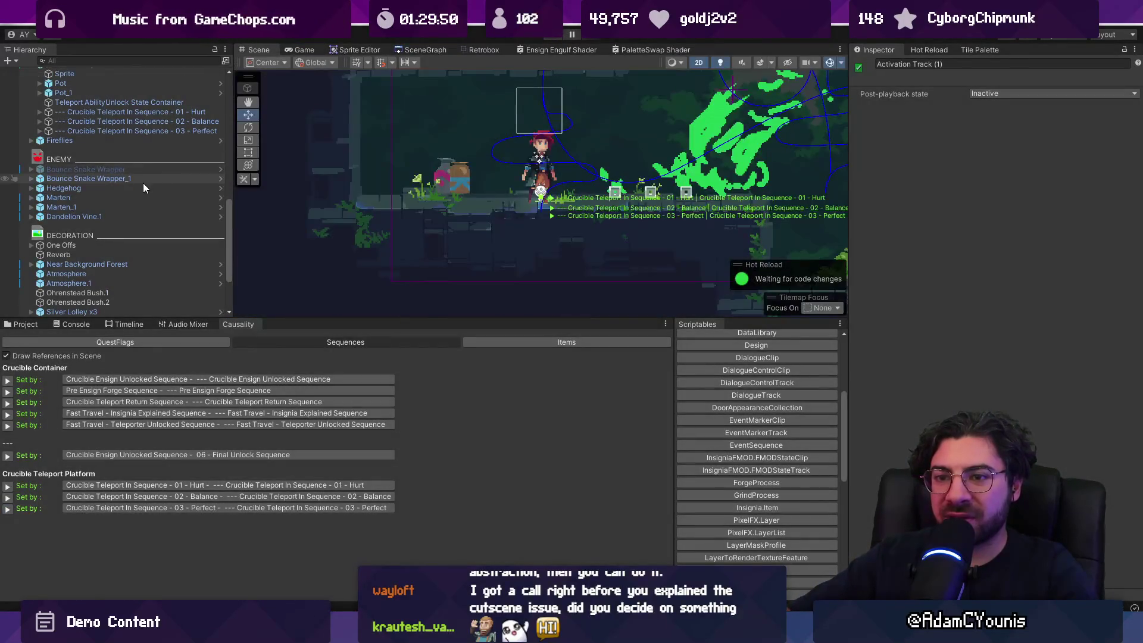
pyautogui.scroll(1, 115, 140)
pyautogui.click(122, 166)
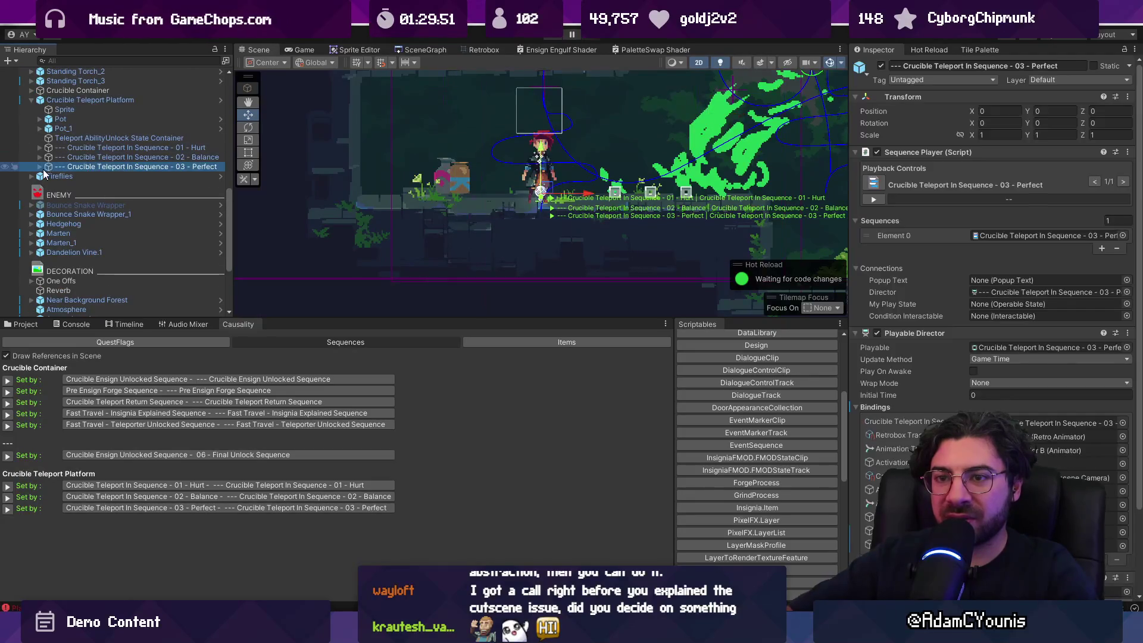
pyautogui.click(39, 167)
pyautogui.click(77, 186)
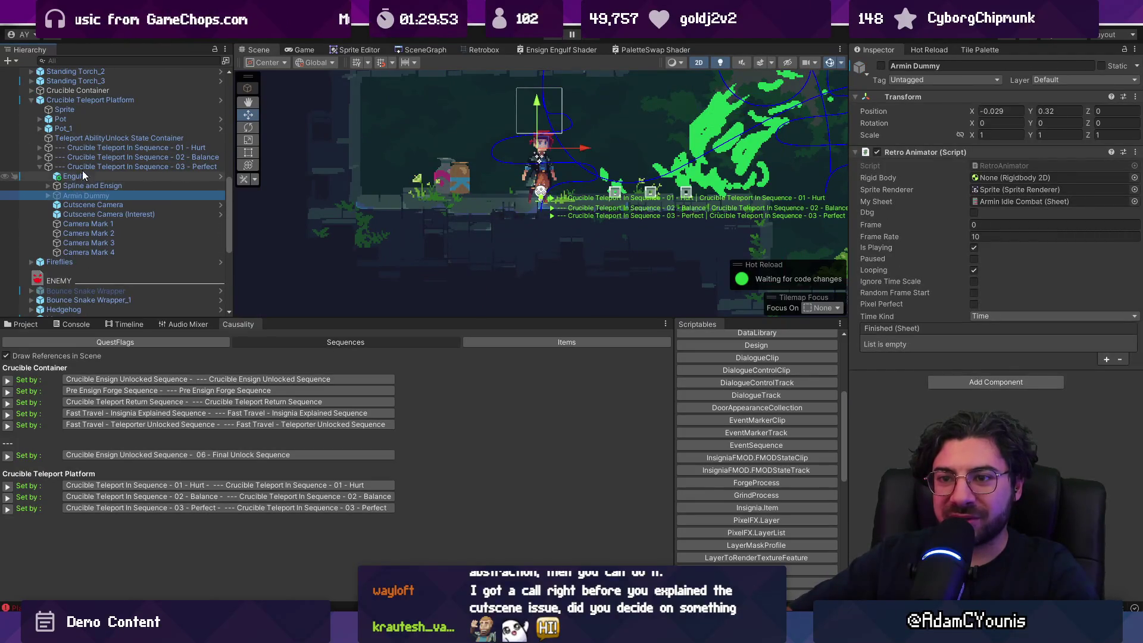
pyautogui.click(85, 164)
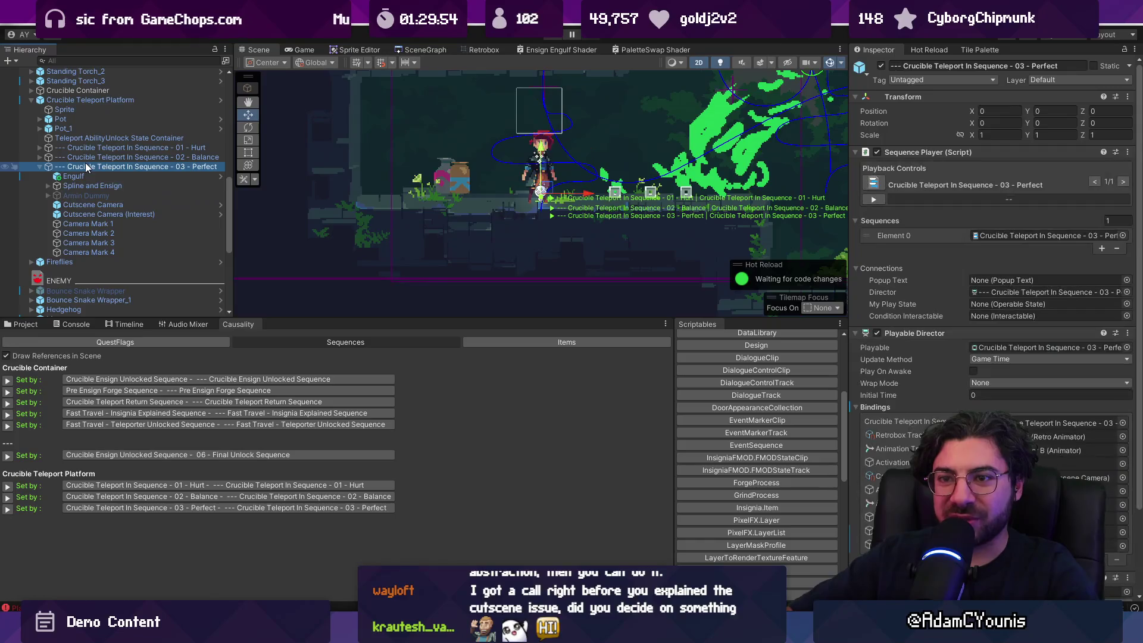
# Clear the Console, then play 03 - Perfect from the Causality sequence list and stop
pyautogui.click(63, 323)
pyautogui.click(11, 336)
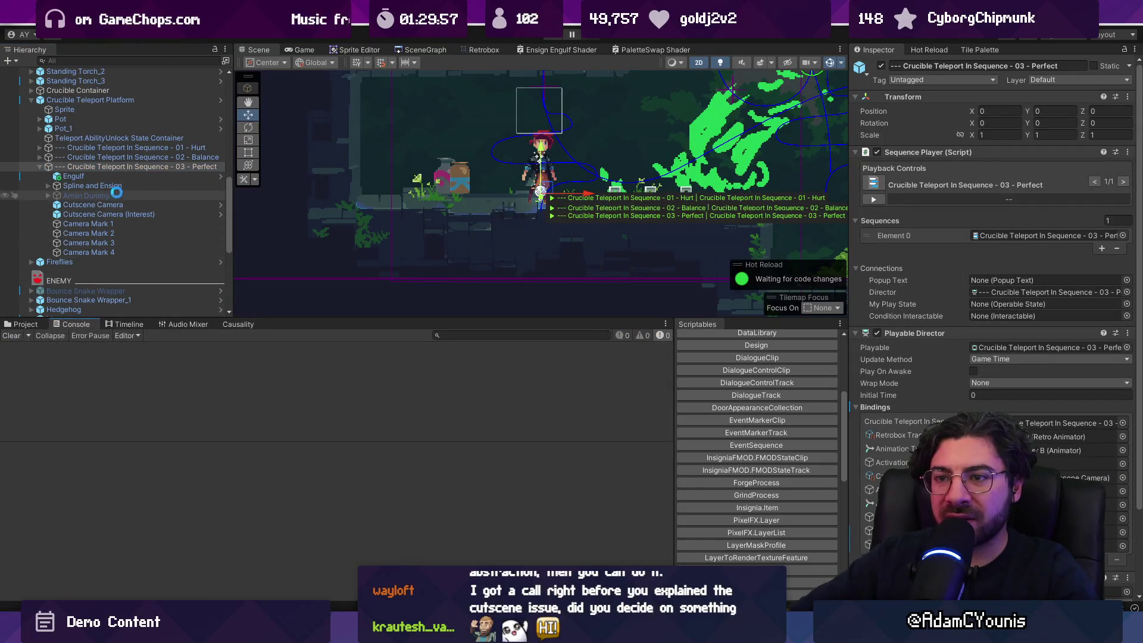
pyautogui.click(230, 323)
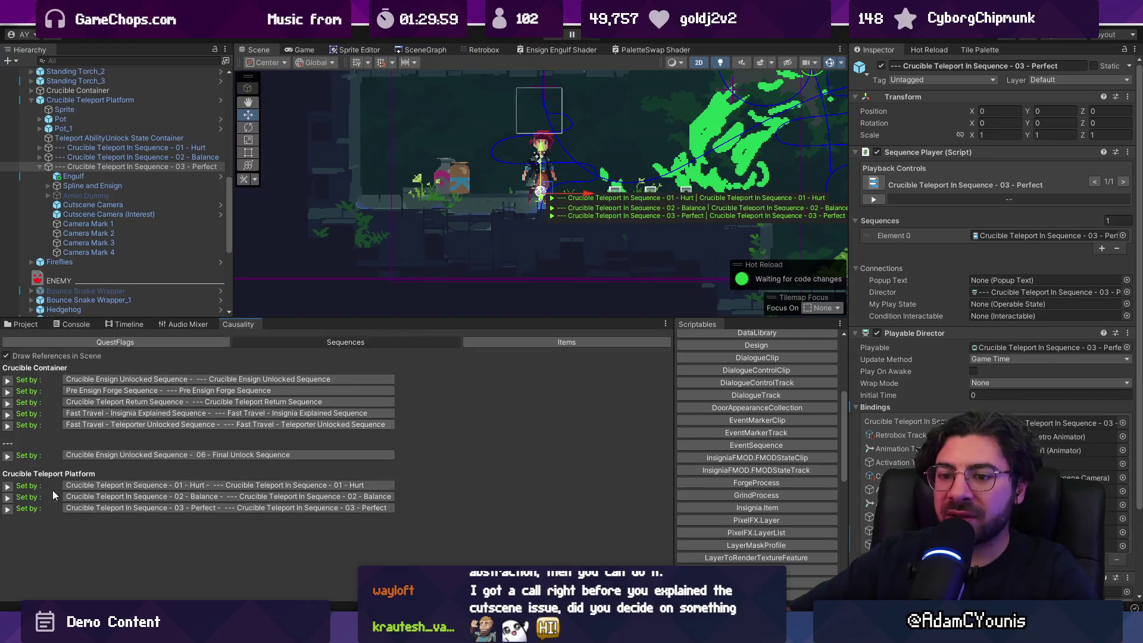
pyautogui.click(8, 510)
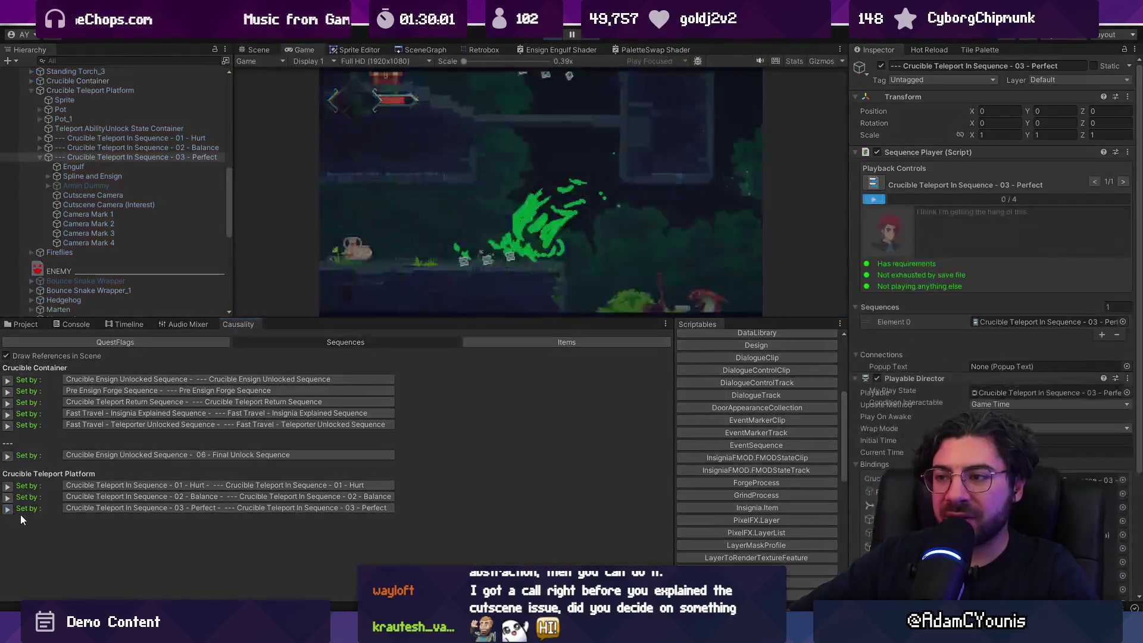
pyautogui.click(553, 37)
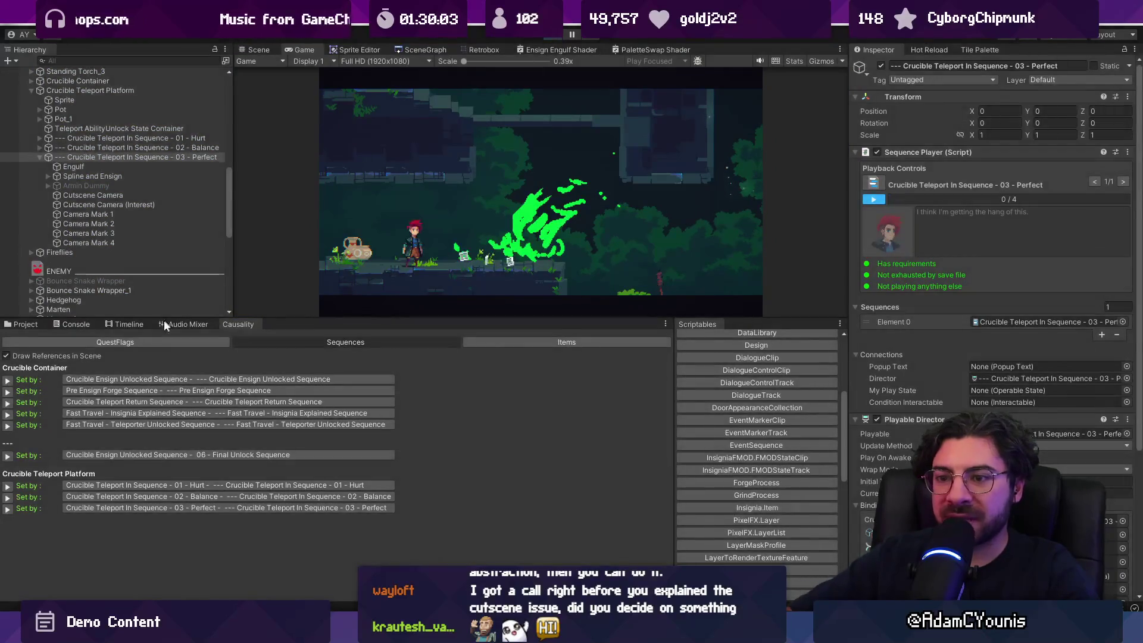
# Open 03 - Perfect's timeline, select the Armin Teleport In-Roll clip, and scrub to about 5.7 s
pyautogui.click(142, 323)
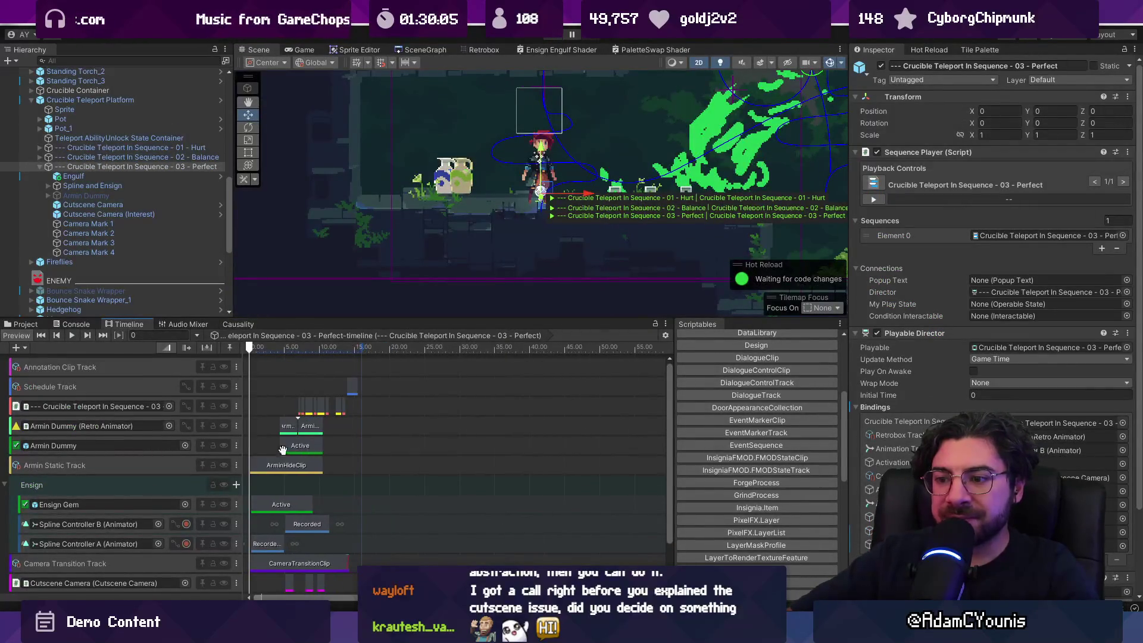
pyautogui.scroll(-1, 243, 419)
pyautogui.scroll(6, 288, 420)
pyautogui.click(289, 420)
pyautogui.moveTo(275, 345); pyautogui.dragTo(344, 346)
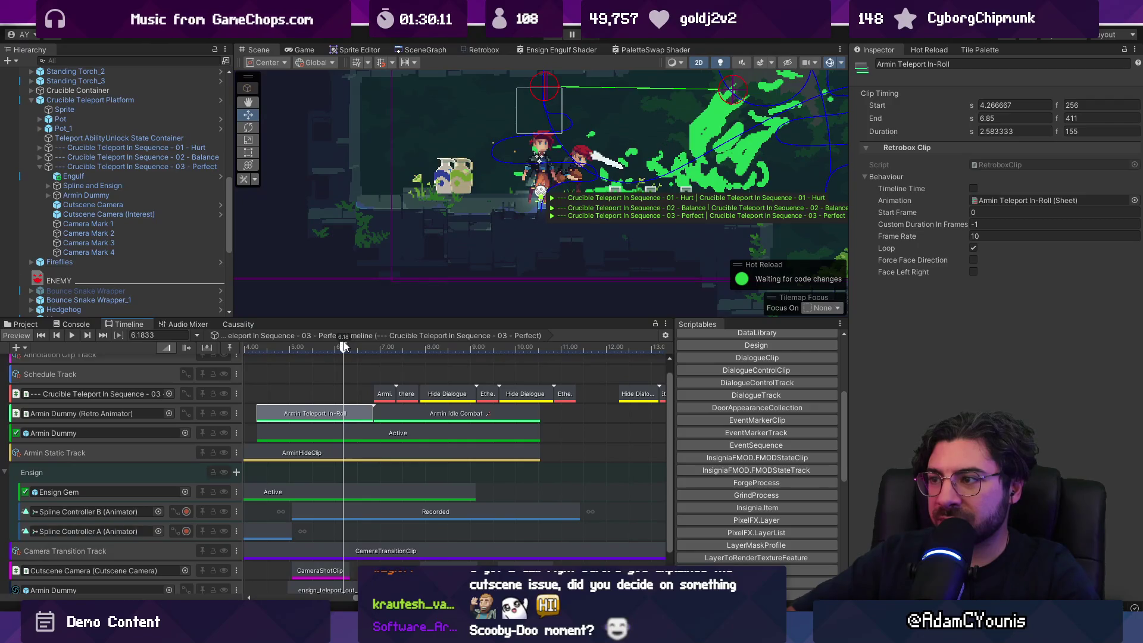
pyautogui.click(718, 120)
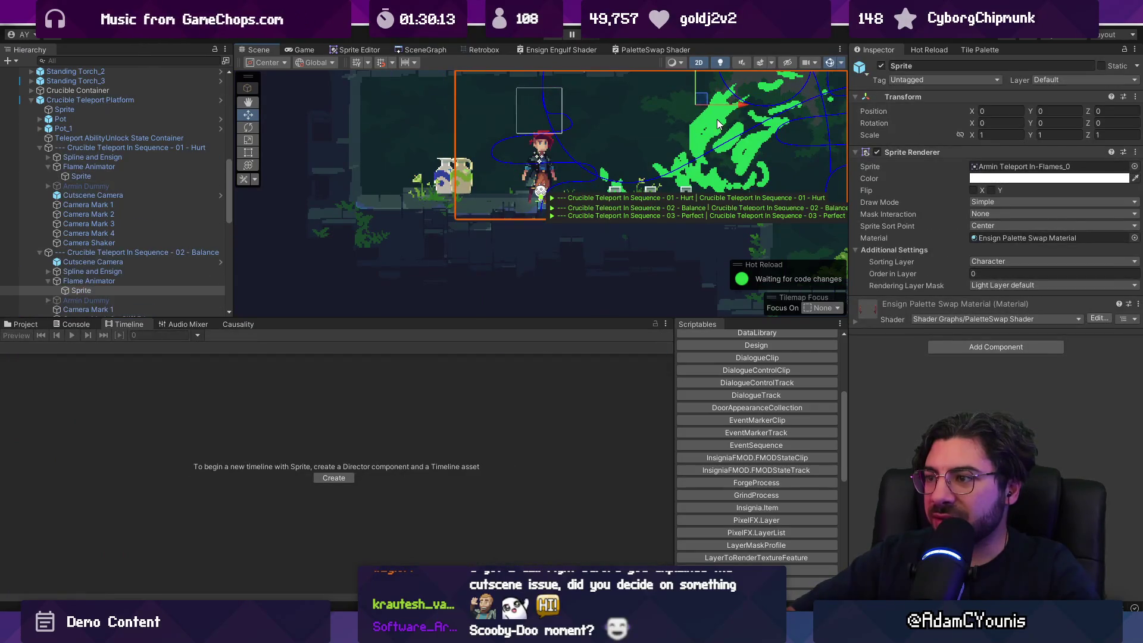
pyautogui.click(102, 285)
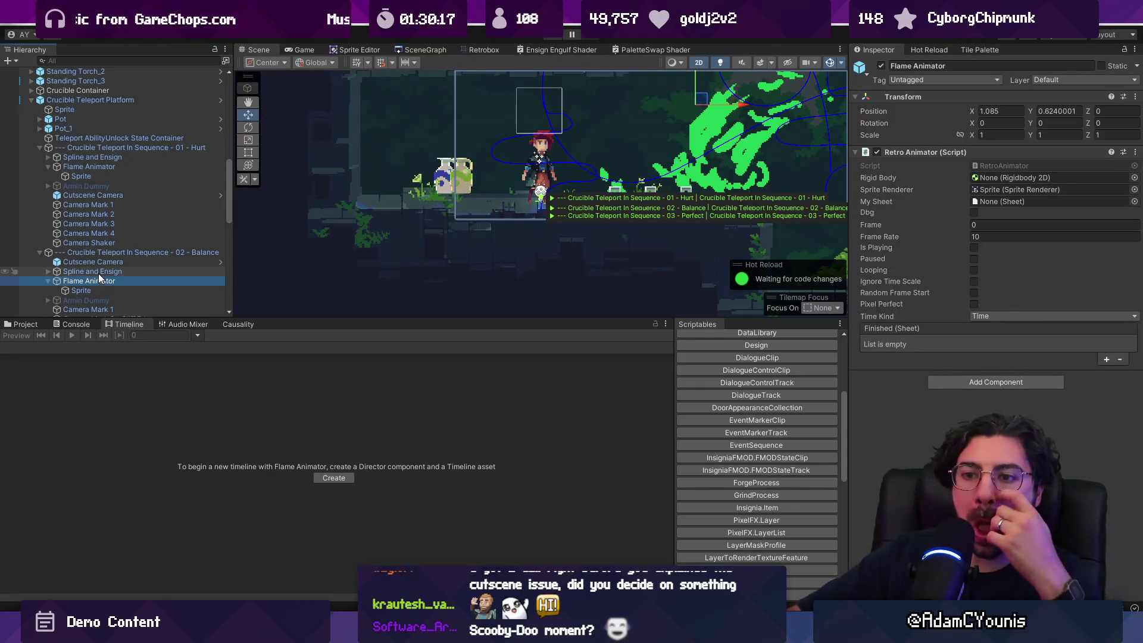
pyautogui.scroll(-3, 99, 275)
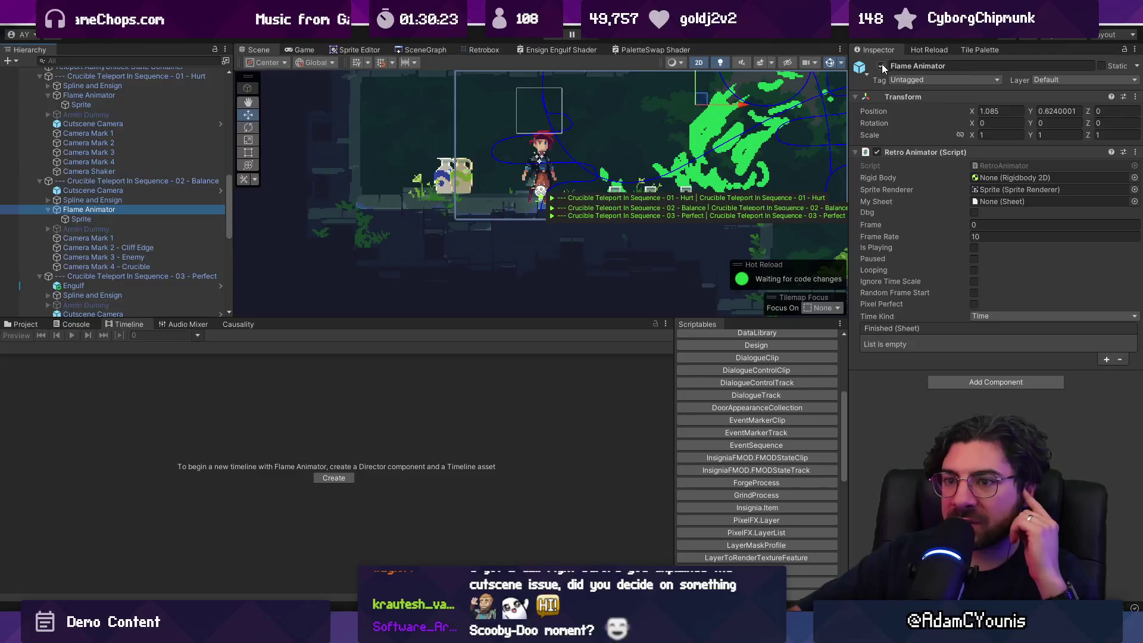
pyautogui.click(147, 181)
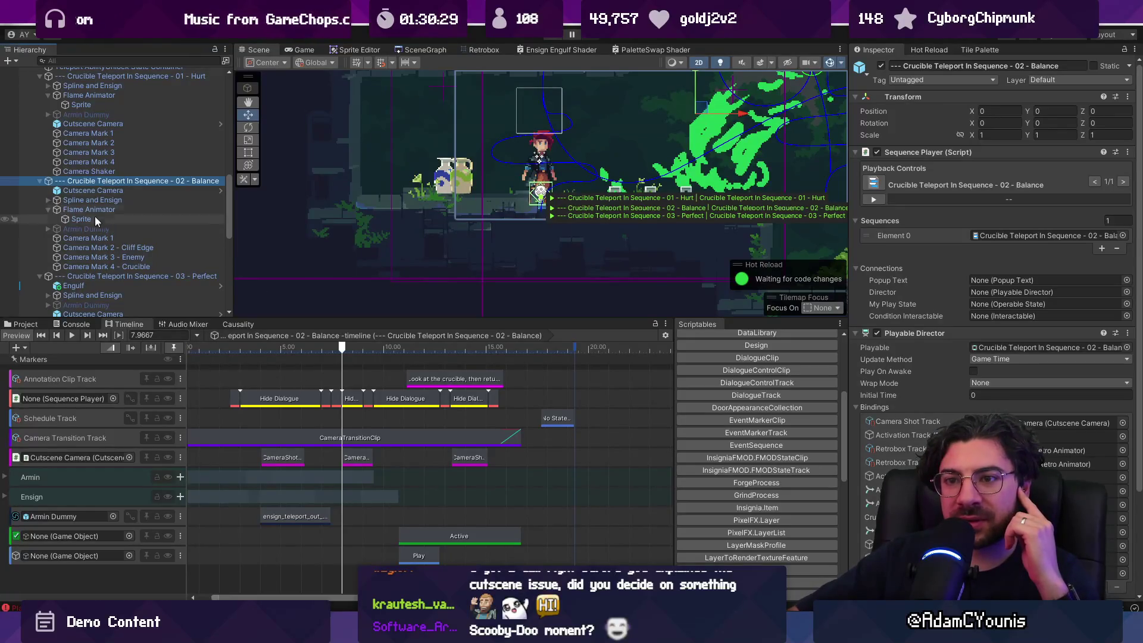
pyautogui.click(40, 181)
pyautogui.click(62, 191)
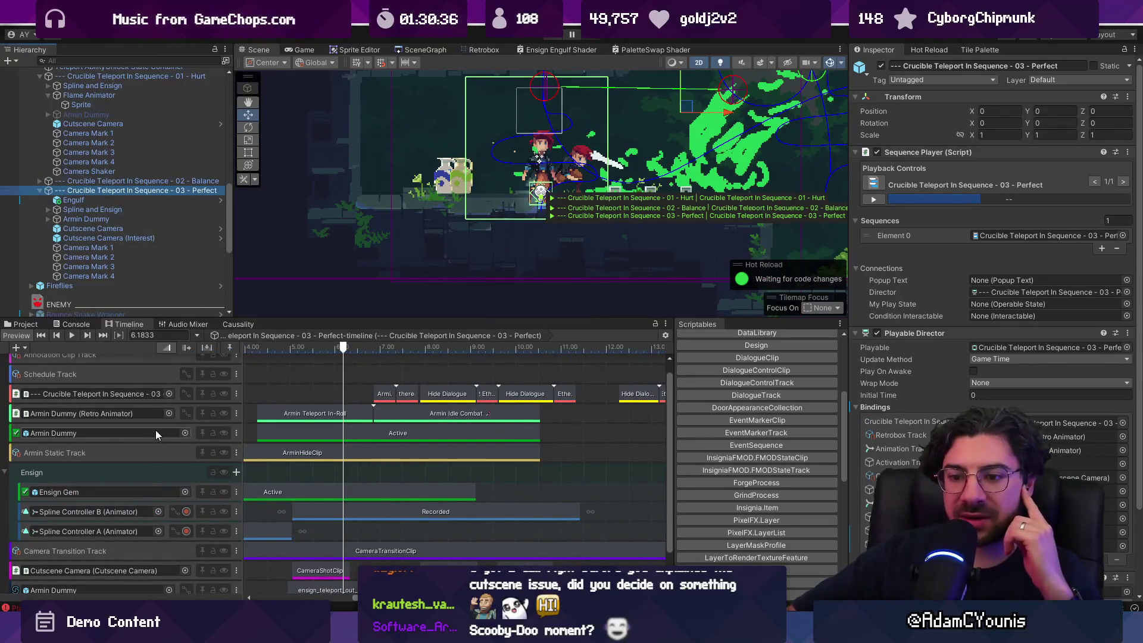
pyautogui.scroll(1, 155, 430)
pyautogui.hscroll(-1, 160, 462)
pyautogui.click(282, 426)
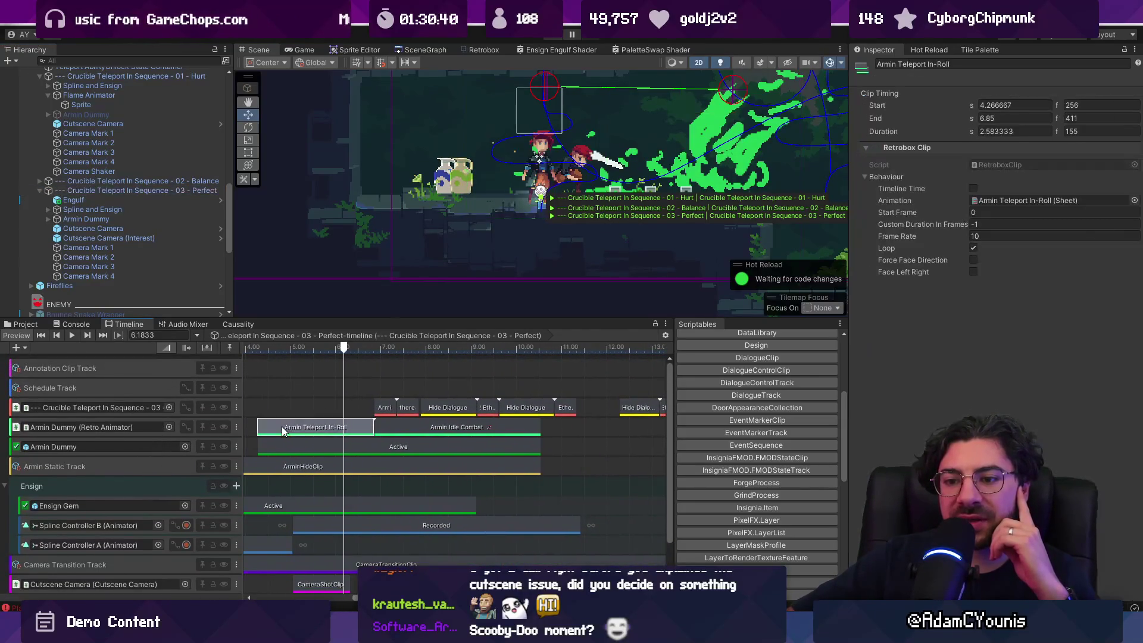
pyautogui.moveTo(278, 348)
pyautogui.mouseDown()
pyautogui.moveTo(416, 353)
pyautogui.moveTo(317, 356)
pyautogui.moveTo(327, 358)
pyautogui.mouseUp()
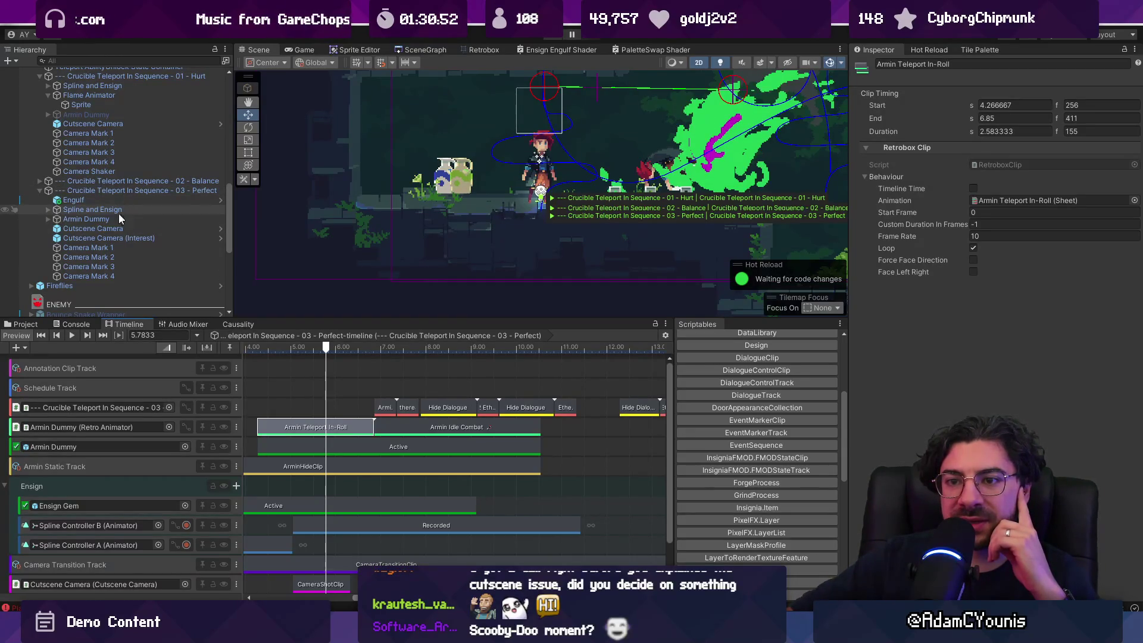
pyautogui.click(46, 220)
pyautogui.click(46, 220)
pyautogui.click(48, 210)
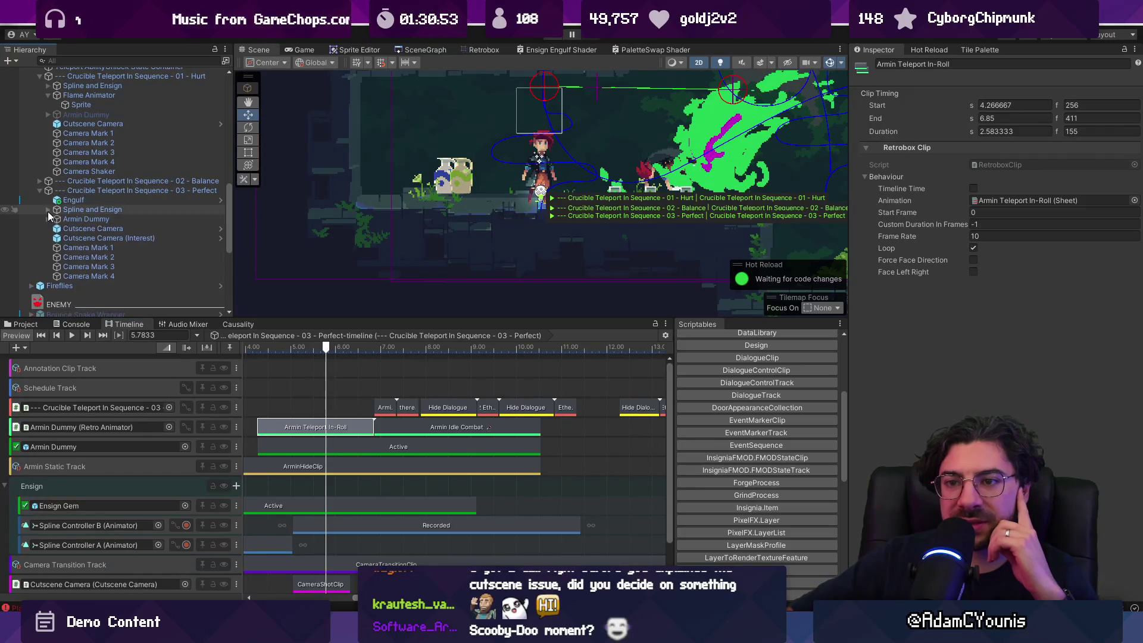
pyautogui.click(47, 210)
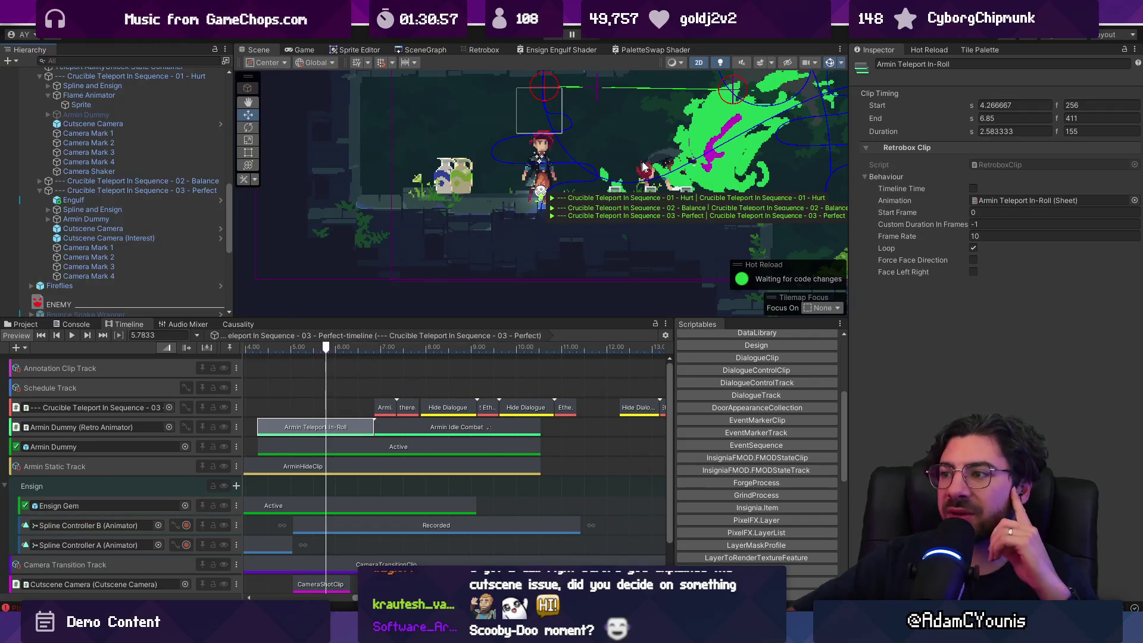
pyautogui.click(698, 119)
pyautogui.click(709, 117)
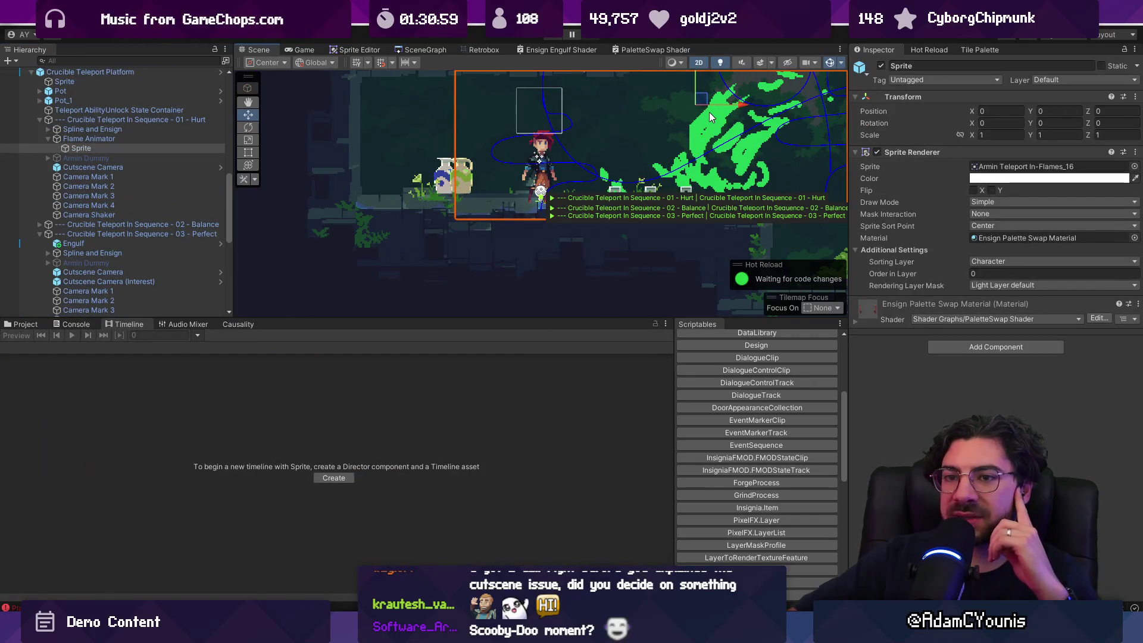
pyautogui.click(131, 138)
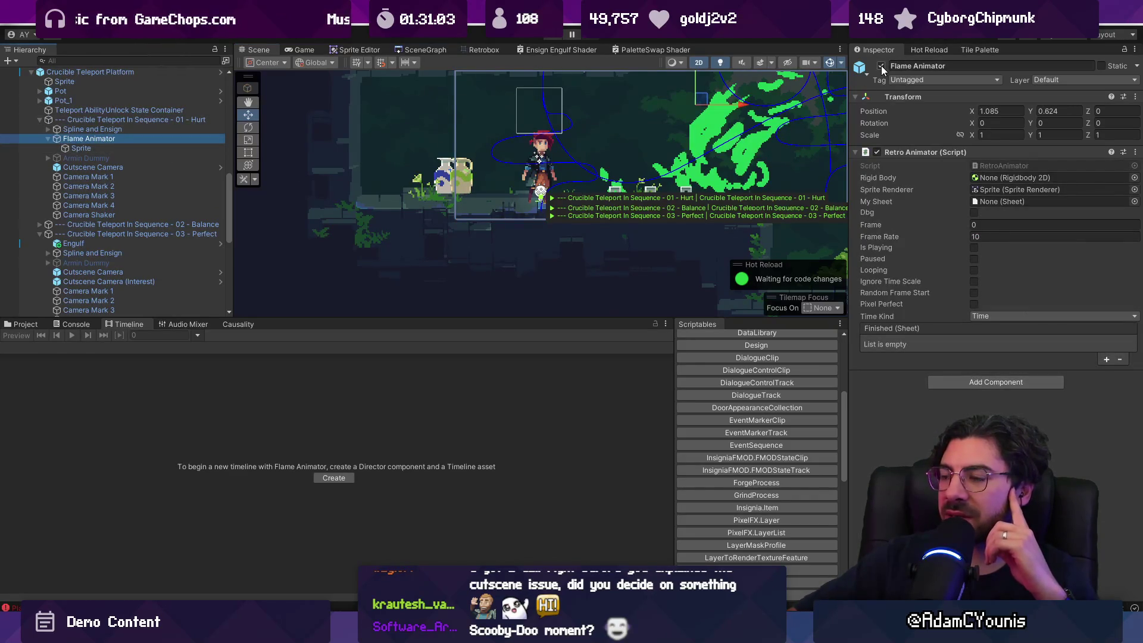
pyautogui.click(119, 120)
pyautogui.moveTo(325, 345); pyautogui.dragTo(179, 350)
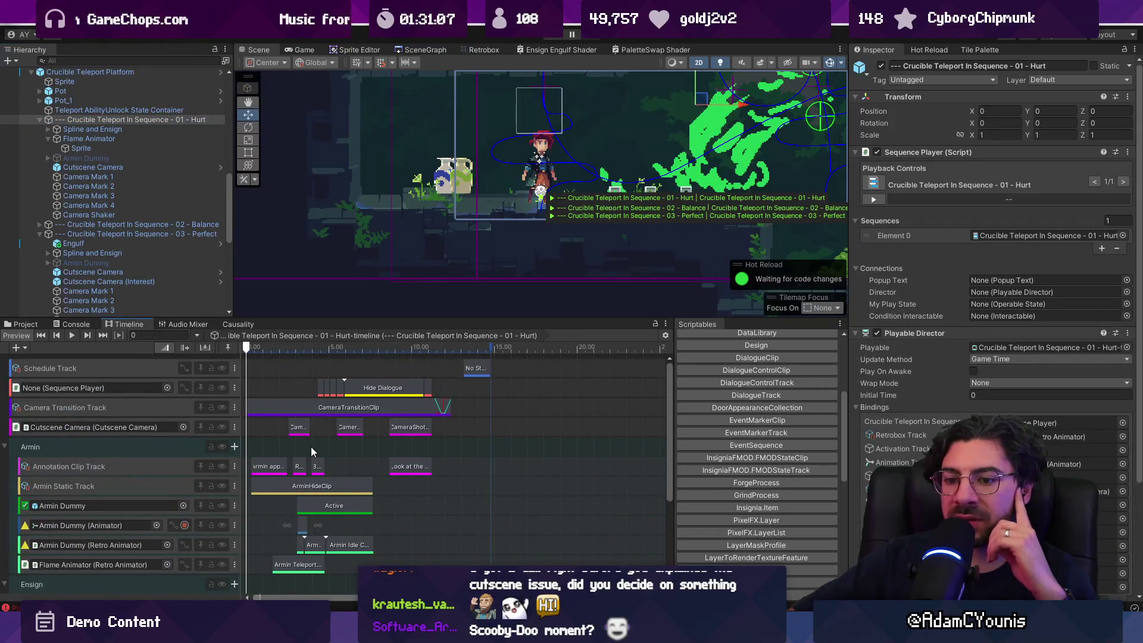
pyautogui.scroll(-2, 312, 457)
pyautogui.scroll(-3, 334, 417)
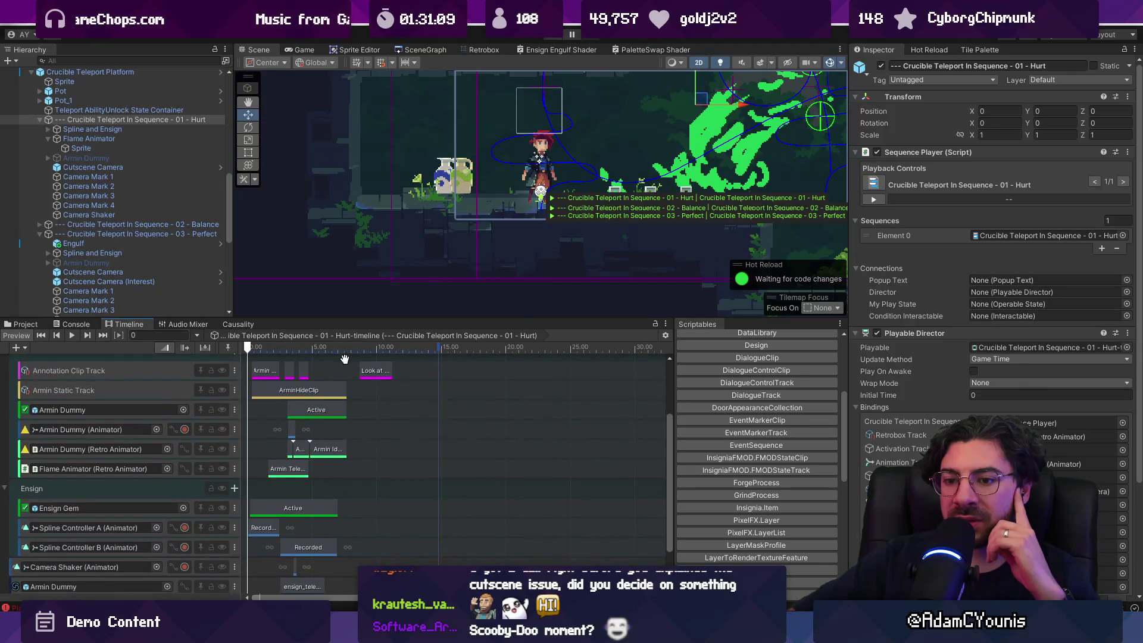
pyautogui.scroll(1, 351, 384)
pyautogui.click(257, 441)
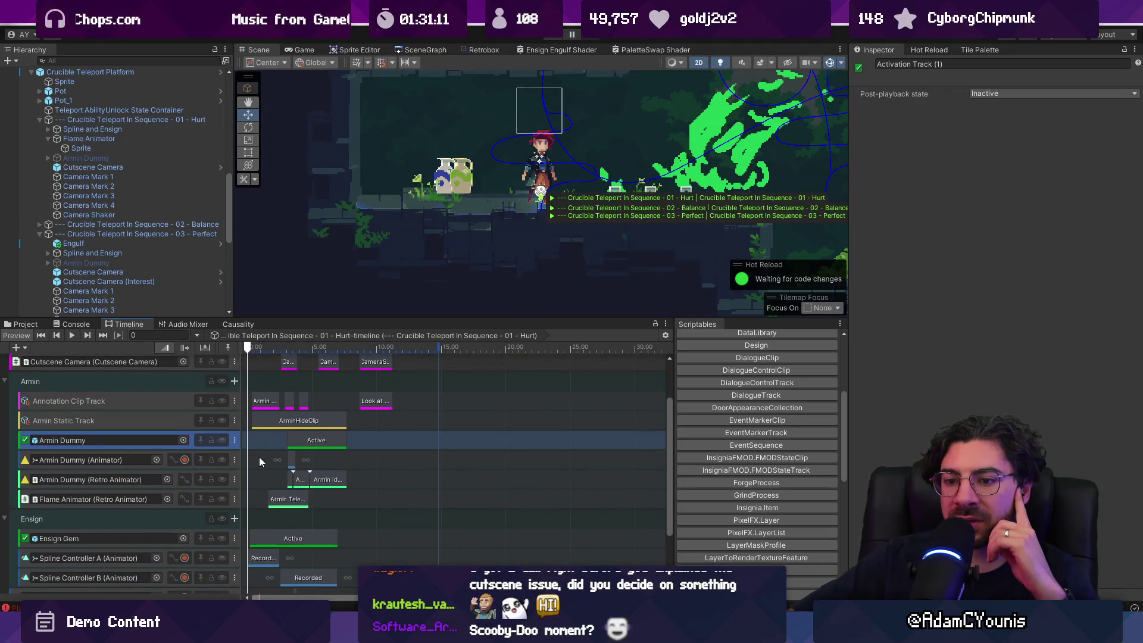
pyautogui.click(261, 459)
pyautogui.scroll(3, 263, 462)
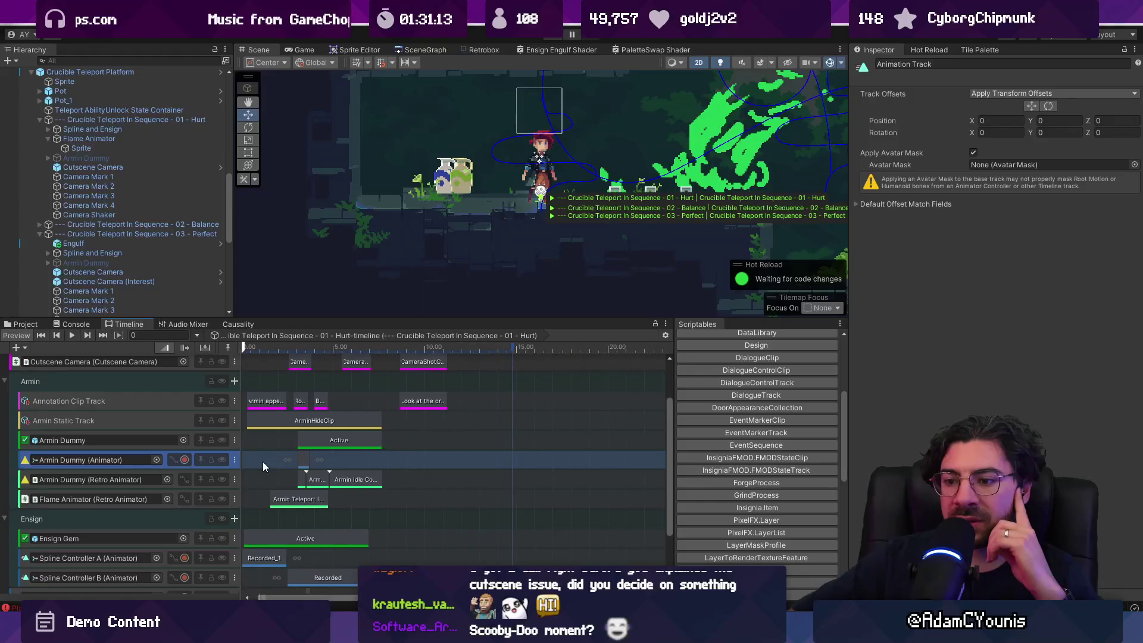
pyautogui.click(104, 139)
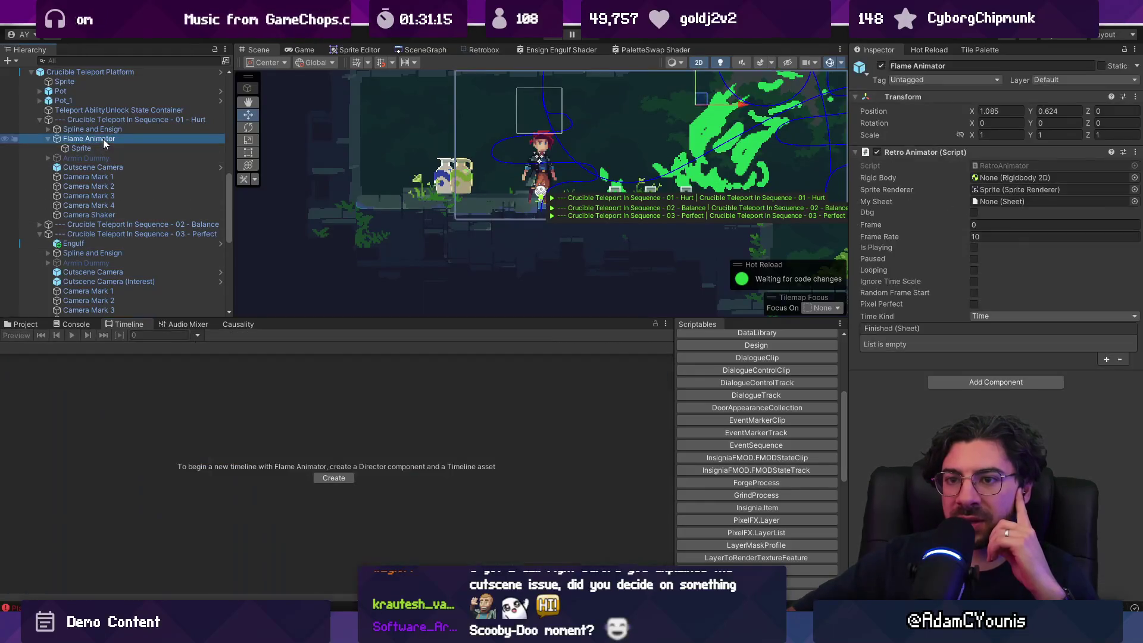
# Set the Flame Animator Sprite's renderer sprite to None and apply it to the platform prefab
pyautogui.click(114, 148)
pyautogui.click(1136, 167)
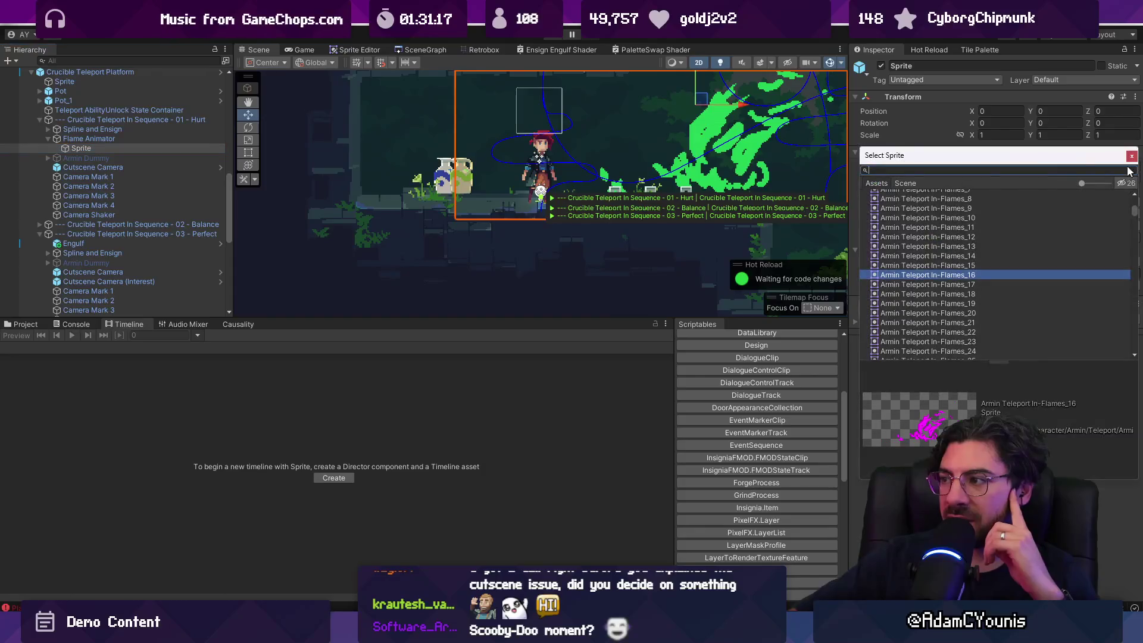
pyautogui.write('nona')
pyautogui.press('Return')
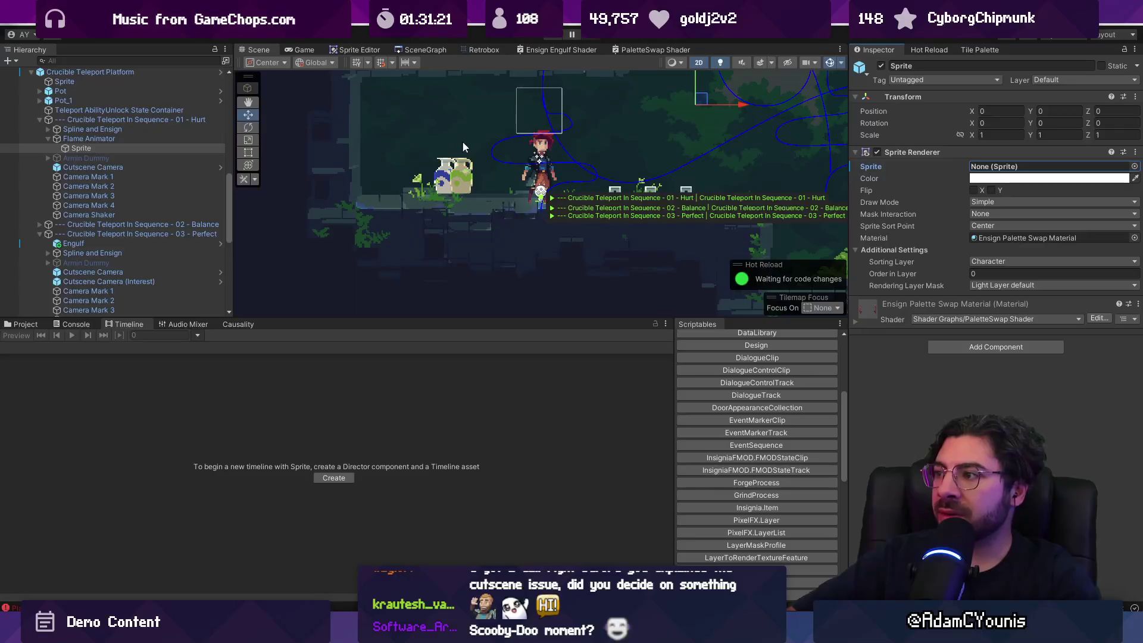
pyautogui.rightClick(875, 171)
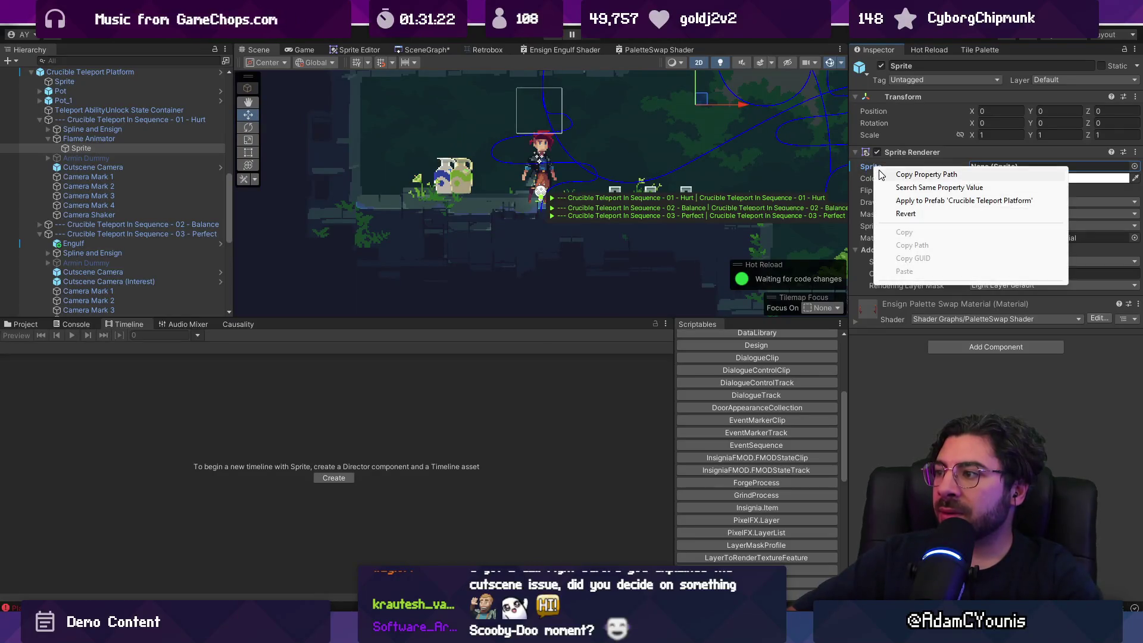
pyautogui.click(896, 202)
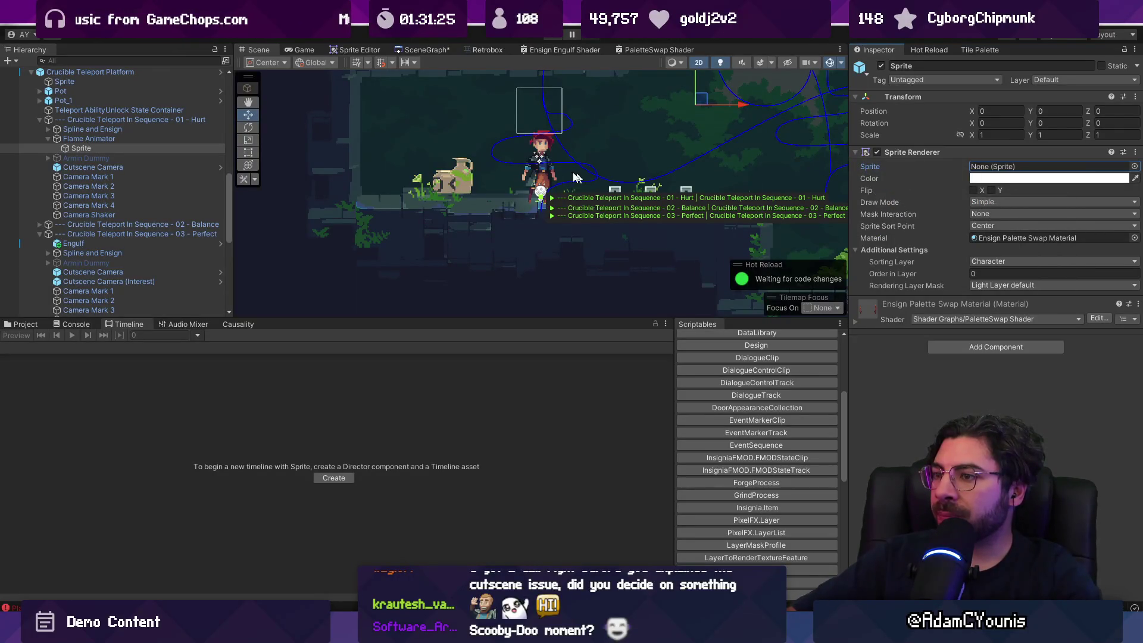
# Select the 01 - Hurt sequence and collapse the Hurt and Perfect hierarchy entries
pyautogui.scroll(-3, 530, 170)
pyautogui.click(49, 119)
pyautogui.click(40, 120)
pyautogui.click(41, 138)
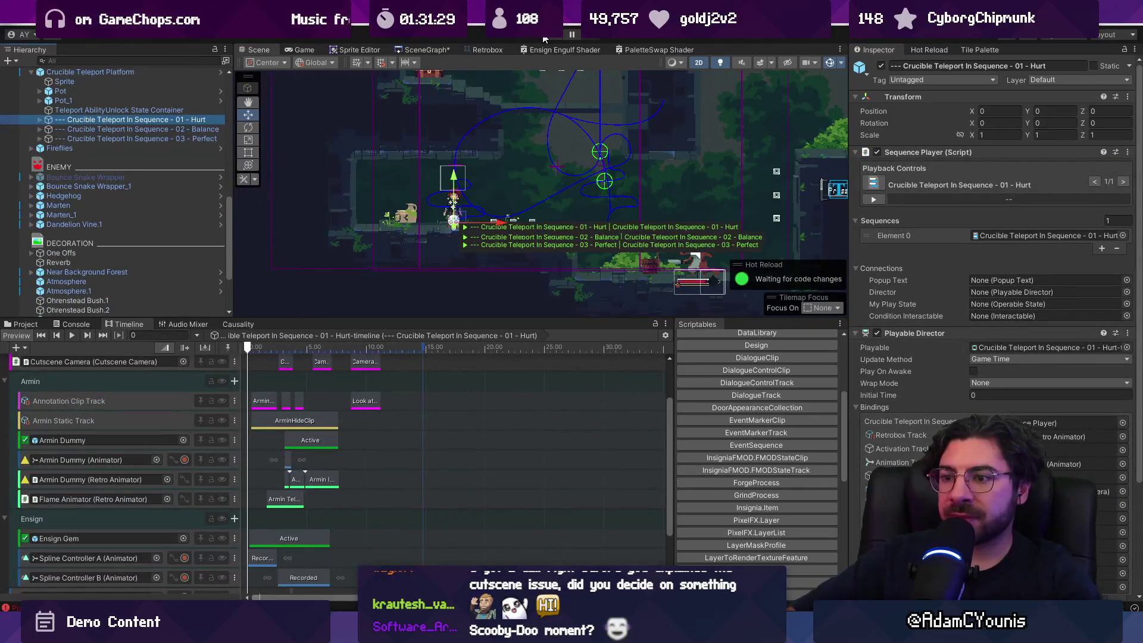
# Enter Play mode and run the 03 - Perfect cutscene full-screen, dismissing the Arise Ensign card
pyautogui.click(547, 39)
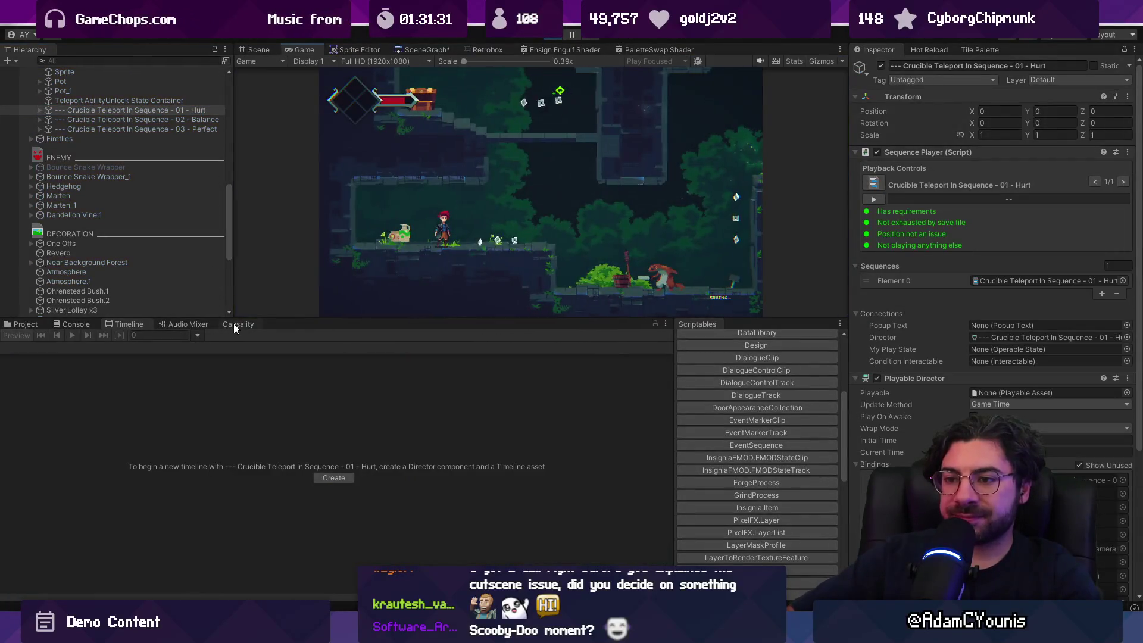
pyautogui.click(234, 324)
pyautogui.click(8, 509)
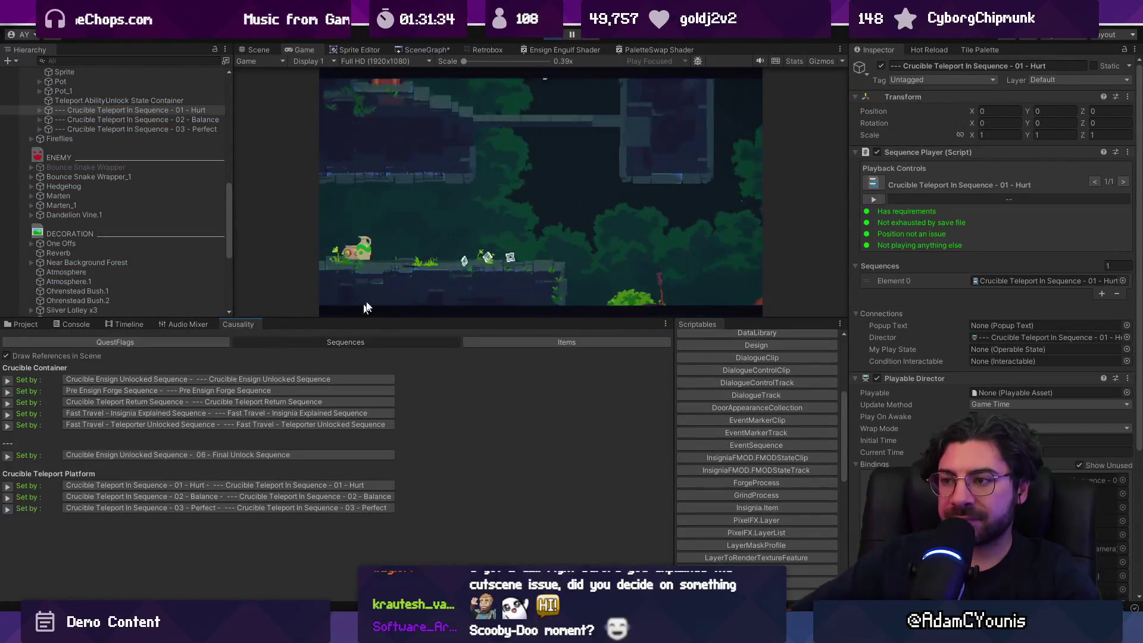
pyautogui.hotkey('shift', 'space')
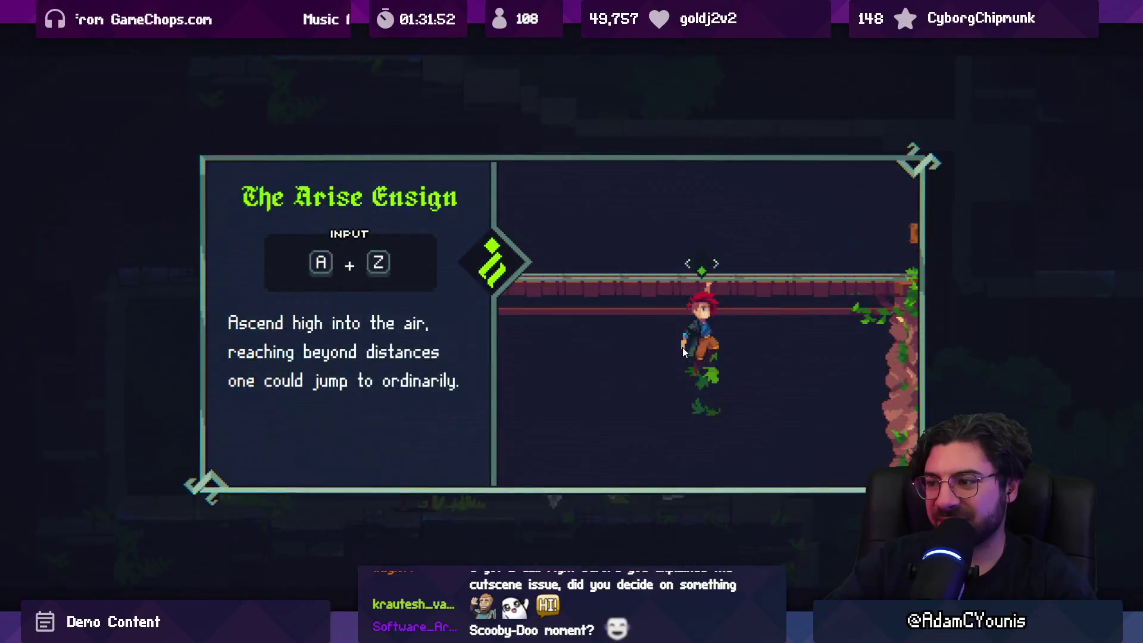
pyautogui.press('z')
# Leave full screen, exit Play mode, and open the Console listing the Ensign Engulf shader errors
pyautogui.hotkey('shift', 'space')
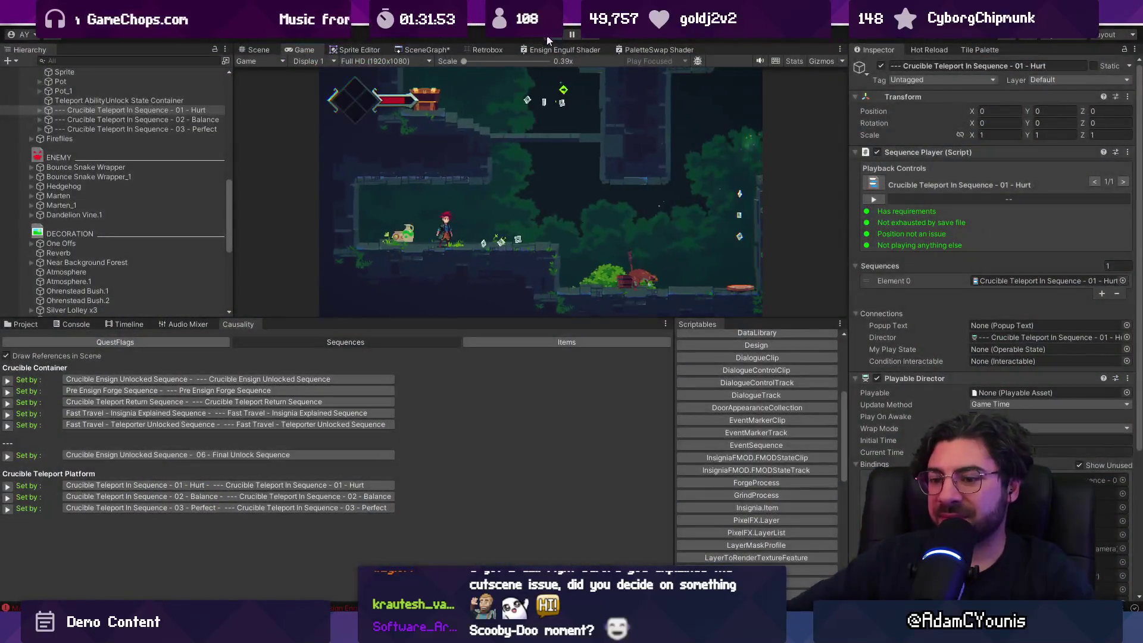
pyautogui.hotkey('ctrl', 'p')
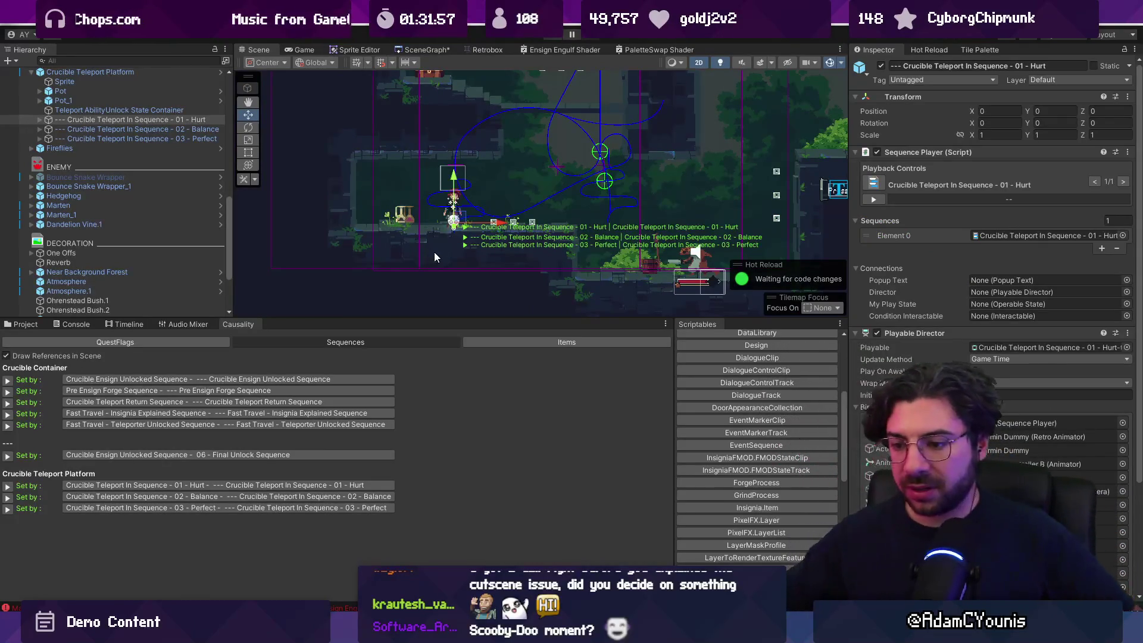
pyautogui.hotkey('ctrl', 'shift', 'c')
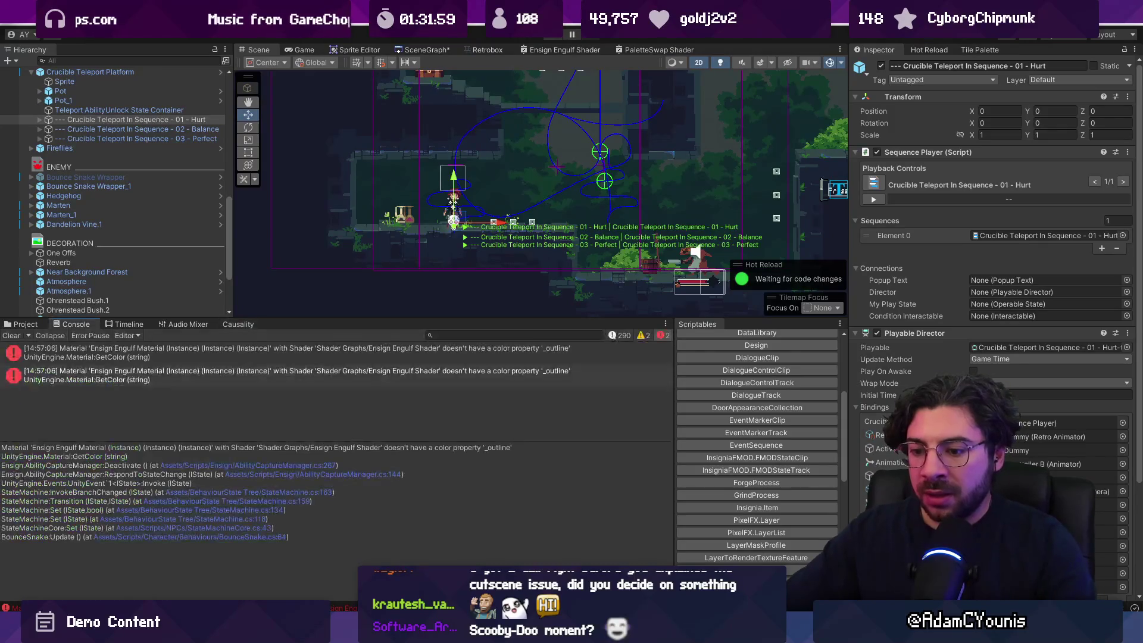
# Check the first shader error, enlarge the scene view, and show 03 - Perfect's timeline at 2.55 s
pyautogui.click(165, 354)
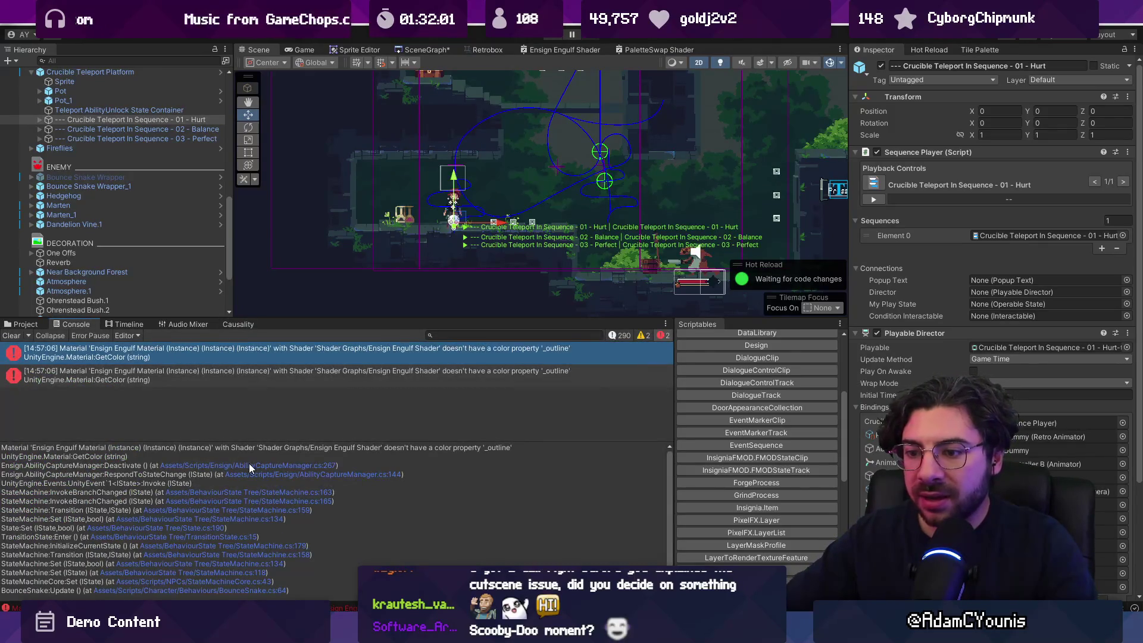
pyautogui.moveTo(291, 318); pyautogui.dragTo(310, 393)
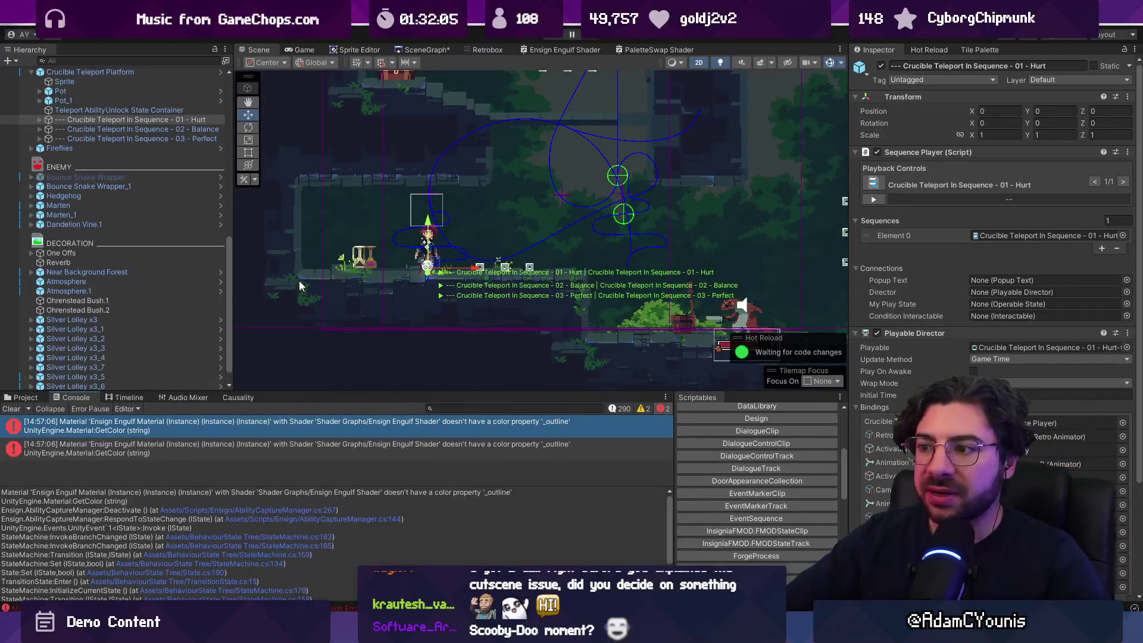
pyautogui.click(161, 138)
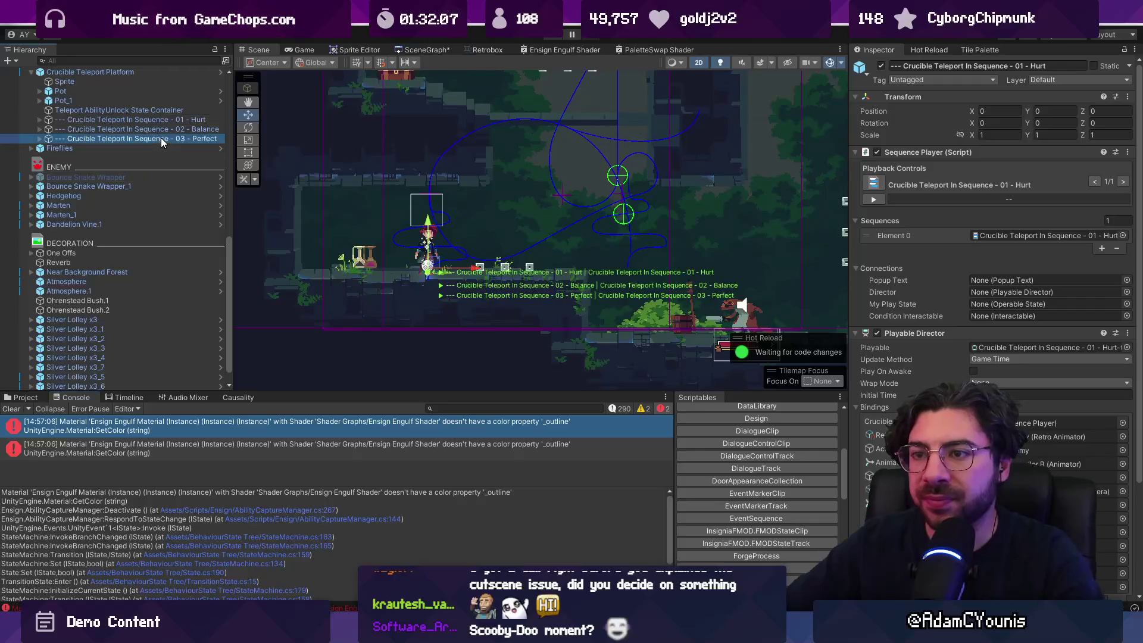
pyautogui.click(138, 398)
pyautogui.moveTo(296, 421); pyautogui.dragTo(241, 421)
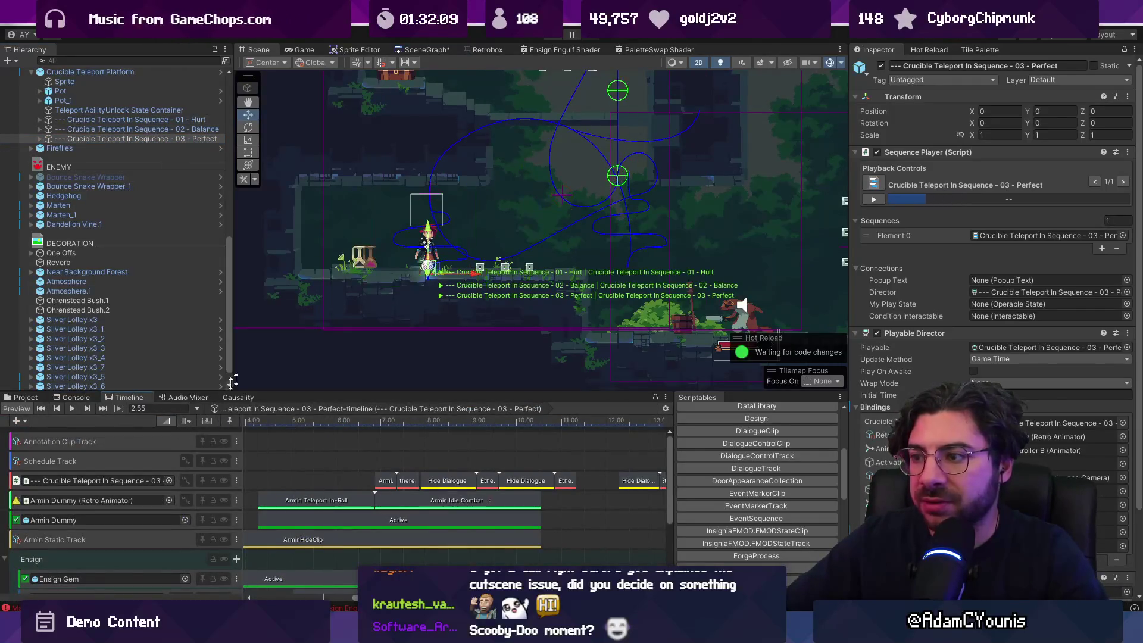
# Show the Spline Controller A curve for the Recorded_1 clip and preview the cutscene from the start
pyautogui.scroll(-3, 401, 299)
pyautogui.scroll(-5, 304, 466)
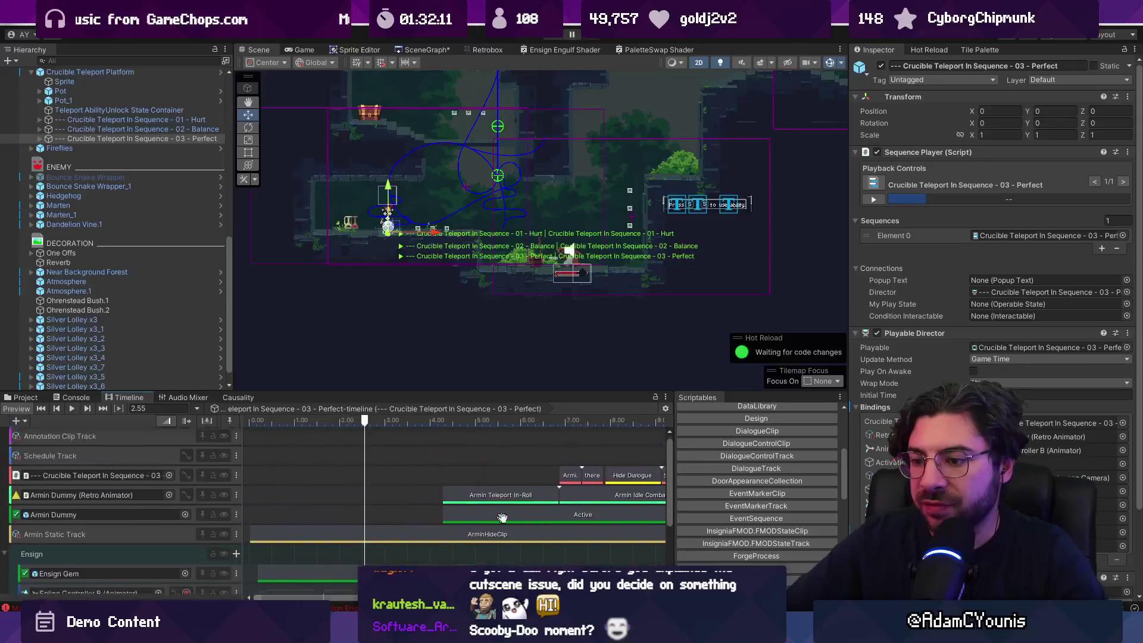
pyautogui.moveTo(392, 266); pyautogui.dragTo(391, 264)
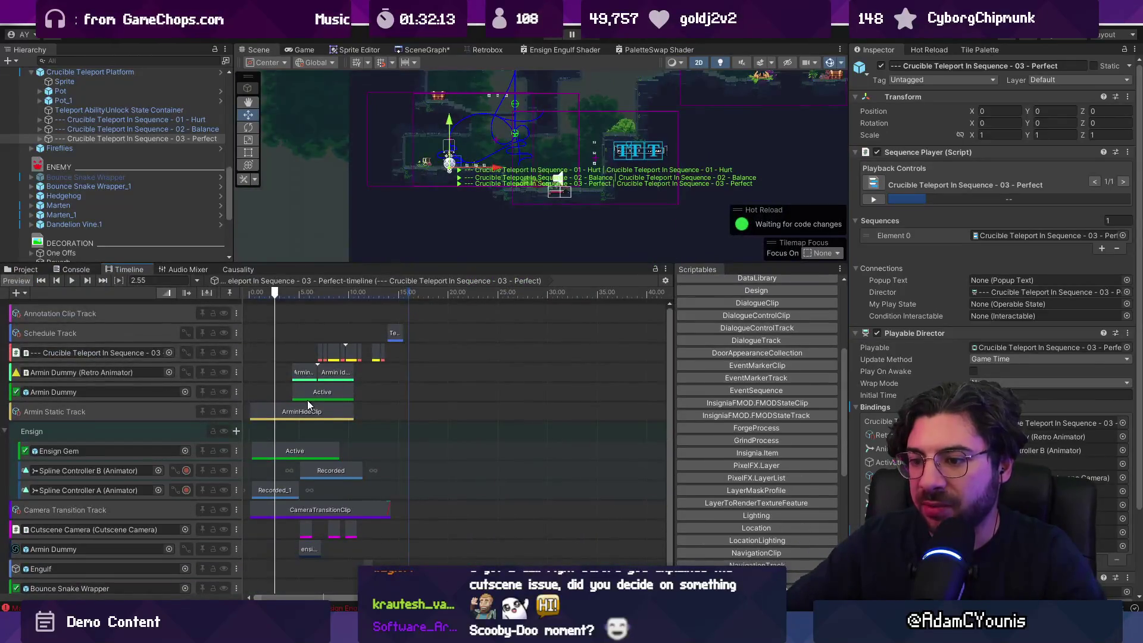
pyautogui.scroll(4, 265, 485)
pyautogui.click(271, 490)
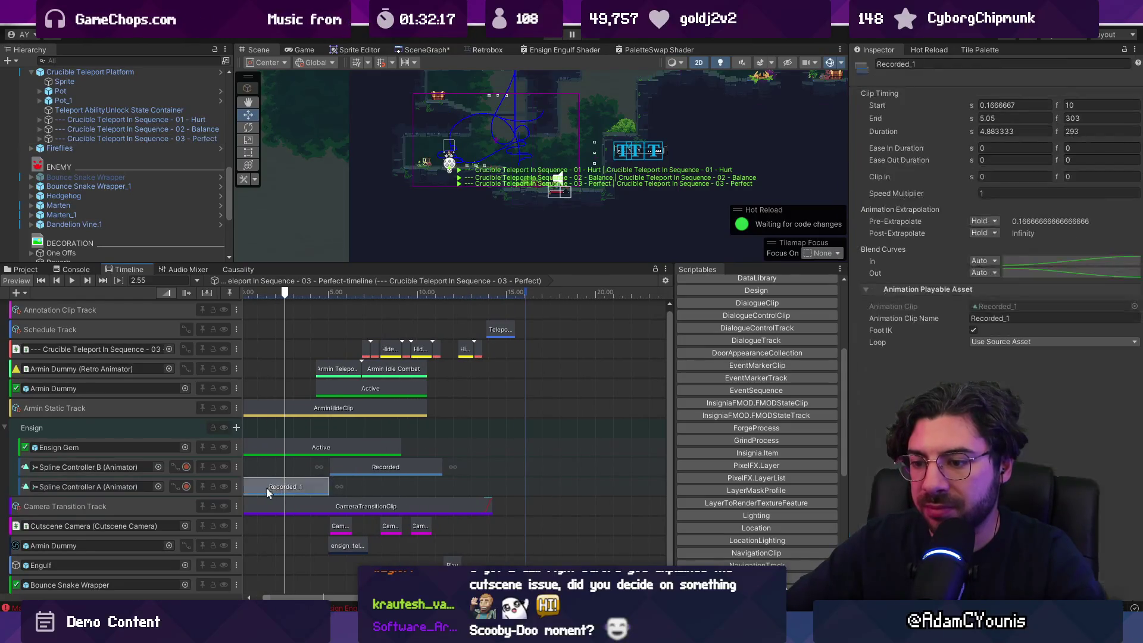
pyautogui.click(174, 486)
pyautogui.click(178, 486)
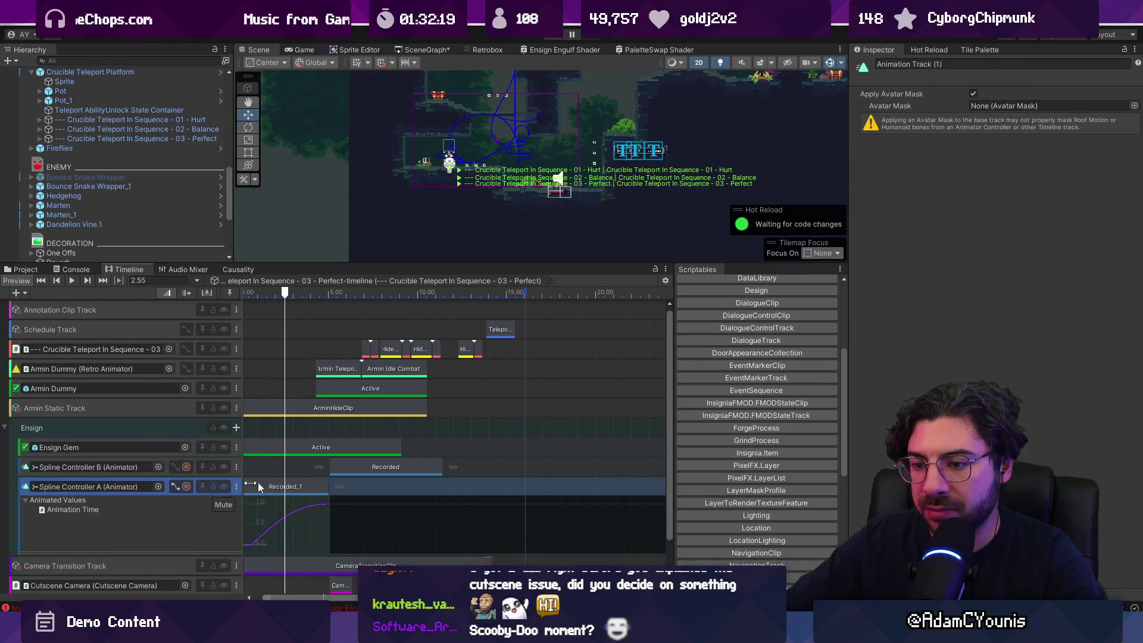
pyautogui.moveTo(262, 294); pyautogui.dragTo(238, 292)
pyautogui.press('space')
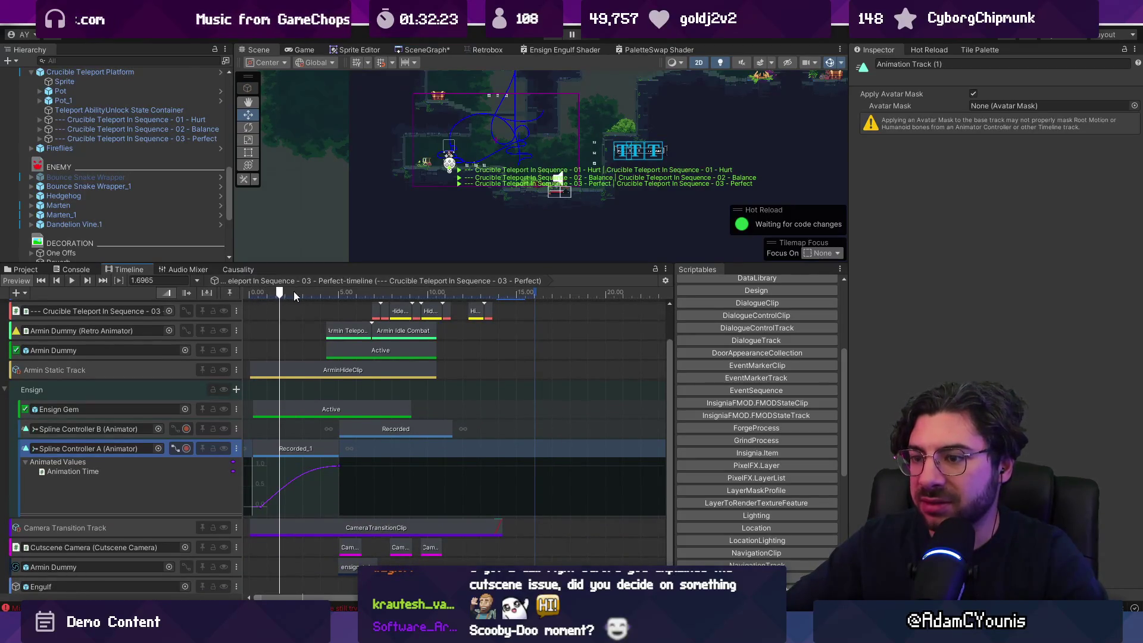
# Raise the first key on the Spline Controller A curve and trim Recorded_1 to start later
pyautogui.click(113, 139)
pyautogui.moveTo(279, 293); pyautogui.dragTo(245, 295)
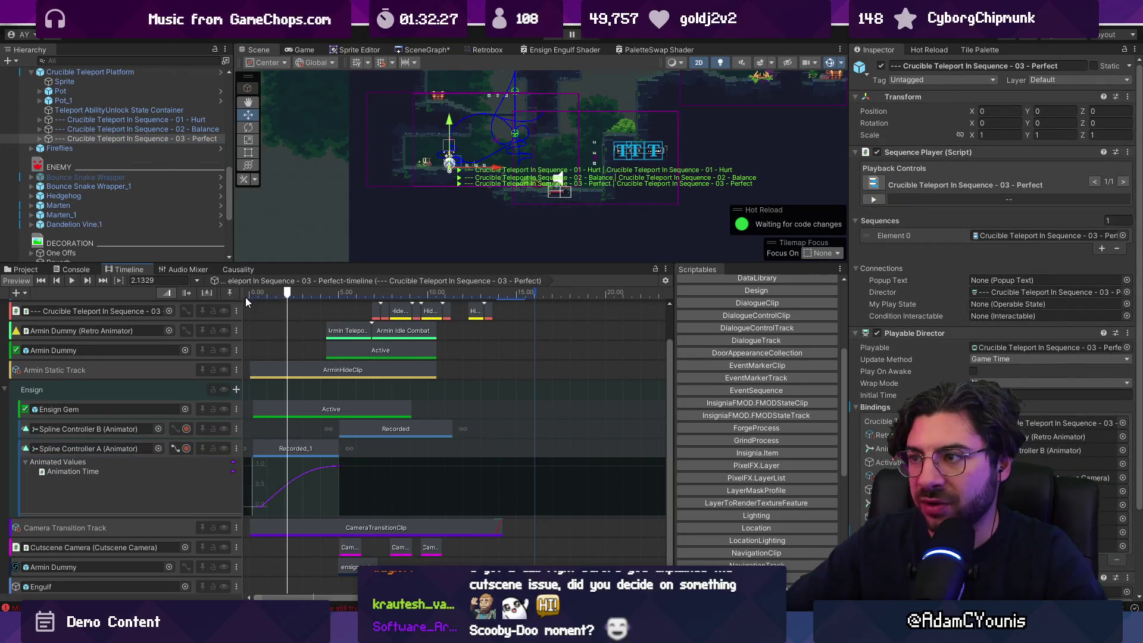
pyautogui.moveTo(260, 507); pyautogui.dragTo(286, 487)
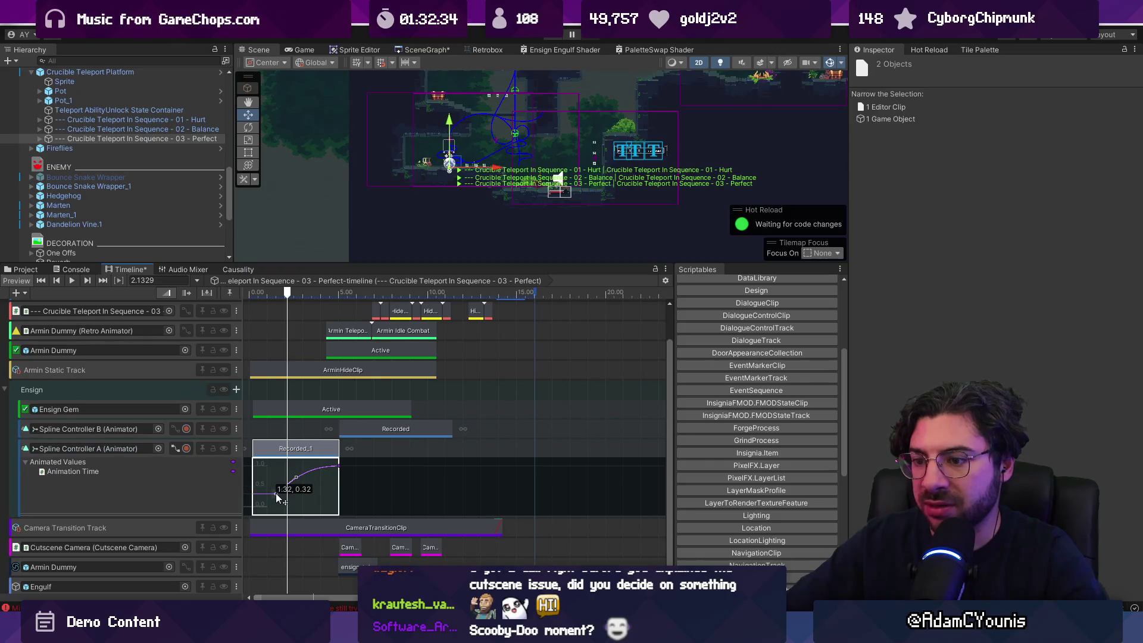
pyautogui.moveTo(283, 295); pyautogui.dragTo(265, 294)
pyautogui.press('space')
pyautogui.press('space')
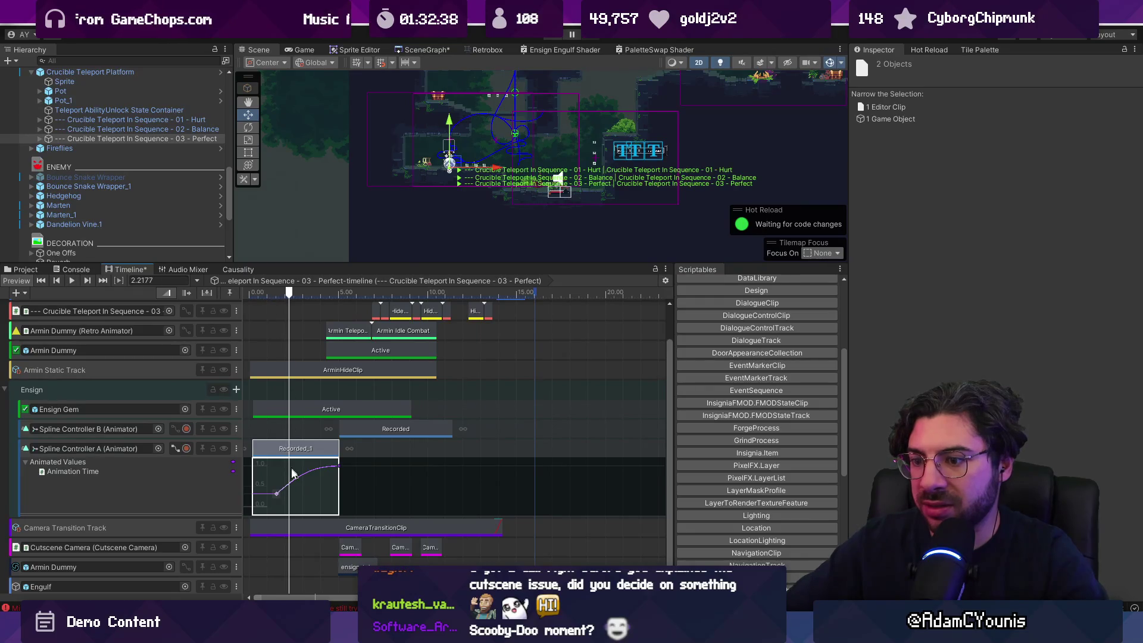
pyautogui.moveTo(279, 492); pyautogui.dragTo(286, 488)
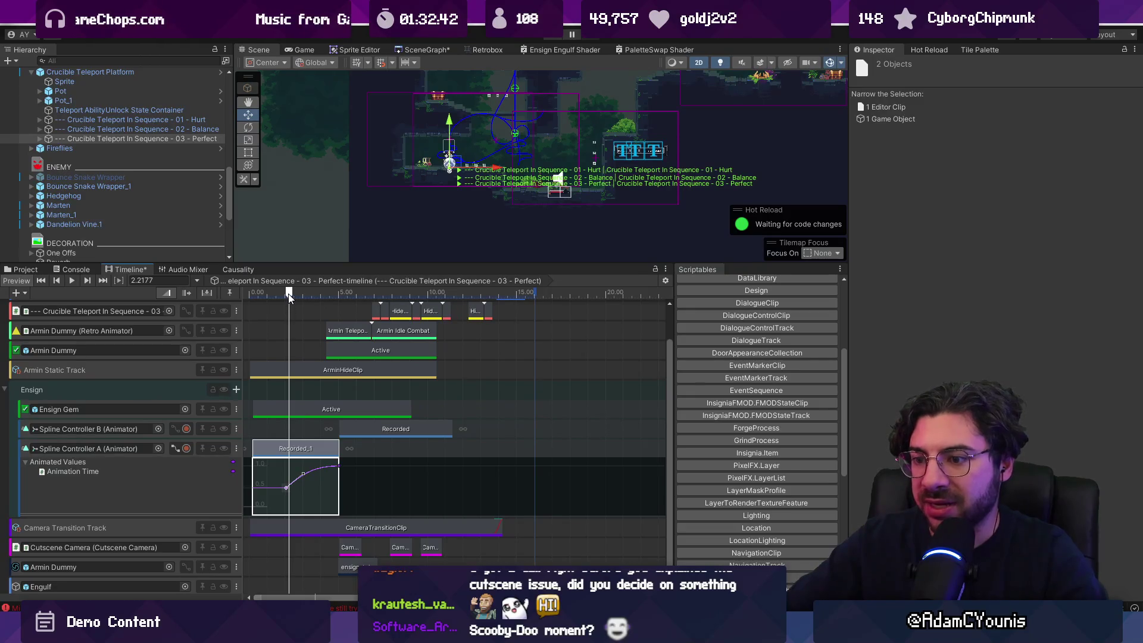
pyautogui.moveTo(251, 446); pyautogui.dragTo(284, 445)
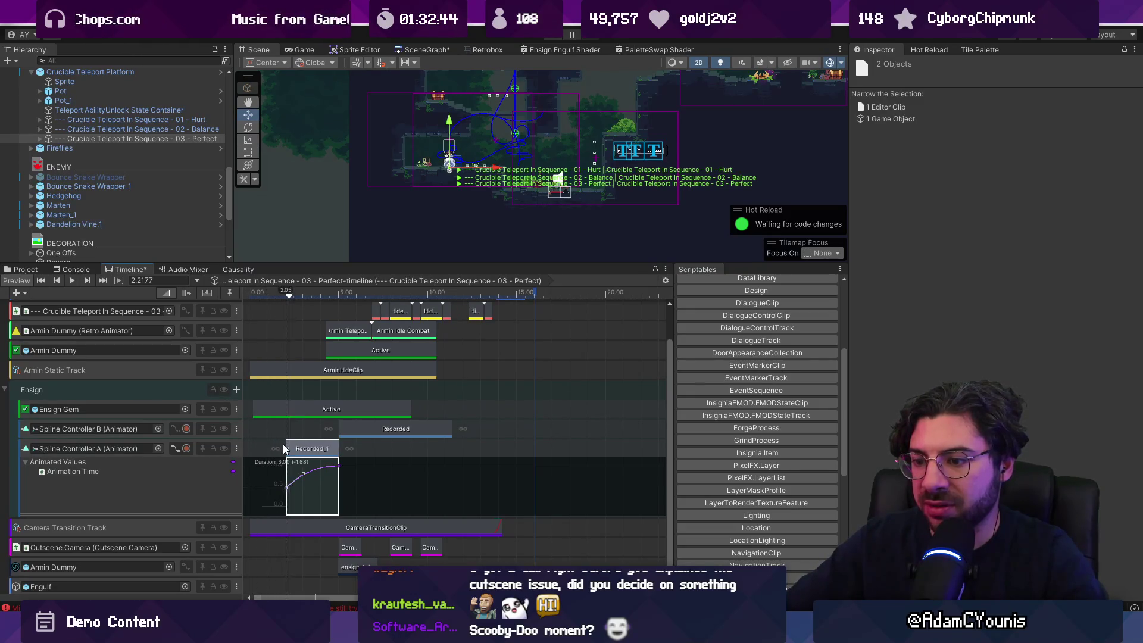
# Trim Ensign Gem Active, ArminHideClip and CameraTransitionClip to the playhead, then collapse the curve panel
pyautogui.scroll(-3, 316, 412)
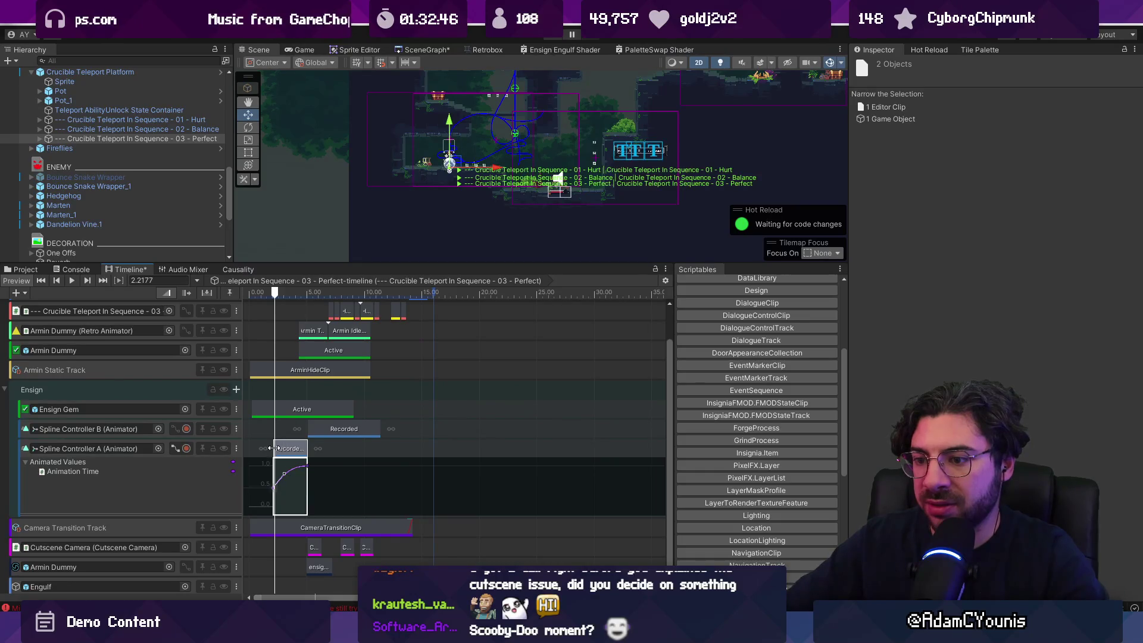
pyautogui.scroll(5, 273, 452)
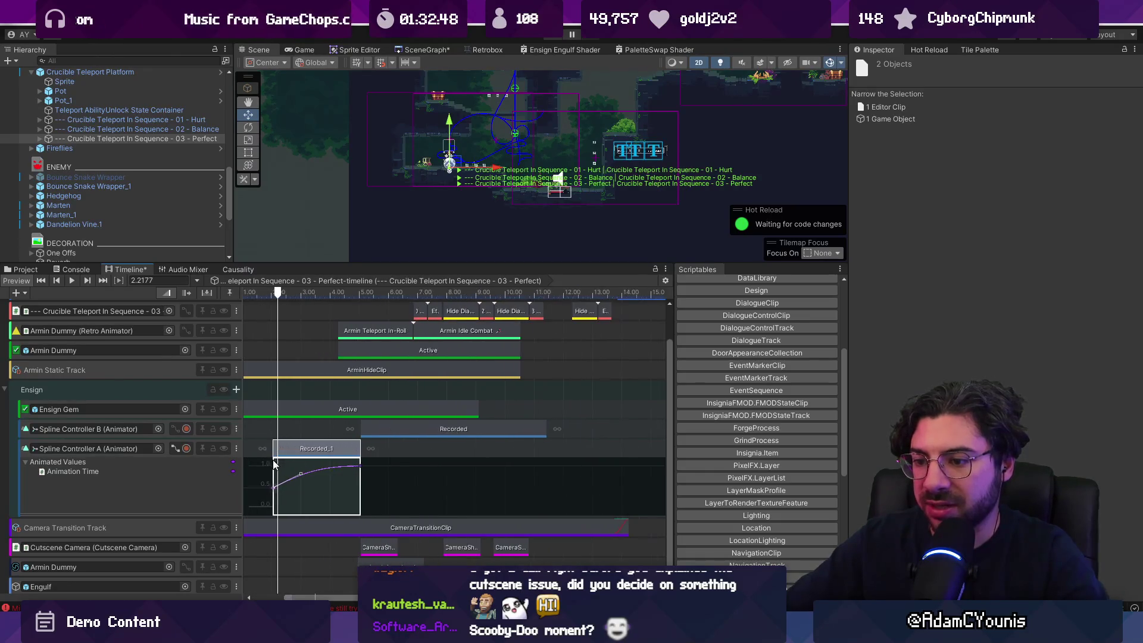
pyautogui.scroll(-4, 277, 451)
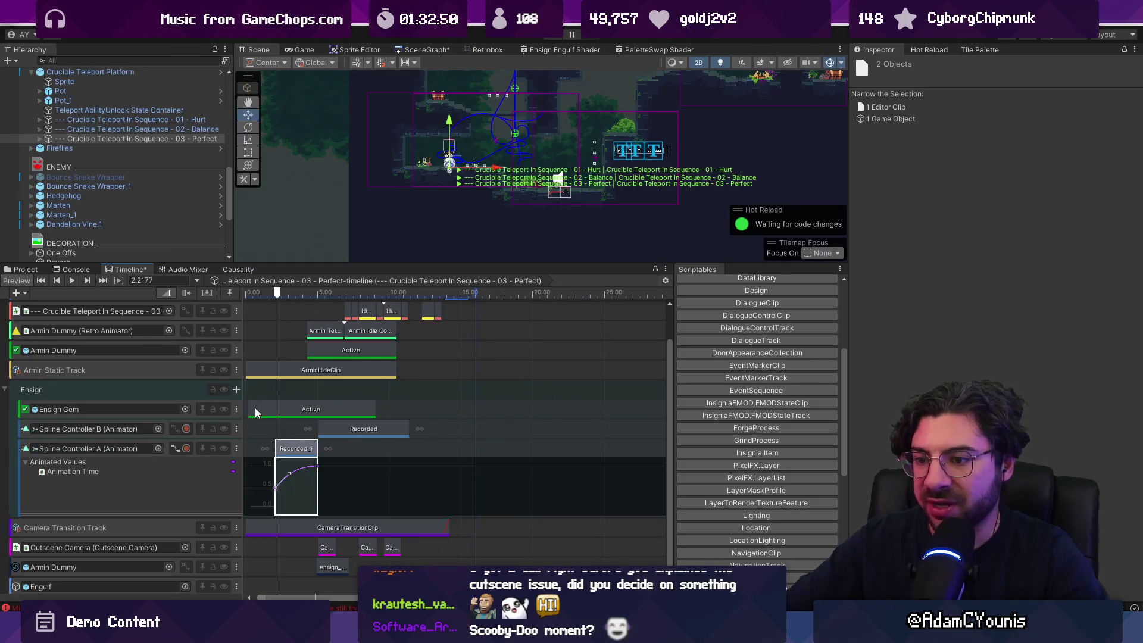
pyautogui.moveTo(255, 413); pyautogui.dragTo(278, 407)
pyautogui.moveTo(247, 363); pyautogui.dragTo(277, 365)
pyautogui.moveTo(267, 527); pyautogui.dragTo(276, 528)
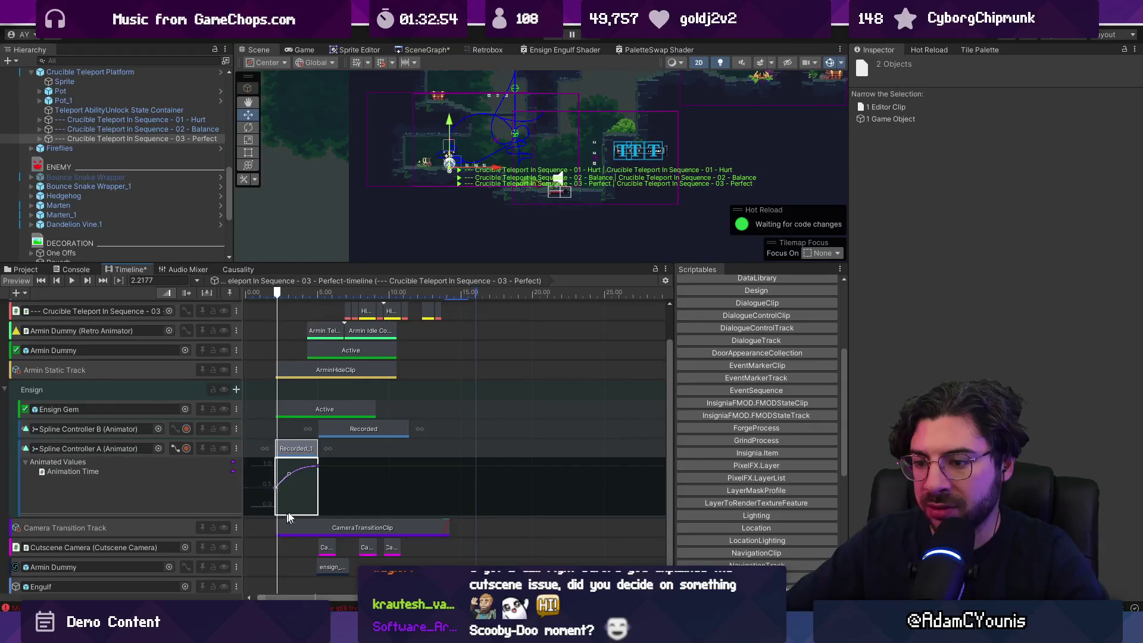
pyautogui.scroll(-2, 365, 532)
pyautogui.click(177, 449)
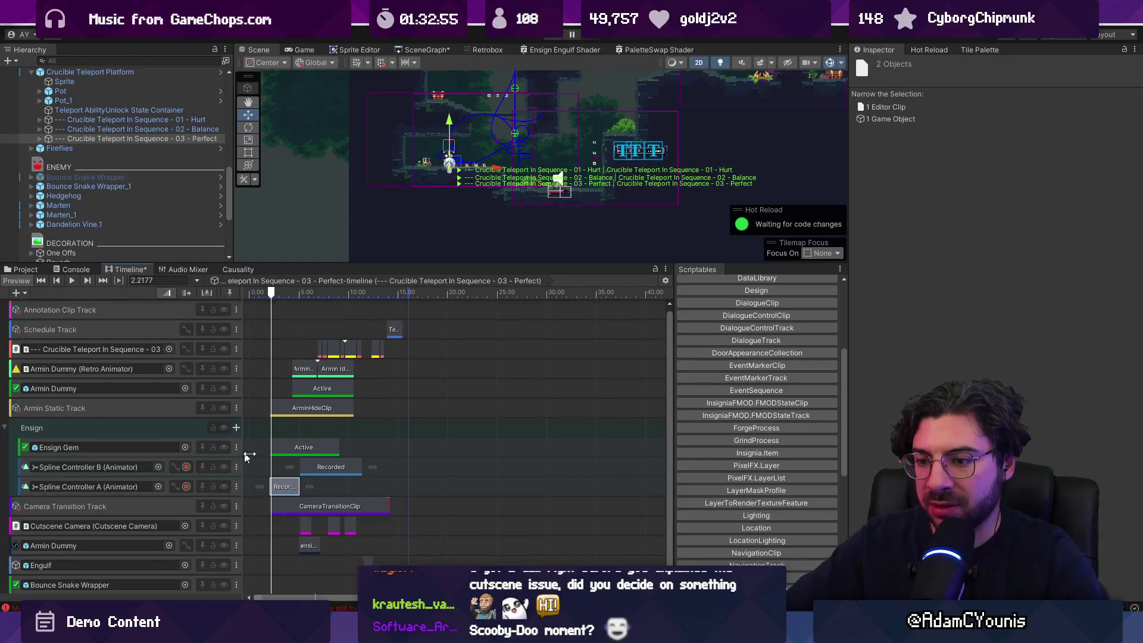
# Scrub the 03 - Perfect preview to about 1.2 s and select the Armin Teleport In-Roll clip
pyautogui.scroll(-1, 403, 491)
pyautogui.moveTo(404, 330)
pyautogui.mouseDown()
pyautogui.moveTo(228, 580)
pyautogui.moveTo(260, 522)
pyautogui.moveTo(236, 507)
pyautogui.mouseUp()
pyautogui.scroll(3, 256, 515)
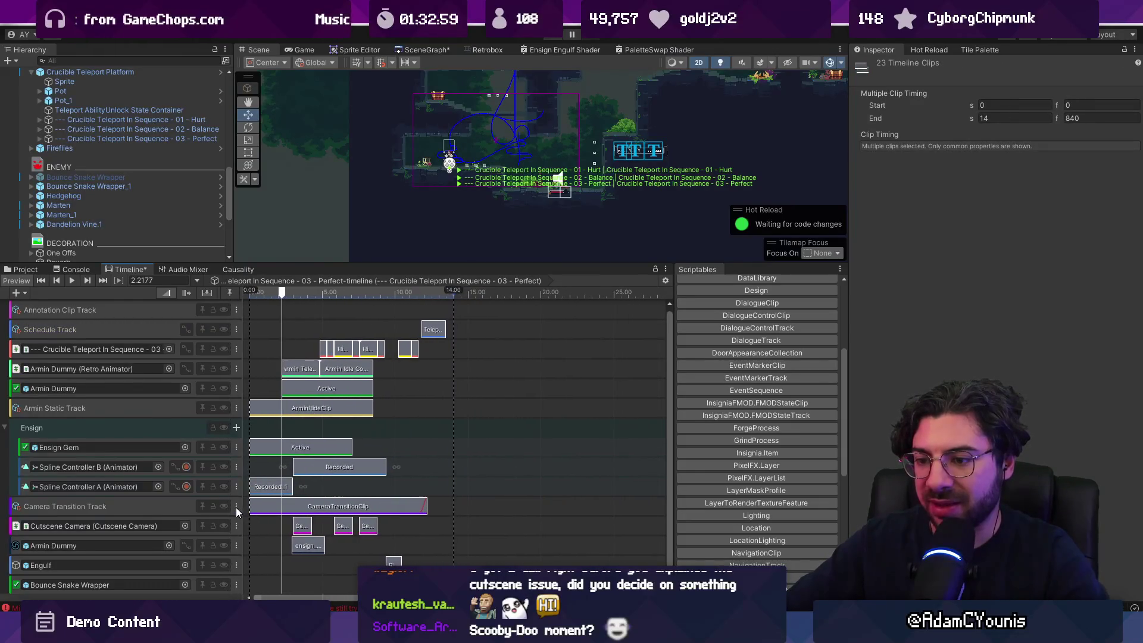
pyautogui.moveTo(272, 295)
pyautogui.mouseDown()
pyautogui.moveTo(249, 304)
pyautogui.moveTo(262, 323)
pyautogui.moveTo(294, 294)
pyautogui.moveTo(317, 301)
pyautogui.mouseUp()
pyautogui.click(120, 140)
pyautogui.click(268, 294)
pyautogui.click(302, 369)
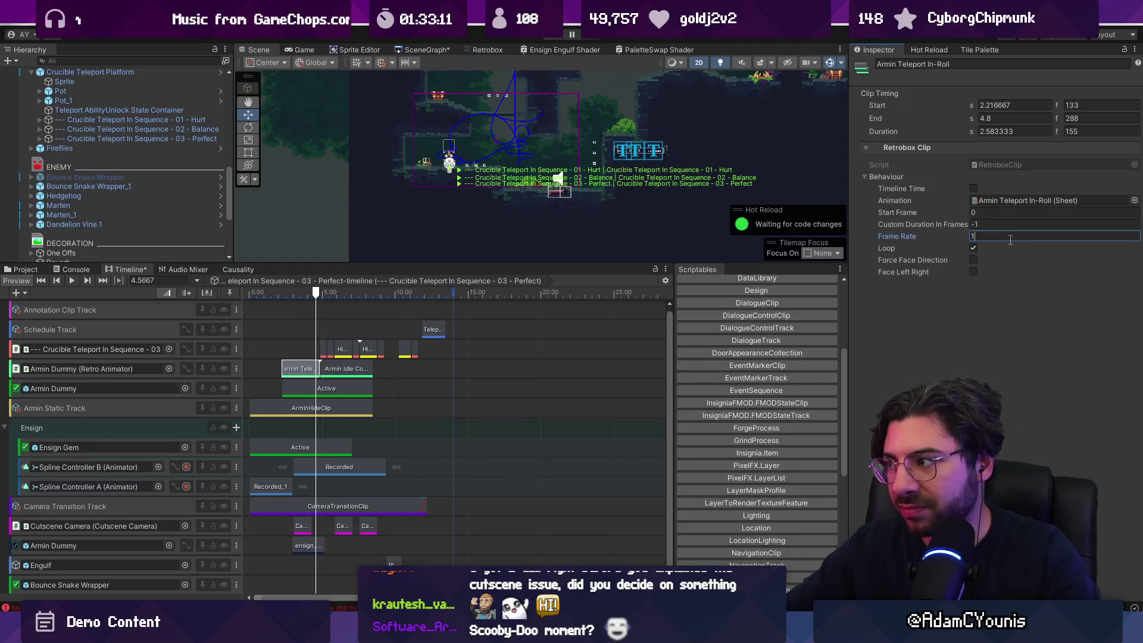
# Shorten the Armin Teleport In-Roll clip's end to about 2.21 s and review around 2.9–3.2 s
pyautogui.scroll(5, 270, 352)
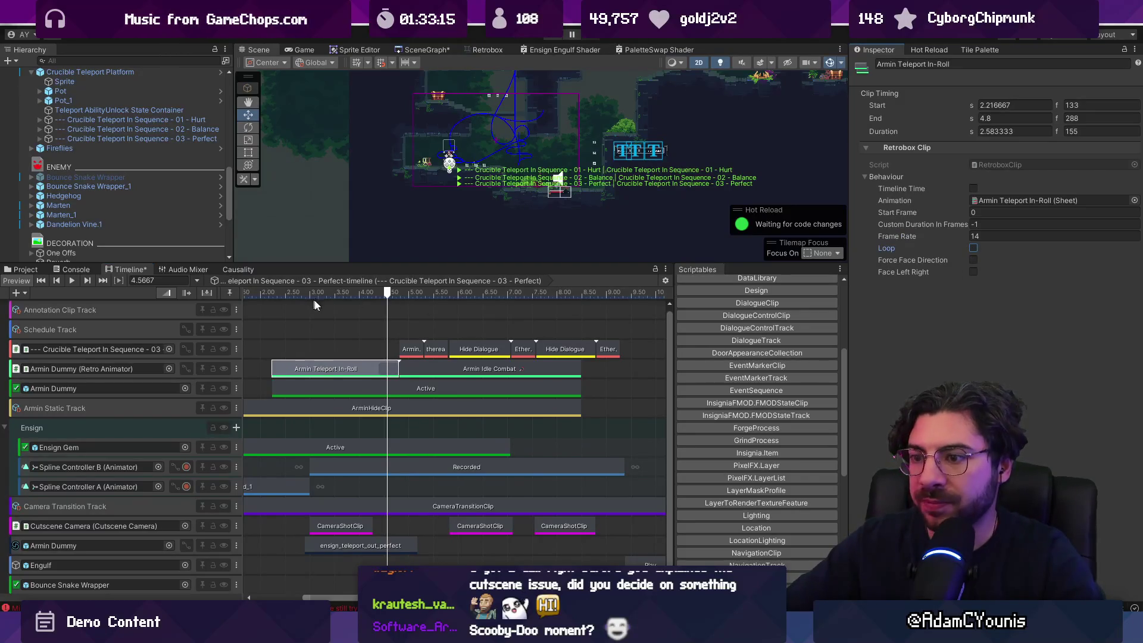
pyautogui.moveTo(399, 366); pyautogui.dragTo(386, 374)
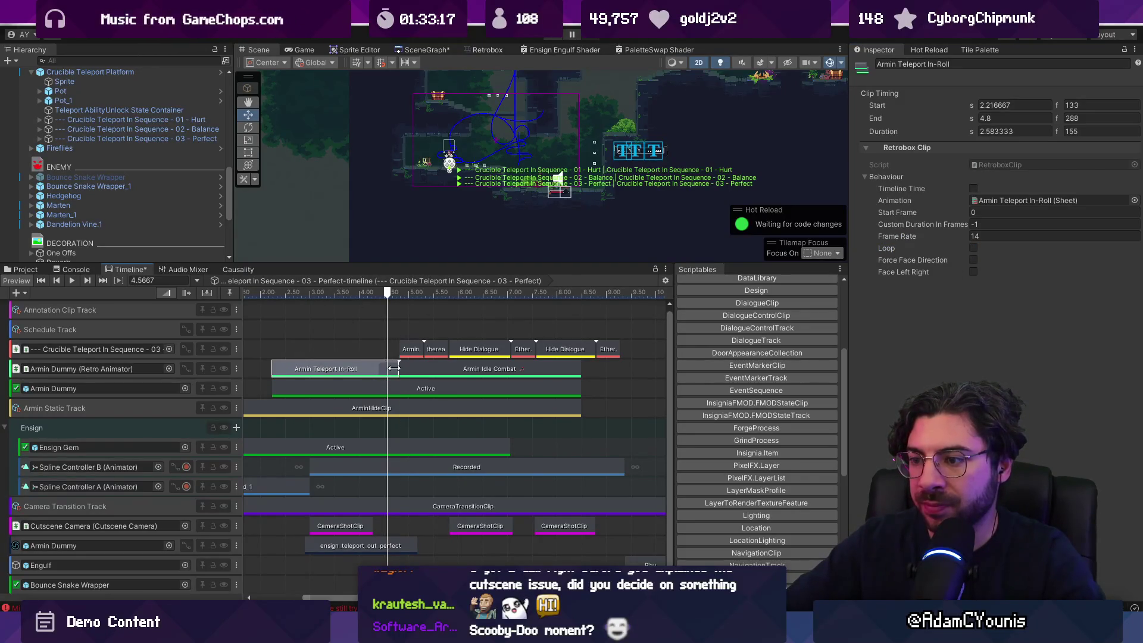
pyautogui.moveTo(283, 296); pyautogui.dragTo(369, 298)
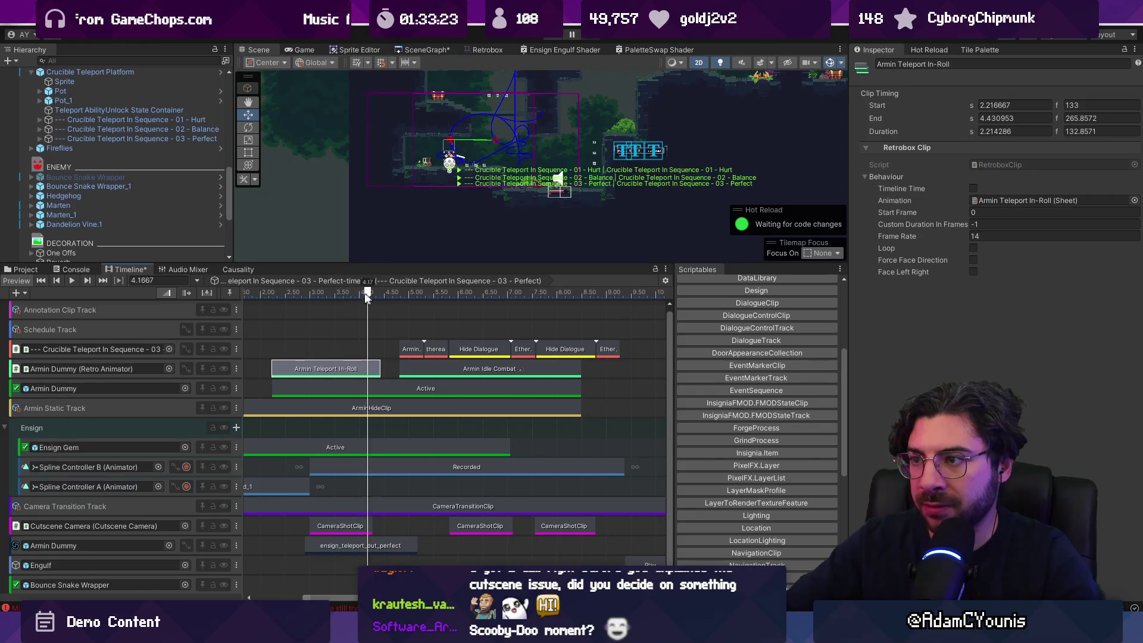
pyautogui.click(148, 138)
pyautogui.moveTo(284, 295)
pyautogui.mouseDown()
pyautogui.moveTo(339, 296)
pyautogui.moveTo(327, 299)
pyautogui.mouseUp()
pyautogui.scroll(2, 521, 150)
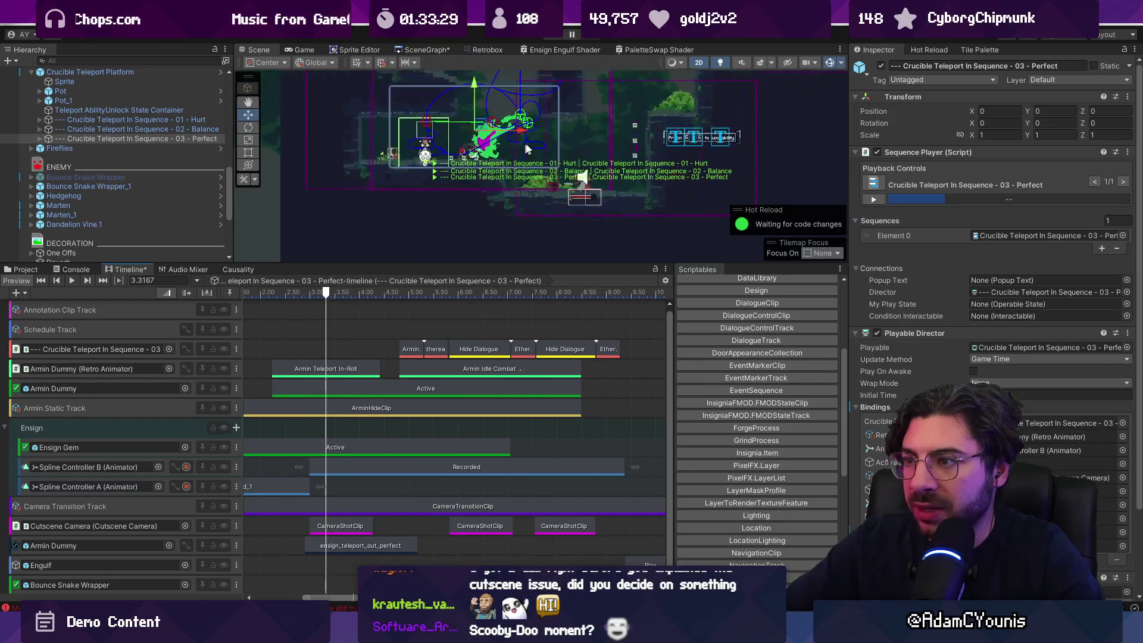
pyautogui.scroll(2, 521, 150)
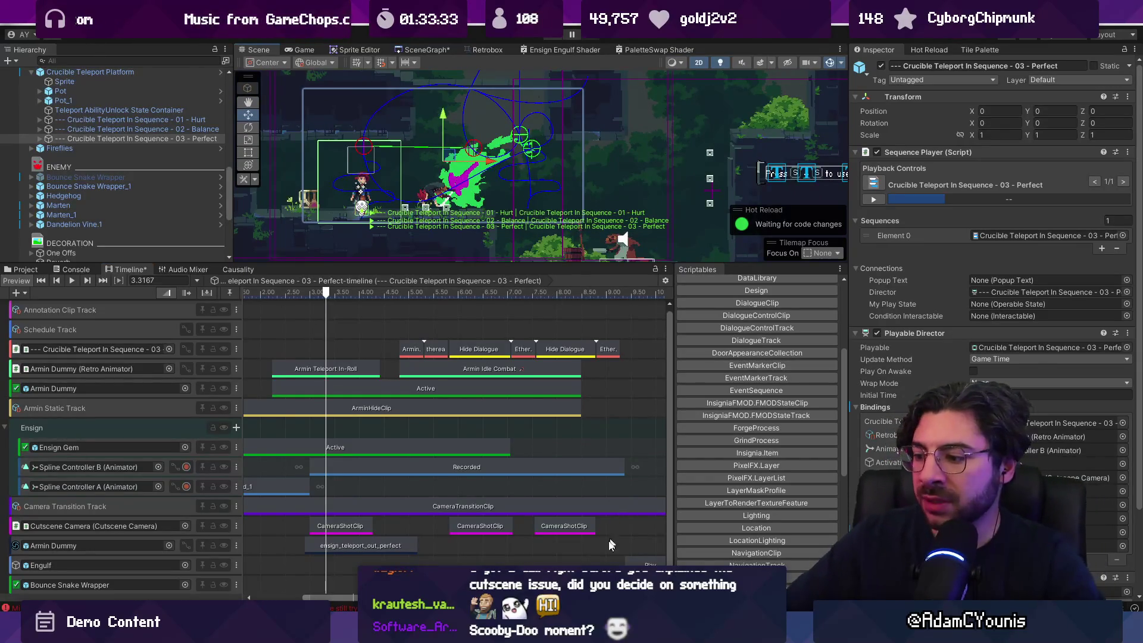
# Switch to Aseprite and select frames 30 to 45 across all layers
pyautogui.hotkey('alt', 'Tab')
pyautogui.moveTo(530, 460)
pyautogui.mouseDown()
pyautogui.moveTo(517, 459)
pyautogui.moveTo(757, 460)
pyautogui.moveTo(731, 460)
pyautogui.mouseUp()
pyautogui.scroll(4, 691, 269)
# Refill the dark magenta flame region on Layer 7 with the Paint Bucket and review frames 45–47
pyautogui.press('g')
pyautogui.keyDown('alt'); pyautogui.click(568, 239); pyautogui.keyUp('alt')
pyautogui.click(568, 238)
pyautogui.hotkey('ctrl', 'z')
pyautogui.press('Up')
pyautogui.click(562, 222)
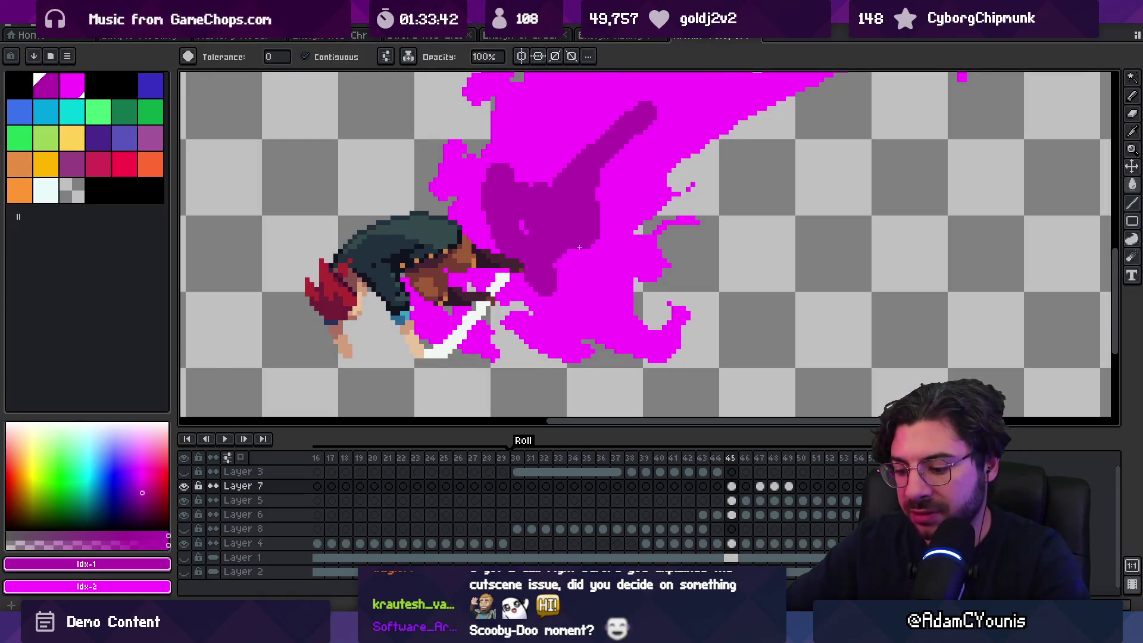
pyautogui.press('Right')
pyautogui.press('Right')
pyautogui.press('Right')
pyautogui.scroll(-6, 609, 269)
pyautogui.press('Left')
pyautogui.press('Left')
pyautogui.press('Left')
pyautogui.scroll(6, 609, 268)
pyautogui.press('Right')
pyautogui.press('Right')
# Re-export the sprite sheet over Armin Teleport In-Roll.png and return to Unity
pyautogui.hotkey('ctrl', 'e')
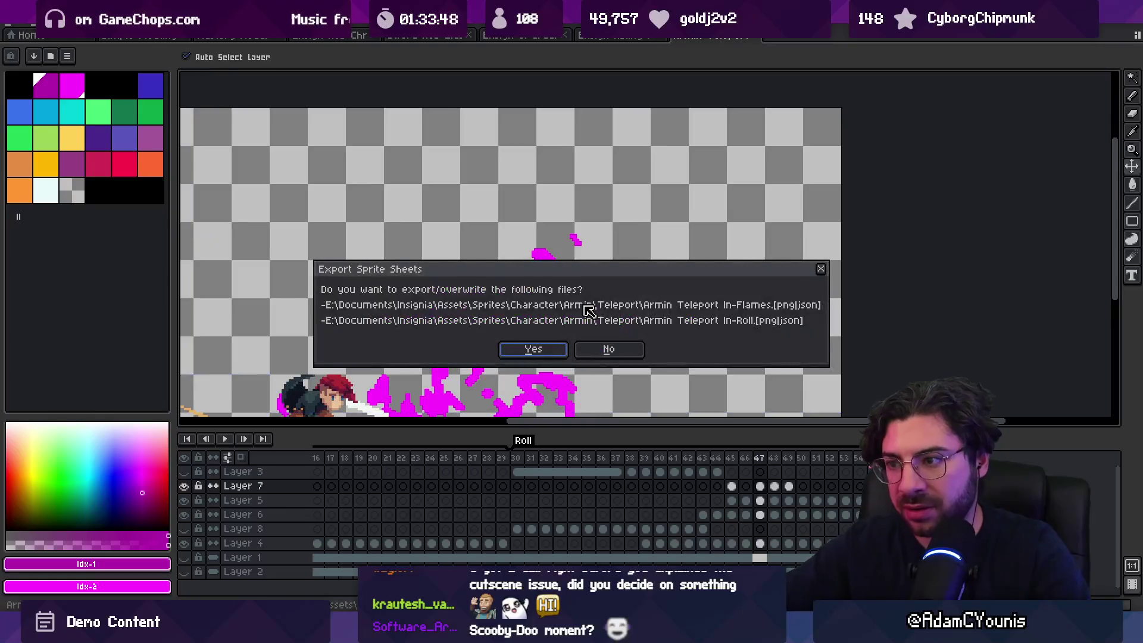
pyautogui.press('Return')
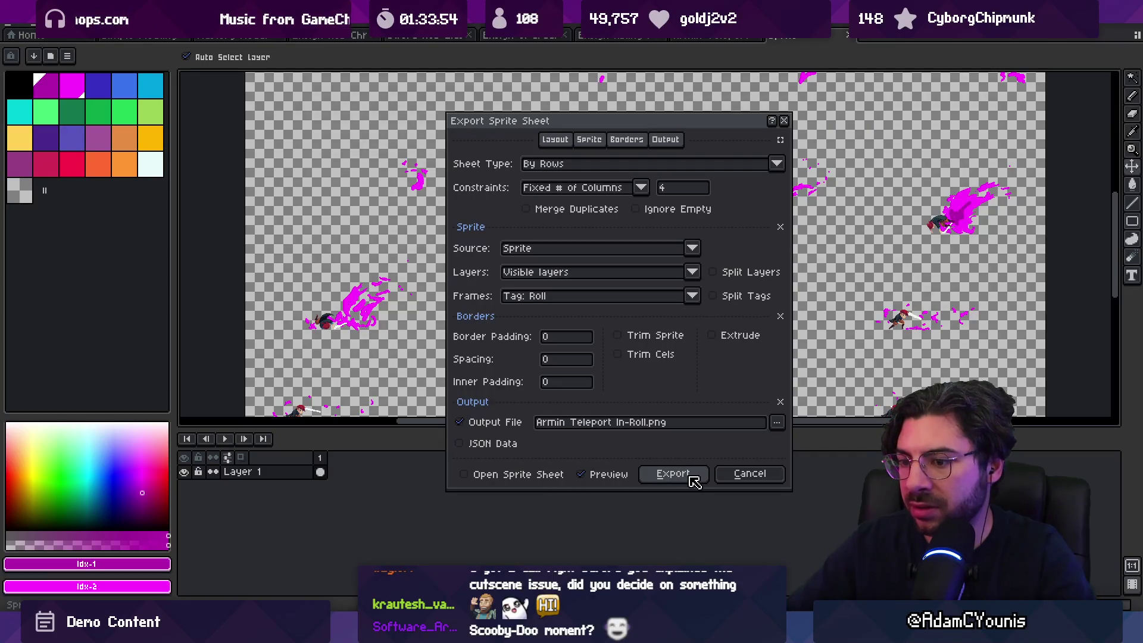
pyautogui.click(673, 474)
pyautogui.hotkey('alt', 'Tab')
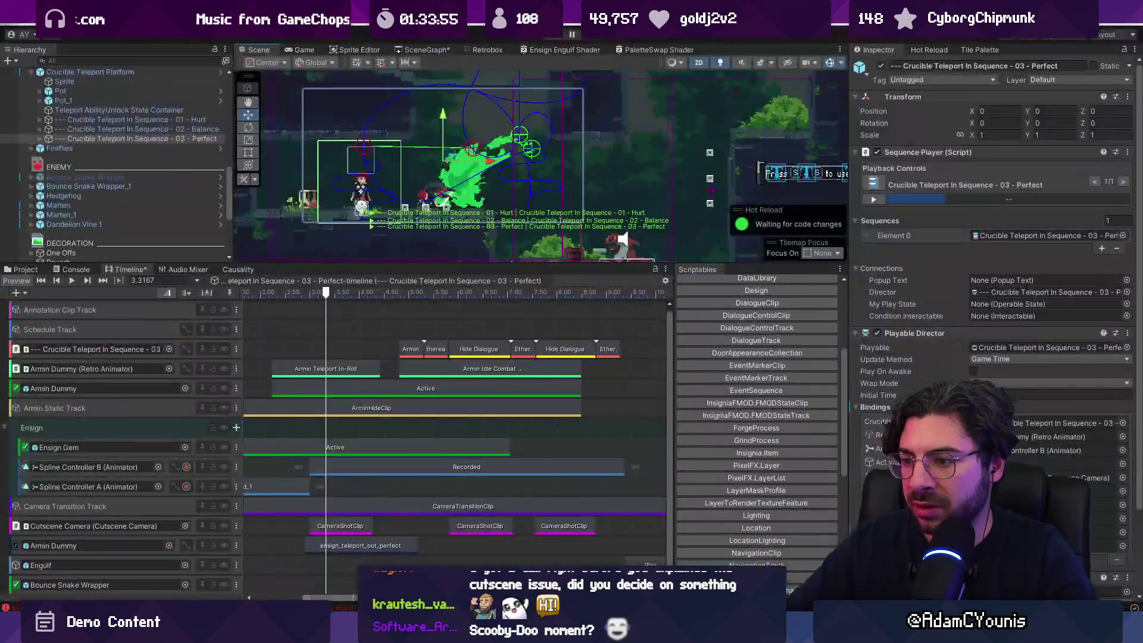
# Move the Armin Teleport In-Roll clip one frame earlier and scrub to review the teleport timing
pyautogui.moveTo(328, 297)
pyautogui.mouseDown()
pyautogui.moveTo(360, 293)
pyautogui.moveTo(328, 295)
pyautogui.mouseUp()
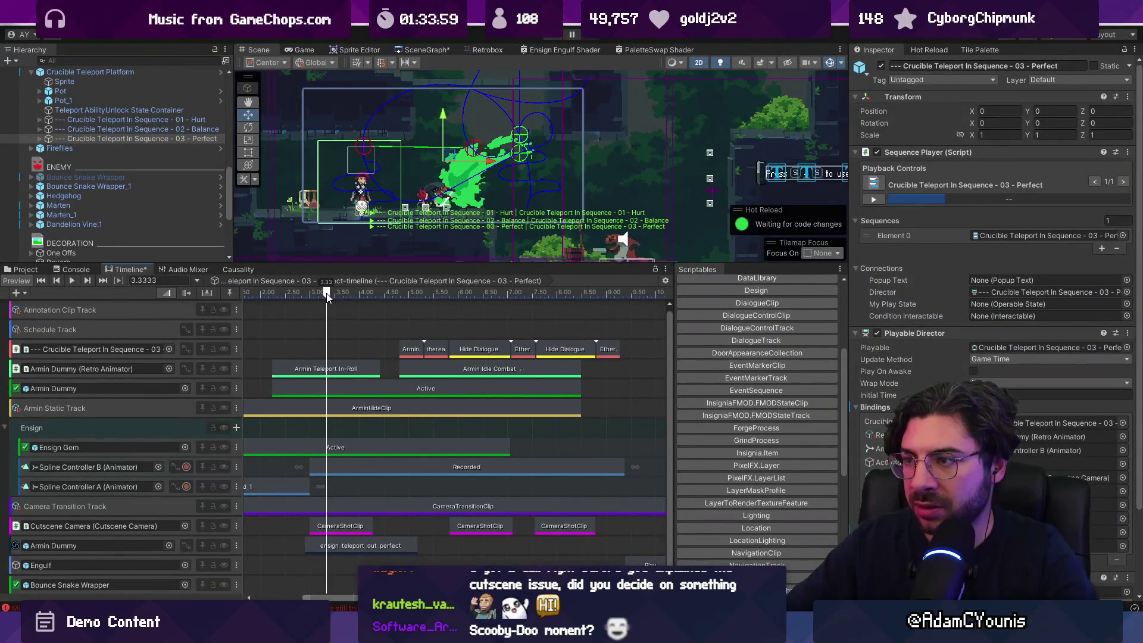
pyautogui.scroll(3, 286, 383)
pyautogui.click(316, 366)
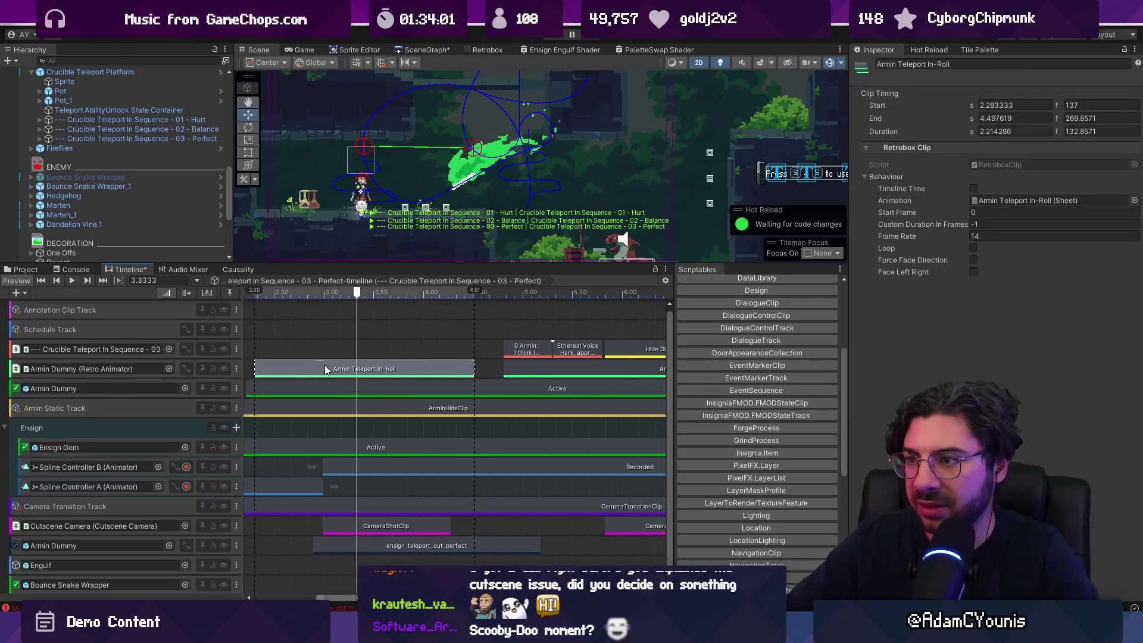
pyautogui.moveTo(332, 366); pyautogui.dragTo(330, 366)
pyautogui.moveTo(288, 292)
pyautogui.mouseDown()
pyautogui.moveTo(263, 292)
pyautogui.moveTo(352, 292)
pyautogui.mouseUp()
pyautogui.click(179, 139)
pyautogui.click(285, 292)
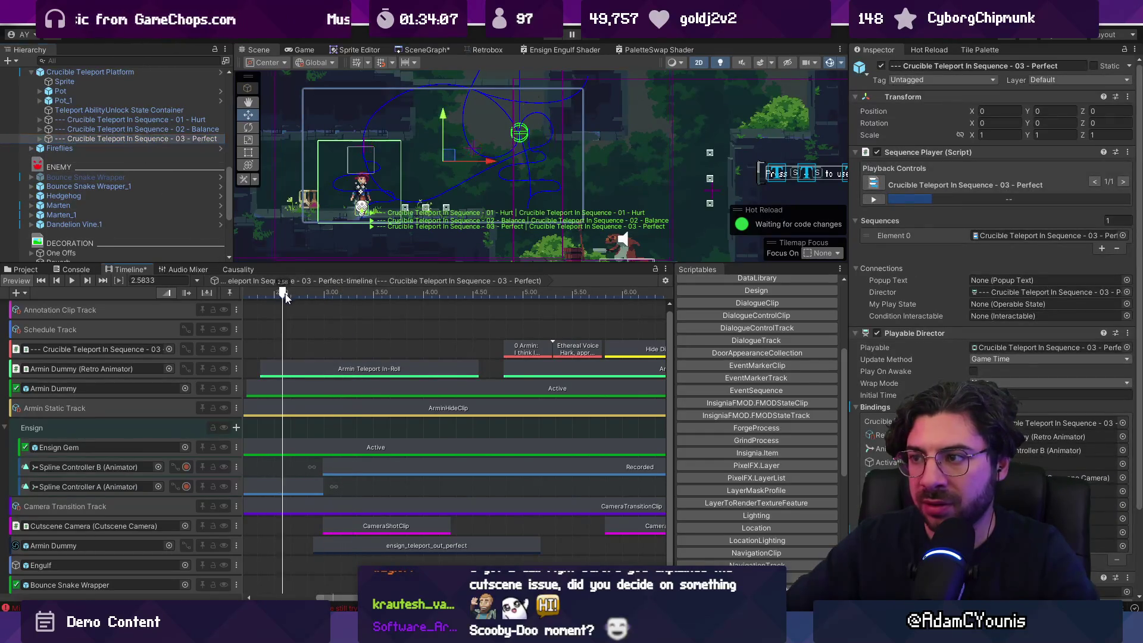
pyautogui.moveTo(277, 293); pyautogui.dragTo(486, 304)
# Select the dialogue and combat clips after the roll, excluding ArminHideClip, Armin Dummy Active, Ensign and camera clips
pyautogui.press('a')
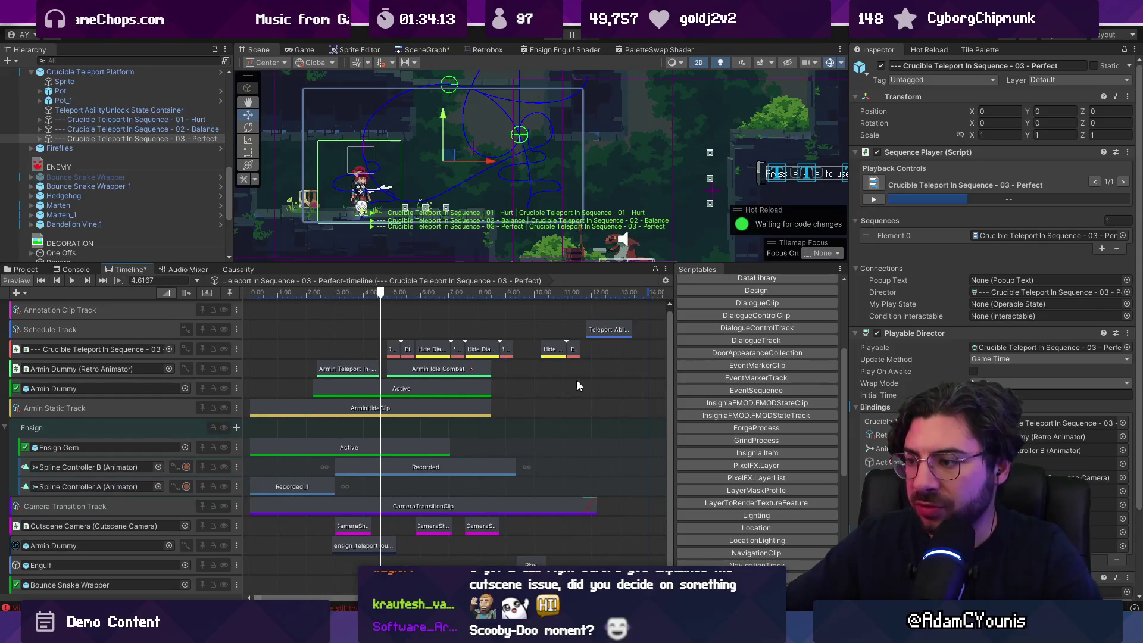
pyautogui.hscroll(2, 571, 391)
pyautogui.moveTo(607, 326)
pyautogui.mouseDown()
pyautogui.moveTo(426, 569)
pyautogui.moveTo(349, 606)
pyautogui.mouseUp()
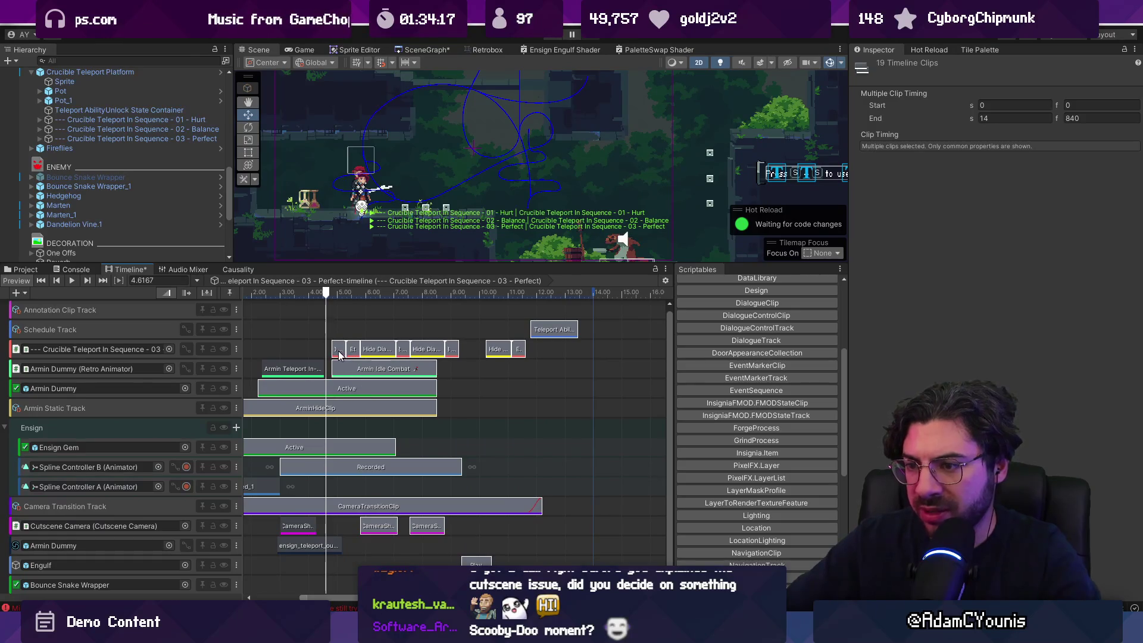
pyautogui.keyDown('ctrl'); pyautogui.click(360, 404); pyautogui.keyUp('ctrl')
pyautogui.keyDown('ctrl'); pyautogui.click(364, 387); pyautogui.keyUp('ctrl')
pyautogui.keyDown('ctrl'); pyautogui.click(339, 444); pyautogui.keyUp('ctrl')
pyautogui.hscroll(-2, 319, 474)
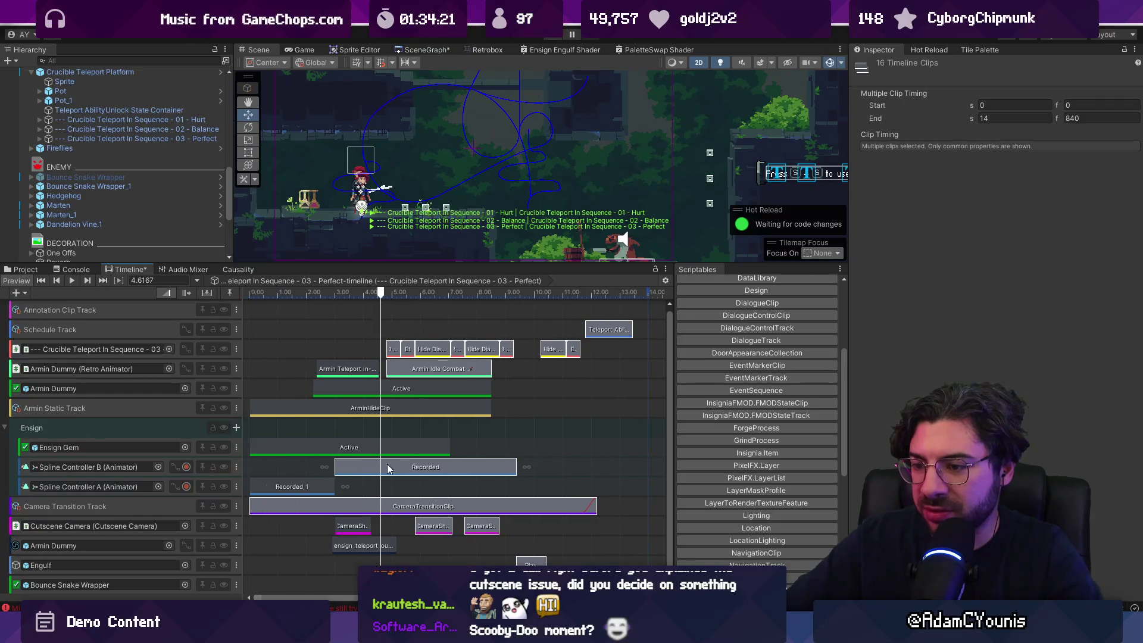
pyautogui.keyDown('ctrl'); pyautogui.click(366, 469); pyautogui.keyUp('ctrl')
pyautogui.keyDown('ctrl'); pyautogui.click(370, 506); pyautogui.keyUp('ctrl')
# Move the selected clips 0.24 s earlier to start at 4.564 s and scrub to check
pyautogui.moveTo(426, 527); pyautogui.dragTo(392, 488)
pyautogui.scroll(5, 376, 400)
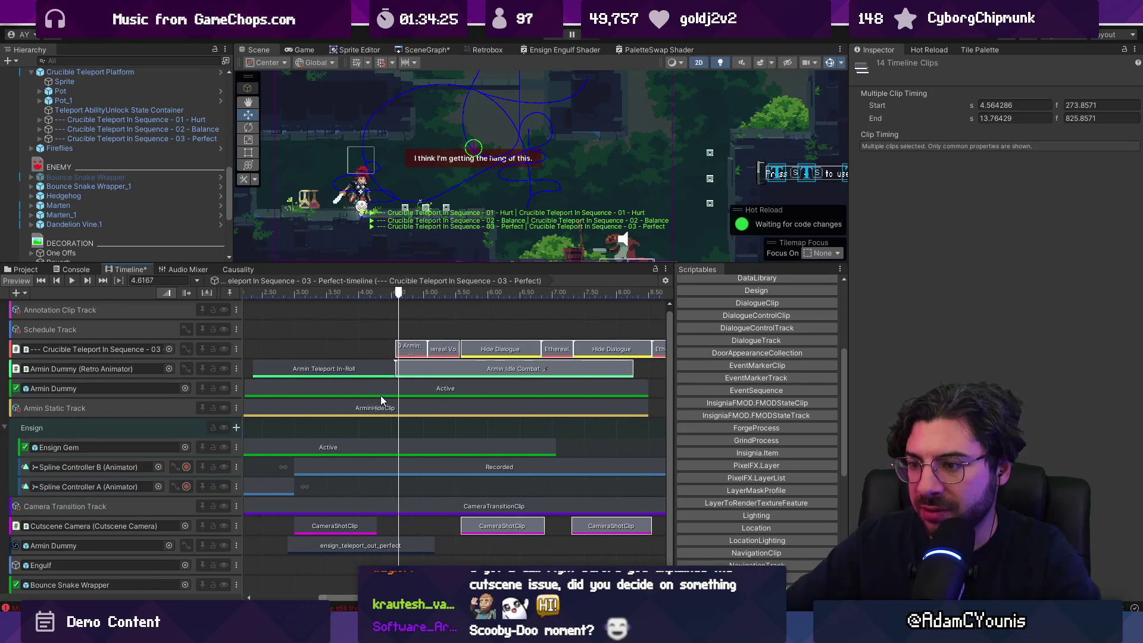
pyautogui.moveTo(398, 302)
pyautogui.mouseDown()
pyautogui.moveTo(415, 303)
pyautogui.moveTo(336, 306)
pyautogui.moveTo(506, 309)
pyautogui.moveTo(546, 294)
pyautogui.mouseUp()
pyautogui.scroll(3, 779, 100)
pyautogui.scroll(-3, 560, 213)
pyautogui.moveTo(547, 209); pyautogui.dragTo(551, 167)
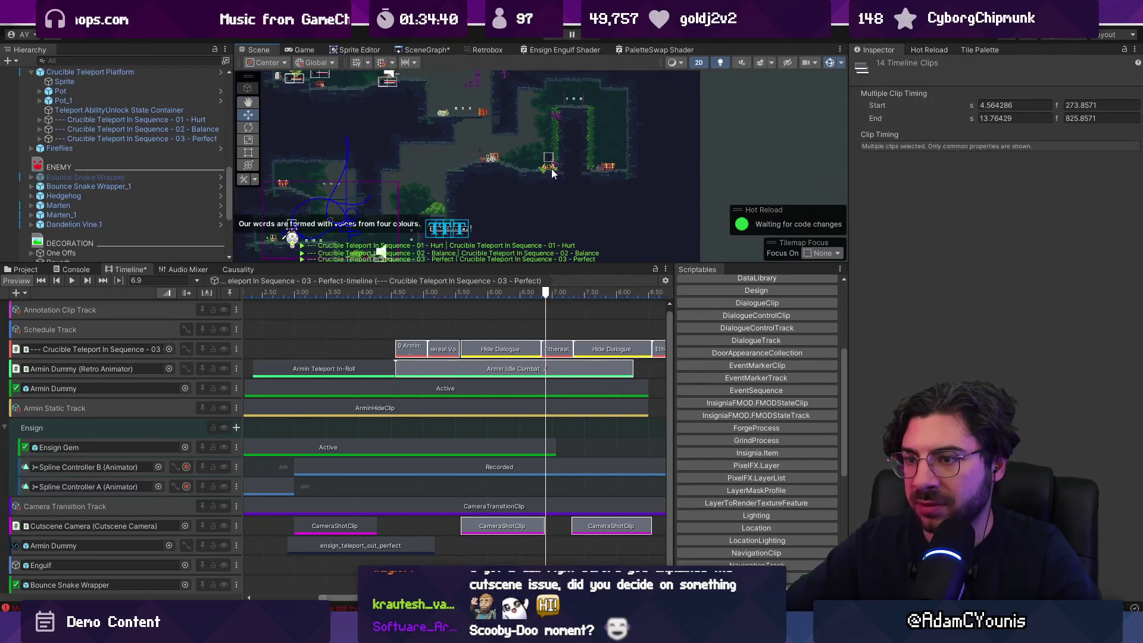
pyautogui.moveTo(544, 294); pyautogui.dragTo(648, 292)
pyautogui.hscroll(5, 459, 344)
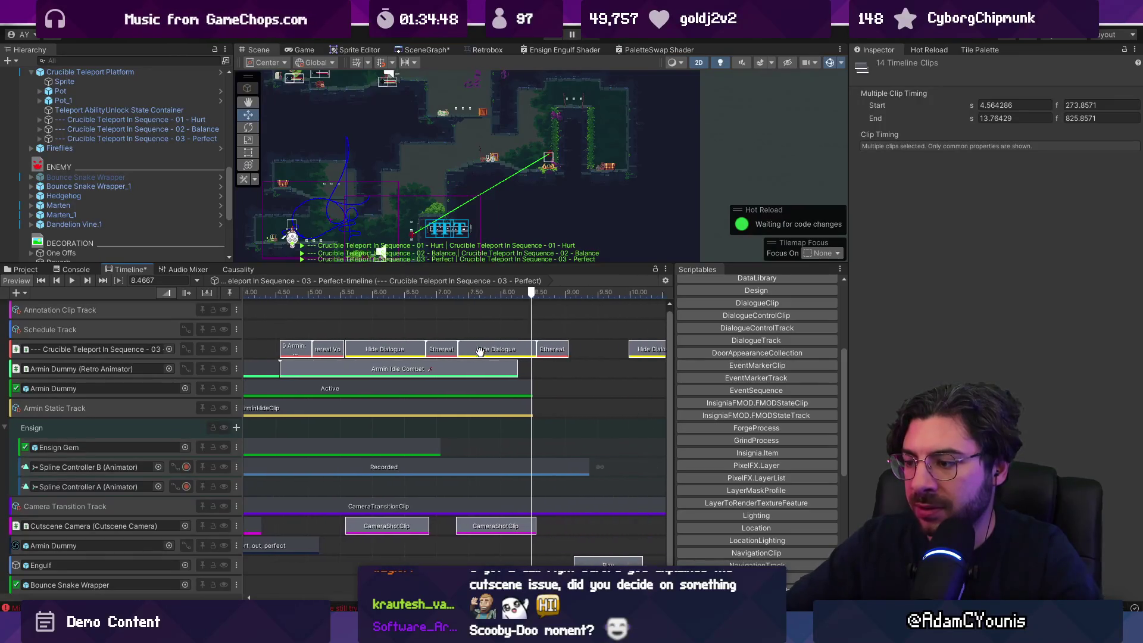
pyautogui.moveTo(482, 294); pyautogui.dragTo(508, 295)
pyautogui.click(163, 139)
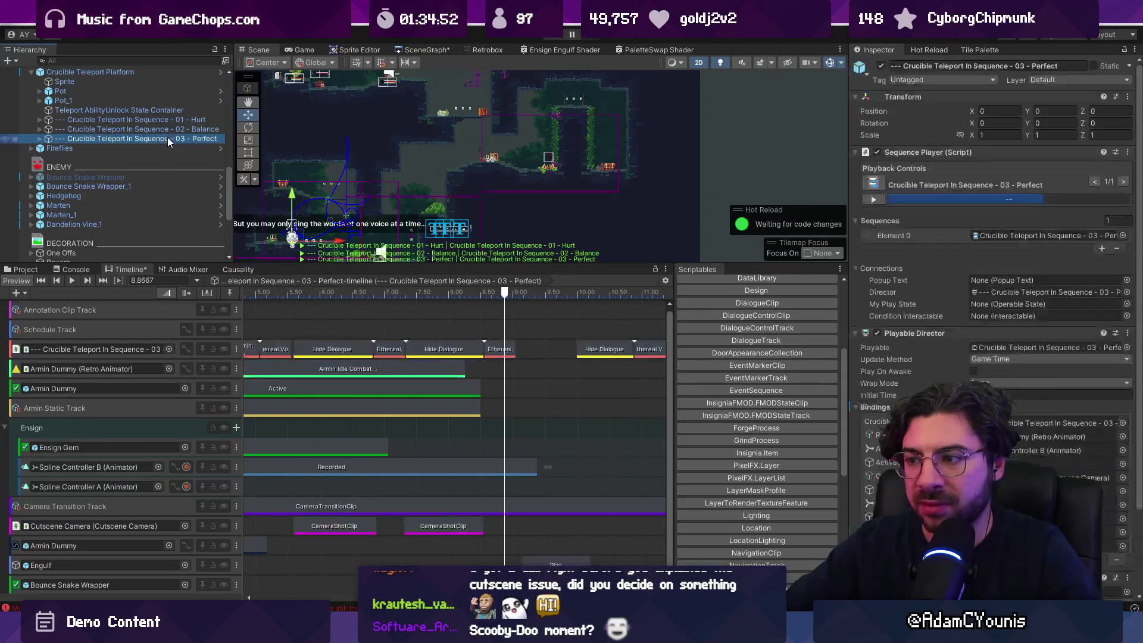
pyautogui.click(480, 295)
pyautogui.moveTo(480, 295); pyautogui.dragTo(538, 297)
pyautogui.moveTo(530, 299); pyautogui.dragTo(523, 303)
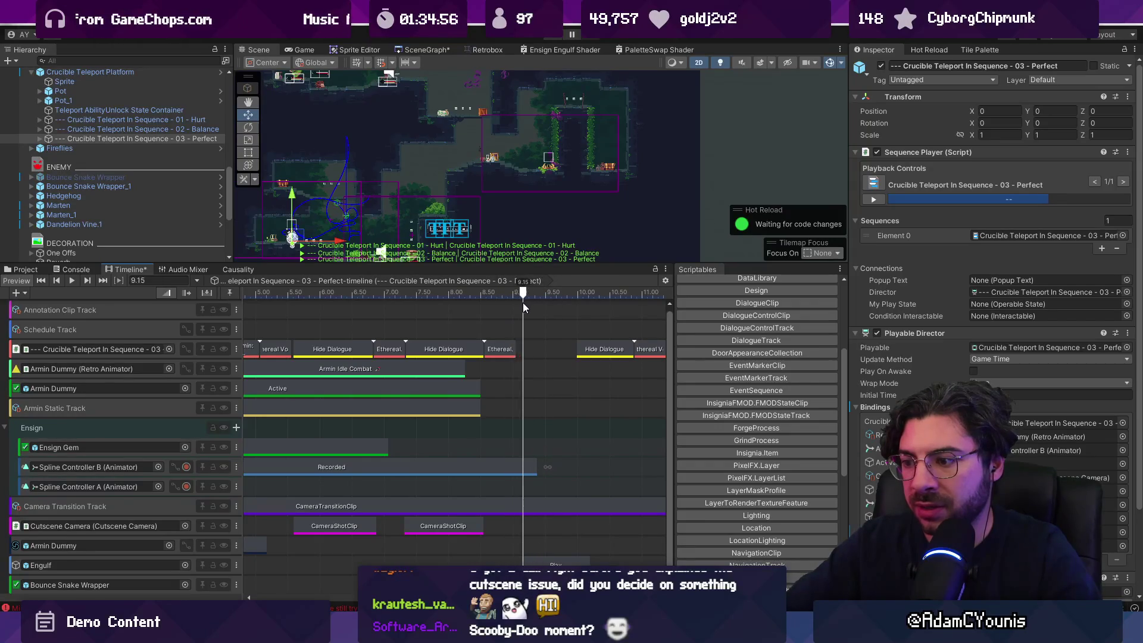
pyautogui.click(506, 470)
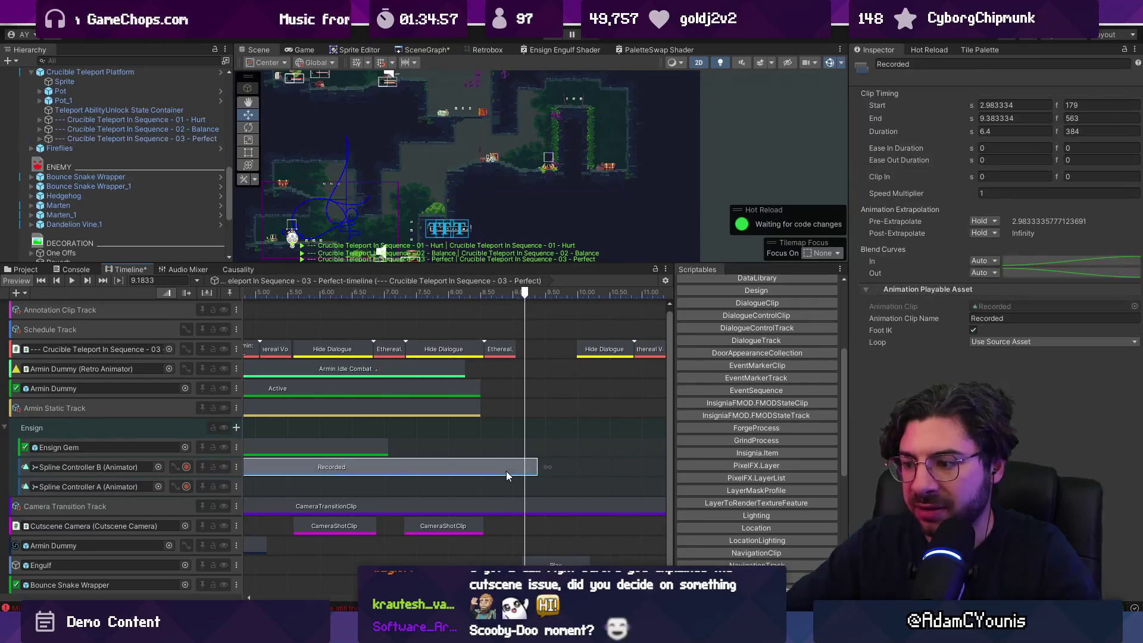
# Ping Spline Controller B from its timeline track and select it to view its Spline Player targeting Ensign Gem
pyautogui.click(175, 467)
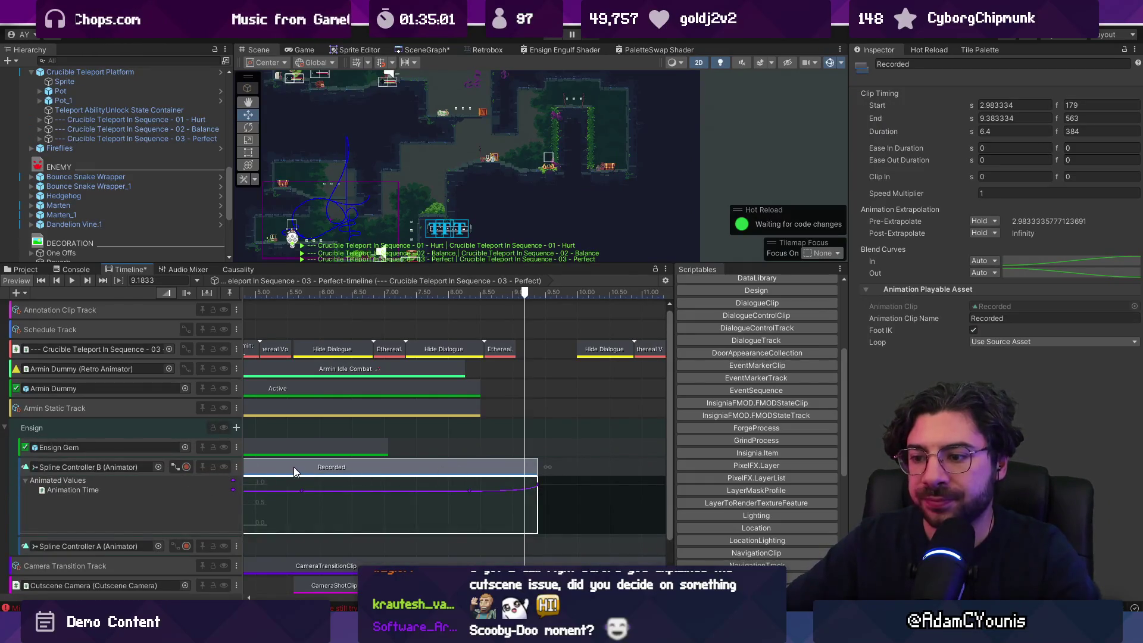
pyautogui.click(174, 466)
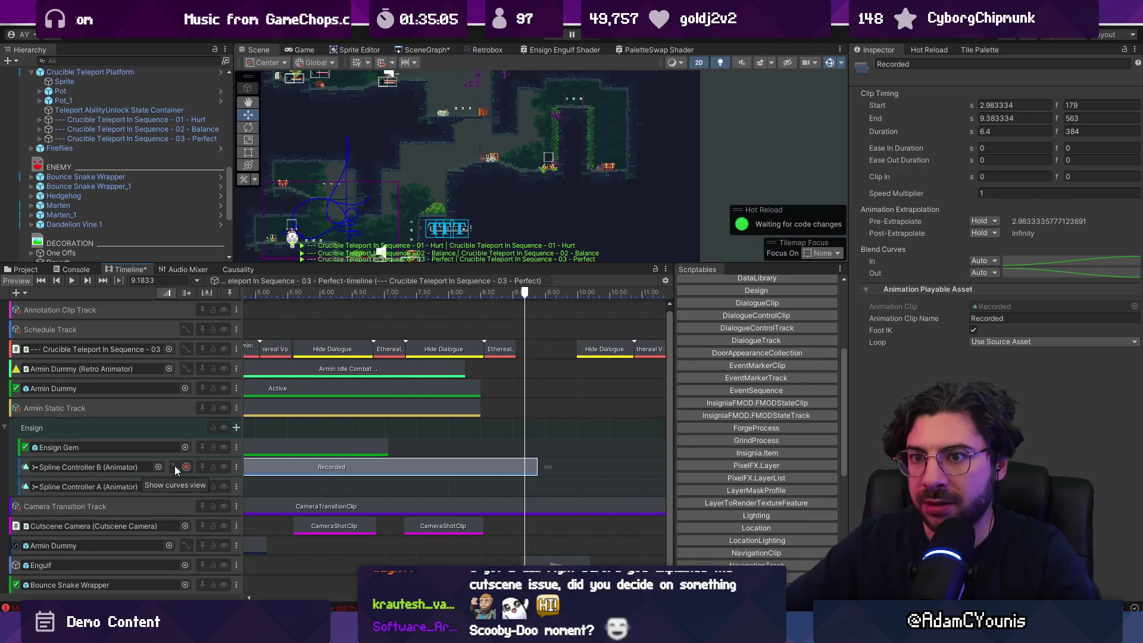
pyautogui.click(158, 466)
pyautogui.click(143, 466)
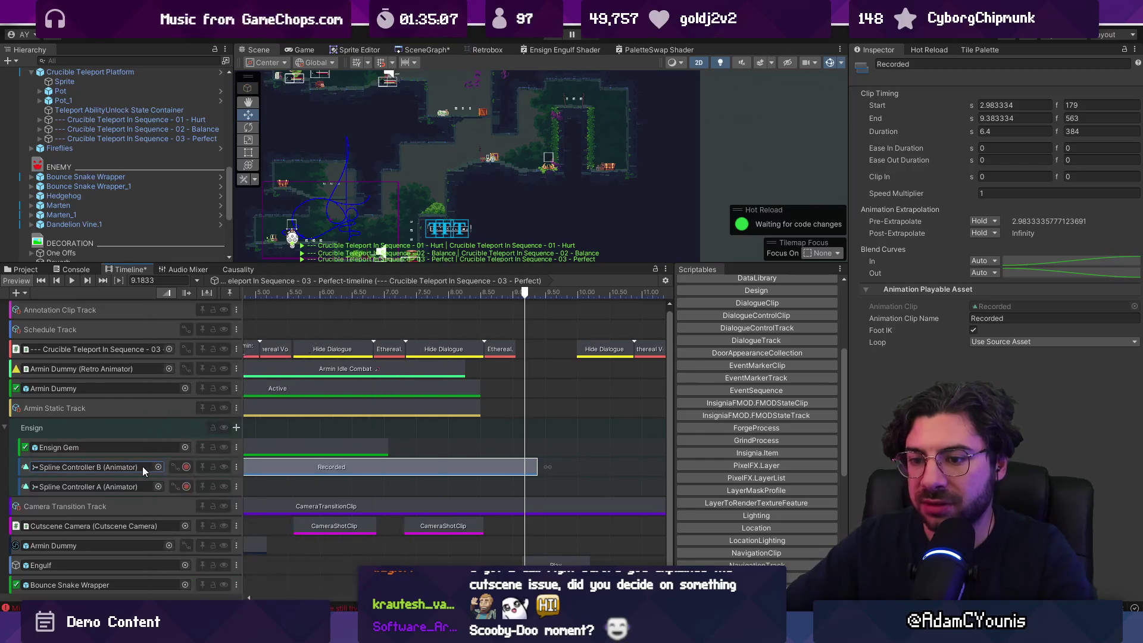
pyautogui.click(102, 185)
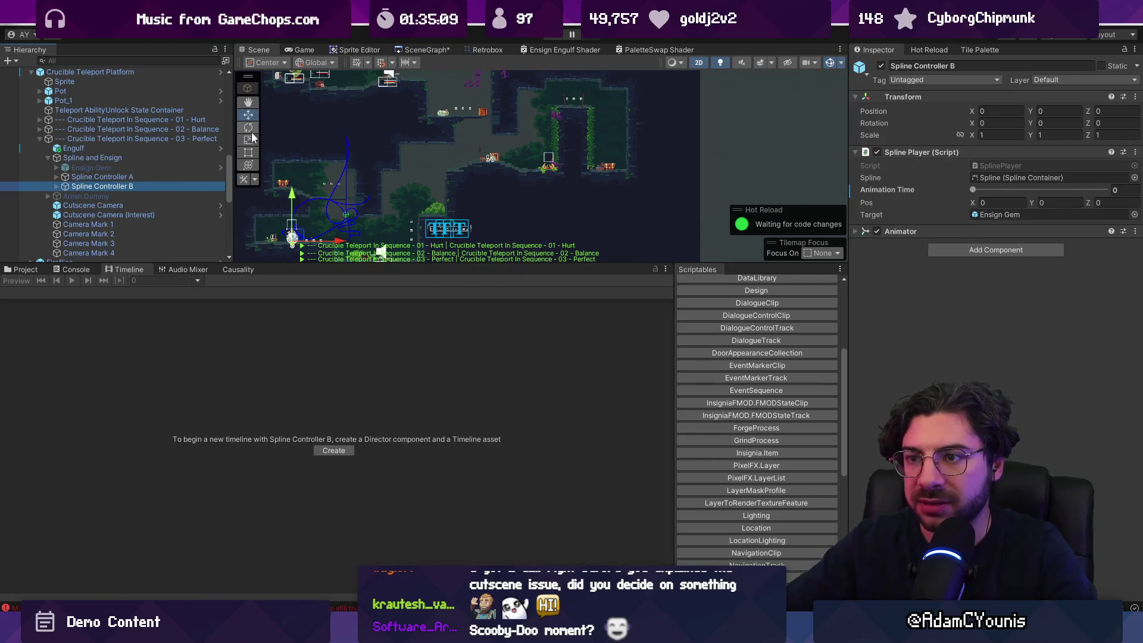
# Select Spline Controller B's child Spline and enter spline point editing in an enlarged Scene view
pyautogui.moveTo(301, 264); pyautogui.dragTo(302, 402)
pyautogui.click(57, 187)
pyautogui.click(78, 196)
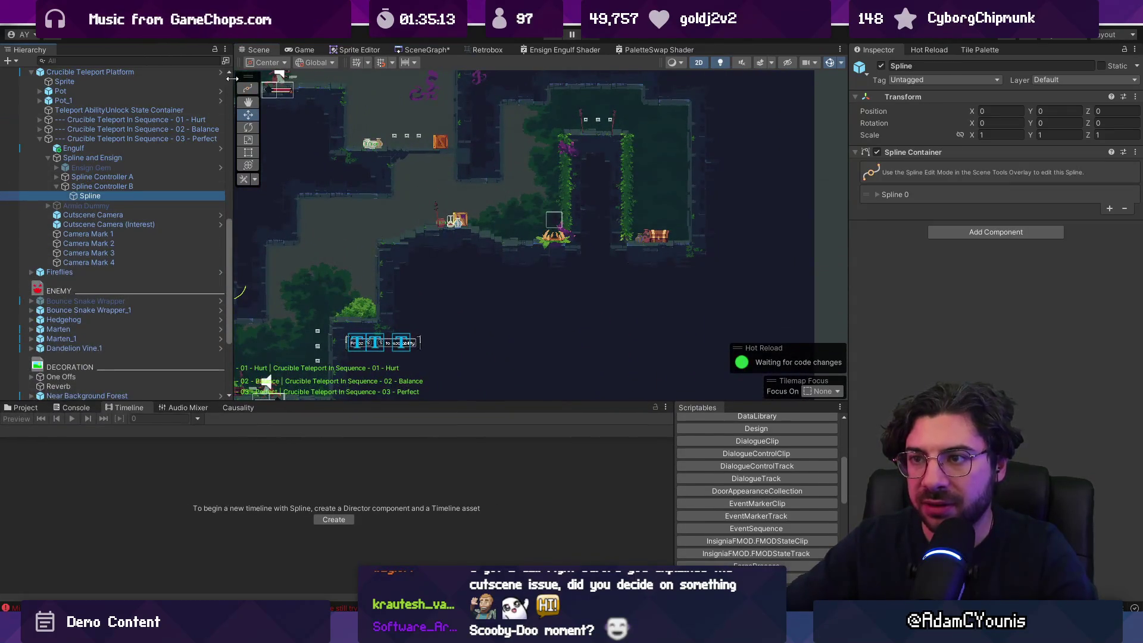
pyautogui.click(247, 88)
pyautogui.moveTo(315, 273)
pyautogui.mouseDown()
pyautogui.moveTo(699, 218)
pyautogui.moveTo(509, 183)
pyautogui.mouseUp()
pyautogui.scroll(5, 505, 184)
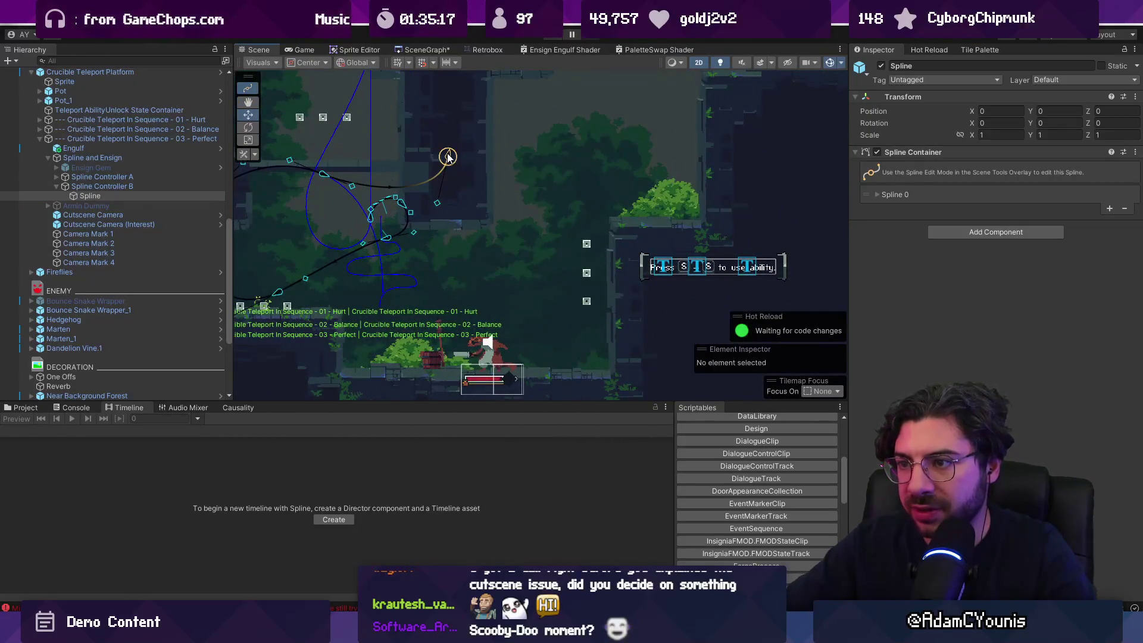
# Drag the spline knot and tangents so the path sweeps wider and drops toward the platform, then save
pyautogui.moveTo(442, 202)
pyautogui.mouseDown()
pyautogui.moveTo(426, 143)
pyautogui.moveTo(551, 273)
pyautogui.moveTo(581, 366)
pyautogui.mouseUp()
pyautogui.moveTo(568, 303)
pyautogui.mouseDown()
pyautogui.moveTo(598, 169)
pyautogui.moveTo(562, 158)
pyautogui.moveTo(588, 262)
pyautogui.moveTo(587, 104)
pyautogui.mouseUp()
pyautogui.moveTo(352, 186); pyautogui.dragTo(458, 228)
pyautogui.moveTo(586, 99)
pyautogui.mouseDown()
pyautogui.moveTo(582, 141)
pyautogui.moveTo(564, 162)
pyautogui.moveTo(584, 192)
pyautogui.mouseUp()
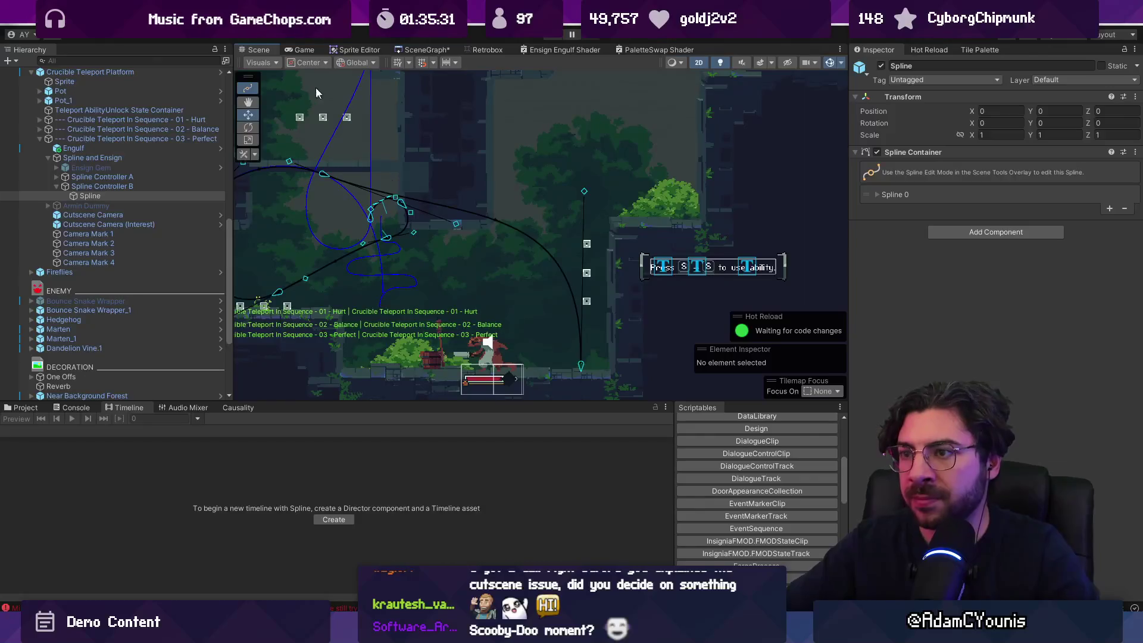
pyautogui.hotkey('ctrl', 's')
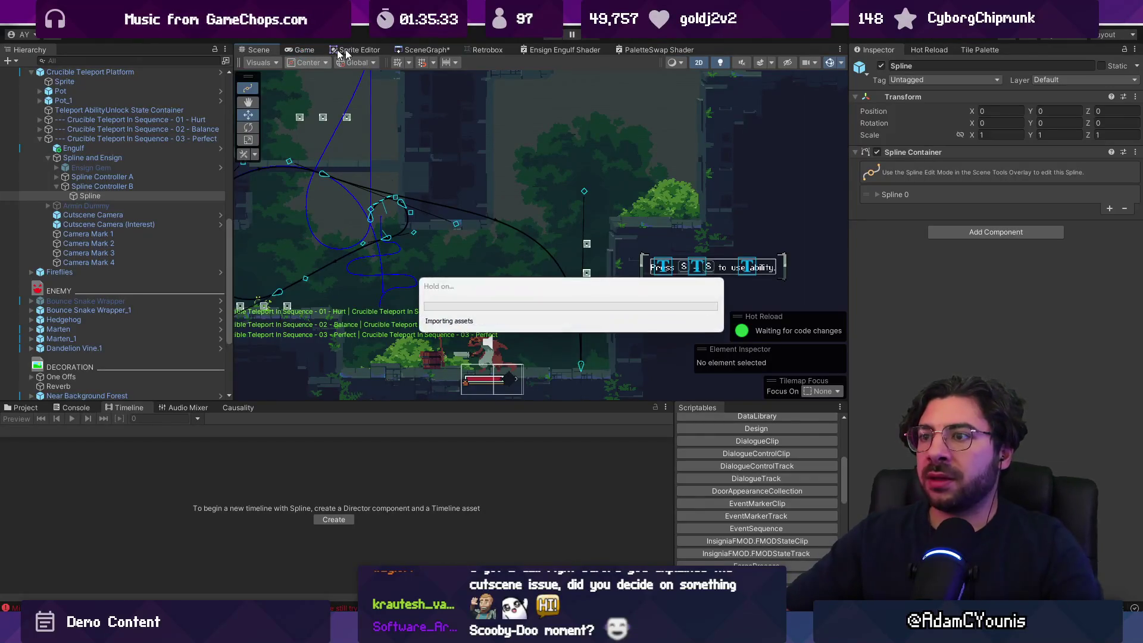
# Play-test the level from the Causality tab until Ethereal Voice says 'You must choose wisely.'
pyautogui.click(233, 407)
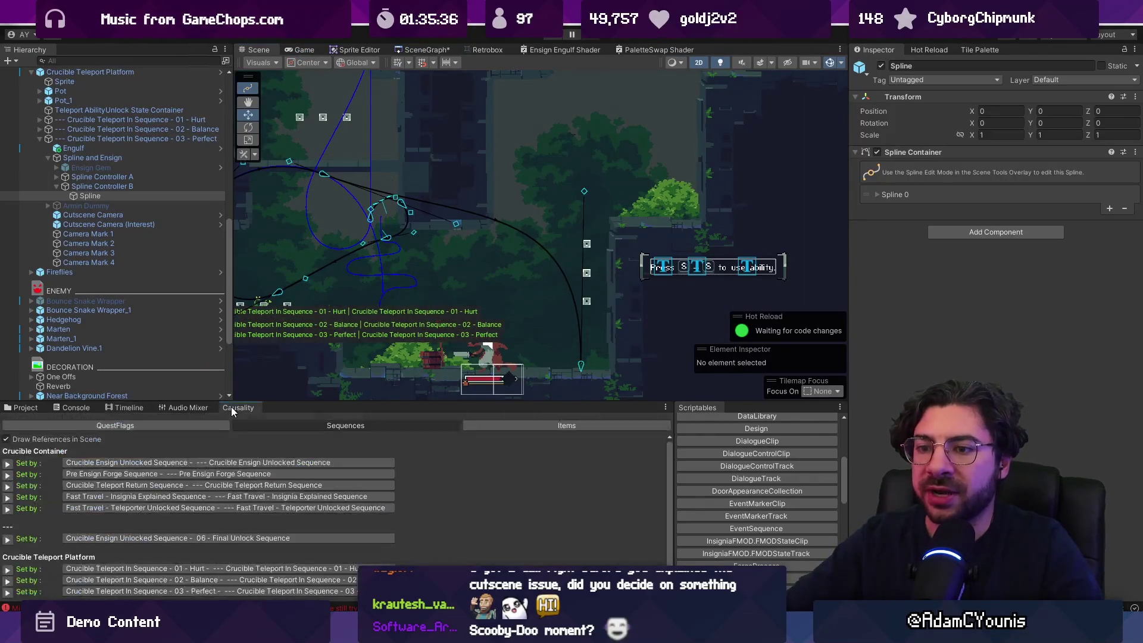
pyautogui.click(346, 425)
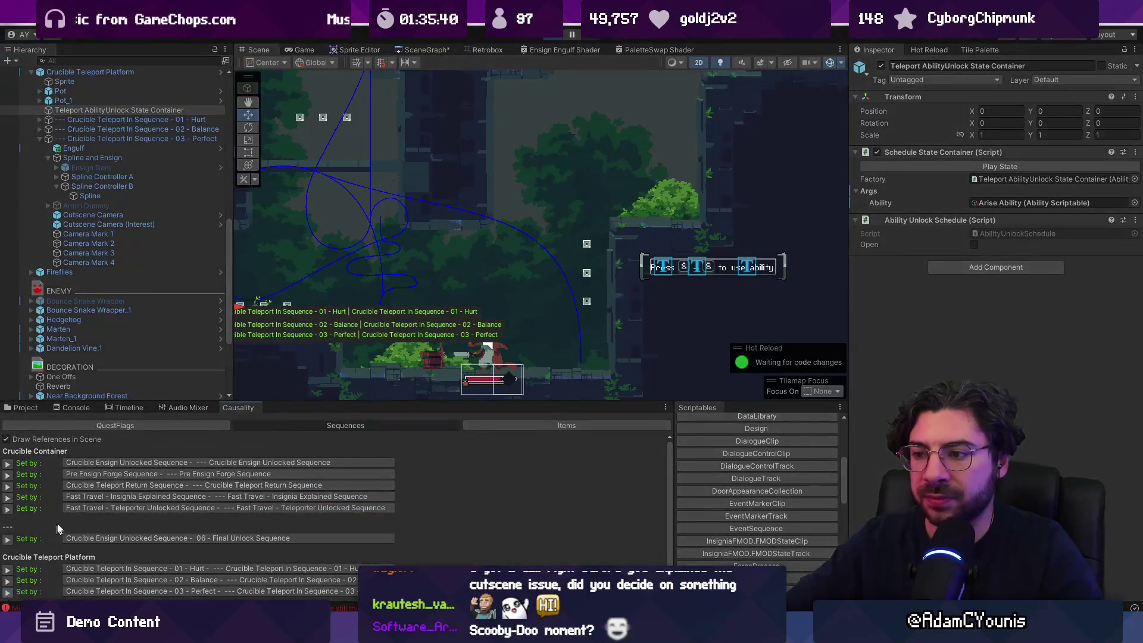
pyautogui.hotkey('ctrl', 'p')
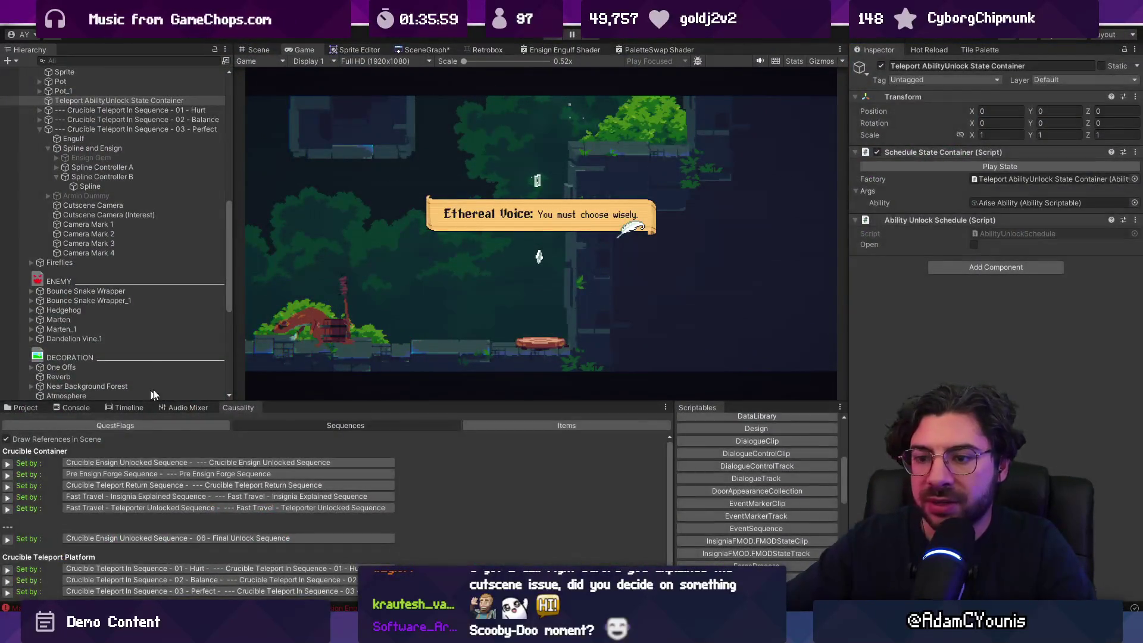
# Stop the play-test and show the 03 - Perfect sequence in an enlarged Timeline panel
pyautogui.click(259, 50)
pyautogui.click(141, 408)
pyautogui.moveTo(316, 401); pyautogui.dragTo(315, 341)
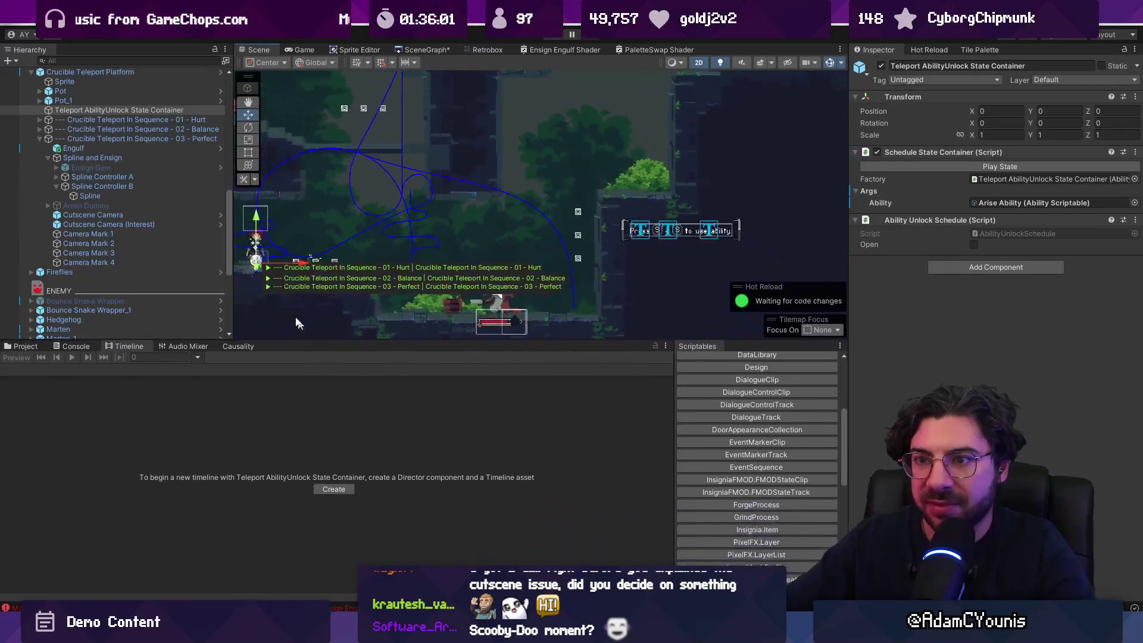
pyautogui.click(119, 138)
pyautogui.scroll(-2, 476, 477)
pyautogui.scroll(-4, 486, 459)
pyautogui.scroll(6, 434, 417)
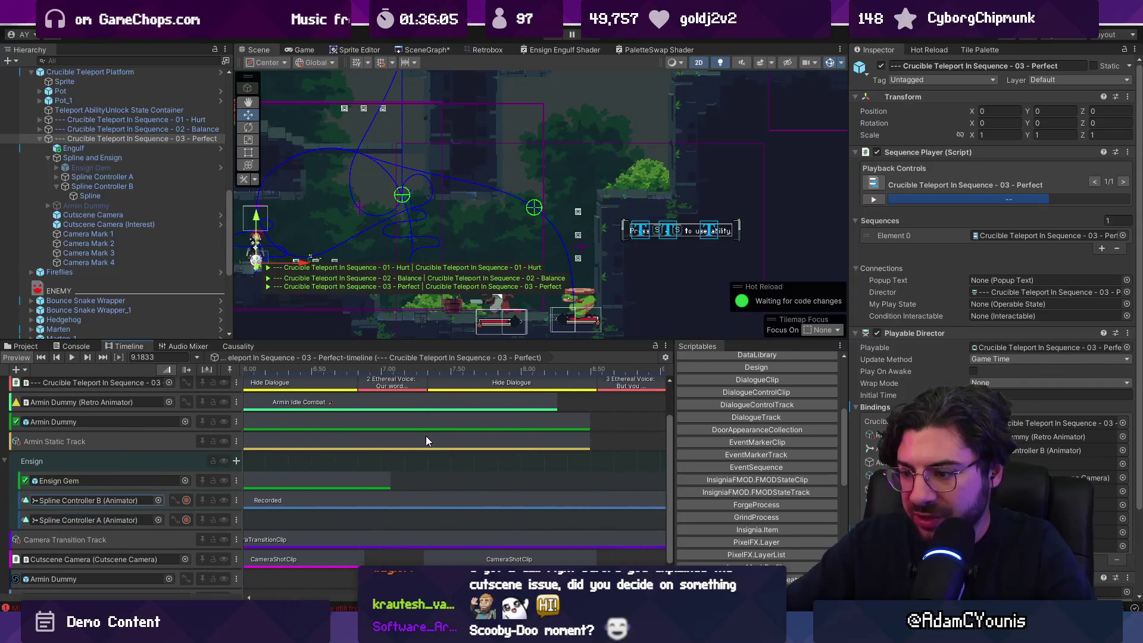
# Extend the Ensign Gem clip to end at about 9.38 s, then rewind the preview to 0
pyautogui.click(429, 370)
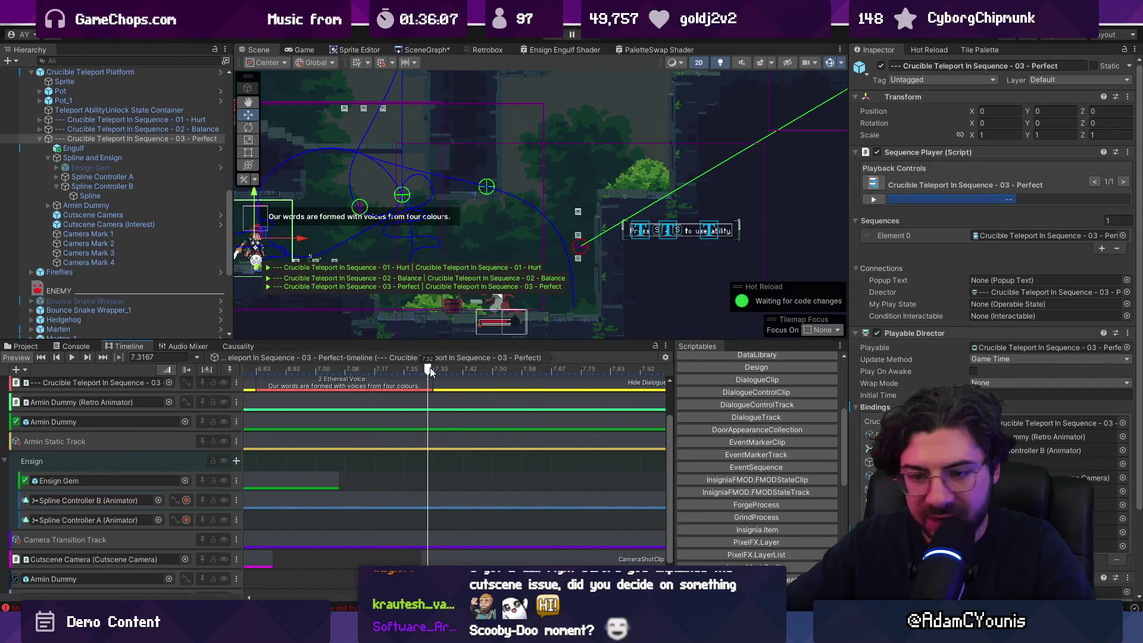
pyautogui.moveTo(478, 339); pyautogui.dragTo(477, 236)
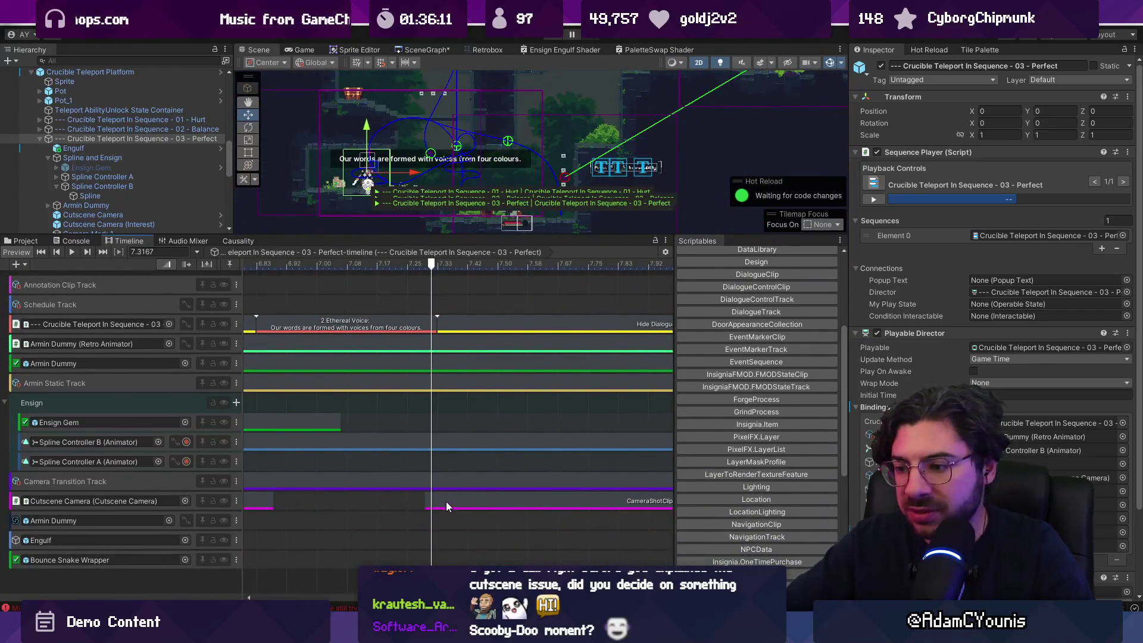
pyautogui.scroll(-5, 422, 415)
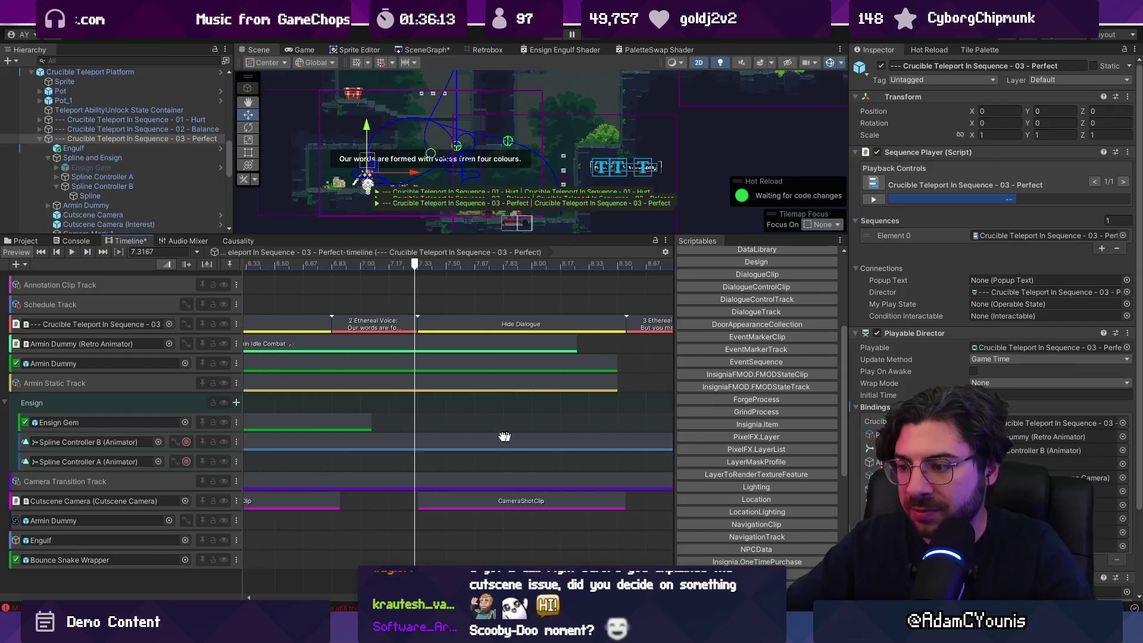
pyautogui.scroll(-3, 409, 421)
pyautogui.moveTo(395, 422)
pyautogui.mouseDown()
pyautogui.moveTo(463, 424)
pyautogui.moveTo(453, 424)
pyautogui.mouseUp()
pyautogui.scroll(3, 468, 476)
pyautogui.scroll(3, 387, 384)
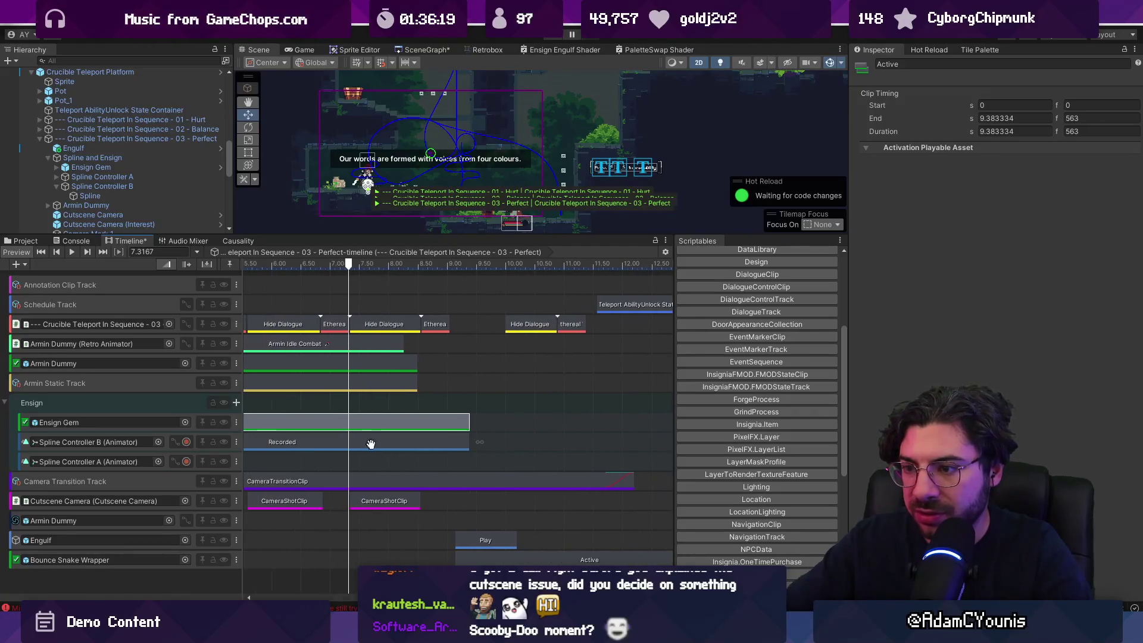
pyautogui.scroll(3, 362, 462)
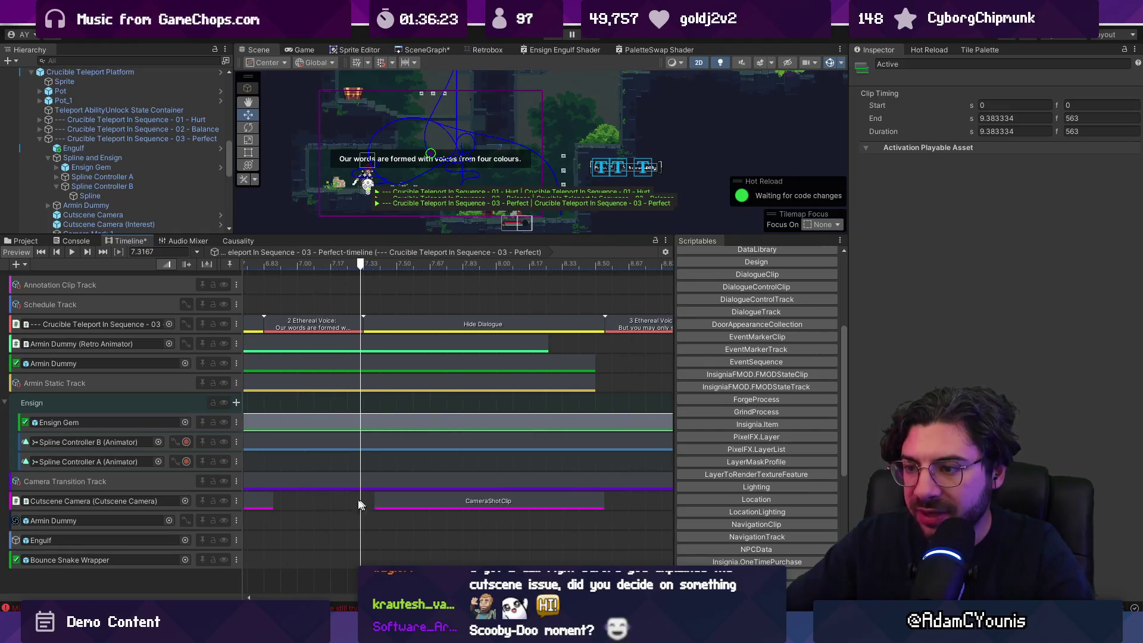
pyautogui.hscroll(-5, 367, 505)
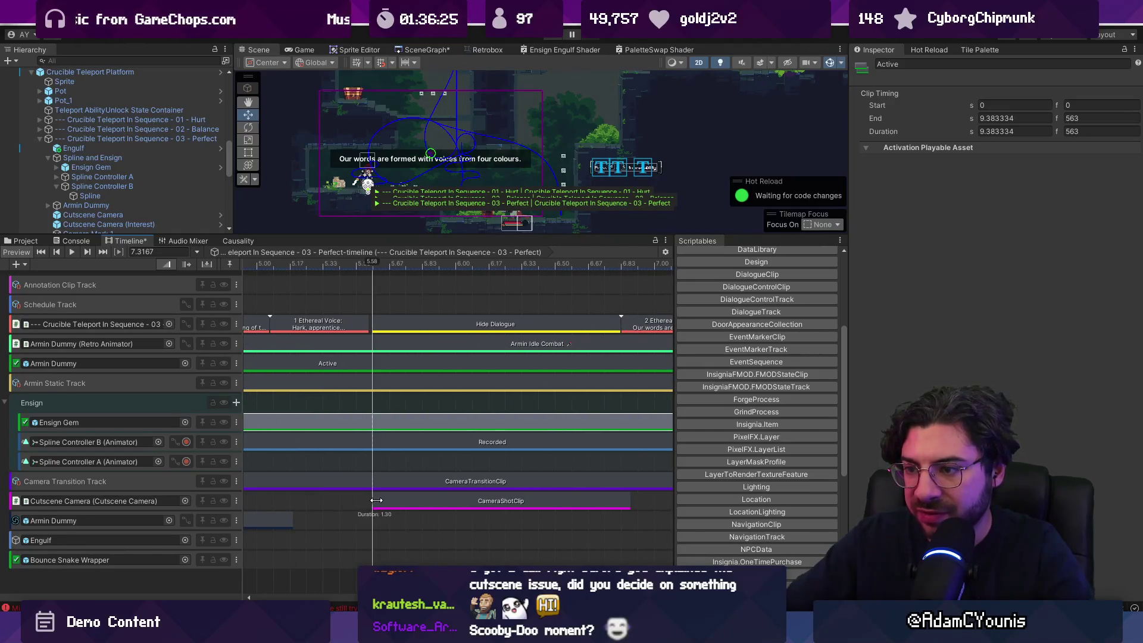
pyautogui.scroll(-4, 376, 500)
pyautogui.moveTo(535, 264)
pyautogui.mouseDown()
pyautogui.moveTo(343, 264)
pyautogui.moveTo(241, 232)
pyautogui.mouseUp()
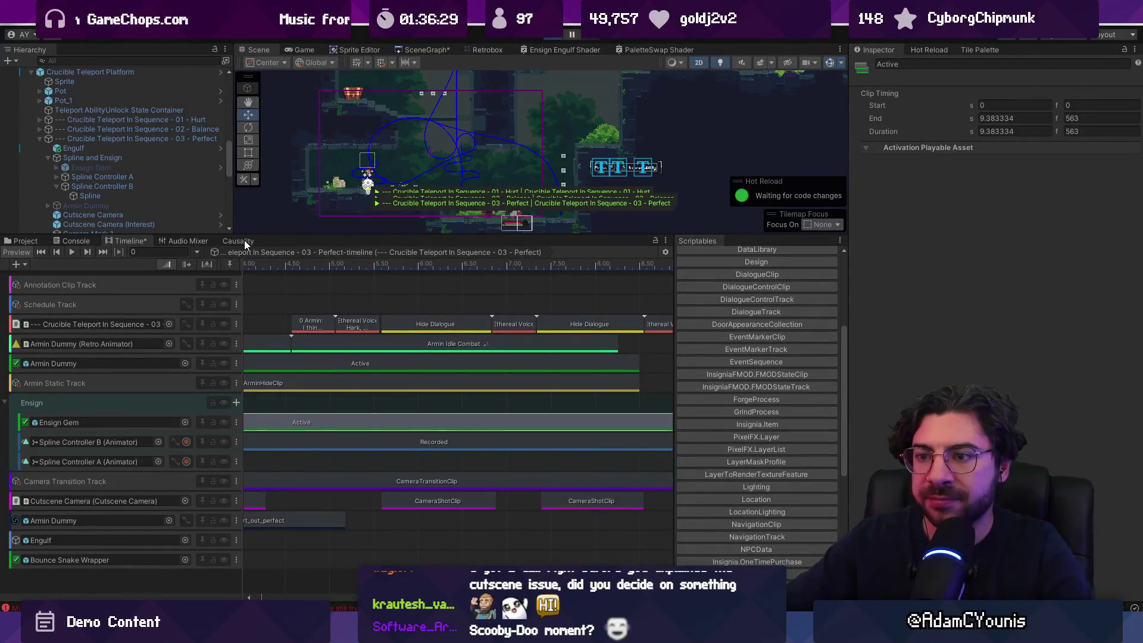
# Play the retimed cutscene up to the Arise Ensign card, stop, and nudge the Scene view right
pyautogui.click(244, 241)
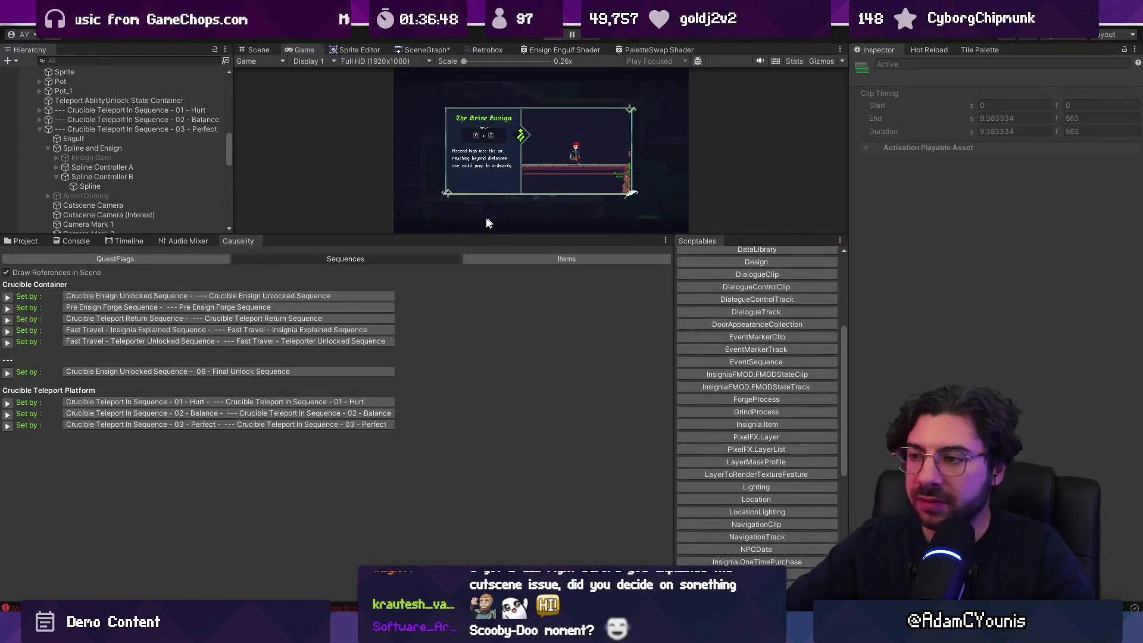
pyautogui.hotkey('ctrl', 'p')
pyautogui.moveTo(578, 302); pyautogui.dragTo(608, 299)
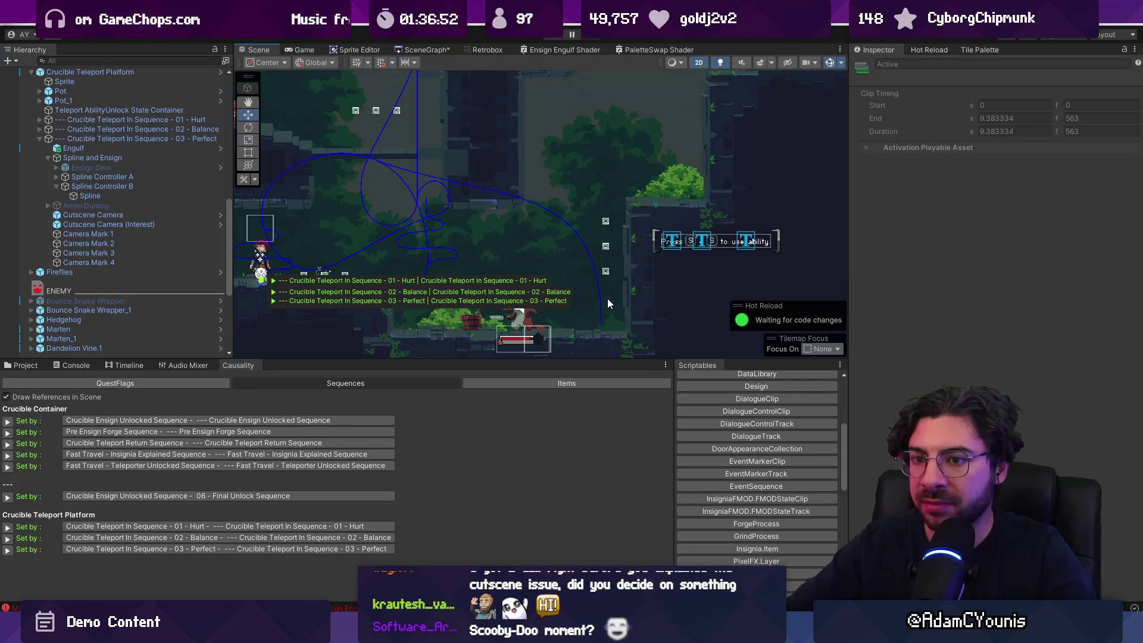
# Drag Engulf right and down to about X 4.128, then show the 03 - Perfect timeline
pyautogui.click(106, 149)
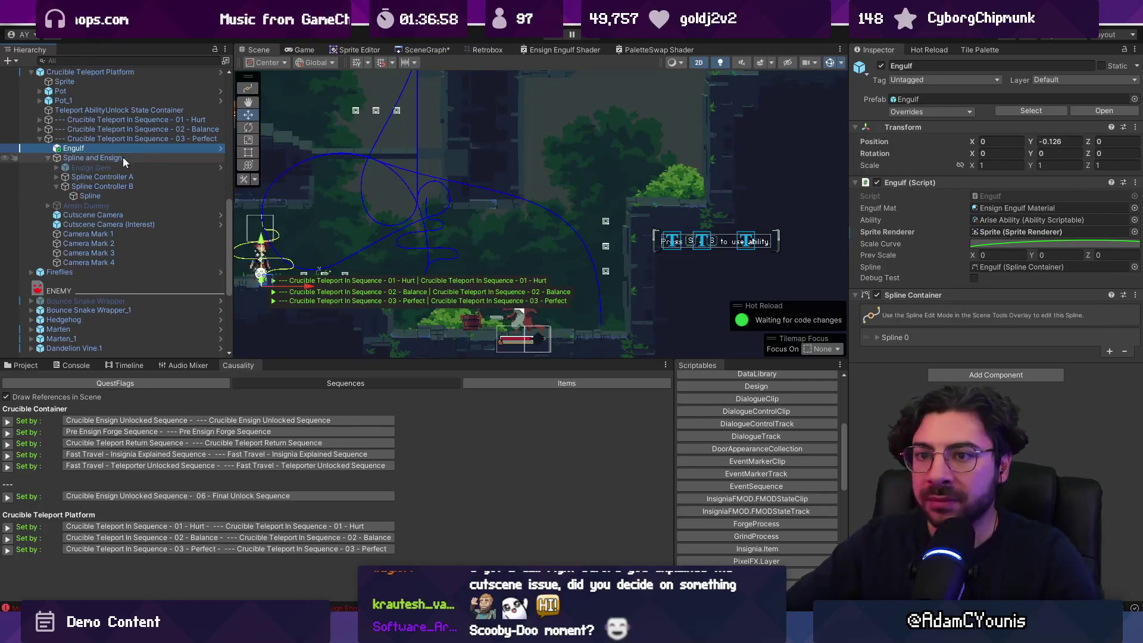
pyautogui.moveTo(272, 277); pyautogui.dragTo(587, 315)
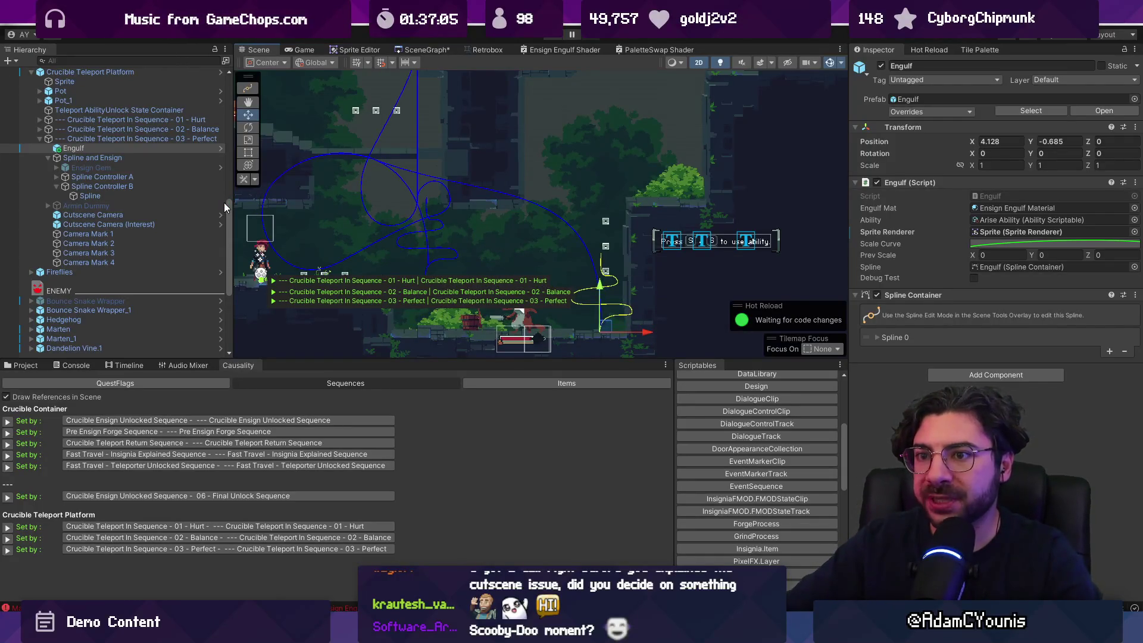
pyautogui.click(120, 365)
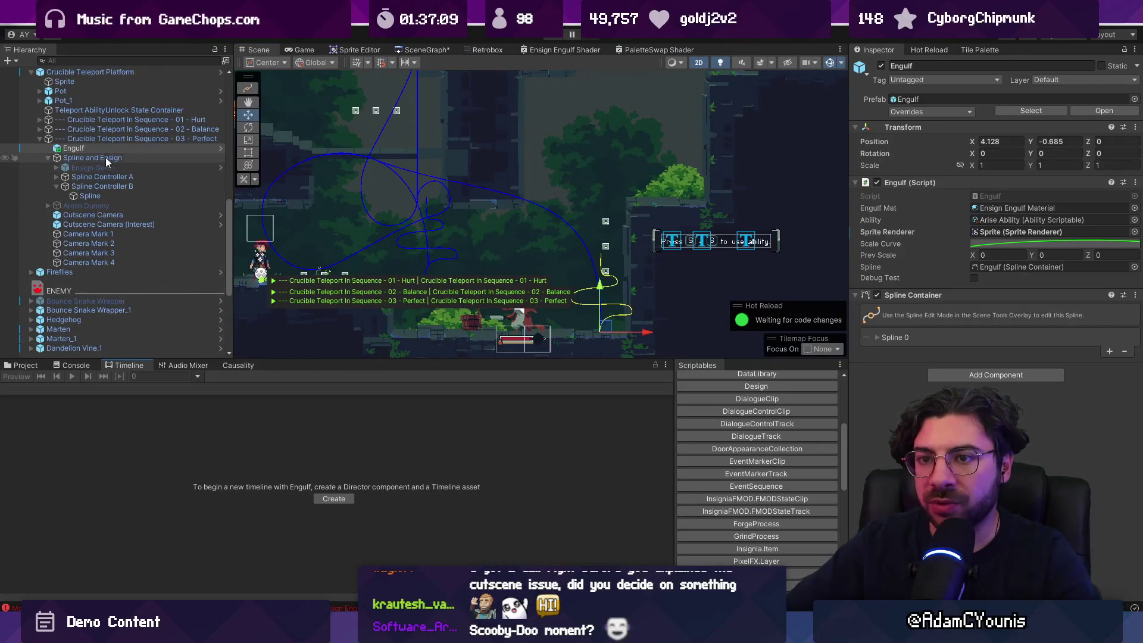
pyautogui.click(109, 138)
pyautogui.scroll(-2, 372, 487)
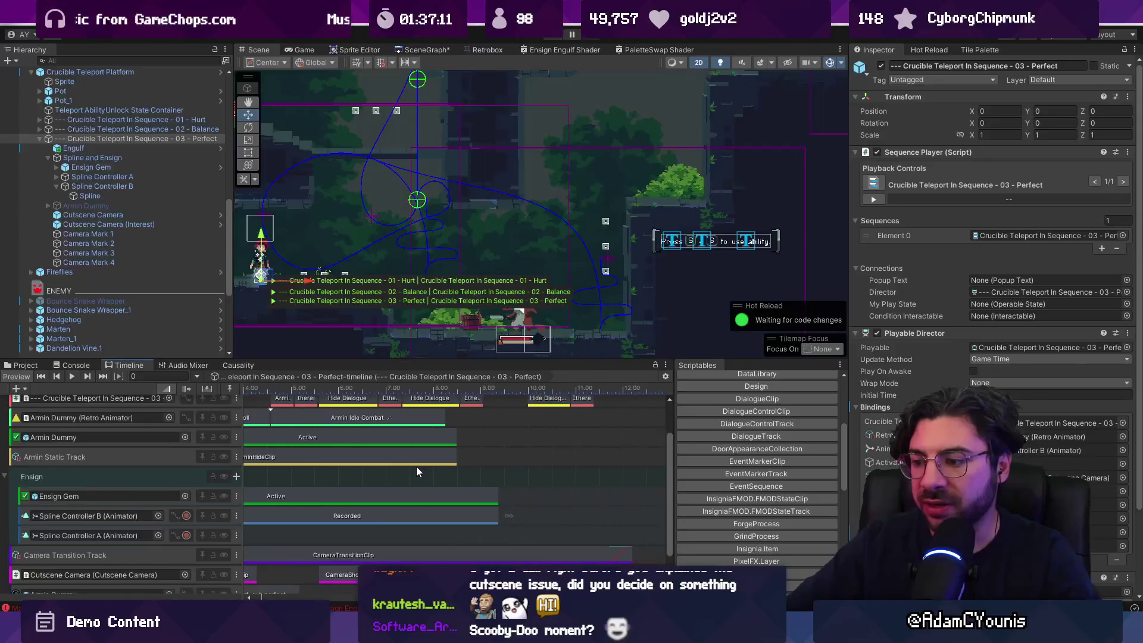
# Scrub the preview to about 9.35 s and expand Spline Controller B's animation curve
pyautogui.click(422, 387)
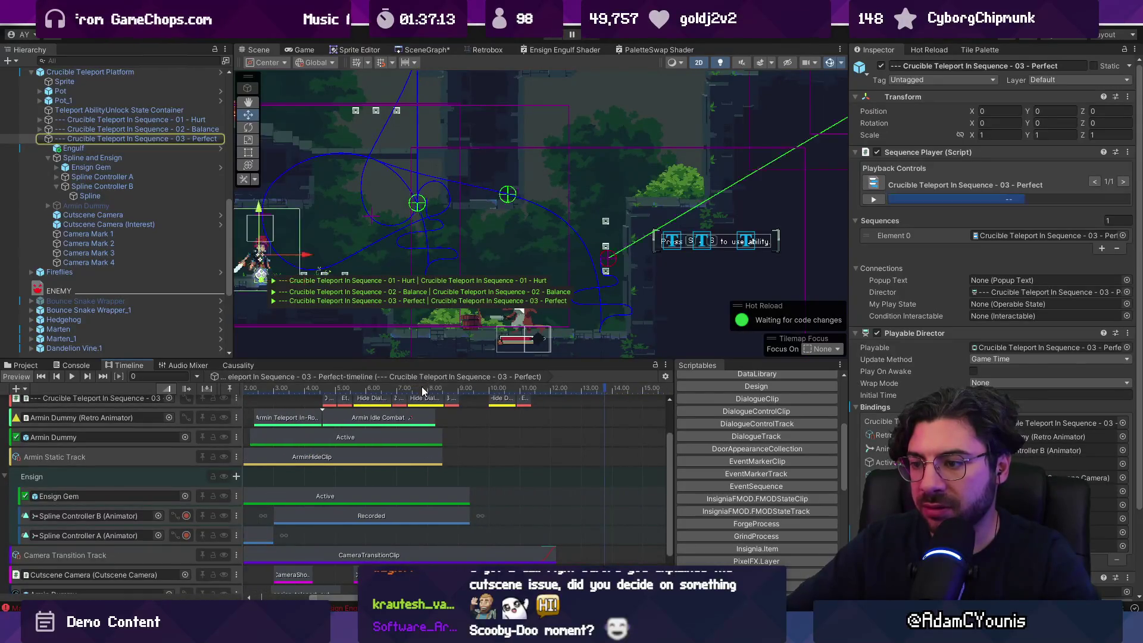
pyautogui.moveTo(465, 388)
pyautogui.mouseDown()
pyautogui.moveTo(445, 389)
pyautogui.moveTo(462, 389)
pyautogui.moveTo(465, 192)
pyautogui.moveTo(455, 221)
pyautogui.moveTo(346, 219)
pyautogui.moveTo(368, 218)
pyautogui.mouseUp()
pyautogui.scroll(5, 476, 314)
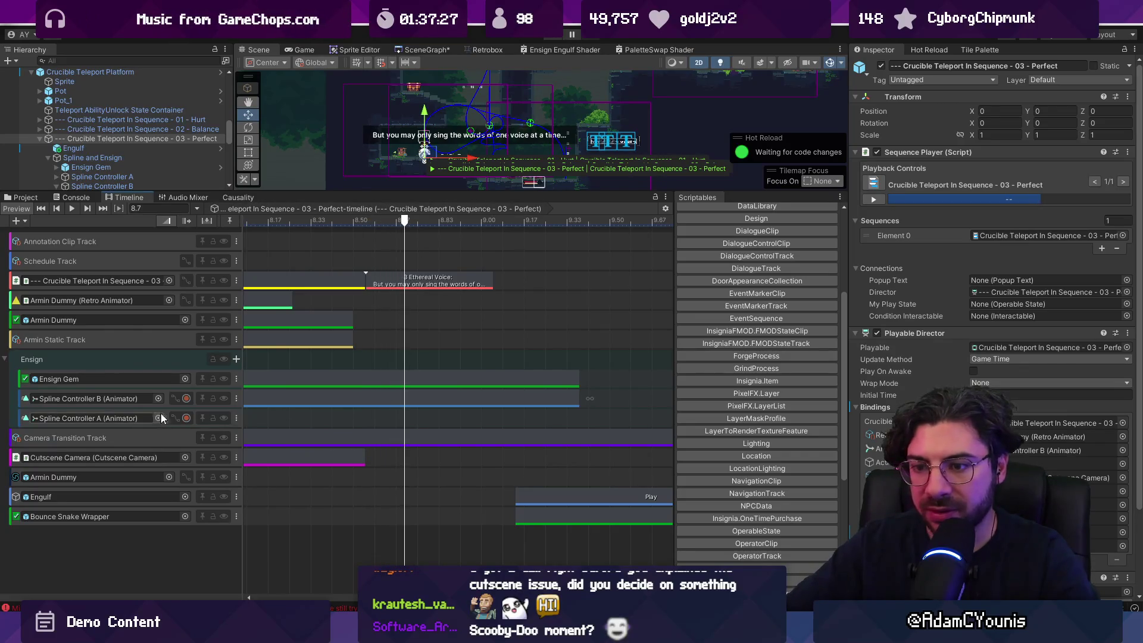
pyautogui.click(175, 399)
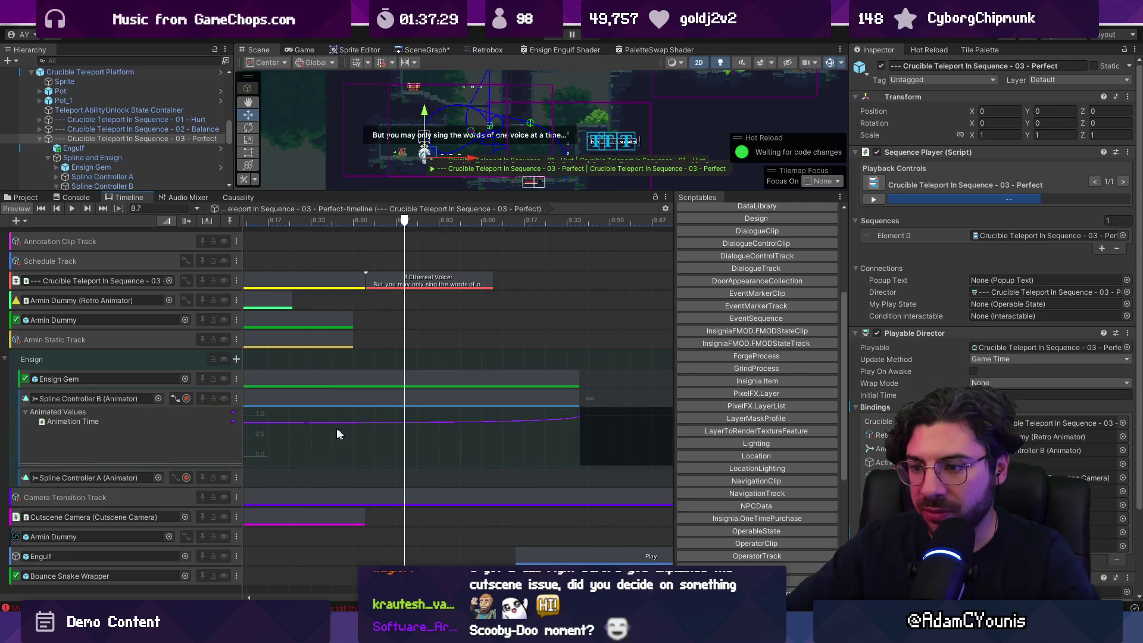
pyautogui.click(308, 423)
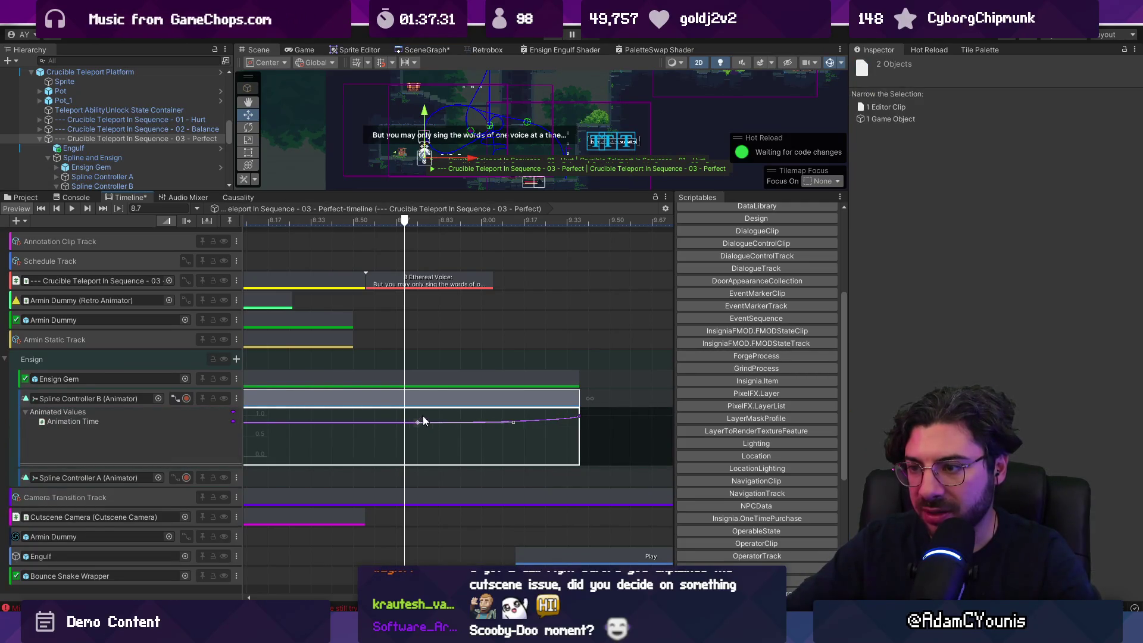
# Pull the 3 Ethereal Voice clip's right edge back to end at 8.733 s
pyautogui.moveTo(493, 281); pyautogui.dragTo(433, 279)
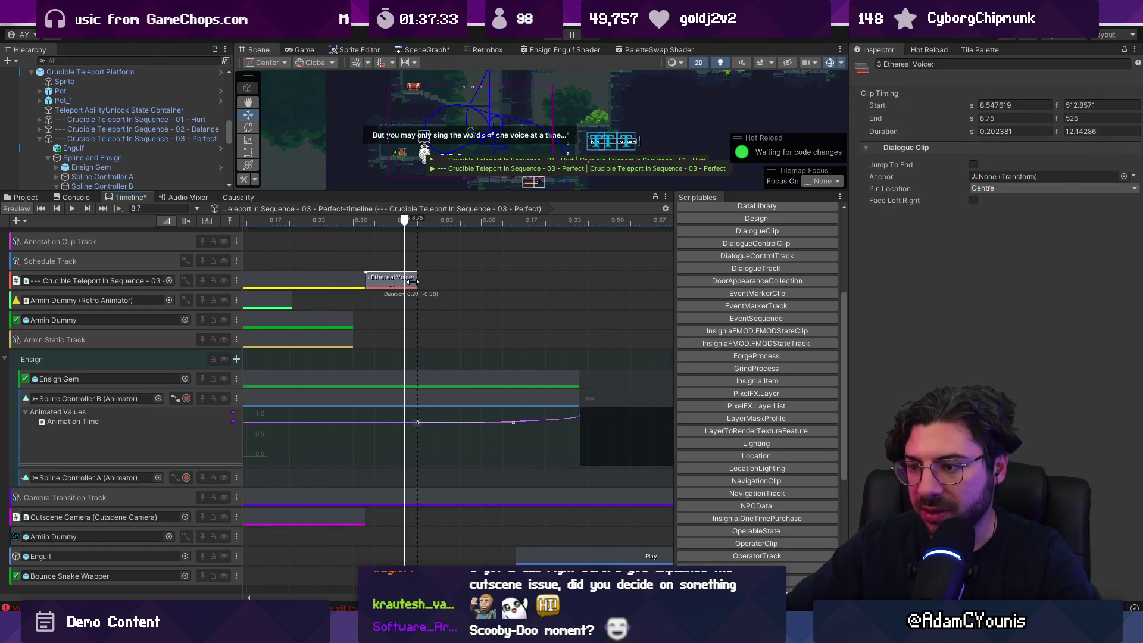
pyautogui.scroll(-5, 458, 331)
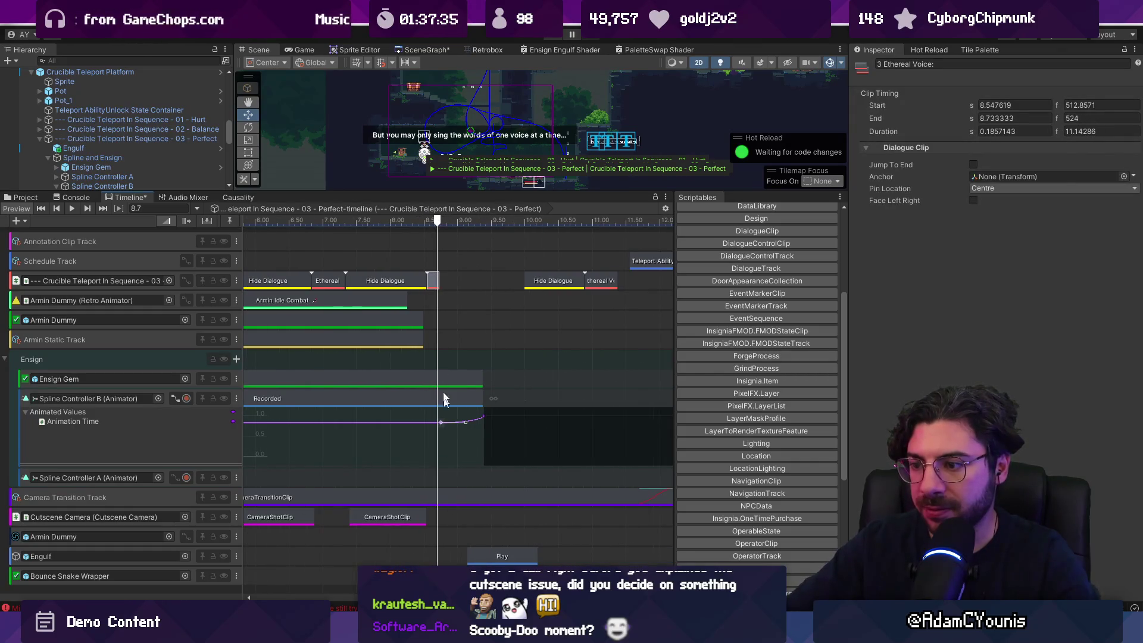
pyautogui.click(233, 198)
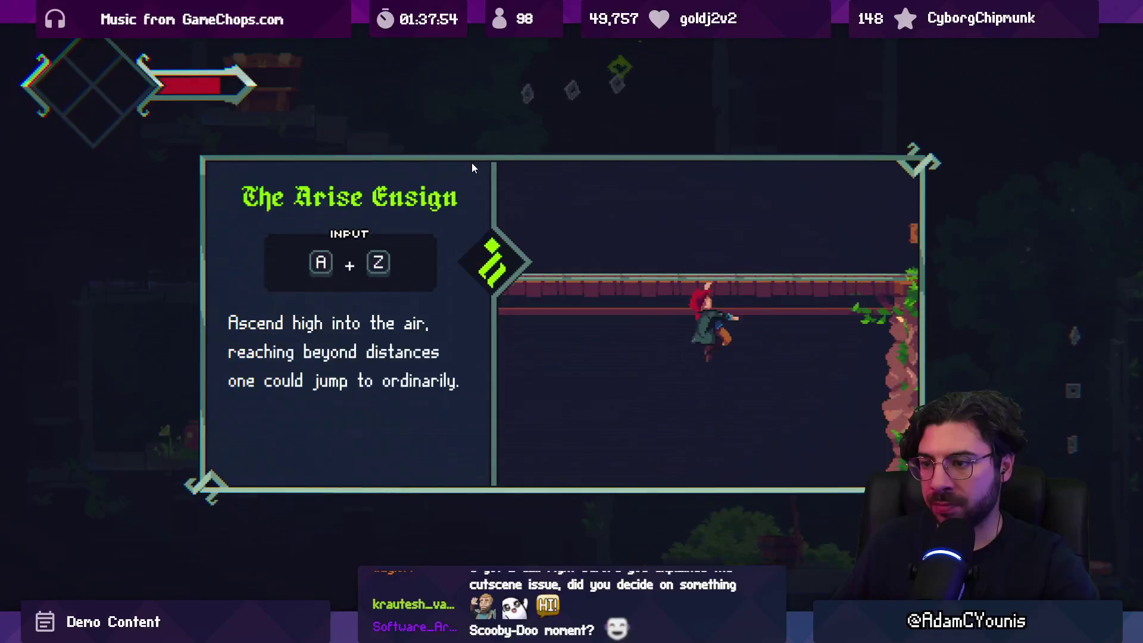
# Dismiss the Arise Ensign card, walk the character left, and leave fullscreen with a larger Game view
pyautogui.press('z')
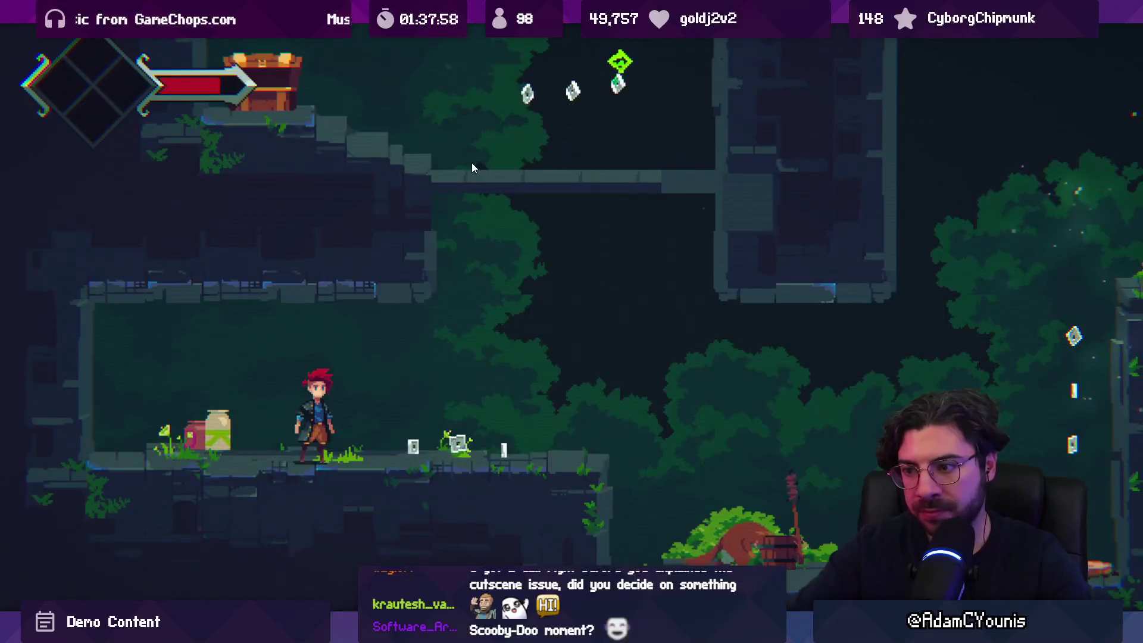
pyautogui.press('Left')
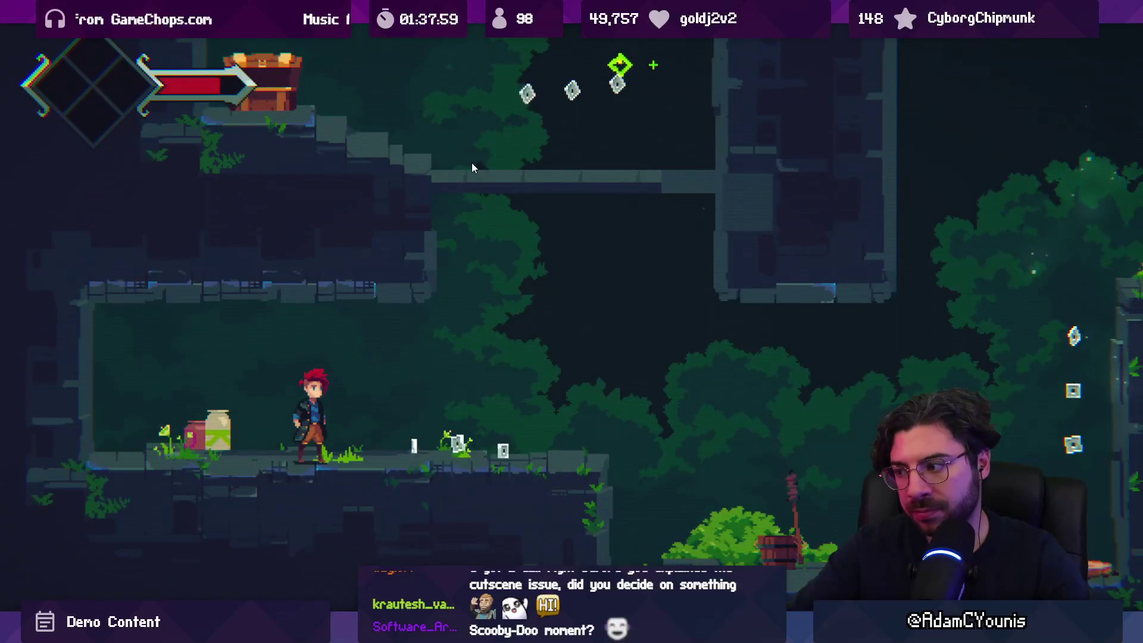
pyautogui.hotkey('shift', 'space')
pyautogui.moveTo(464, 190); pyautogui.dragTo(459, 350)
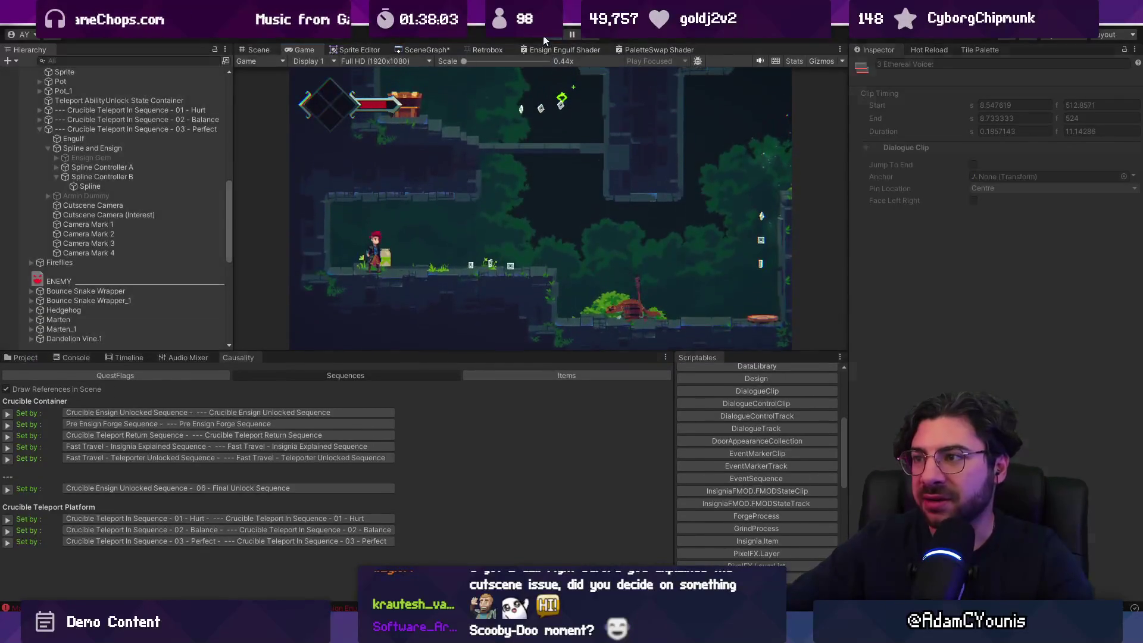
# Stop play and inspect the Armin Dummy Active clip's timing in the Timeline
pyautogui.click(544, 40)
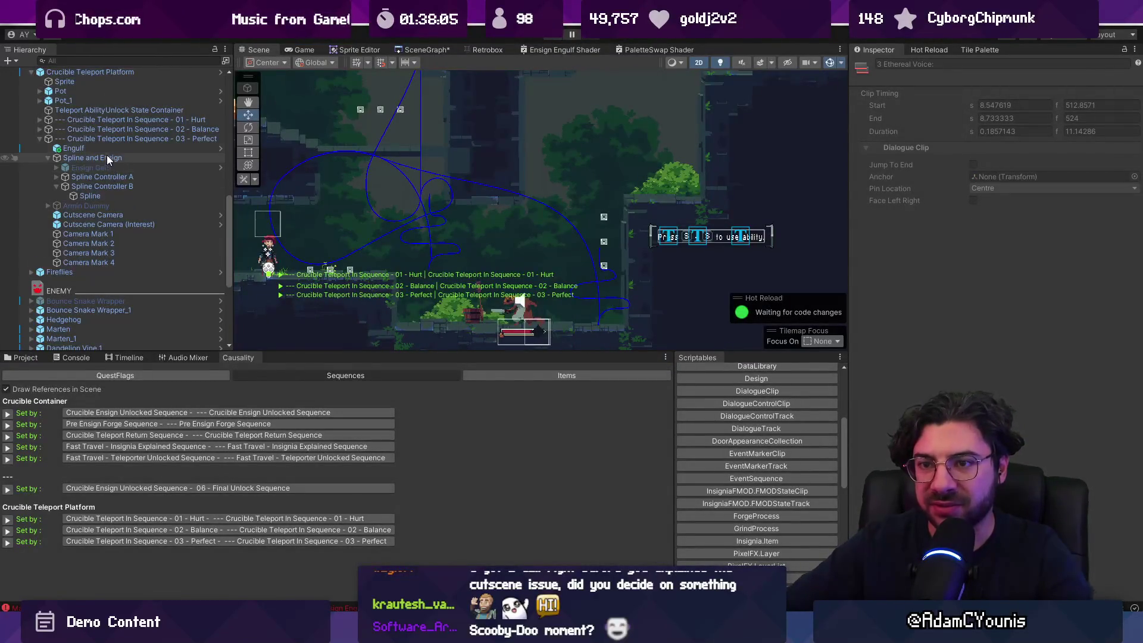
pyautogui.click(127, 358)
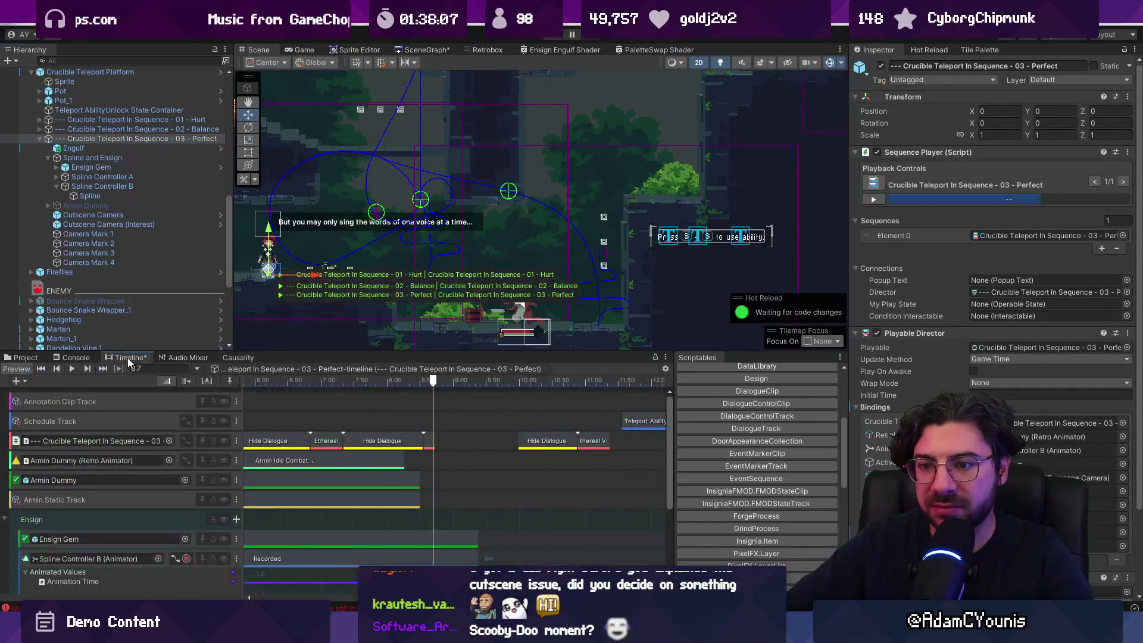
pyautogui.scroll(-5, 399, 453)
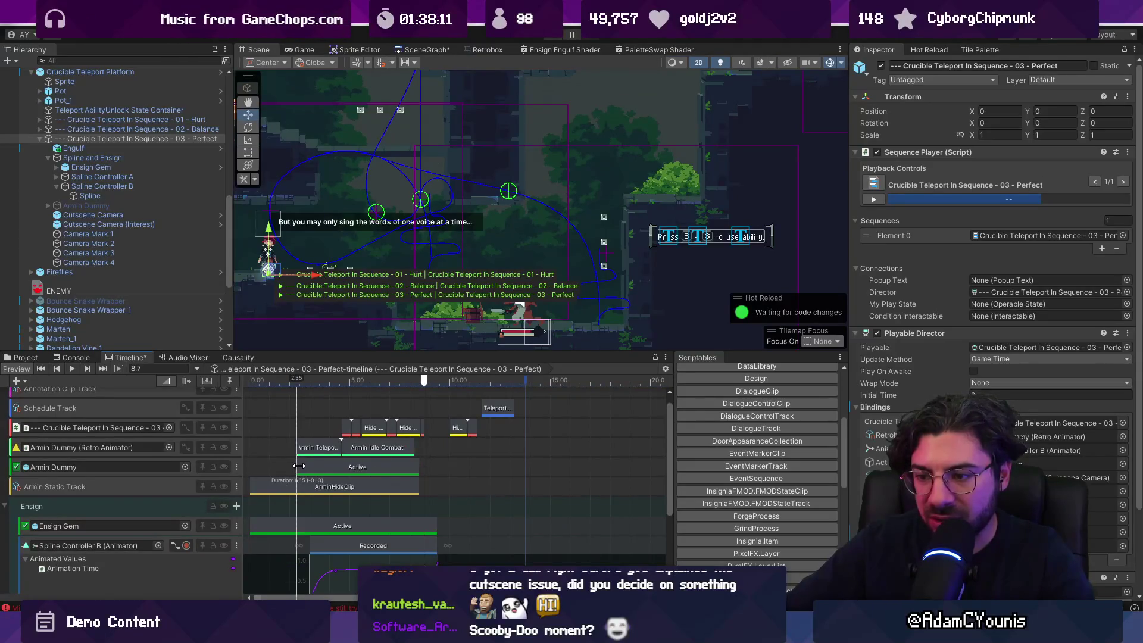
pyautogui.click(241, 487)
pyautogui.scroll(3, 415, 471)
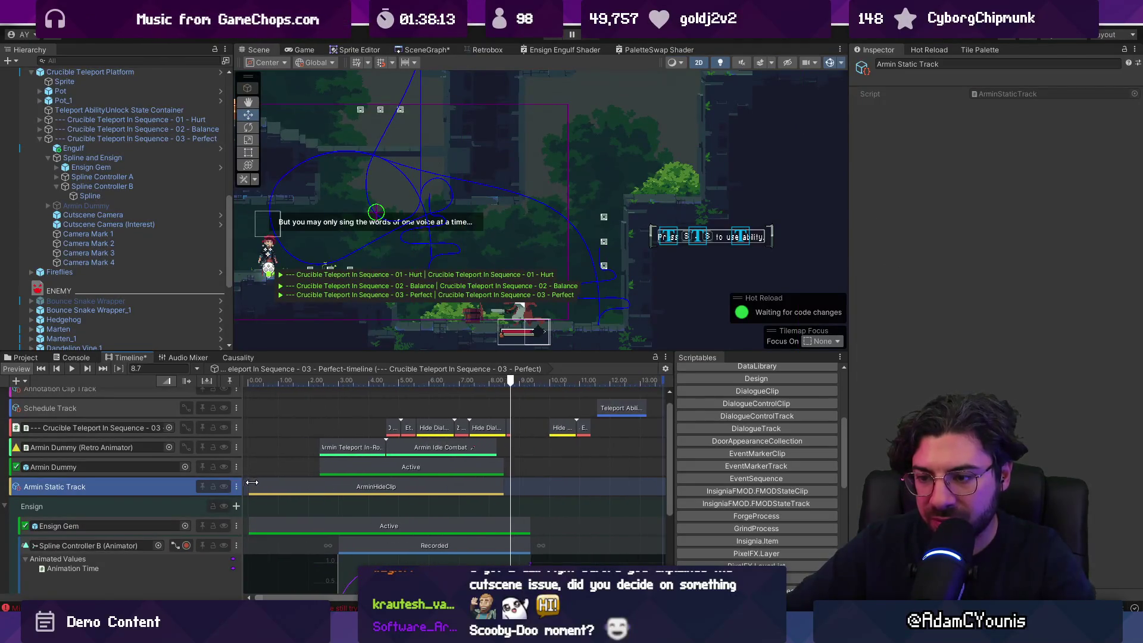
pyautogui.click(334, 458)
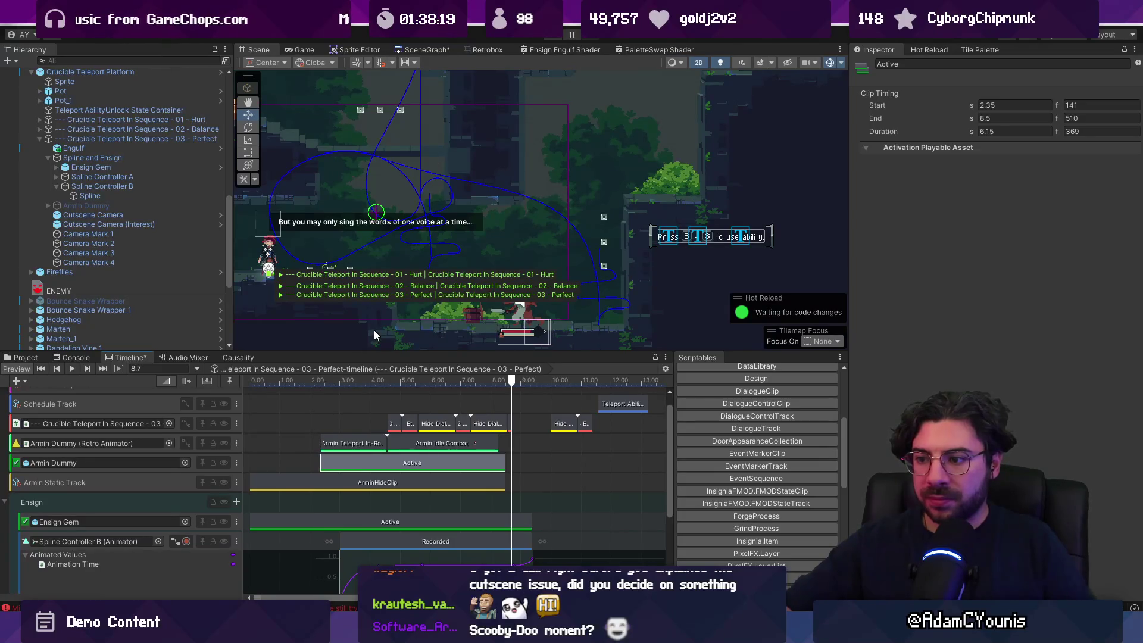
pyautogui.scroll(5, 352, 440)
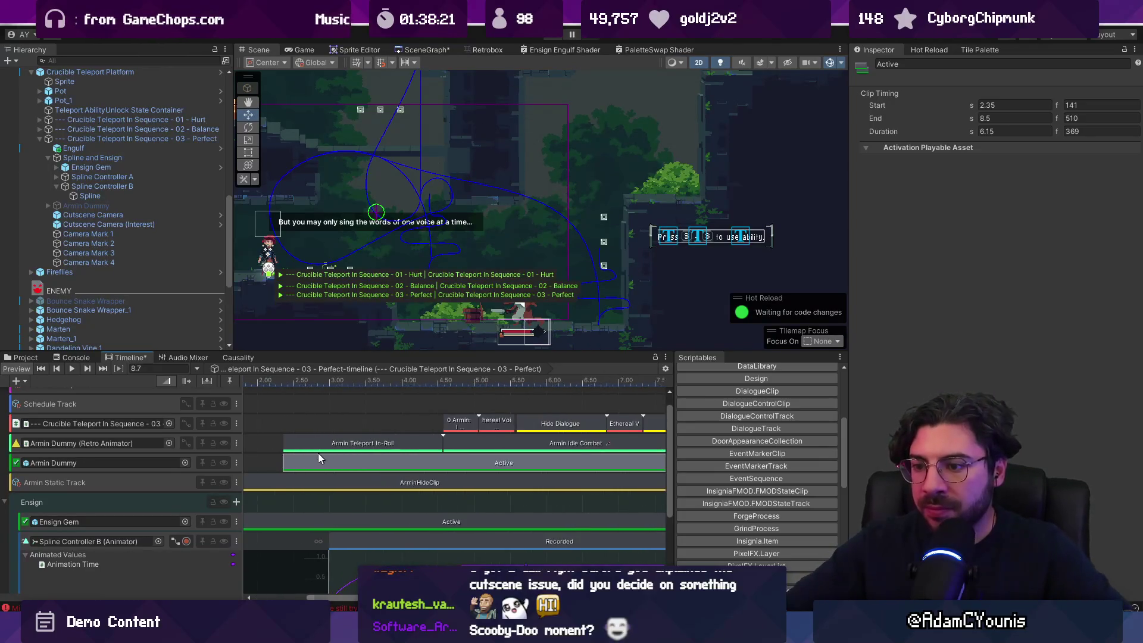
pyautogui.scroll(-5, 404, 444)
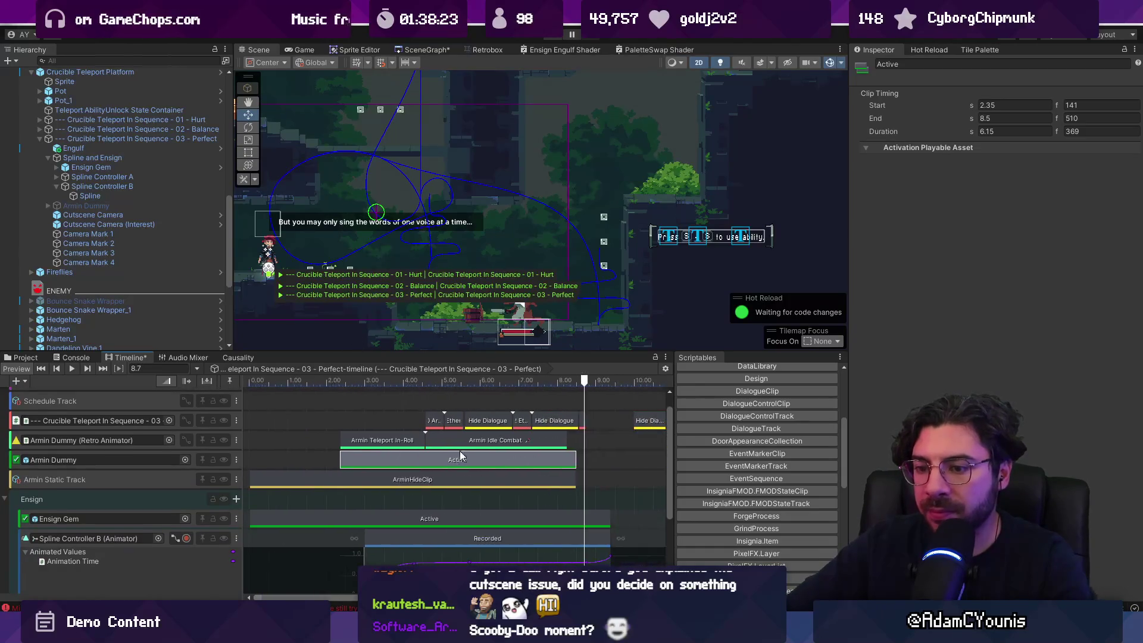
# Enter Play mode and trigger Sequence 03 – Perfect from the Causality list
pyautogui.hotkey('ctrl', 'p')
pyautogui.click(232, 360)
pyautogui.click(7, 543)
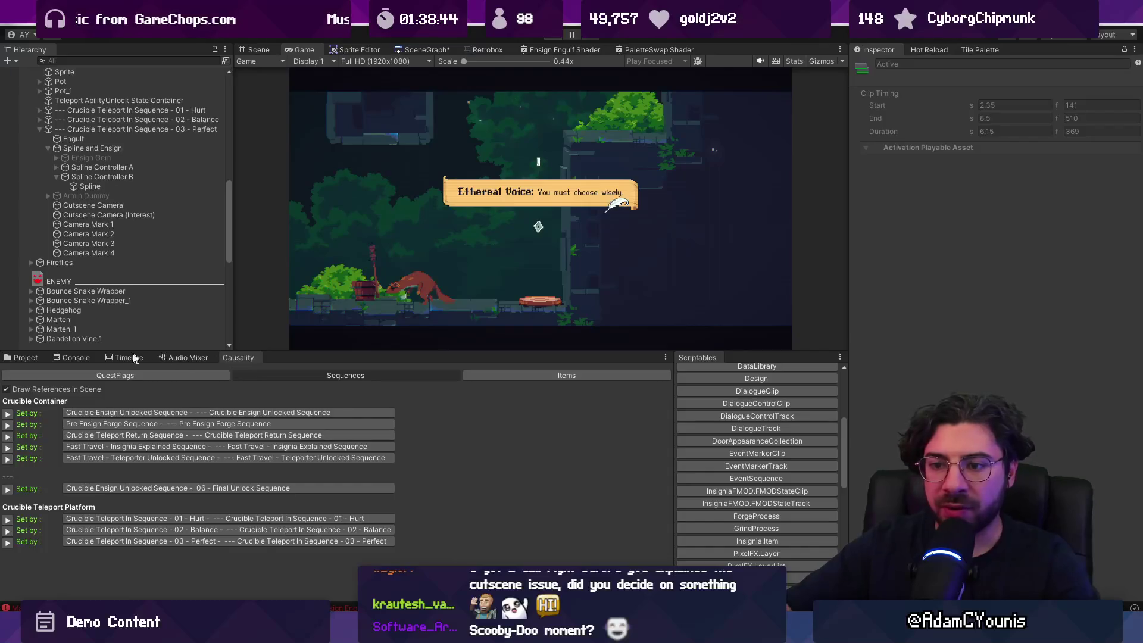
# Bring the Timeline back with the Sequence 03 – Perfect object selected
pyautogui.click(136, 357)
pyautogui.click(153, 140)
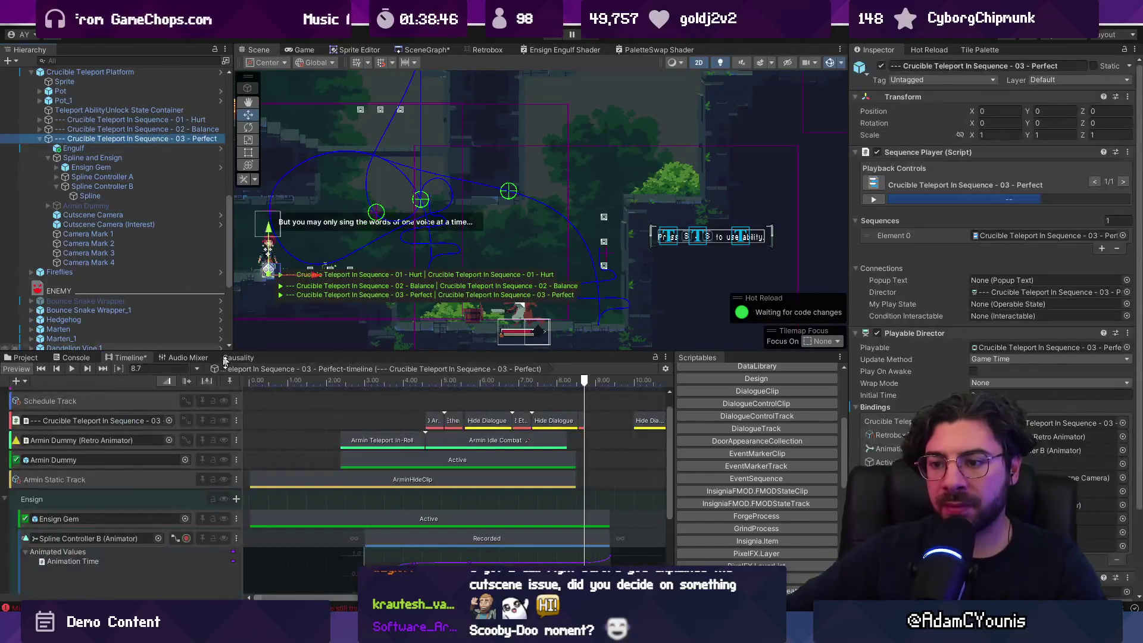
# Move the later Hide Dialogue clip's start from 9.98 s to 8.73 s
pyautogui.scroll(1, 589, 427)
pyautogui.hscroll(5, 588, 427)
pyautogui.click(388, 441)
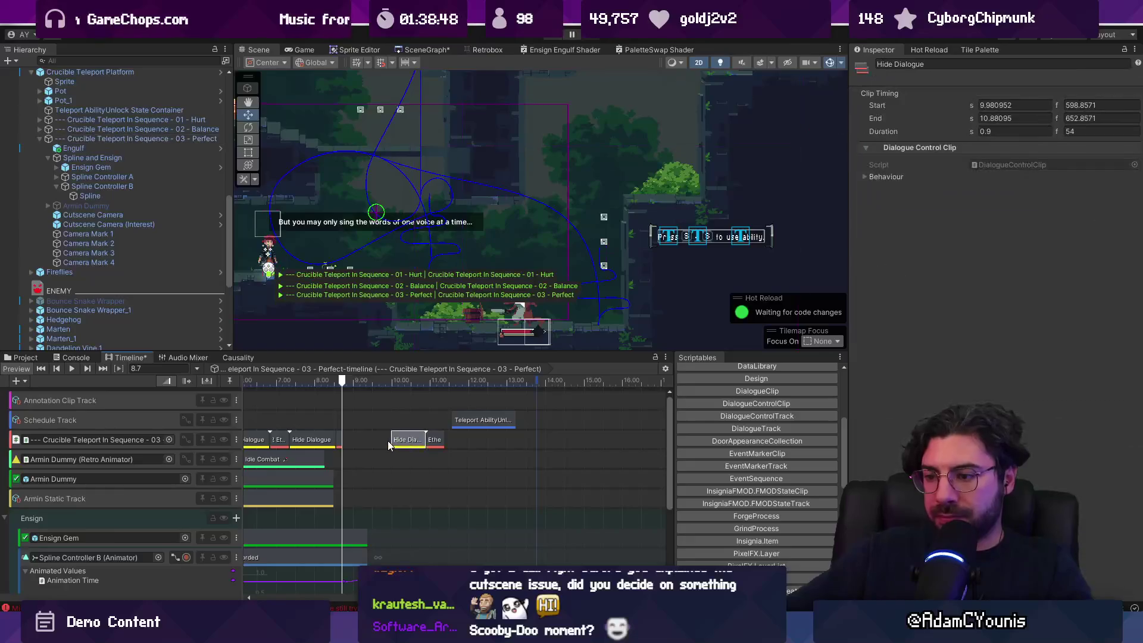
pyautogui.moveTo(388, 439); pyautogui.dragTo(346, 438)
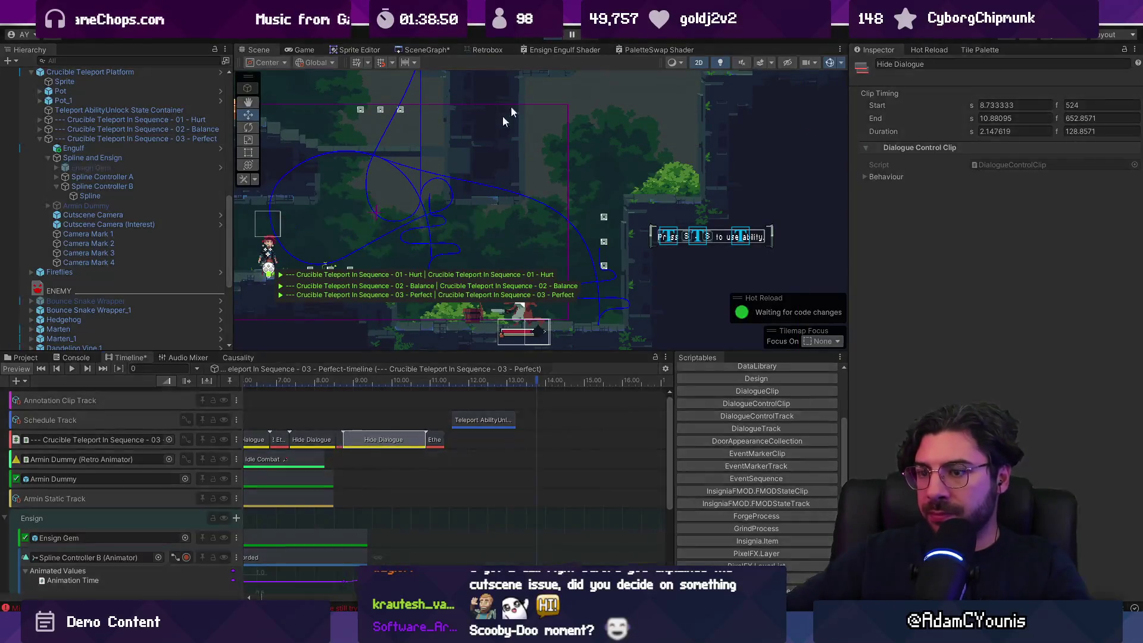
# Play-test the cutscene maximized to the Arise Ensign card, then return to an enlarged Scene view
pyautogui.click(238, 356)
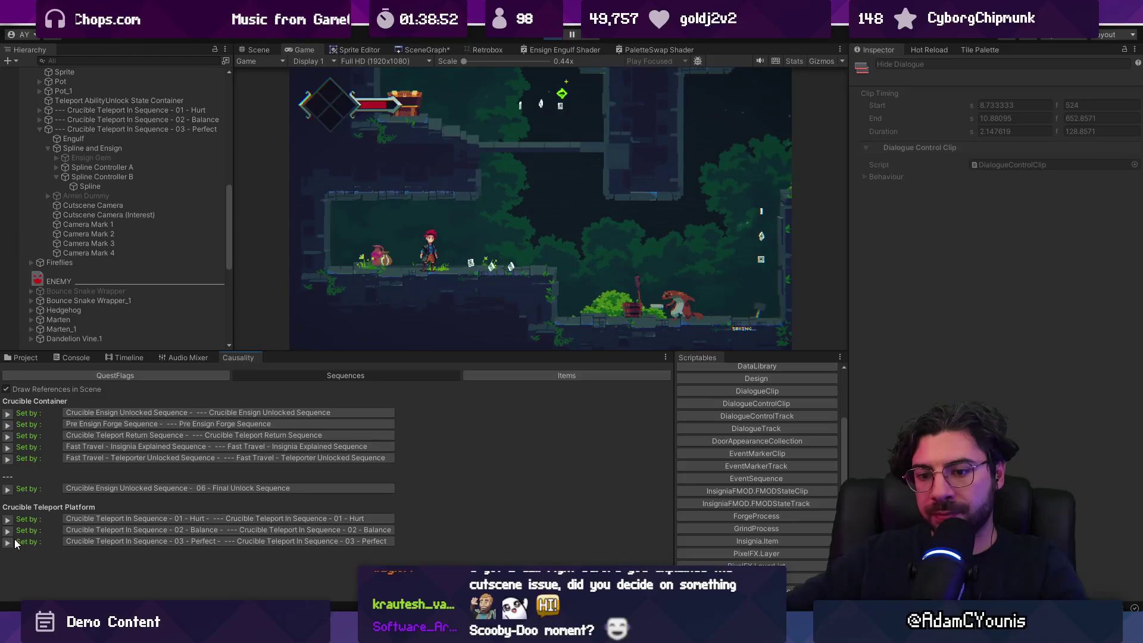
pyautogui.hotkey('ctrl', 'p')
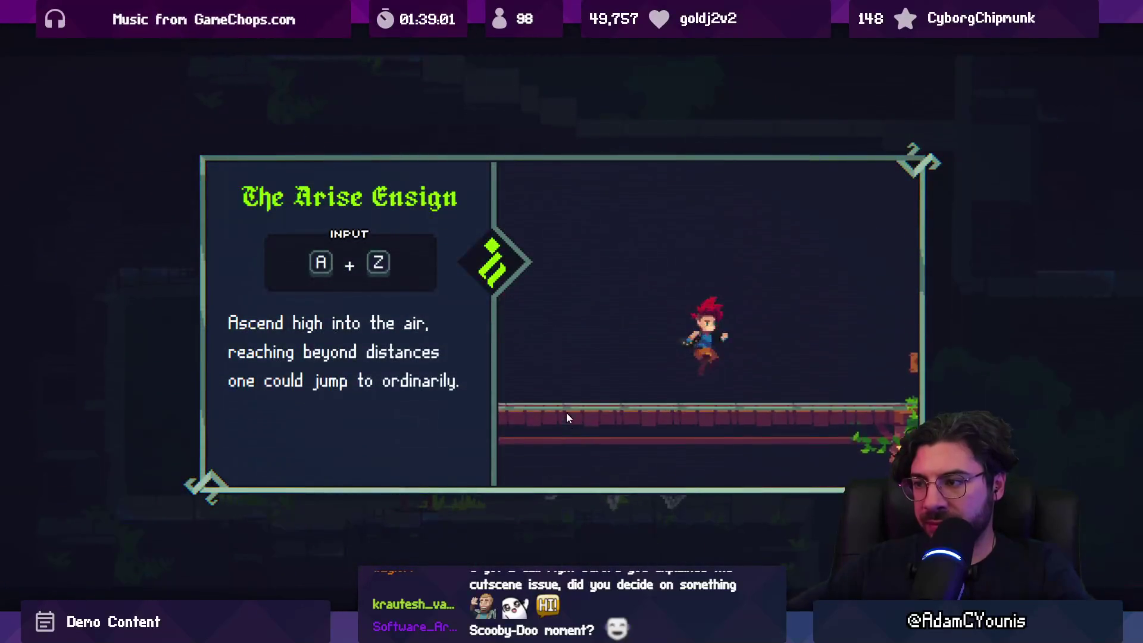
pyautogui.press('z')
pyautogui.hotkey('shift', 'space')
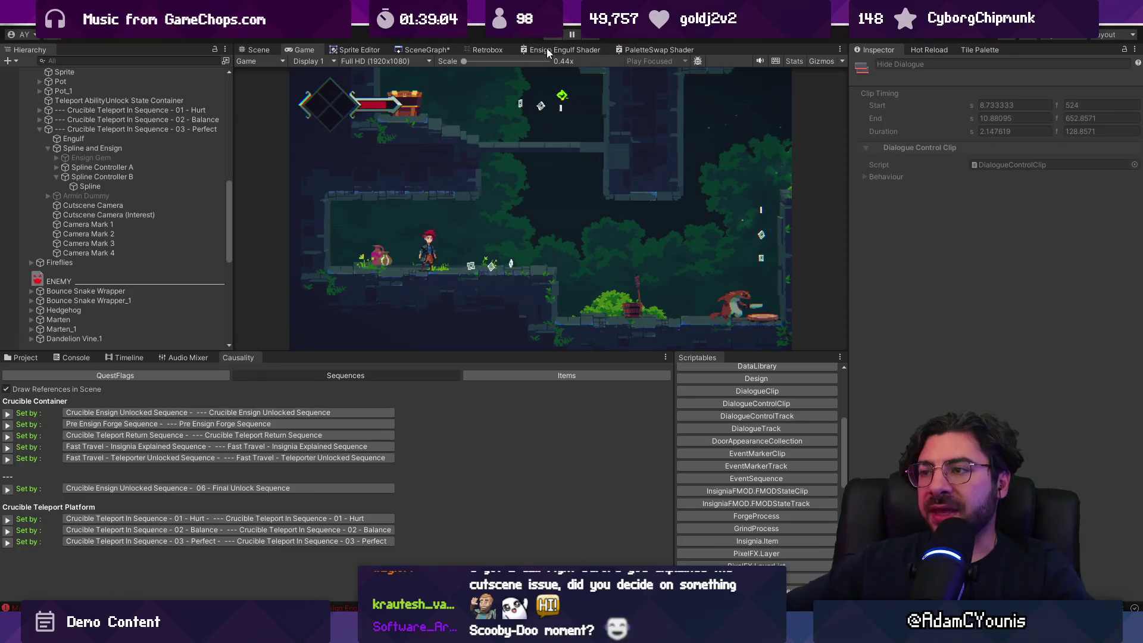
pyautogui.hotkey('ctrl', '1')
pyautogui.moveTo(474, 353); pyautogui.dragTo(474, 390)
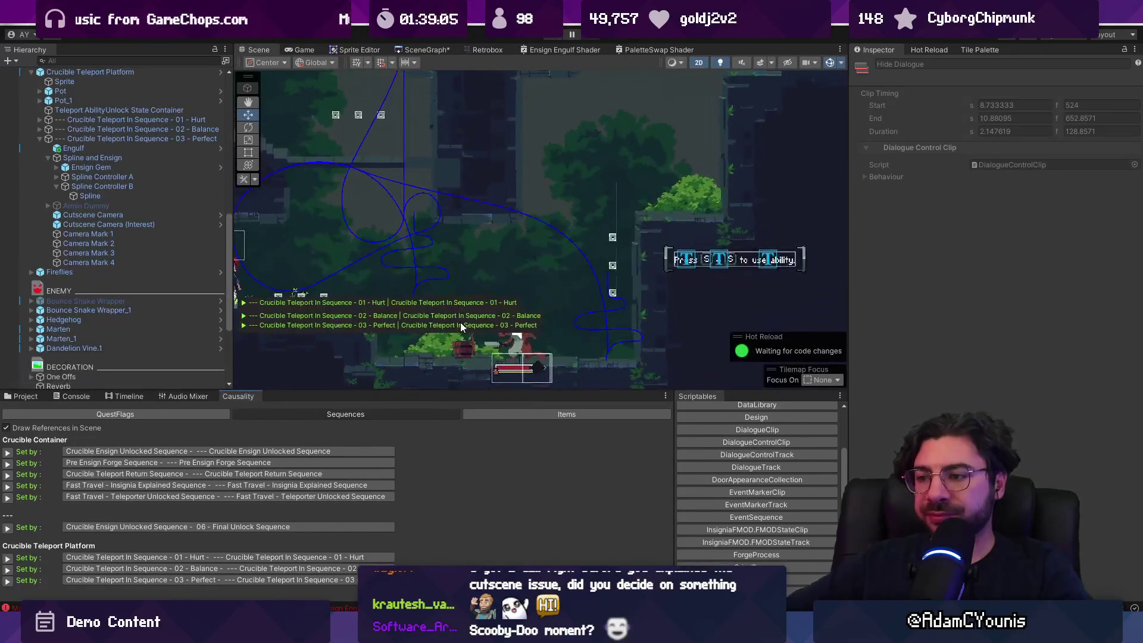
pyautogui.press('f')
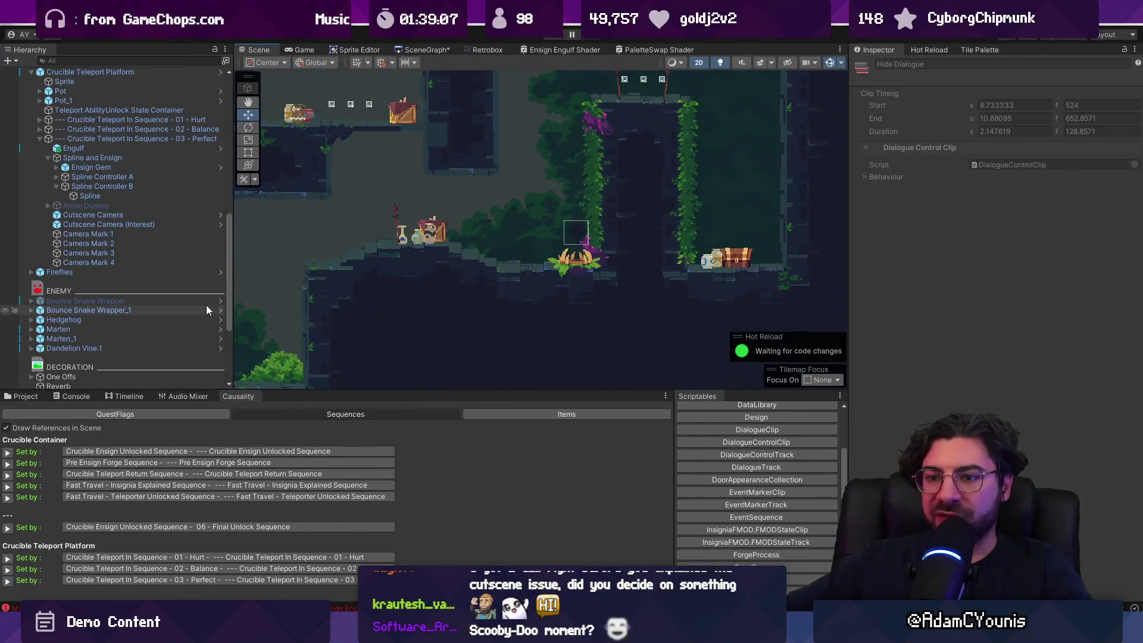
pyautogui.click(47, 158)
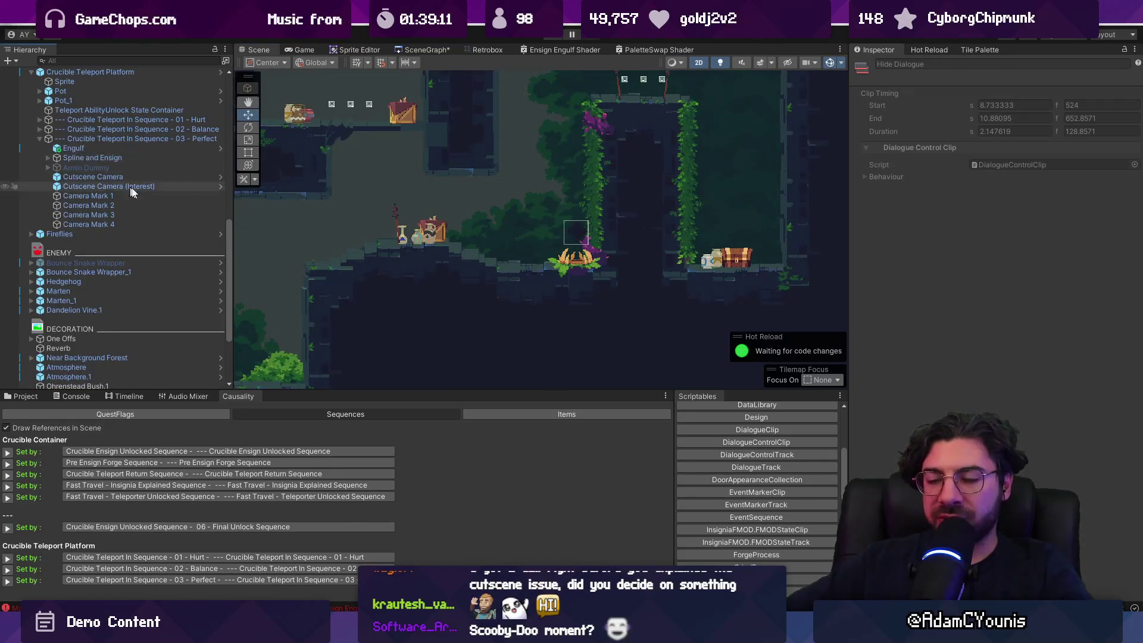
pyautogui.press('f')
pyautogui.scroll(3, 352, 324)
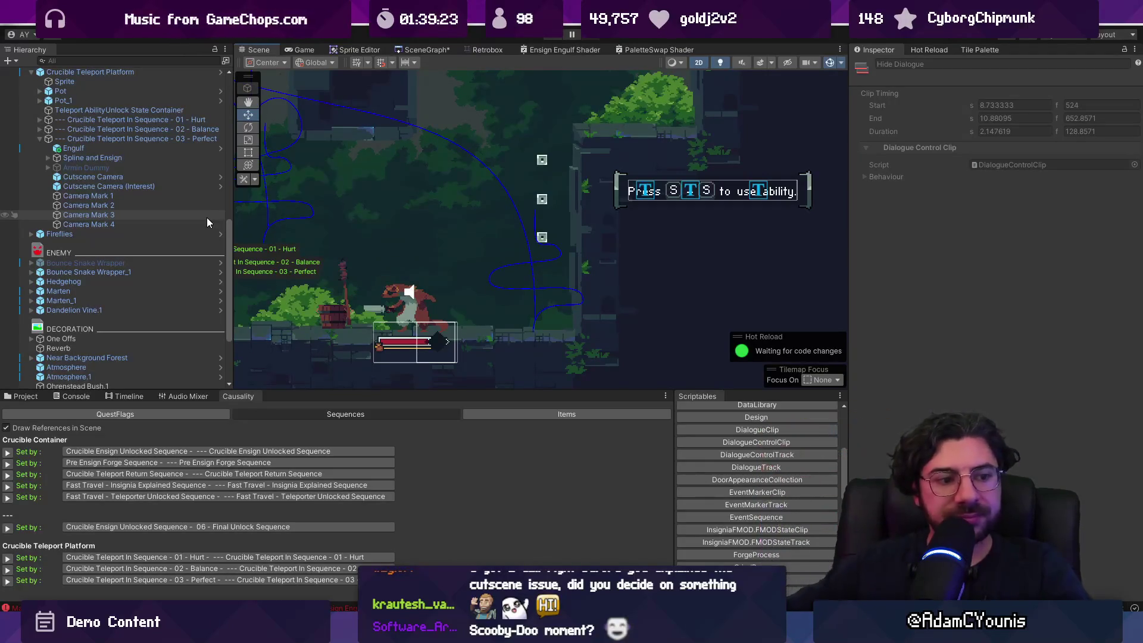
pyautogui.click(127, 147)
pyautogui.moveTo(470, 394); pyautogui.dragTo(470, 402)
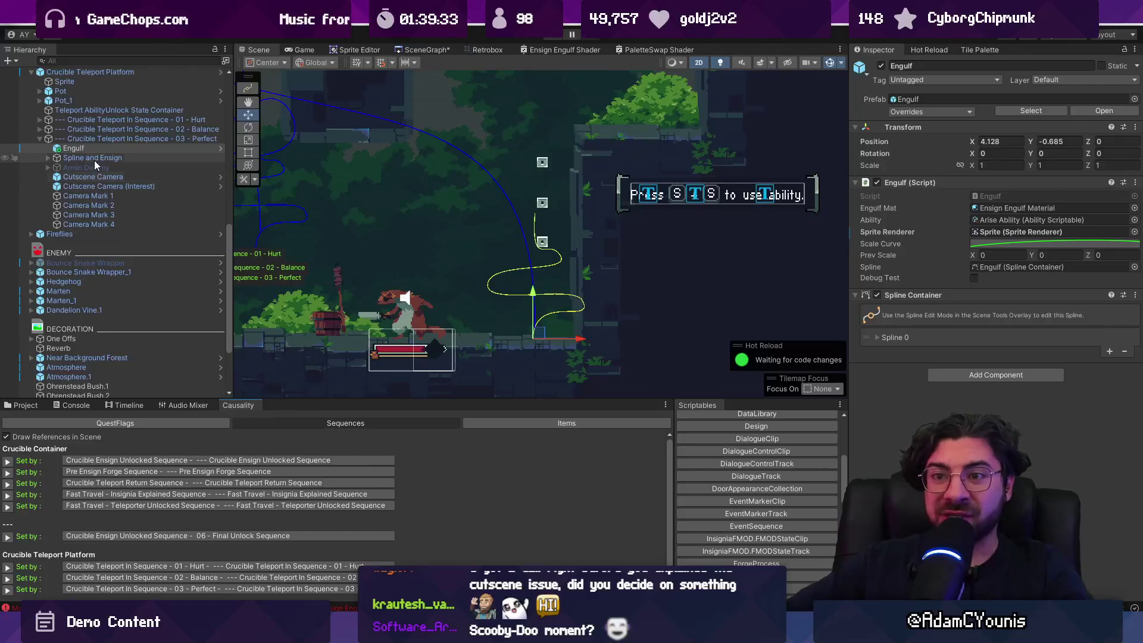
pyautogui.click(102, 139)
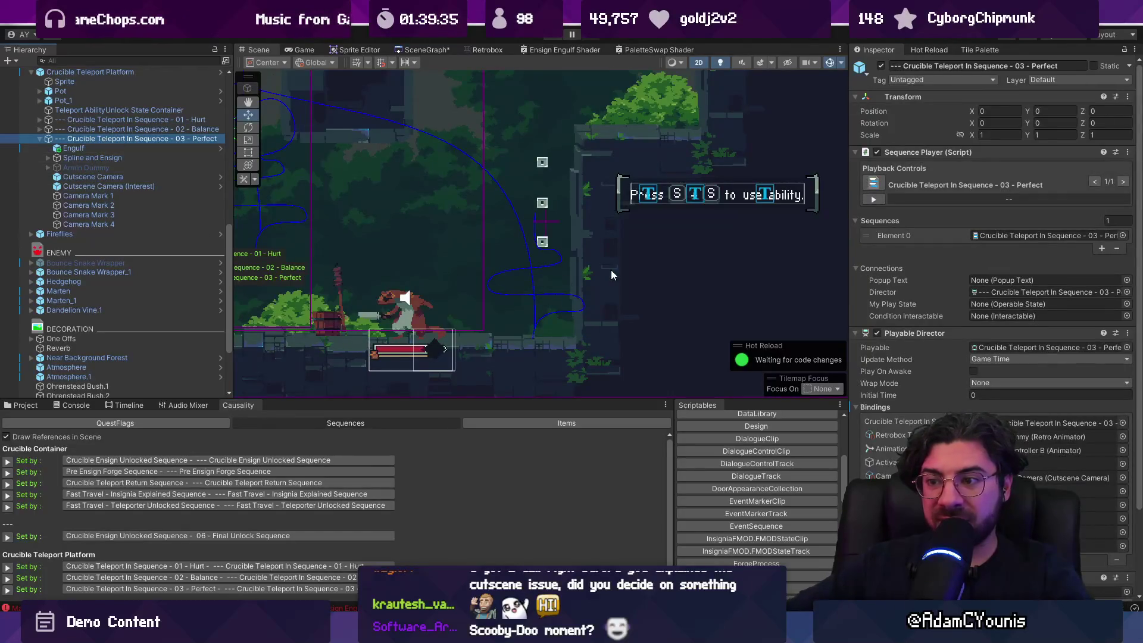
pyautogui.press('f')
pyautogui.scroll(3, 624, 270)
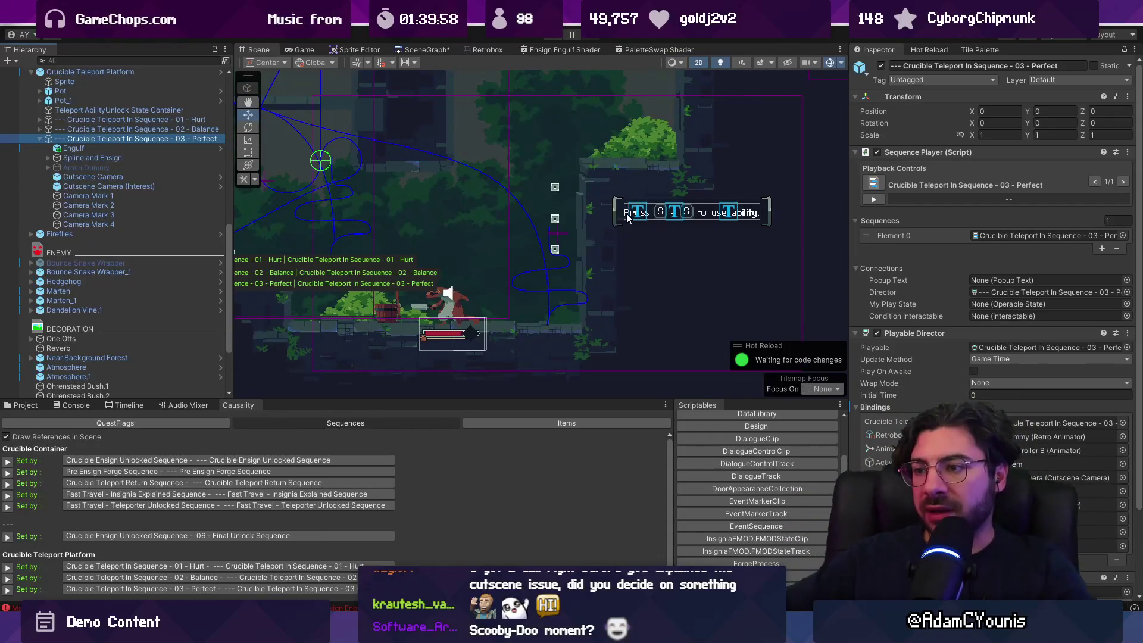
pyautogui.scroll(-2, 620, 217)
pyautogui.press('f')
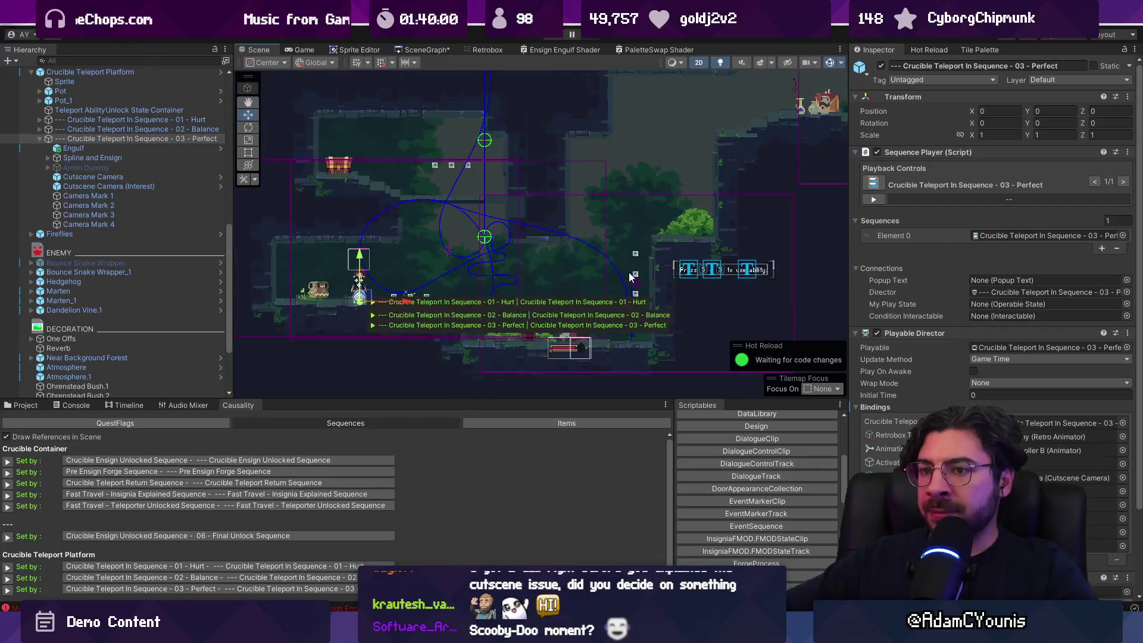
# Open the Crucible Teleport Platform prefab, collapse its Spline and Ensign children, and show the timeline
pyautogui.click(220, 72)
pyautogui.click(48, 163)
pyautogui.click(130, 404)
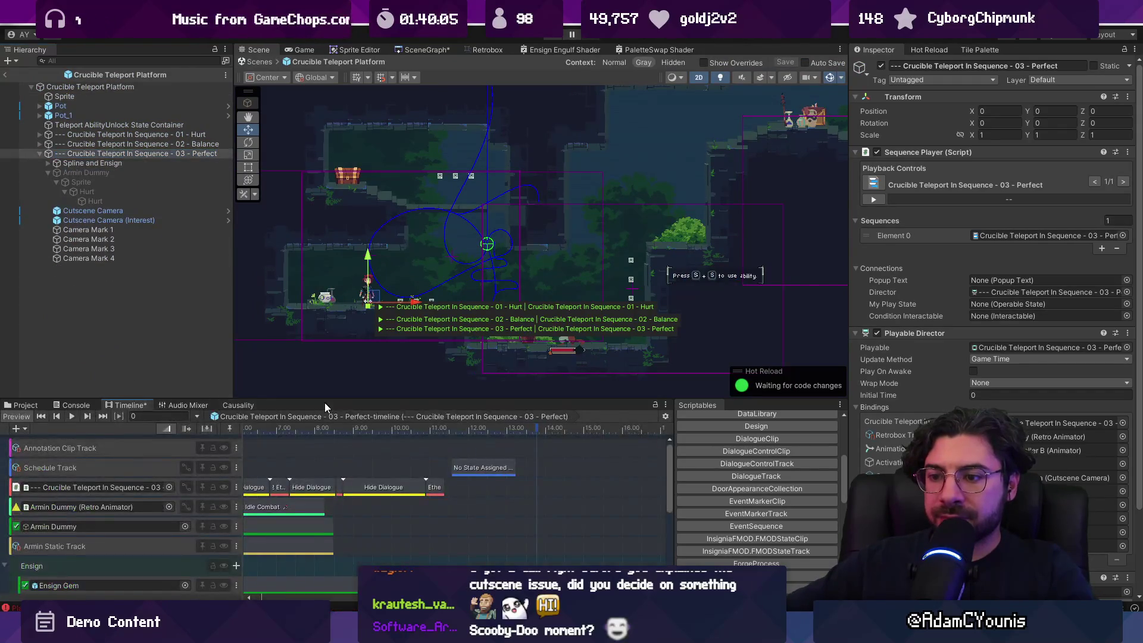
pyautogui.moveTo(324, 400); pyautogui.dragTo(385, 234)
# Resize the Timeline and Scene panels and collapse Armin Dummy's child objects
pyautogui.scroll(5, 419, 373)
pyautogui.scroll(-1, 345, 406)
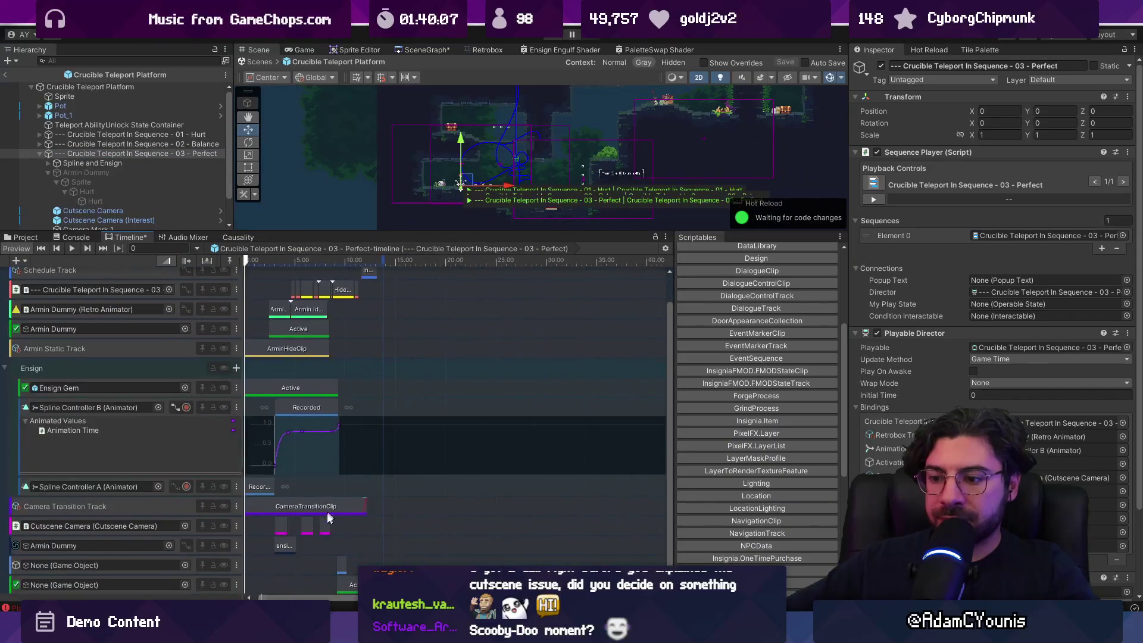
pyautogui.scroll(2, 350, 443)
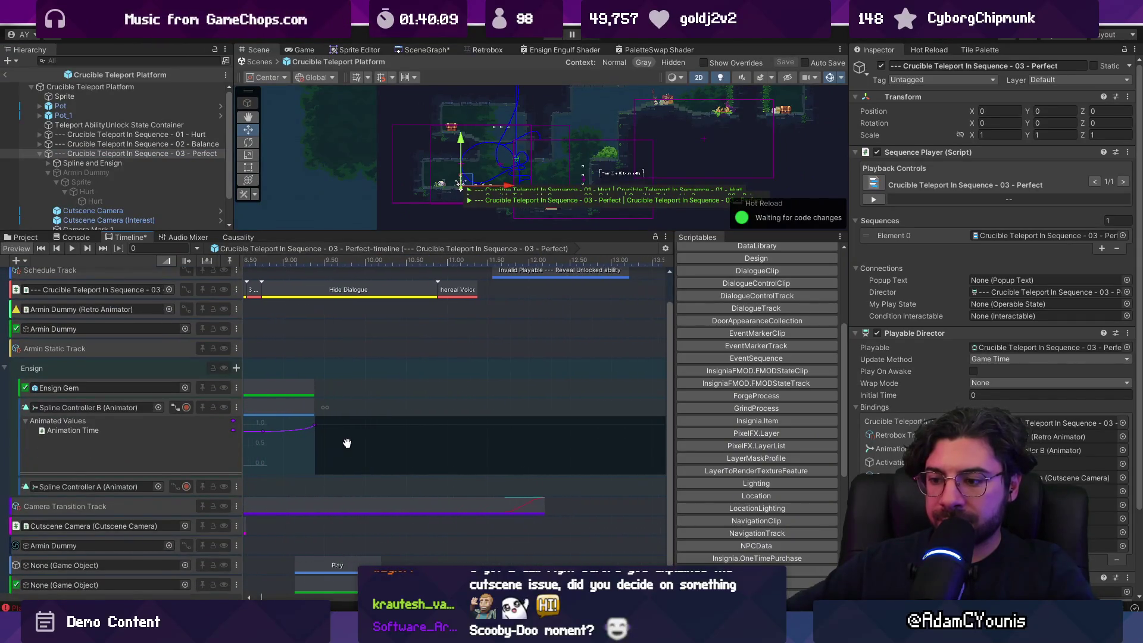
pyautogui.moveTo(405, 233); pyautogui.dragTo(409, 158)
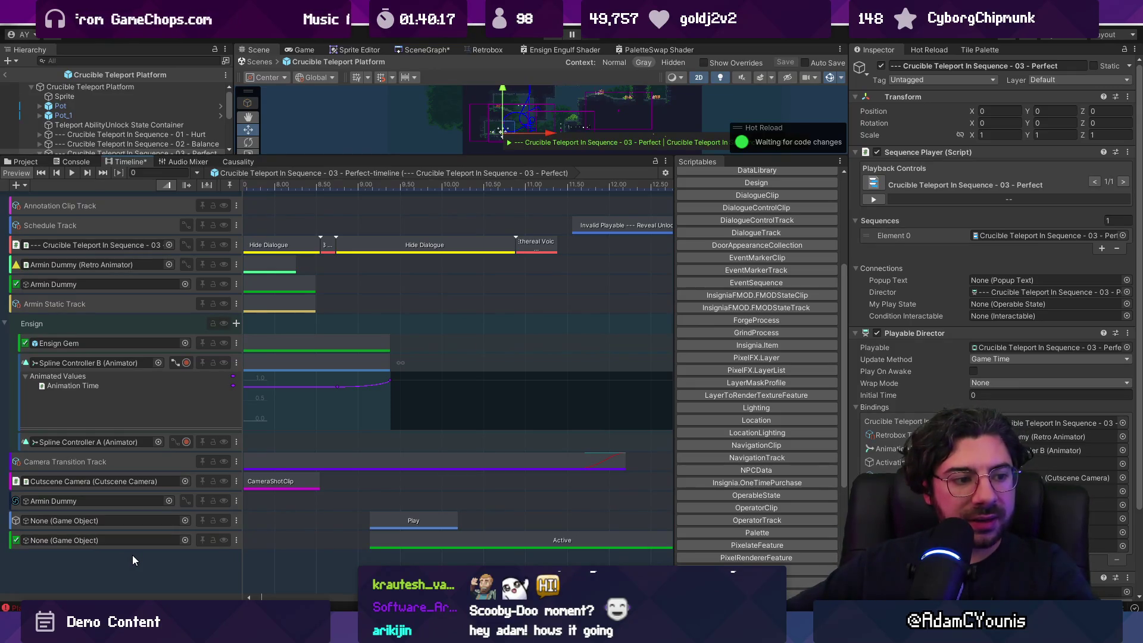
pyautogui.moveTo(299, 156)
pyautogui.mouseDown()
pyautogui.moveTo(274, 203)
pyautogui.moveTo(227, 247)
pyautogui.moveTo(178, 253)
pyautogui.mouseUp()
pyautogui.click(49, 173)
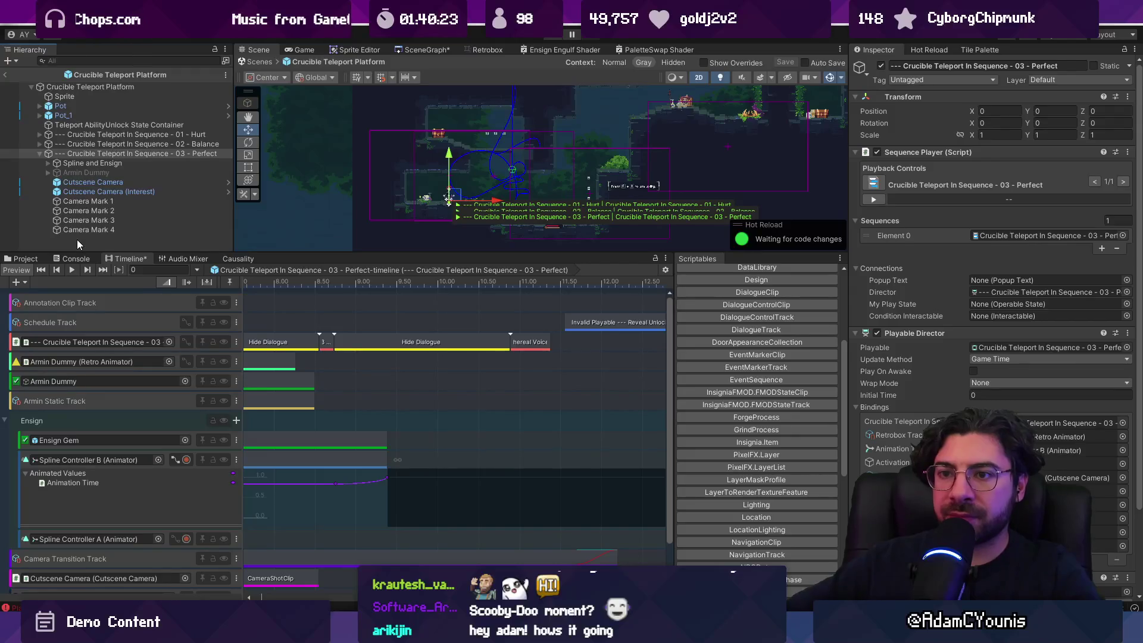
pyautogui.rightClick(77, 240)
# Create an empty object named Snake Dummy, then duplicate it and nest Snake Dummy_1 under it
pyautogui.click(135, 369)
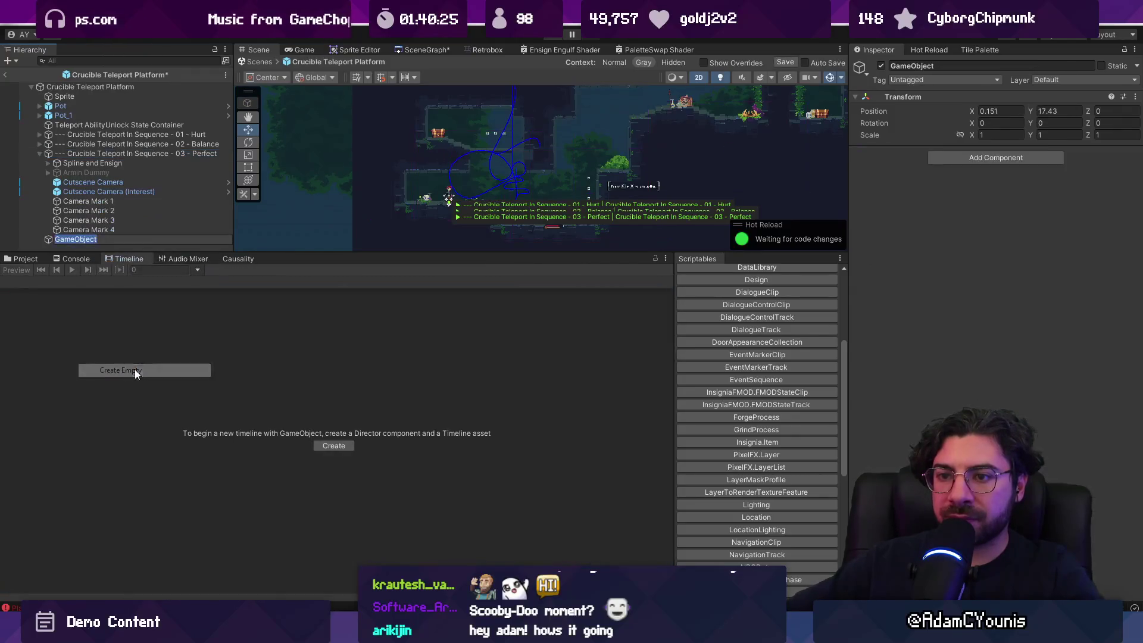
pyautogui.click(64, 239)
pyautogui.press('F2')
pyautogui.write('Snake Dummy')
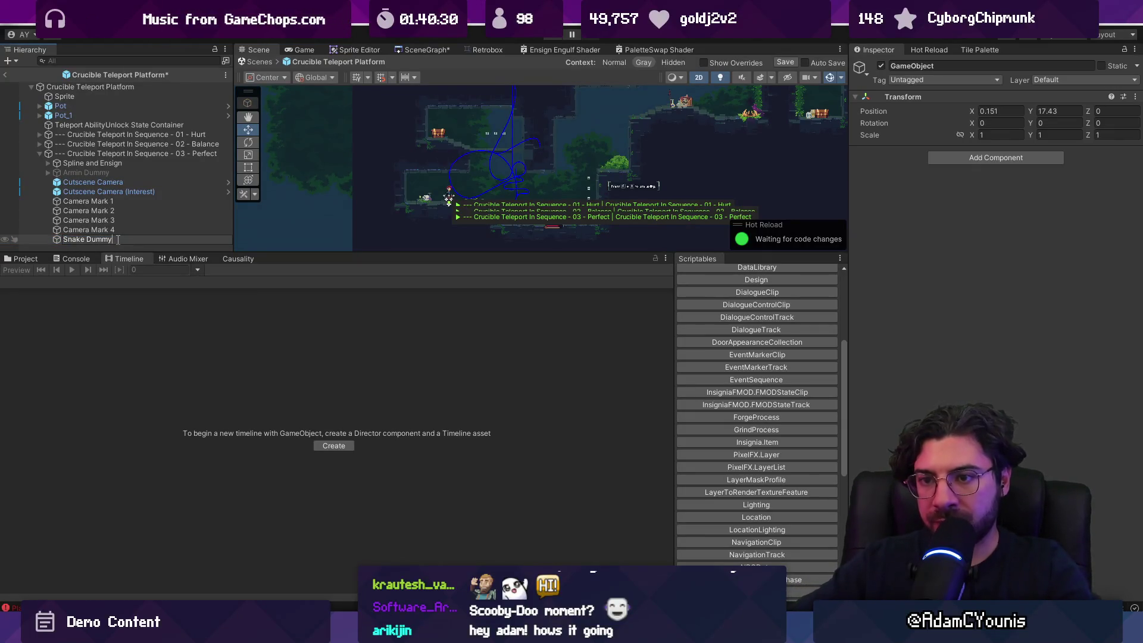
pyautogui.write('Dummy')
pyautogui.press('Return')
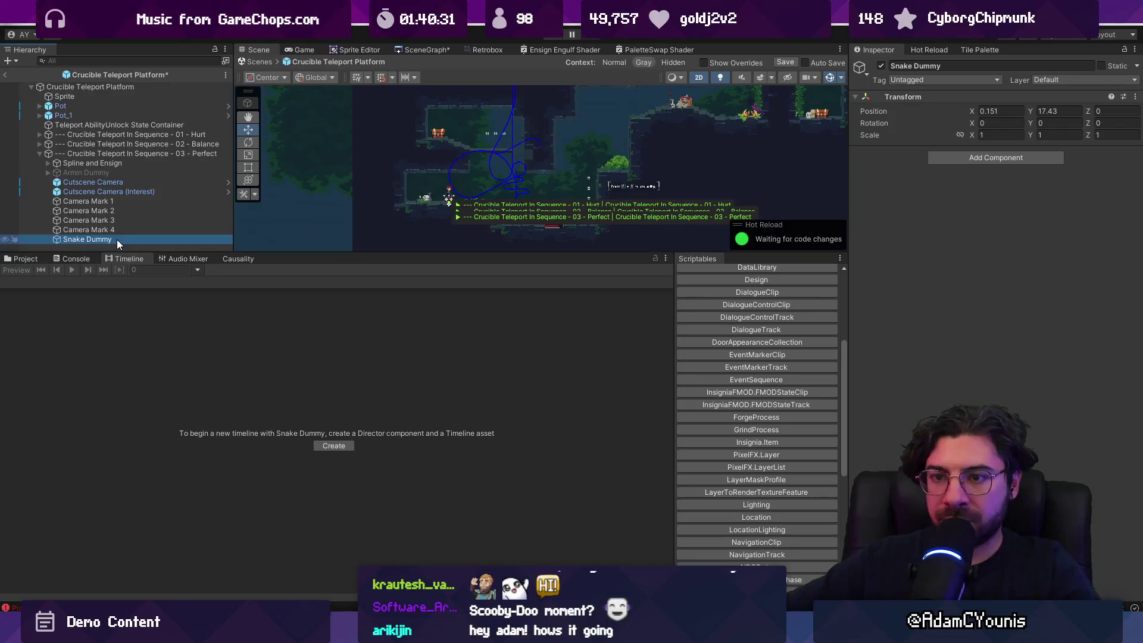
pyautogui.hotkey('ctrl', 'd')
pyautogui.moveTo(95, 246); pyautogui.dragTo(118, 235)
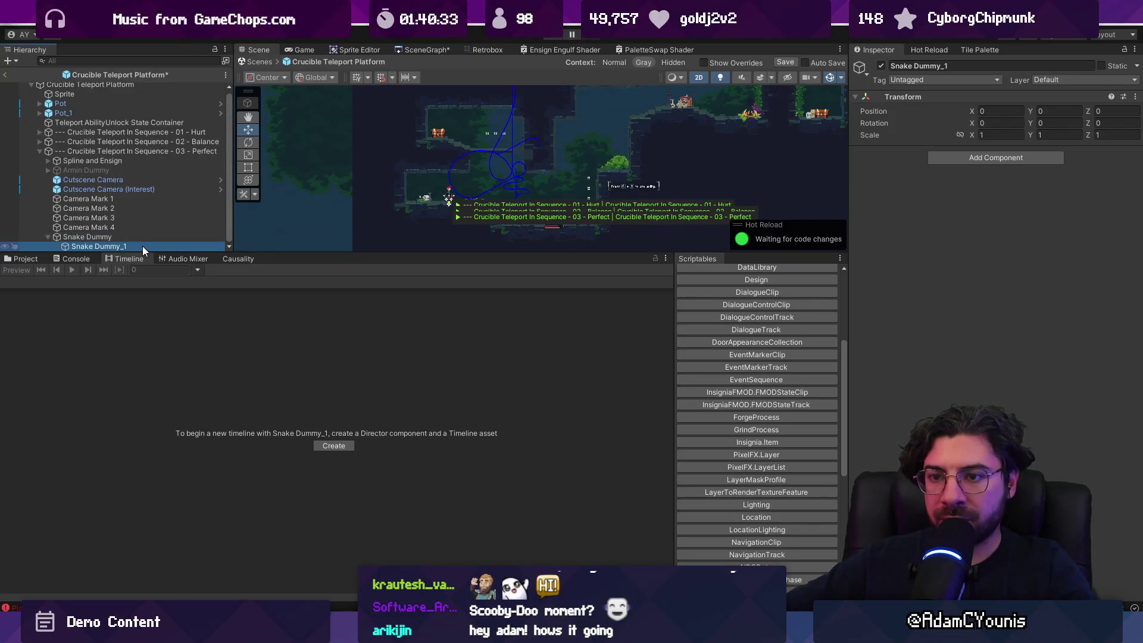